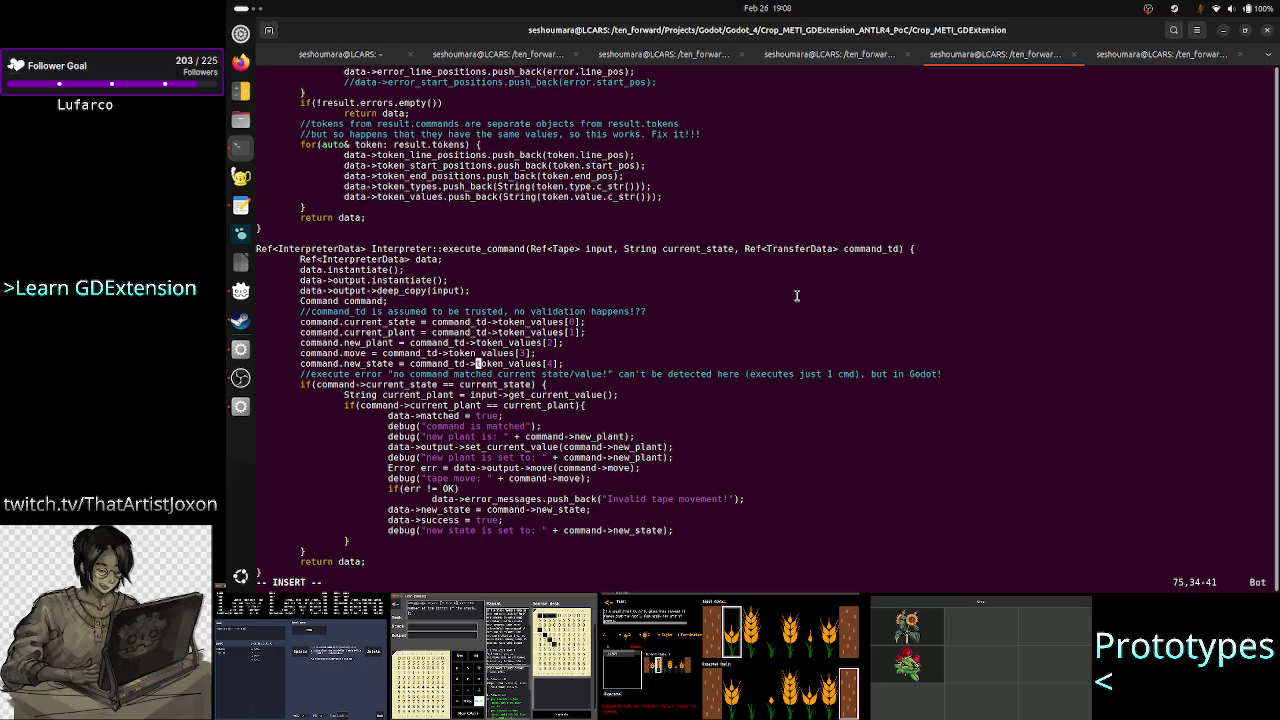
Inspect the Ref<TransferData> command_td parameter type in the execute_command signature, then leave insert mode.
{"action": "double_click", "coordinate": [752, 248]}
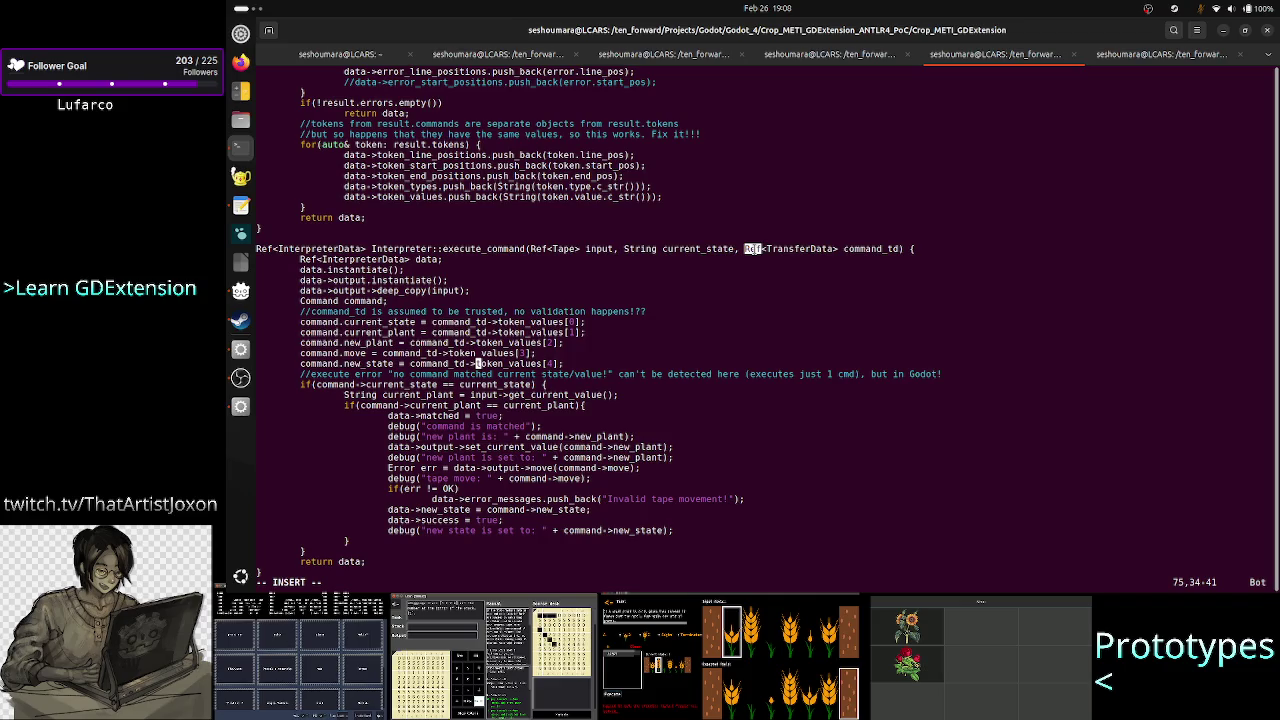
{"action": "double_click", "coordinate": [770, 248]}
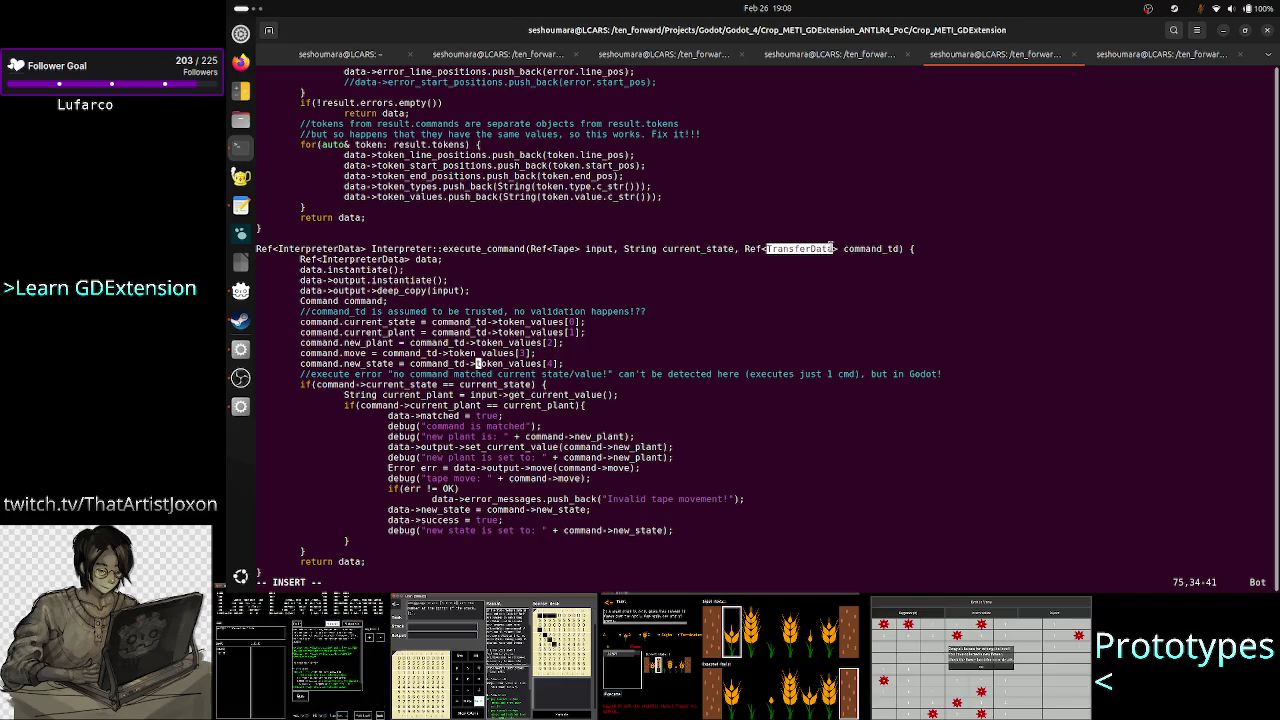
{"action": "left_click_drag", "start_coordinate": [745, 248], "coordinate": [835, 248]}
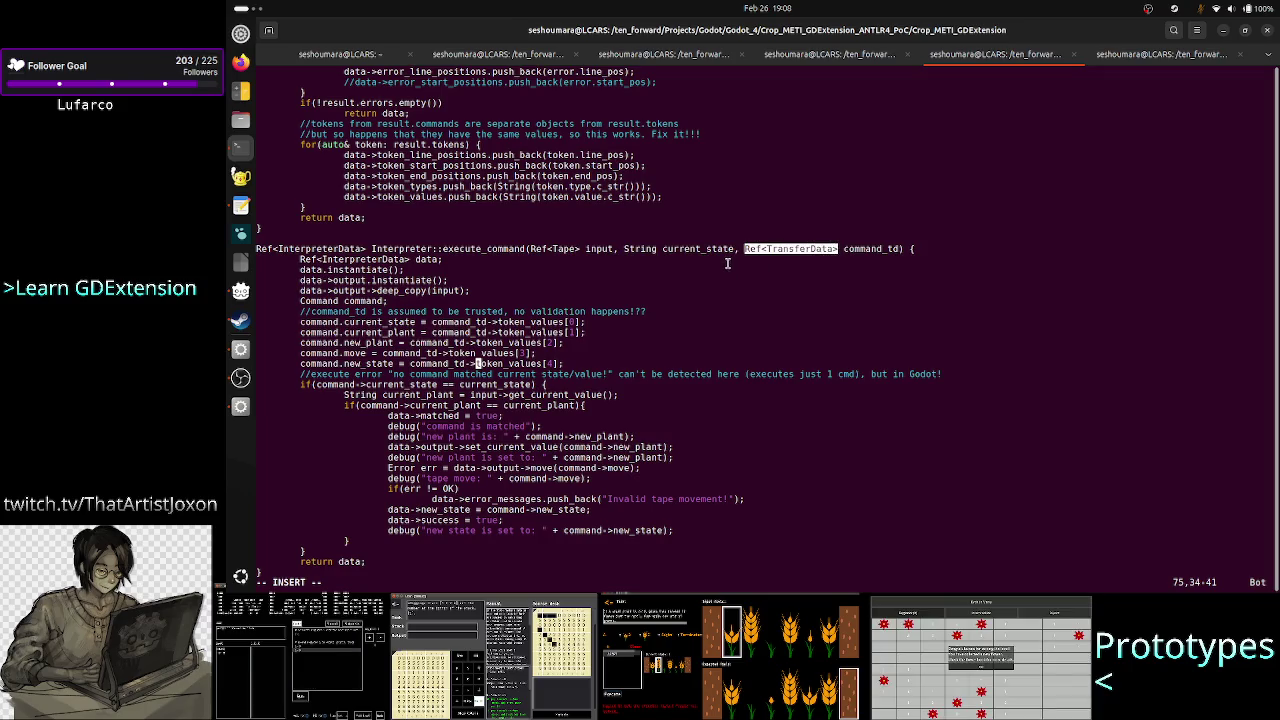
{"action": "left_click", "coordinate": [745, 292]}
{"action": "key", "text": "Escape"}
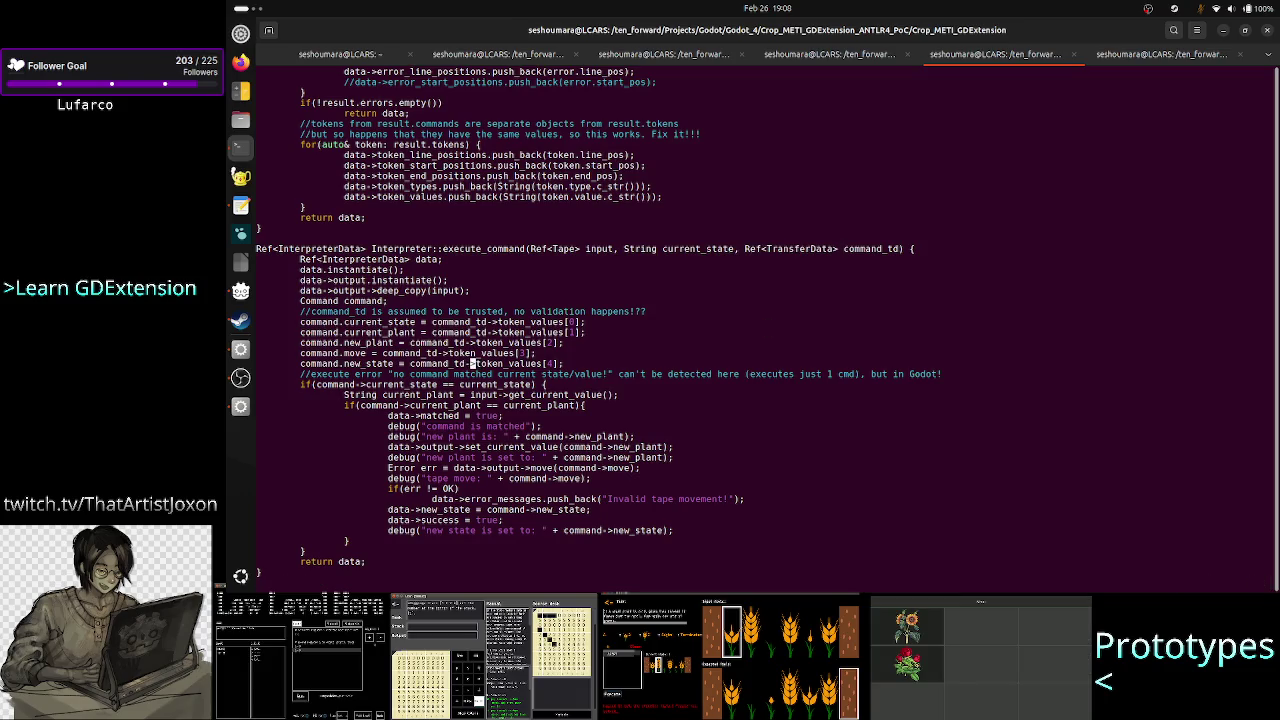
Save and quit Vim with :wq, then rerun the scons platform=linux build.
{"action": "type", "text": ":wq"}
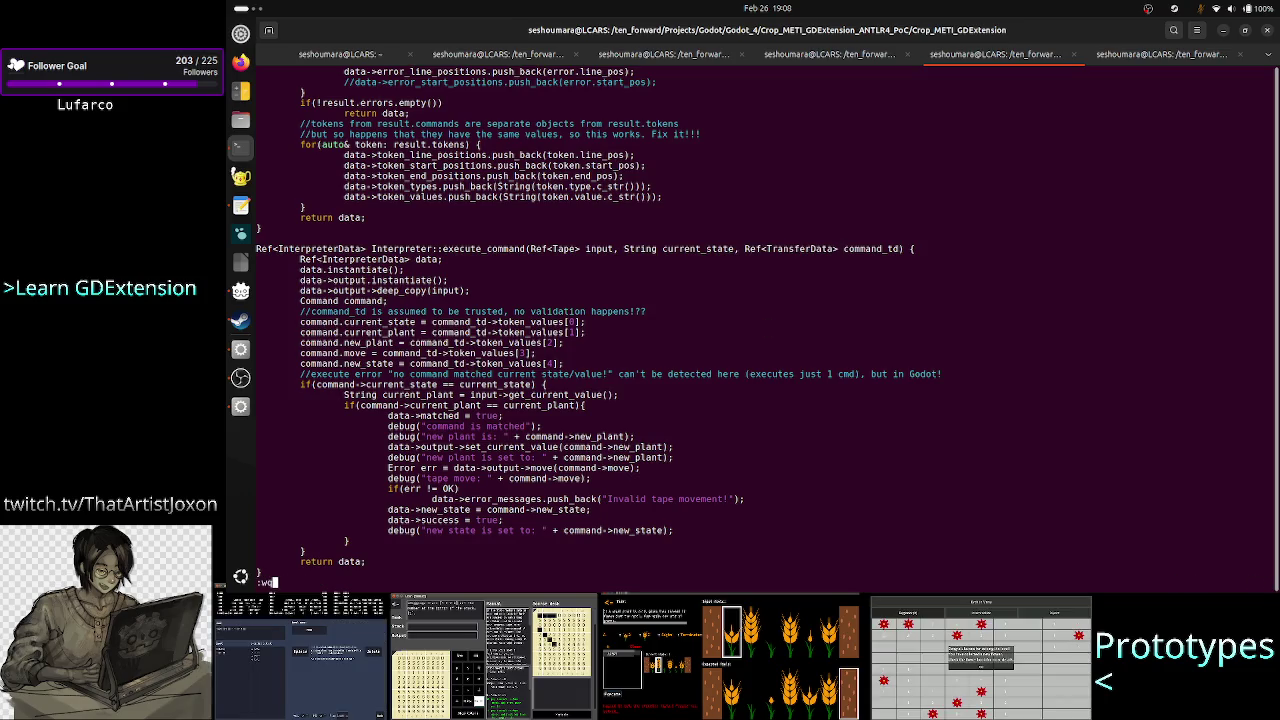
{"action": "key", "text": "Return"}
{"action": "key", "text": "Up"}
{"action": "key", "text": "Up"}
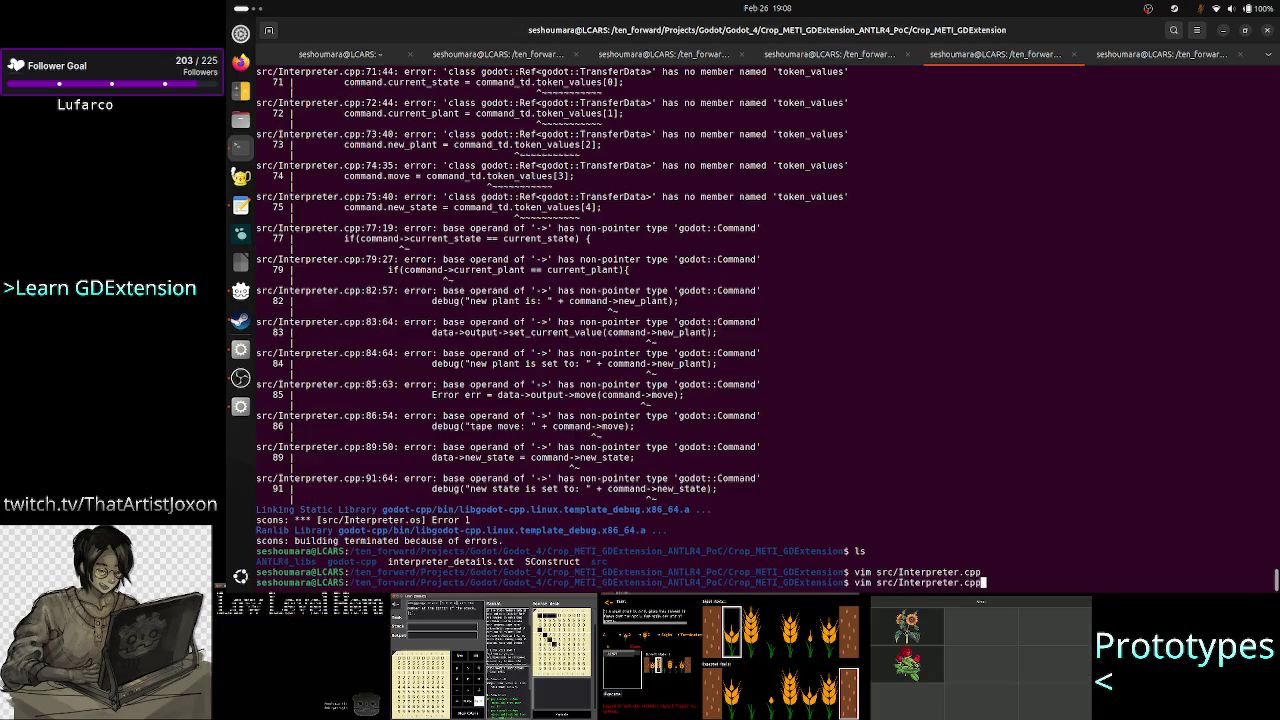
{"action": "key", "text": "Up"}
{"action": "key", "text": "Return"}
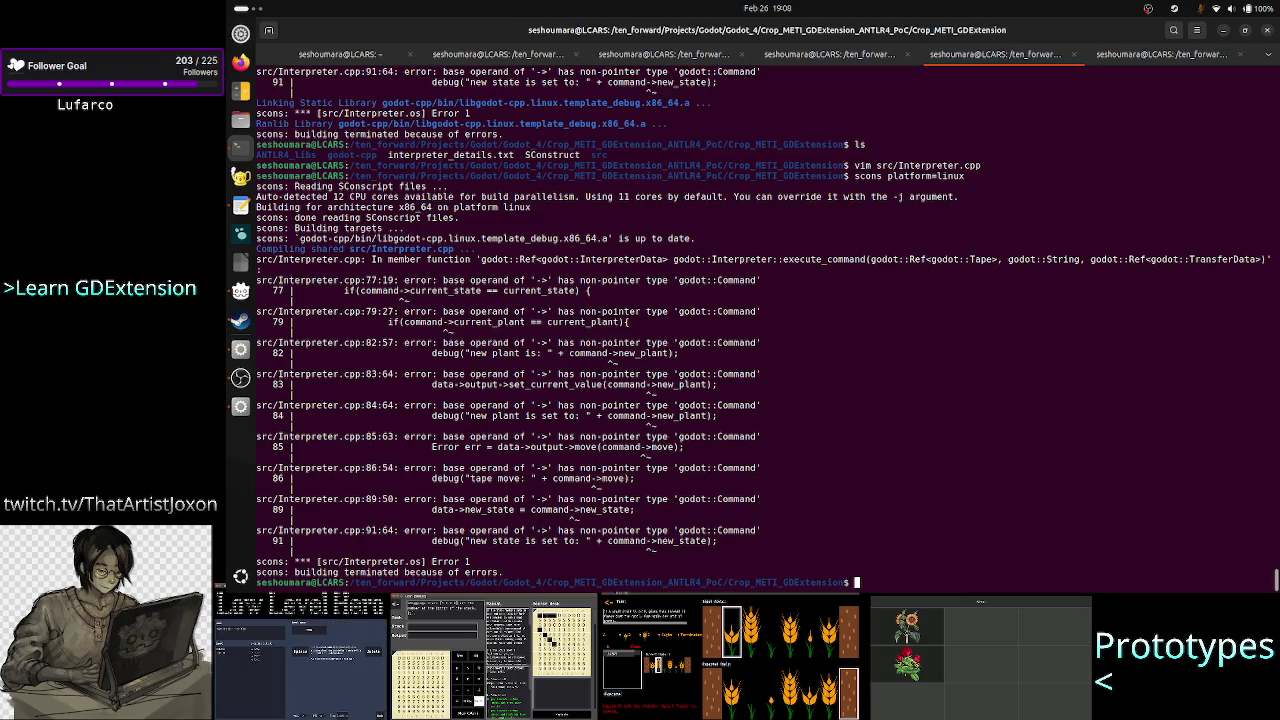
Reopen src/Interpreter.cpp in Vim from the shell history.
{"action": "key", "text": "Up"}
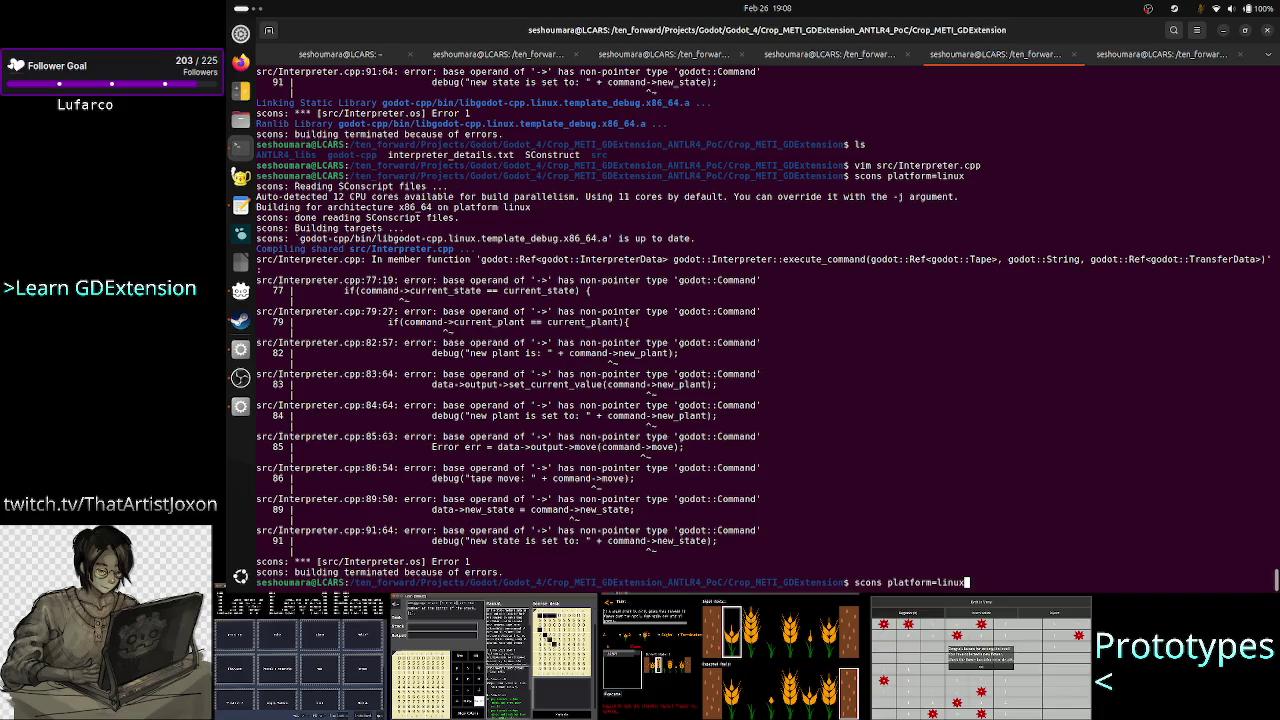
{"action": "key", "text": "Up"}
{"action": "key", "text": "Return"}
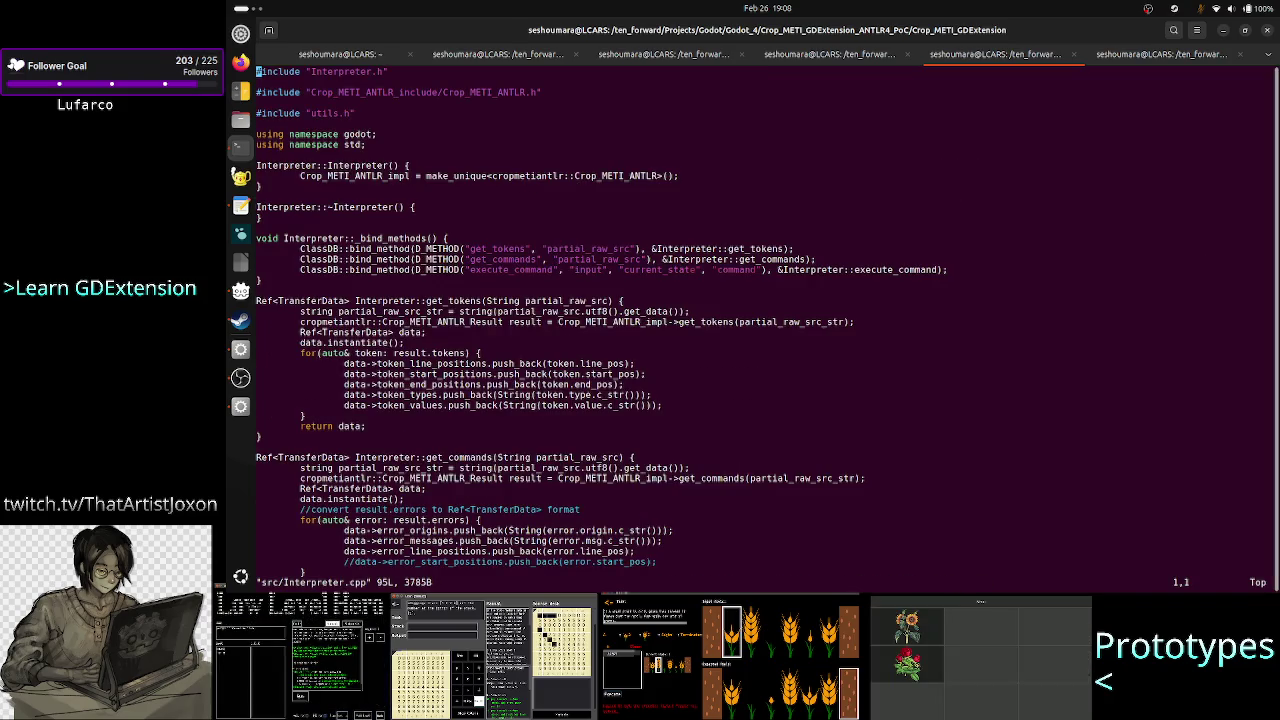
Move to the execute_command signature on line 64 and enter insert mode at its end.
{"action": "key", "text": "j"}
{"action": "key", "text": "j"}
{"action": "key", "text": "j"}
{"action": "key", "text": "j"}
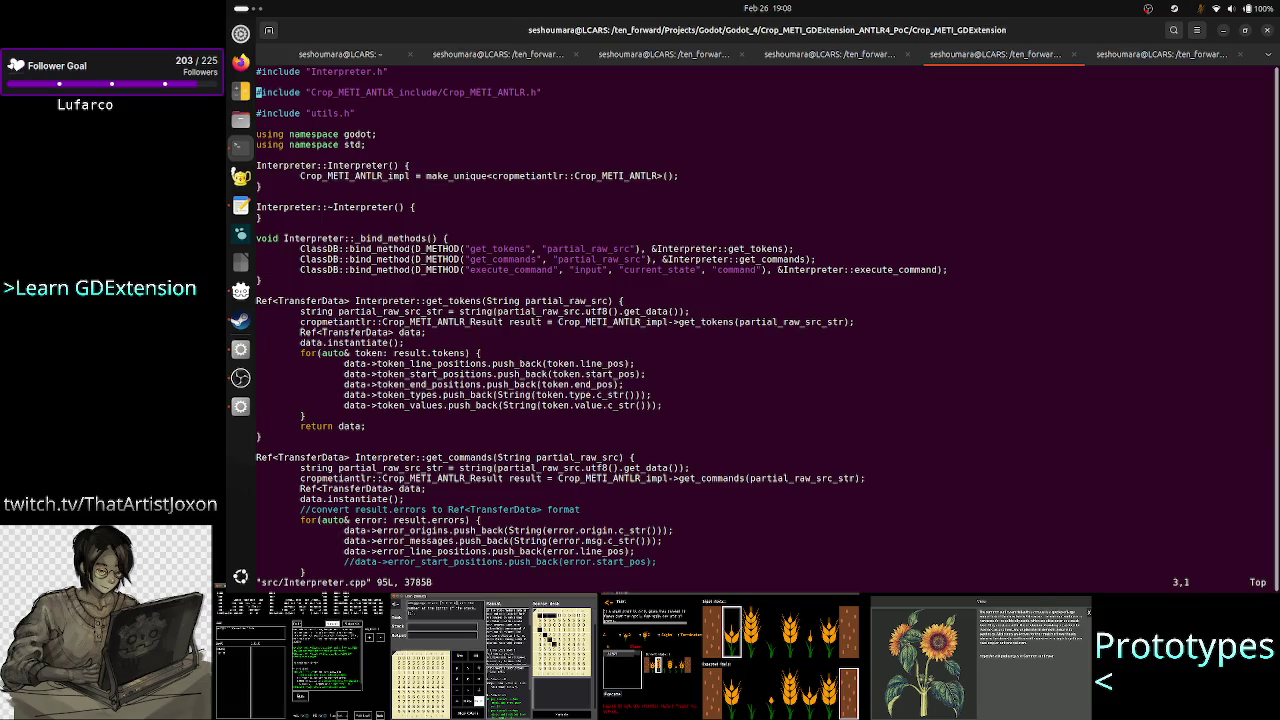
{"action": "key", "text": "j"}
{"action": "key", "text": "j"}
{"action": "key", "text": "j"}
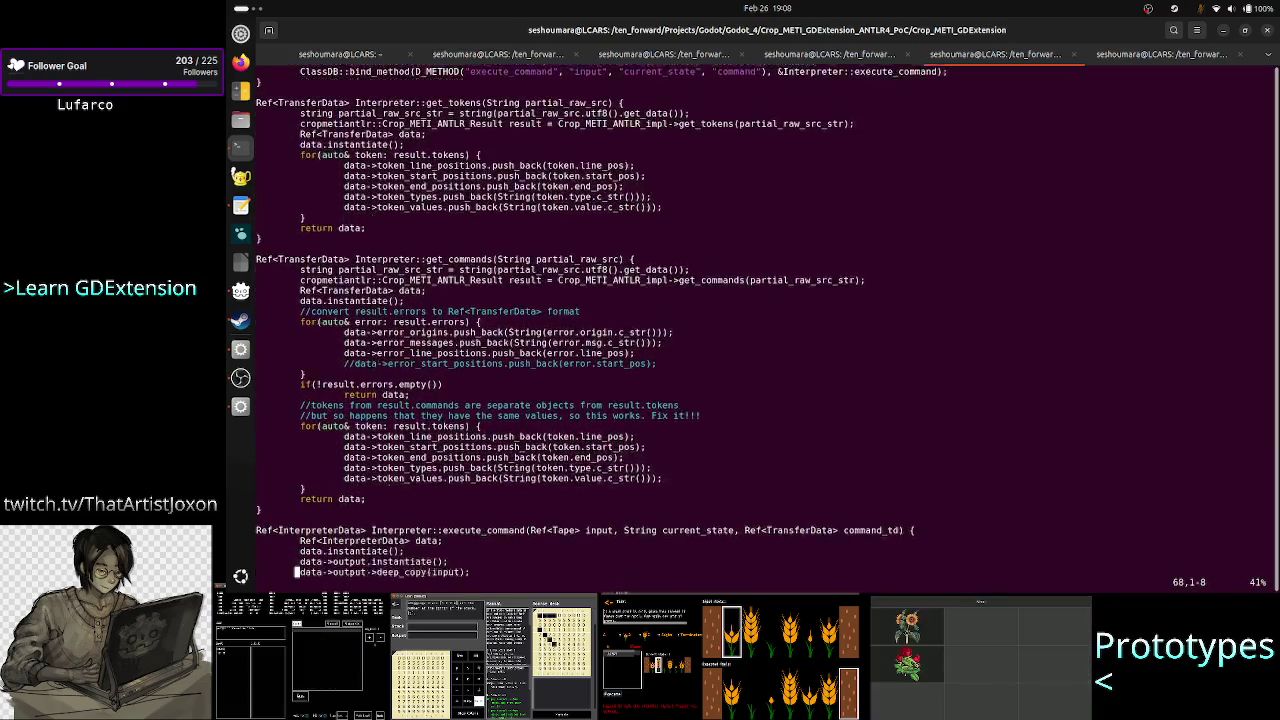
{"action": "key", "text": "j"}
{"action": "key", "text": "j"}
{"action": "key", "text": "j"}
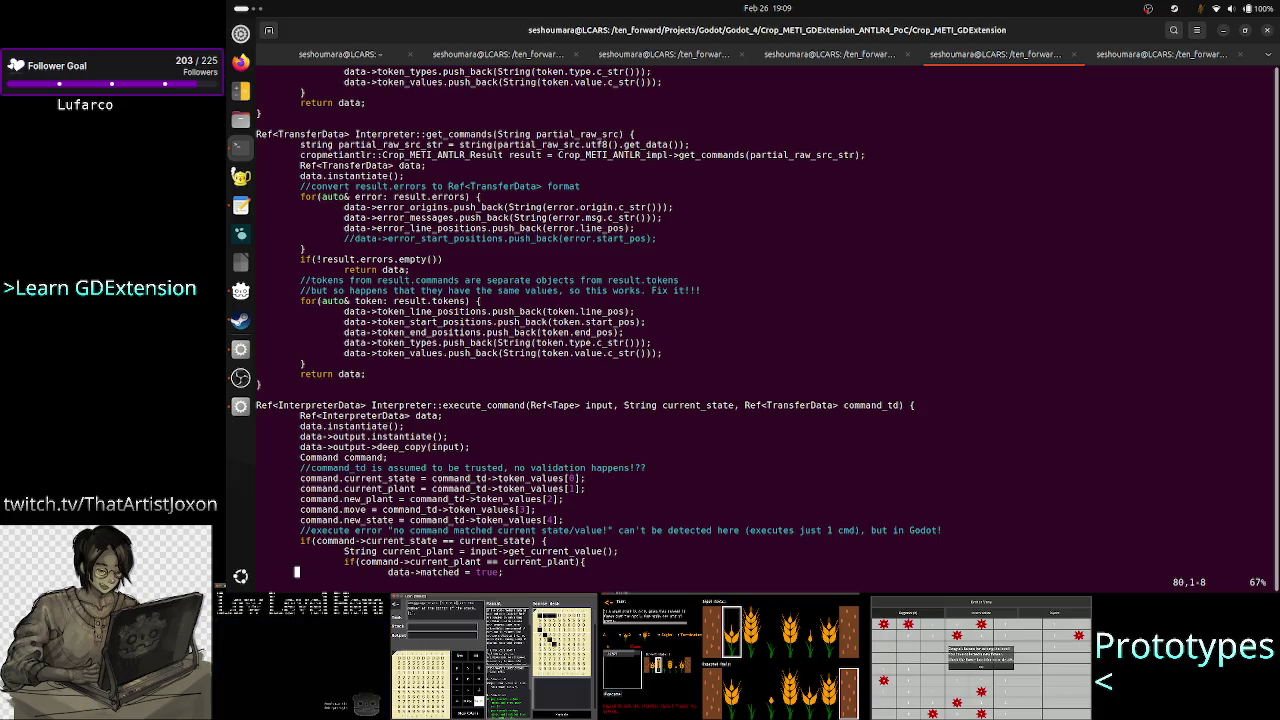
{"action": "key", "text": "k"}
{"action": "key", "text": "k"}
{"action": "key", "text": "k"}
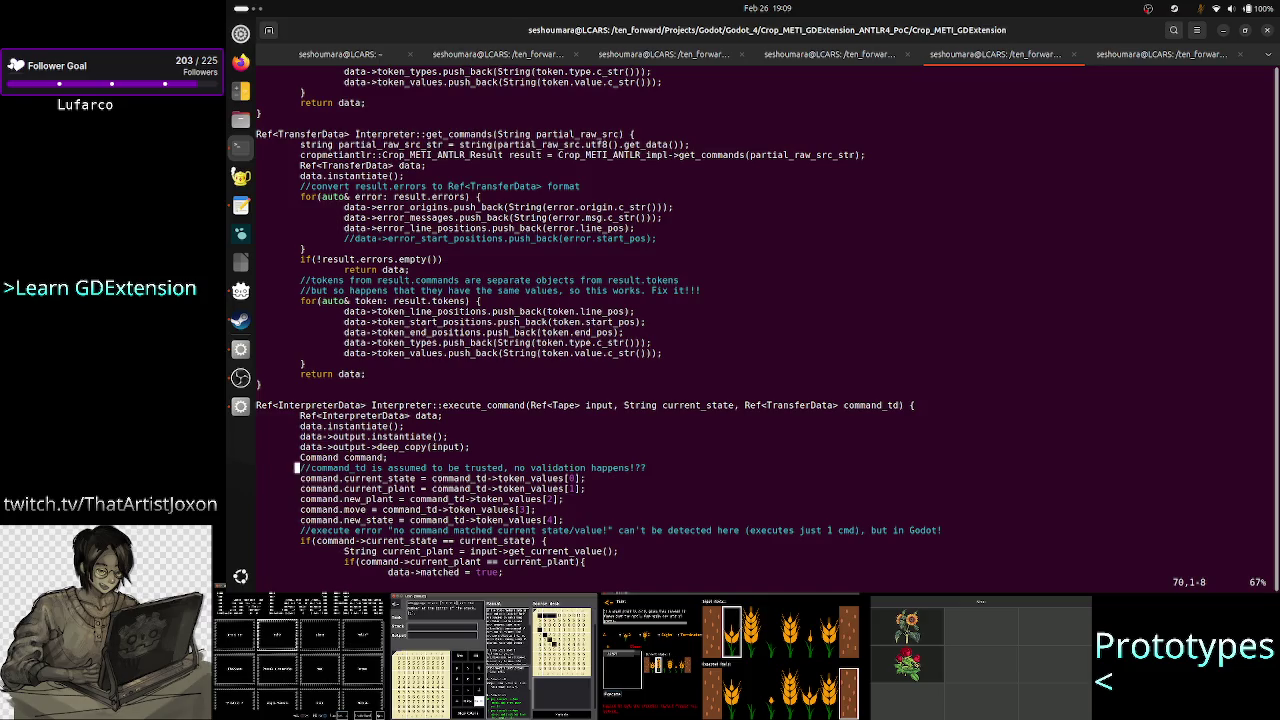
{"action": "key", "text": "i"}
{"action": "key", "text": "Up"}
{"action": "key", "text": "Up"}
{"action": "key", "text": "Up"}
{"action": "key", "text": "Up"}
{"action": "key", "text": "Up"}
{"action": "key", "text": "Right"}
{"action": "key", "text": "Right"}
{"action": "key", "text": "Right"}
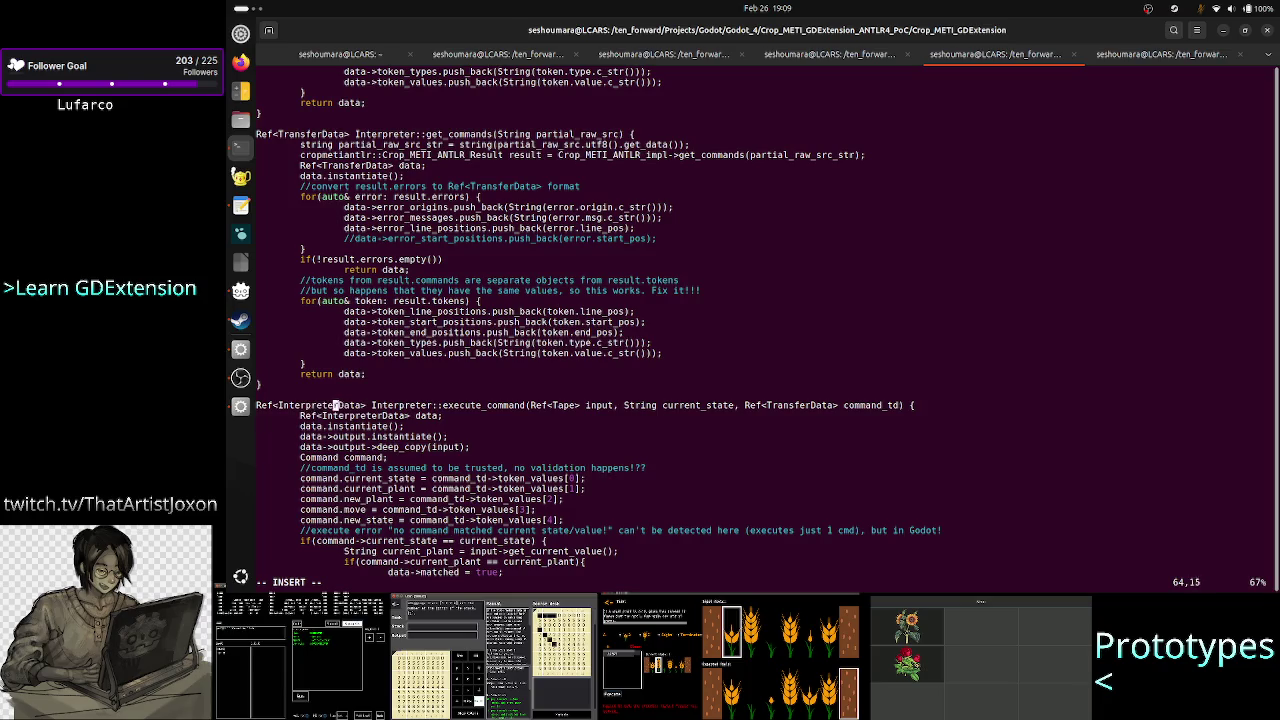
{"action": "key", "text": "Right"}
{"action": "key", "text": "Right"}
{"action": "key", "text": "Right"}
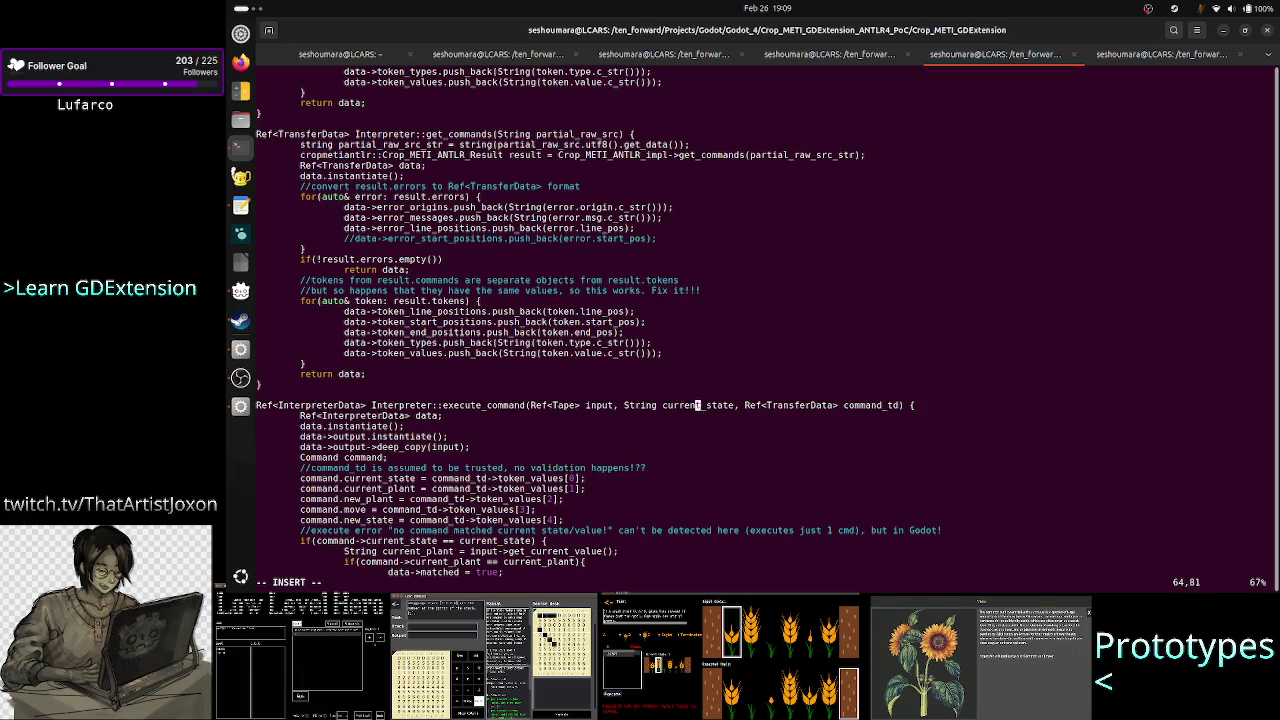
{"action": "key", "text": "Right"}
{"action": "key", "text": "Right"}
{"action": "key", "text": "Right"}
Type 'Ref<Command> command' after the signature's opening brace and step through it.
{"action": "type", "text": "Ref<Command"}
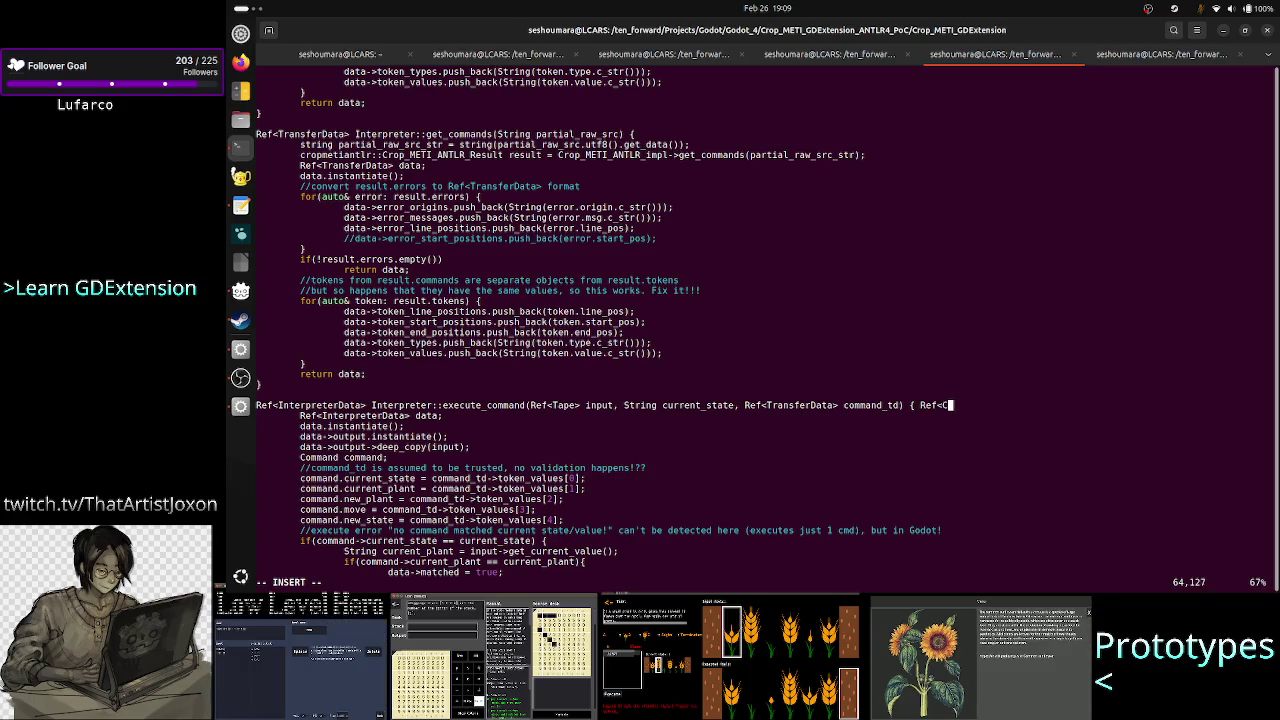
{"action": "type", "text": "> comma"}
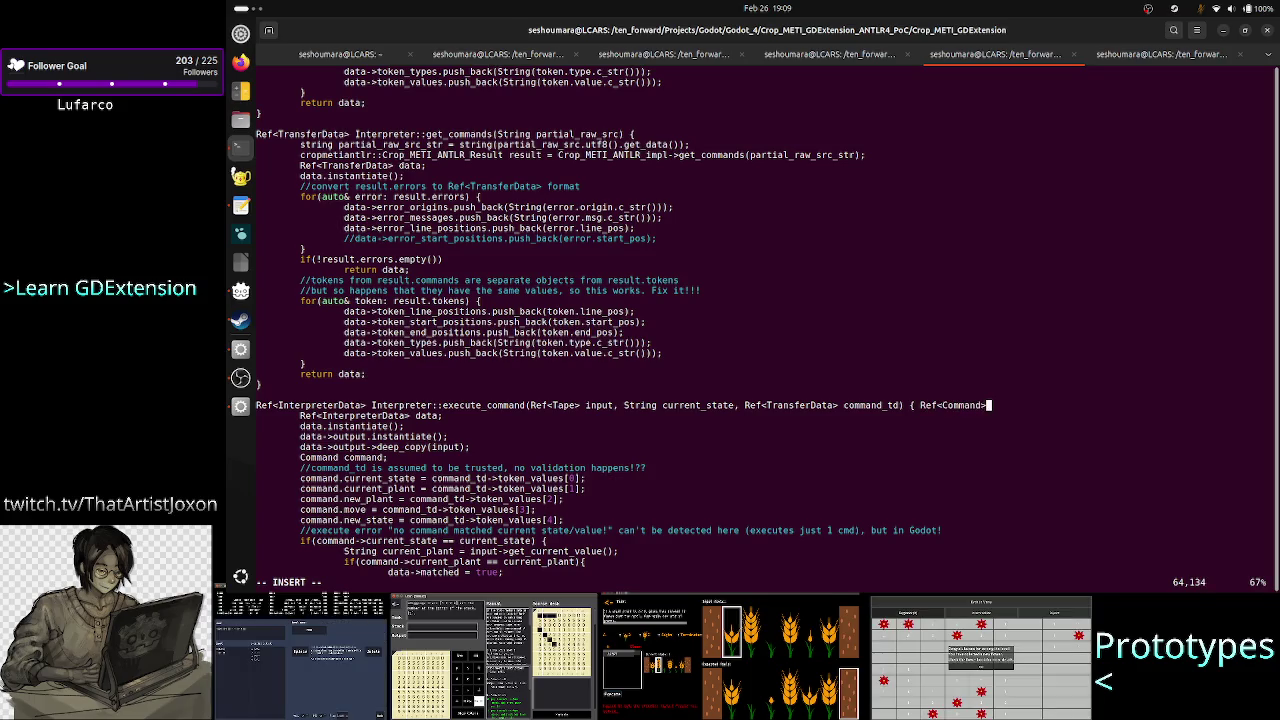
{"action": "type", "text": "nd"}
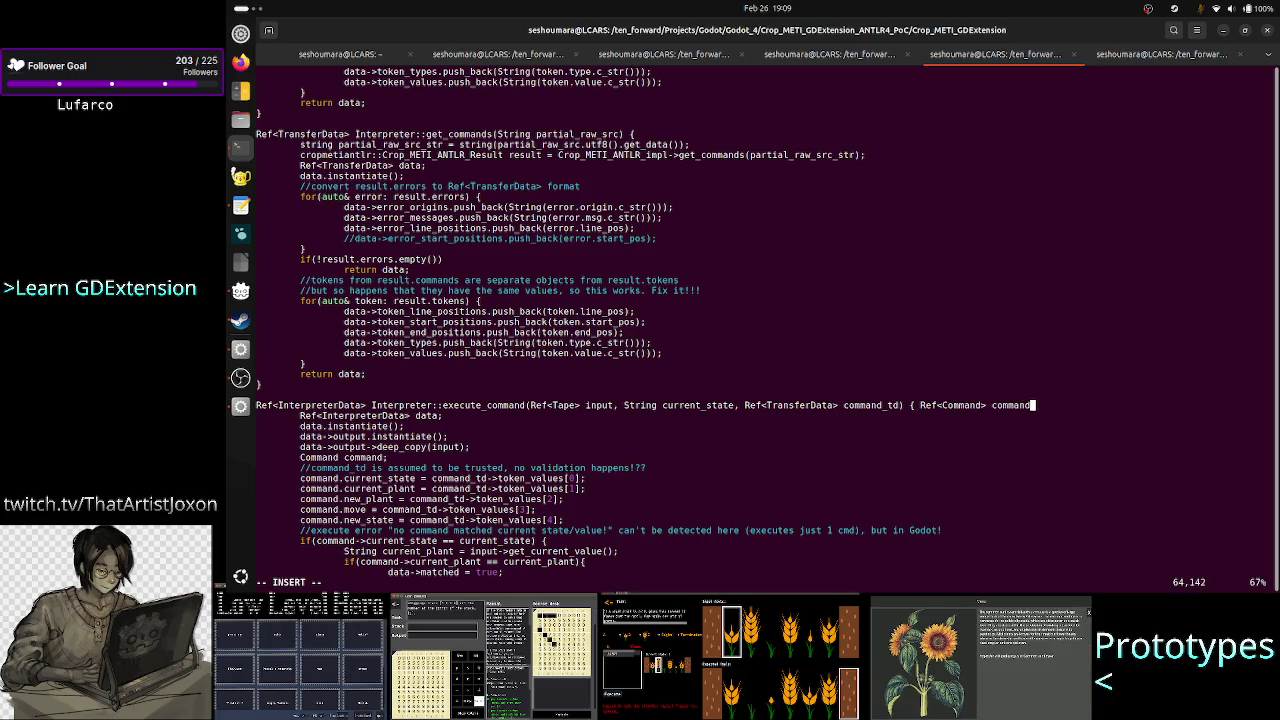
{"action": "key", "text": "Left"}
{"action": "key", "text": "Left"}
{"action": "key", "text": "Left"}
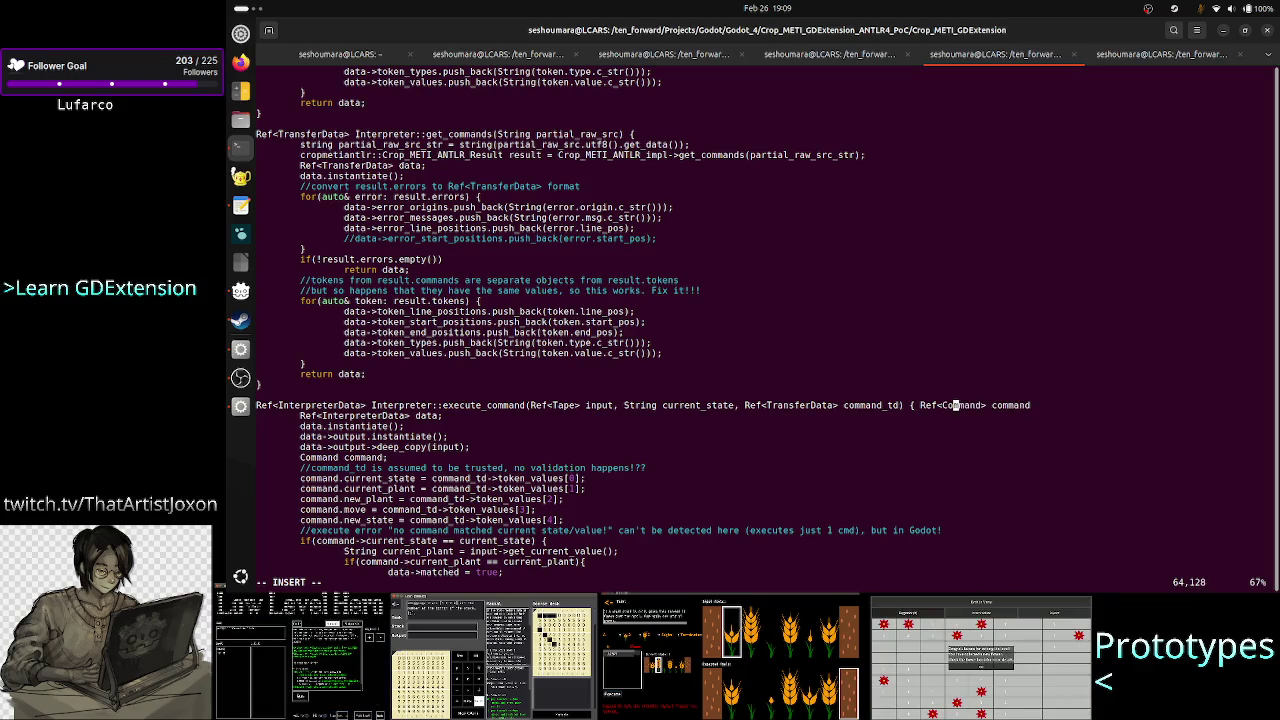
{"action": "key", "text": "Left"}
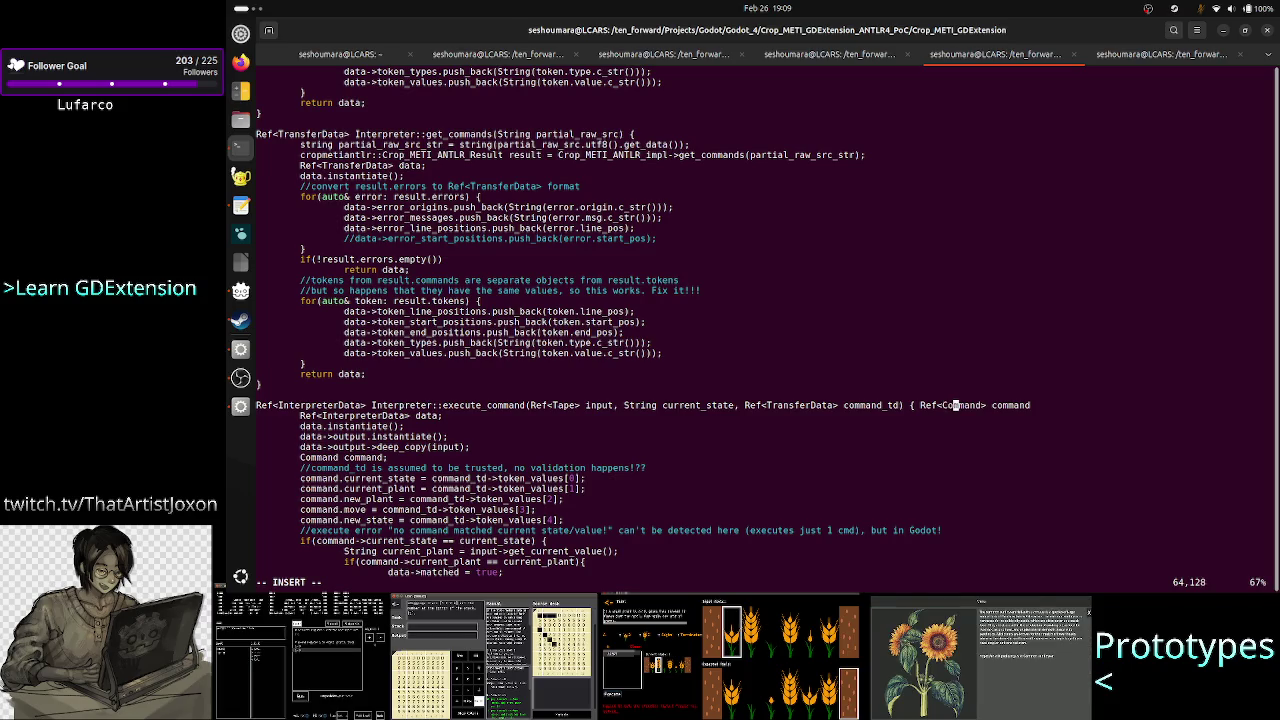
{"action": "left_click", "coordinate": [972, 405]}
{"action": "key", "text": "Left"}
{"action": "key", "text": "Left"}
{"action": "key", "text": "Left"}
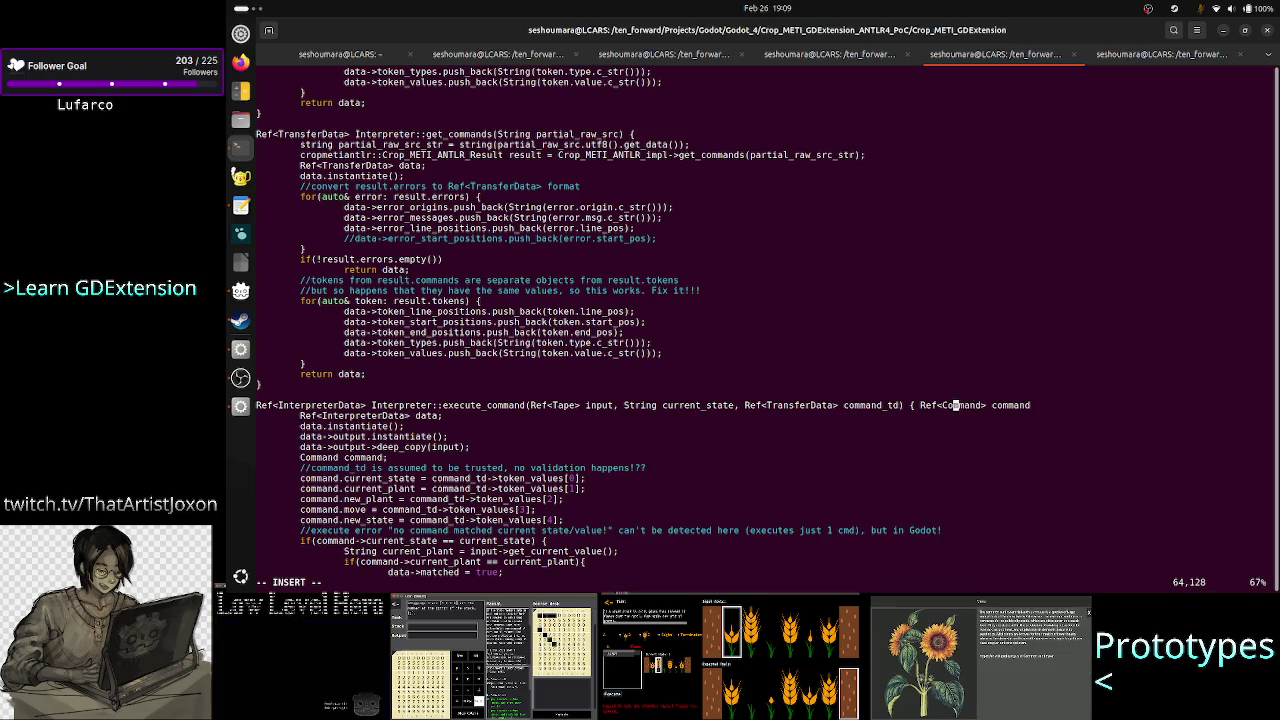
{"action": "key", "text": "Right"}
{"action": "key", "text": "Right"}
{"action": "key", "text": "Left"}
{"action": "key", "text": "Left"}
{"action": "key", "text": "Left"}
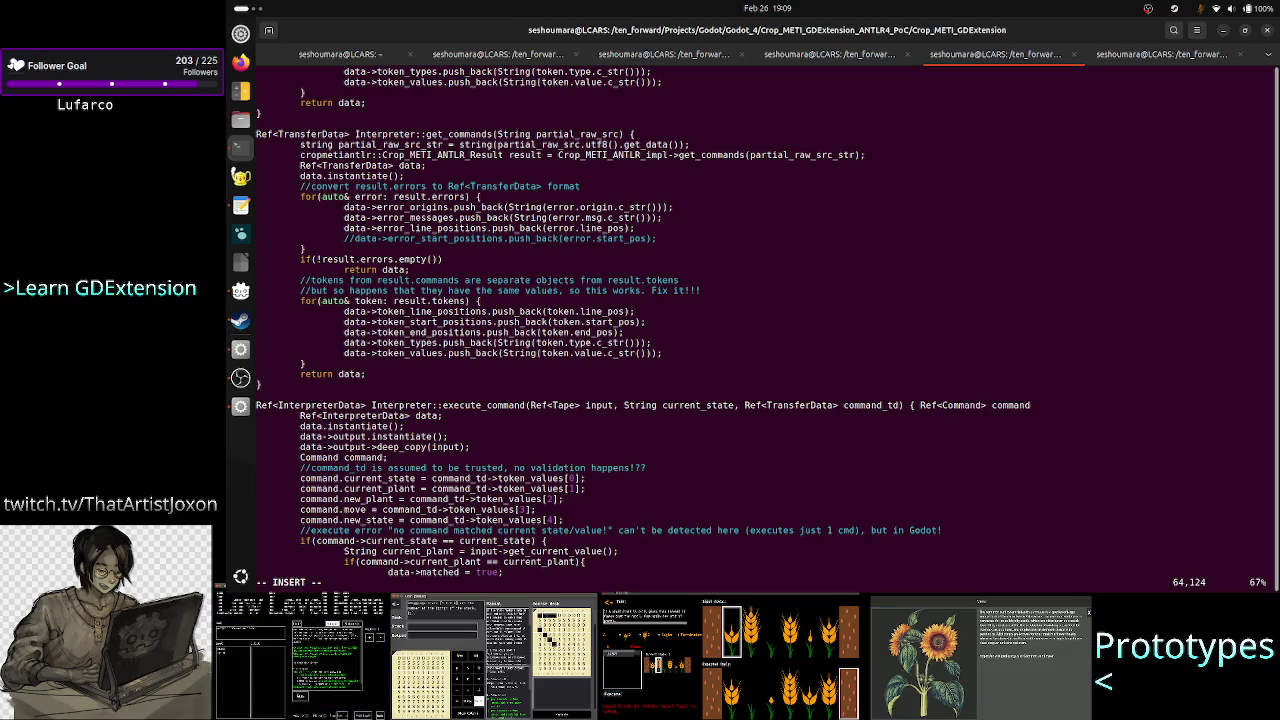
{"action": "key", "text": "Left"}
{"action": "key", "text": "Left"}
{"action": "key", "text": "Right"}
{"action": "key", "text": "Right"}
{"action": "key", "text": "Right"}
{"action": "key", "text": "Right"}
{"action": "key", "text": "Right"}
{"action": "key", "text": "Right"}
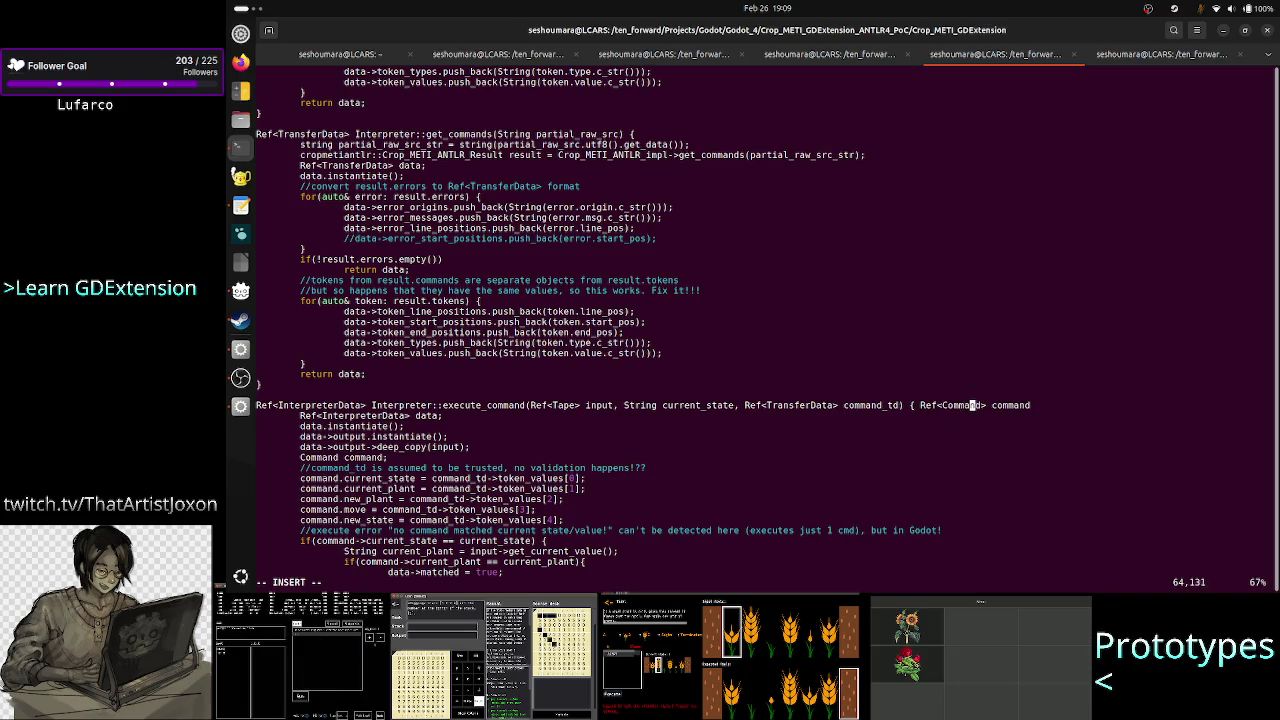
Delete the stray 'Ref<Command> command' text so the signature ends at its brace.
{"action": "key", "text": "Down"}
{"action": "key", "text": "Down"}
{"action": "key", "text": "Down"}
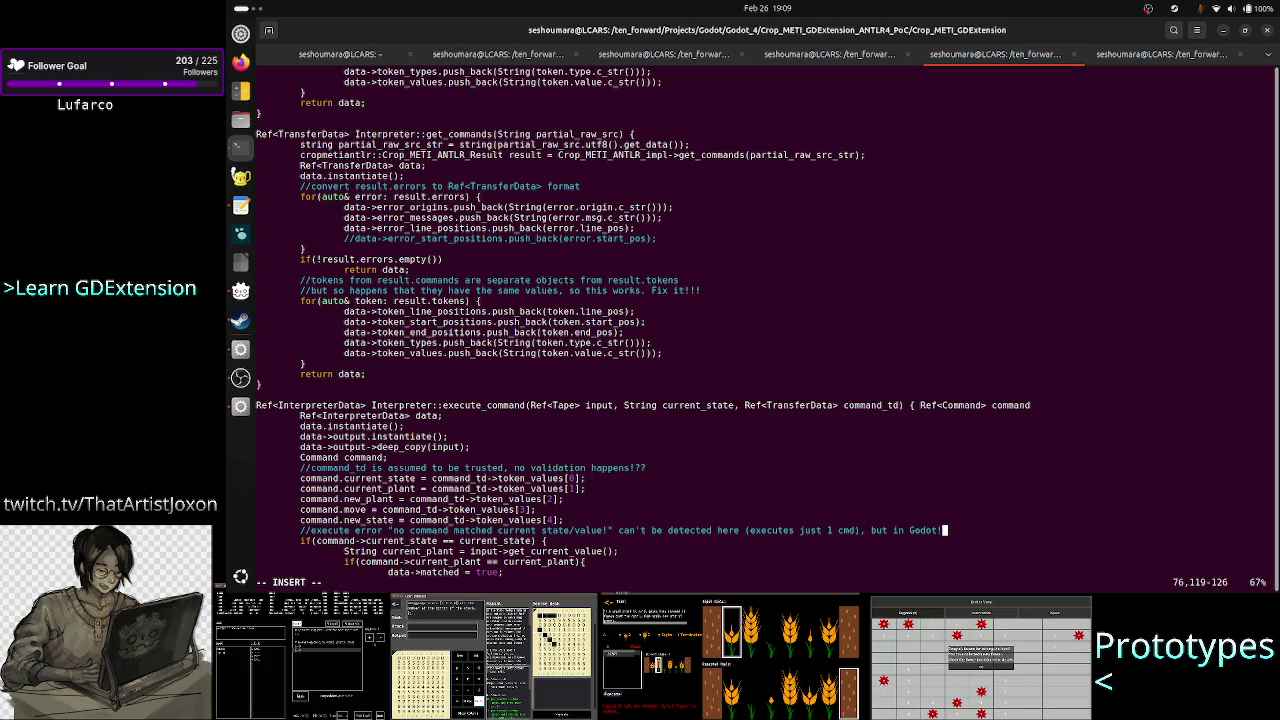
{"action": "key", "text": "ctrl+Left"}
{"action": "key", "text": "ctrl+Left"}
{"action": "key", "text": "ctrl+Left"}
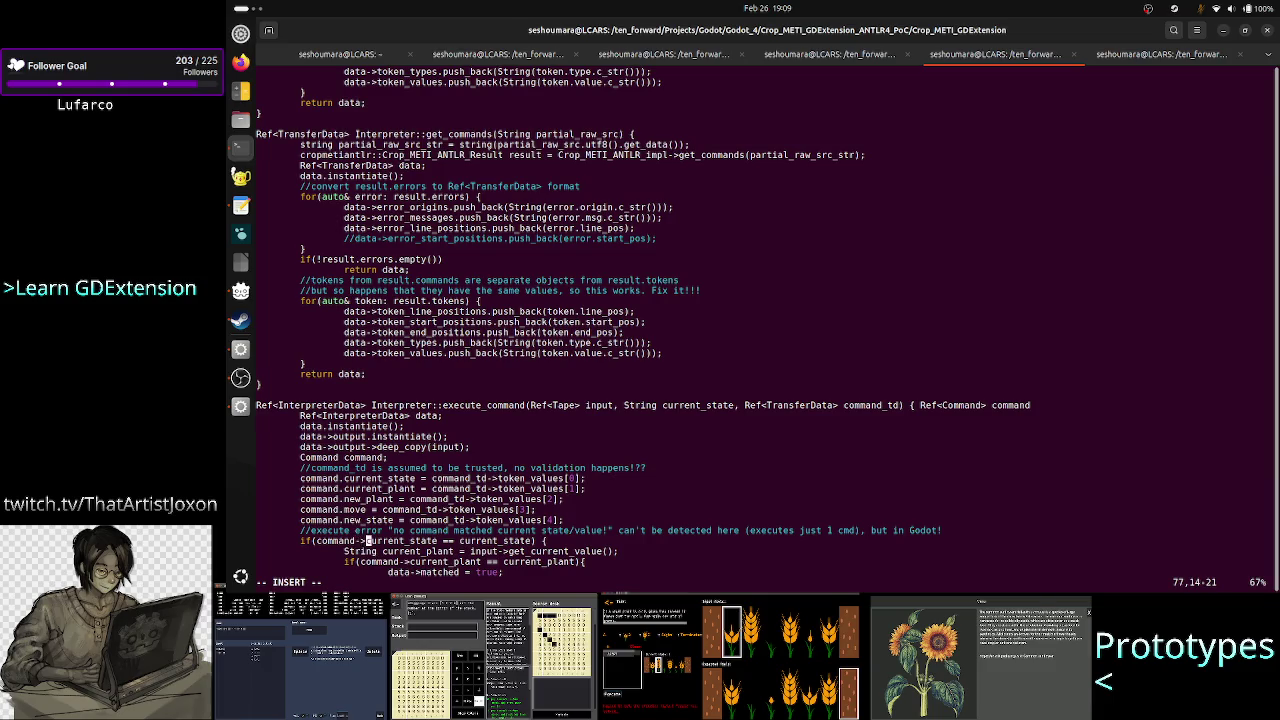
{"action": "key", "text": "Left"}
{"action": "key", "text": "Left"}
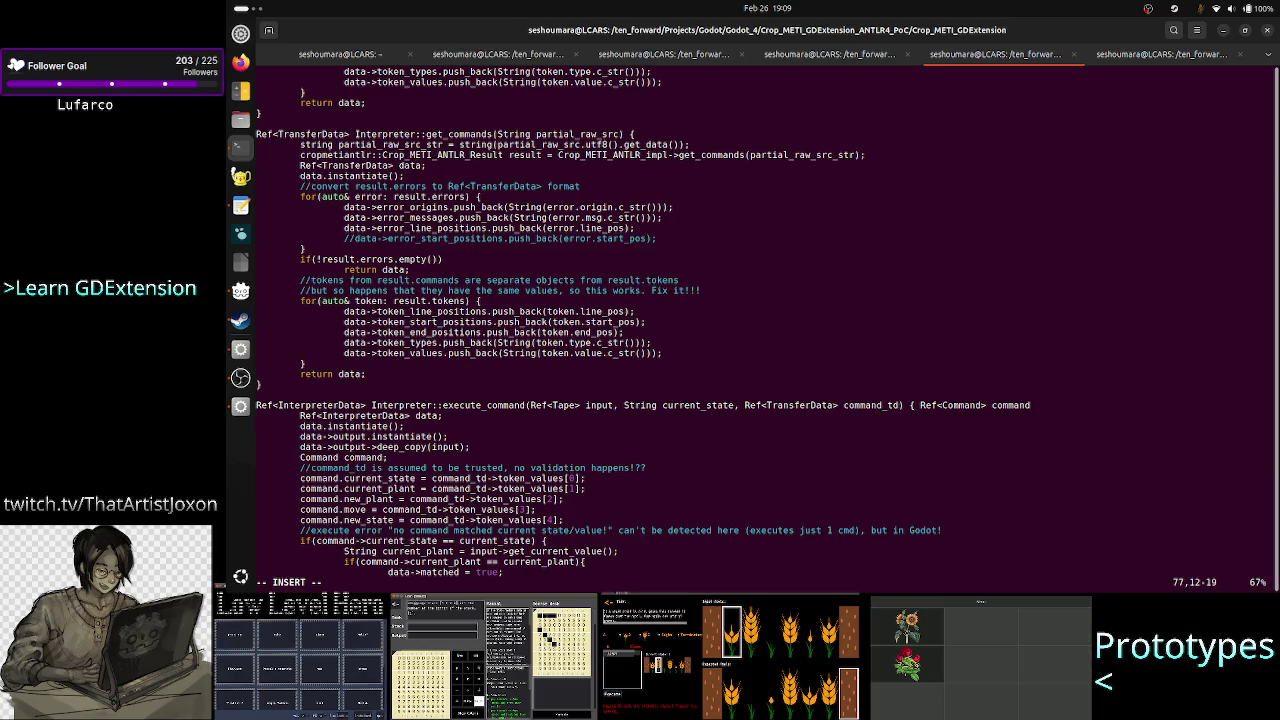
{"action": "key", "text": "Up"}
{"action": "key", "text": "Up"}
{"action": "key", "text": "Up"}
{"action": "key", "text": "Up"}
{"action": "key", "text": "Up"}
{"action": "key", "text": "Up"}
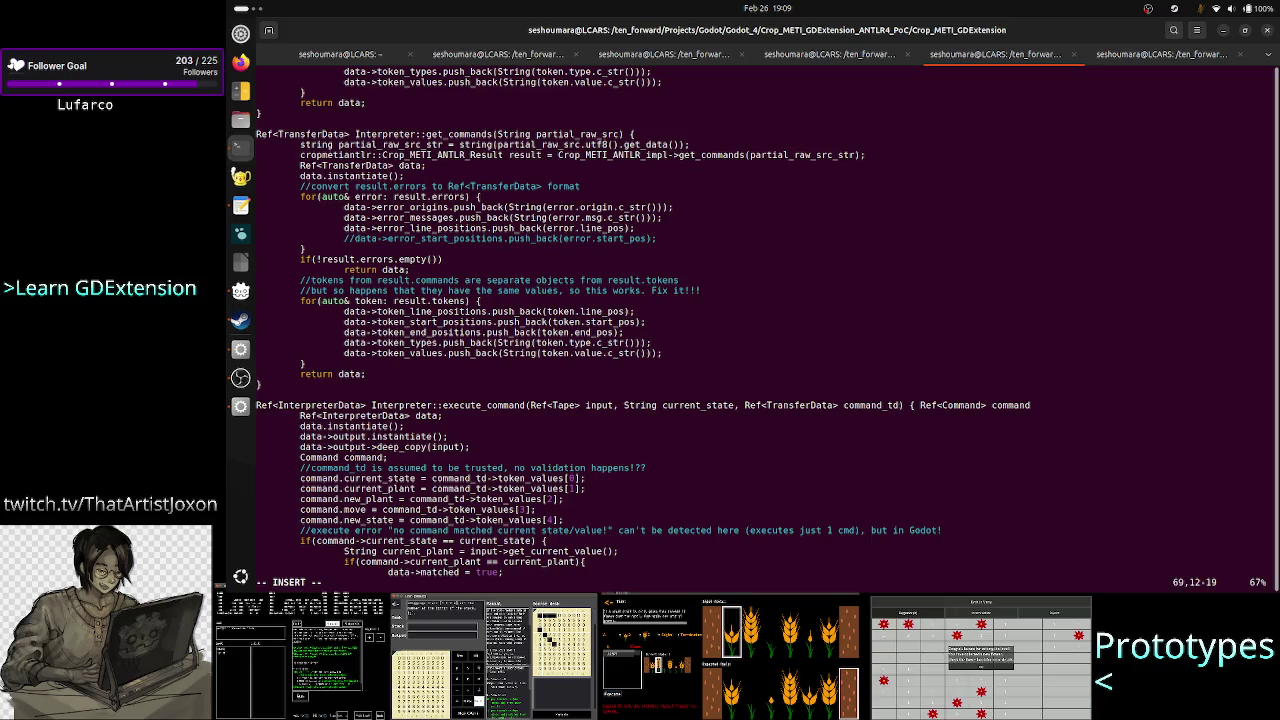
{"action": "key", "text": "Up"}
{"action": "key", "text": "Up"}
{"action": "key", "text": "Up"}
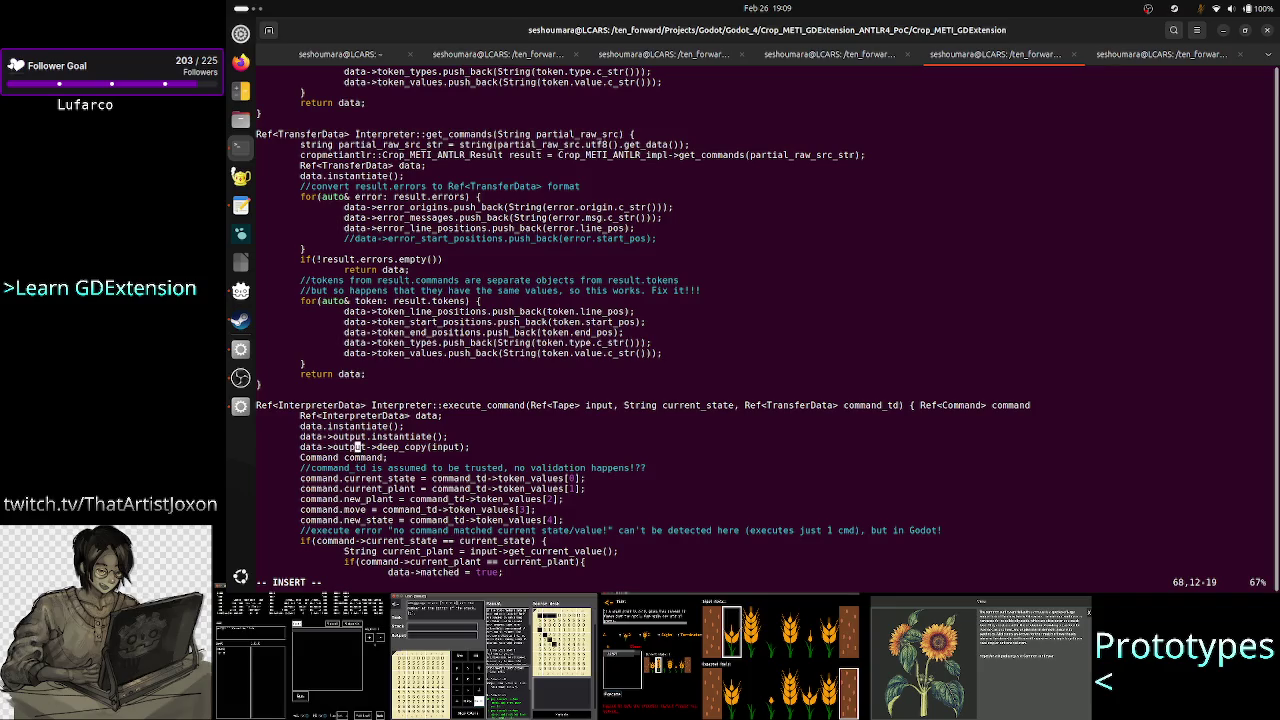
{"action": "key", "text": "Right"}
{"action": "key", "text": "Right"}
{"action": "key", "text": "Right"}
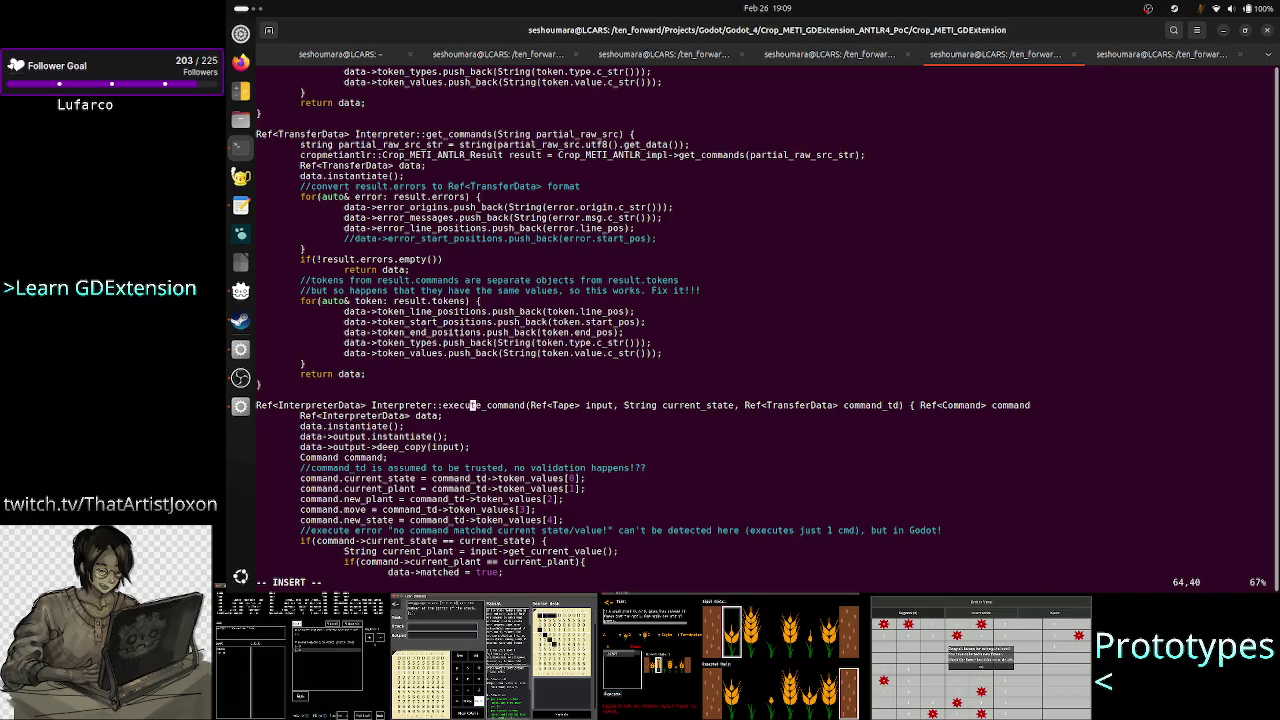
{"action": "key", "text": "Right"}
{"action": "key", "text": "Right"}
{"action": "key", "text": "Right"}
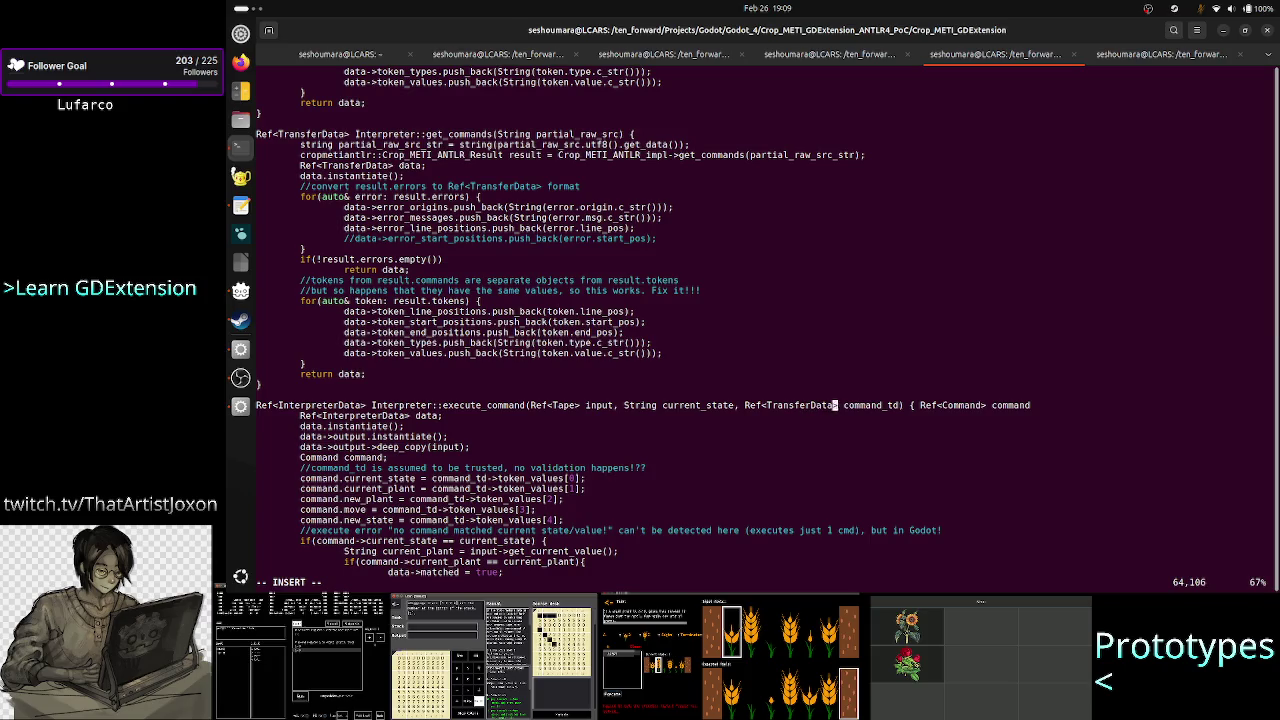
{"action": "key", "text": "Delete"}
{"action": "key", "text": "Delete"}
{"action": "key", "text": "Delete"}
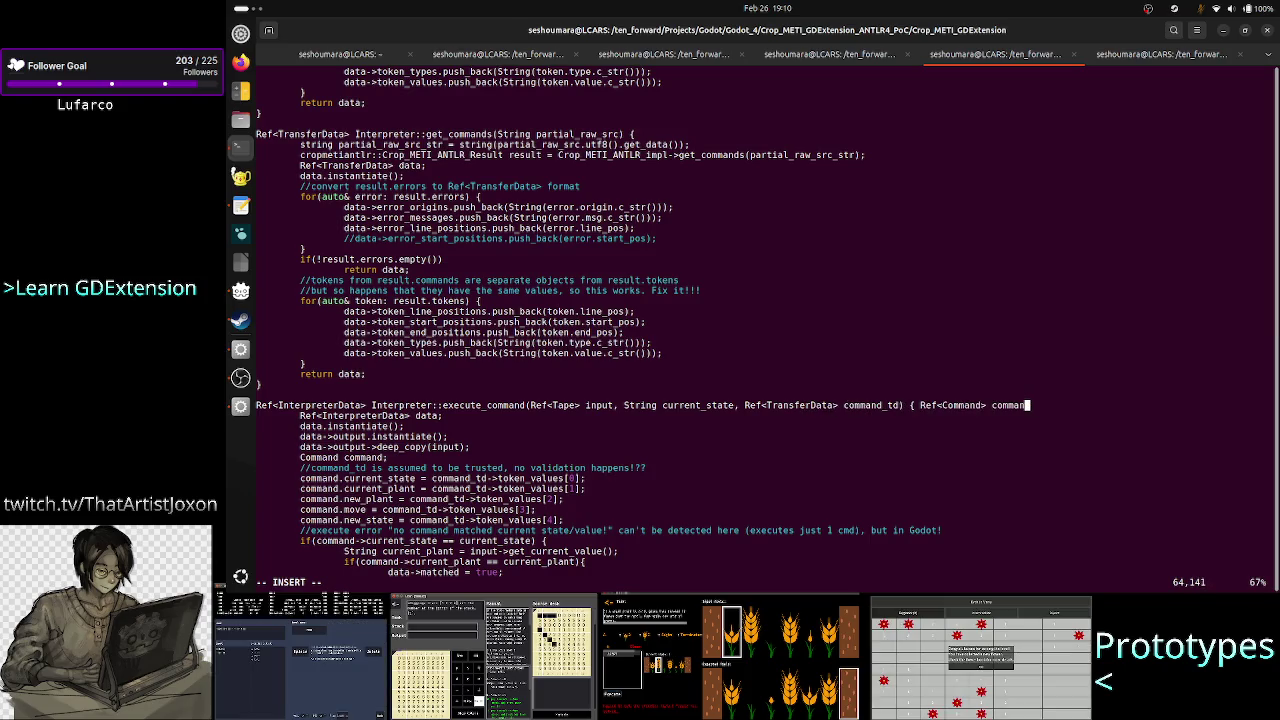
{"action": "key", "text": "BackSpace"}
{"action": "key", "text": "BackSpace"}
{"action": "key", "text": "BackSpace"}
{"action": "key", "text": "Down"}
{"action": "key", "text": "Down"}
{"action": "key", "text": "Down"}
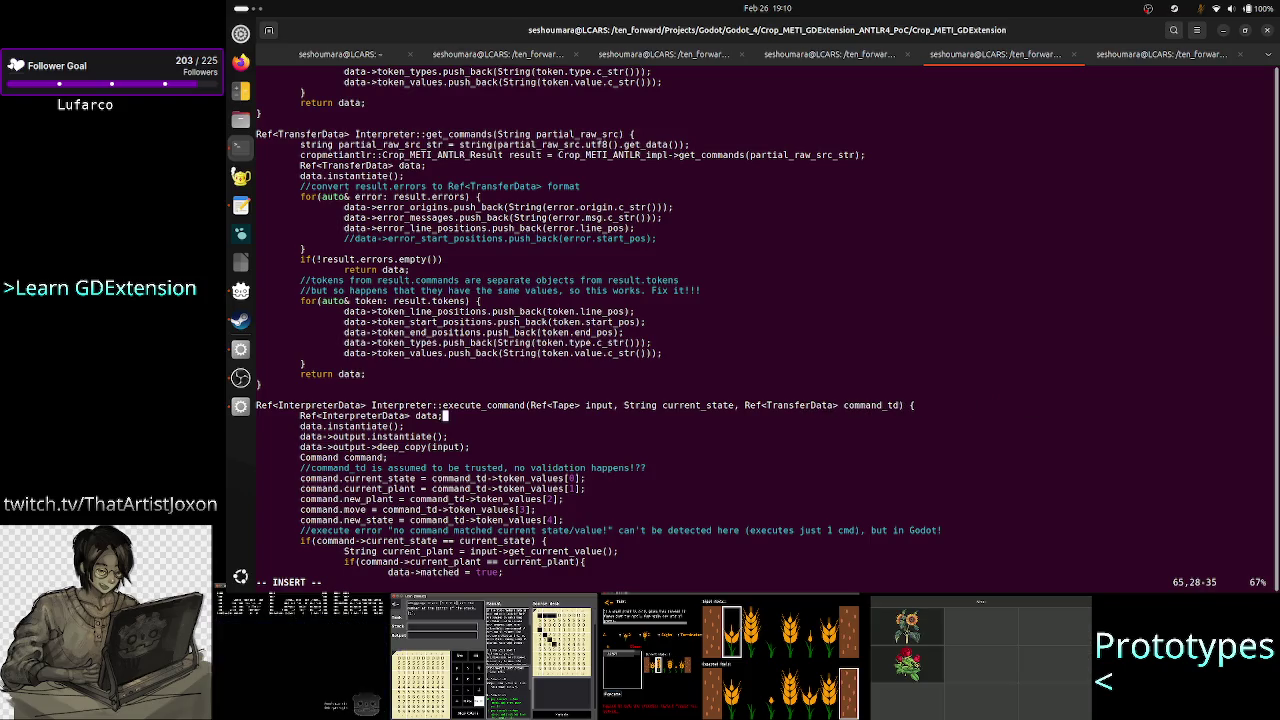
Change command-> to command. for current_state, current_plant and new_plant on lines 77–82.
{"action": "key", "text": "Down"}
{"action": "key", "text": "Down"}
{"action": "key", "text": "Down"}
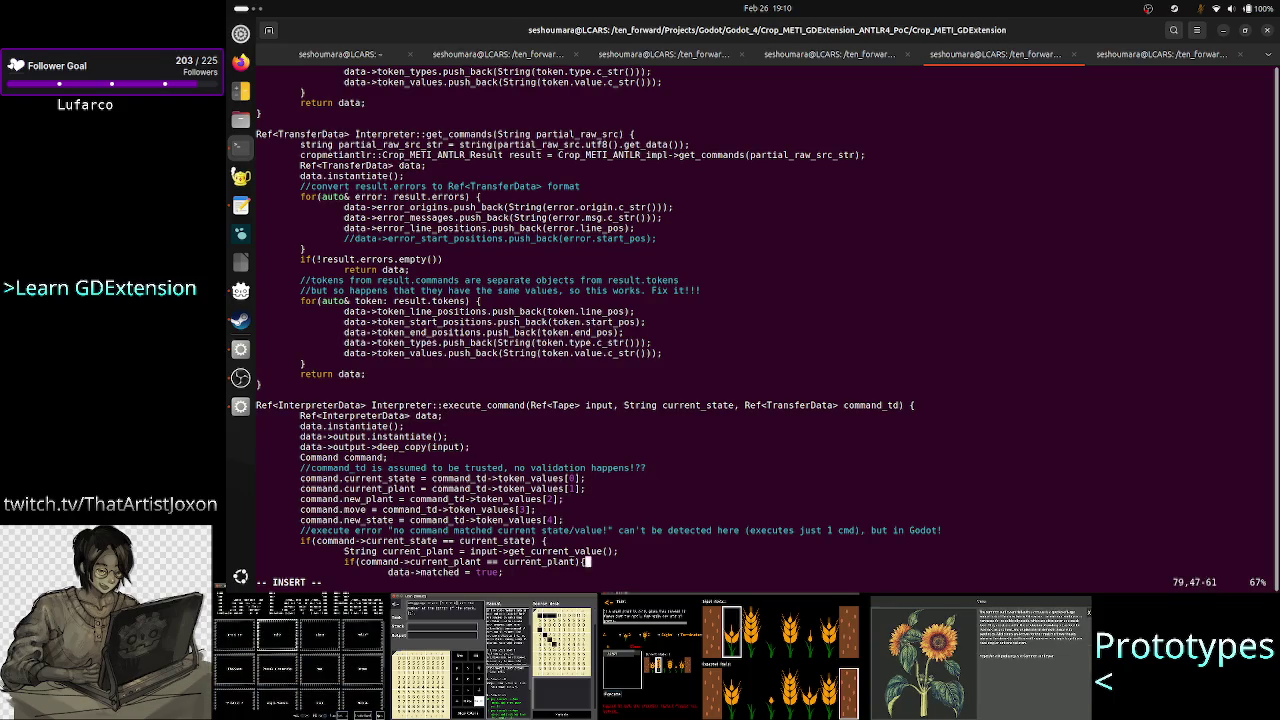
{"action": "key", "text": "Up"}
{"action": "key", "text": "Up"}
{"action": "key", "text": "Up"}
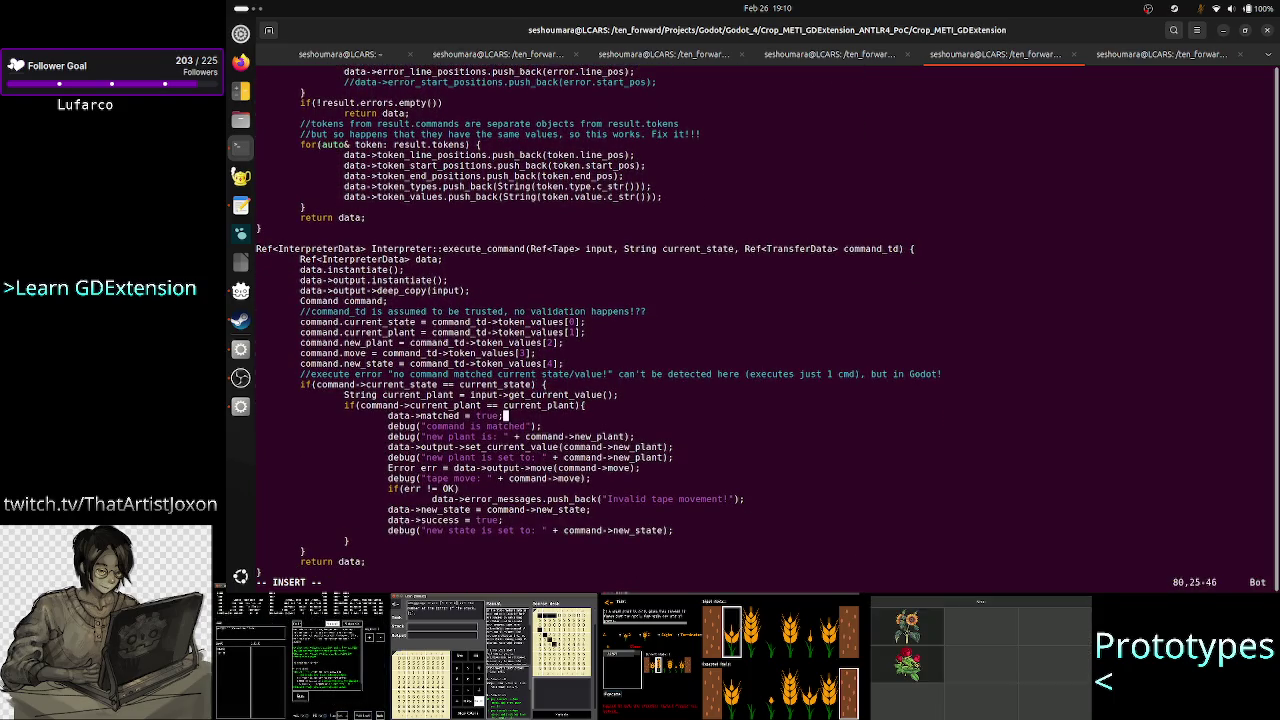
{"action": "key", "text": "Left"}
{"action": "key", "text": "Left"}
{"action": "key", "text": "Left"}
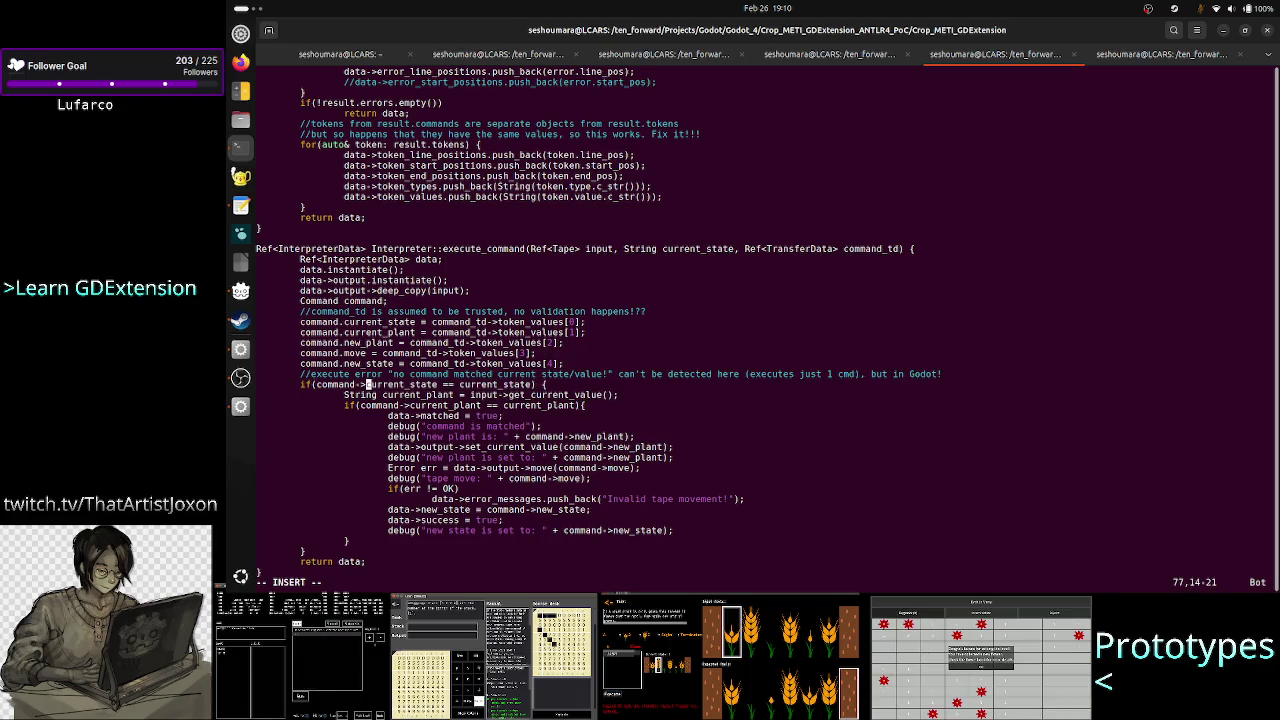
{"action": "key", "text": "BackSpace"}
{"action": "key", "text": "BackSpace"}
{"action": "type", "text": "."}
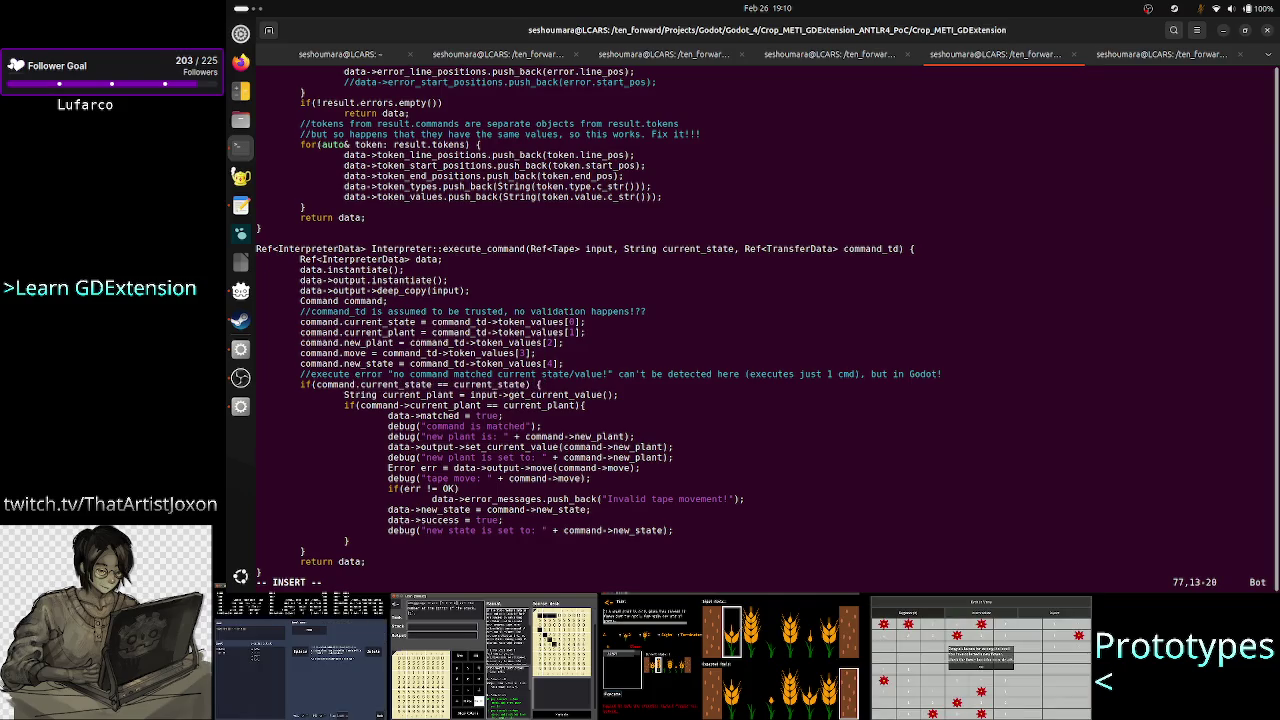
{"action": "key", "text": "Down"}
{"action": "key", "text": "Down"}
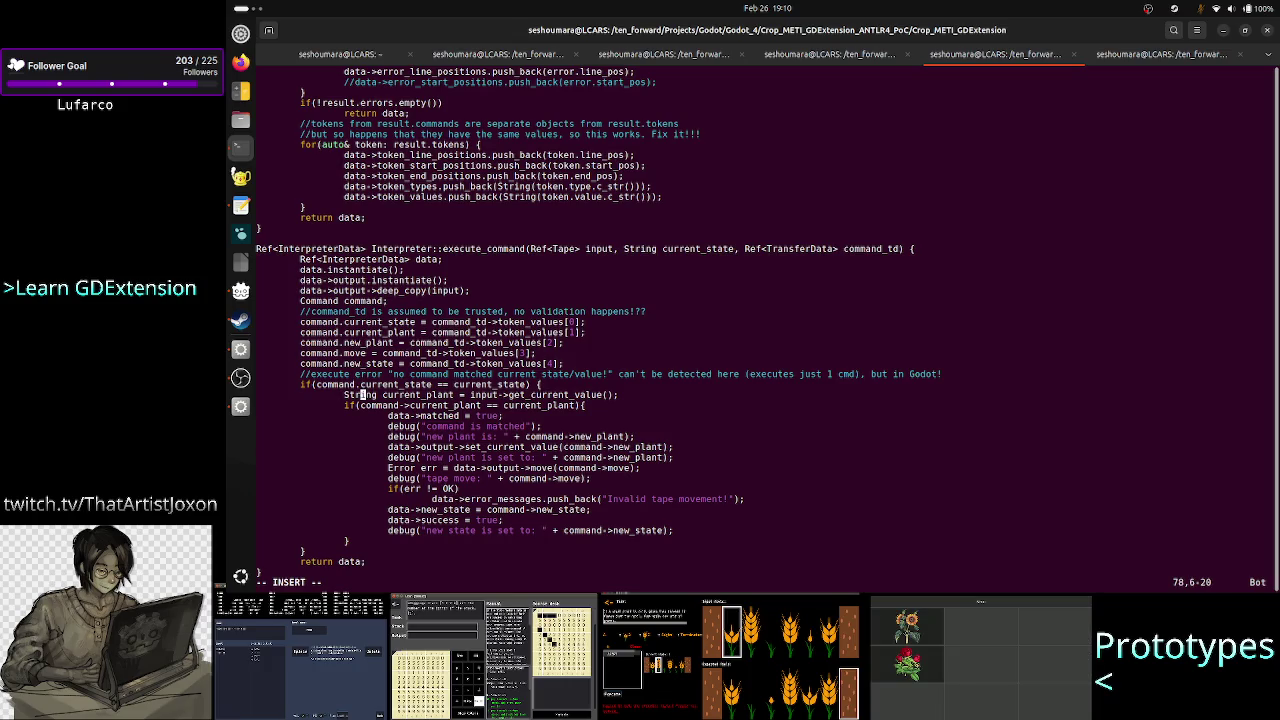
{"action": "key", "text": "Right"}
{"action": "key", "text": "Right"}
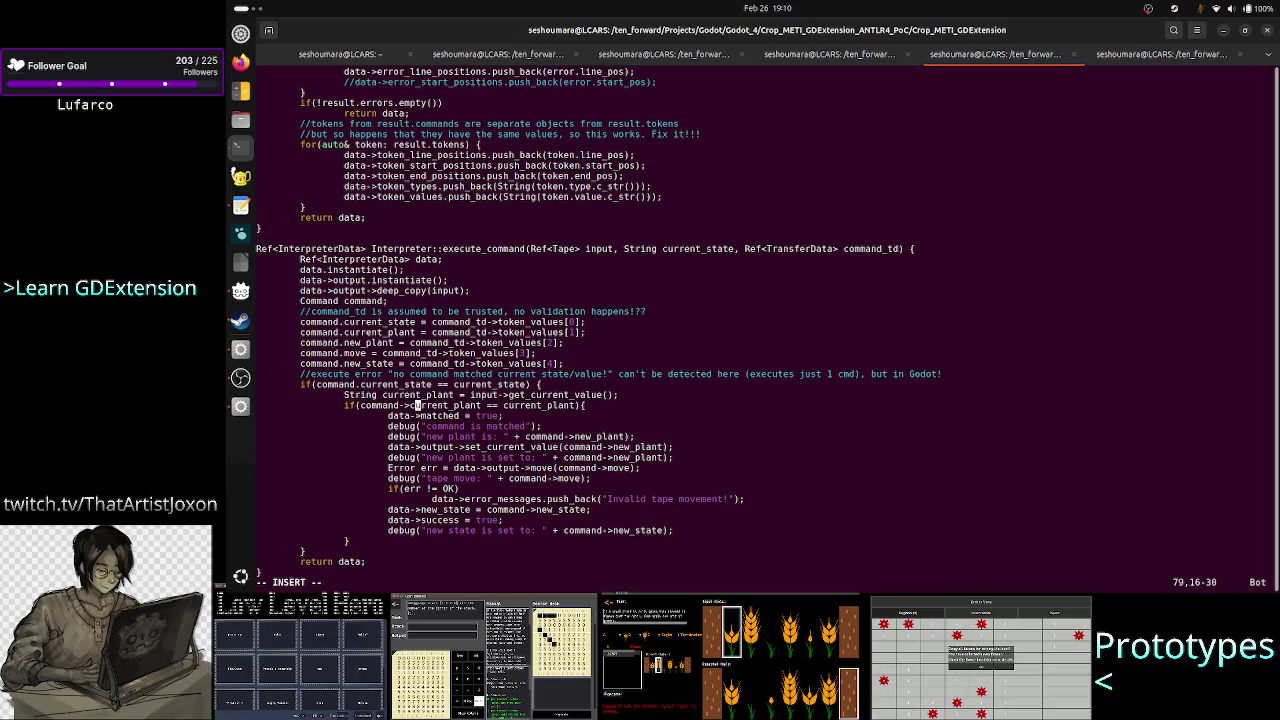
{"action": "key", "text": "Right"}
{"action": "key", "text": "Right"}
{"action": "key", "text": "Right"}
{"action": "key", "text": "BackSpace"}
{"action": "key", "text": "BackSpace"}
{"action": "type", "text": "."}
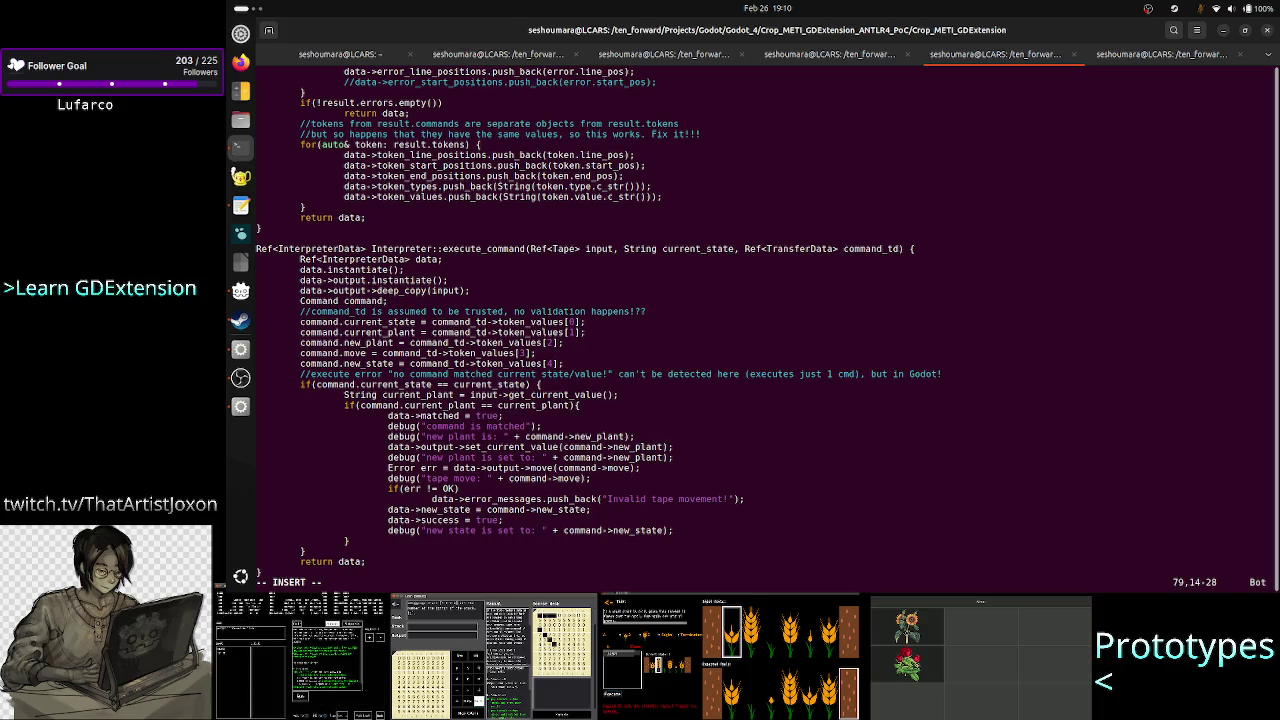
{"action": "key", "text": "Down"}
{"action": "key", "text": "Down"}
{"action": "key", "text": "Down"}
{"action": "key", "text": "Right"}
{"action": "key", "text": "Right"}
{"action": "key", "text": "Right"}
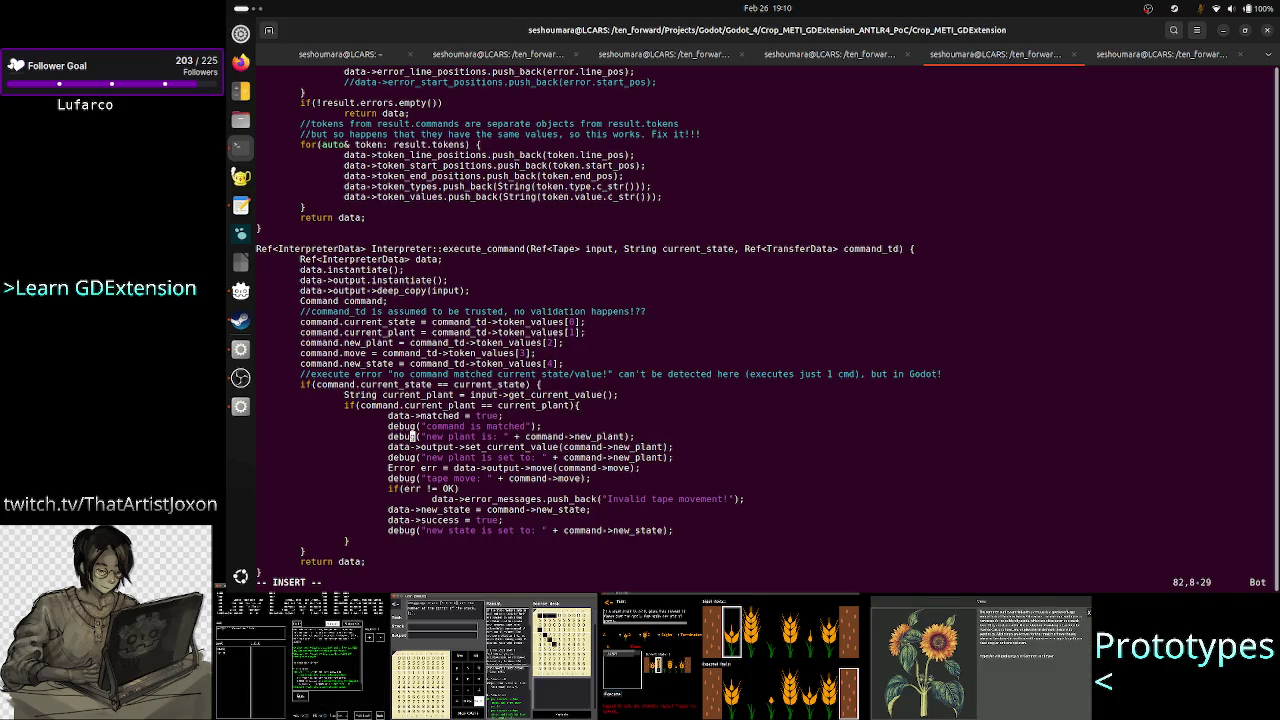
{"action": "key", "text": "Right"}
{"action": "key", "text": "Right"}
{"action": "key", "text": "Right"}
{"action": "key", "text": "BackSpace"}
{"action": "key", "text": "BackSpace"}
{"action": "type", "text": "."}
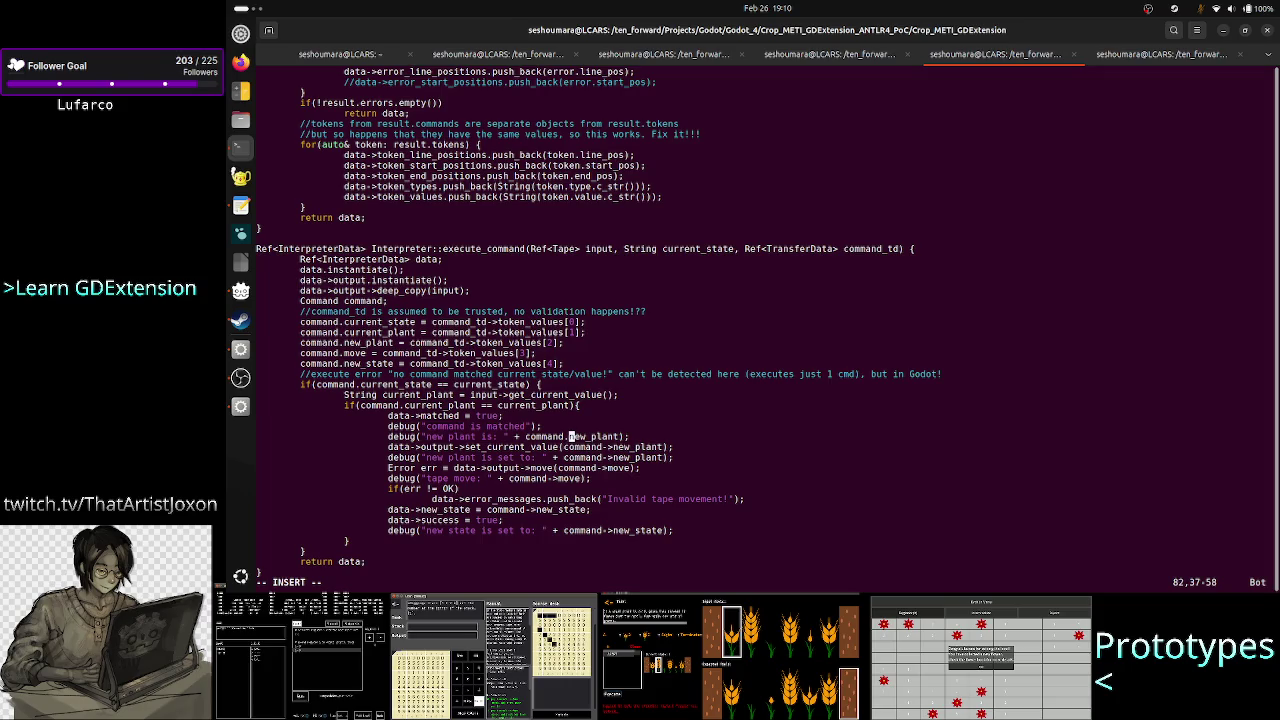
Replace the remaining command-> accesses, including new_state on lines 89 and 91, with command.
{"action": "key", "text": "Down"}
{"action": "key", "text": "Right"}
{"action": "key", "text": "Right"}
{"action": "key", "text": "Right"}
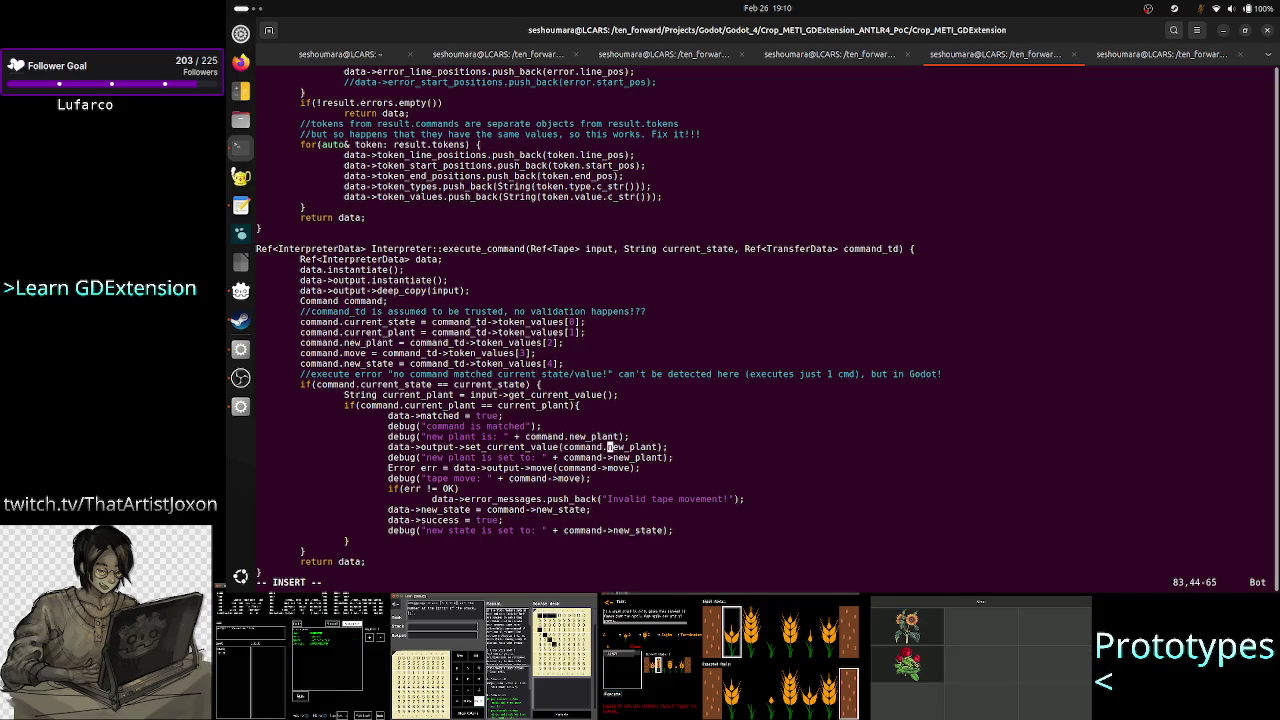
{"action": "key", "text": "Down"}
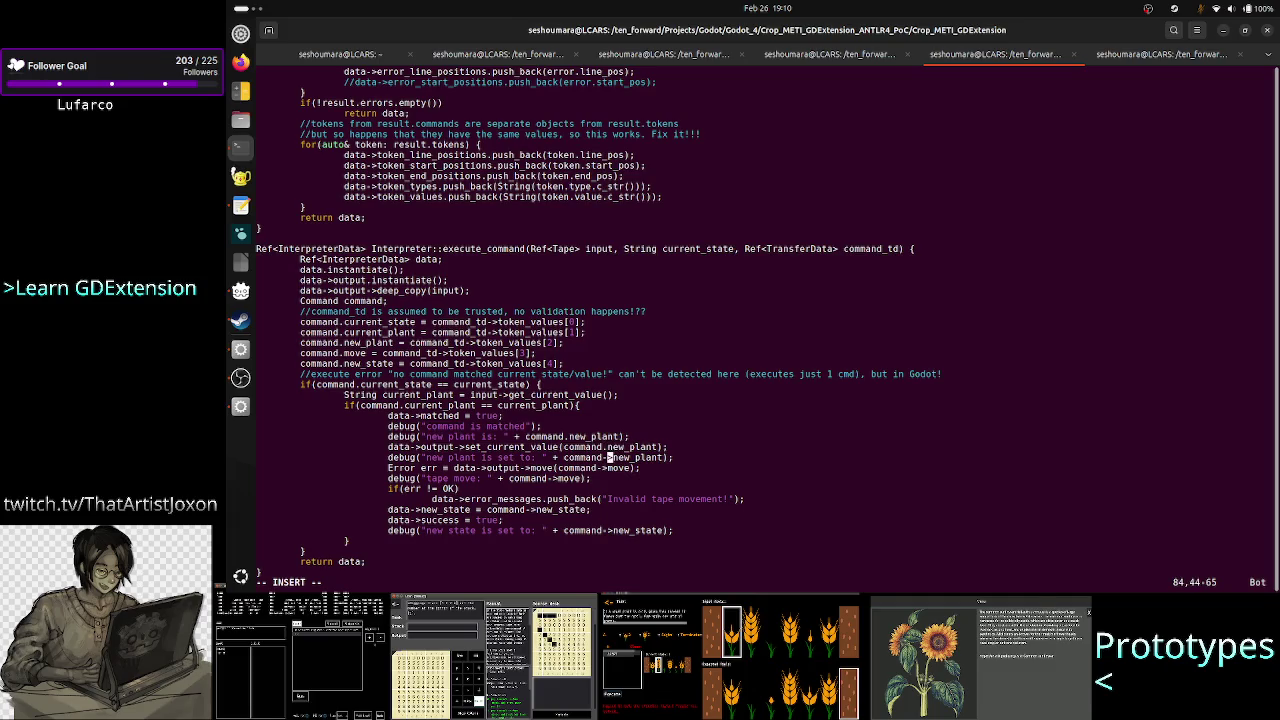
{"action": "key", "text": "Right"}
{"action": "key", "text": "Left"}
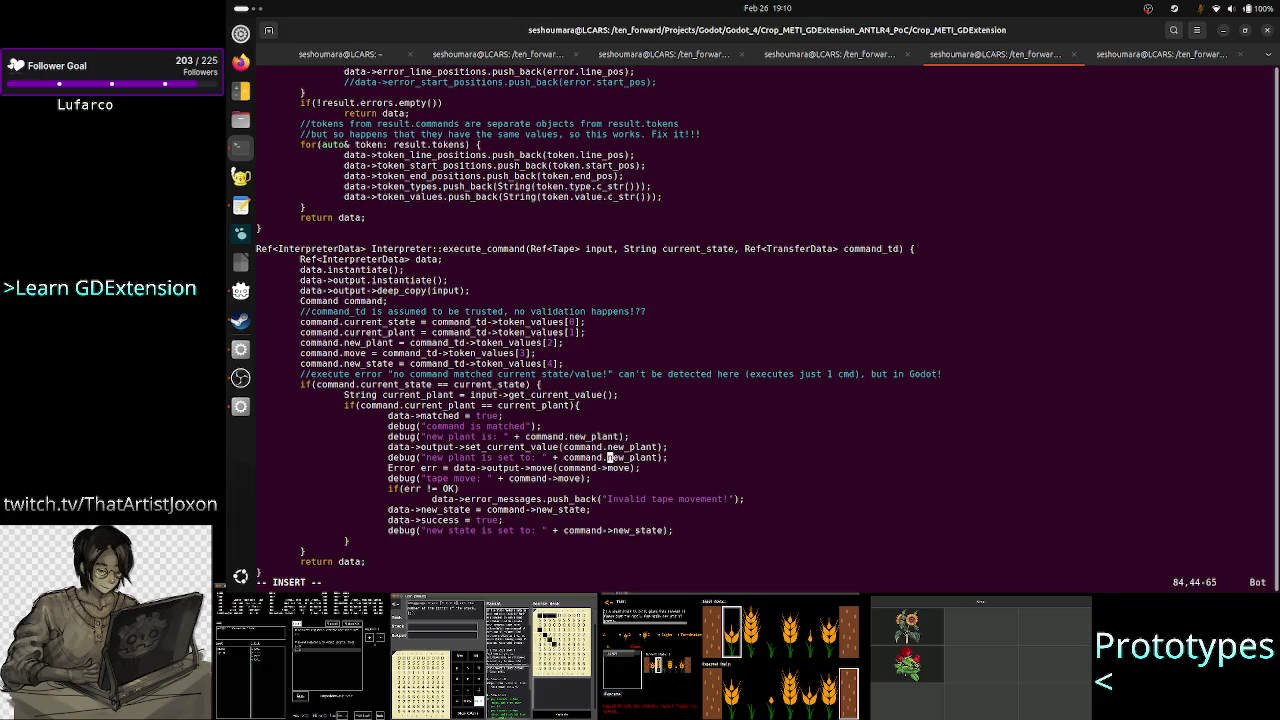
{"action": "key", "text": "Left"}
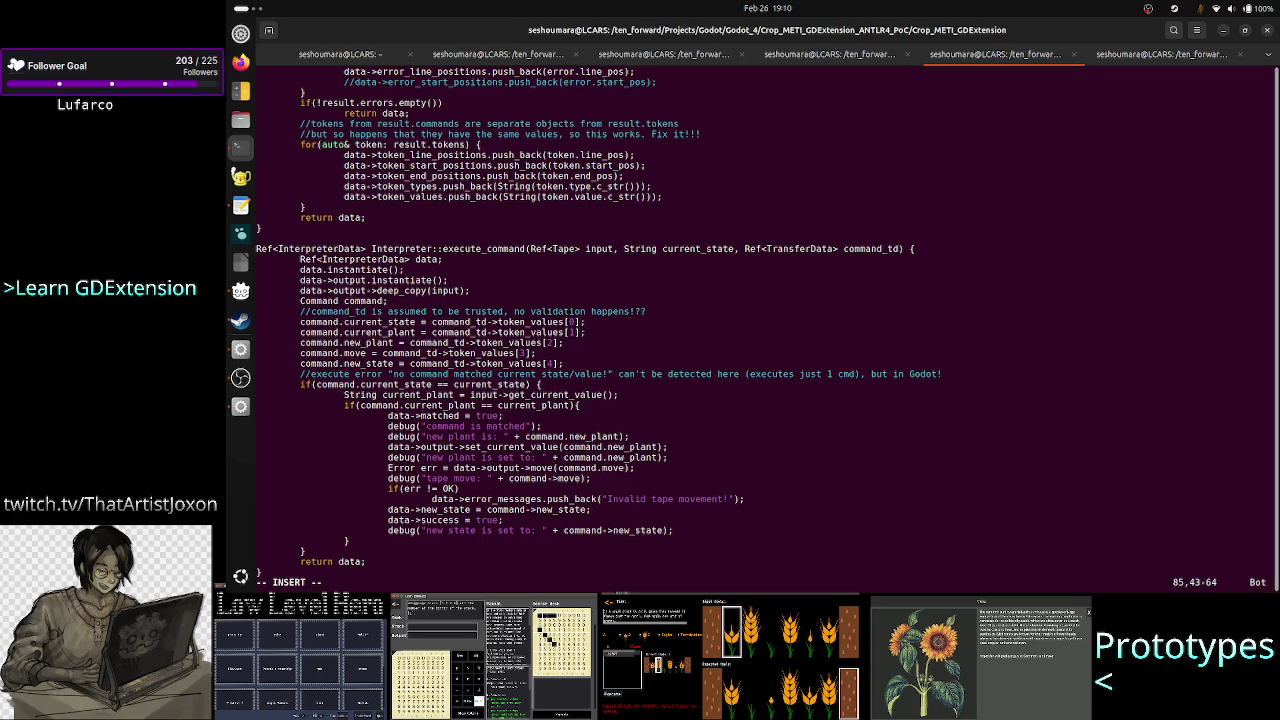
{"action": "key", "text": "Down"}
{"action": "key", "text": "Left"}
{"action": "key", "text": "Left"}
{"action": "key", "text": "Left"}
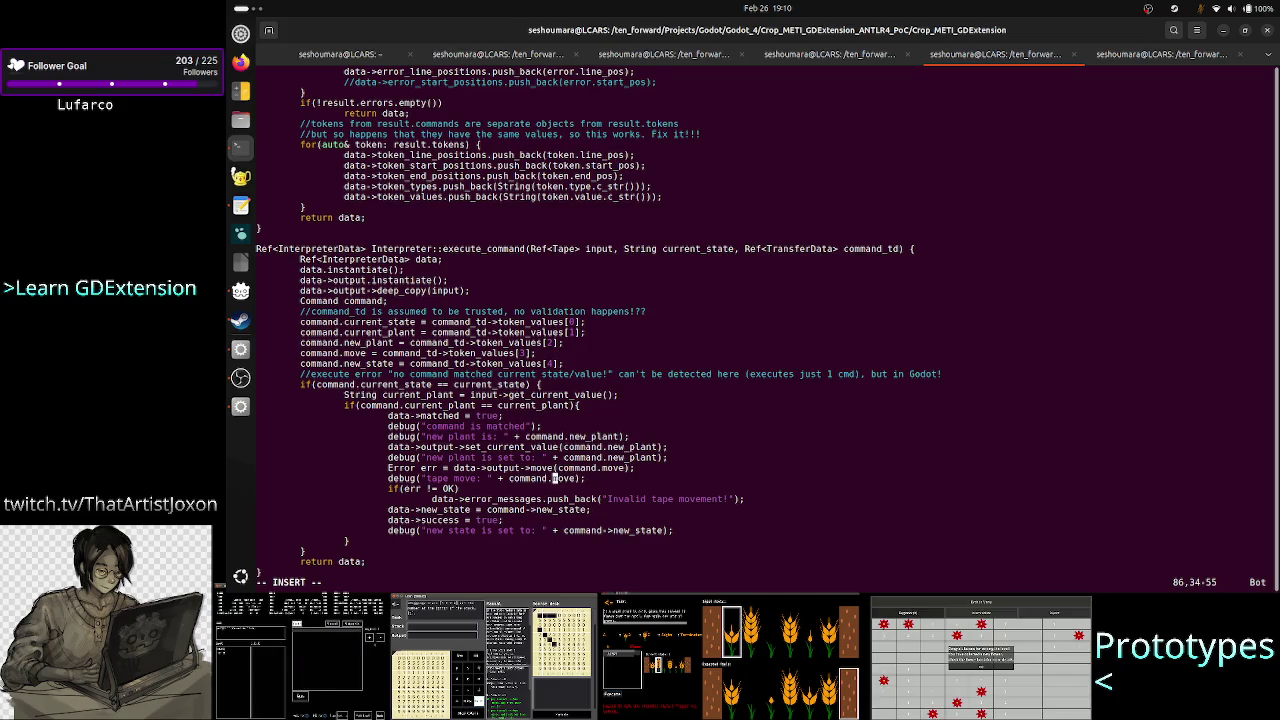
{"action": "key", "text": "Down"}
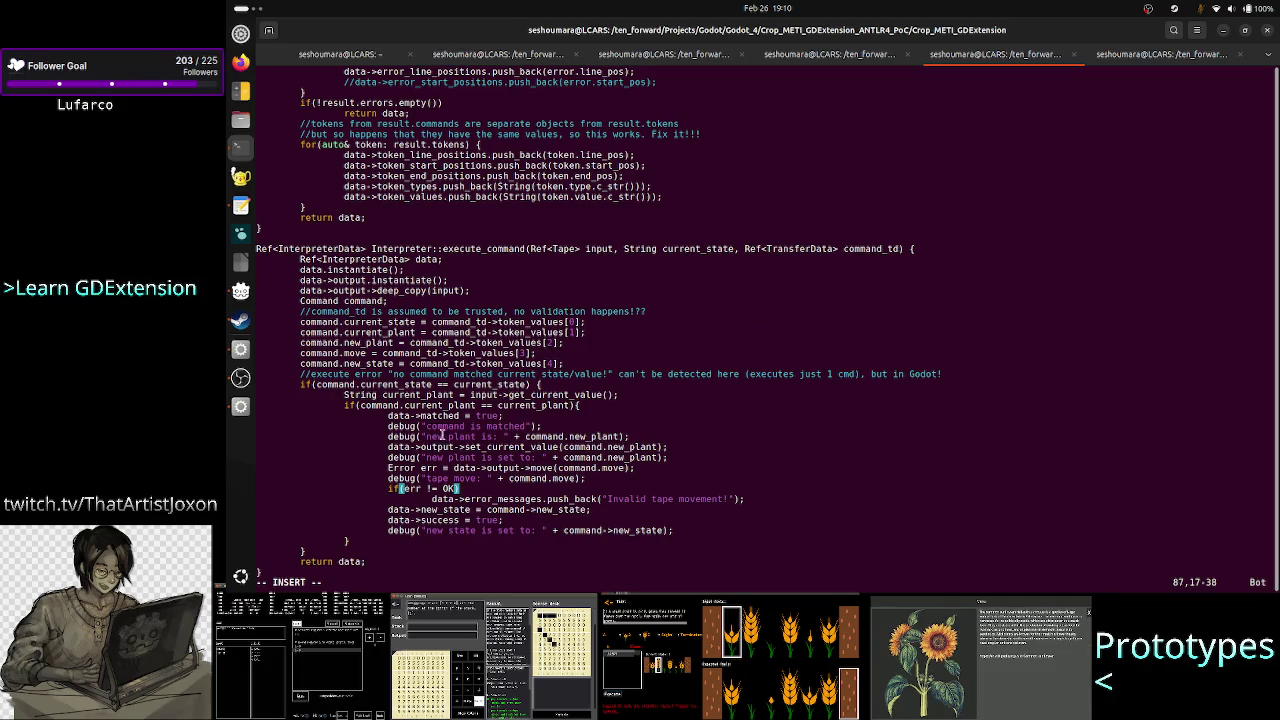
{"action": "left_click_drag", "start_coordinate": [388, 478], "coordinate": [487, 478]}
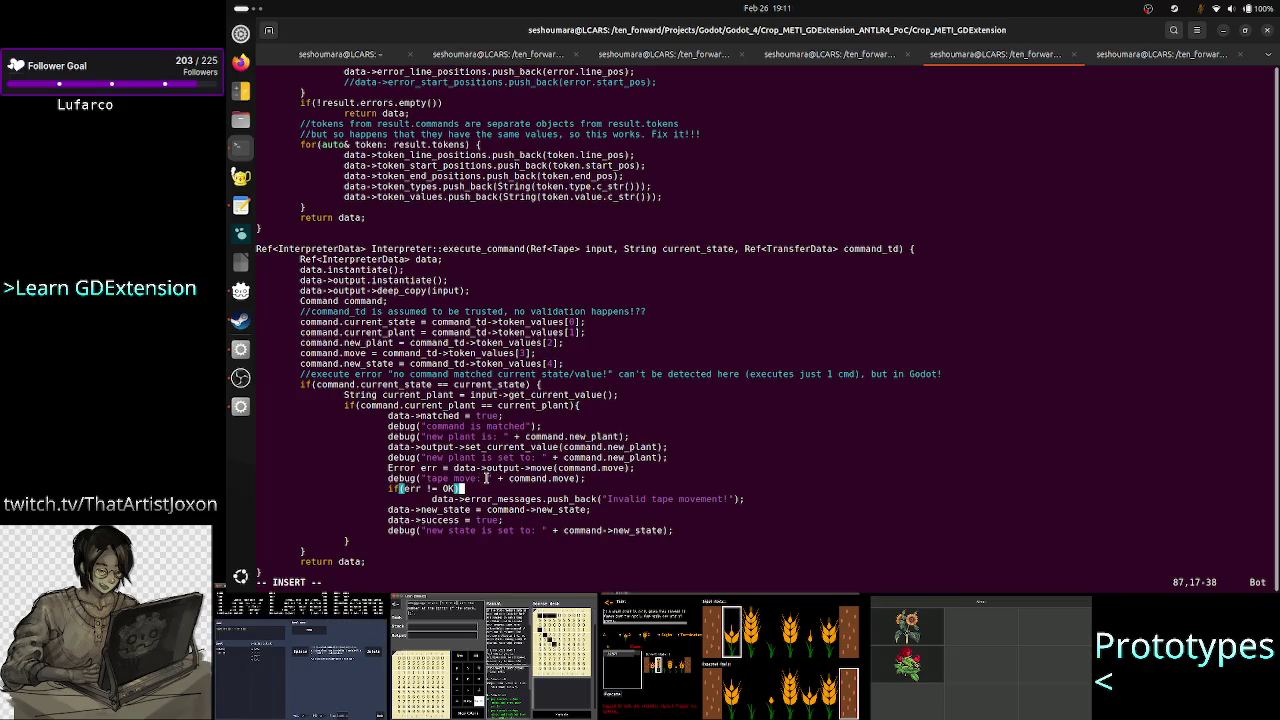
{"action": "left_click", "coordinate": [560, 498]}
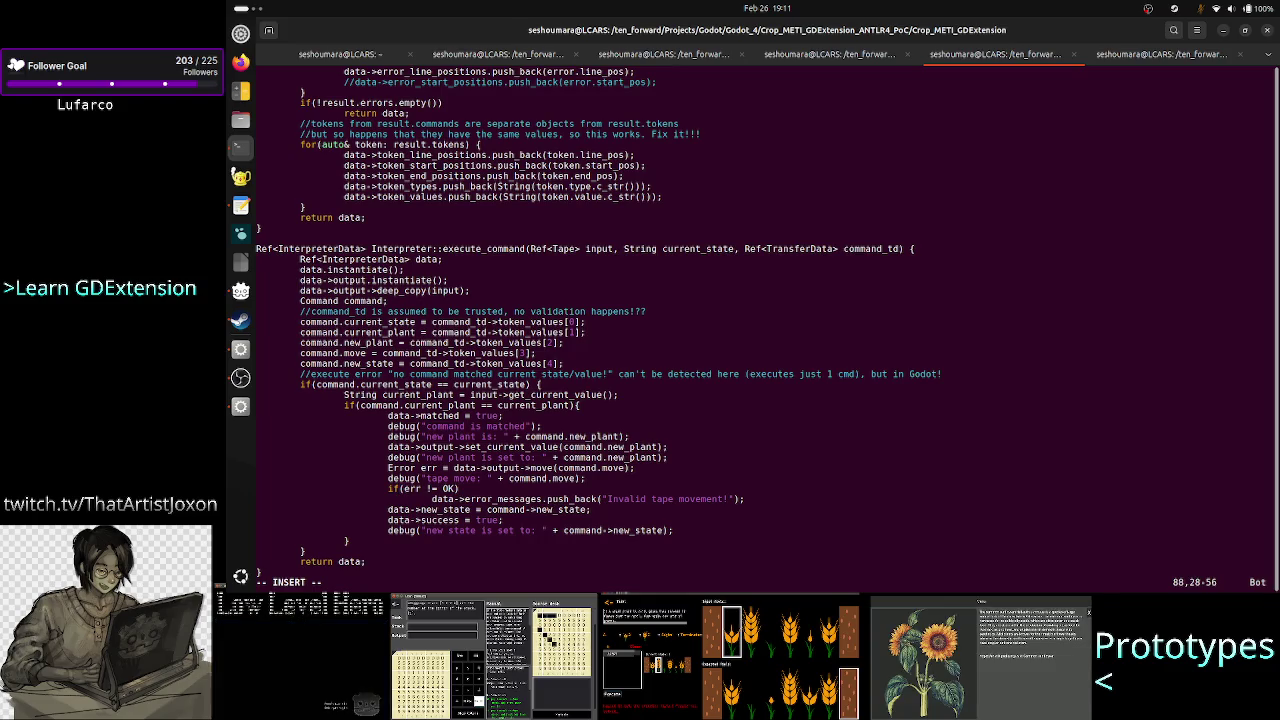
{"action": "key", "text": "Down"}
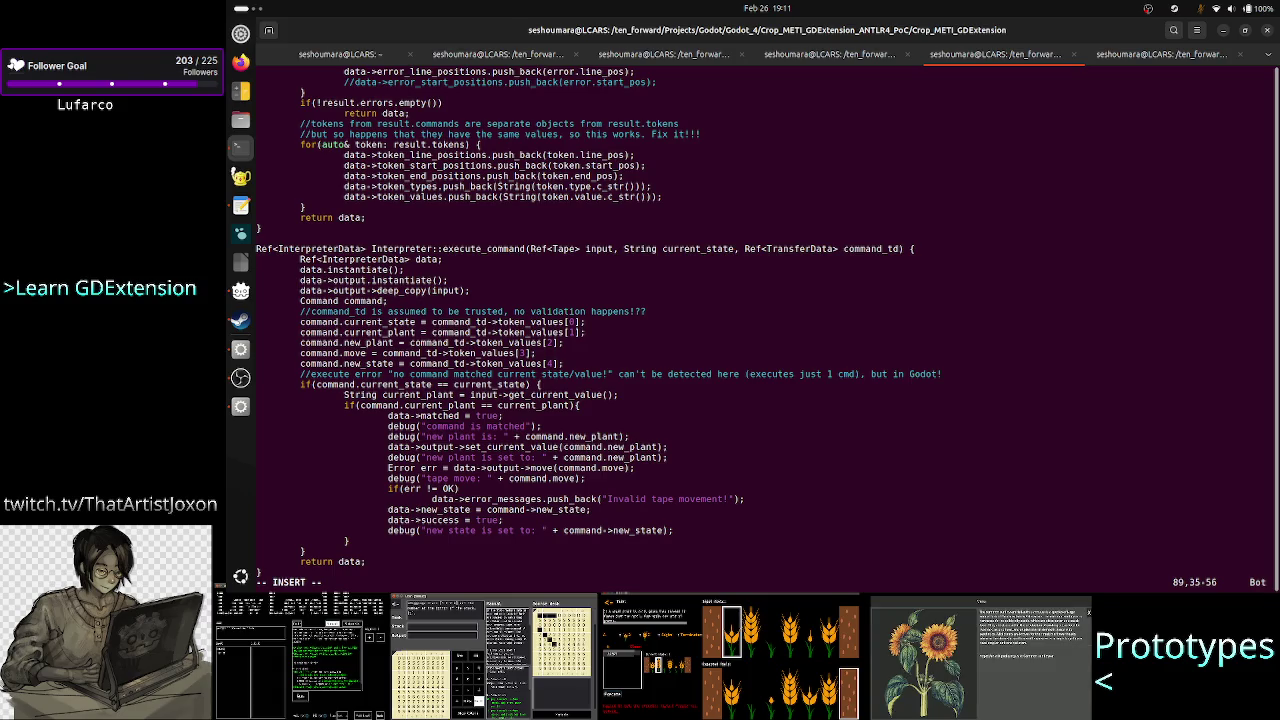
{"action": "key", "text": "Left"}
{"action": "key", "text": "Left"}
{"action": "key", "text": "Left"}
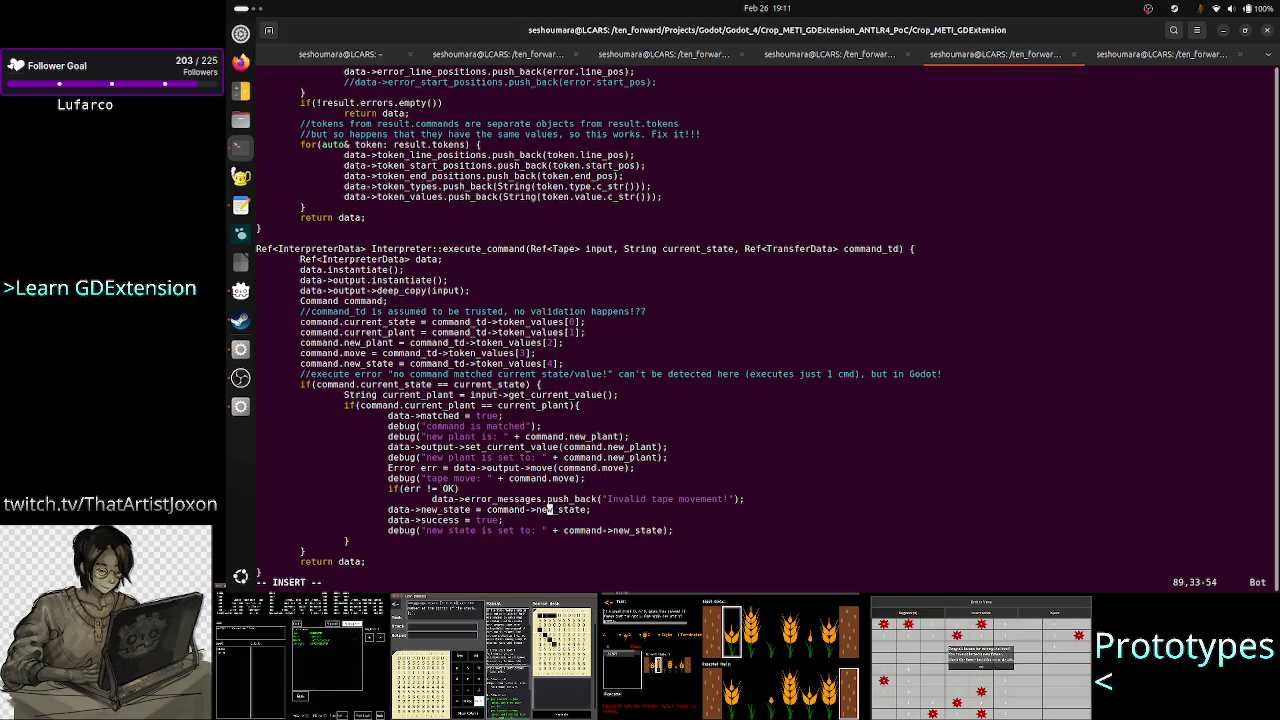
{"action": "key", "text": "BackSpace"}
{"action": "key", "text": "BackSpace"}
{"action": "type", "text": "."}
{"action": "key", "text": "Down"}
{"action": "key", "text": "Down"}
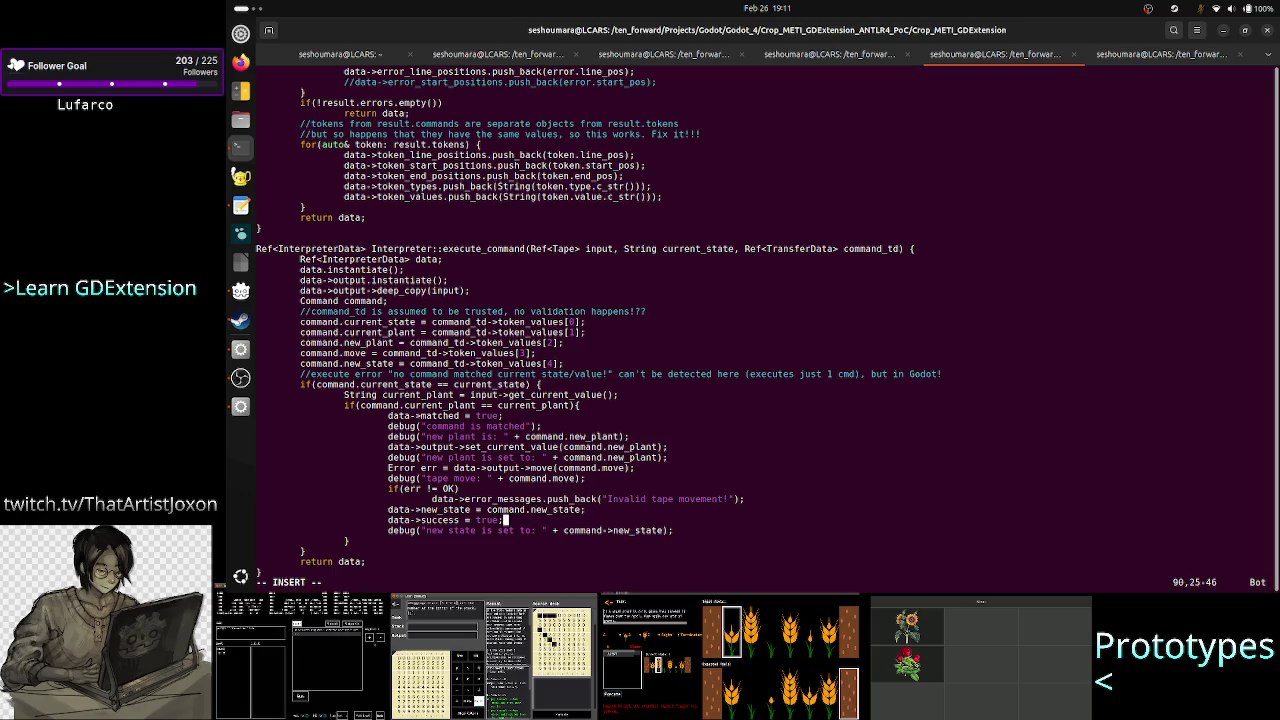
{"action": "key", "text": "Right"}
{"action": "key", "text": "Right"}
{"action": "key", "text": "Right"}
{"action": "key", "text": "Right"}
{"action": "key", "text": "Right"}
{"action": "key", "text": "Right"}
{"action": "key", "text": "BackSpace"}
{"action": "key", "text": "BackSpace"}
{"action": "type", "text": "."}
Save Interpreter.cpp with :wq and rerun the scons platform=linux build.
{"action": "key", "text": "Escape"}
{"action": "type", "text": ":wq"}
{"action": "key", "text": "Return"}
{"action": "key", "text": "Up"}
{"action": "key", "text": "Up"}
{"action": "key", "text": "Return"}
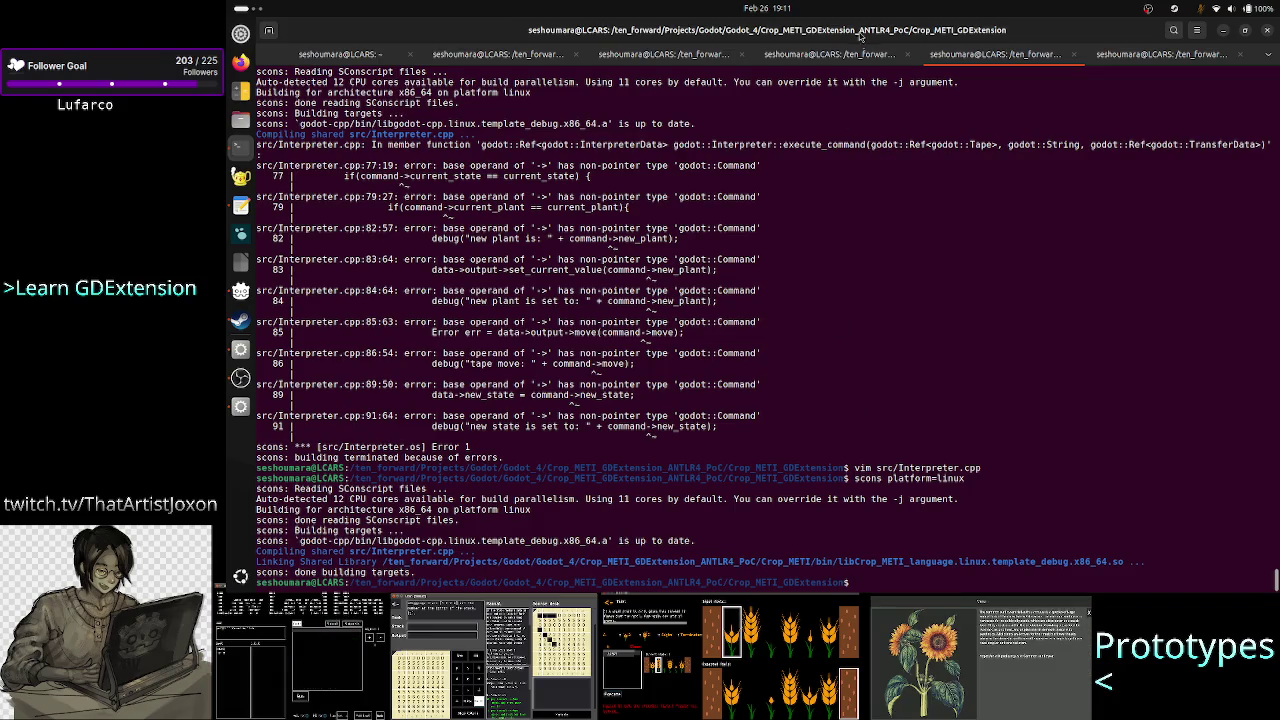
List the project folder and the bin folder contents in the terminal.
{"action": "left_click", "coordinate": [843, 55]}
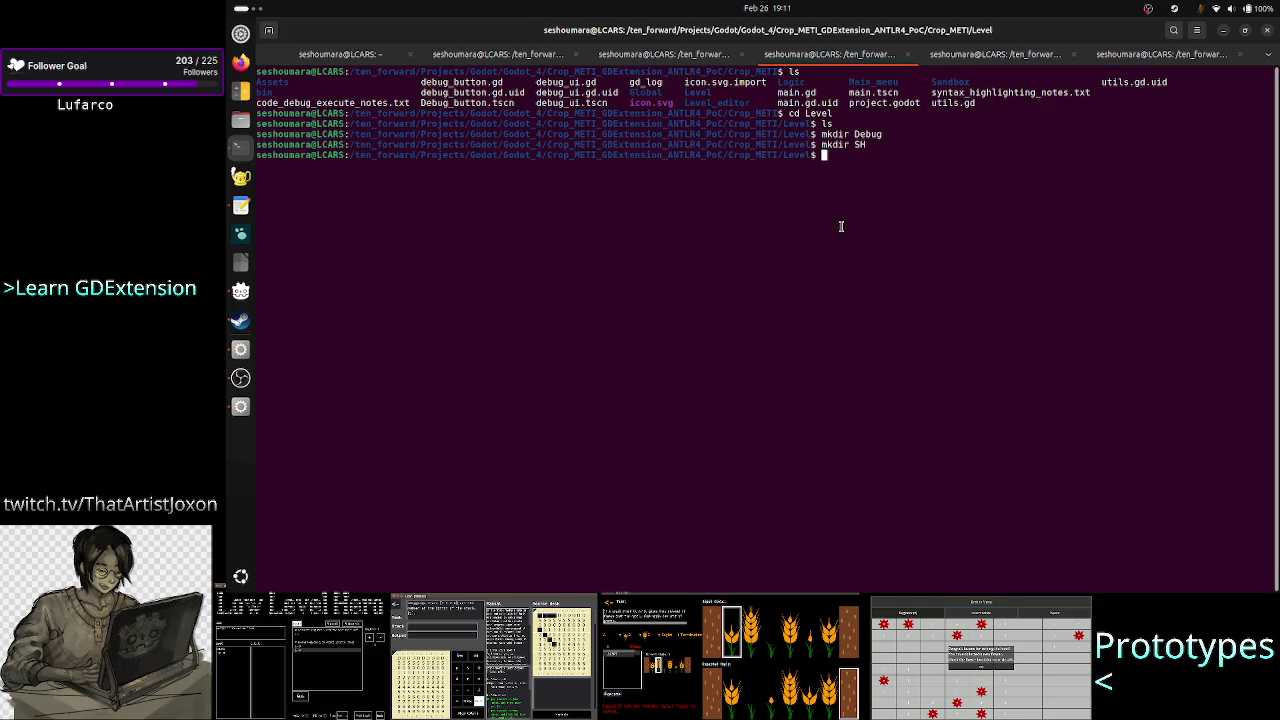
{"action": "type", "text": "cd .."}
{"action": "key", "text": "Return"}
{"action": "type", "text": "ls"}
{"action": "key", "text": "Return"}
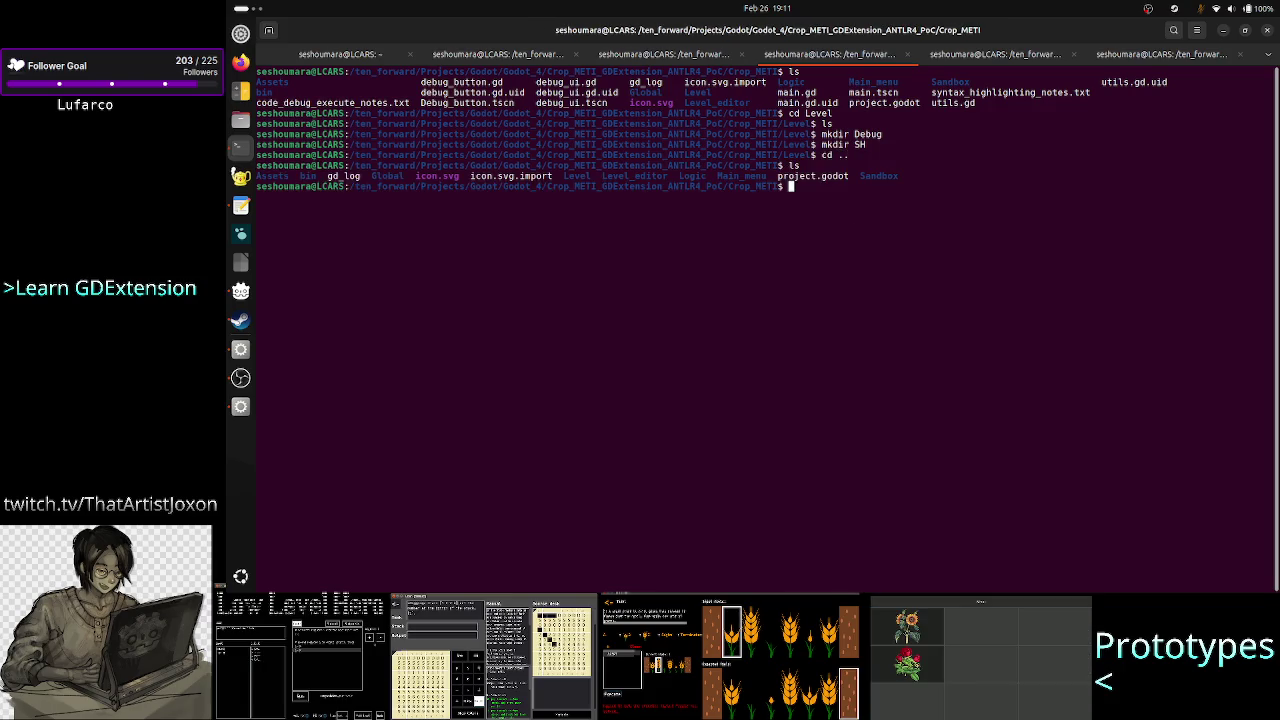
{"action": "type", "text": "cd"}
{"action": "key", "text": "Return"}
{"action": "type", "text": "ls"}
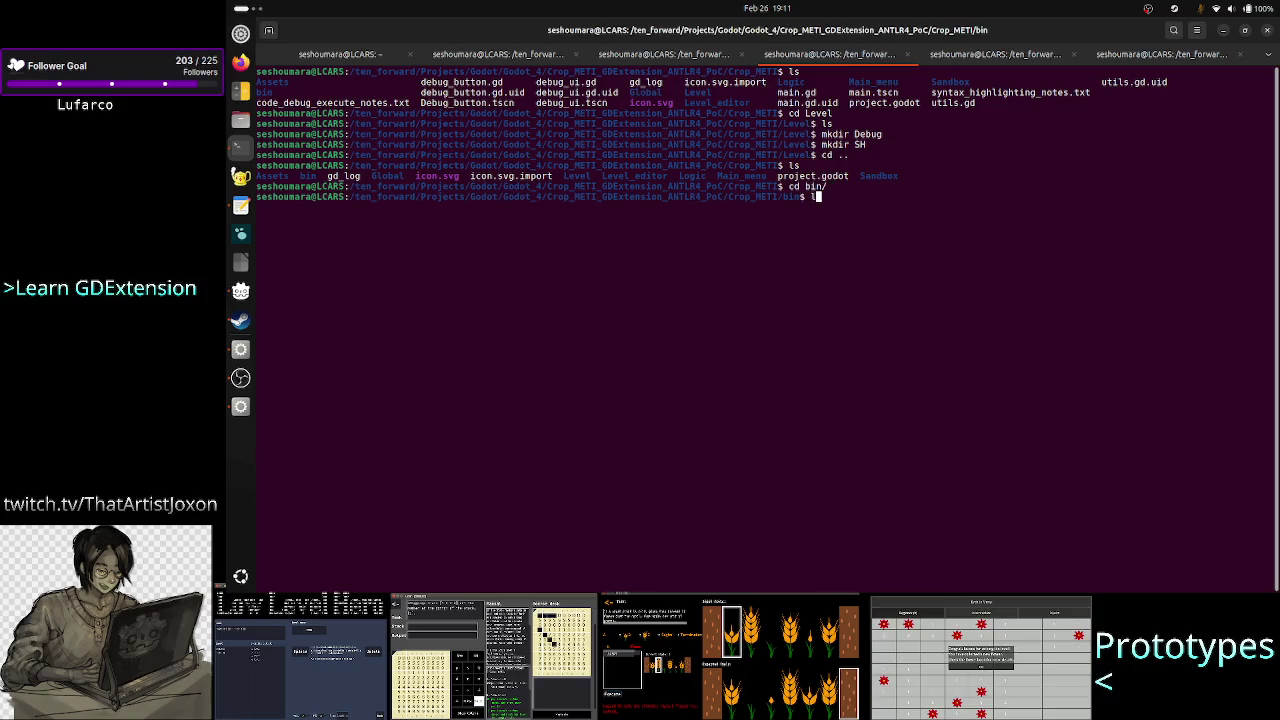
{"action": "key", "text": "Return"}
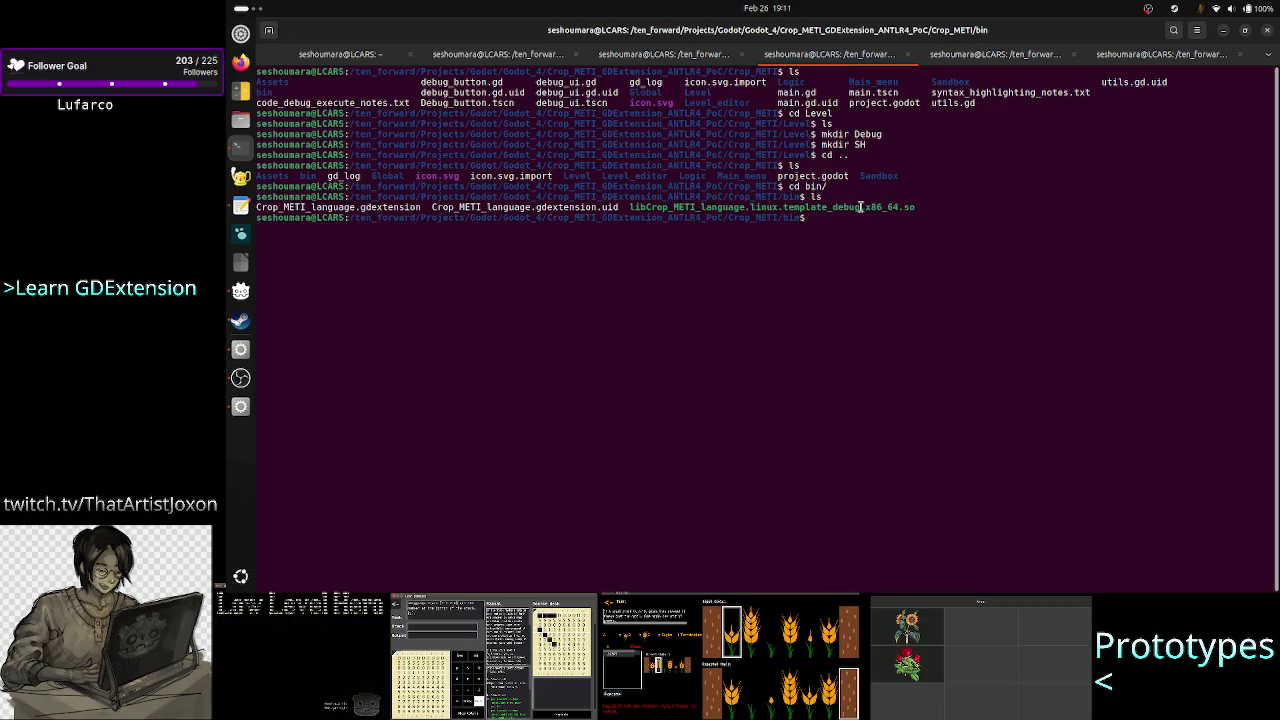
Check the libCrop_METI_language.linux.template_debug.x86_64.so file, then switch to Godot.
{"action": "double_click", "coordinate": [863, 206]}
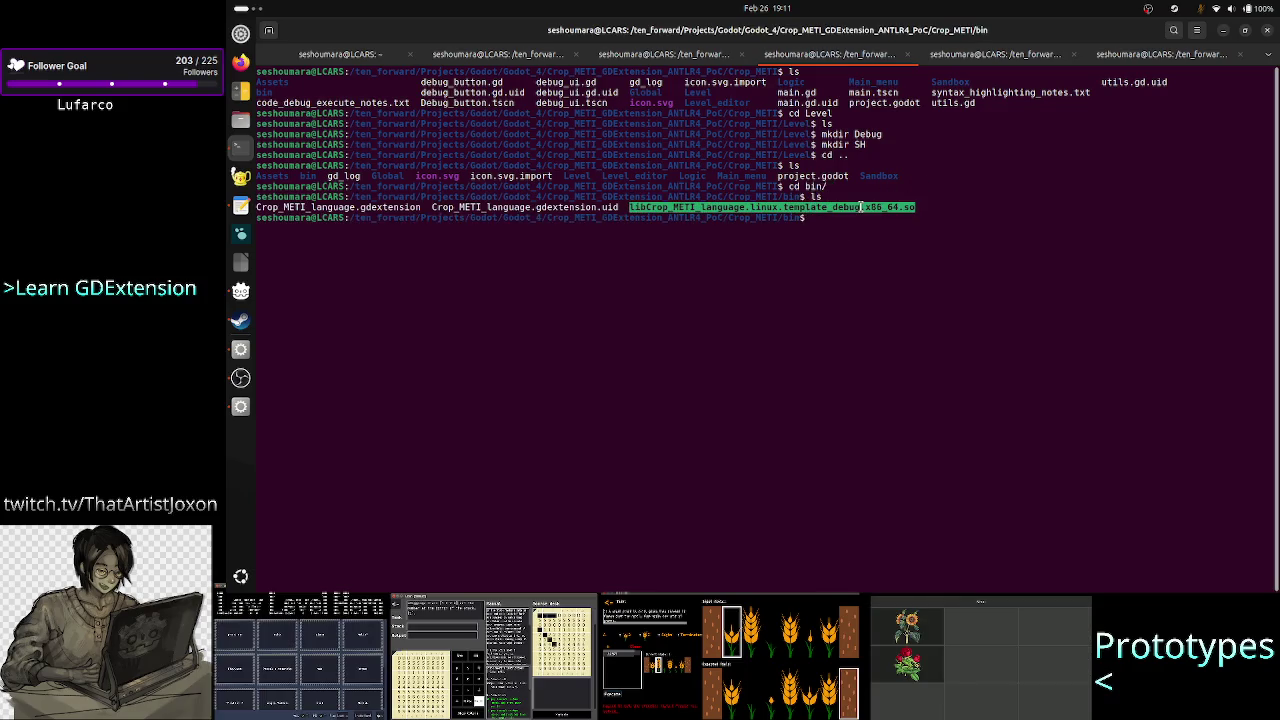
{"action": "left_click", "coordinate": [893, 323]}
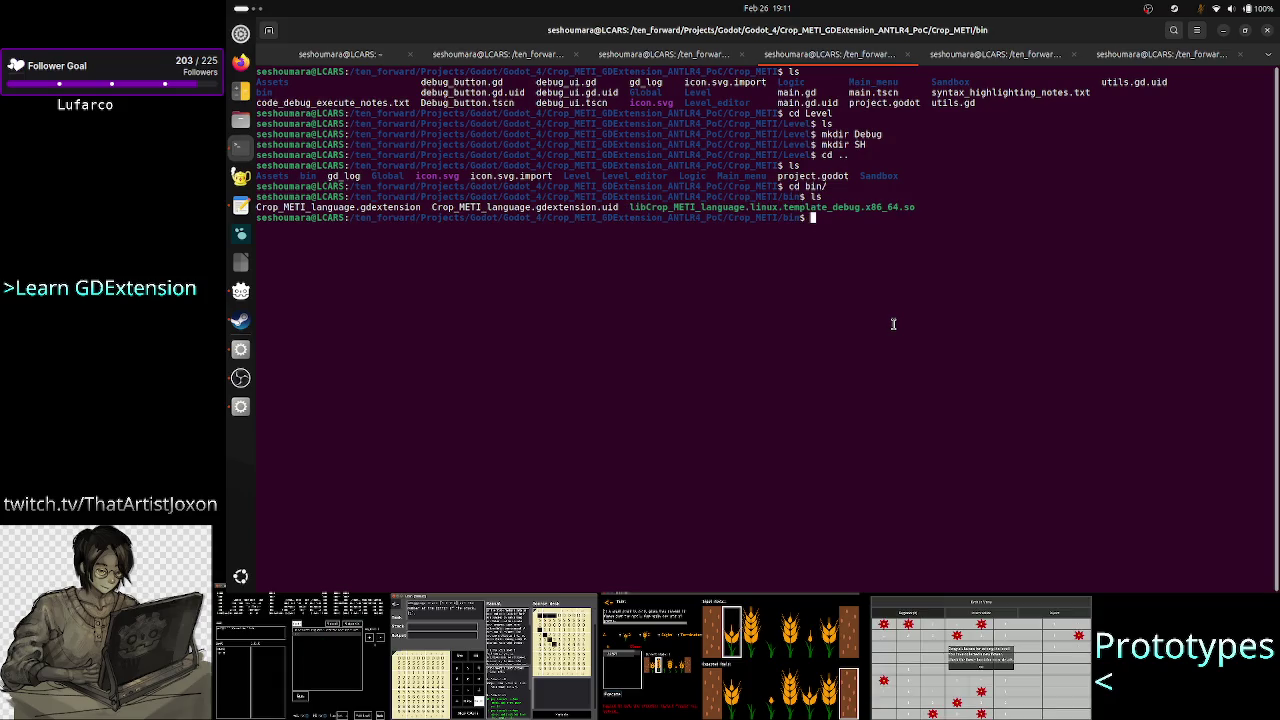
{"action": "key", "text": "alt+Tab"}
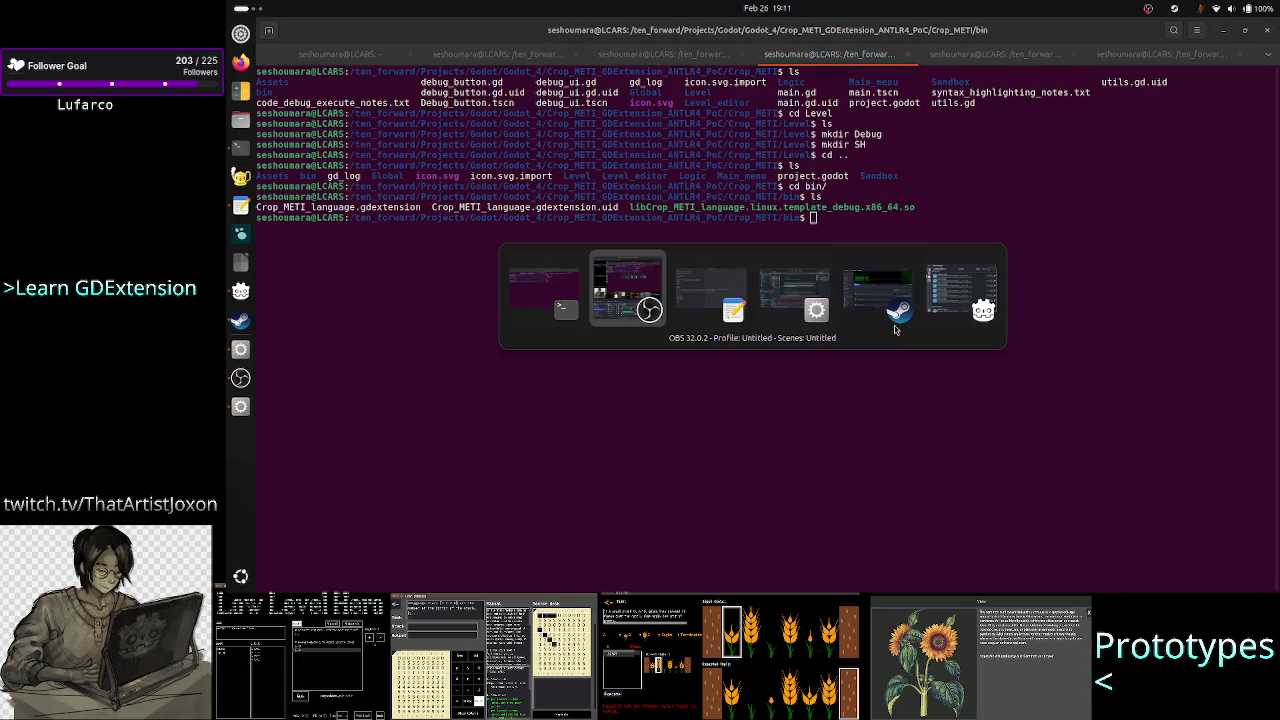
{"action": "key", "text": "Tab"}
{"action": "key", "text": "Tab"}
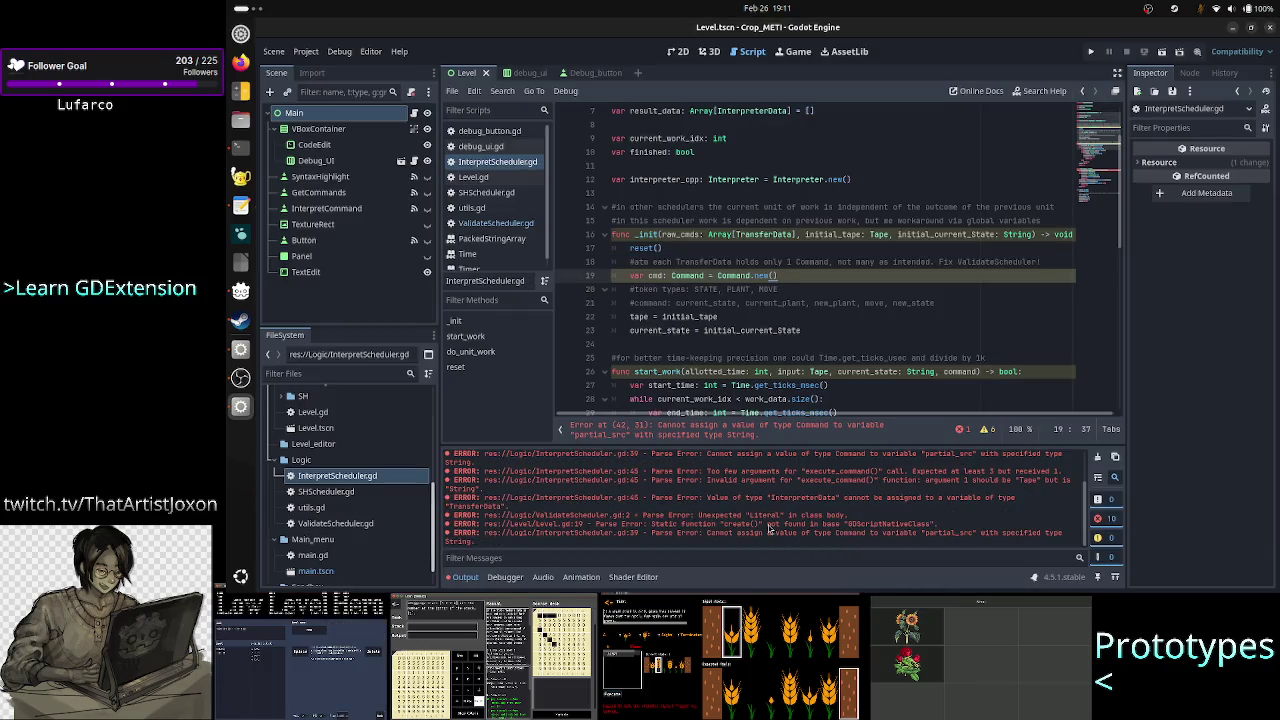
Reload the current Crop_METI project from the Project menu.
{"action": "left_click", "coordinate": [841, 386]}
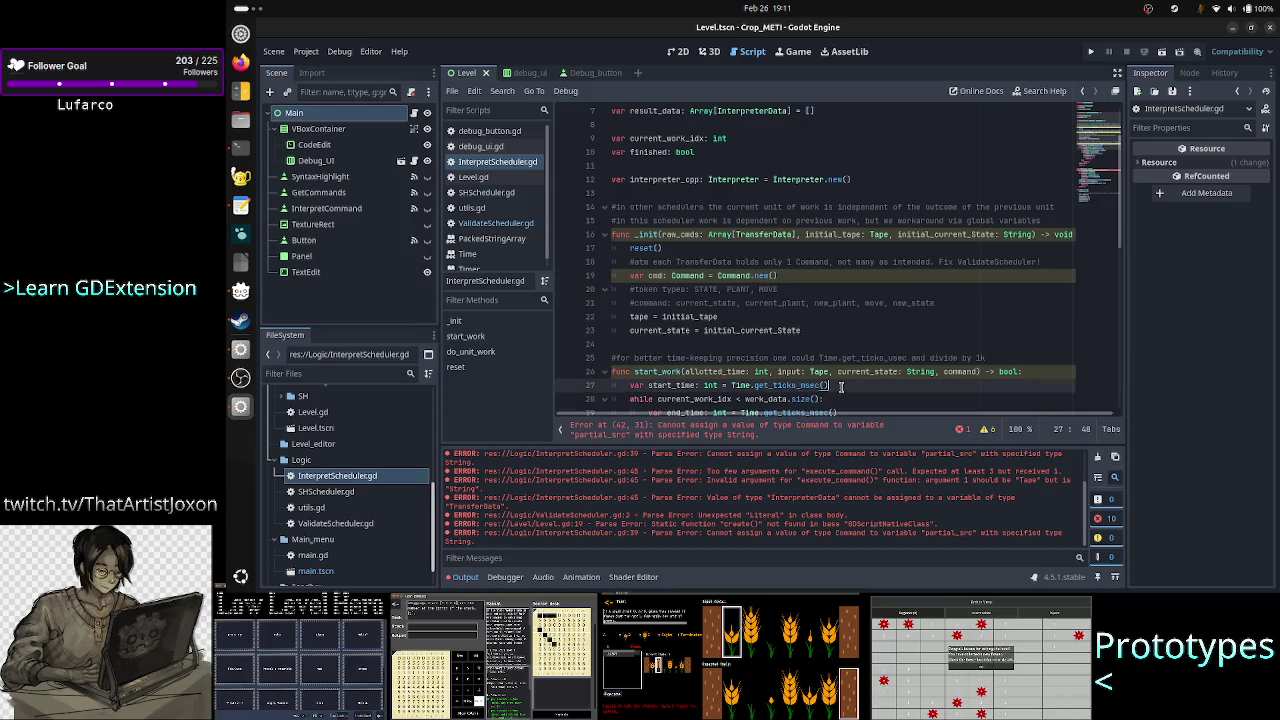
{"action": "left_click", "coordinate": [302, 55]}
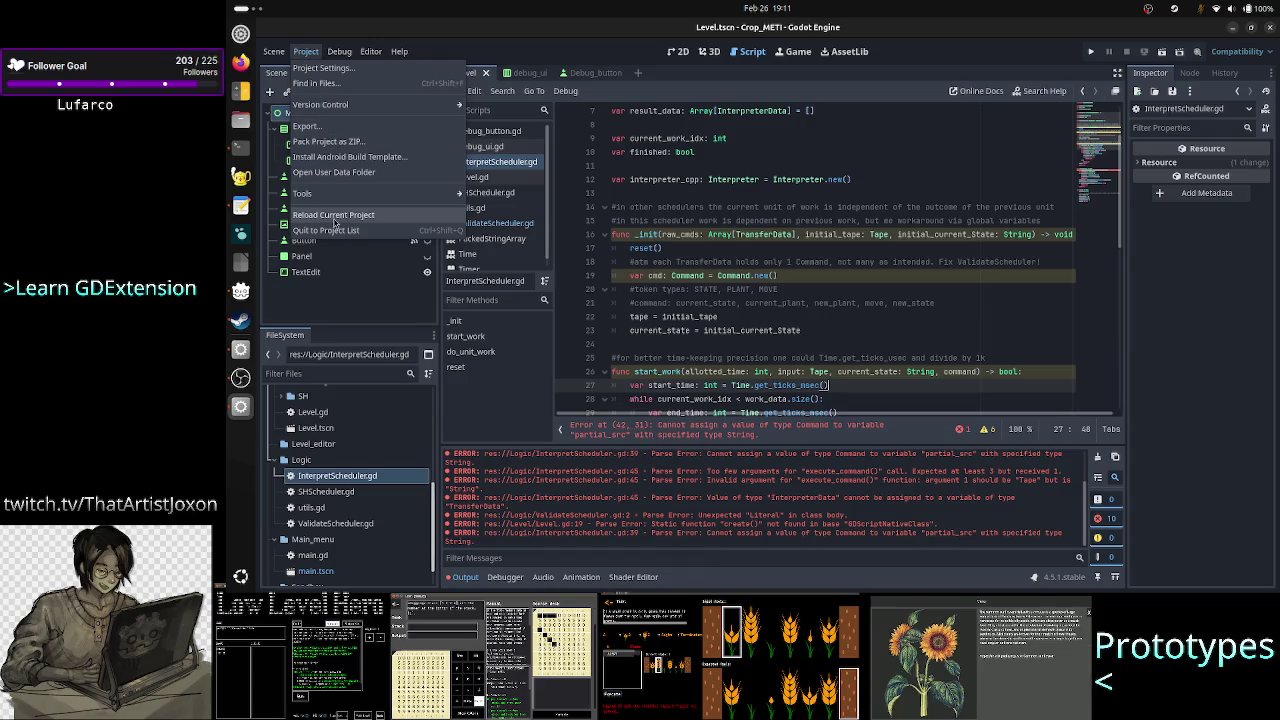
{"action": "left_click", "coordinate": [369, 219]}
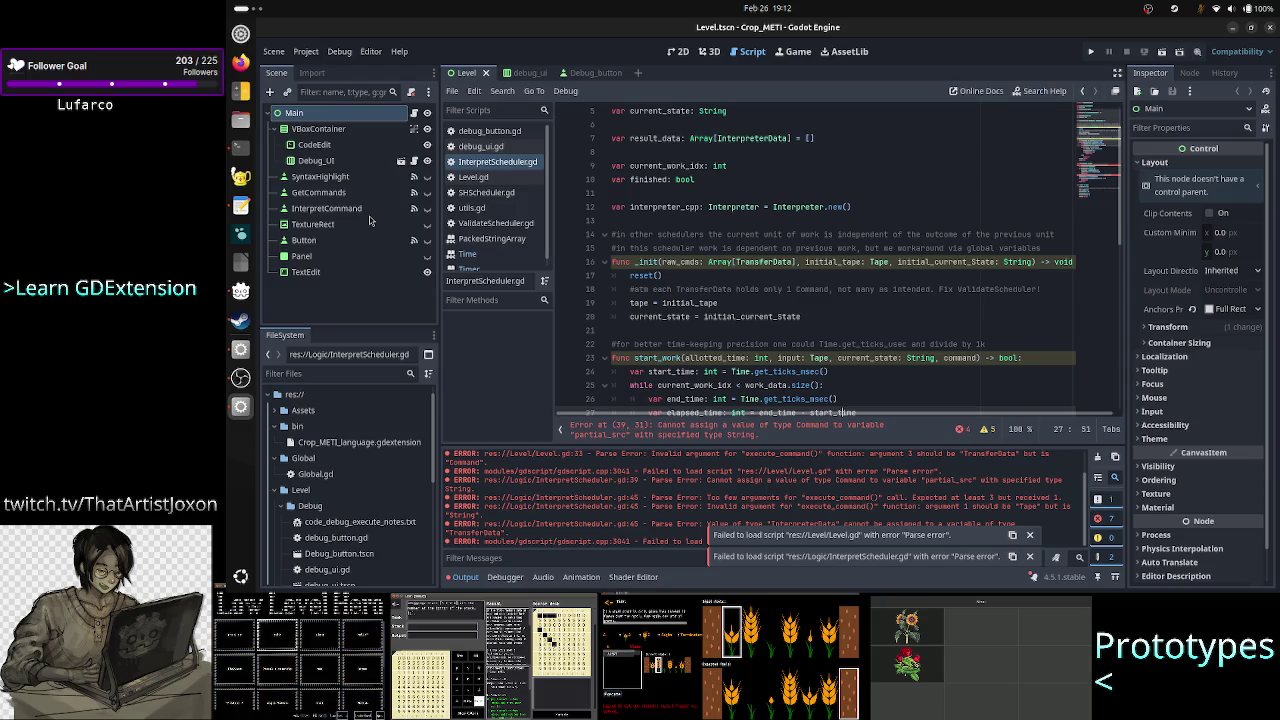
Review InterpretScheduler.gd, then open ValidateScheduler.gd from the script list.
{"action": "scroll", "coordinate": [805, 250], "scroll_direction": "down", "scroll_amount": 5}
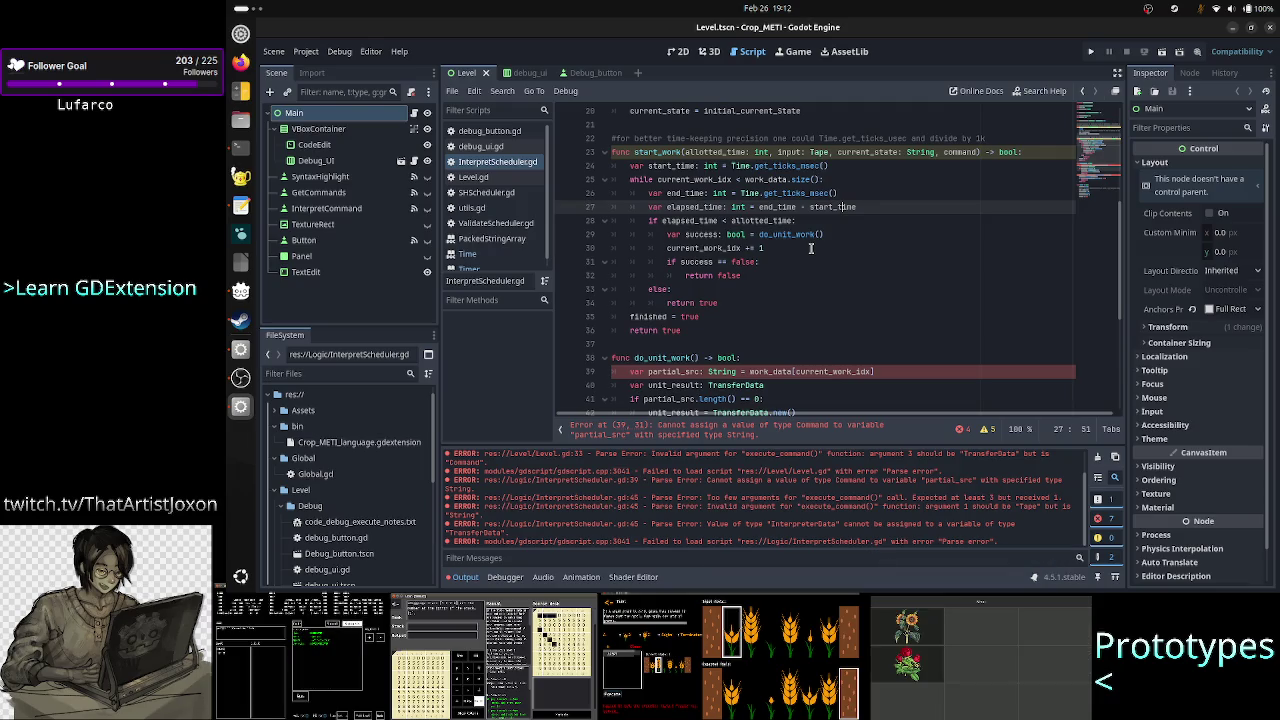
{"action": "scroll", "coordinate": [810, 248], "scroll_direction": "up", "scroll_amount": 3}
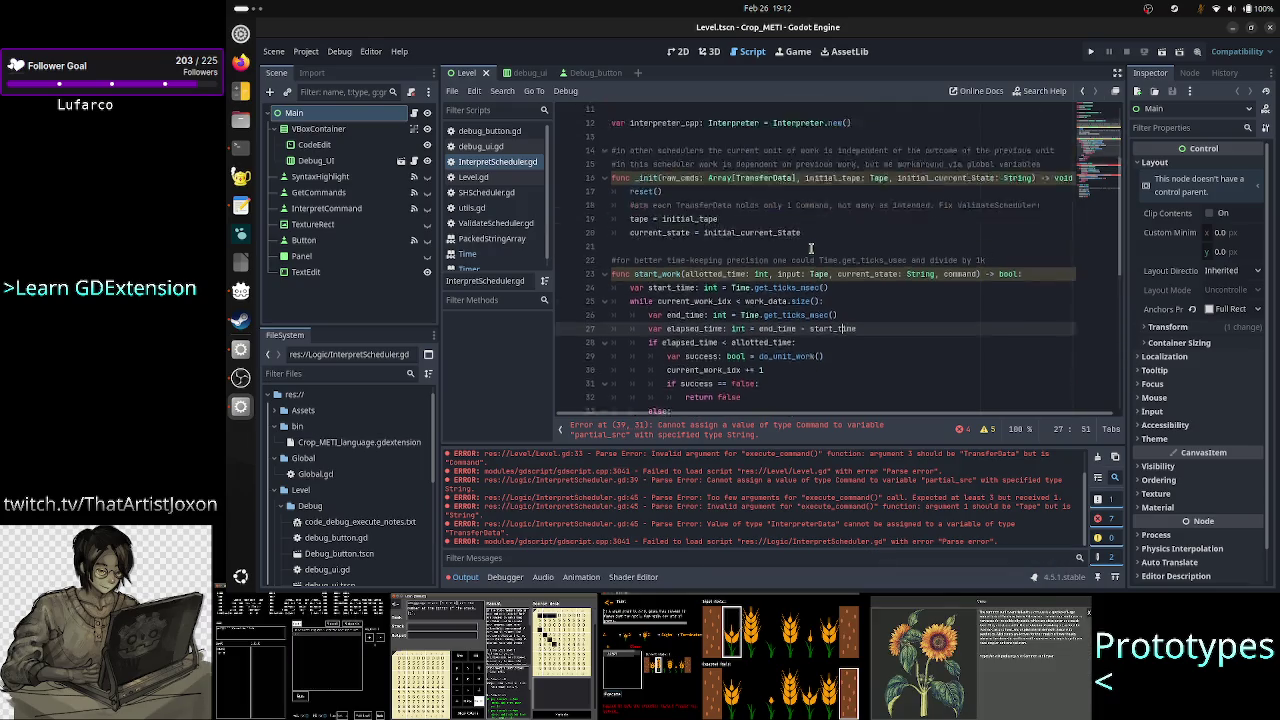
{"action": "scroll", "coordinate": [810, 248], "scroll_direction": "up", "scroll_amount": 3}
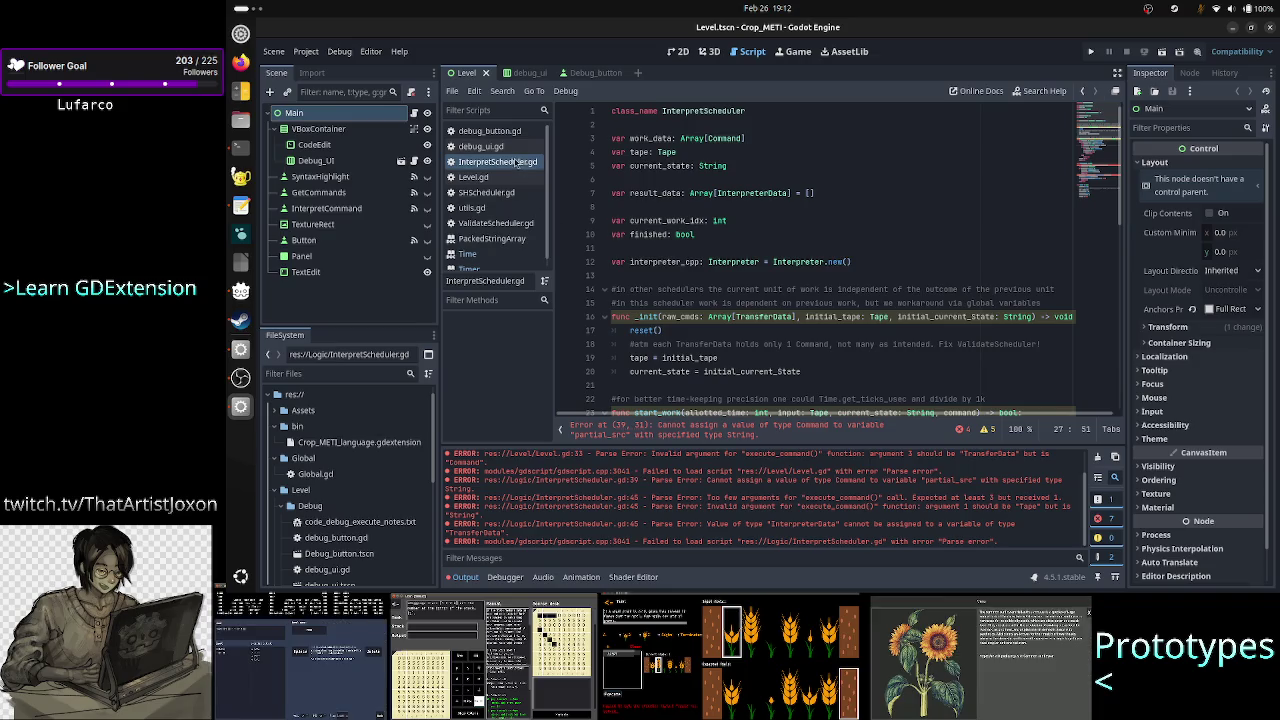
{"action": "left_click", "coordinate": [500, 223]}
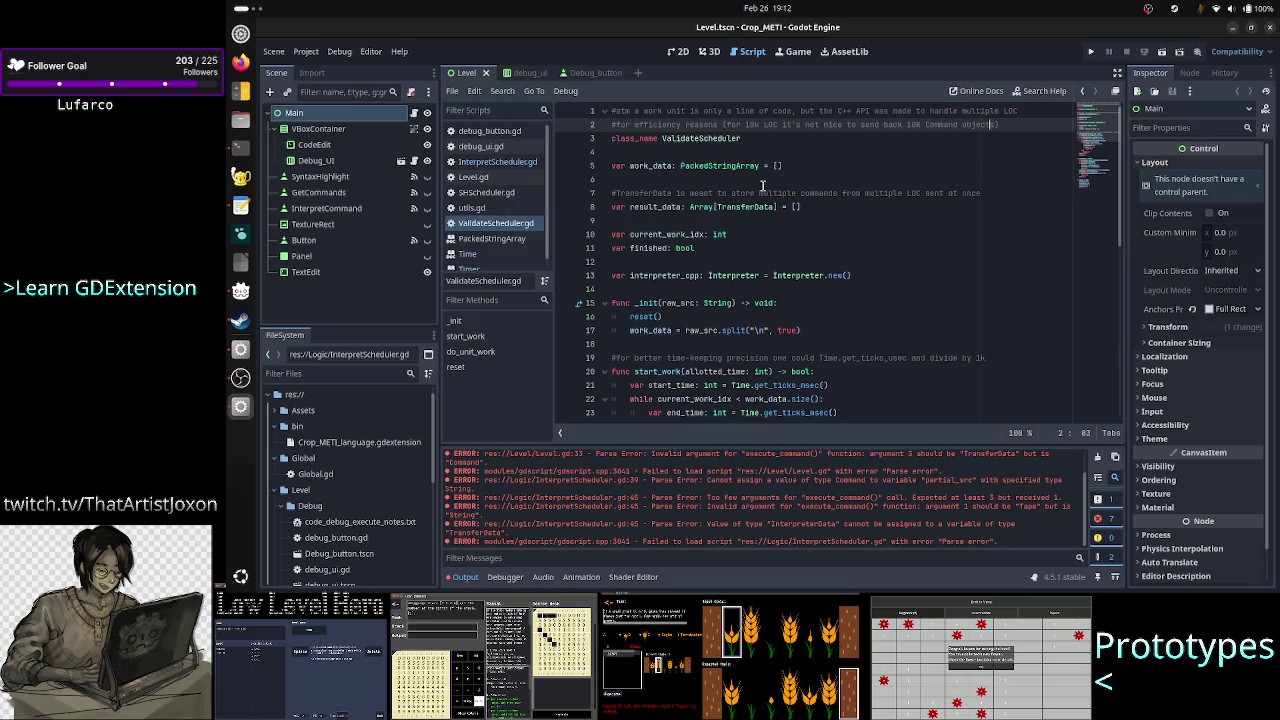
Prefix the first comment line of ValidateScheduler.gd with 'TODO:'.
{"action": "left_click", "coordinate": [635, 111]}
{"action": "key", "text": "Down"}
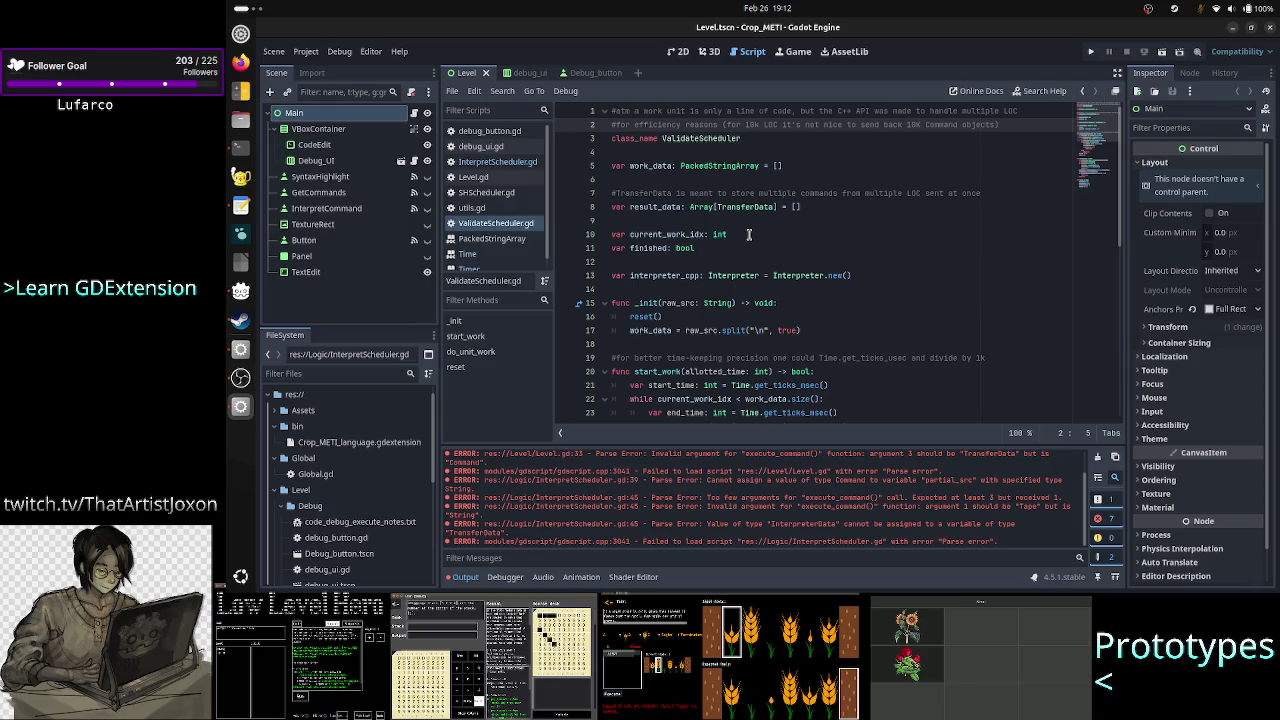
{"action": "key", "text": "Up"}
{"action": "type", "text": "TODO:"}
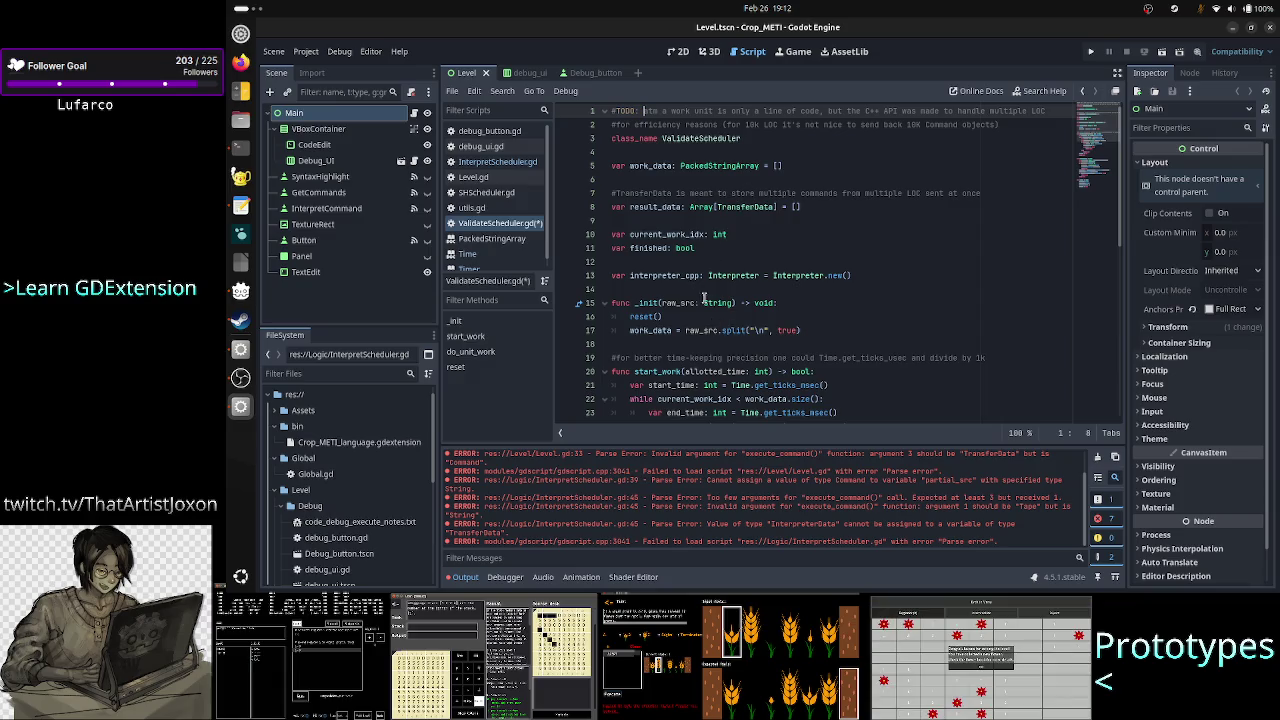
Inspect the raw_src parameter and raw_src.split("\n", true) call in _init.
{"action": "left_click", "coordinate": [720, 302]}
{"action": "left_click_drag", "start_coordinate": [658, 302], "coordinate": [728, 302]}
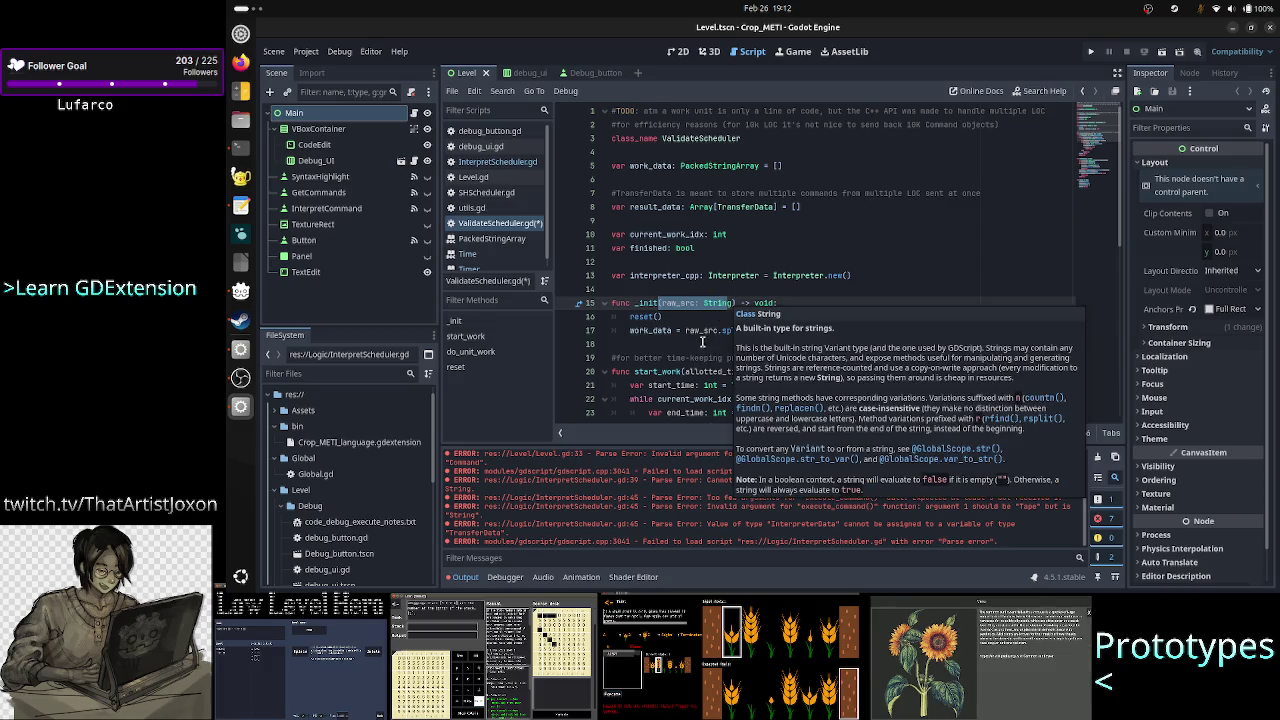
{"action": "left_click", "coordinate": [756, 331]}
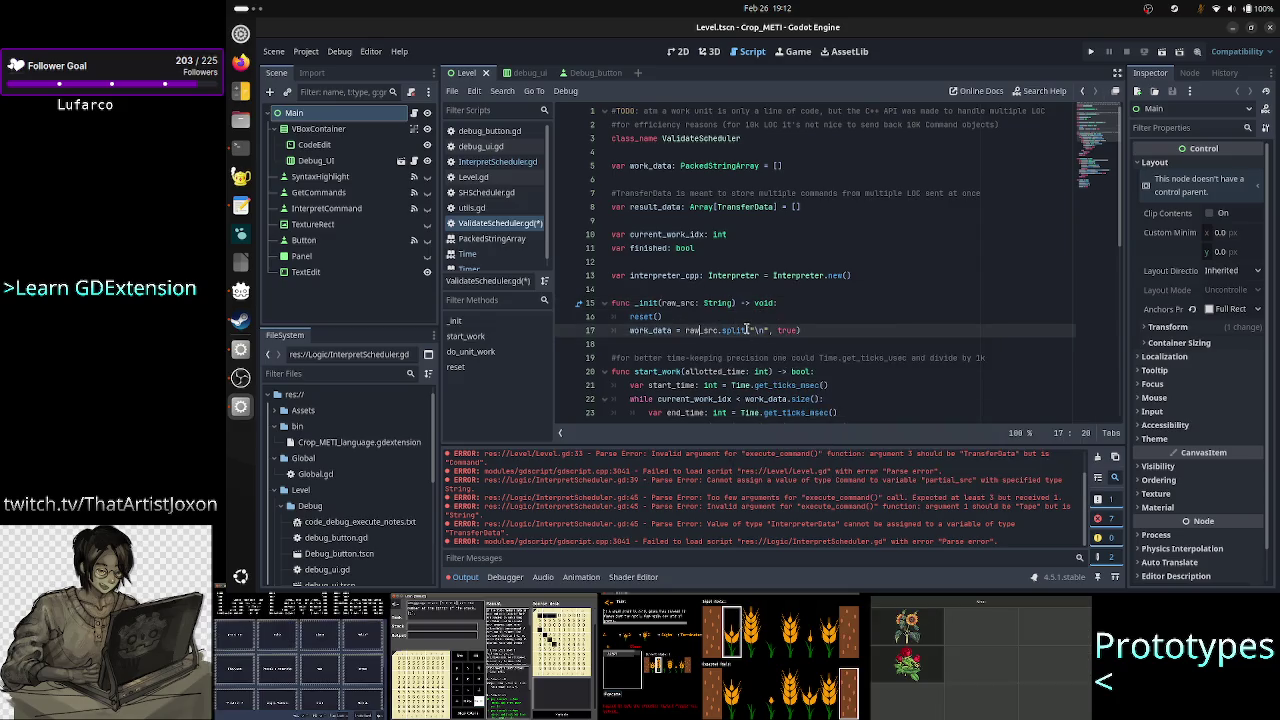
{"action": "left_click", "coordinate": [770, 330]}
{"action": "left_click_drag", "start_coordinate": [768, 330], "coordinate": [690, 330]}
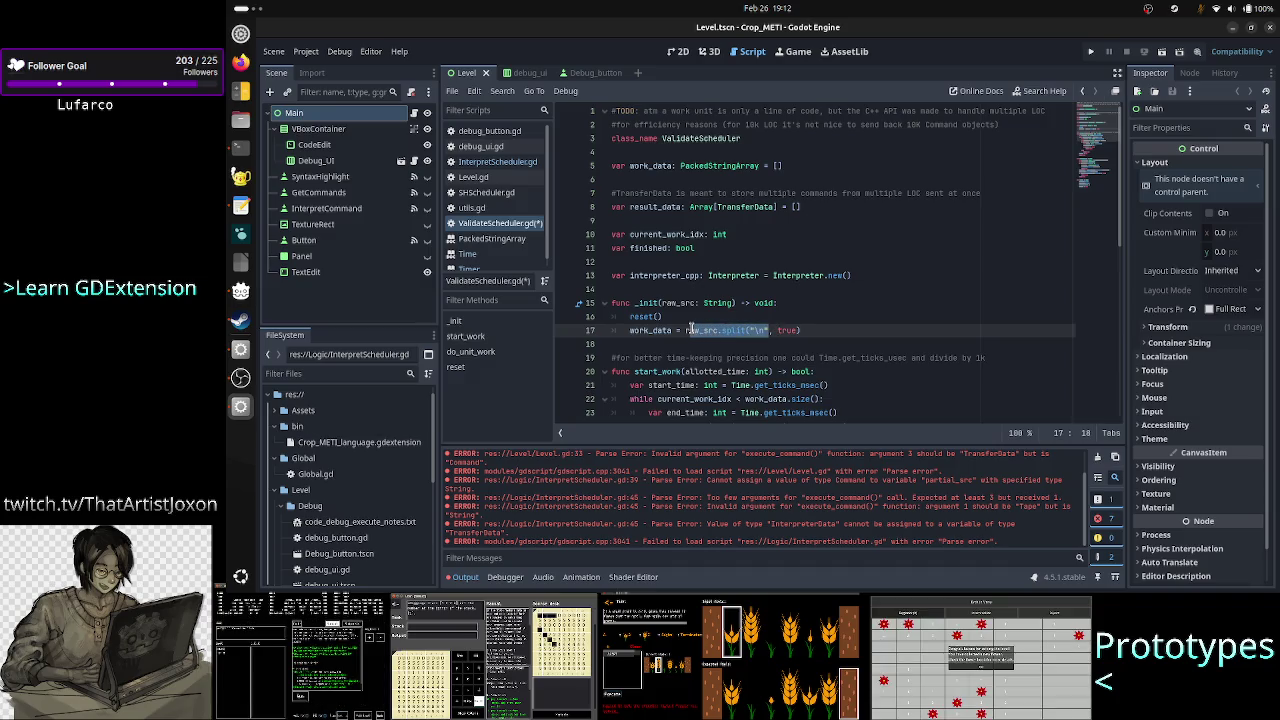
{"action": "left_click", "coordinate": [818, 330]}
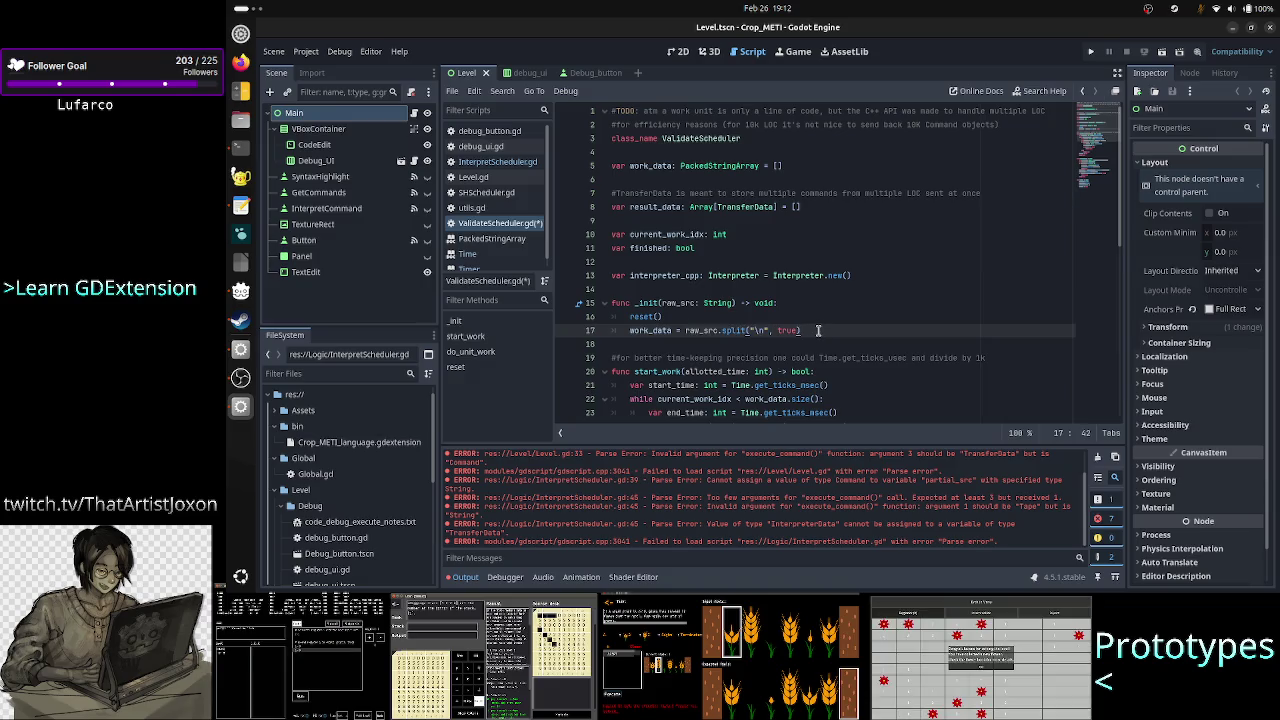
{"action": "left_click_drag", "start_coordinate": [818, 330], "coordinate": [684, 330]}
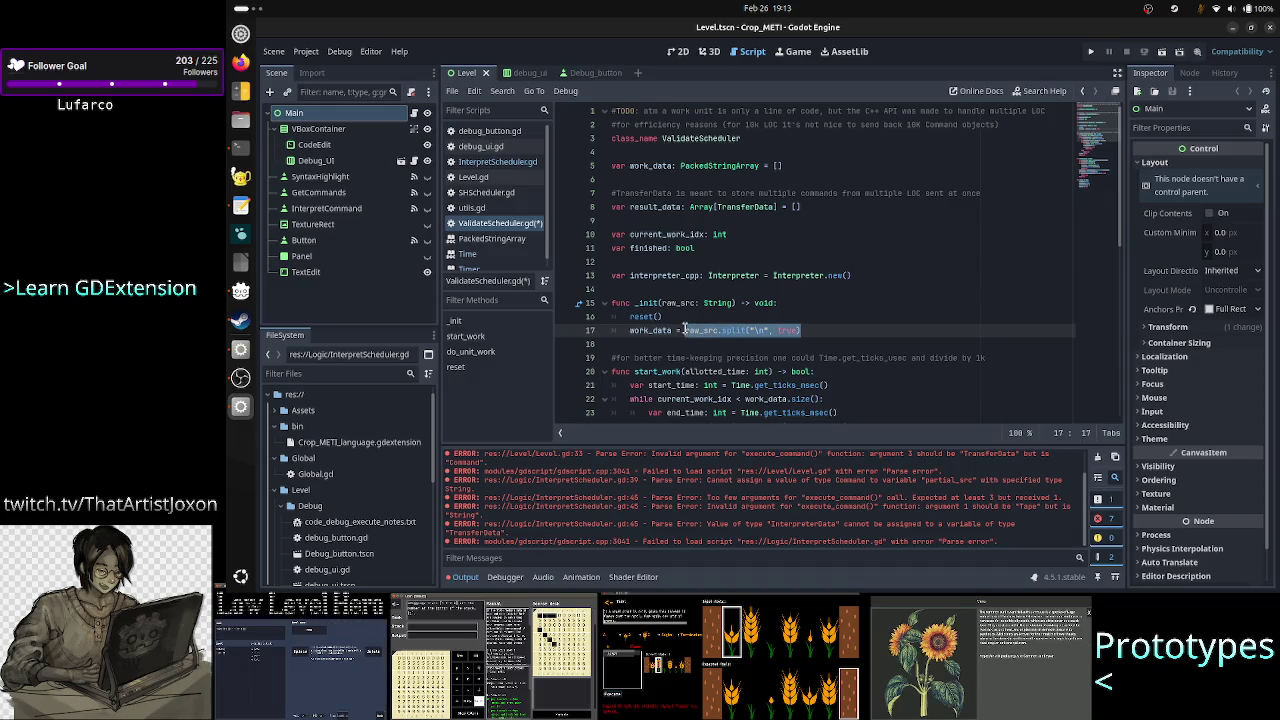
{"action": "left_click", "coordinate": [818, 330]}
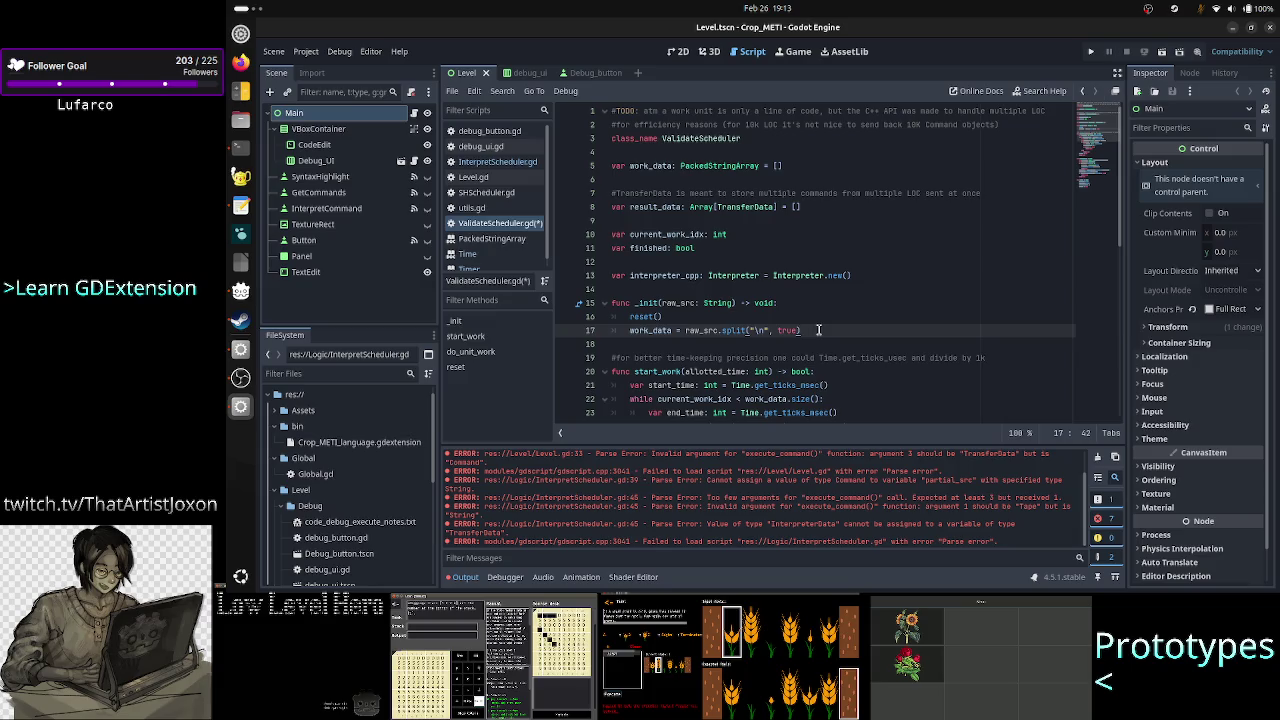
{"action": "scroll", "coordinate": [800, 400], "scroll_direction": "down", "scroll_amount": 2}
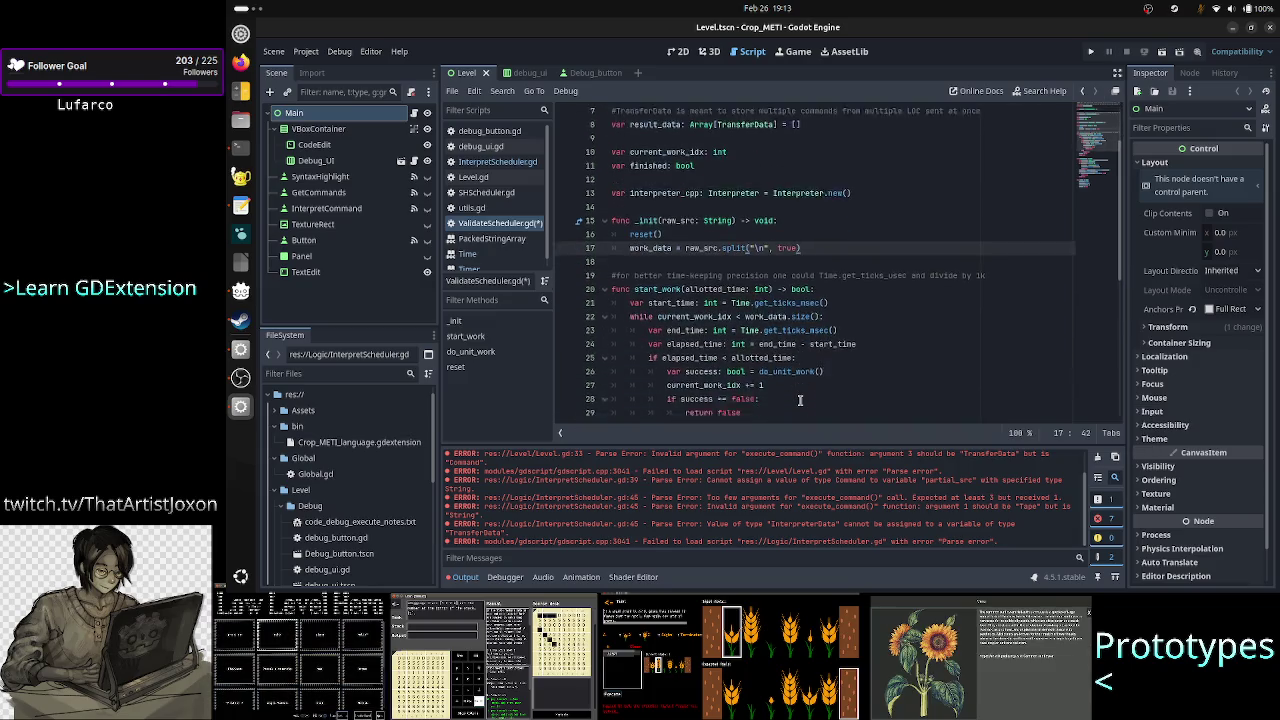
Inspect the get_commands(partial_src) call in do_unit_work, lines 38–42, and the TransferData type on line 8.
{"action": "scroll", "coordinate": [800, 400], "scroll_direction": "down", "scroll_amount": 5}
{"action": "left_click", "coordinate": [800, 384]}
{"action": "double_click", "coordinate": [800, 384]}
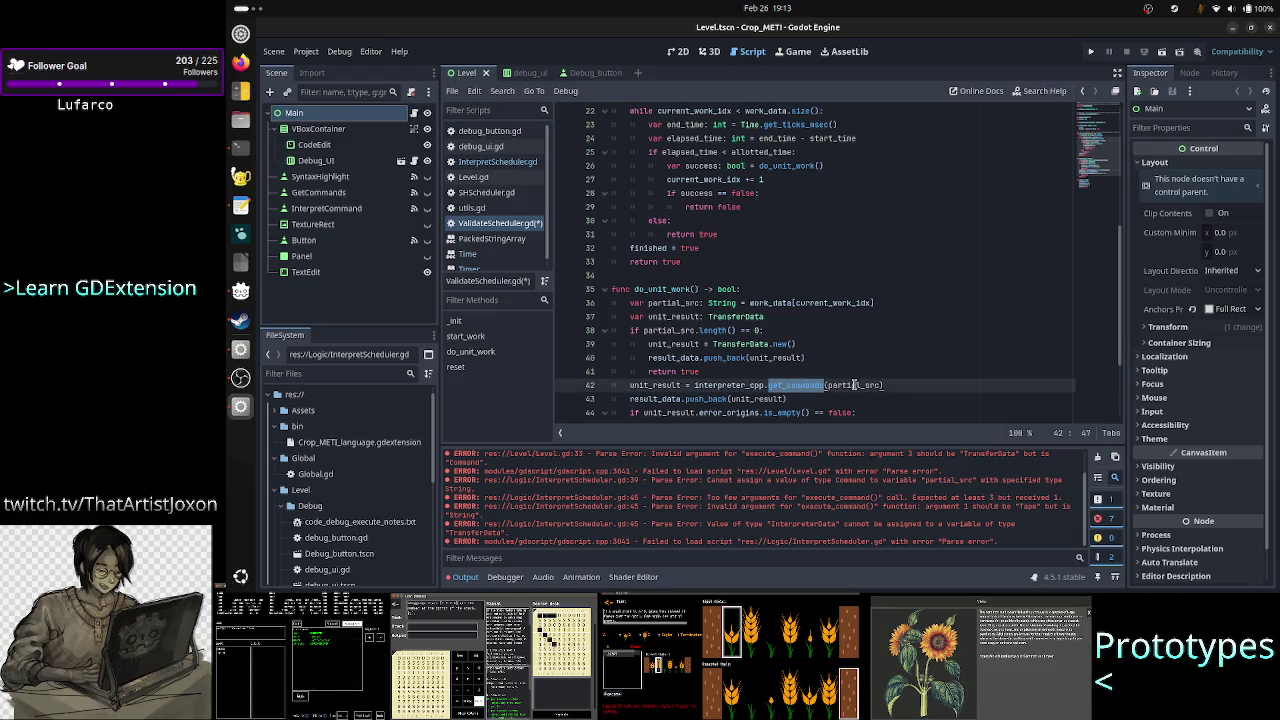
{"action": "left_click", "coordinate": [855, 384]}
{"action": "double_click", "coordinate": [855, 384]}
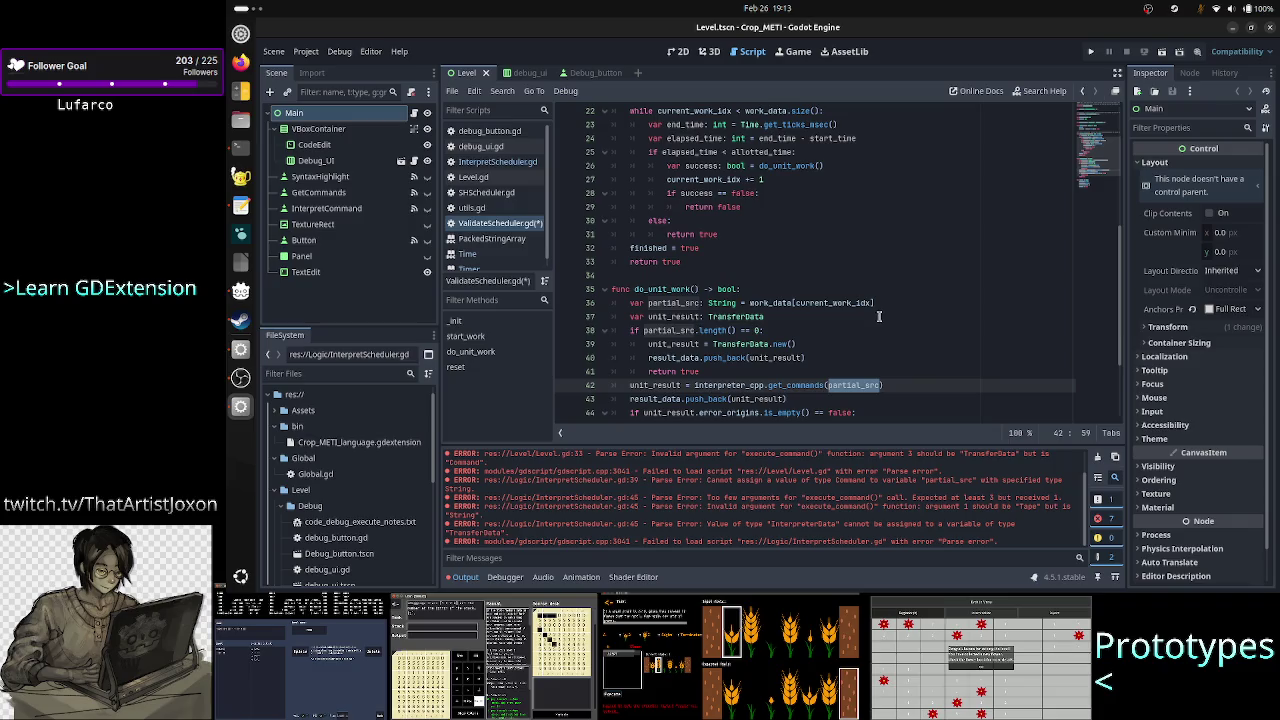
{"action": "scroll", "coordinate": [879, 316], "scroll_direction": "up", "scroll_amount": 3}
{"action": "scroll", "coordinate": [879, 322], "scroll_direction": "down", "scroll_amount": 3}
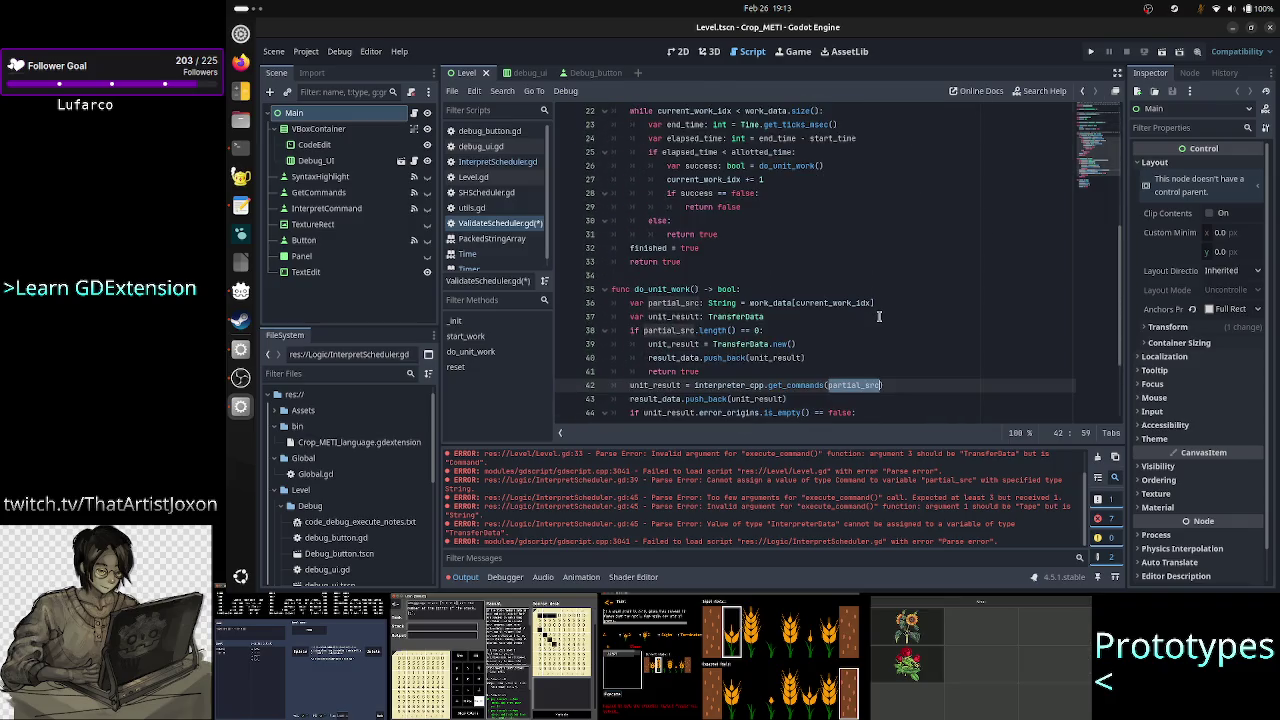
{"action": "left_click", "coordinate": [890, 384]}
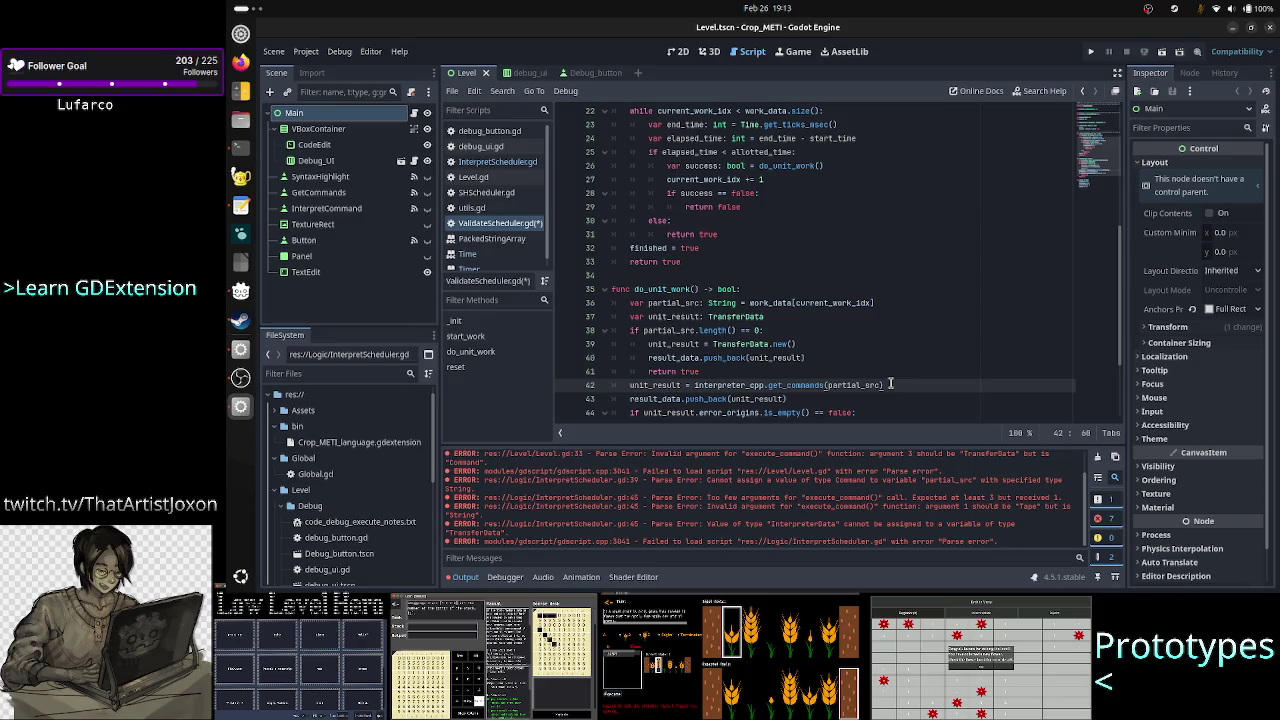
{"action": "left_click_drag", "start_coordinate": [890, 384], "coordinate": [893, 331]}
{"action": "left_click", "coordinate": [848, 333]}
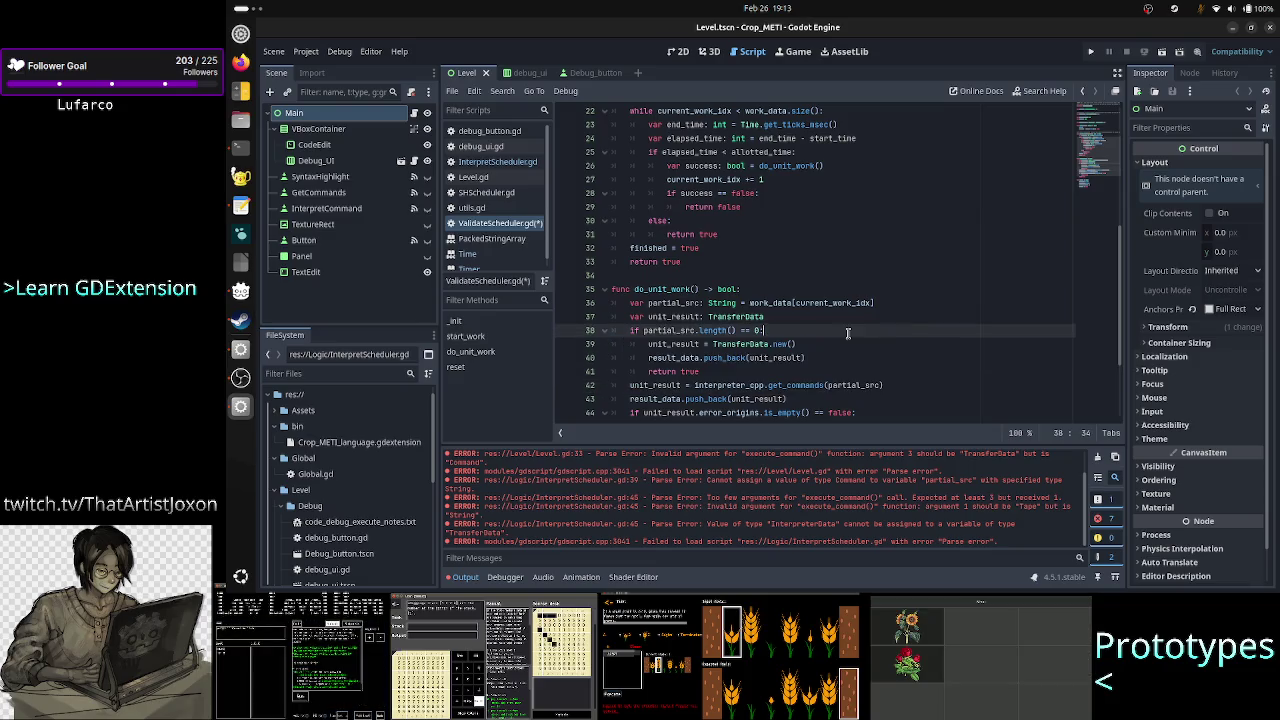
{"action": "scroll", "coordinate": [825, 302], "scroll_direction": "up", "scroll_amount": 6}
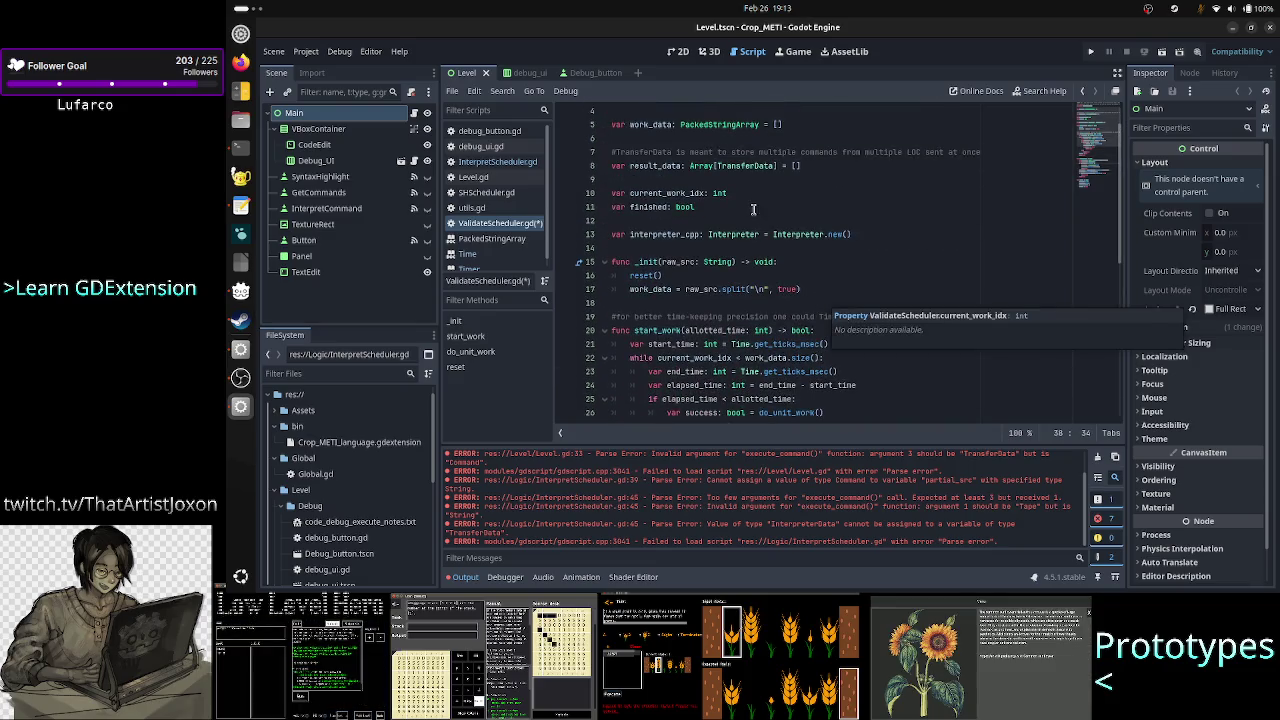
{"action": "double_click", "coordinate": [745, 167]}
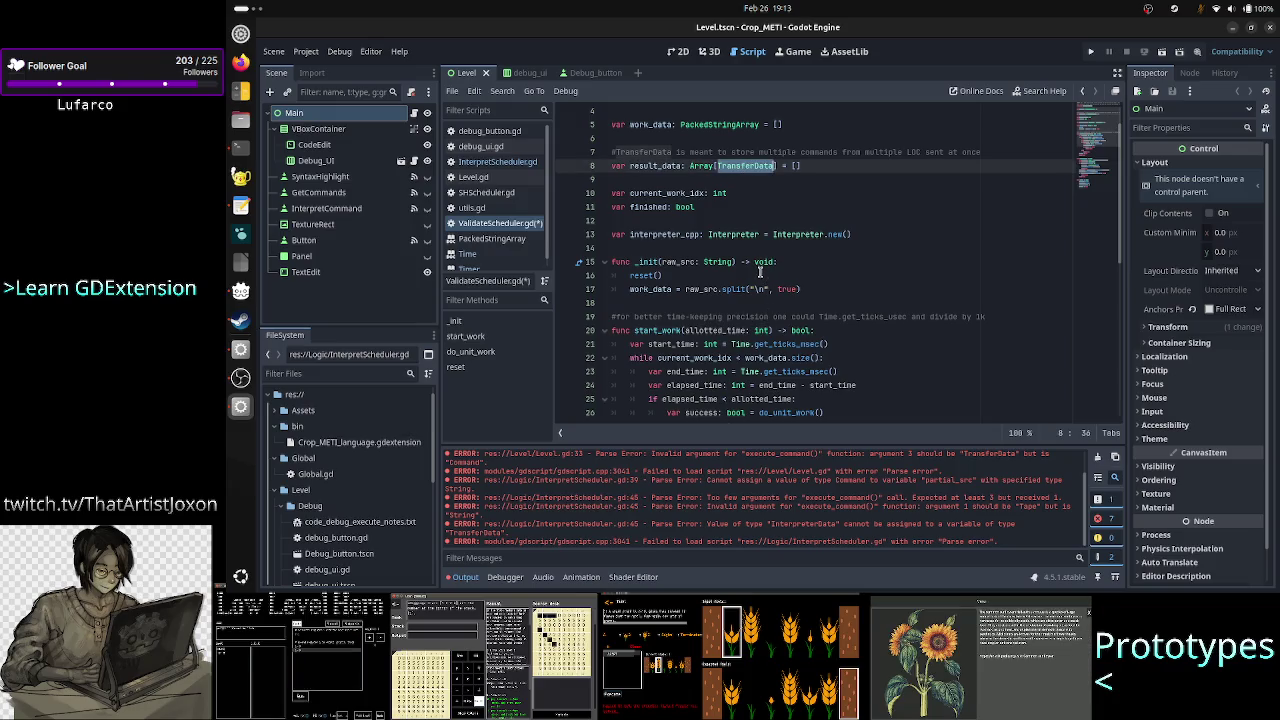
Add a comment line below the reset() call and begin it with 'instead of'.
{"action": "left_click", "coordinate": [782, 290]}
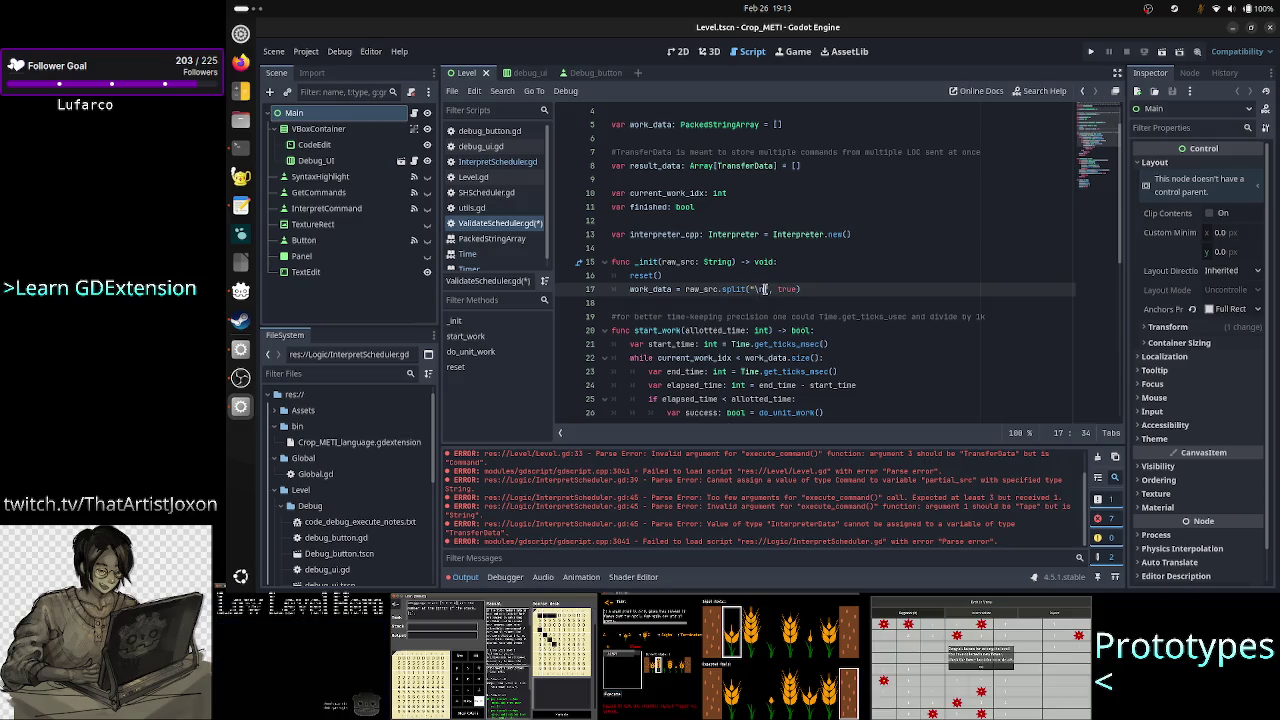
{"action": "double_click", "coordinate": [757, 289]}
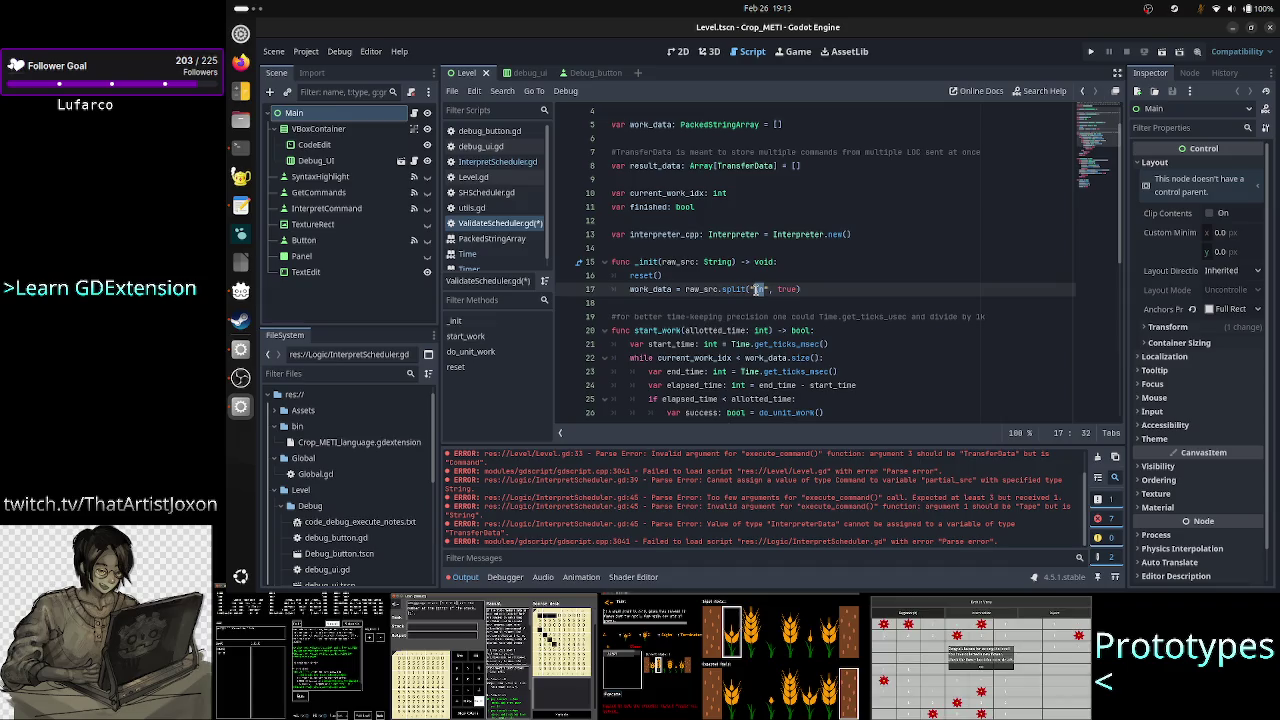
{"action": "left_click", "coordinate": [783, 277]}
{"action": "key", "text": "Return"}
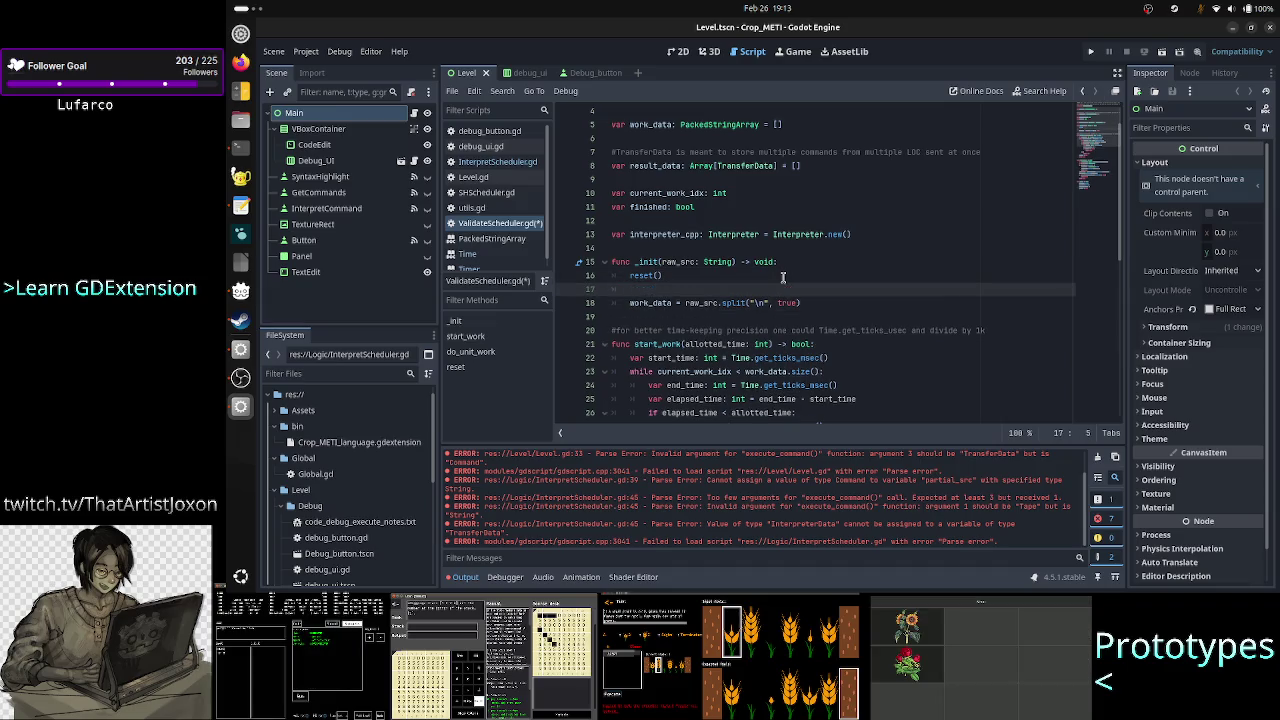
{"action": "type", "text": "#"}
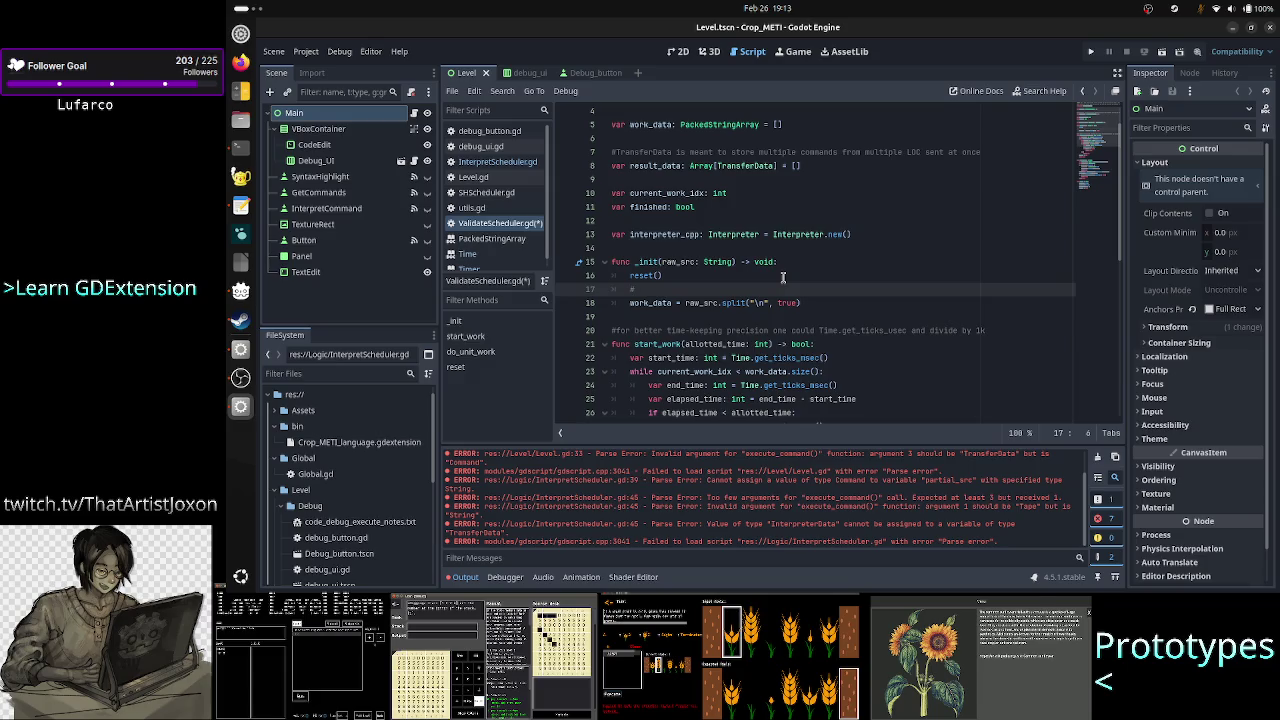
{"action": "type", "text": "is LL"}
{"action": "type", "text": "C as1 un"}
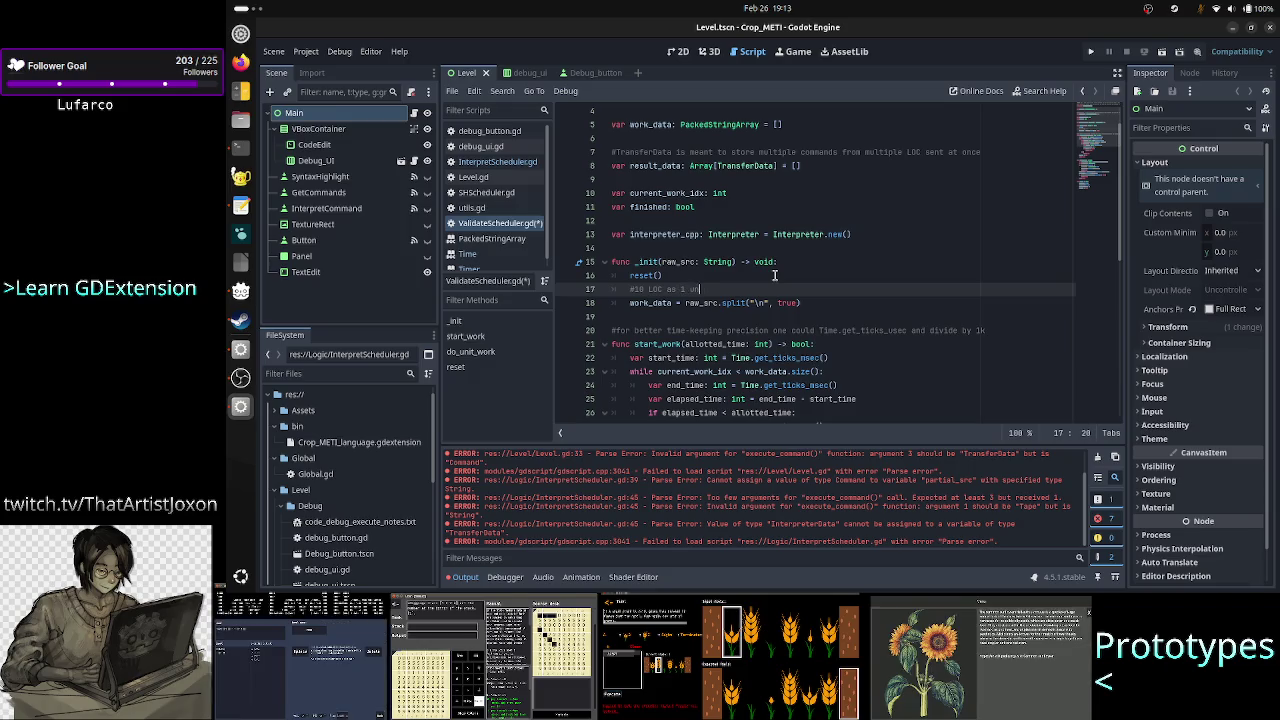
{"action": "type", "text": "it of work"}
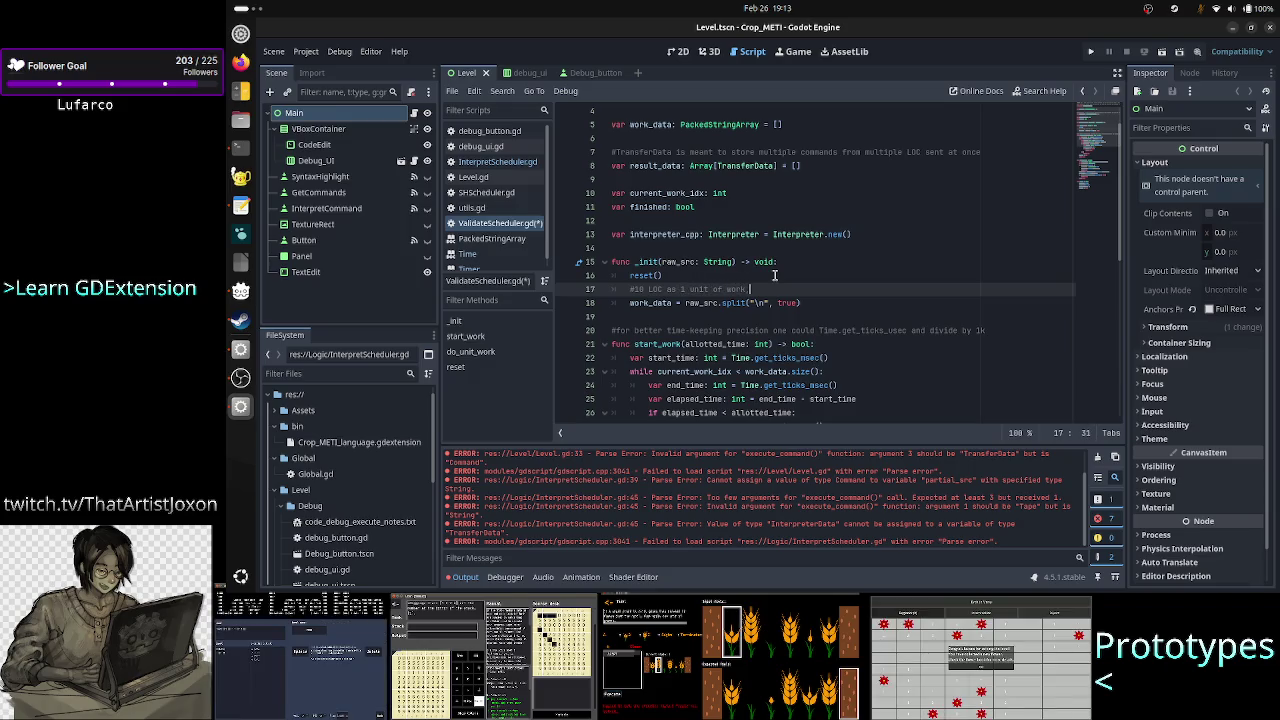
{"action": "type", "text": ","}
{"action": "key", "text": "Up"}
{"action": "key", "text": "Down"}
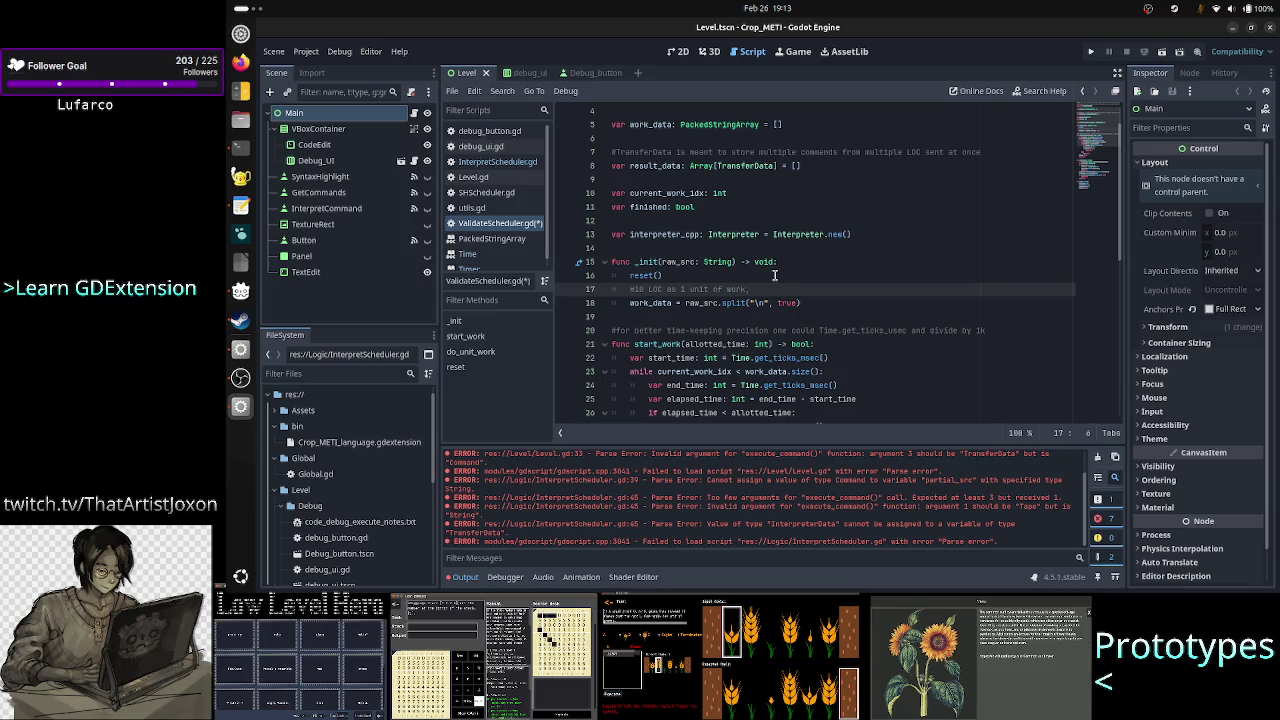
{"action": "type", "text": "instead of"}
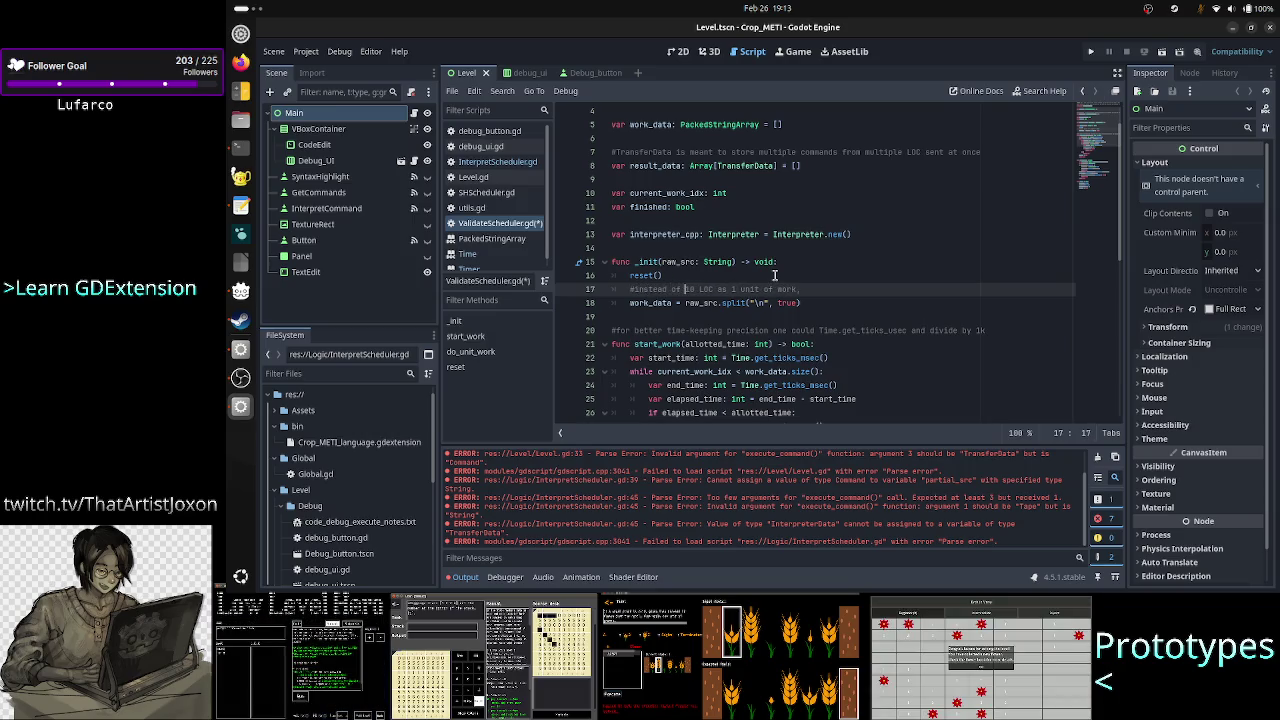
{"action": "key", "text": "Up"}
{"action": "key", "text": "Down"}
{"action": "key", "text": "Down"}
{"action": "key", "text": "Up"}
{"action": "key", "text": "Up"}
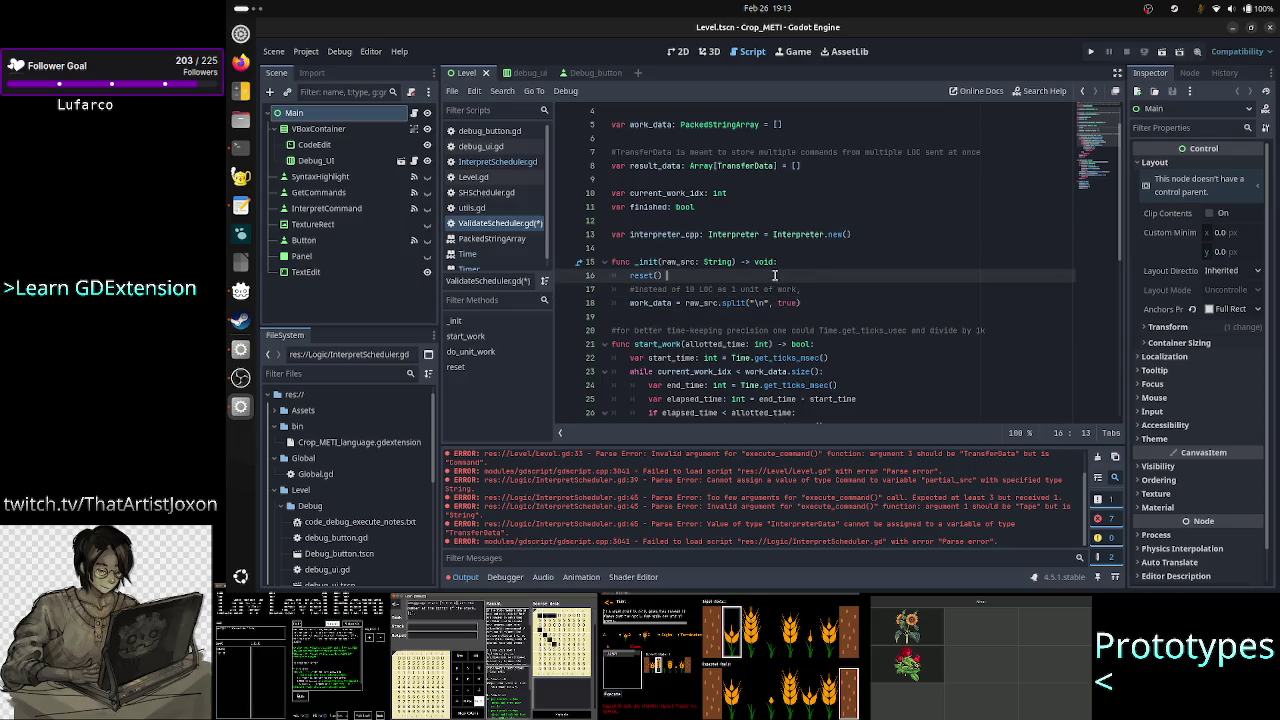
{"action": "key", "text": "Down"}
Finish the line 17 comment with 'we have atm 1 LOC = 1 unit of work', then prefix it with 'TODO:'.
{"action": "key", "text": "Home"}
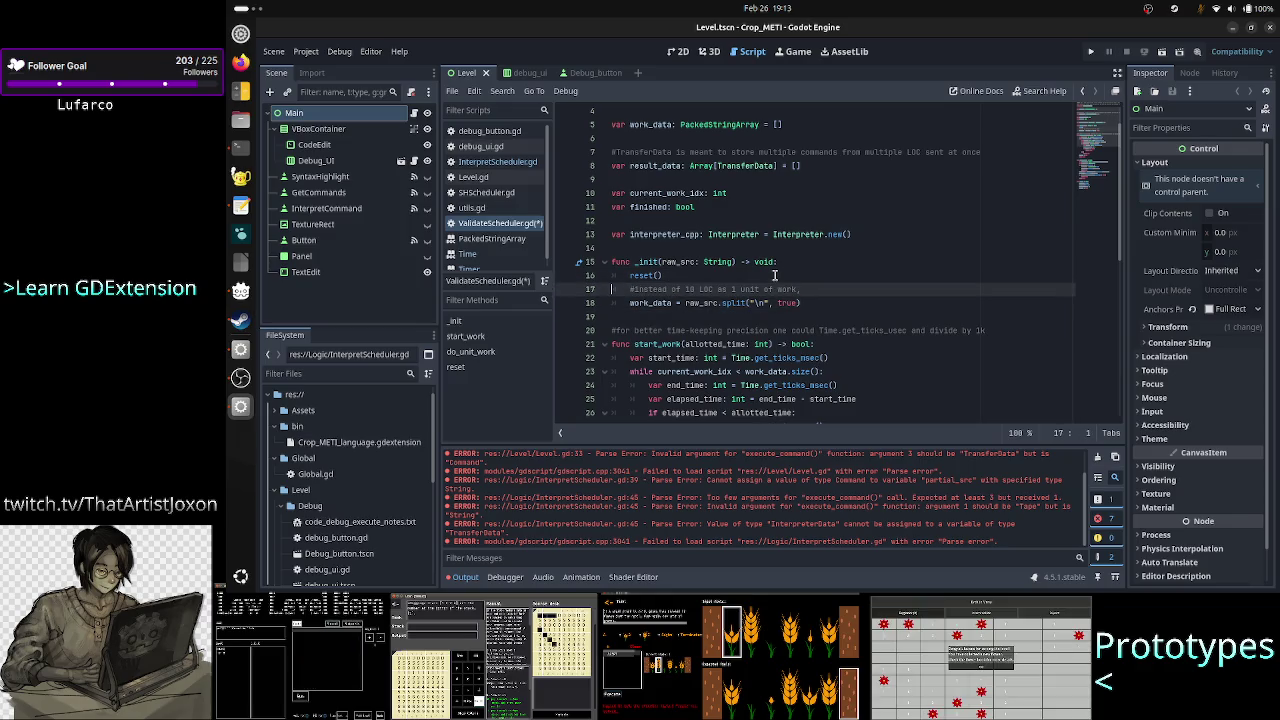
{"action": "key", "text": "Up"}
{"action": "key", "text": "Down"}
{"action": "key", "text": "Down"}
{"action": "key", "text": "Left"}
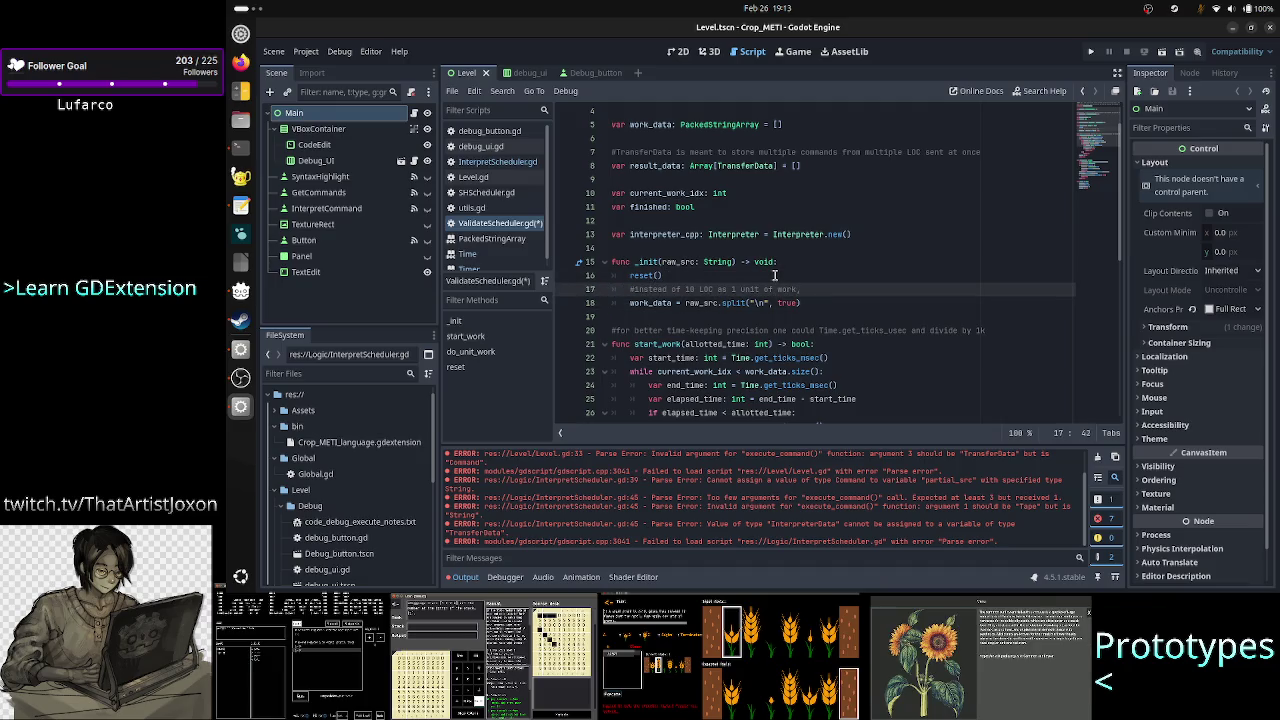
{"action": "type", "text": "we "}
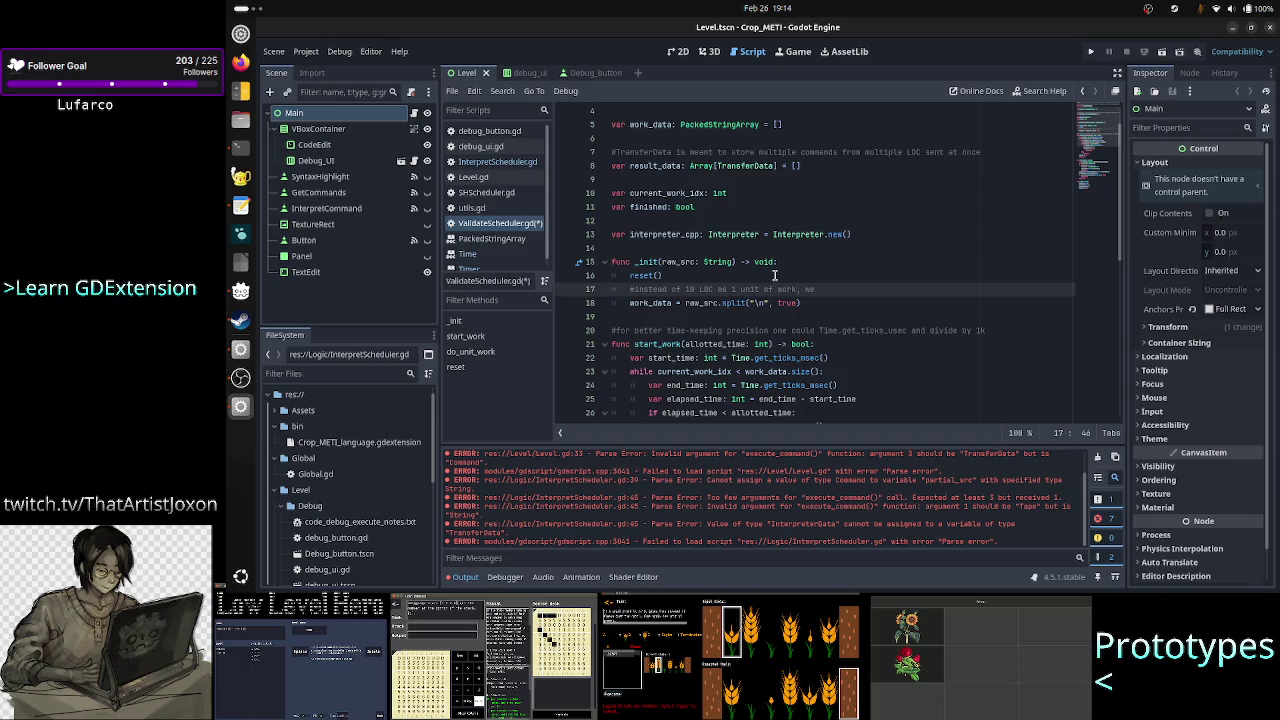
{"action": "type", "text": "have a"}
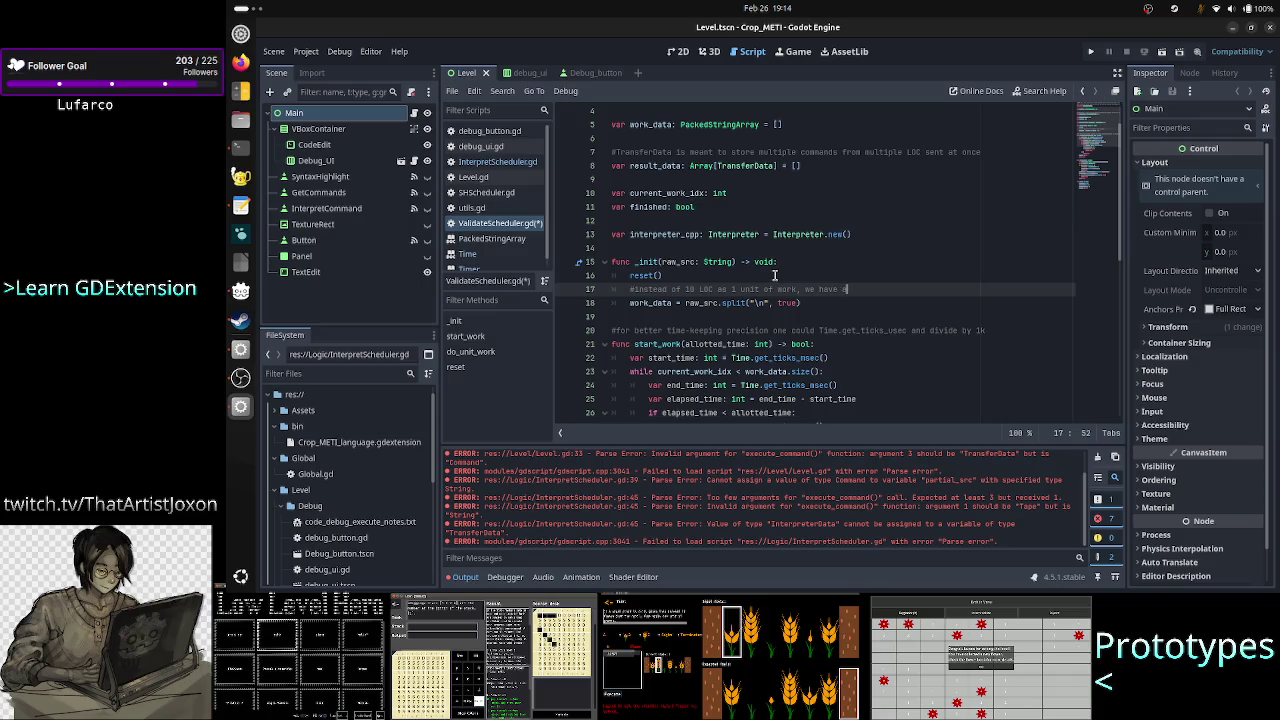
{"action": "type", "text": "tm 1 L"}
{"action": "key", "text": "ctrl+z"}
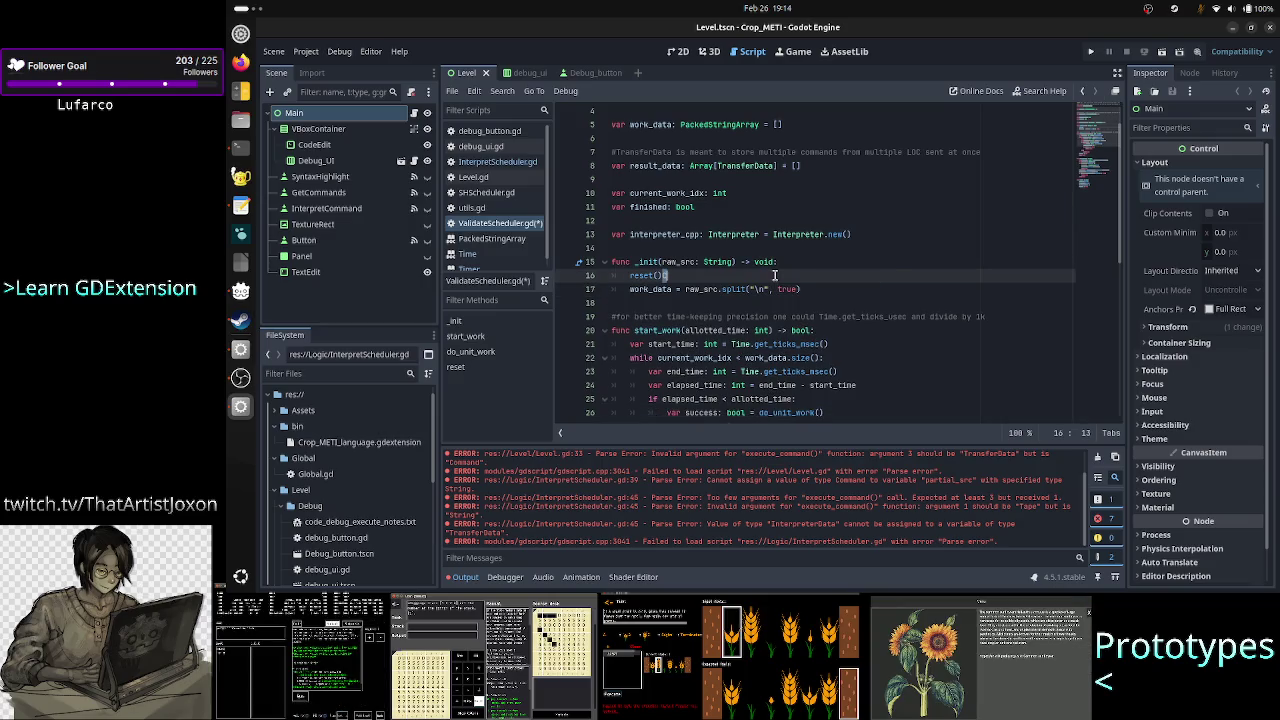
{"action": "key", "text": "ctrl+shift+z"}
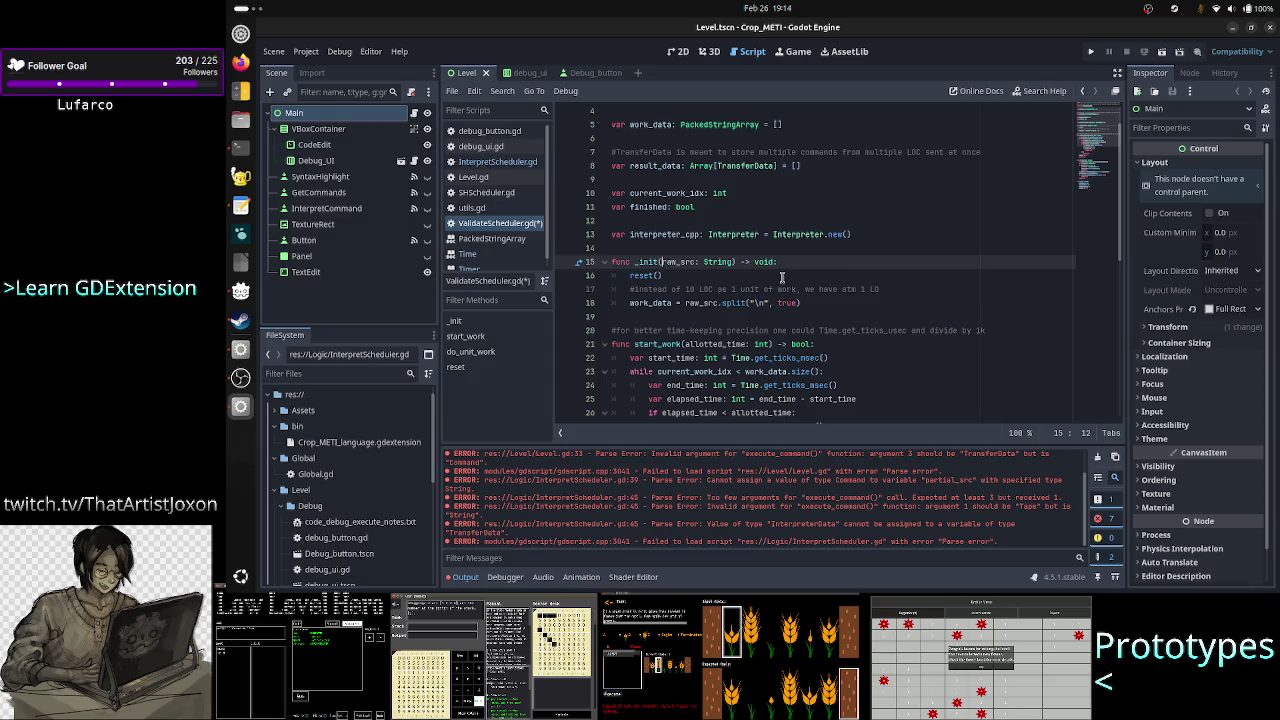
{"action": "type", "text": "1 LOC "}
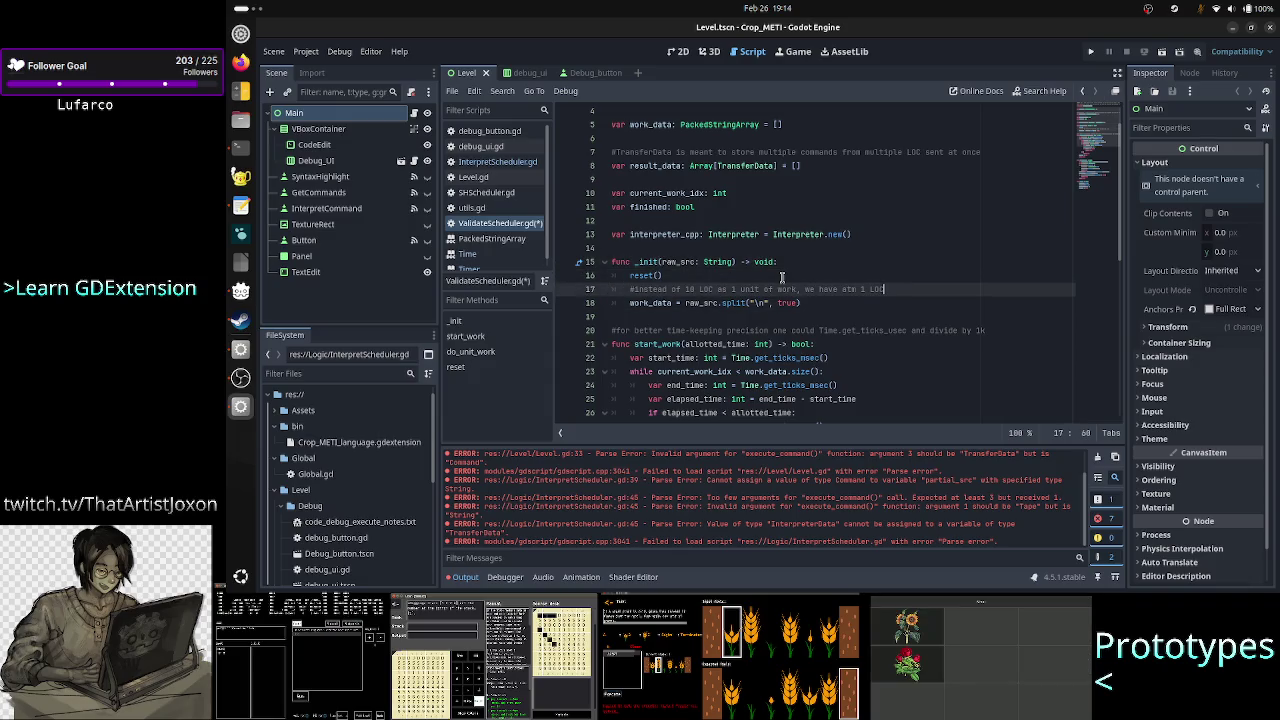
{"action": "type", "text": "= "}
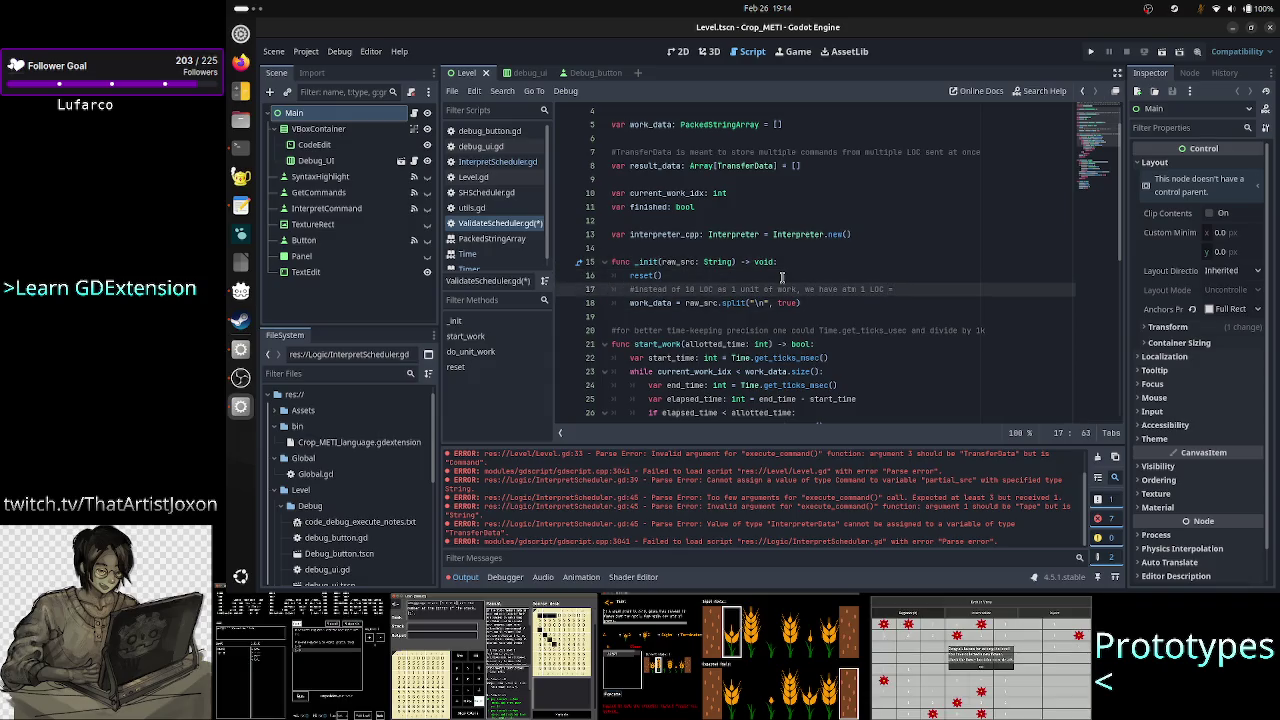
{"action": "type", "text": "1 unit of work"}
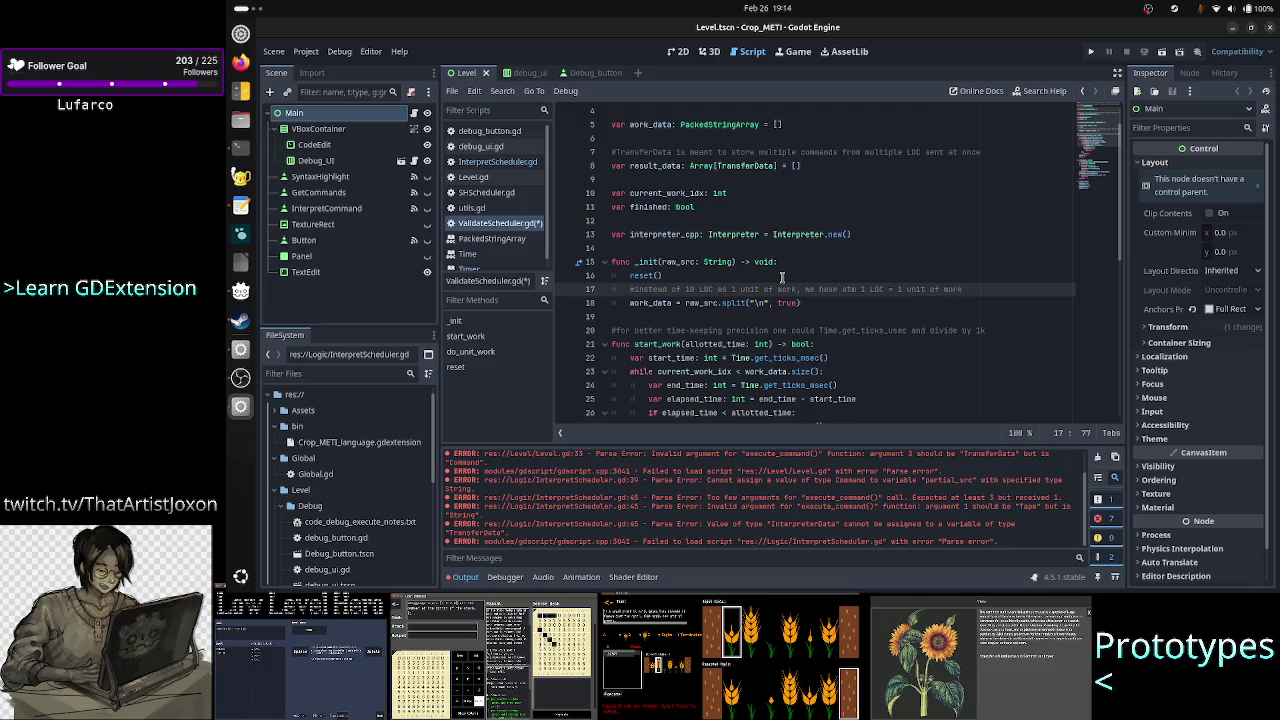
{"action": "key", "text": "Home"}
{"action": "type", "text": "TODO:"}
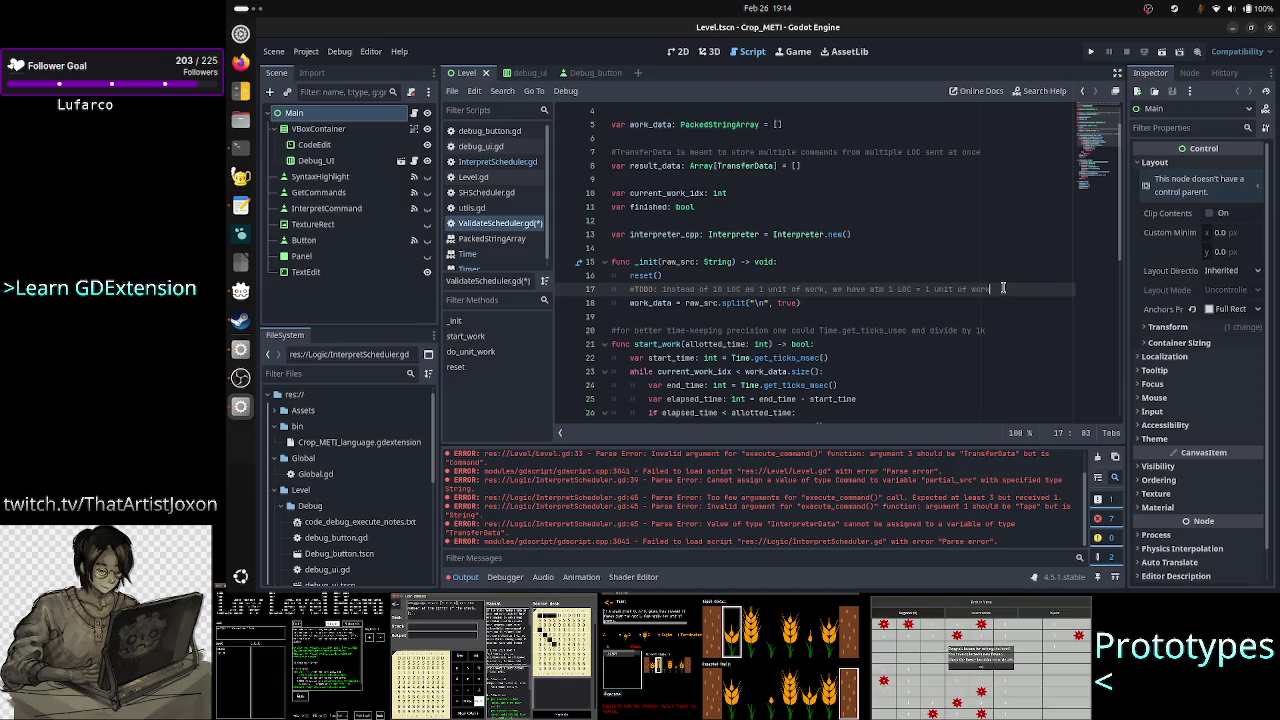
{"action": "key", "text": "Home"}
{"action": "key", "text": "shift+End"}
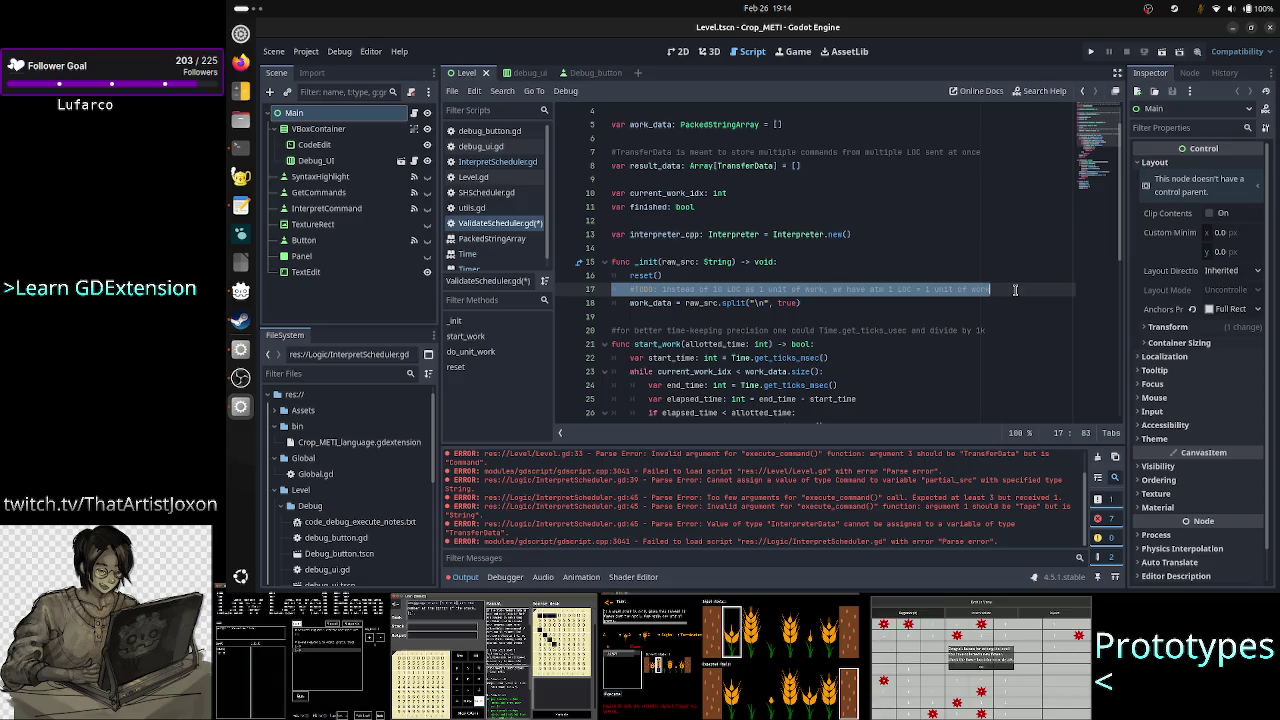
{"action": "left_click", "coordinate": [1015, 289]}
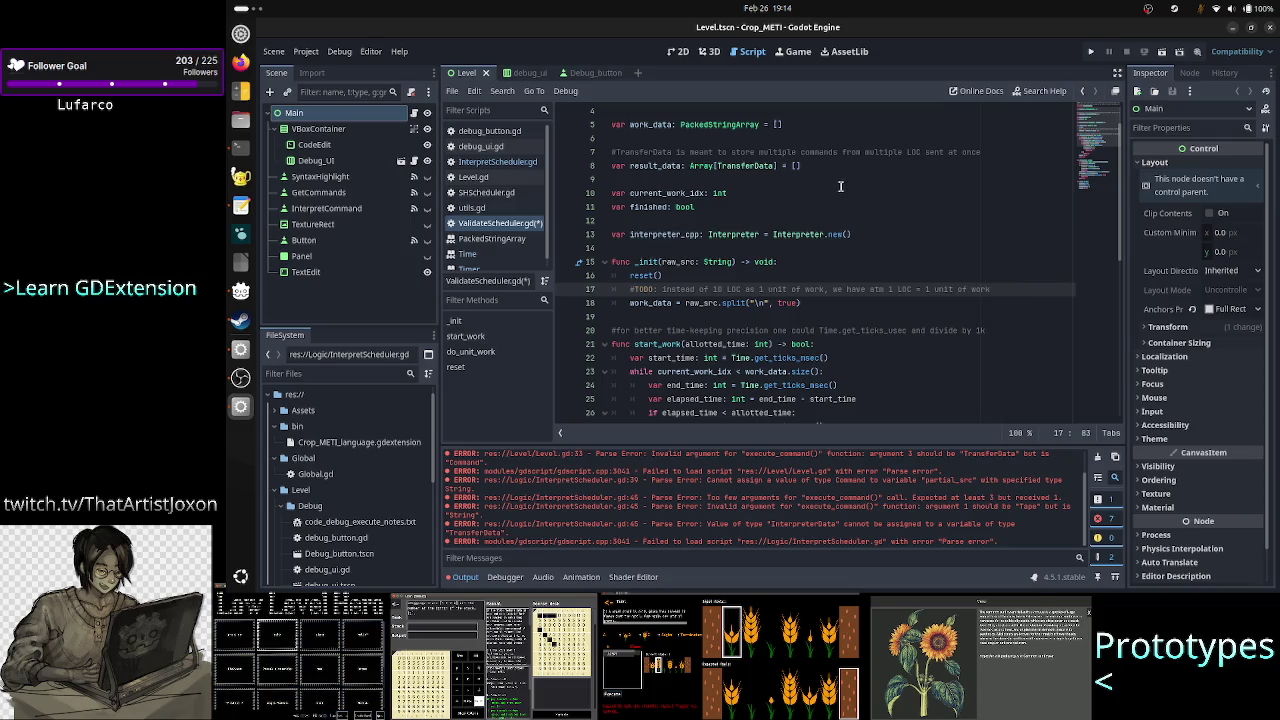
{"action": "double_click", "coordinate": [743, 167]}
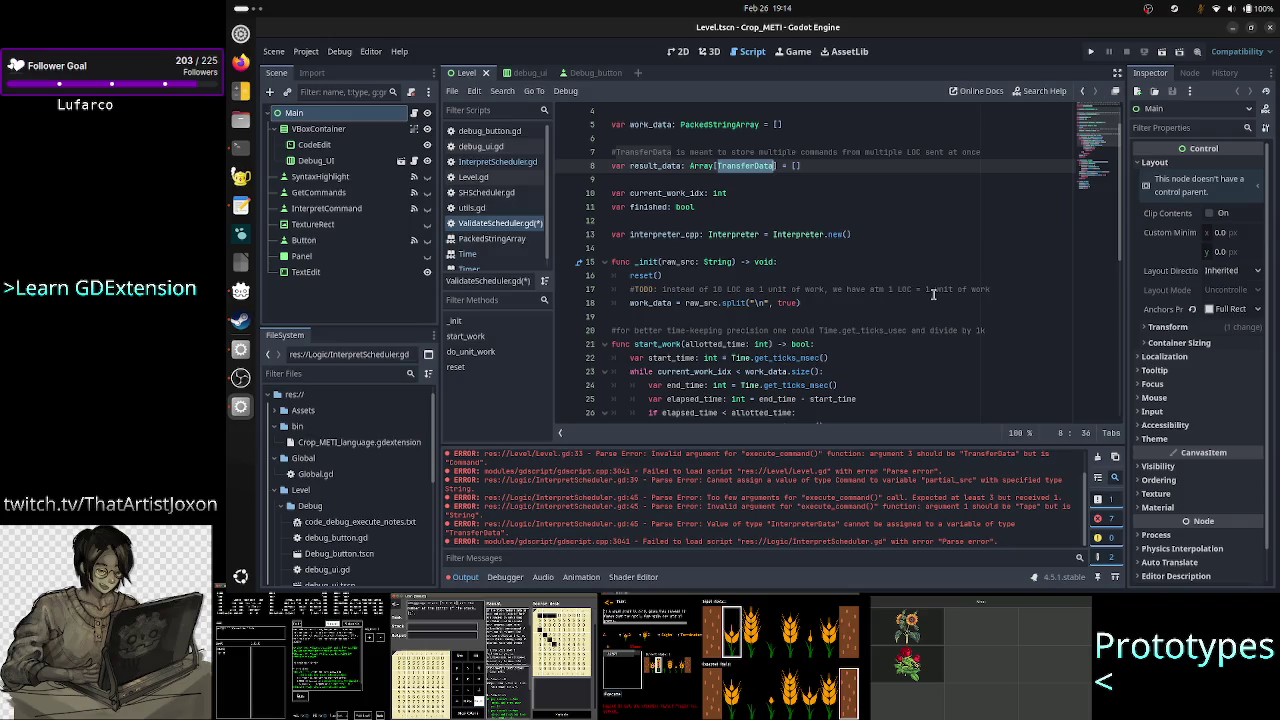
{"action": "left_click_drag", "start_coordinate": [912, 290], "coordinate": [885, 292]}
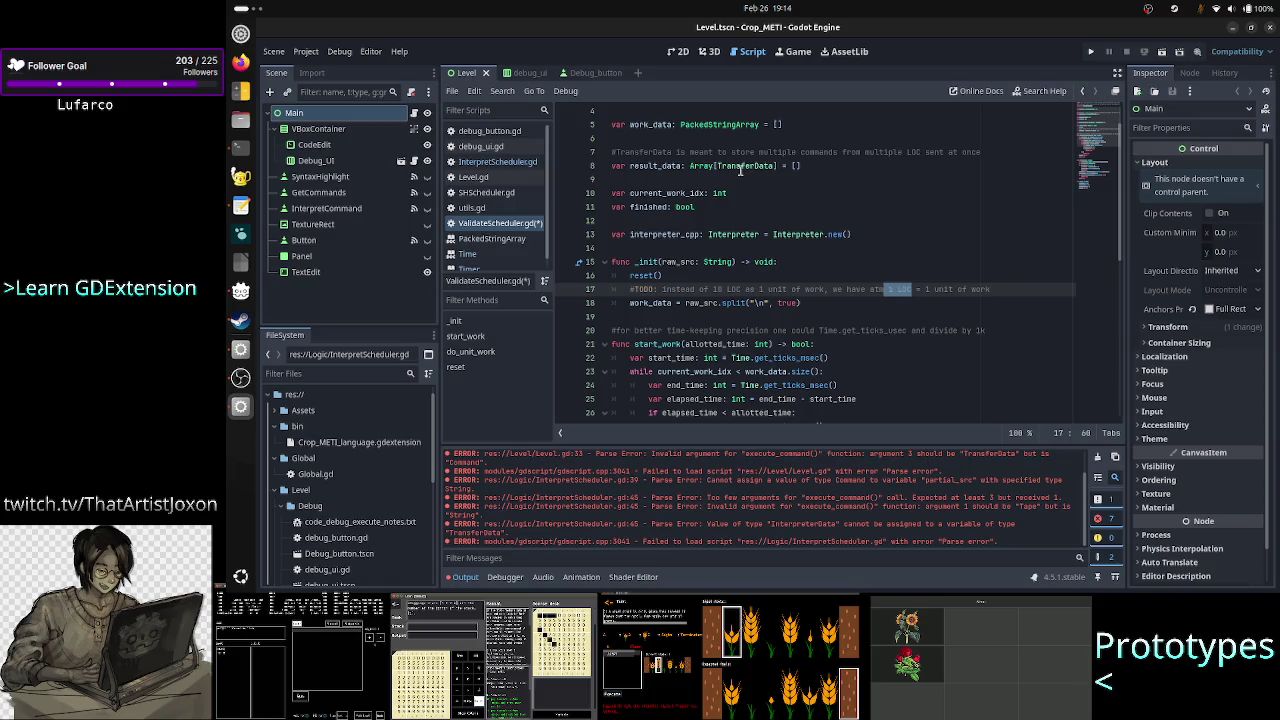
{"action": "double_click", "coordinate": [746, 166]}
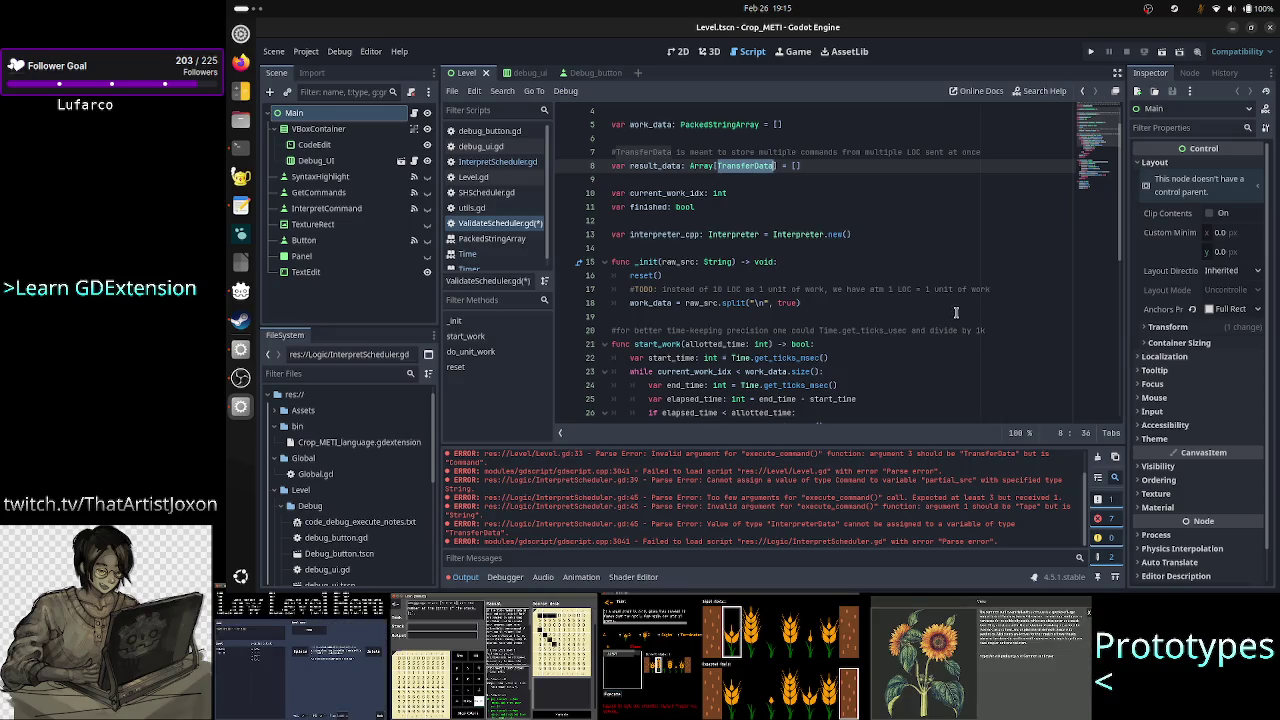
{"action": "left_click", "coordinate": [998, 289]}
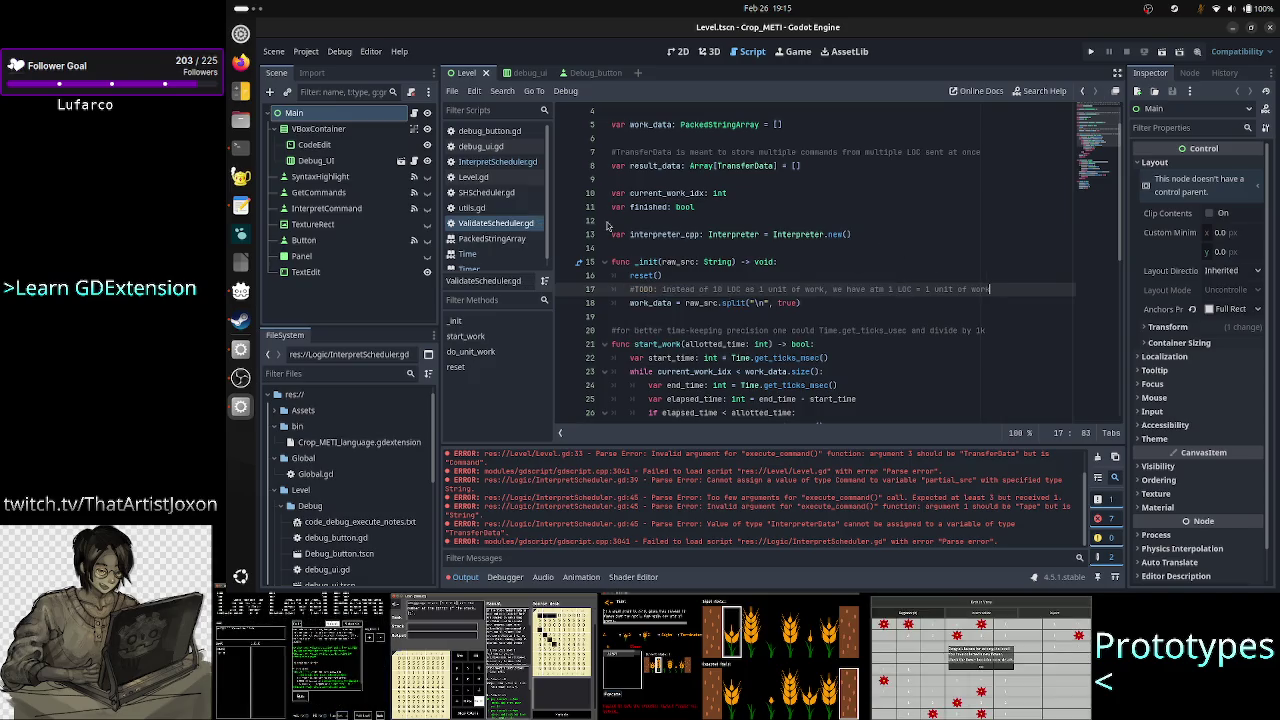
{"action": "left_click", "coordinate": [500, 163]}
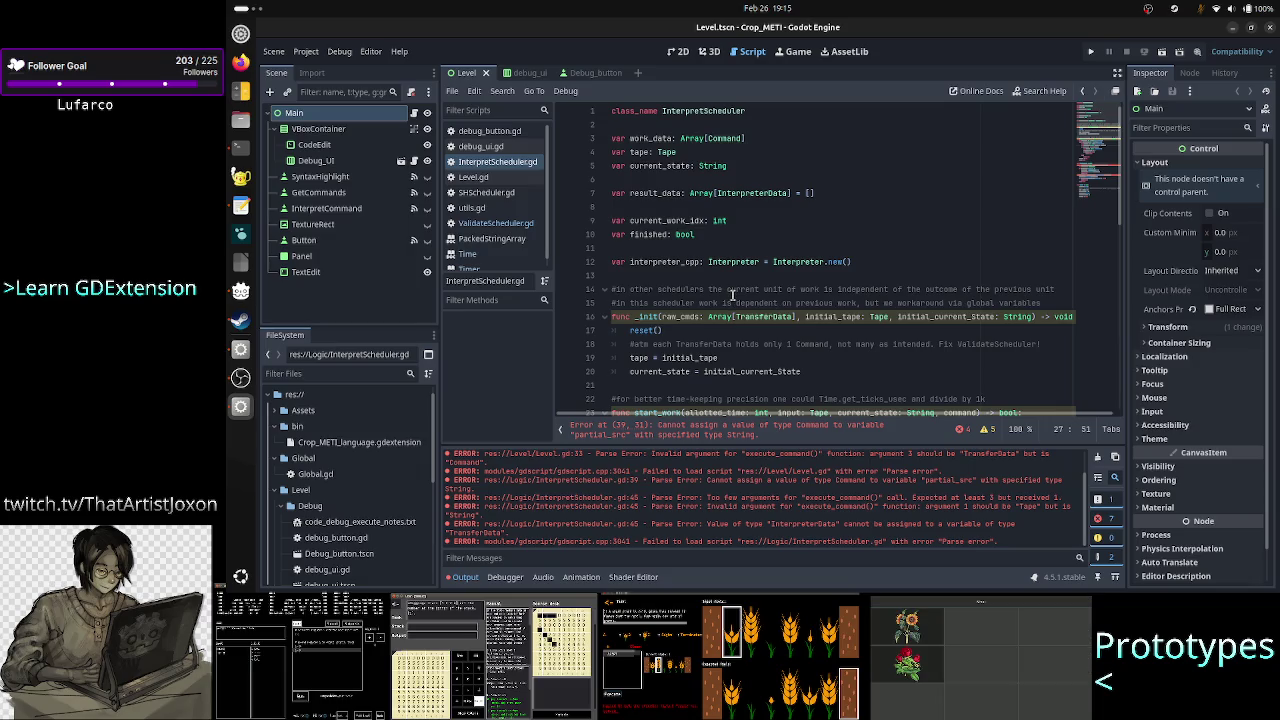
Prefix the line 18 comment in _init with 'TODO:'.
{"action": "scroll", "coordinate": [732, 295], "scroll_direction": "down", "scroll_amount": 2}
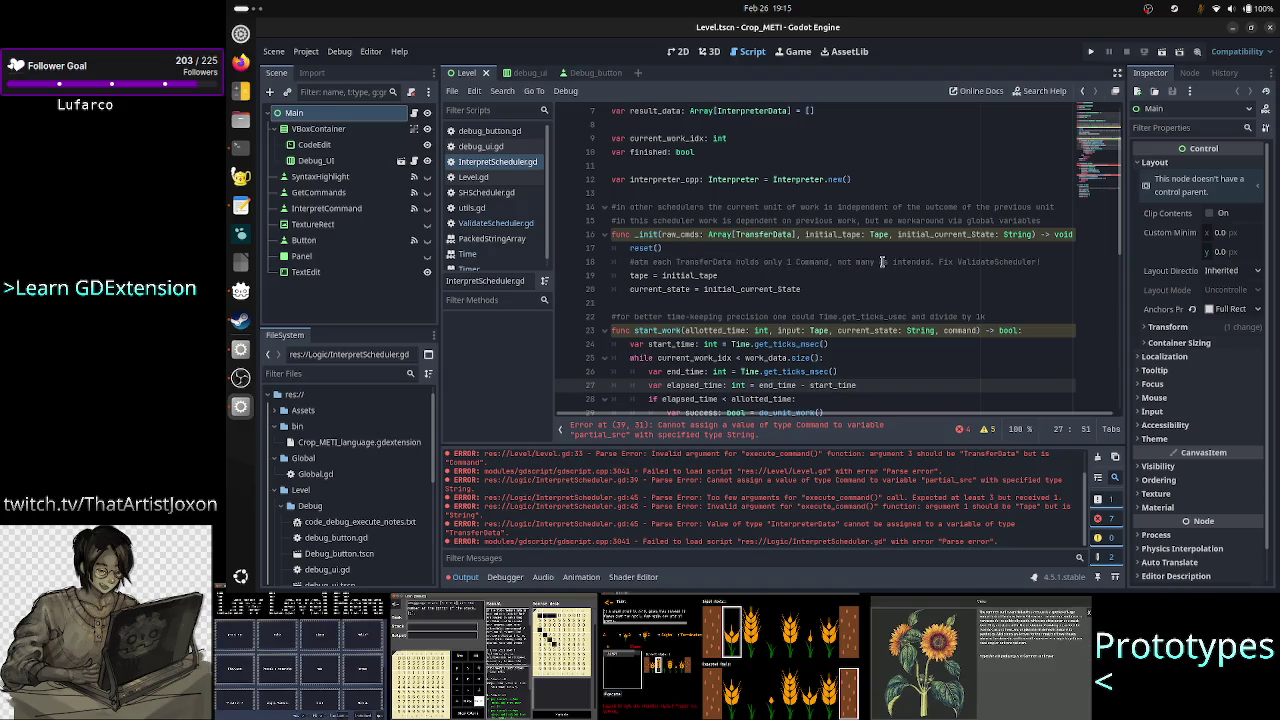
{"action": "left_click", "coordinate": [1041, 261]}
{"action": "key", "text": "Home"}
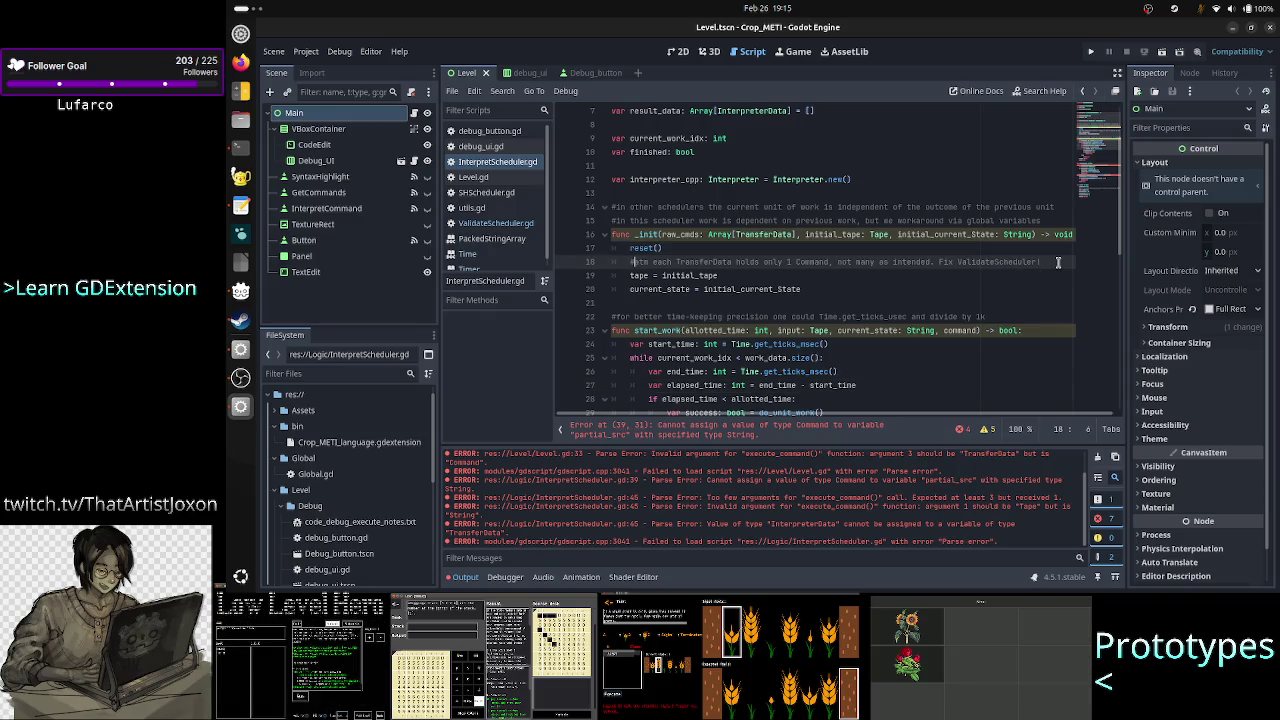
{"action": "type", "text": "TODO:"}
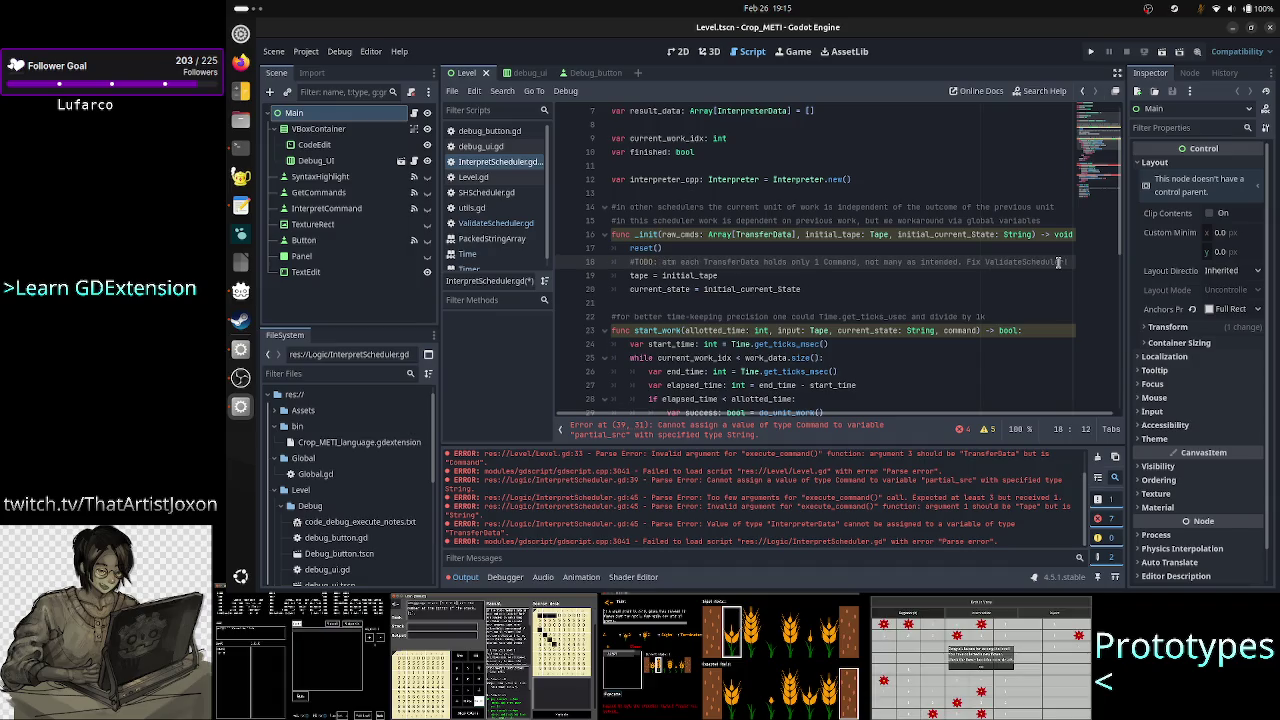
{"action": "key", "text": "Down"}
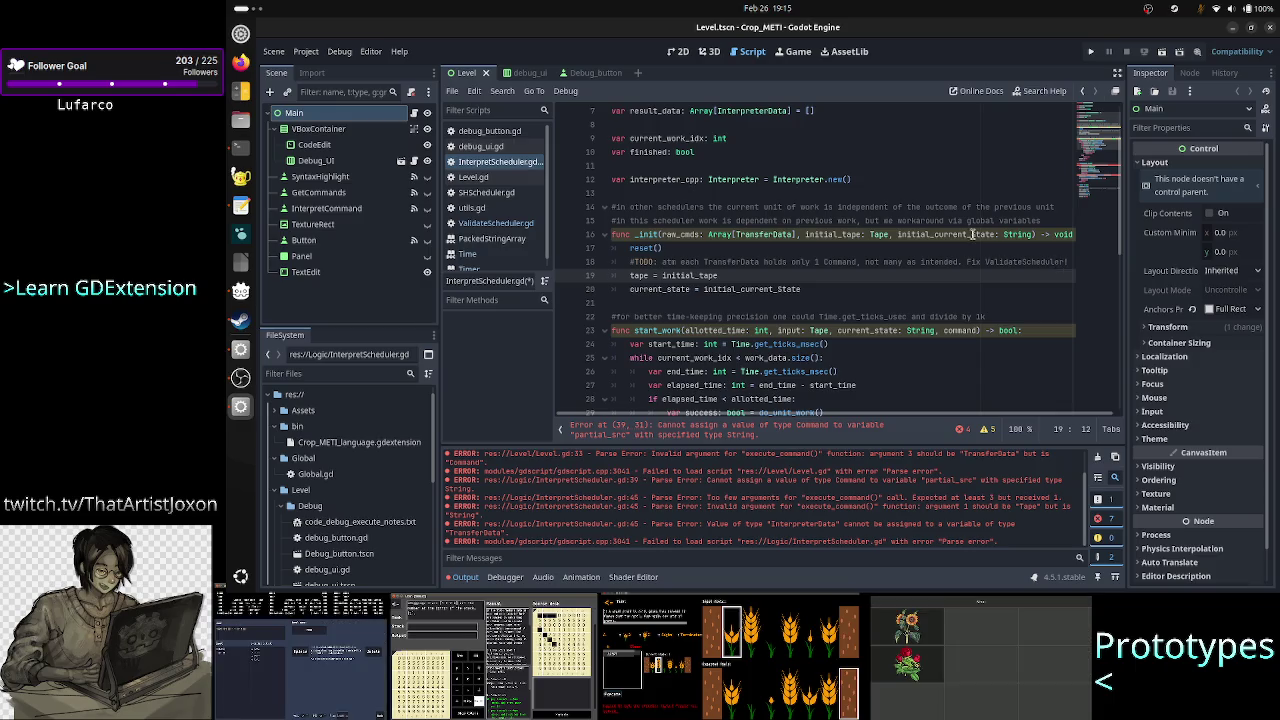
Check the TransferData type in the _init signature and start a new line below the TODO comment.
{"action": "double_click", "coordinate": [767, 234]}
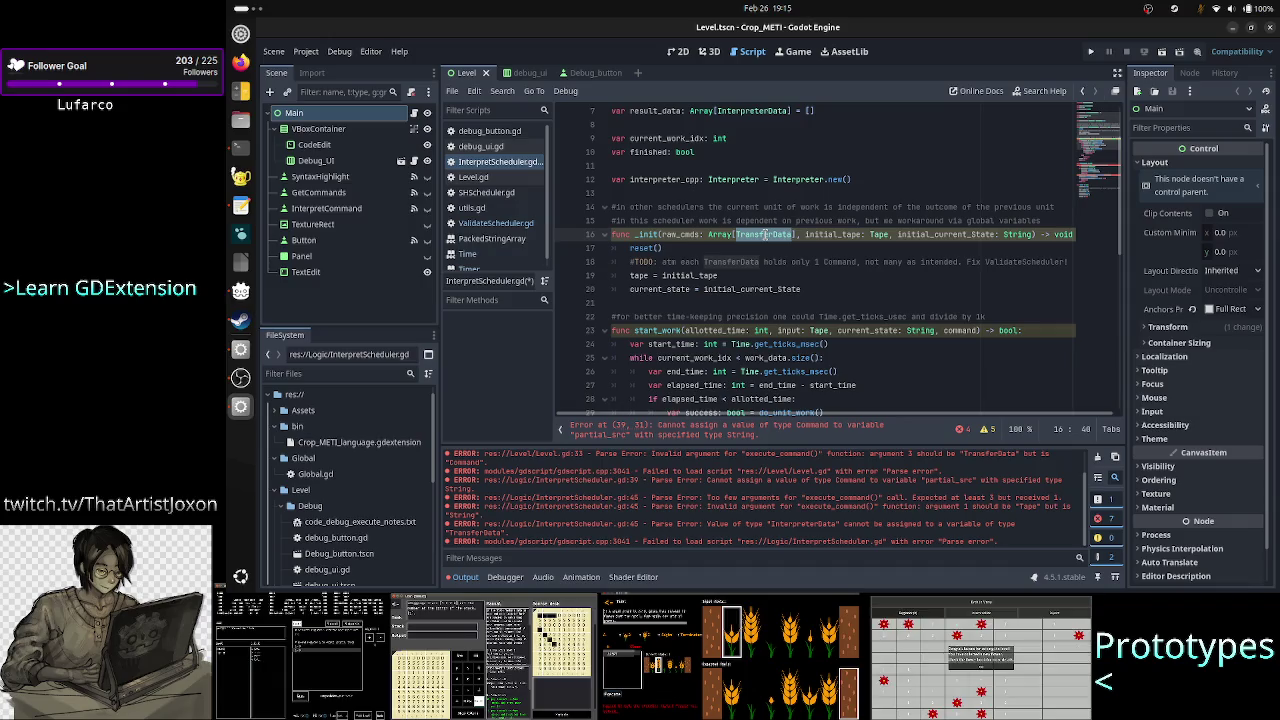
{"action": "left_click", "coordinate": [815, 261]}
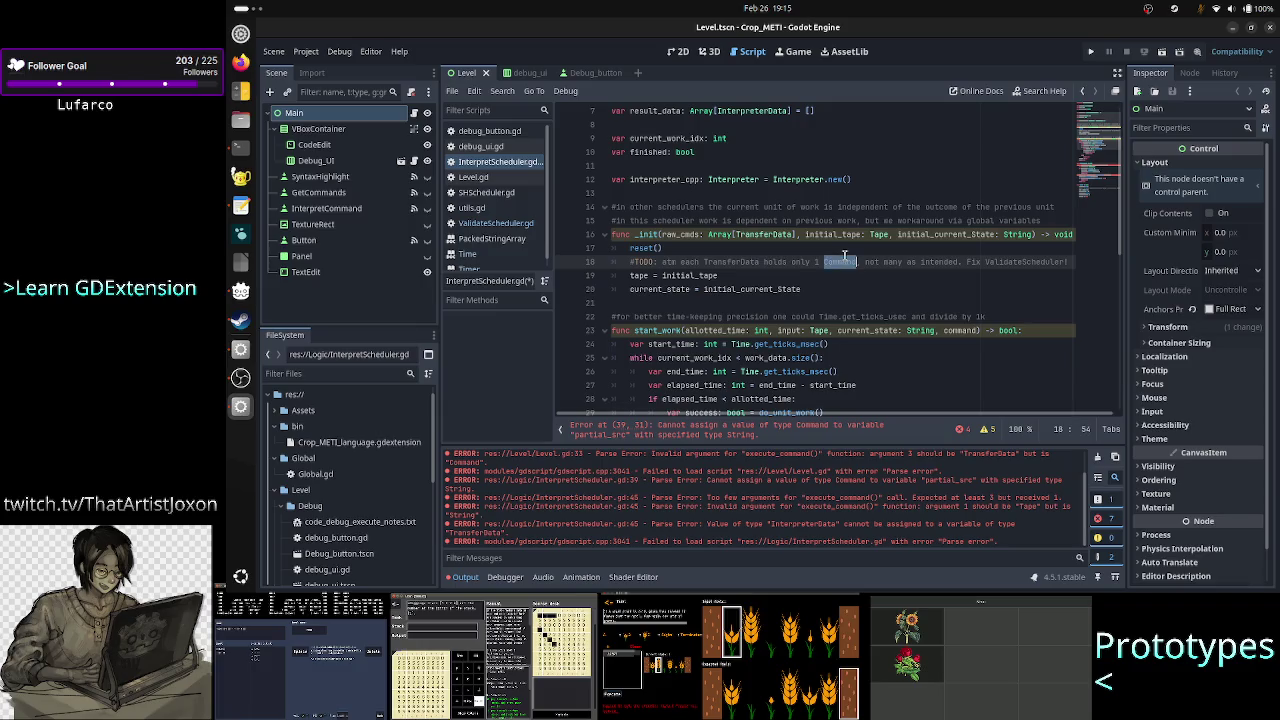
{"action": "left_click", "coordinate": [821, 288]}
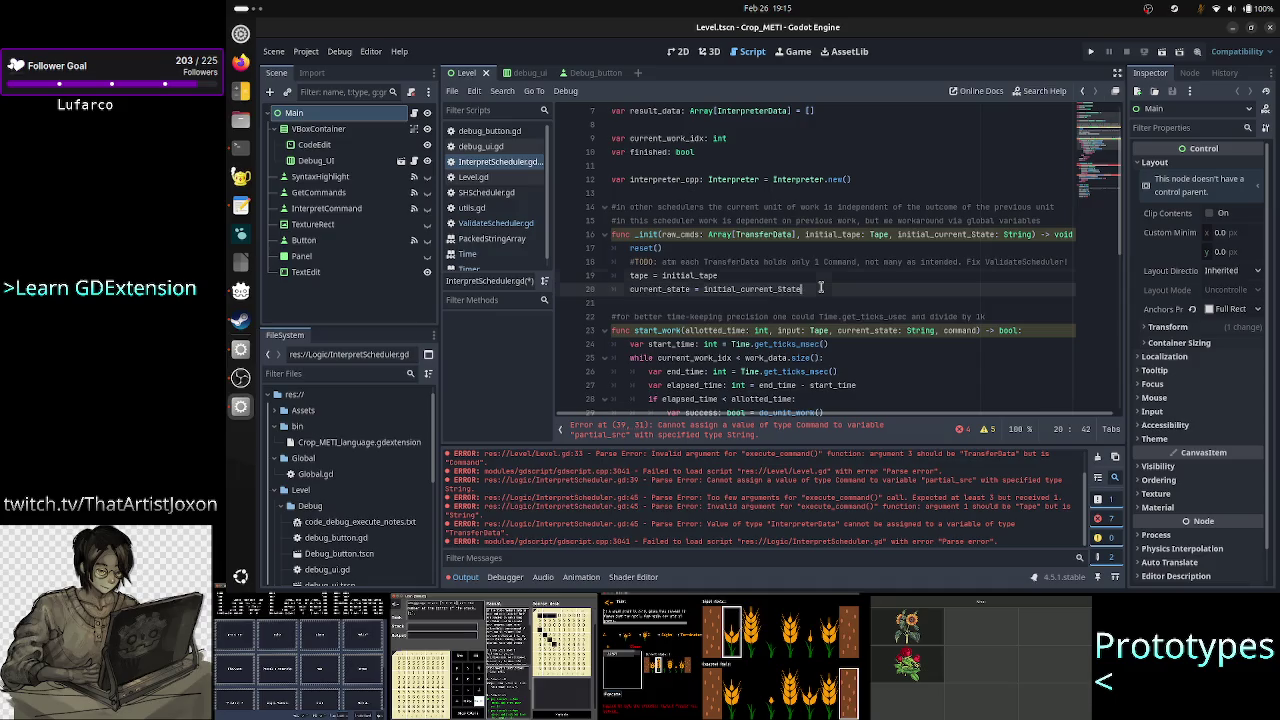
{"action": "key", "text": "Up"}
{"action": "key", "text": "Up"}
{"action": "key", "text": "Up"}
{"action": "scroll", "coordinate": [796, 200], "scroll_direction": "up", "scroll_amount": 2}
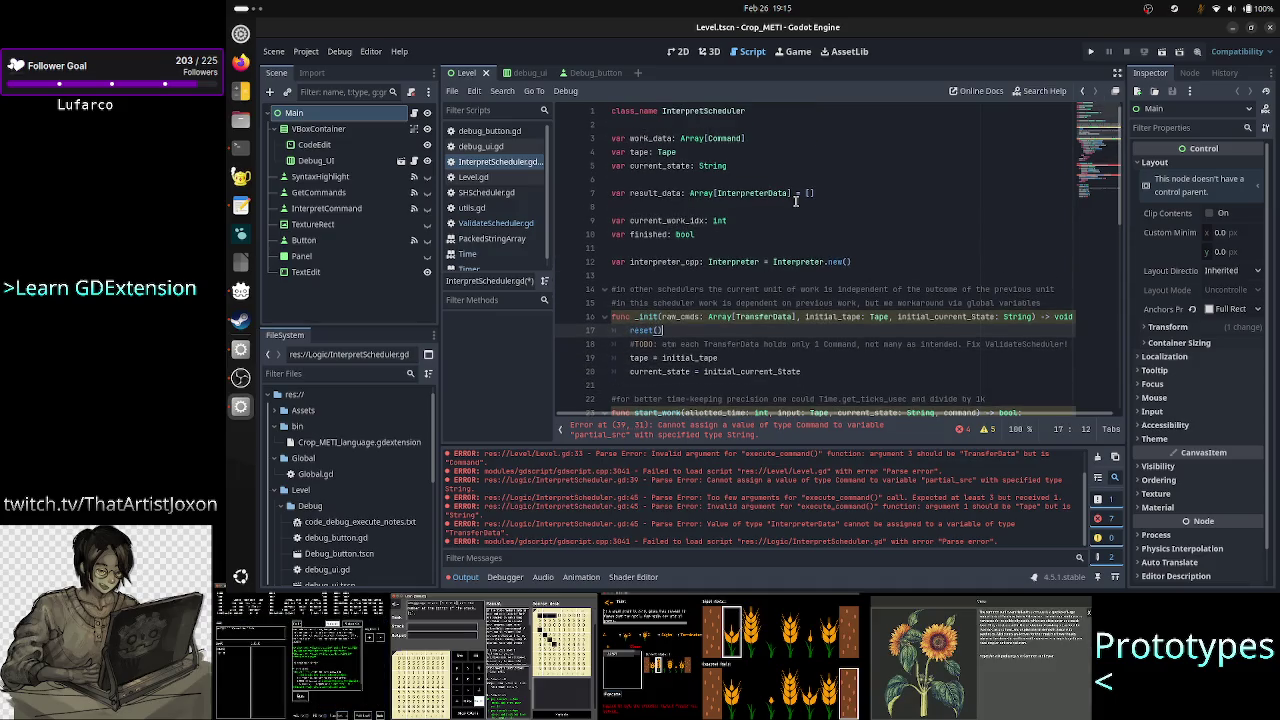
{"action": "scroll", "coordinate": [796, 200], "scroll_direction": "down", "scroll_amount": 3}
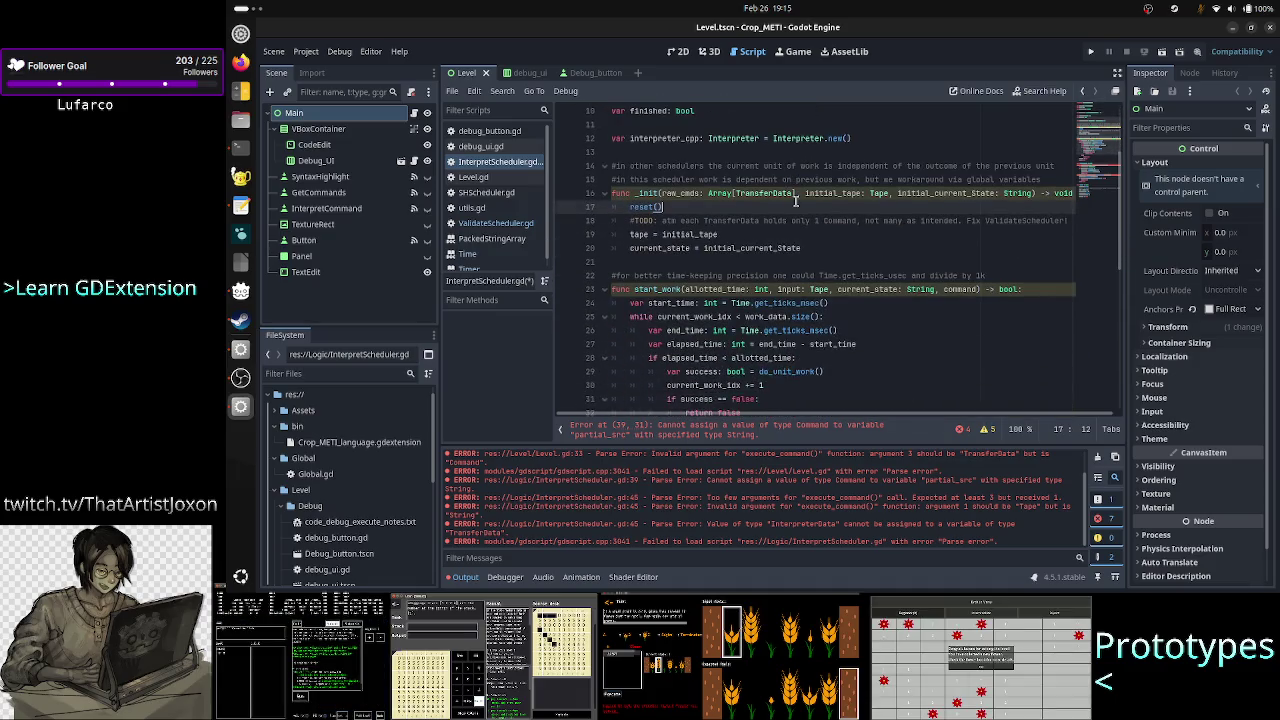
{"action": "key", "text": "Right"}
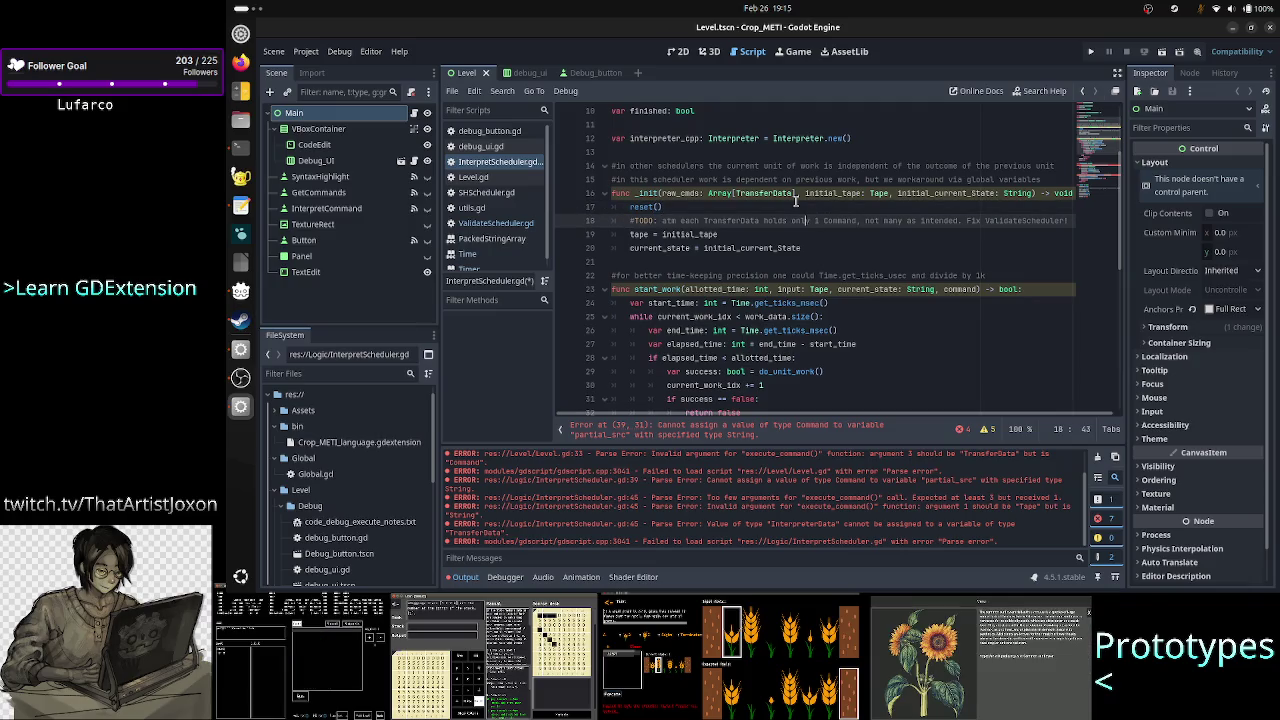
{"action": "key", "text": "End"}
{"action": "key", "text": "Return"}
Assign raw_cmds to work_data in _init.
{"action": "type", "text": "#"}
{"action": "type", "text": "_data"}
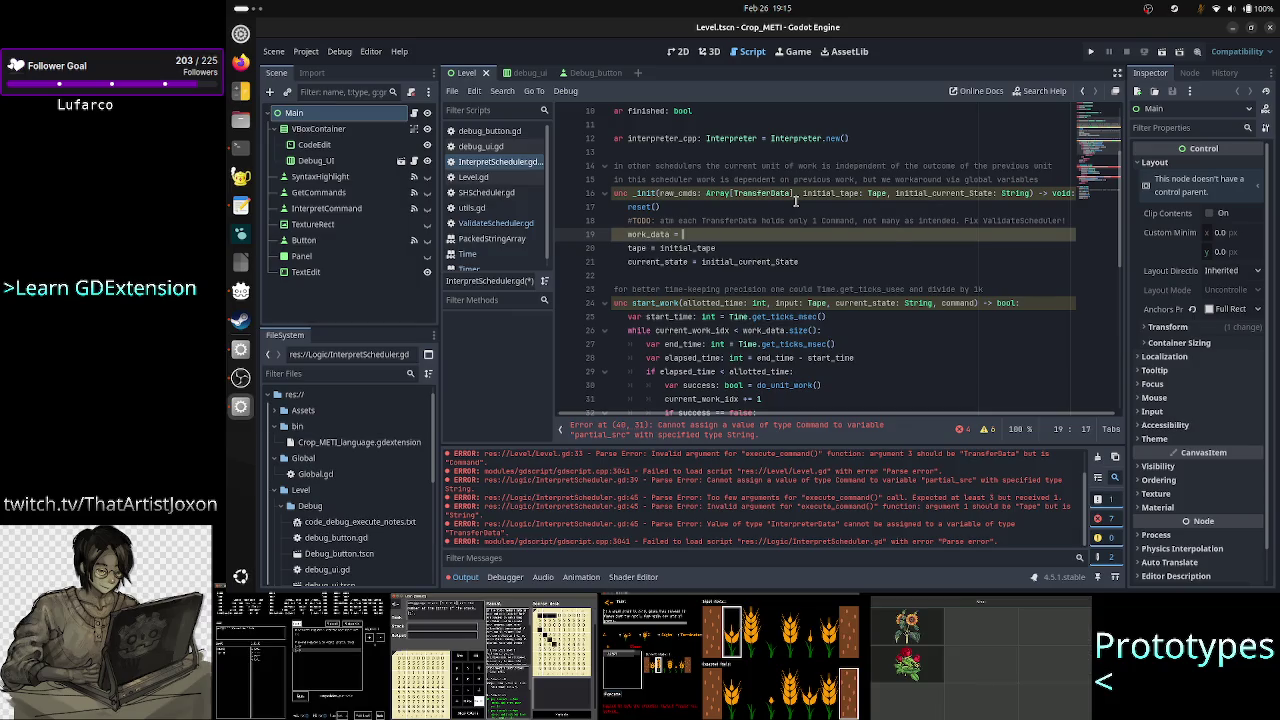
{"action": "type", "text": "raw_cmds"}
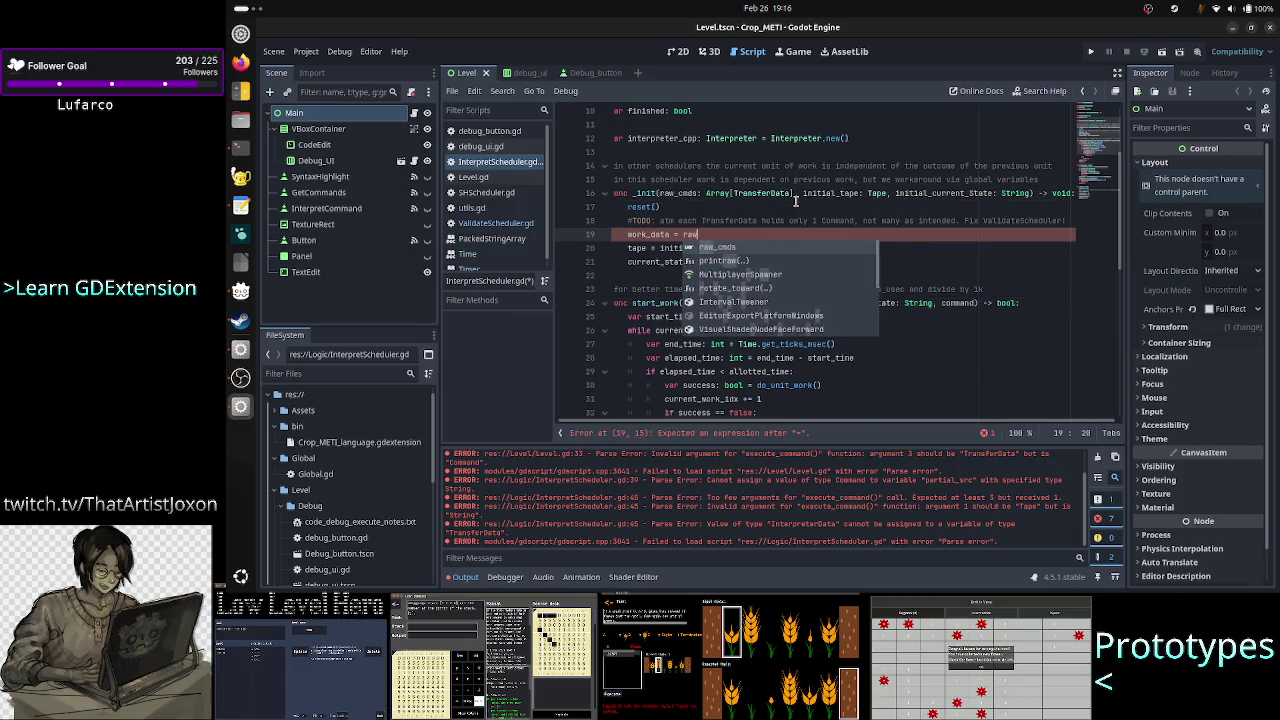
{"action": "key", "text": "Down"}
{"action": "key", "text": "Home"}
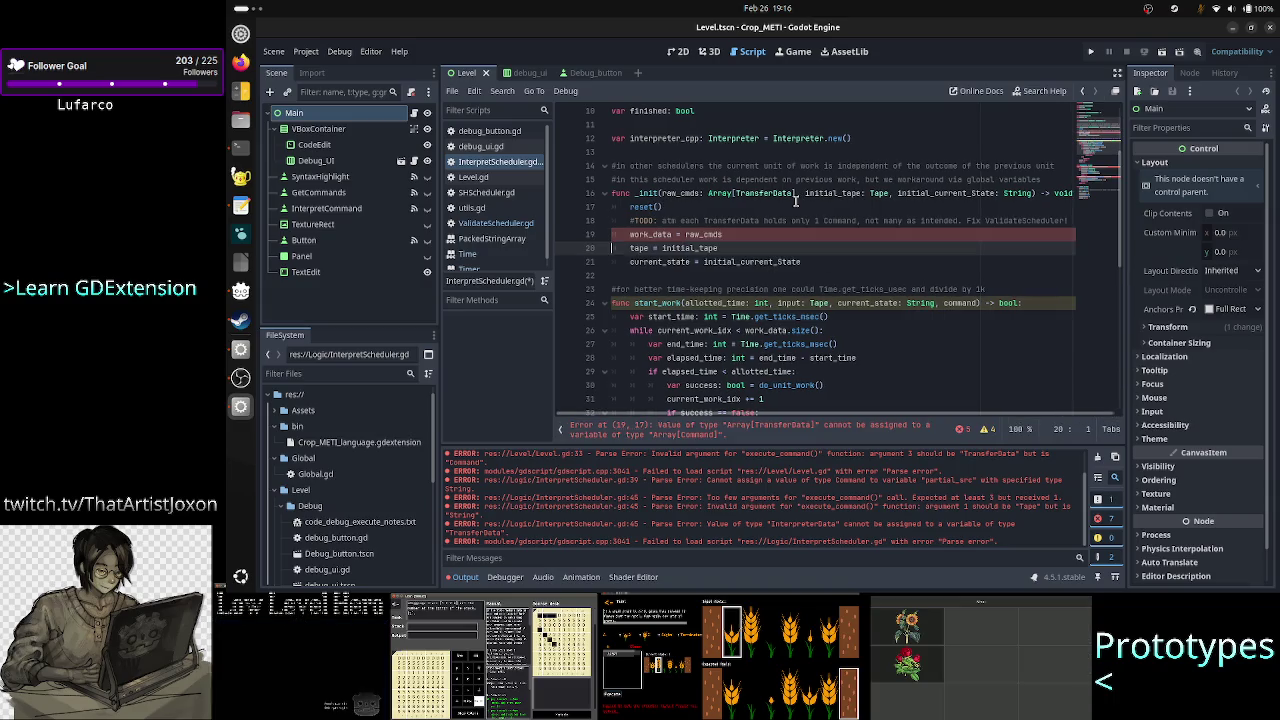
{"action": "scroll", "coordinate": [757, 196], "scroll_direction": "up", "scroll_amount": 3}
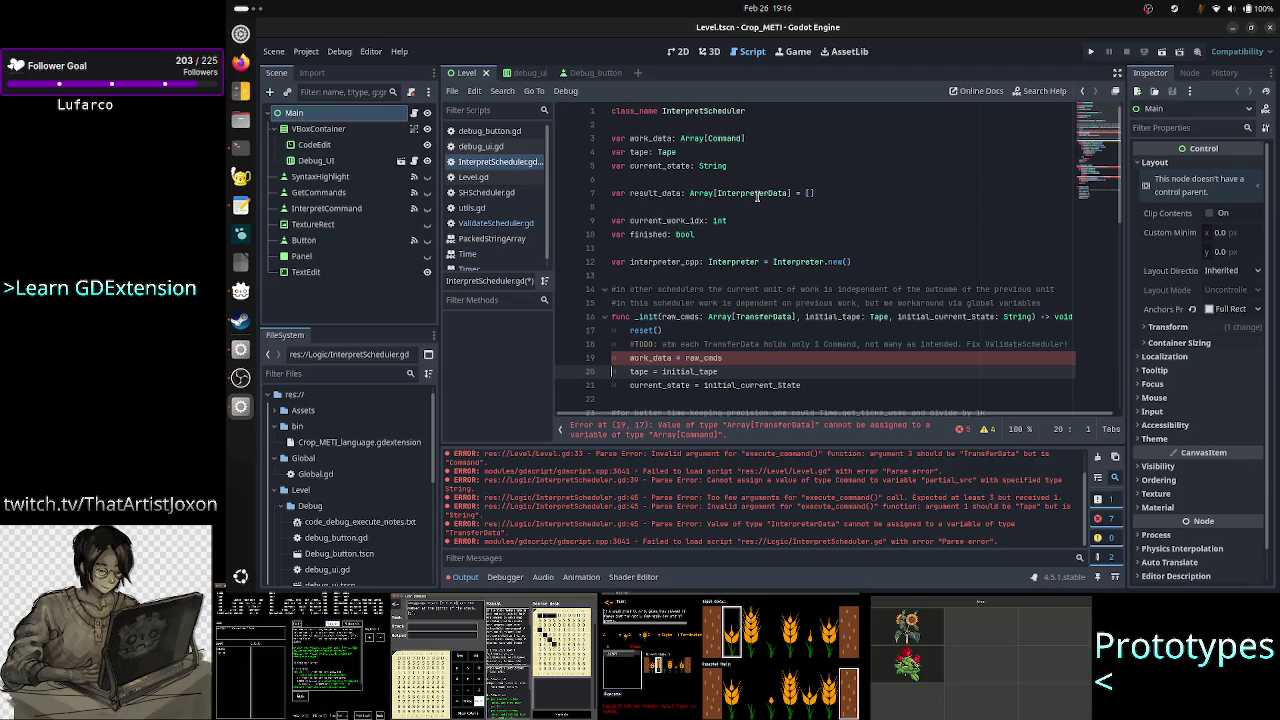
Retype work_data as Array[TransferData] and add a '#when fixed: 1 TransferData would' comment above the assignment.
{"action": "double_click", "coordinate": [726, 138]}
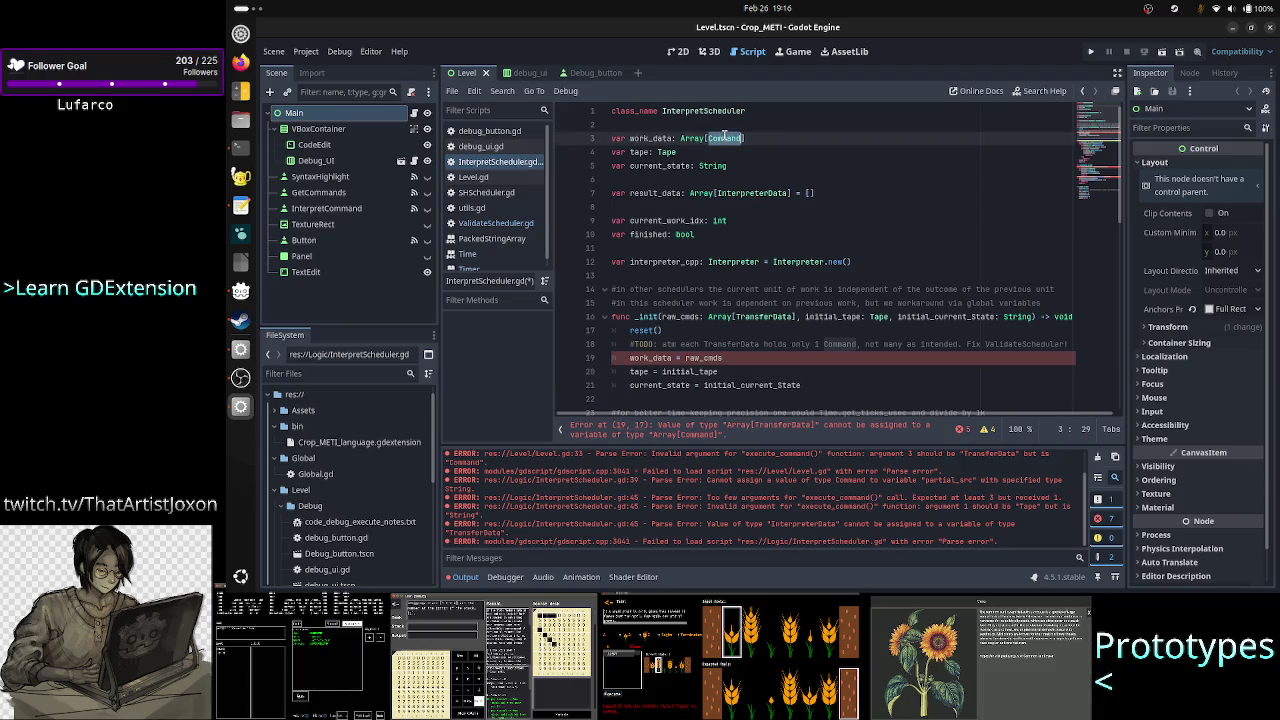
{"action": "key", "text": "BackSpace"}
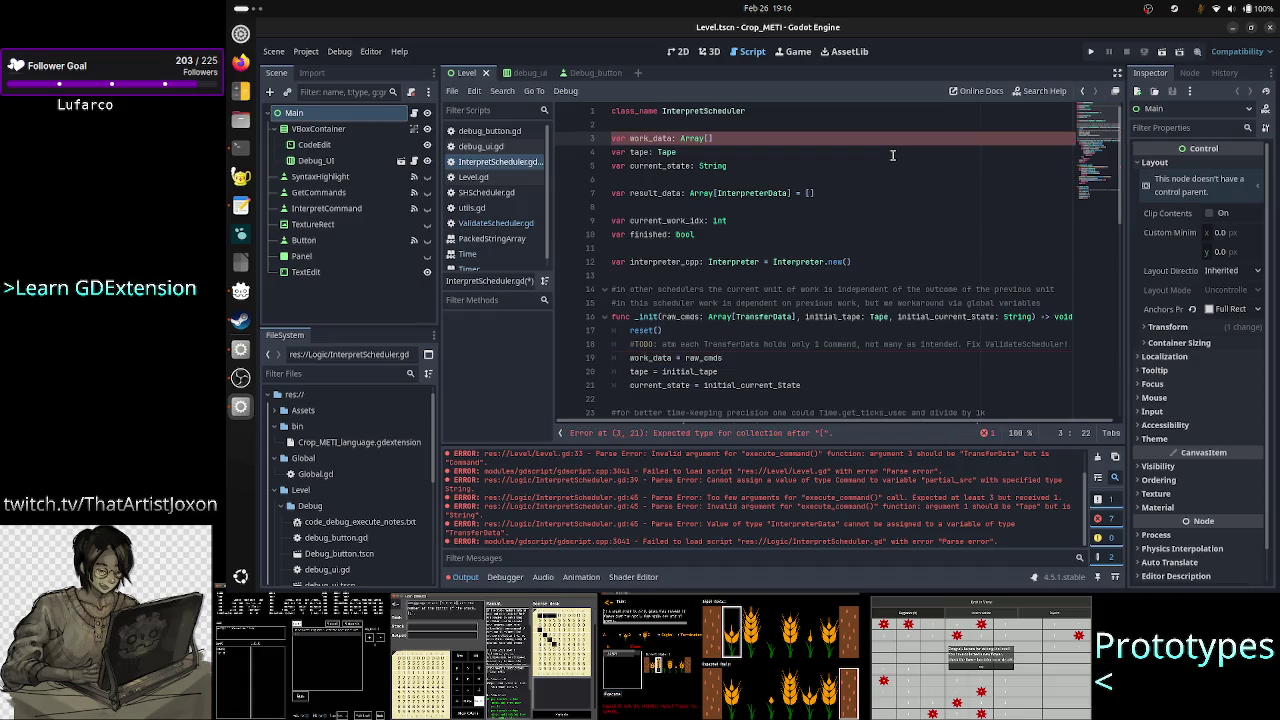
{"action": "type", "text": "TransferData"}
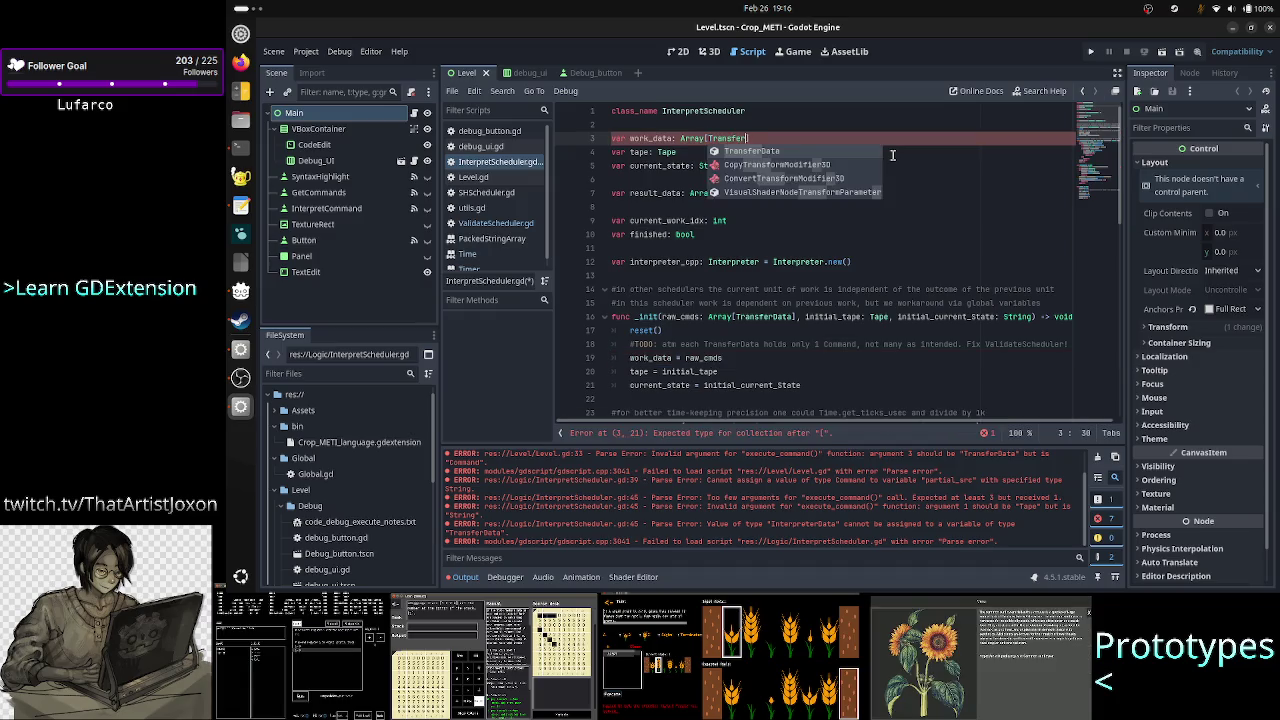
{"action": "key", "text": "Down"}
{"action": "key", "text": "Down"}
{"action": "key", "text": "Down"}
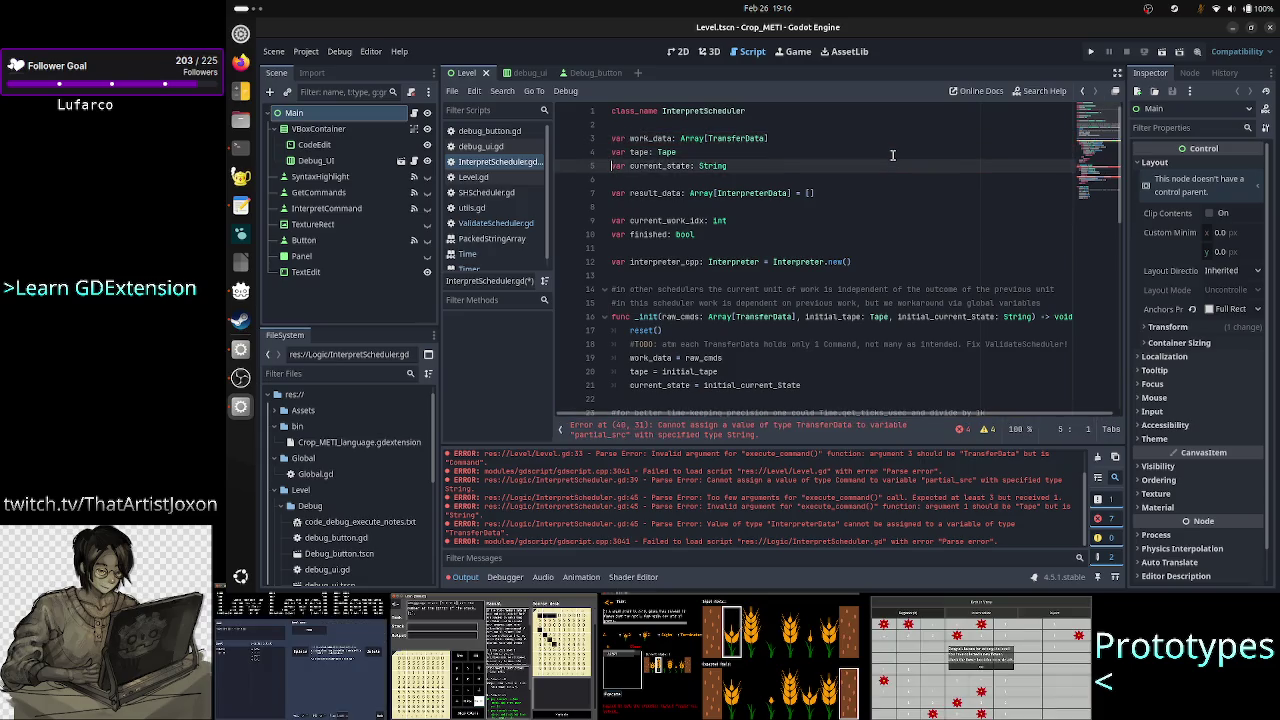
{"action": "key", "text": "Up"}
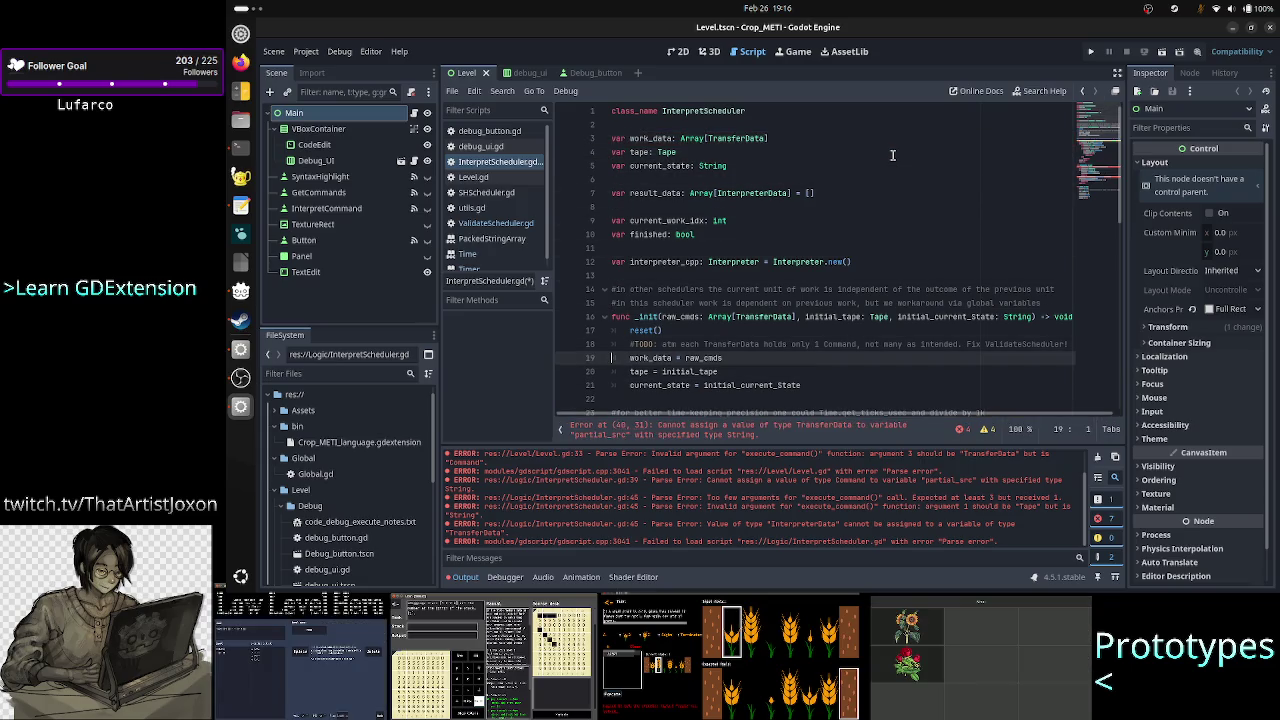
{"action": "key", "text": "ctrl+shift+Return"}
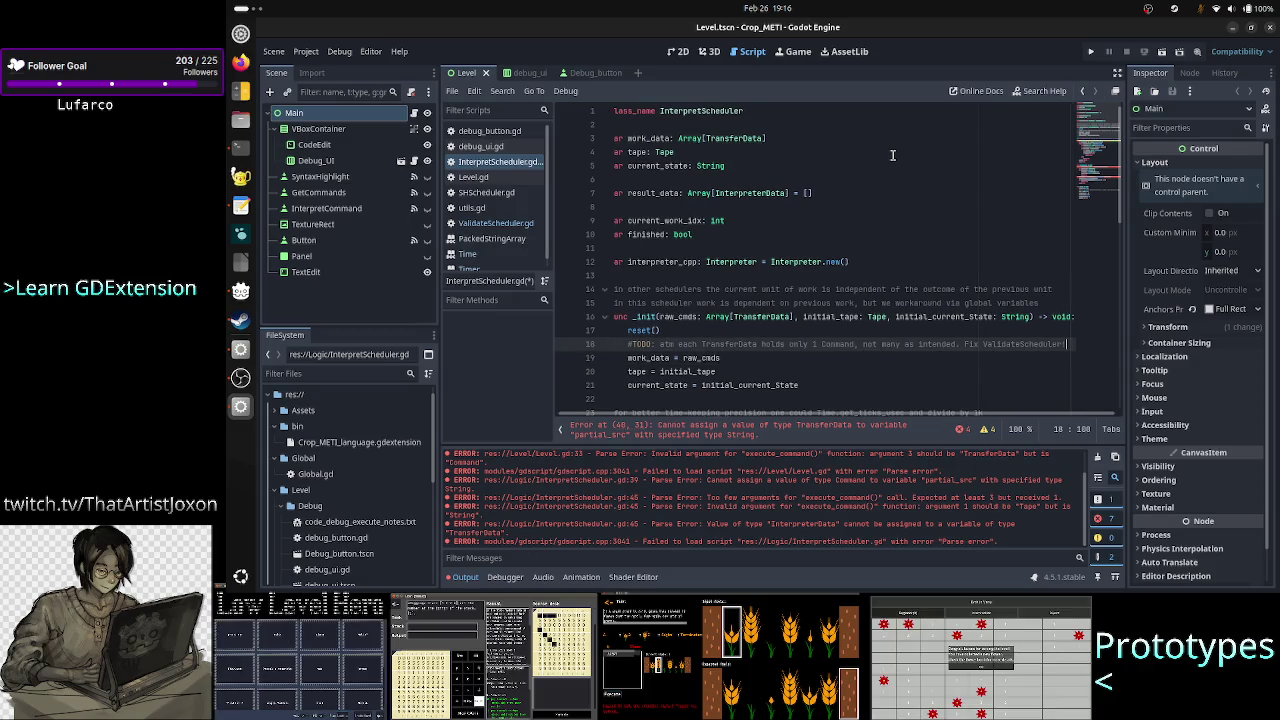
{"action": "type", "text": "#"}
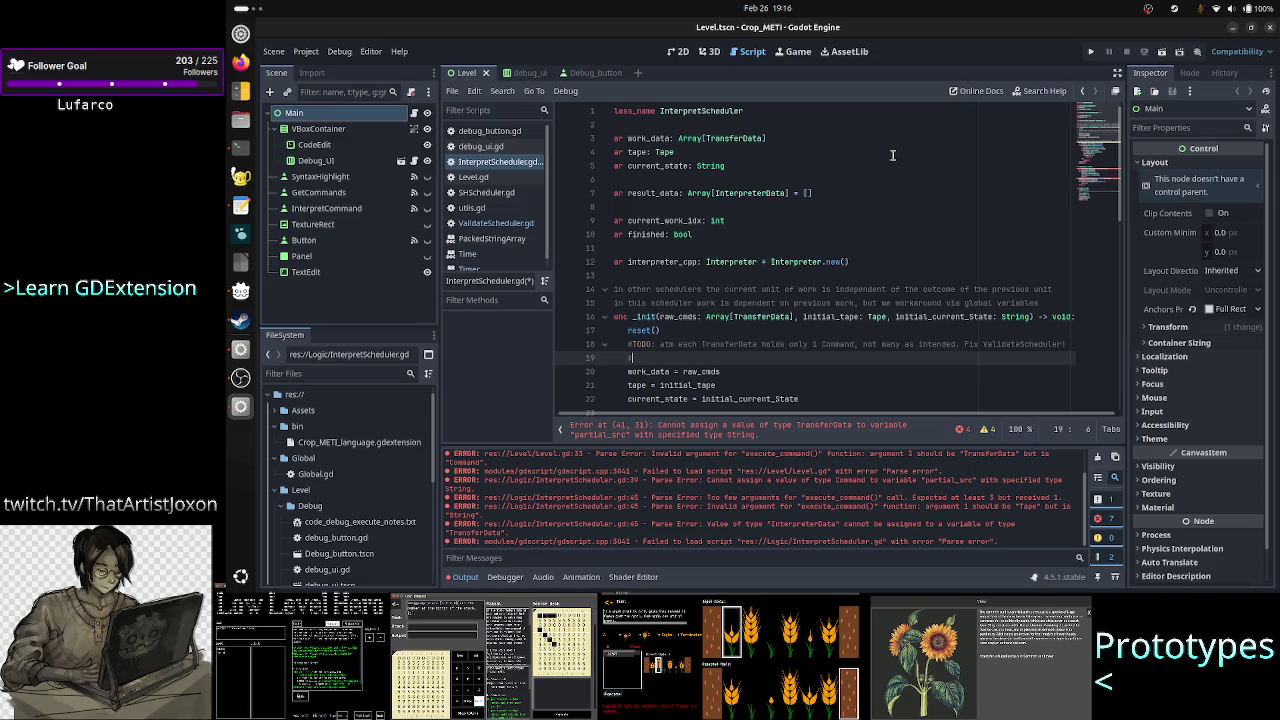
{"action": "type", "text": "whe"}
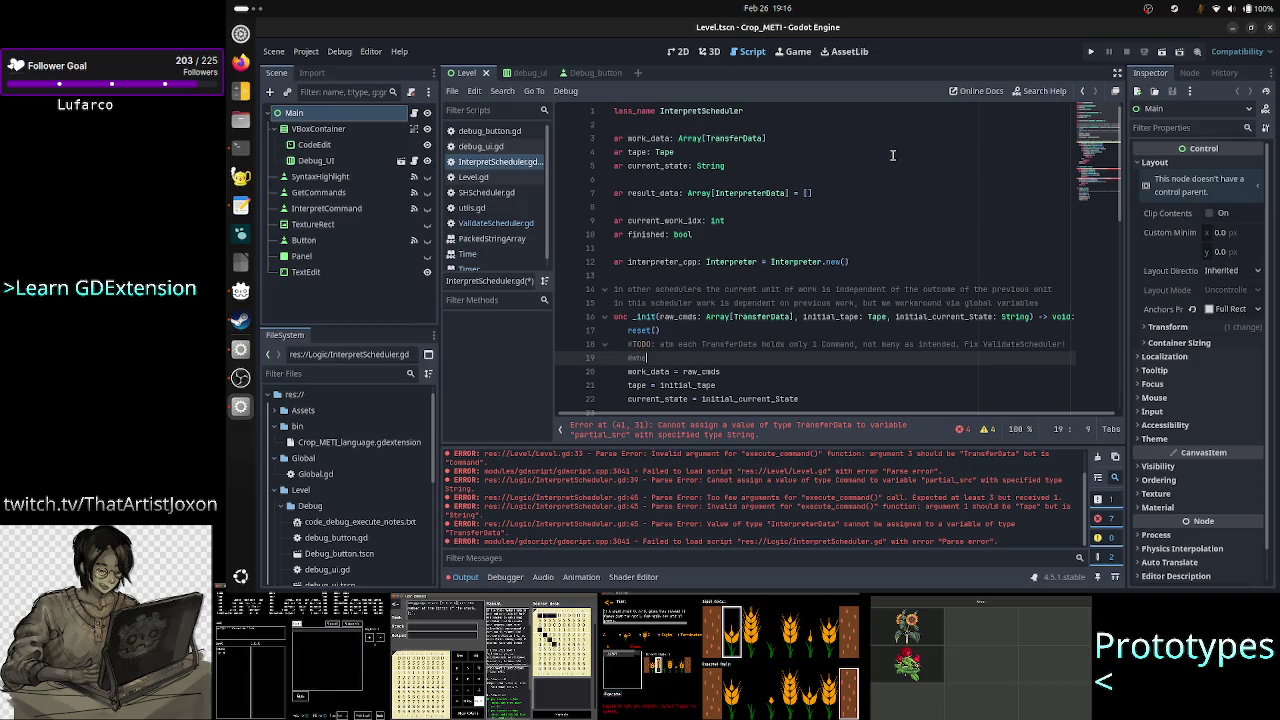
{"action": "type", "text": "n fixed"}
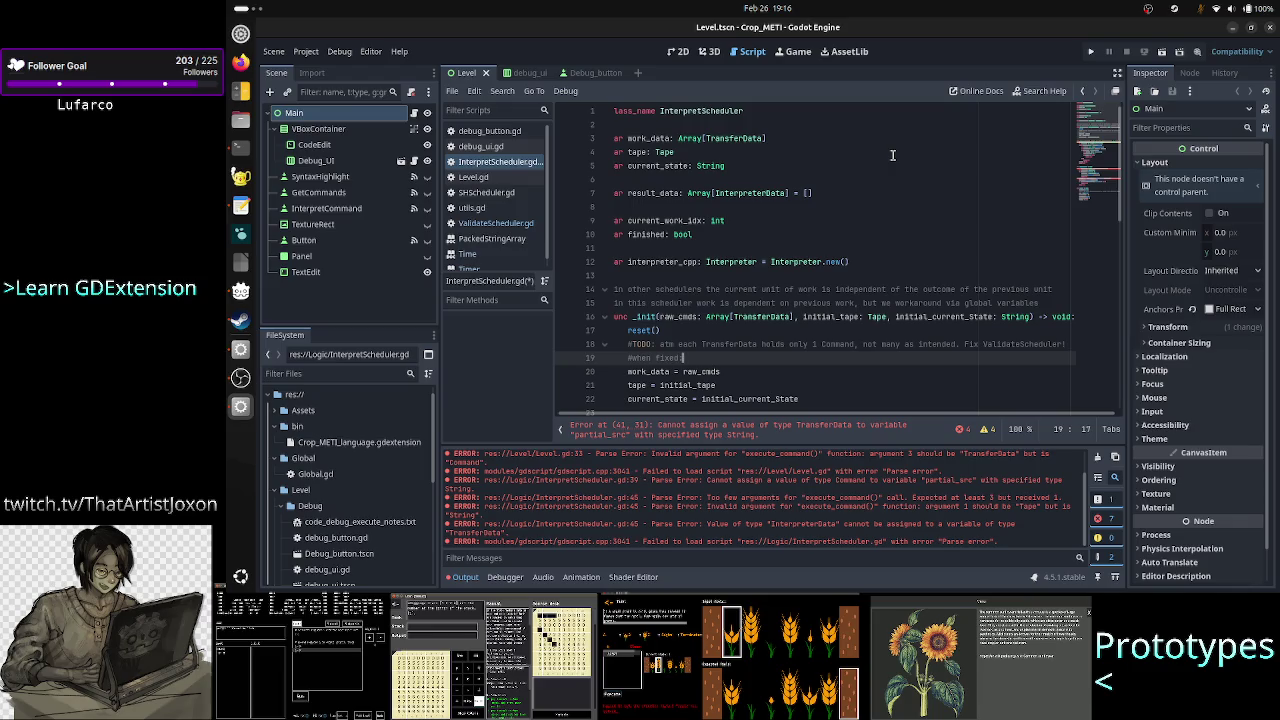
{"action": "type", "text": ": 1 Tra"}
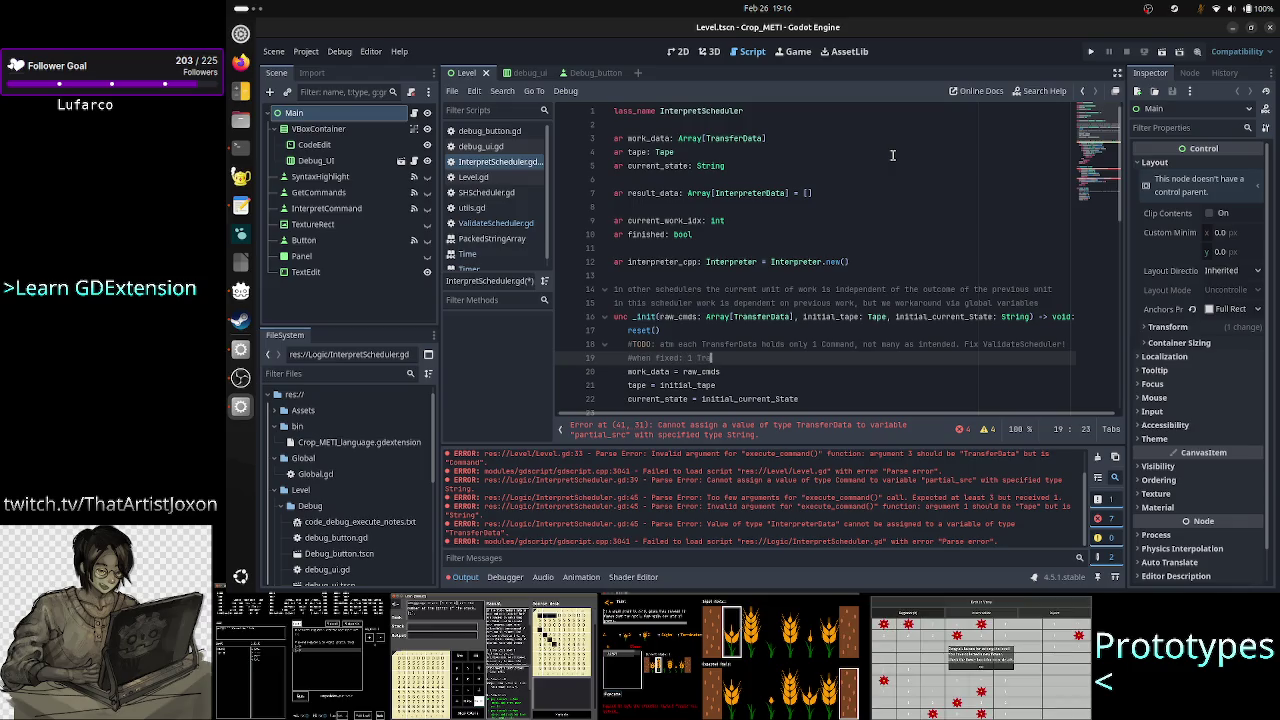
{"action": "type", "text": "nsferData would c"}
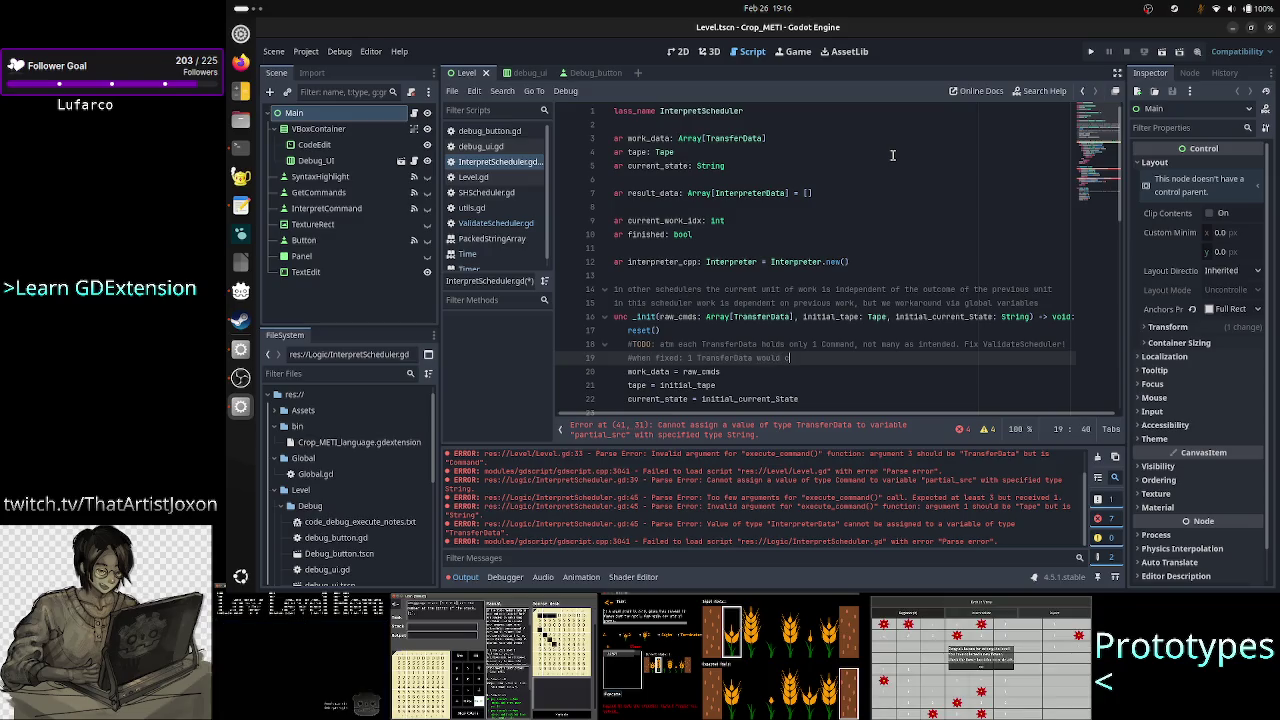
{"action": "key", "text": "BackSpace"}
{"action": "key", "text": "BackSpace"}
{"action": "key", "text": "BackSpace"}
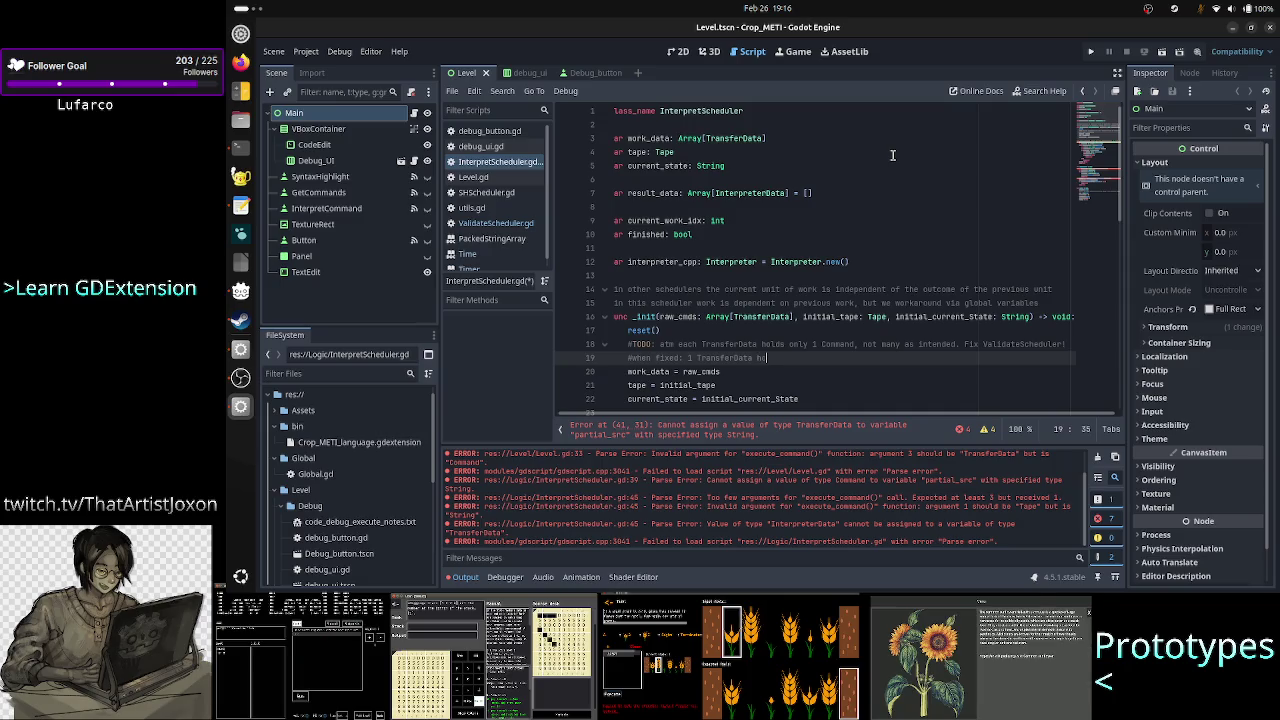
{"action": "type", "text": "lds n c"}
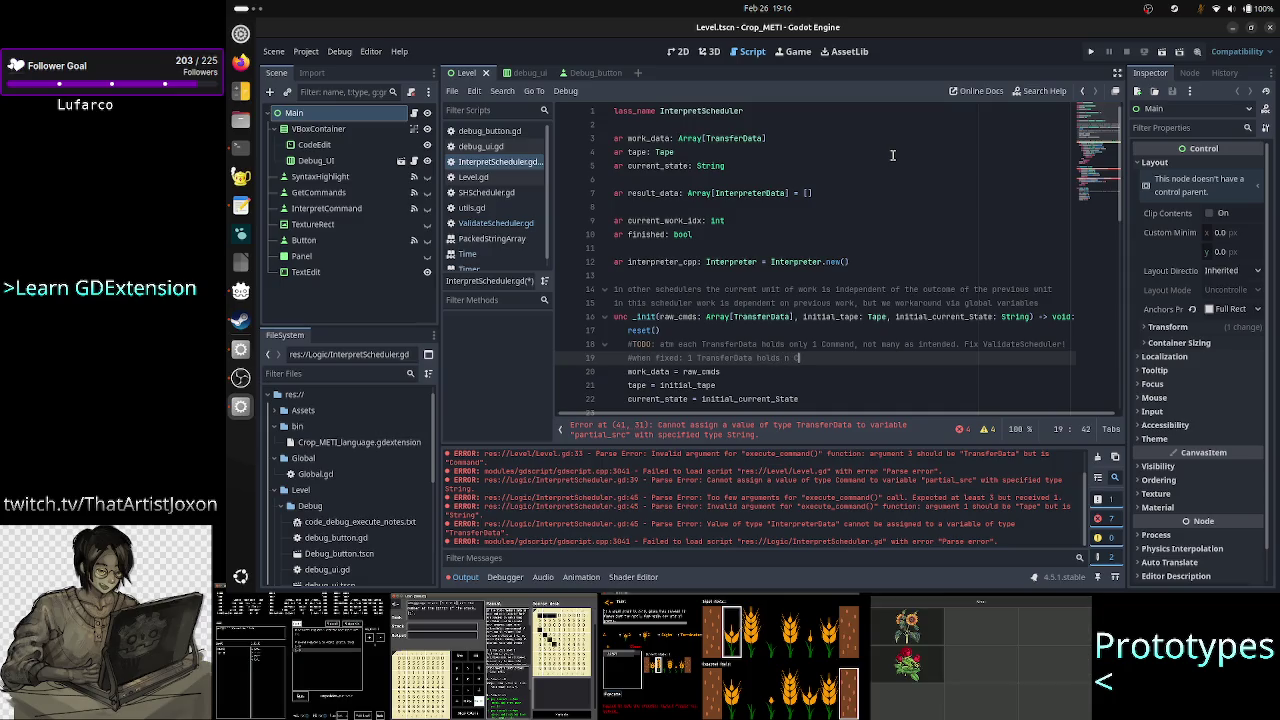
{"action": "type", "text": "ommands"}
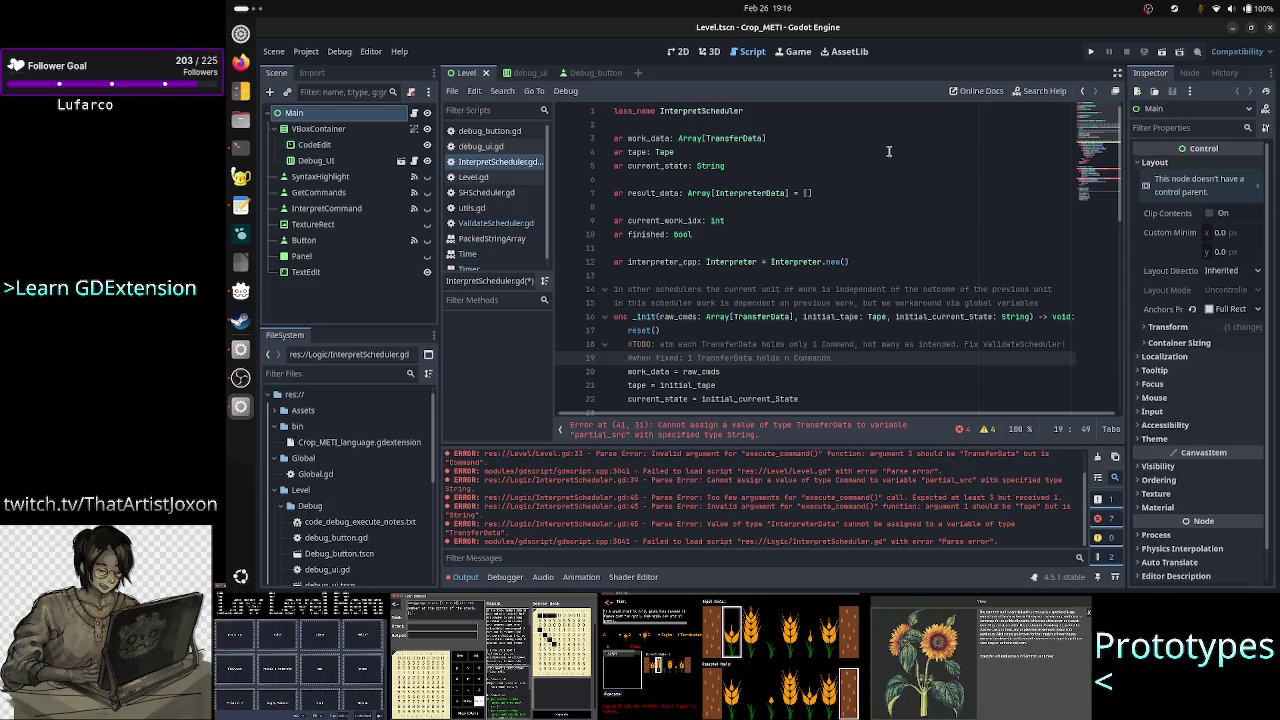
{"action": "left_click", "coordinate": [527, 224]}
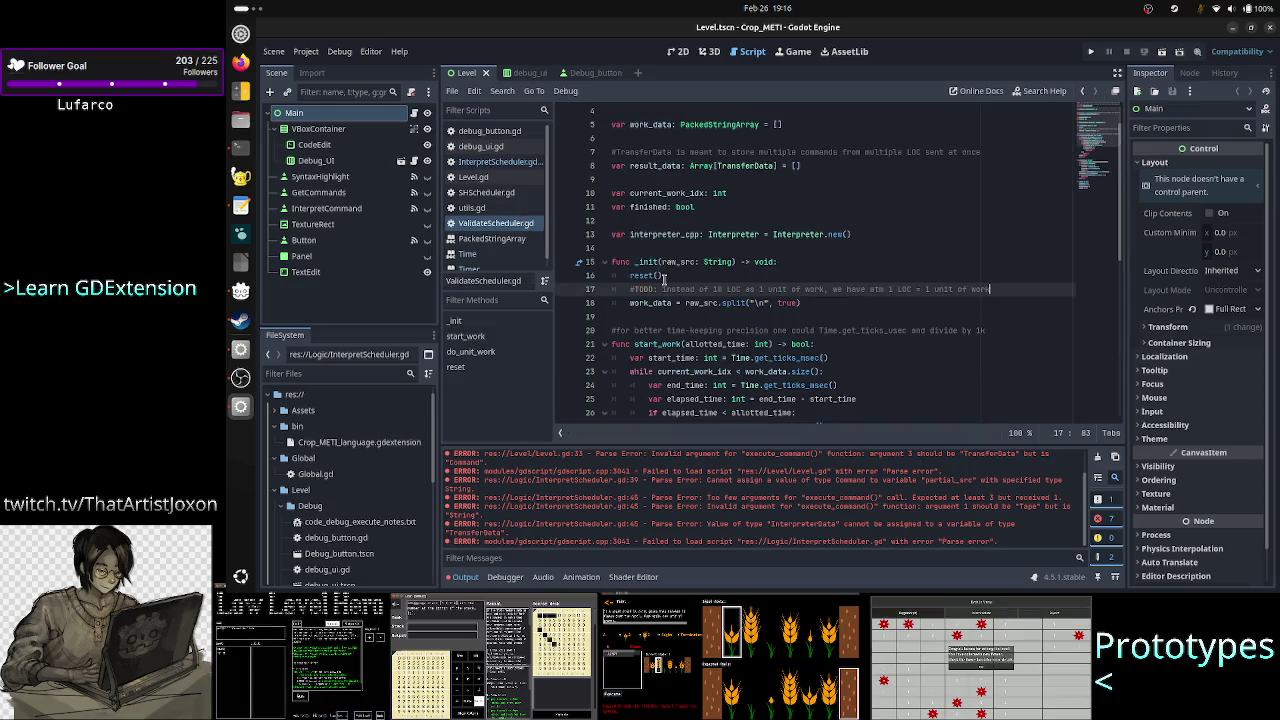
{"action": "left_click", "coordinate": [725, 289]}
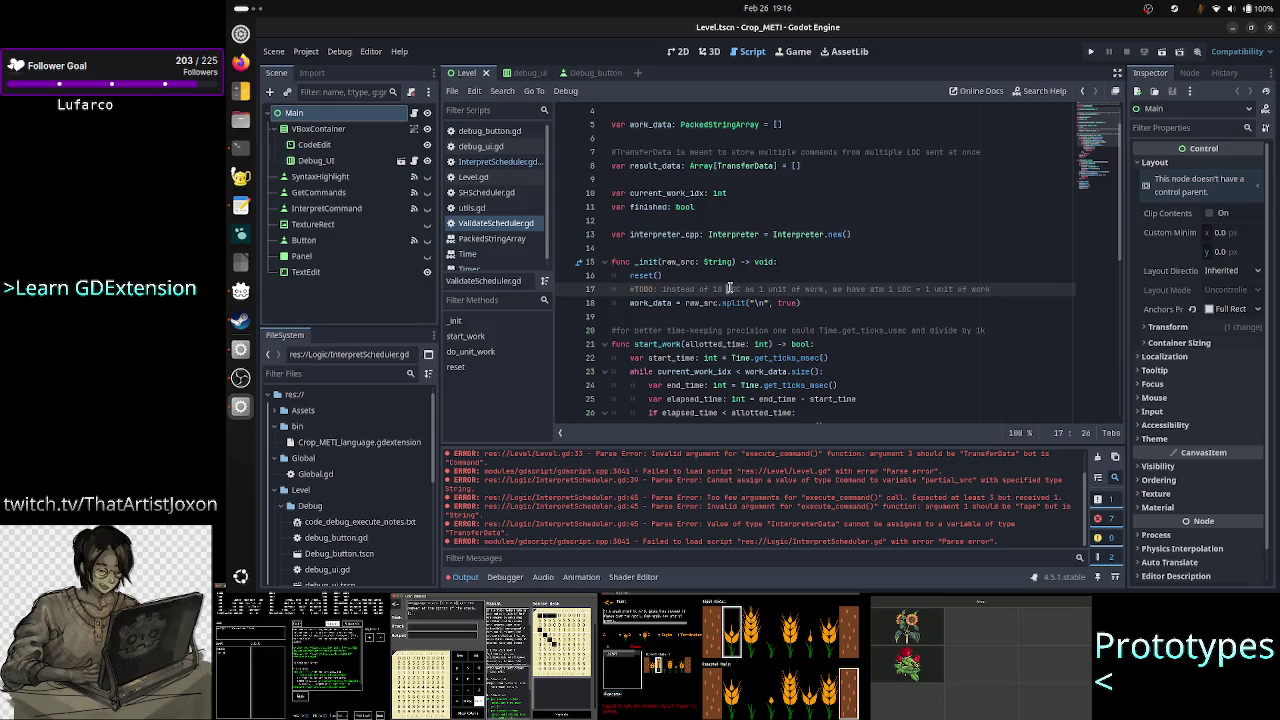
{"action": "left_click", "coordinate": [717, 289]}
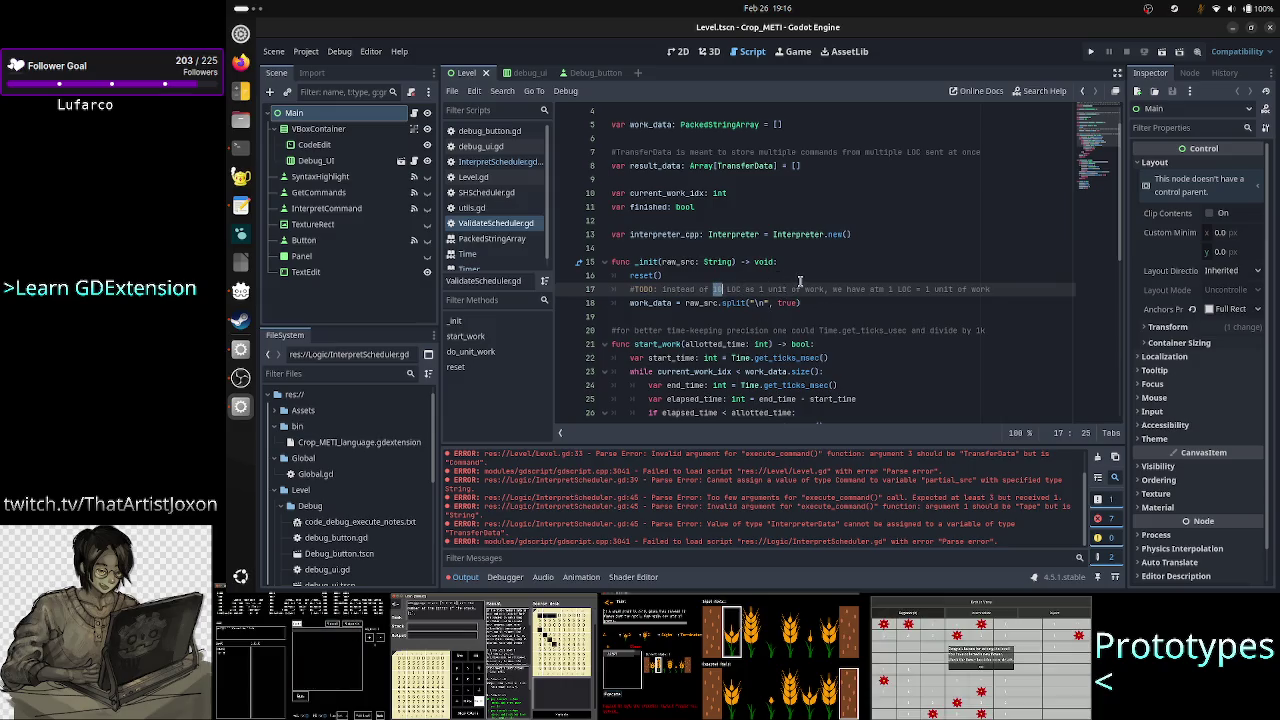
{"action": "key", "text": "Up"}
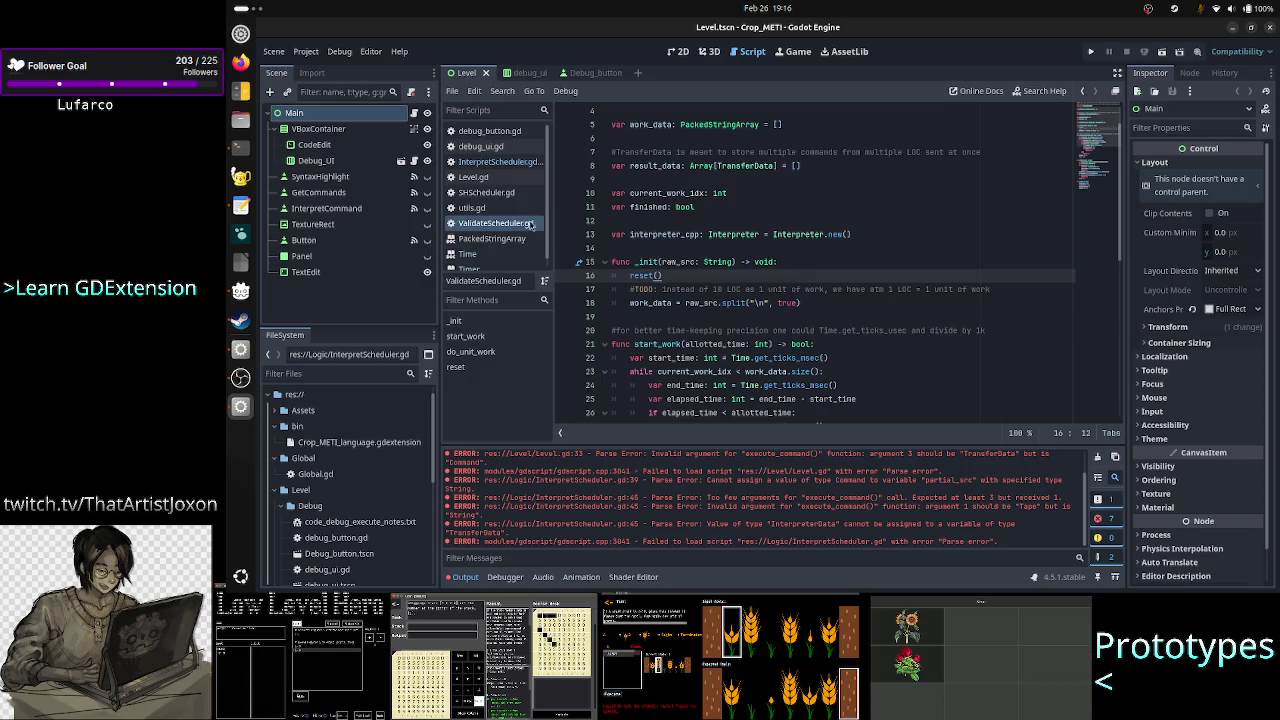
{"action": "left_click", "coordinate": [717, 289]}
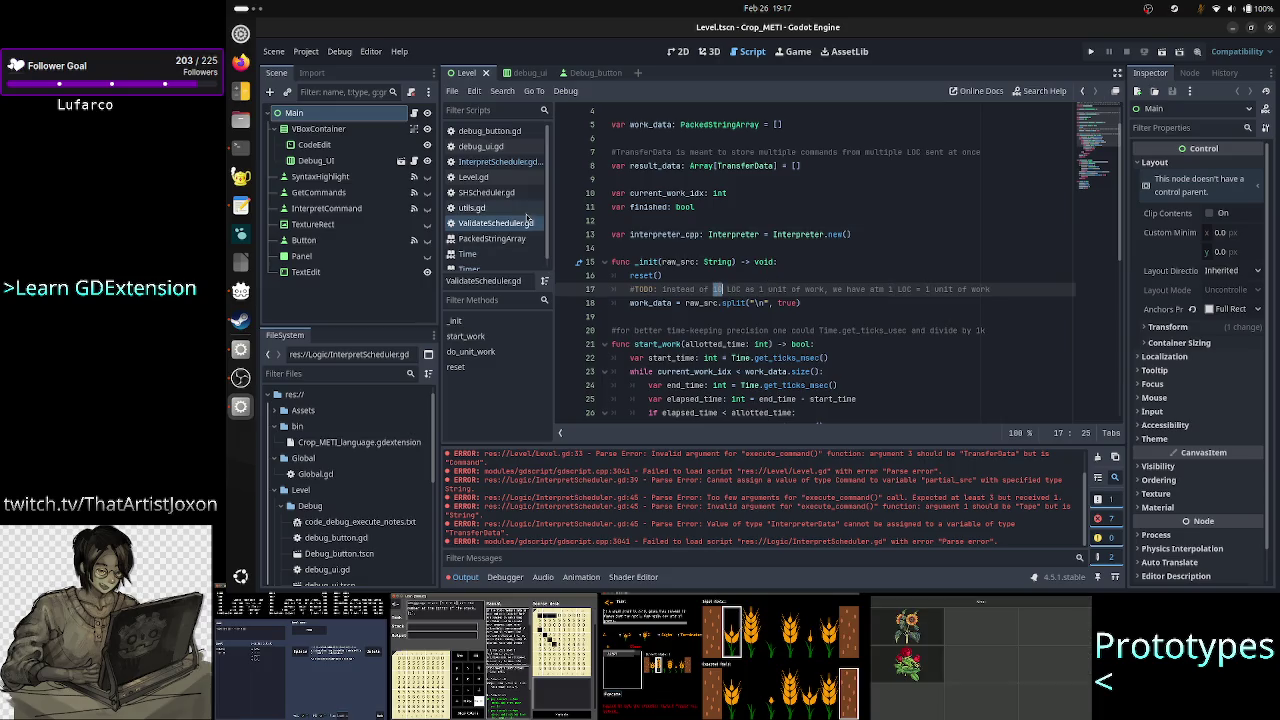
{"action": "left_click", "coordinate": [514, 163]}
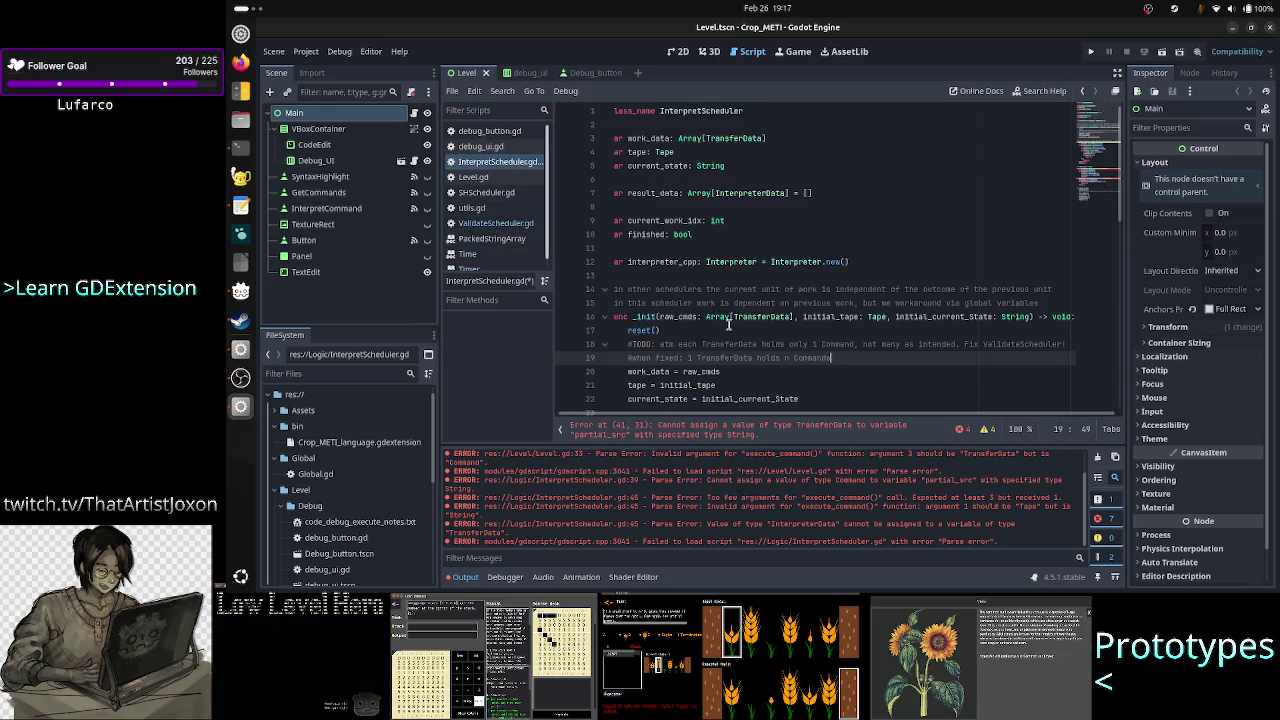
{"action": "left_click", "coordinate": [793, 358]}
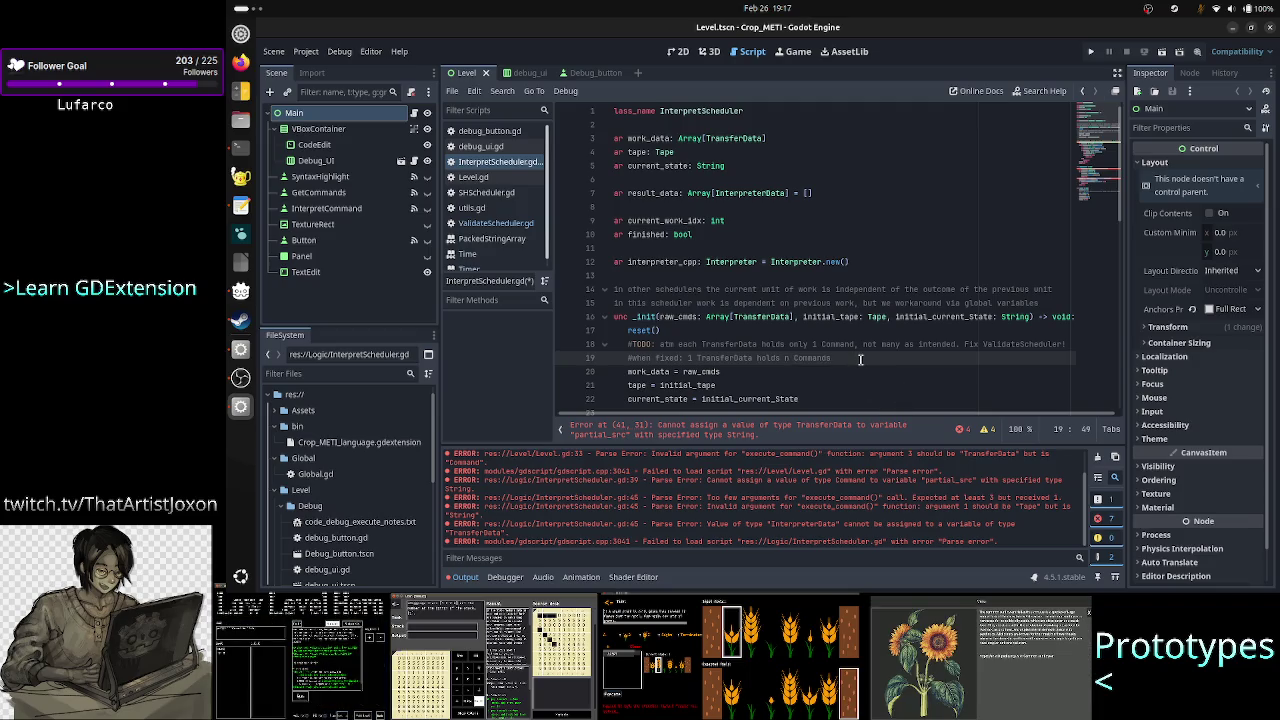
{"action": "type", "text": ".so"}
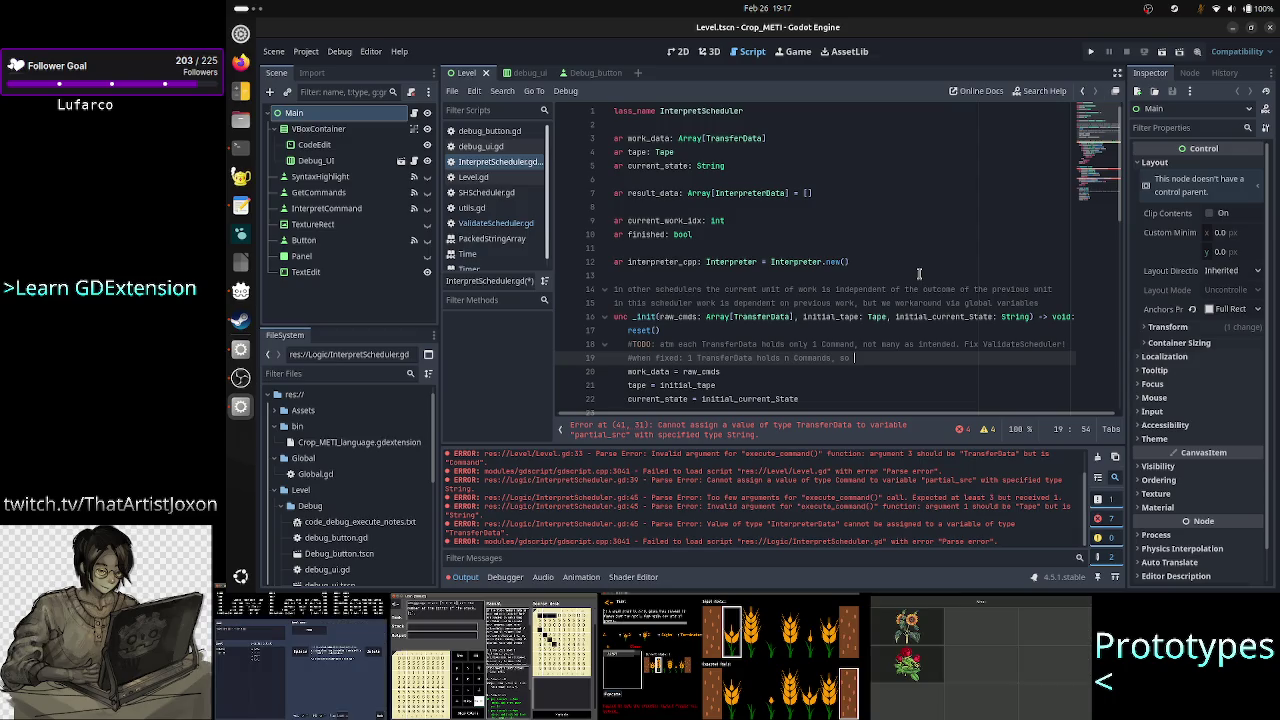
{"action": "type", "text": "he line "}
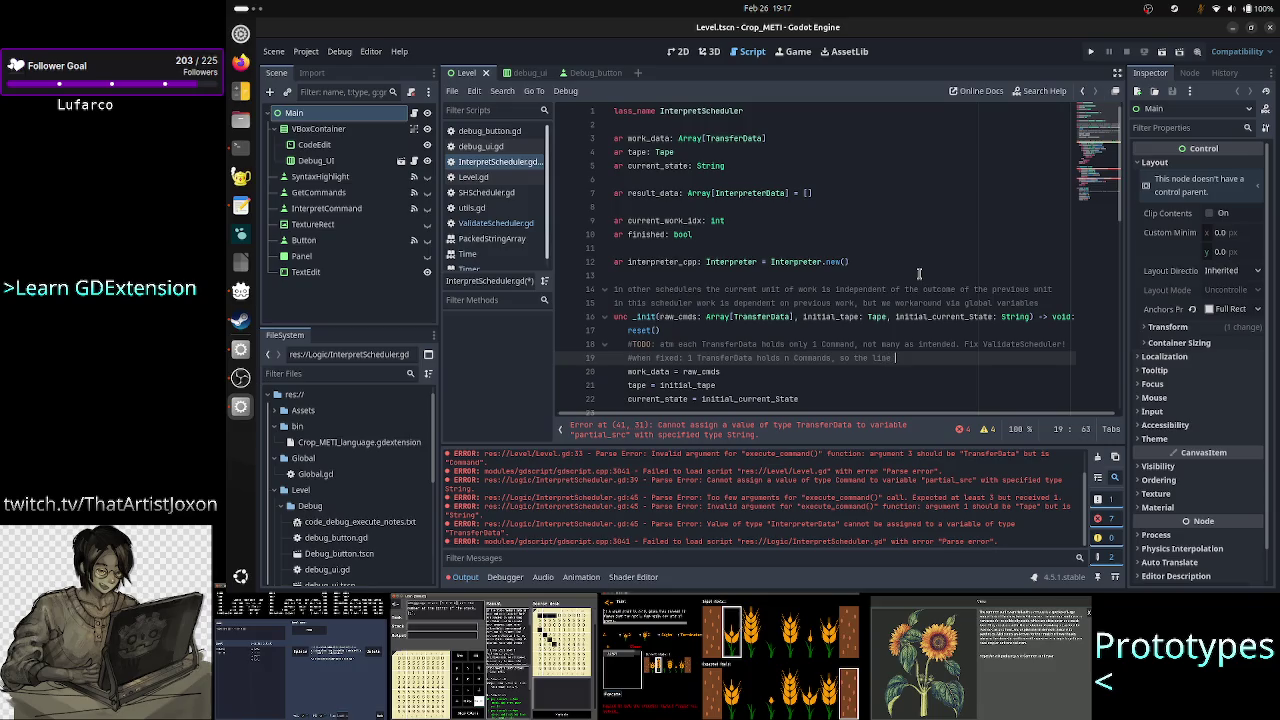
{"action": "type", "text": "below needs to"}
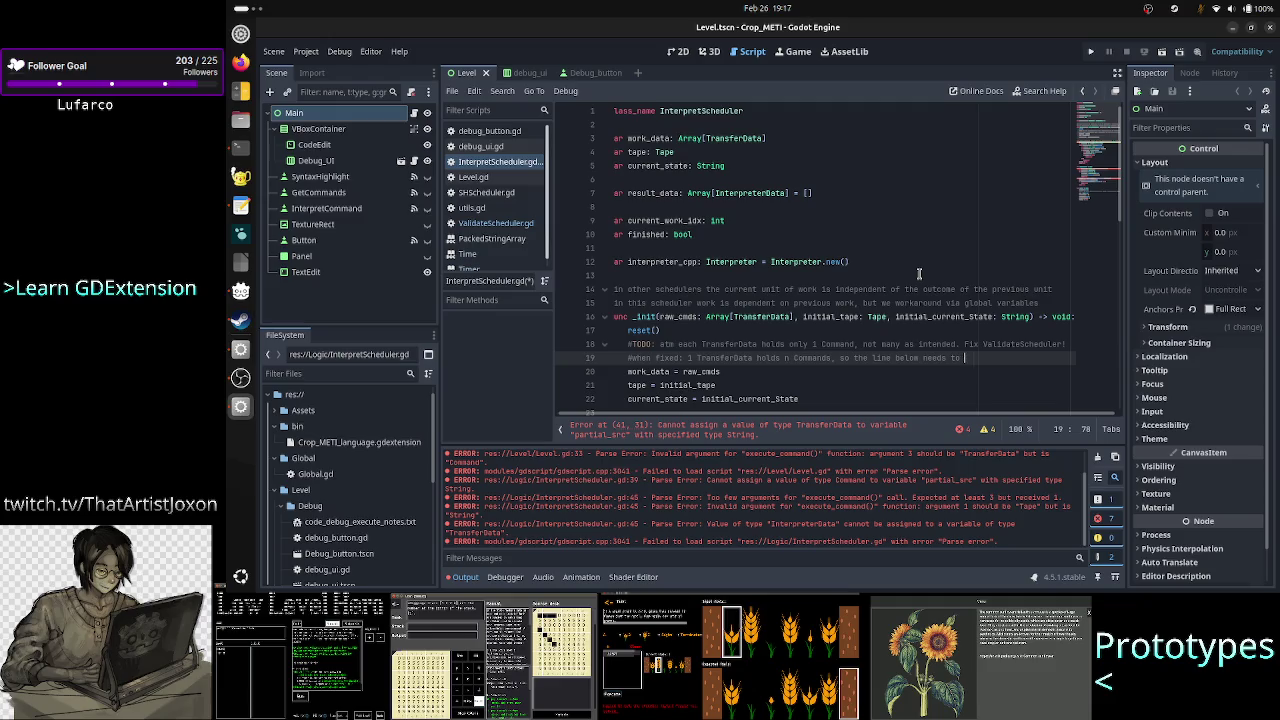
{"action": "type", "text": " be modified"}
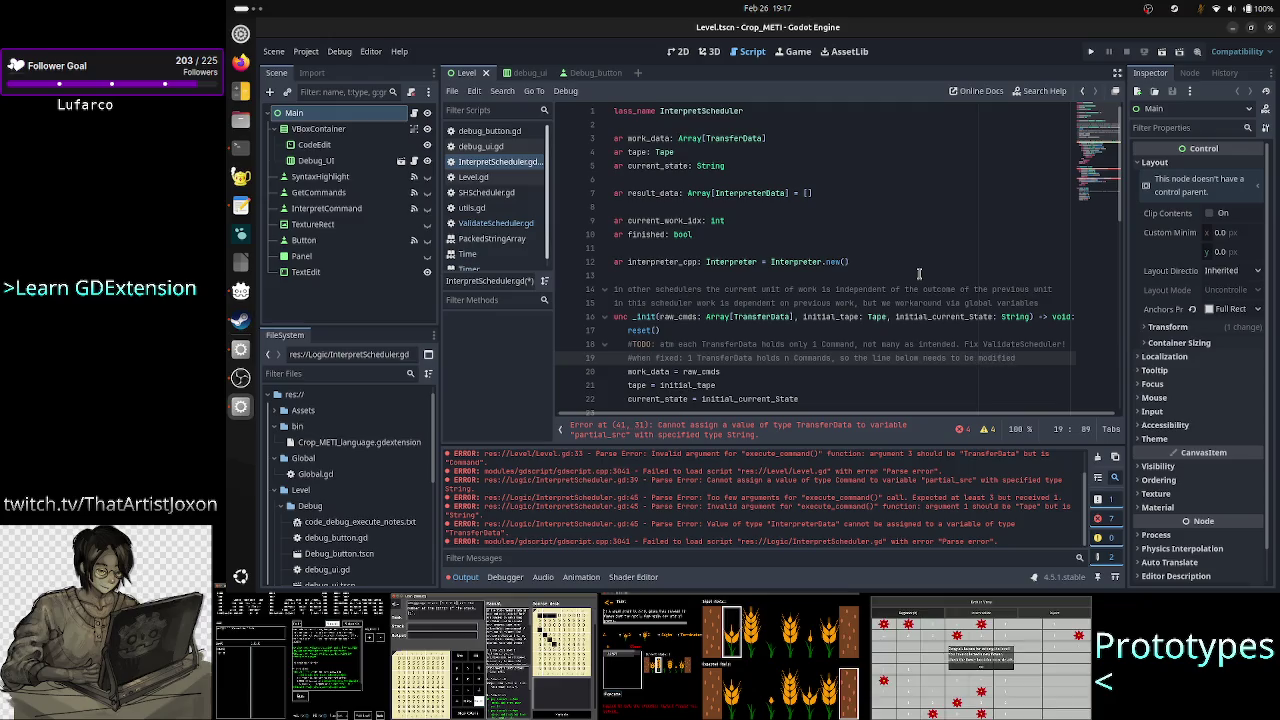
{"action": "key", "text": "Down"}
{"action": "key", "text": "Home"}
{"action": "key", "text": "Down"}
{"action": "key", "text": "Down"}
{"action": "key", "text": "Down"}
{"action": "key", "text": "Down"}
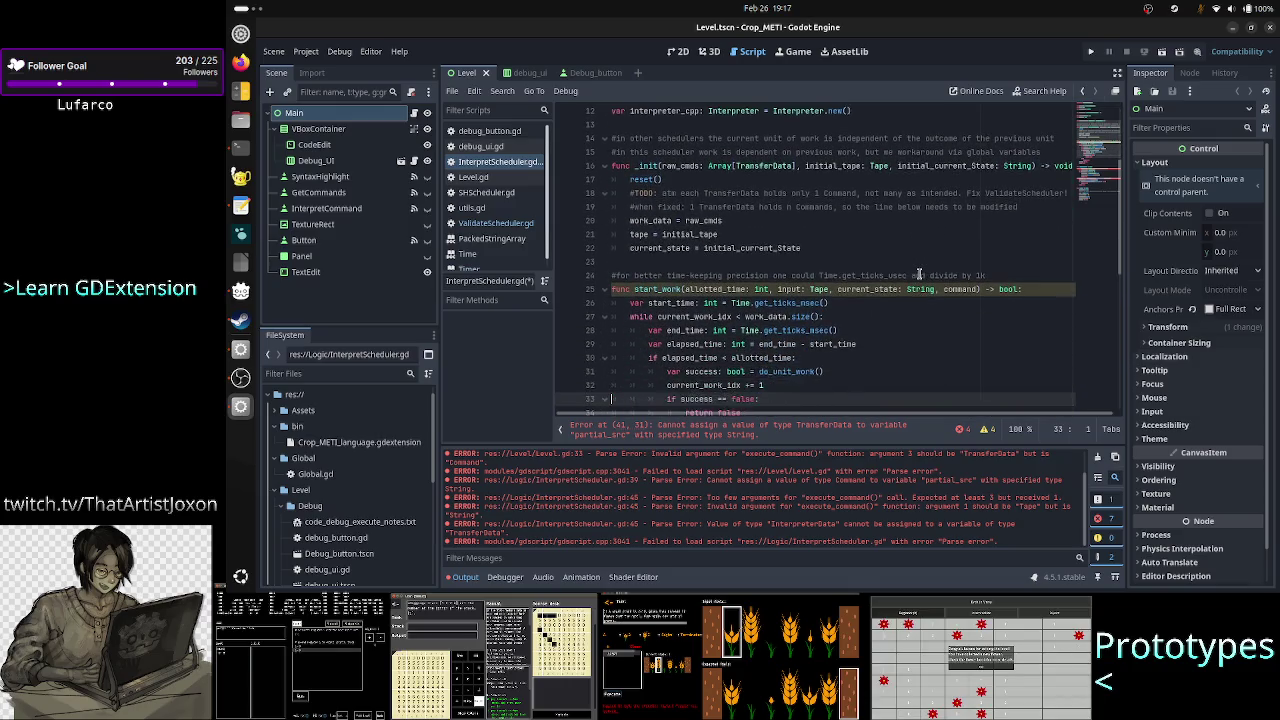
{"action": "key", "text": "Down"}
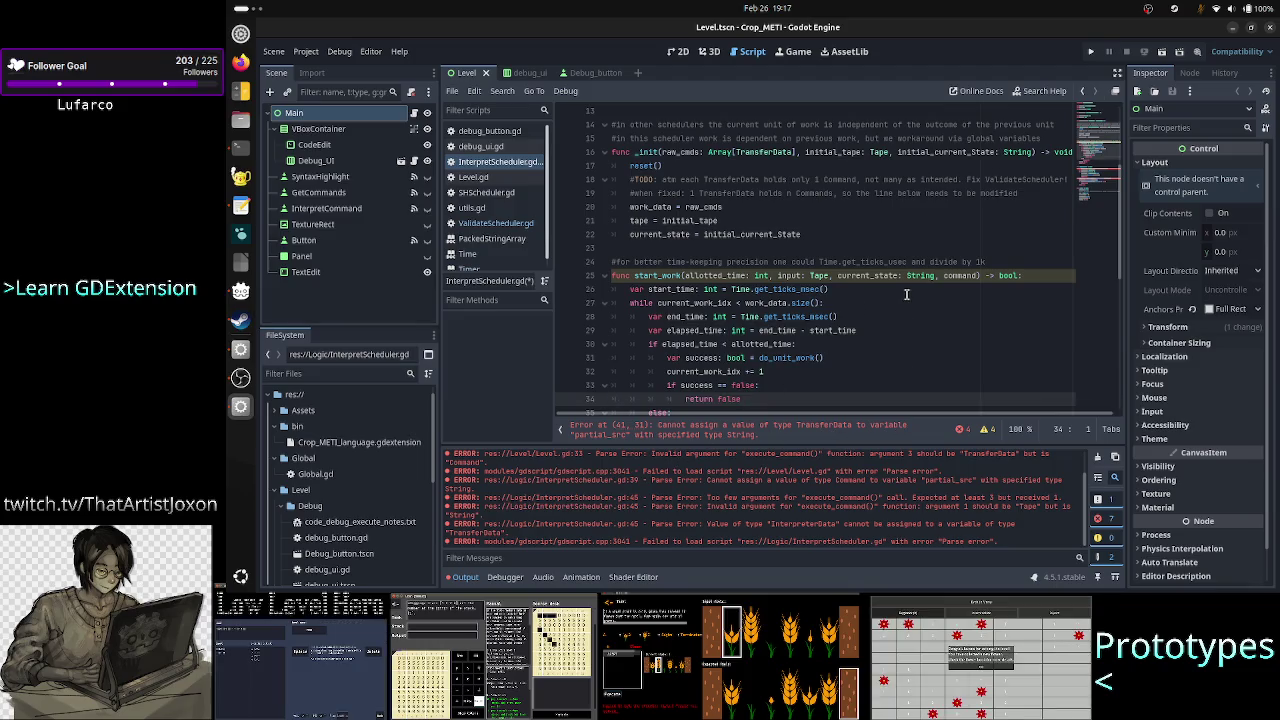
{"action": "scroll", "coordinate": [895, 300], "scroll_direction": "down", "scroll_amount": 8}
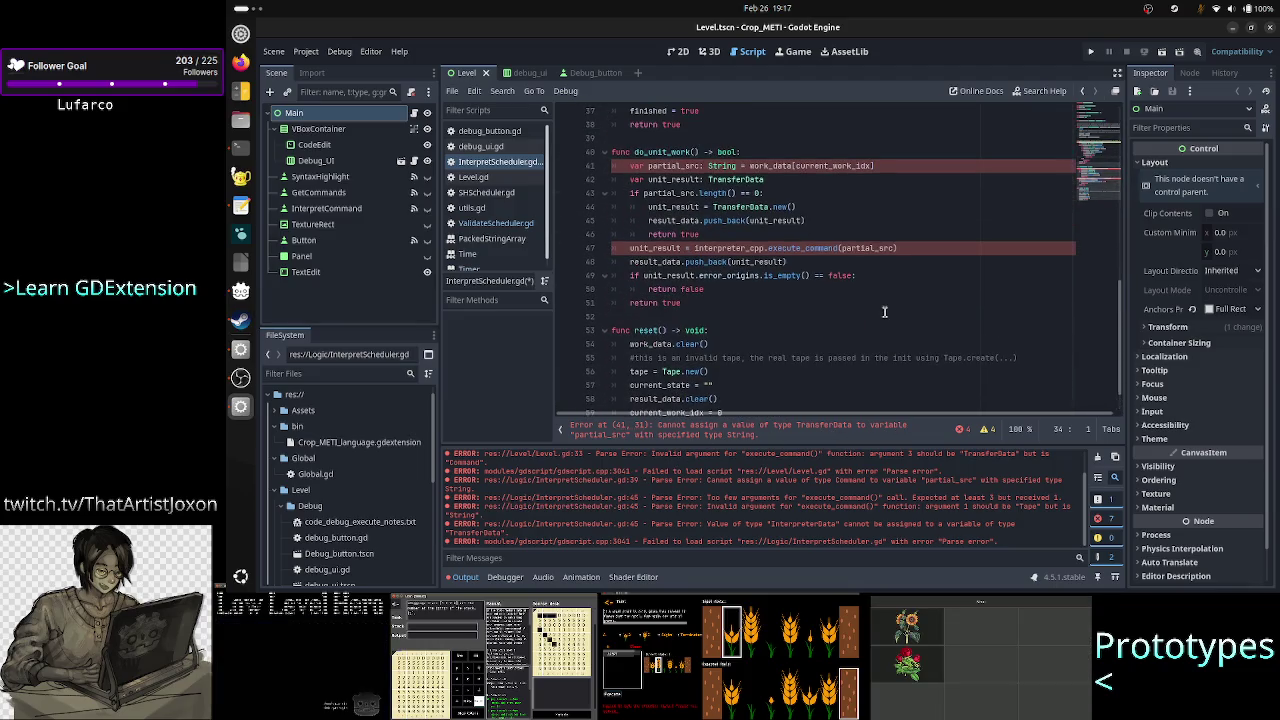
{"action": "scroll", "coordinate": [884, 311], "scroll_direction": "up", "scroll_amount": 3}
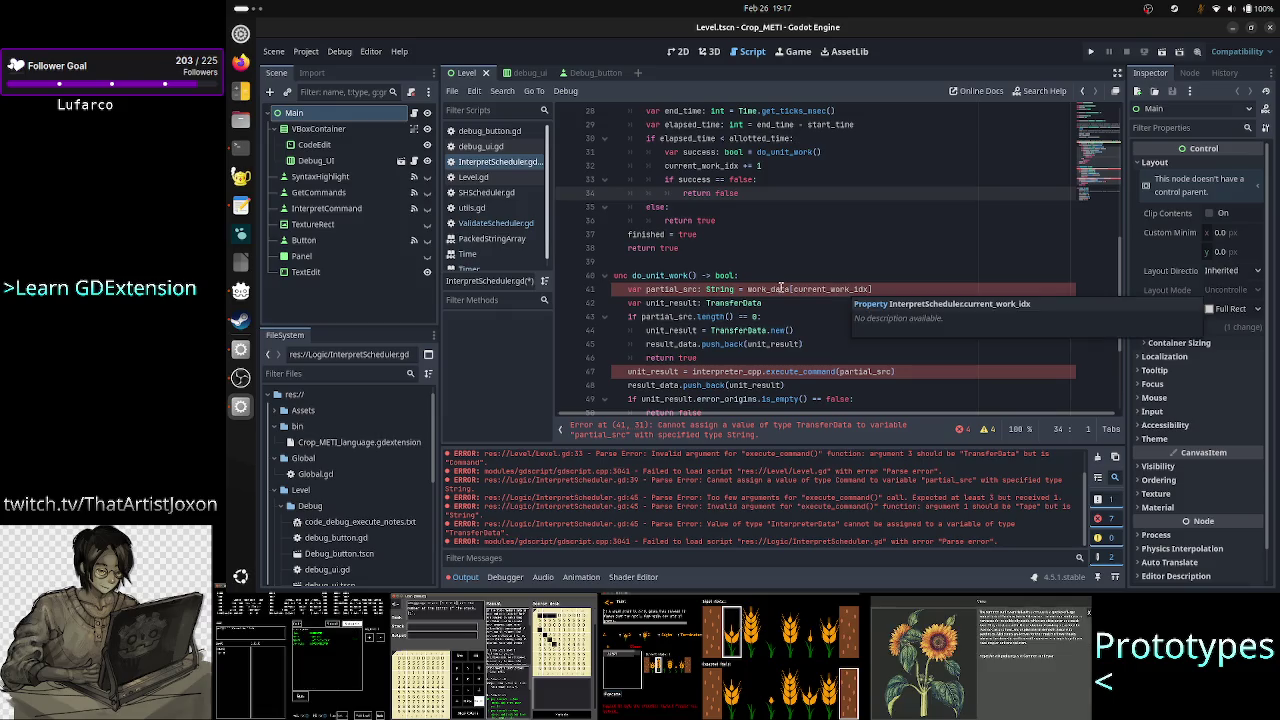
{"action": "scroll", "coordinate": [820, 237], "scroll_direction": "up", "scroll_amount": 1}
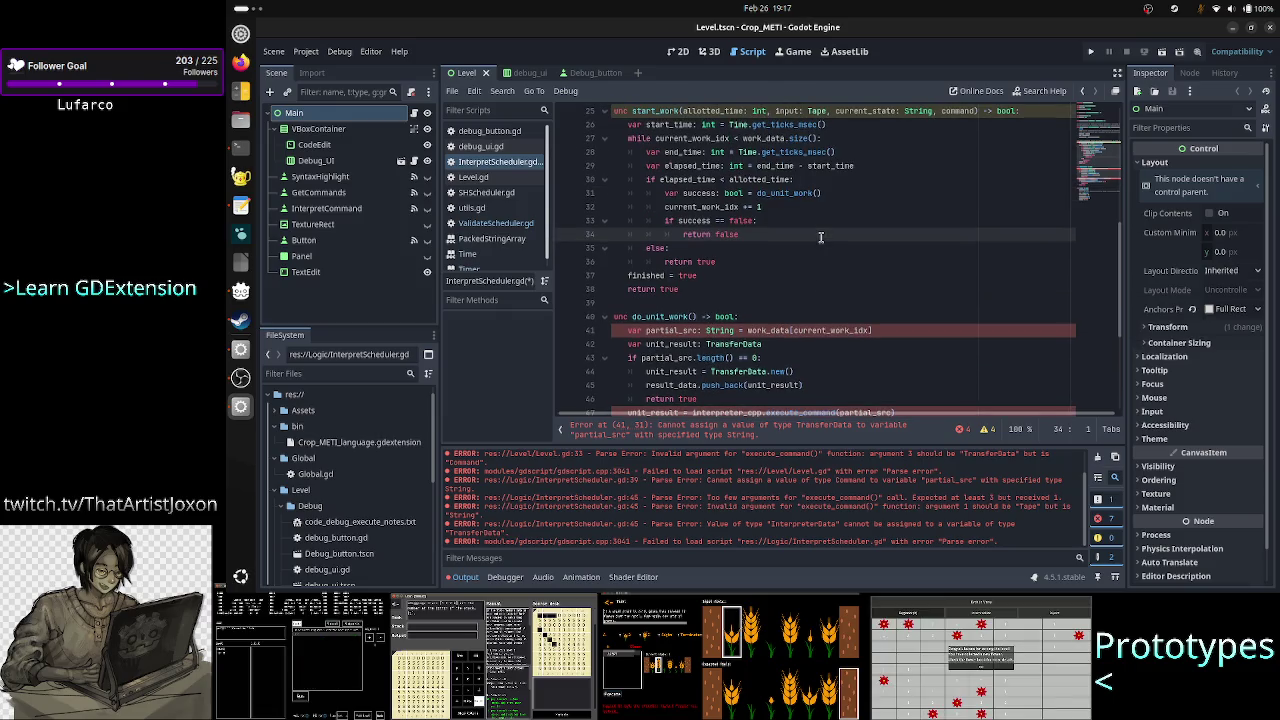
{"action": "scroll", "coordinate": [820, 237], "scroll_direction": "down", "scroll_amount": 5}
{"action": "scroll", "coordinate": [820, 237], "scroll_direction": "up", "scroll_amount": 10}
{"action": "scroll", "coordinate": [820, 237], "scroll_direction": "down", "scroll_amount": 6}
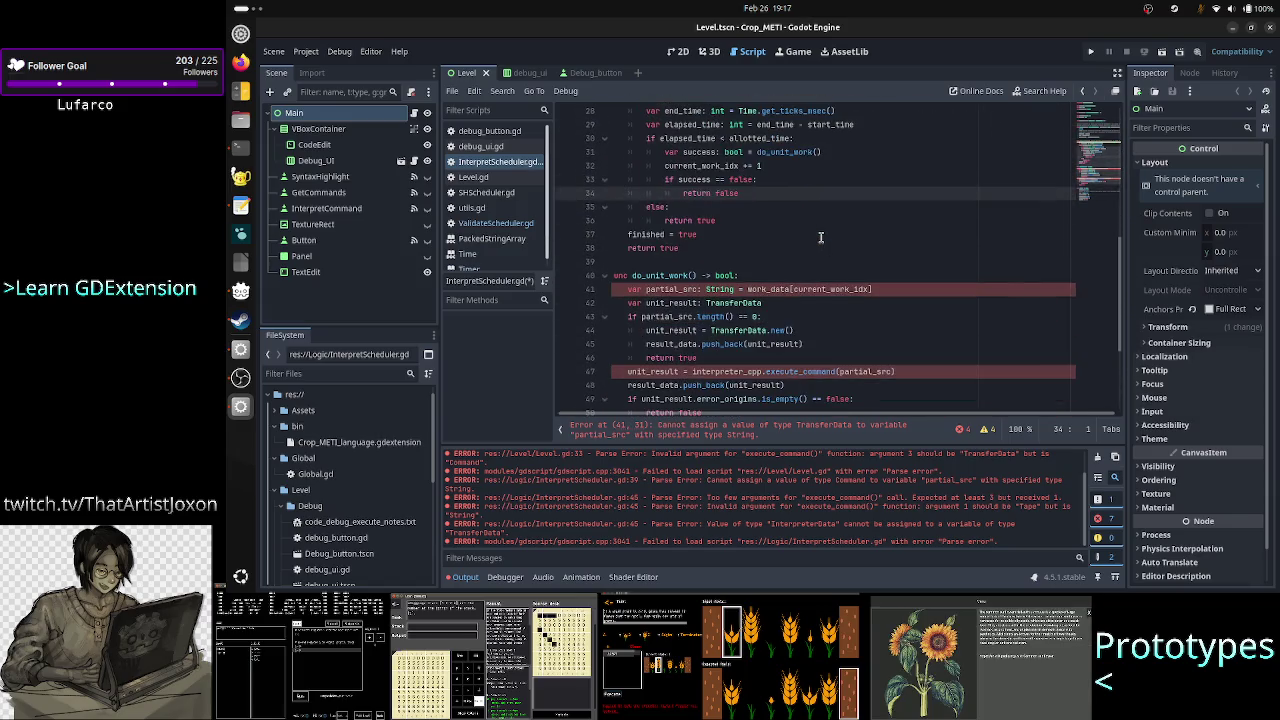
{"action": "scroll", "coordinate": [820, 237], "scroll_direction": "up", "scroll_amount": 10}
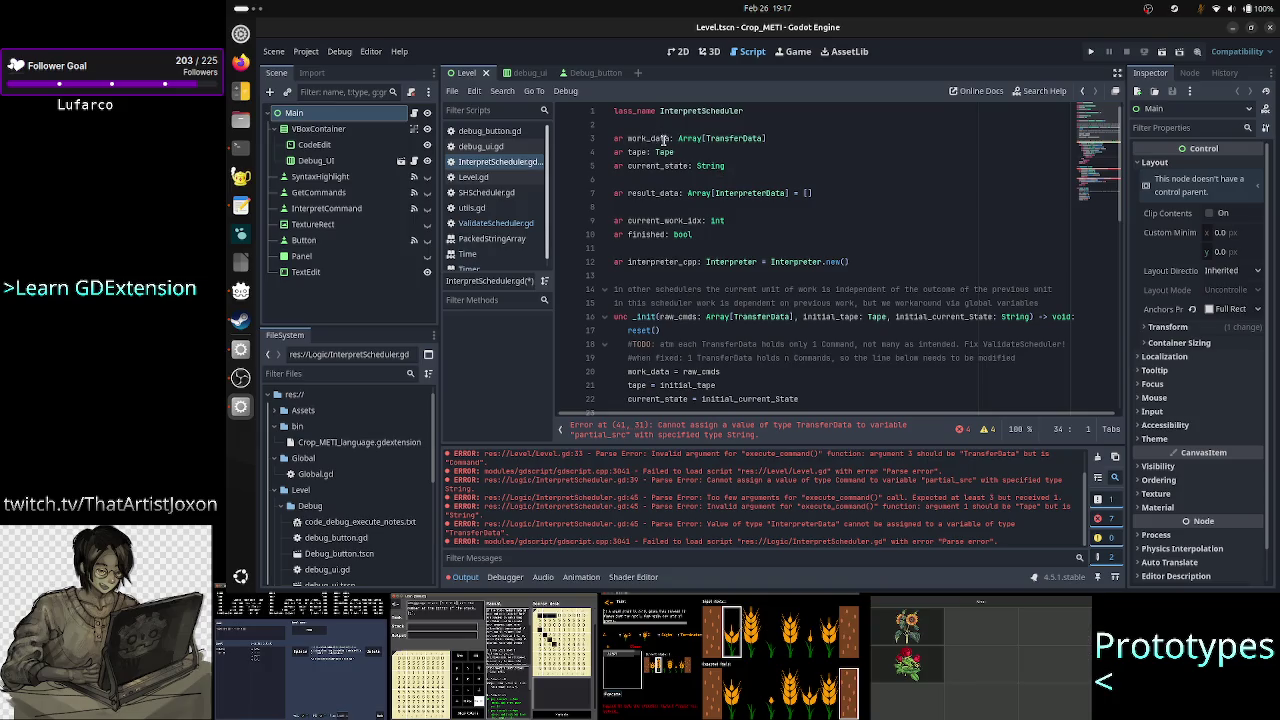
{"action": "double_click", "coordinate": [722, 140]}
{"action": "scroll", "coordinate": [901, 342], "scroll_direction": "down", "scroll_amount": 6}
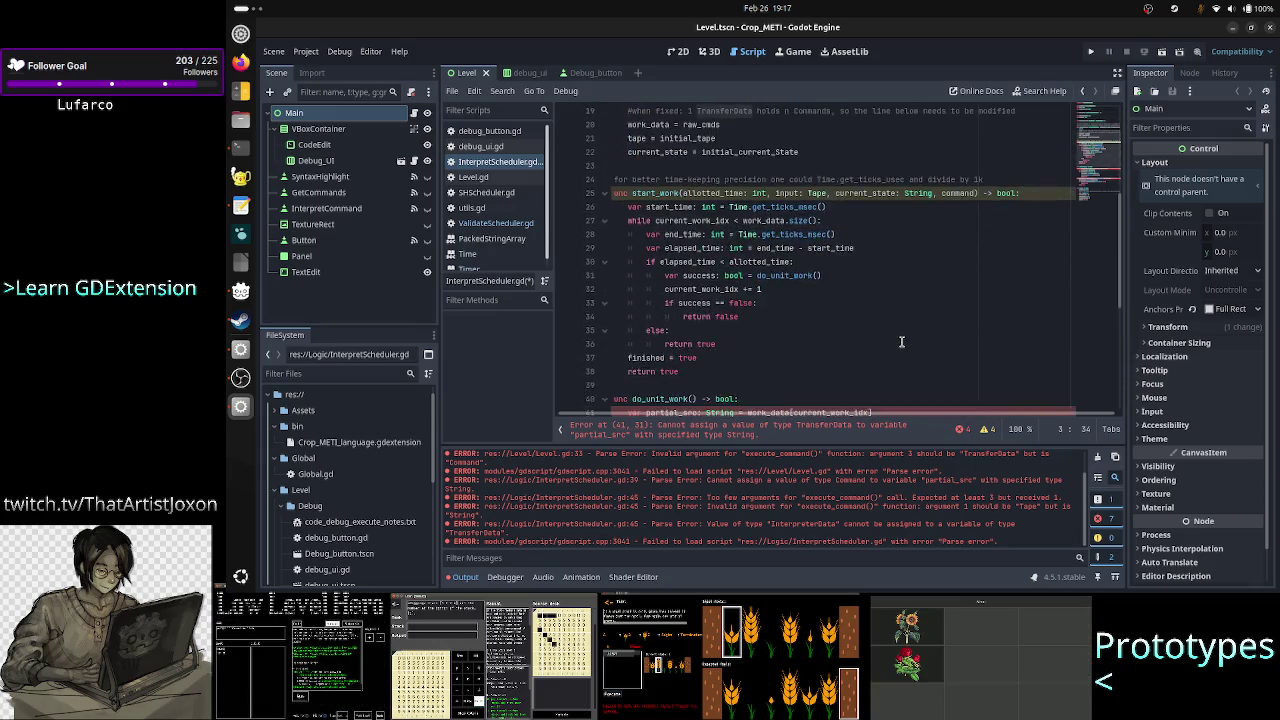
{"action": "scroll", "coordinate": [901, 342], "scroll_direction": "down", "scroll_amount": 5}
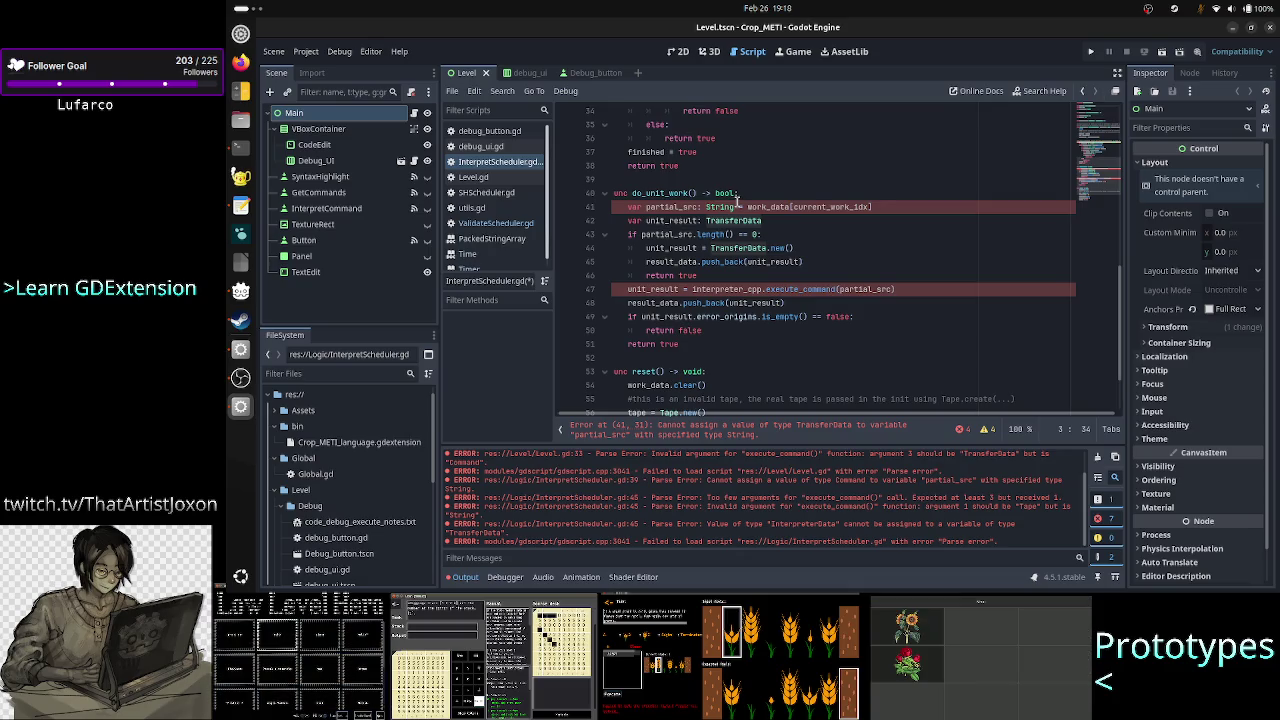
{"action": "left_click", "coordinate": [736, 206]}
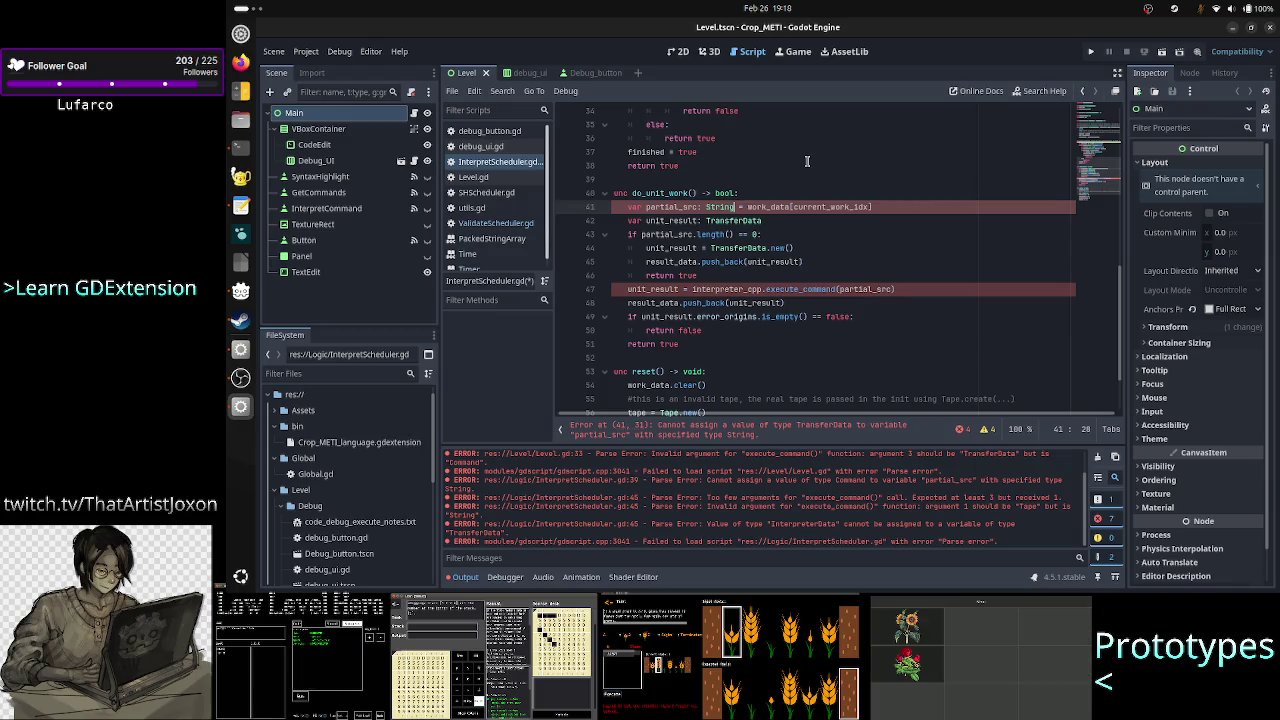
Change the line 41 type annotation from String to TransferData.
{"action": "key", "text": "Left"}
{"action": "key", "text": "Left"}
{"action": "key", "text": "Left"}
{"action": "key", "text": "Left"}
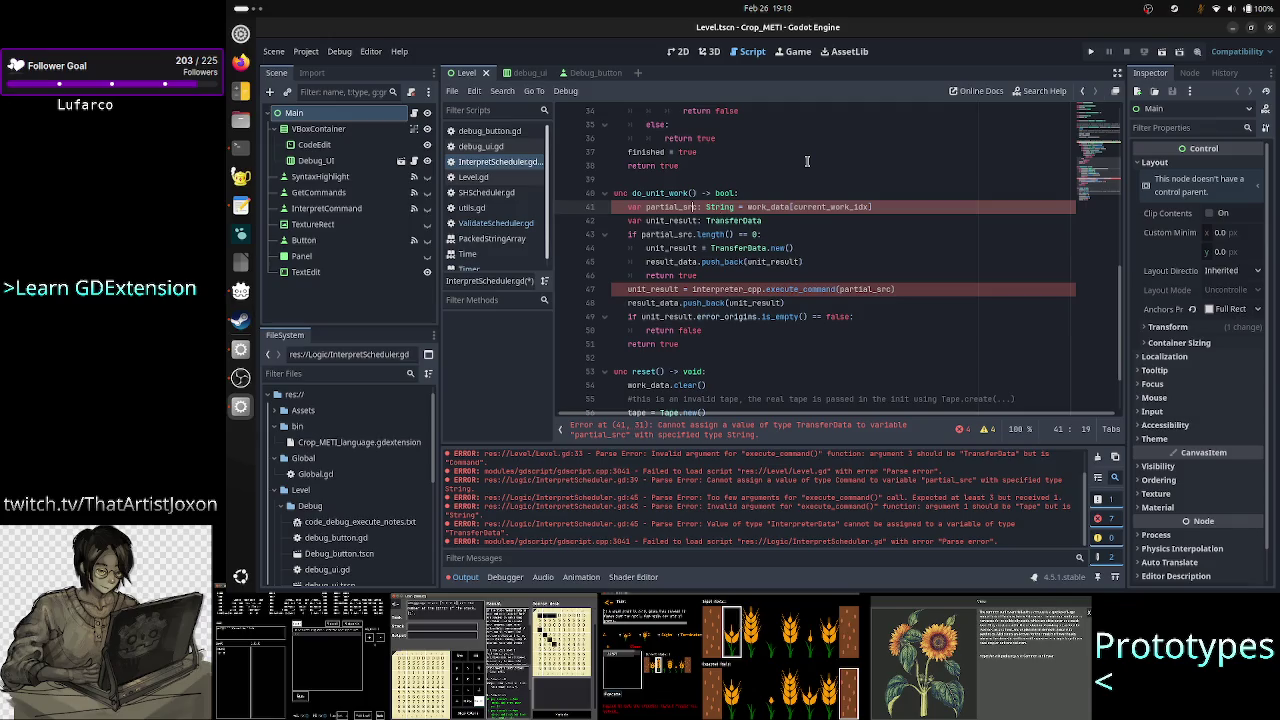
{"action": "key", "text": "Delete"}
{"action": "key", "text": "BackSpace"}
{"action": "key", "text": "BackSpace"}
{"action": "key", "text": "BackSpace"}
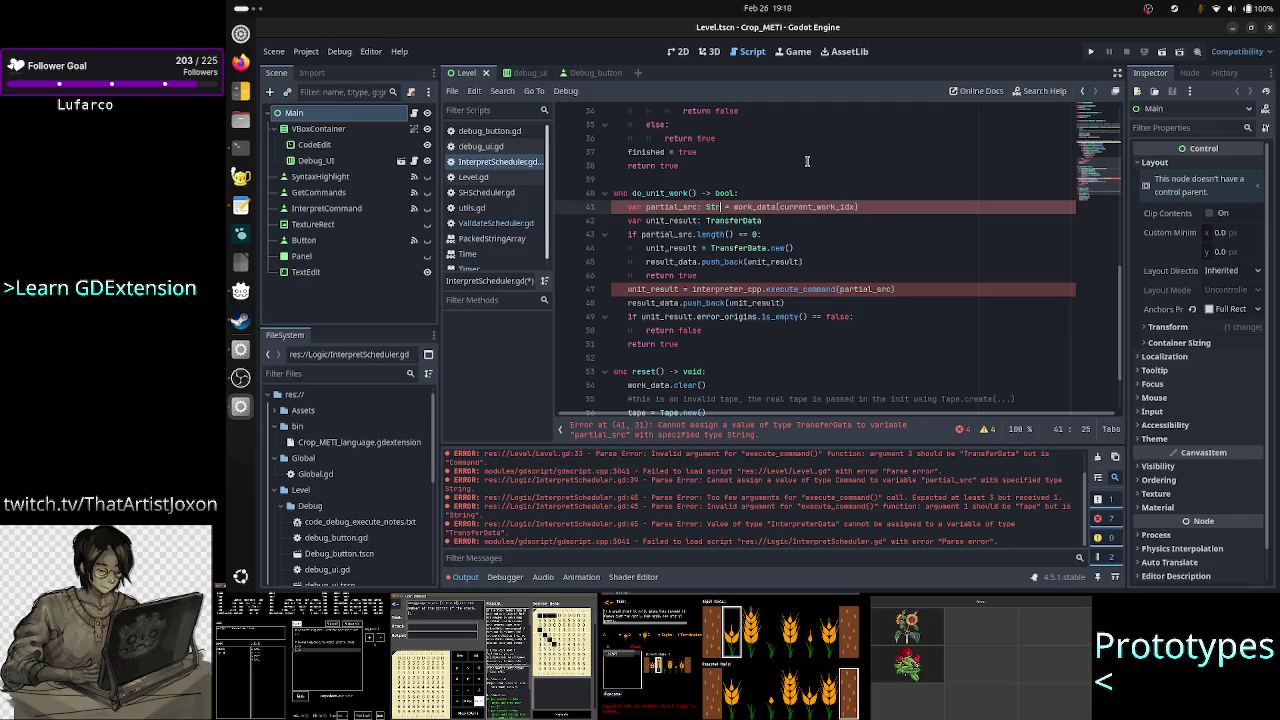
{"action": "type", "text": "TransferData"}
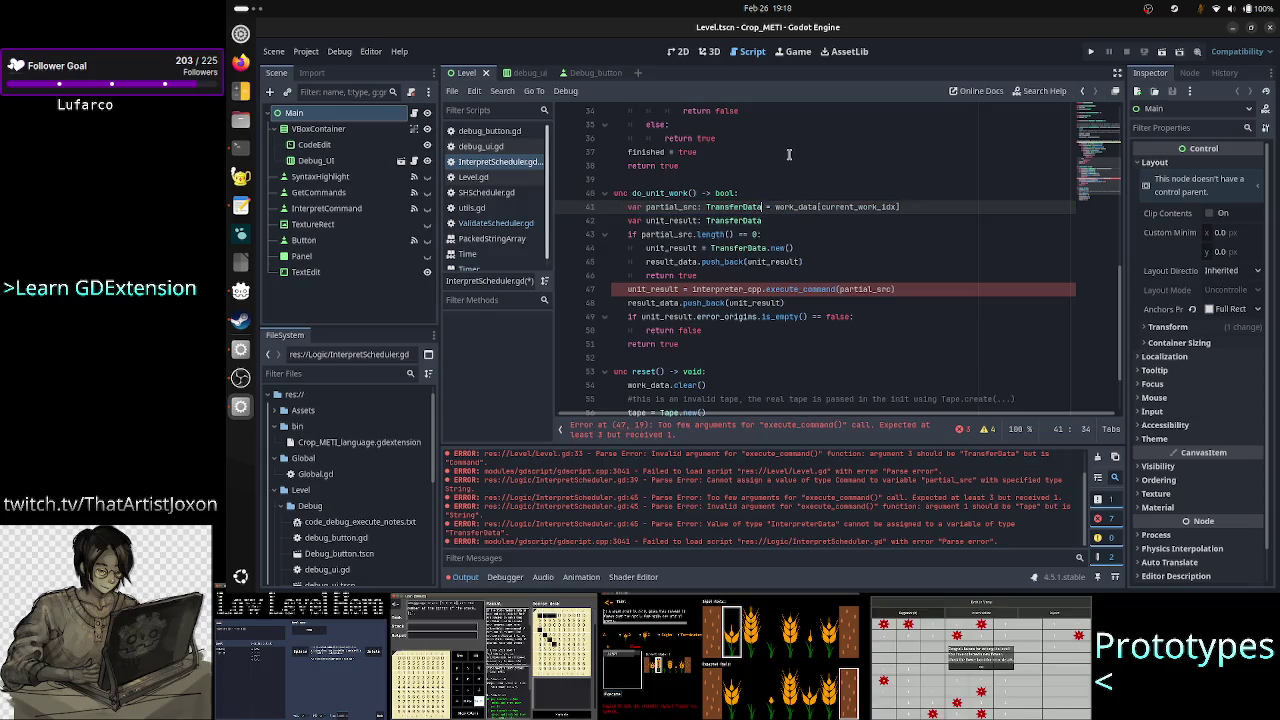
{"action": "scroll", "coordinate": [795, 157], "scroll_direction": "up", "scroll_amount": 10}
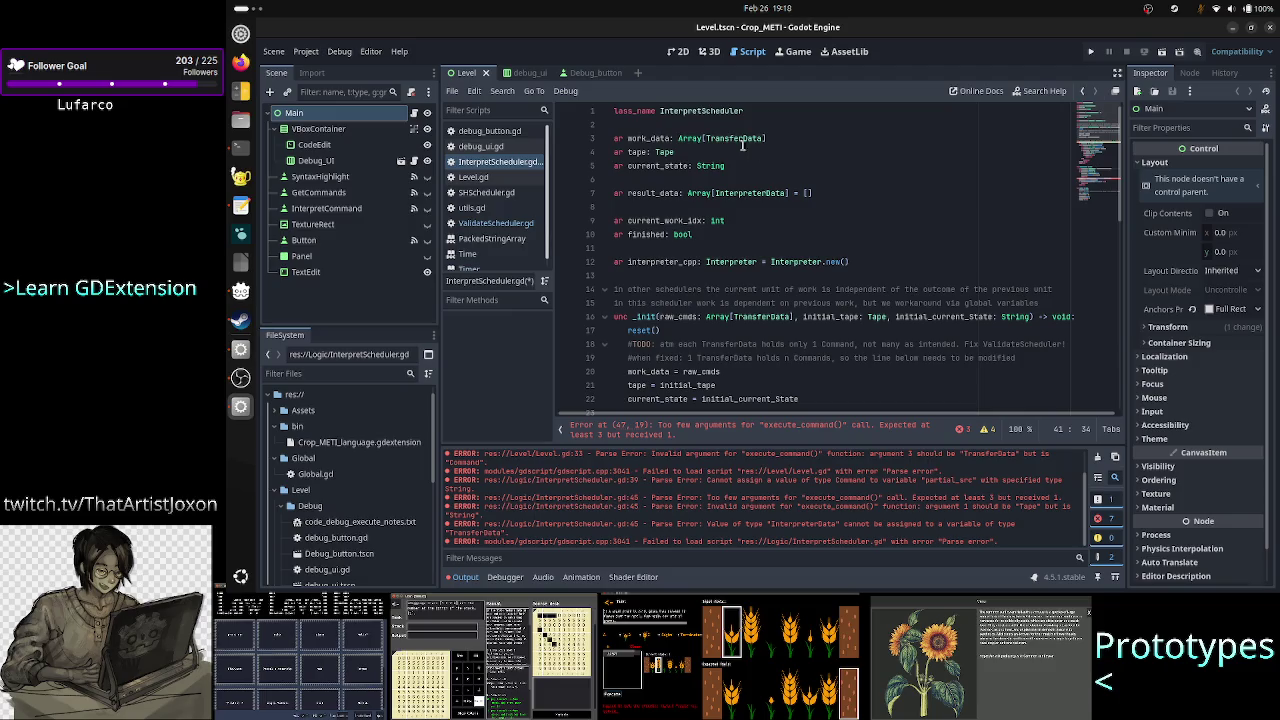
{"action": "scroll", "coordinate": [855, 260], "scroll_direction": "down", "scroll_amount": 9}
{"action": "scroll", "coordinate": [857, 265], "scroll_direction": "down", "scroll_amount": 2}
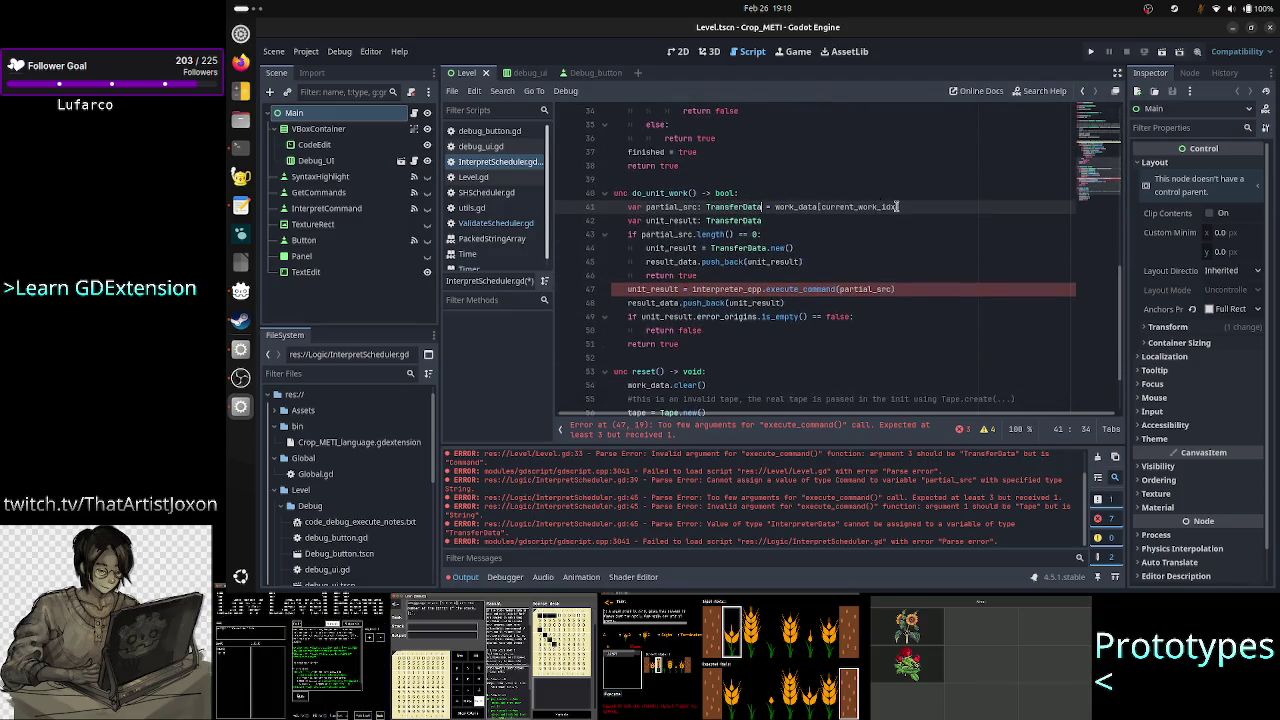
Rename the line 41 variable from partial_src to command_td.
{"action": "key", "text": "ctrl+Left"}
{"action": "key", "text": "ctrl+Left"}
{"action": "key", "text": "BackSpace"}
{"action": "key", "text": "BackSpace"}
{"action": "key", "text": "BackSpace"}
{"action": "key", "text": "BackSpace"}
{"action": "key", "text": "BackSpace"}
{"action": "key", "text": "BackSpace"}
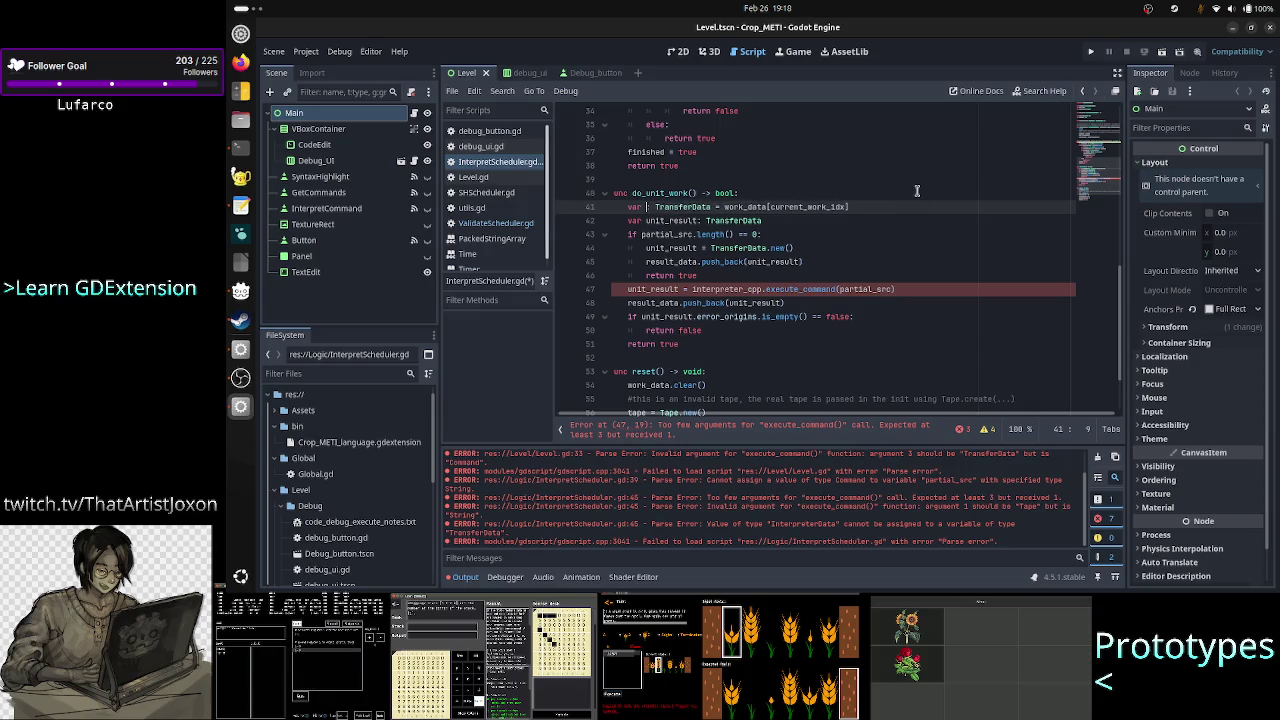
{"action": "type", "text": "command_t"}
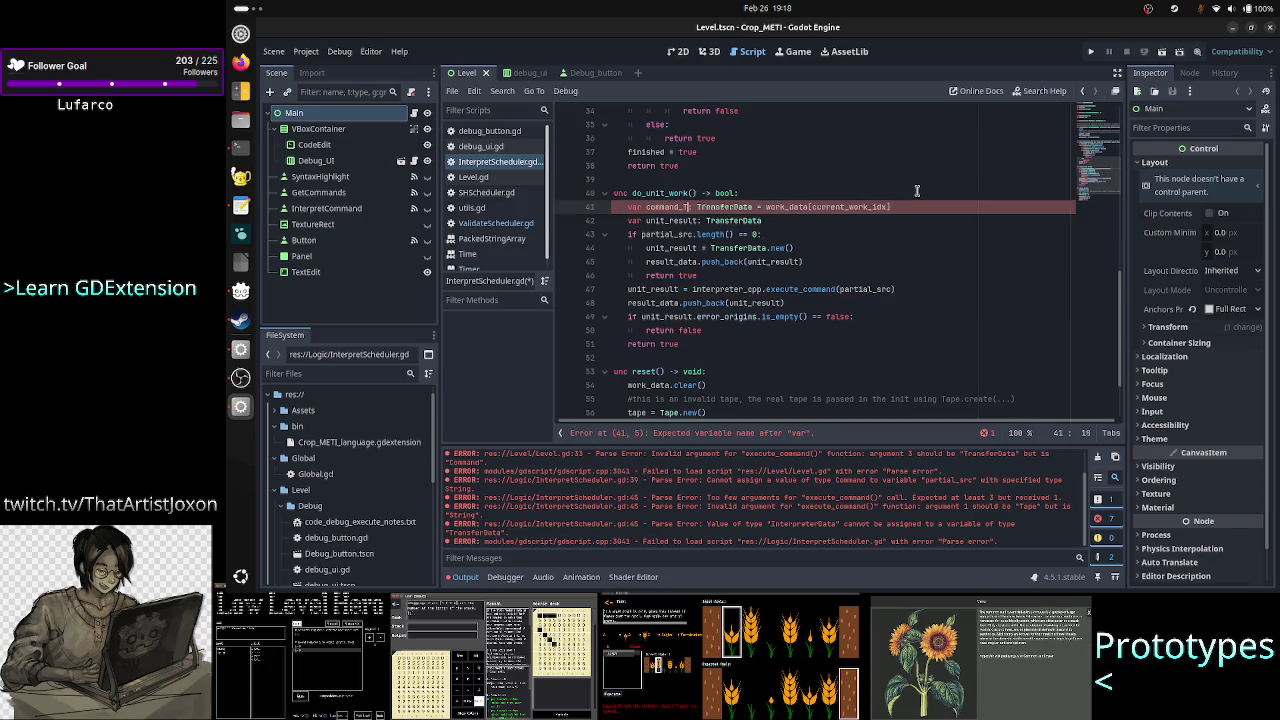
{"action": "type", "text": "d"}
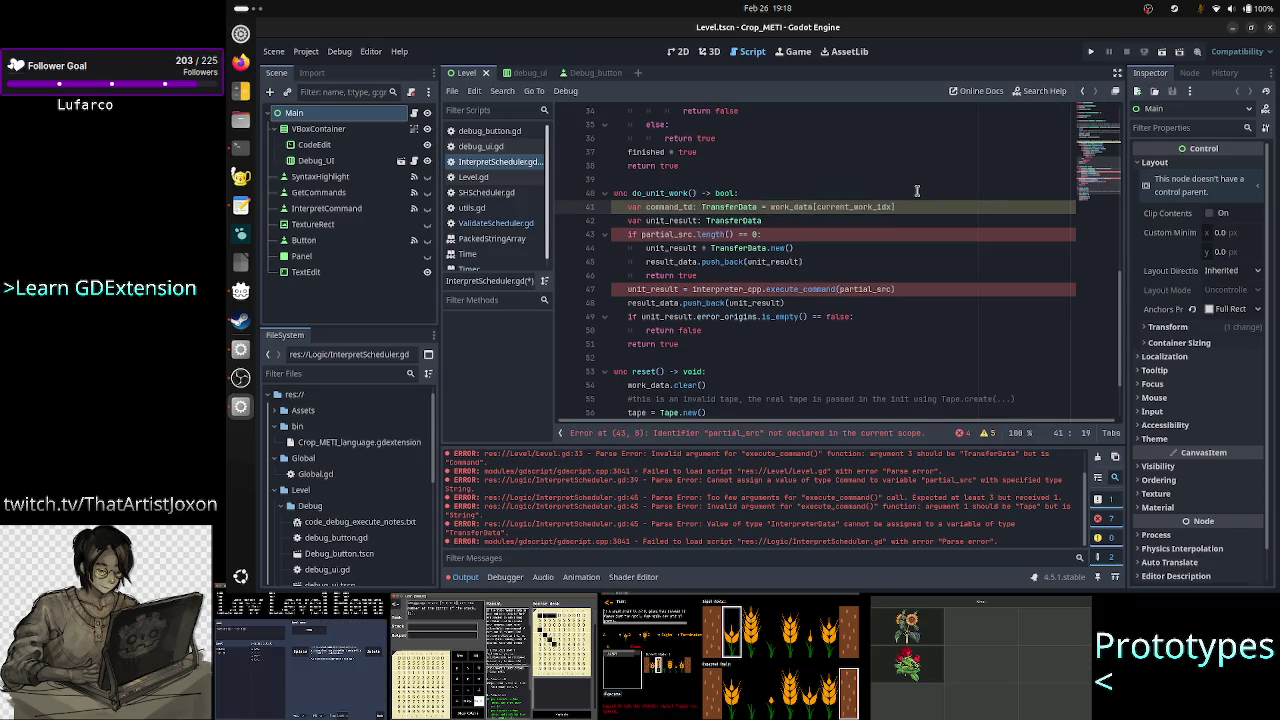
{"action": "key", "text": "Down"}
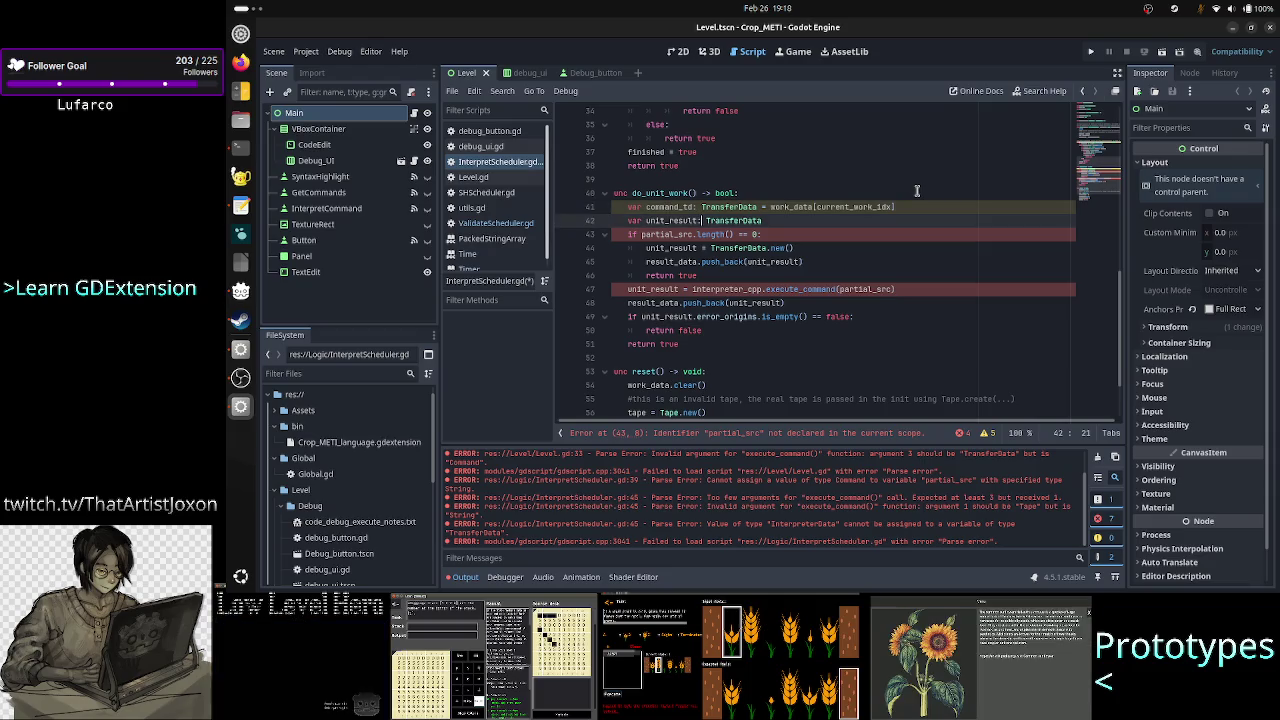
{"action": "key", "text": "Right"}
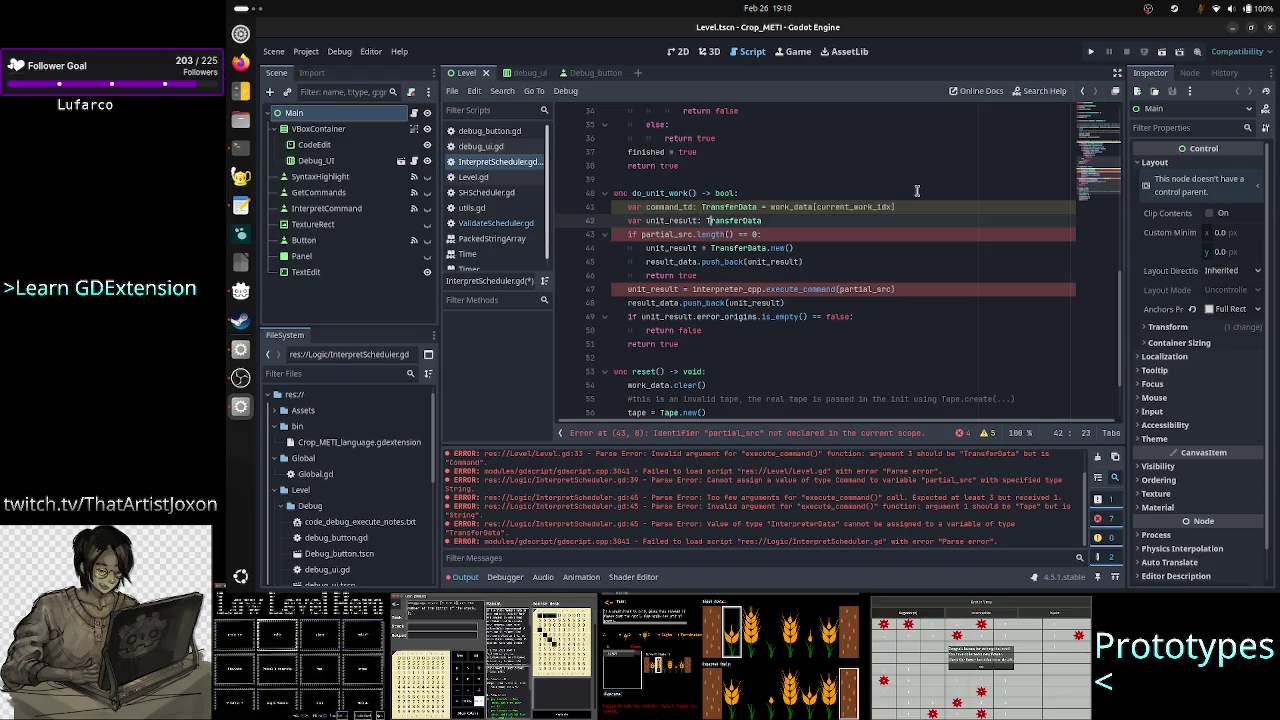
{"action": "key", "text": "Right"}
{"action": "key", "text": "Right"}
{"action": "key", "text": "Right"}
{"action": "key", "text": "Right"}
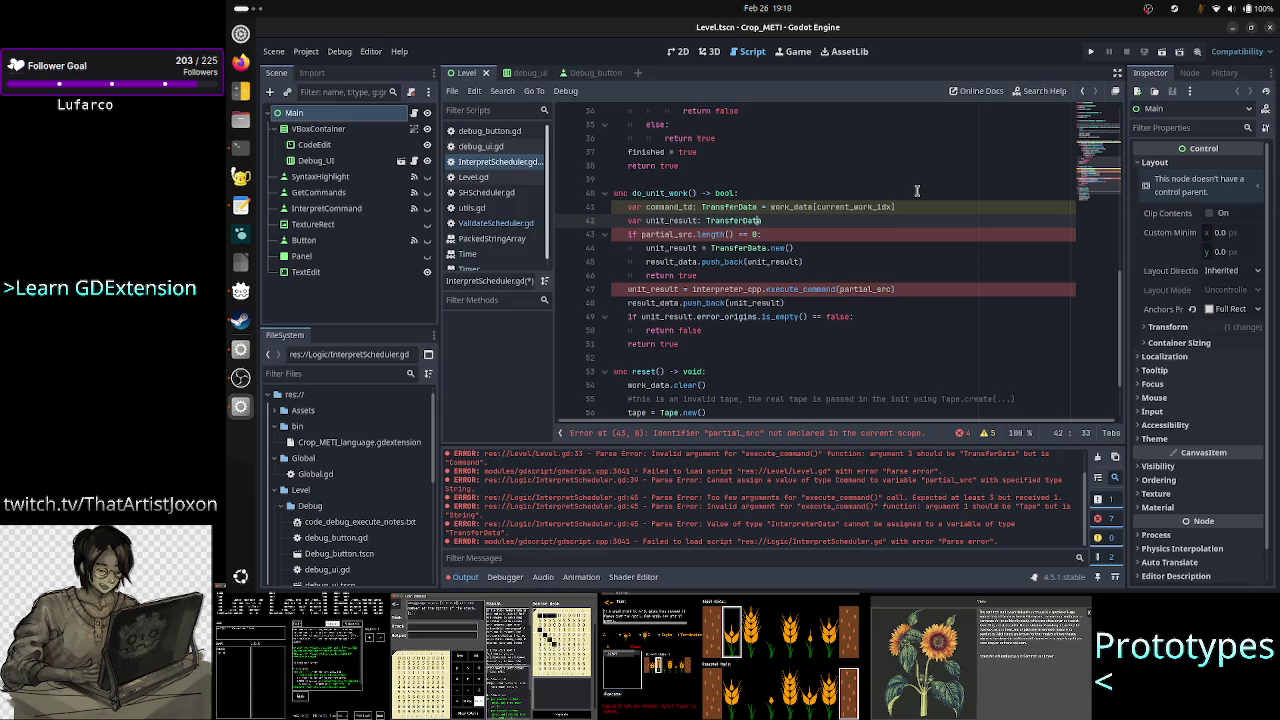
{"action": "key", "text": "alt+Tab"}
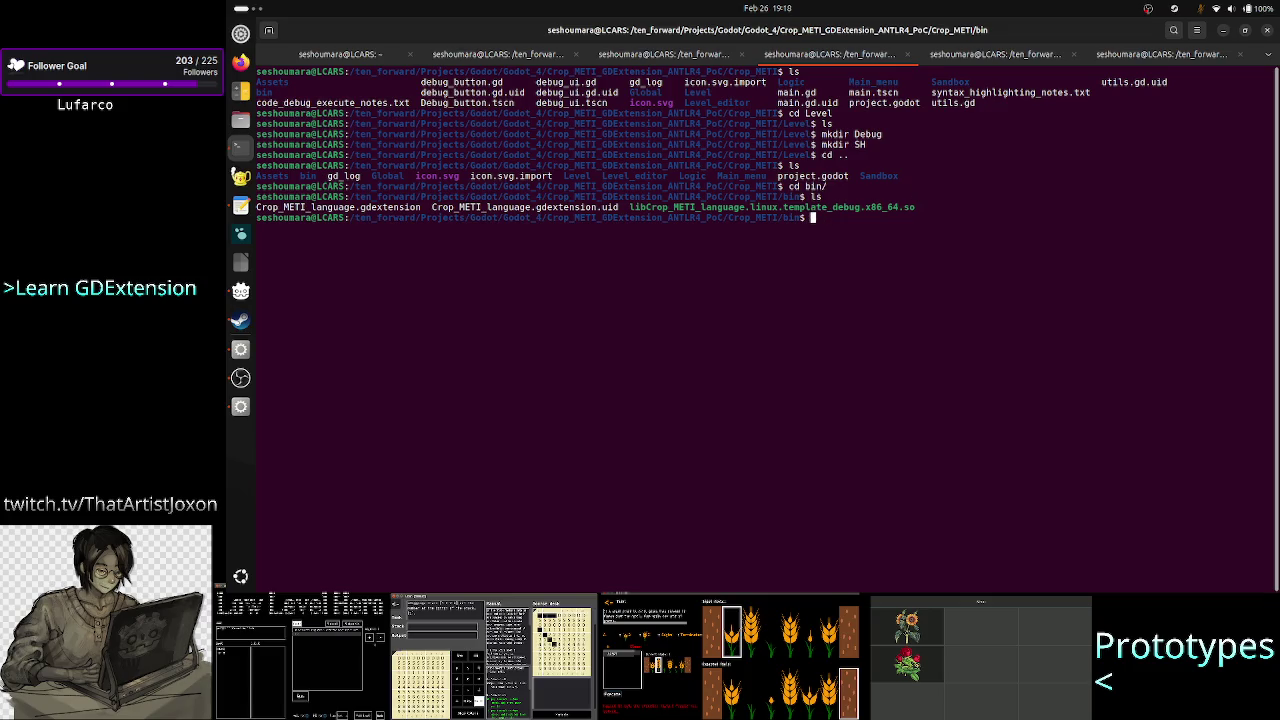
In the fifth terminal tab, change into src/, clear the screen and list its files.
{"action": "left_click", "coordinate": [1005, 54]}
{"action": "type", "text": "cd src/"}
{"action": "key", "text": "Return"}
{"action": "type", "text": "clear"}
{"action": "key", "text": "Return"}
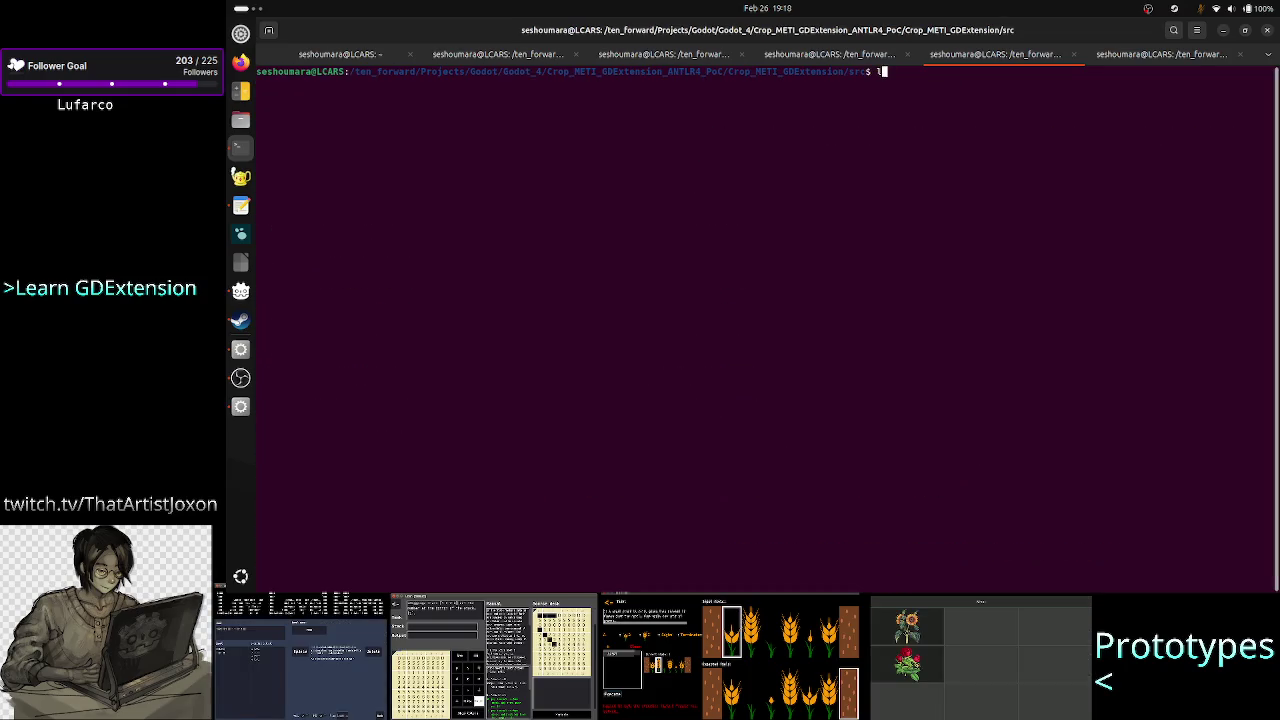
{"action": "type", "text": "ls"}
{"action": "key", "text": "Return"}
Find execute_command's InterpreterData return type at the end of Interpreter.cpp, then clear line 42's type in Godot.
{"action": "type", "text": "cd"}
{"action": "key", "text": "BackSpace"}
{"action": "key", "text": "BackSpace"}
{"action": "key", "text": "BackSpace"}
{"action": "type", "text": "less I"}
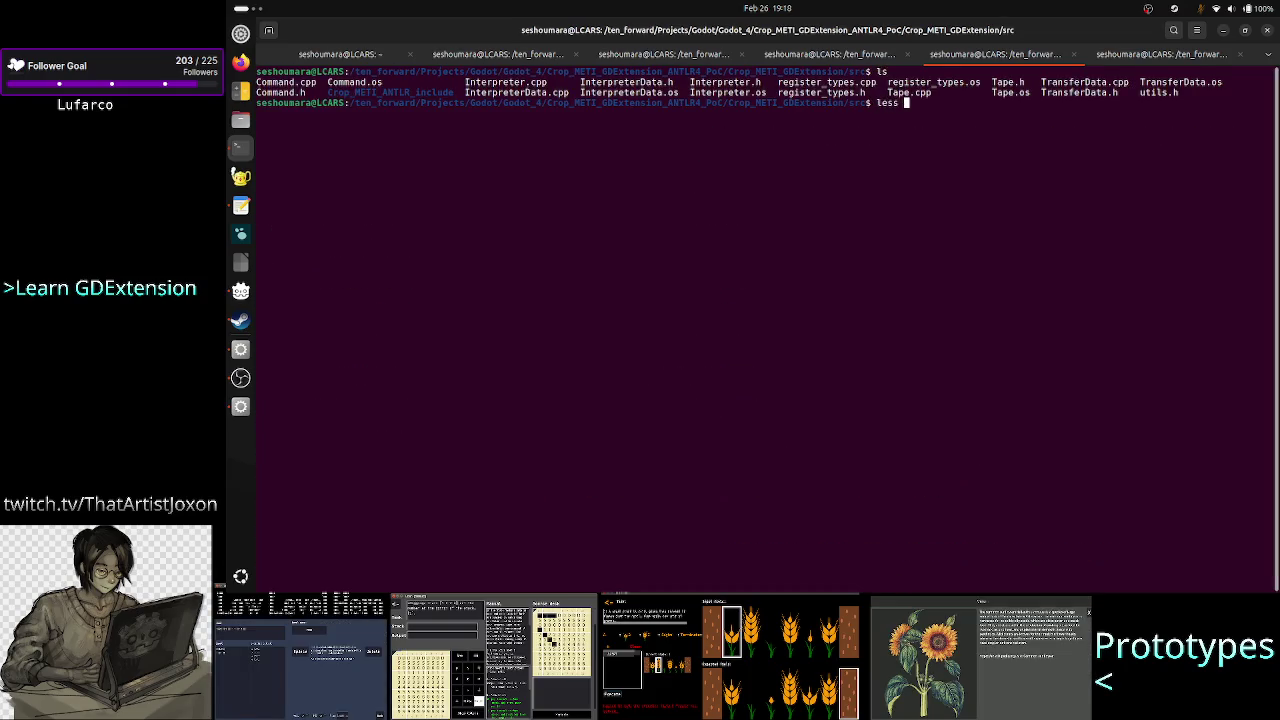
{"action": "key", "text": "Tab"}
{"action": "type", "text": ".cpp"}
{"action": "key", "text": "Return"}
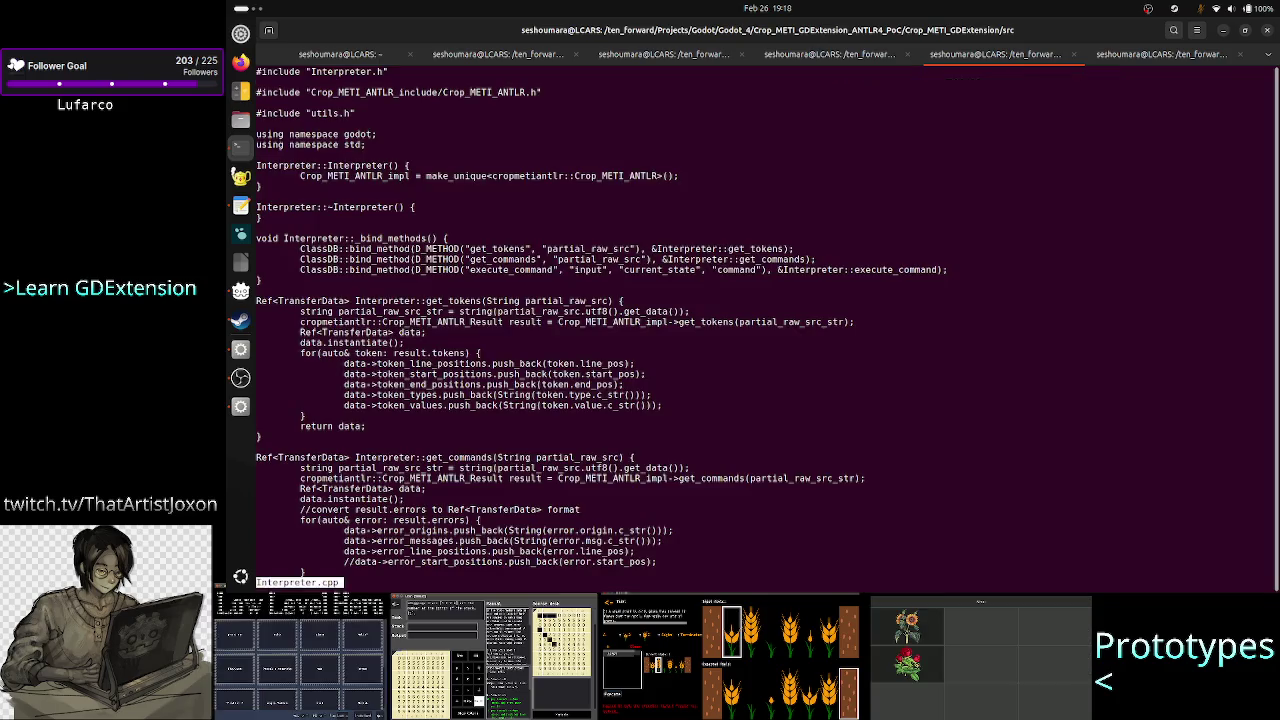
{"action": "key", "text": "shift+g"}
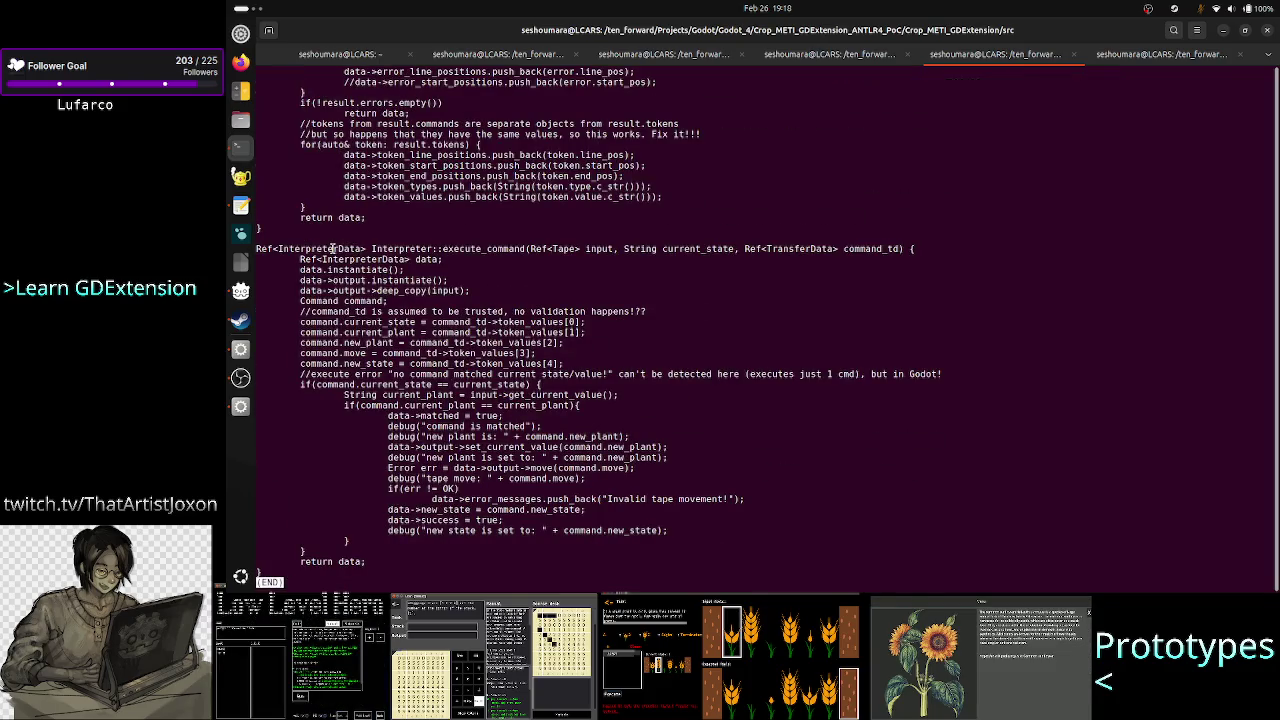
{"action": "double_click", "coordinate": [334, 249]}
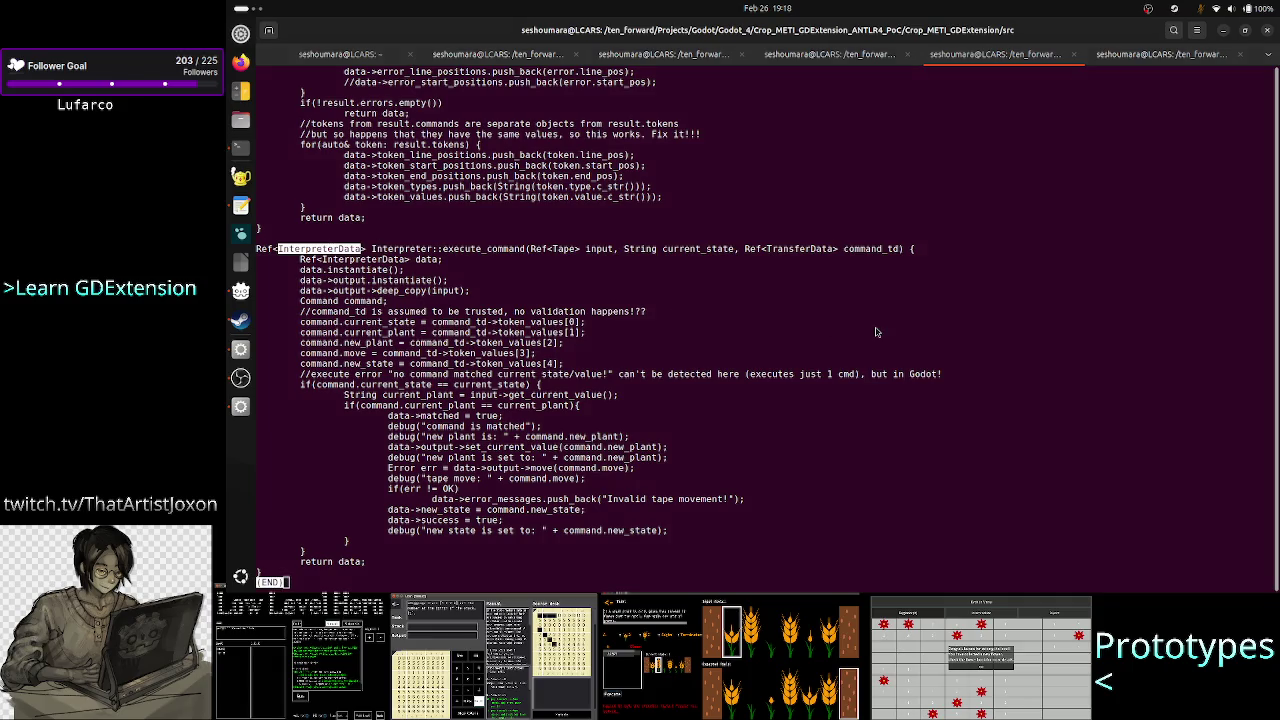
{"action": "key", "text": "alt+Tab"}
{"action": "key", "text": "BackSpace"}
{"action": "key", "text": "BackSpace"}
{"action": "key", "text": "BackSpace"}
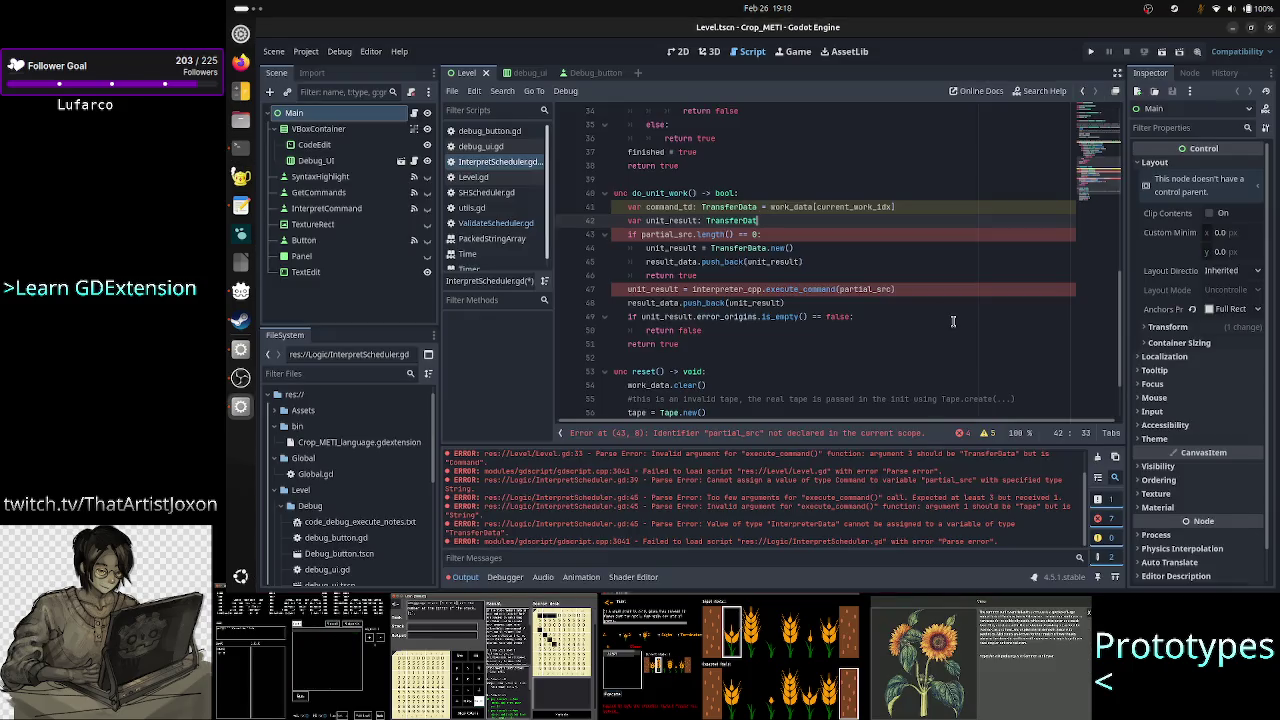
Type unit_result as InterpreterData and make the line 43 check use command_td.
{"action": "type", "text": "rpreterData"}
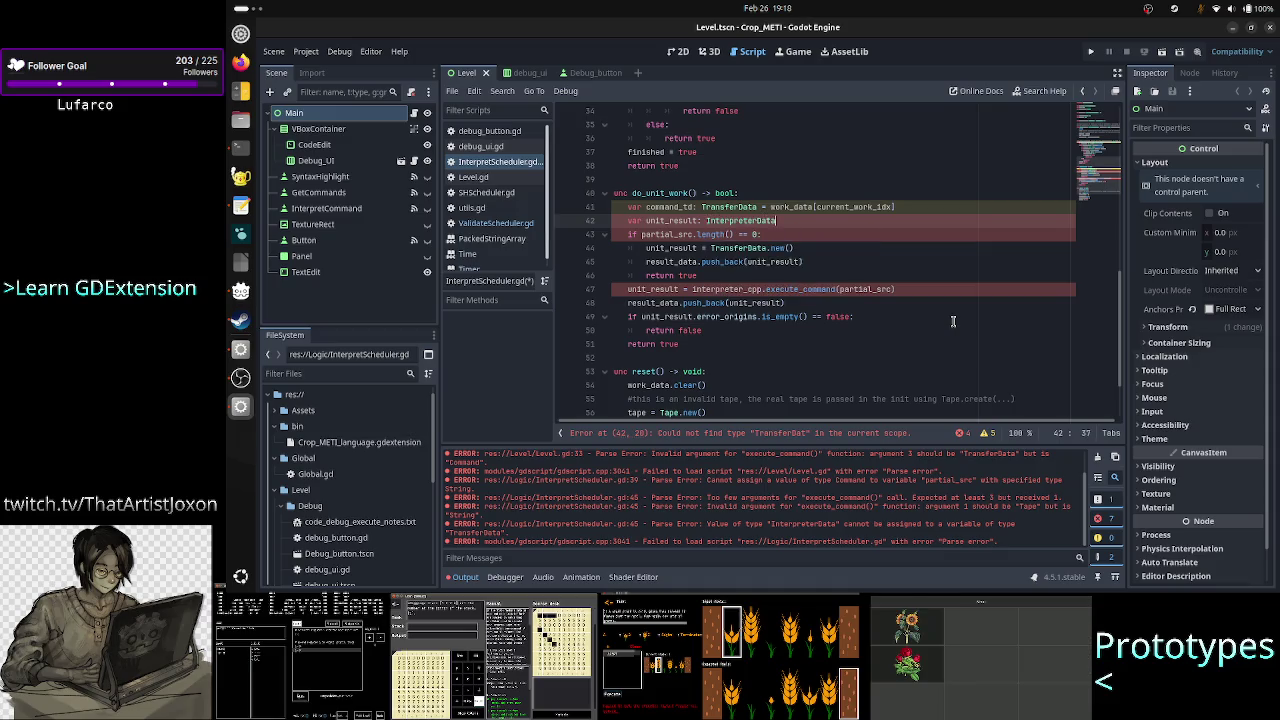
{"action": "key", "text": "Right"}
{"action": "key", "text": "Right"}
{"action": "key", "text": "Right"}
{"action": "key", "text": "Right"}
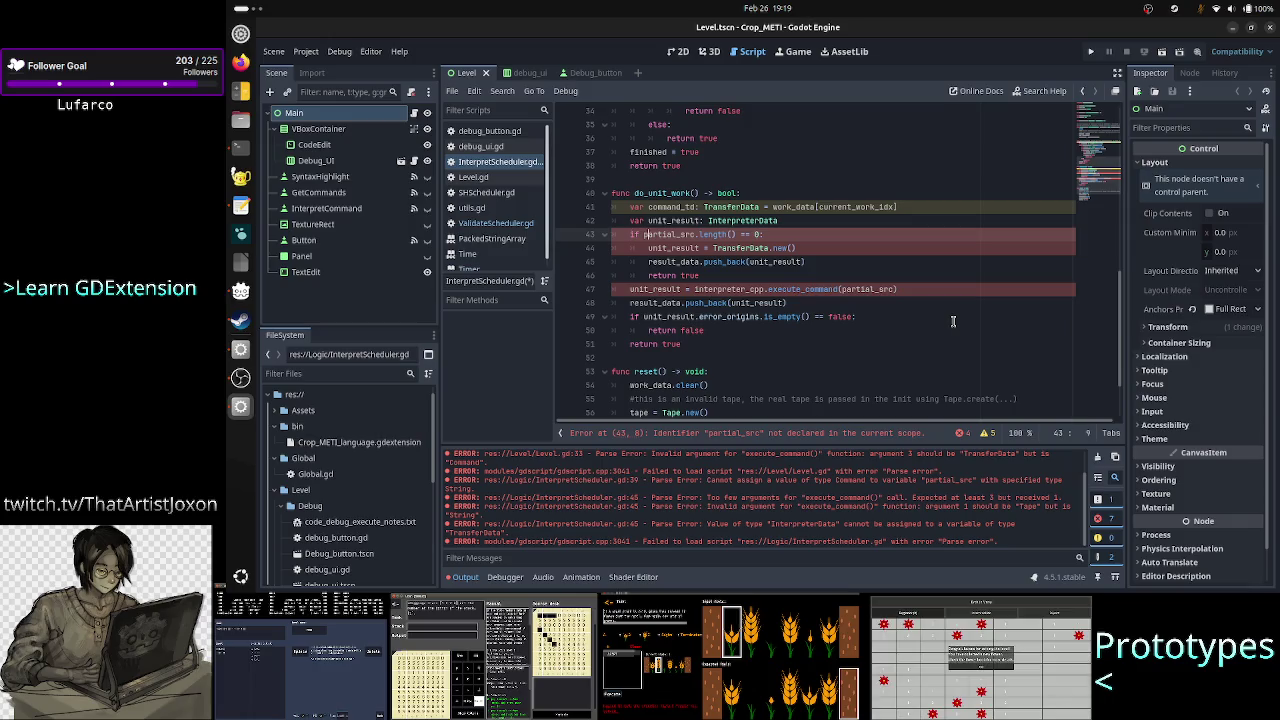
{"action": "key", "text": "BackSpace"}
{"action": "key", "text": "BackSpace"}
{"action": "key", "text": "BackSpace"}
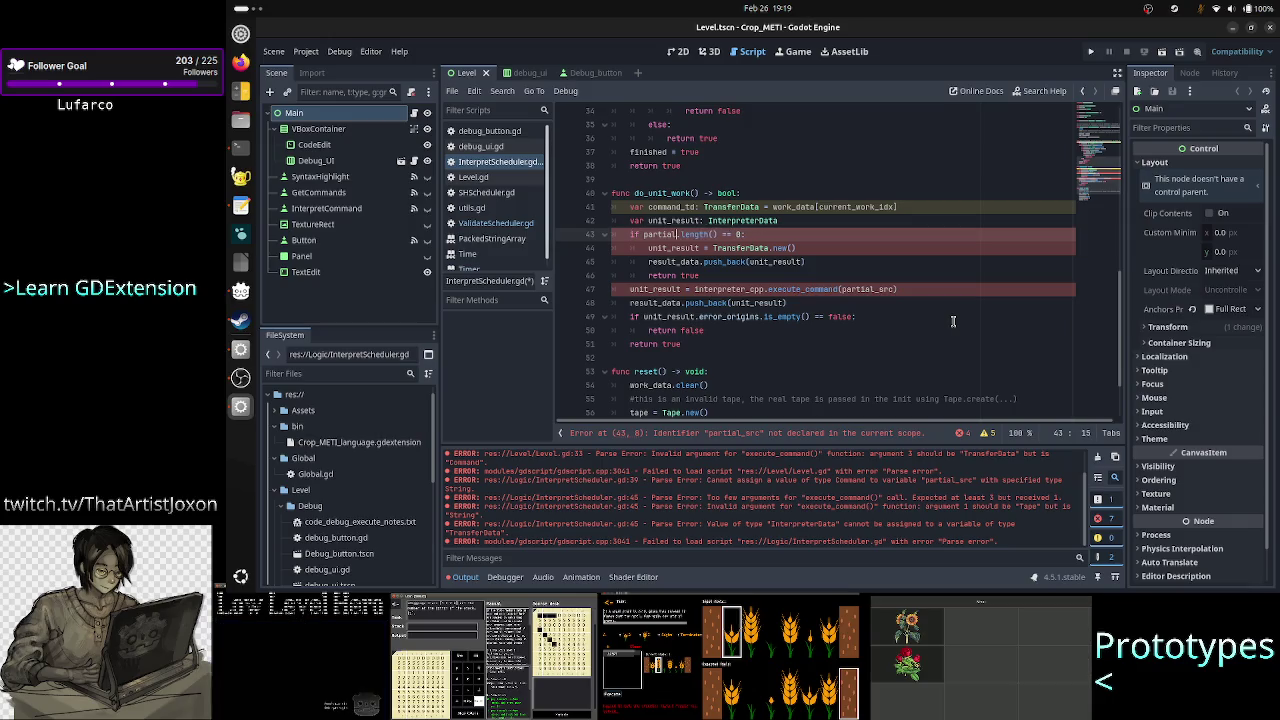
{"action": "type", "text": "ommand_t"}
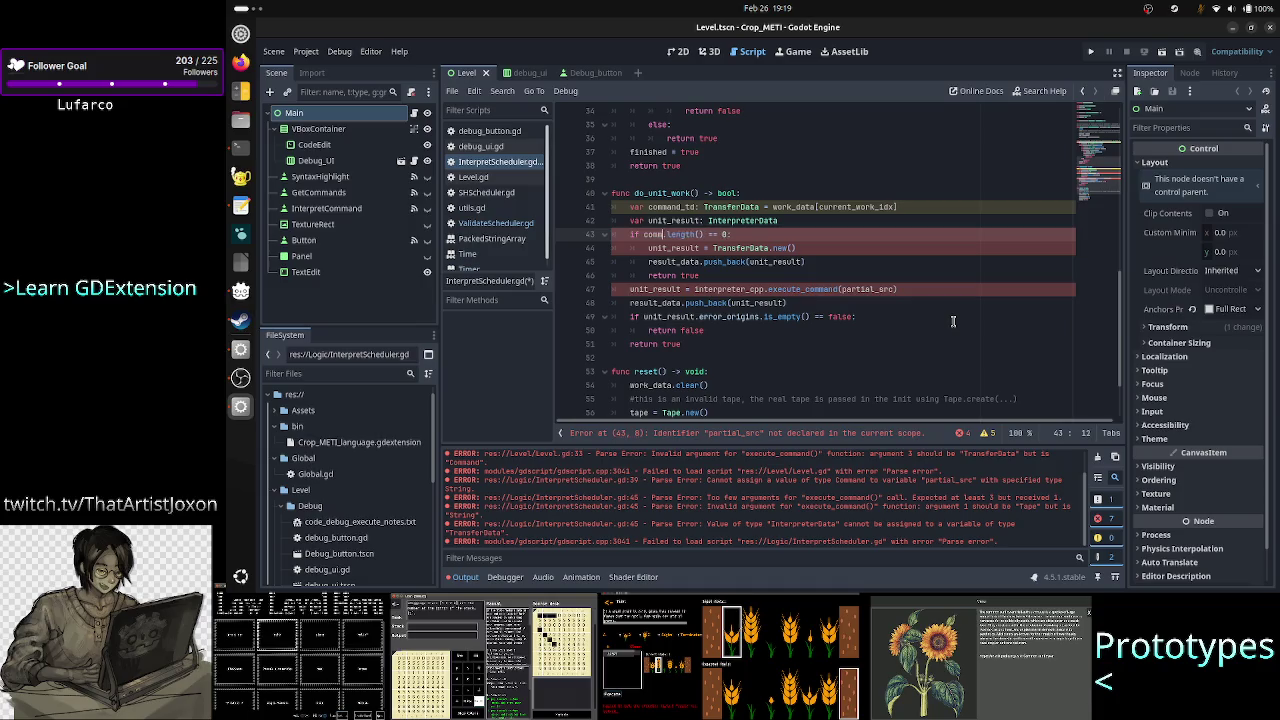
{"action": "type", "text": "d"}
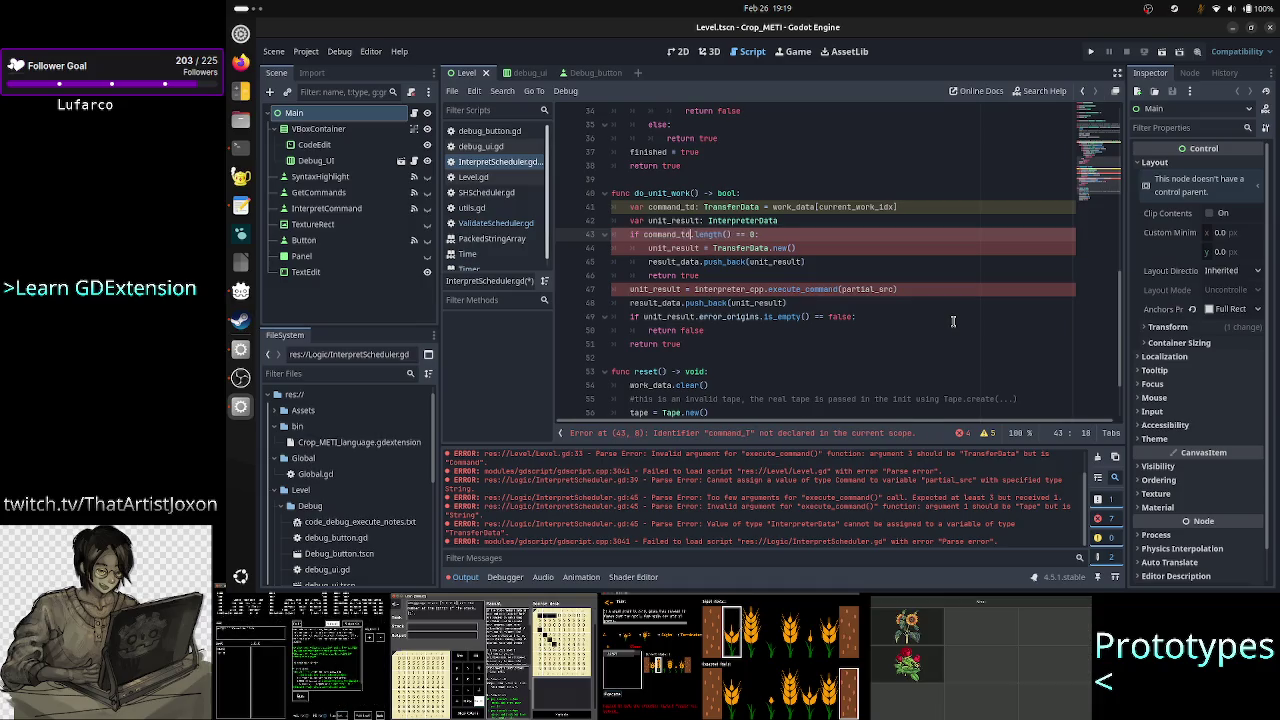
{"action": "key", "text": "Down"}
{"action": "key", "text": "Right"}
{"action": "key", "text": "Right"}
Select and review lines 43–46, including the TransferData.new() call on line 44.
{"action": "key", "text": "Up"}
{"action": "key", "text": "Right"}
{"action": "key", "text": "Right"}
{"action": "key", "text": "Right"}
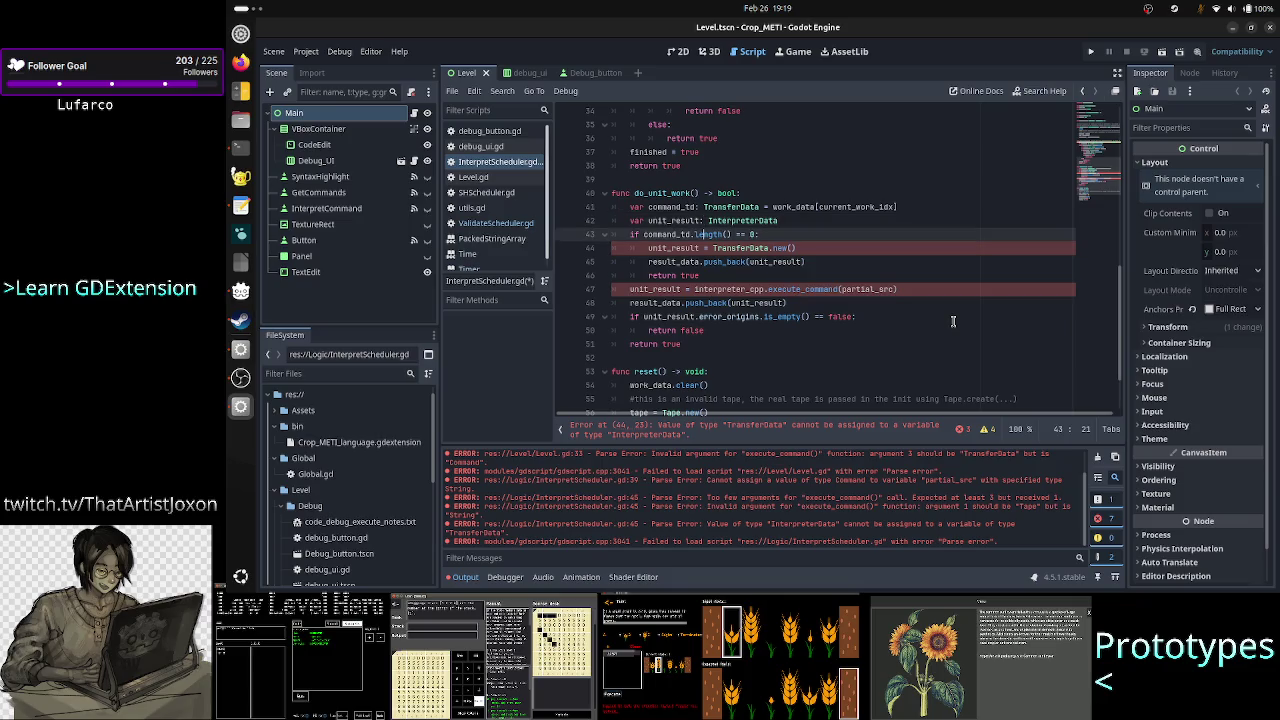
{"action": "key", "text": "Home"}
{"action": "key", "text": "Home"}
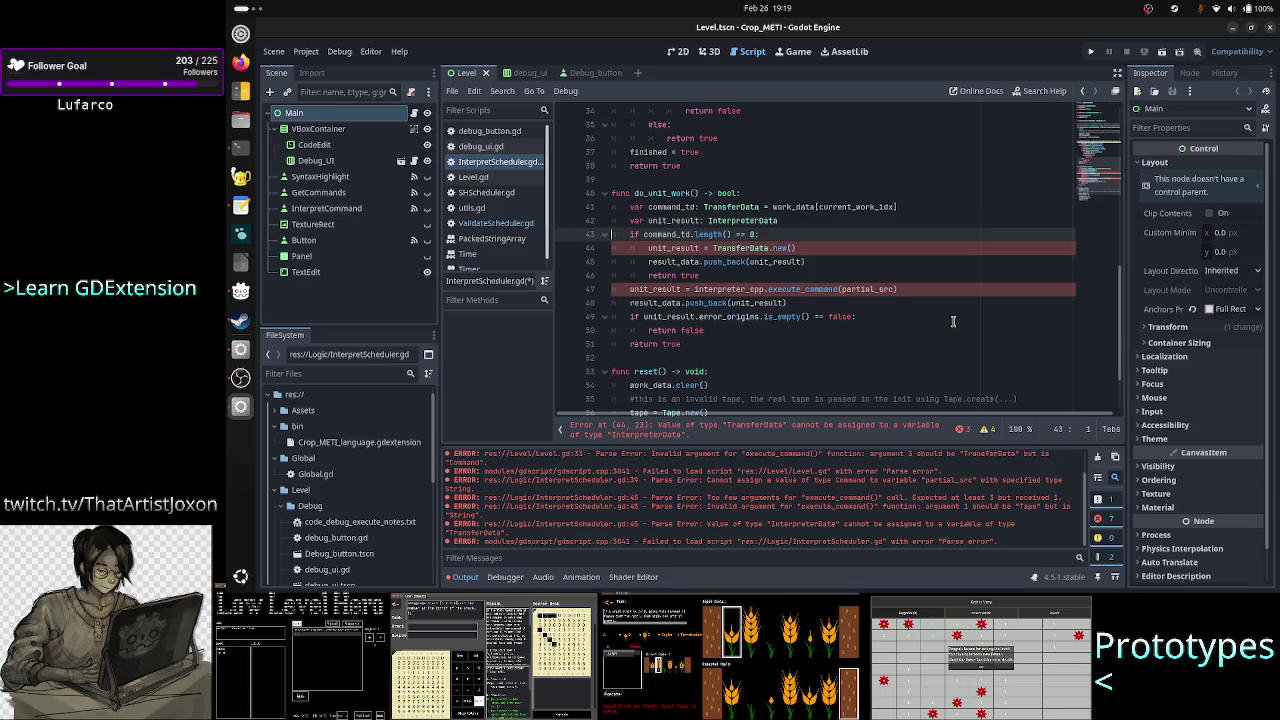
{"action": "key", "text": "shift+Down"}
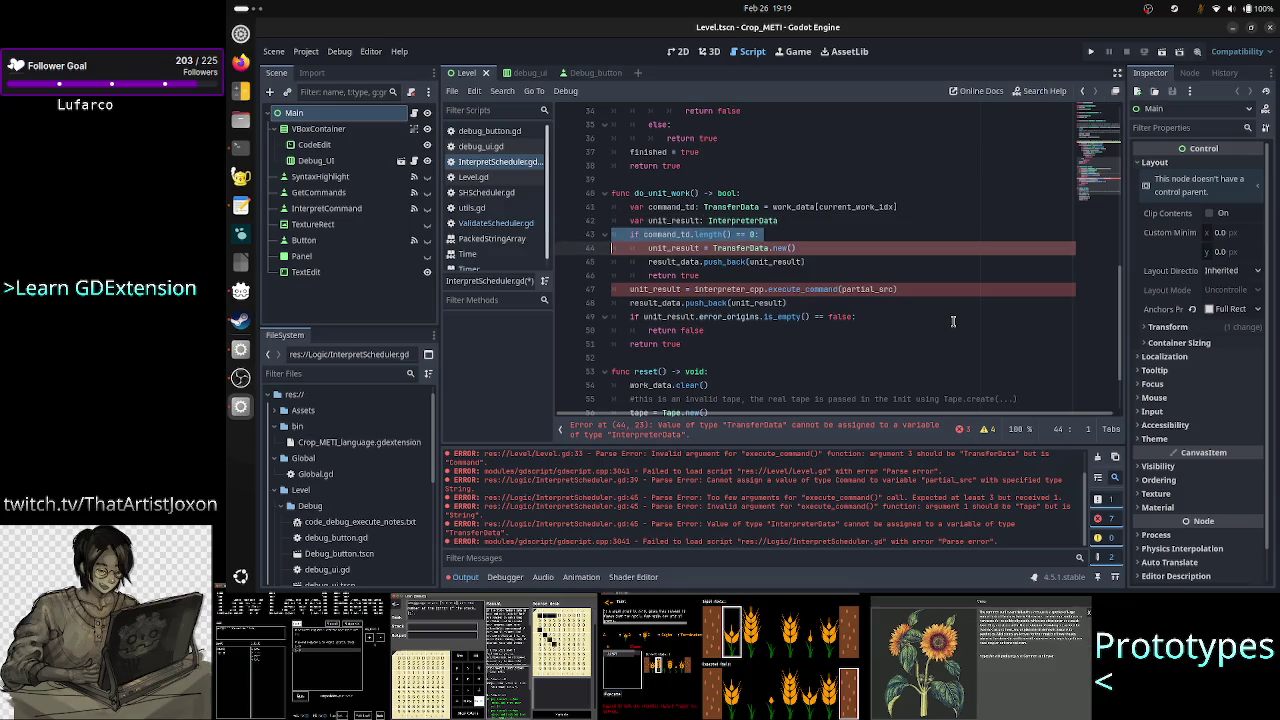
{"action": "key", "text": "shift+Down"}
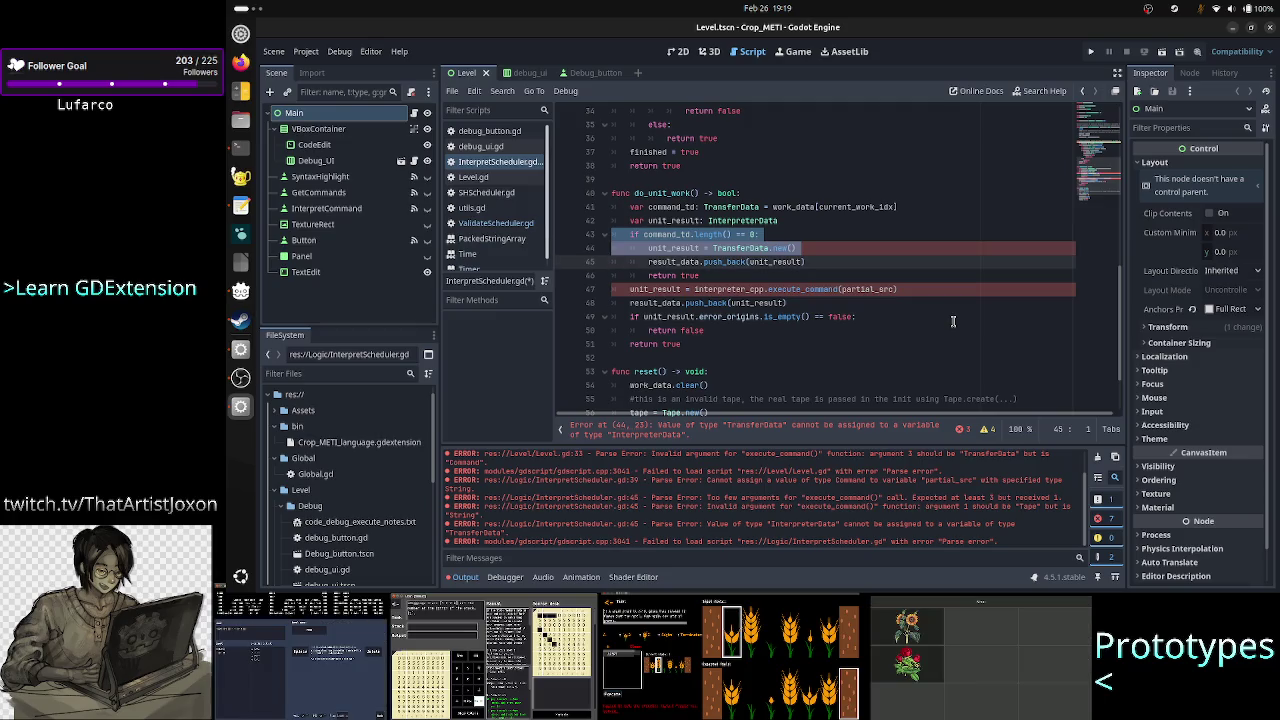
{"action": "key", "text": "shift+Down"}
{"action": "key", "text": "shift+Down"}
{"action": "key", "text": "shift+Left"}
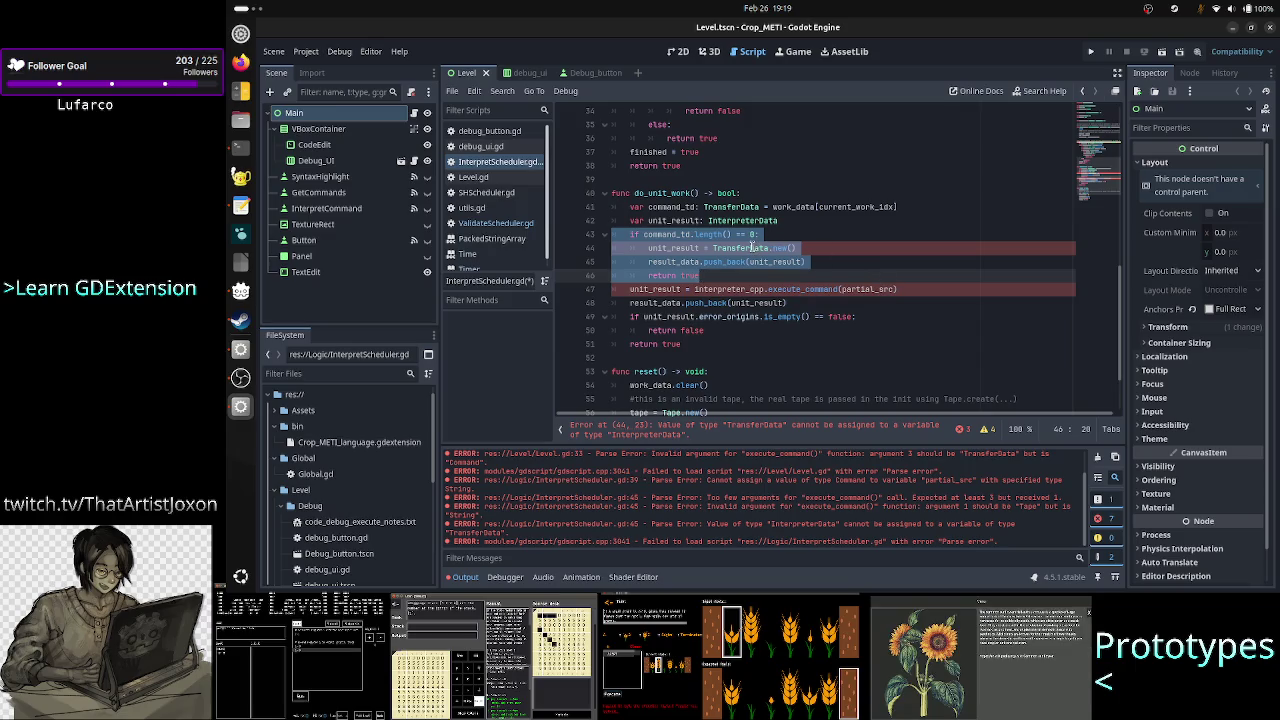
{"action": "double_click", "coordinate": [766, 247]}
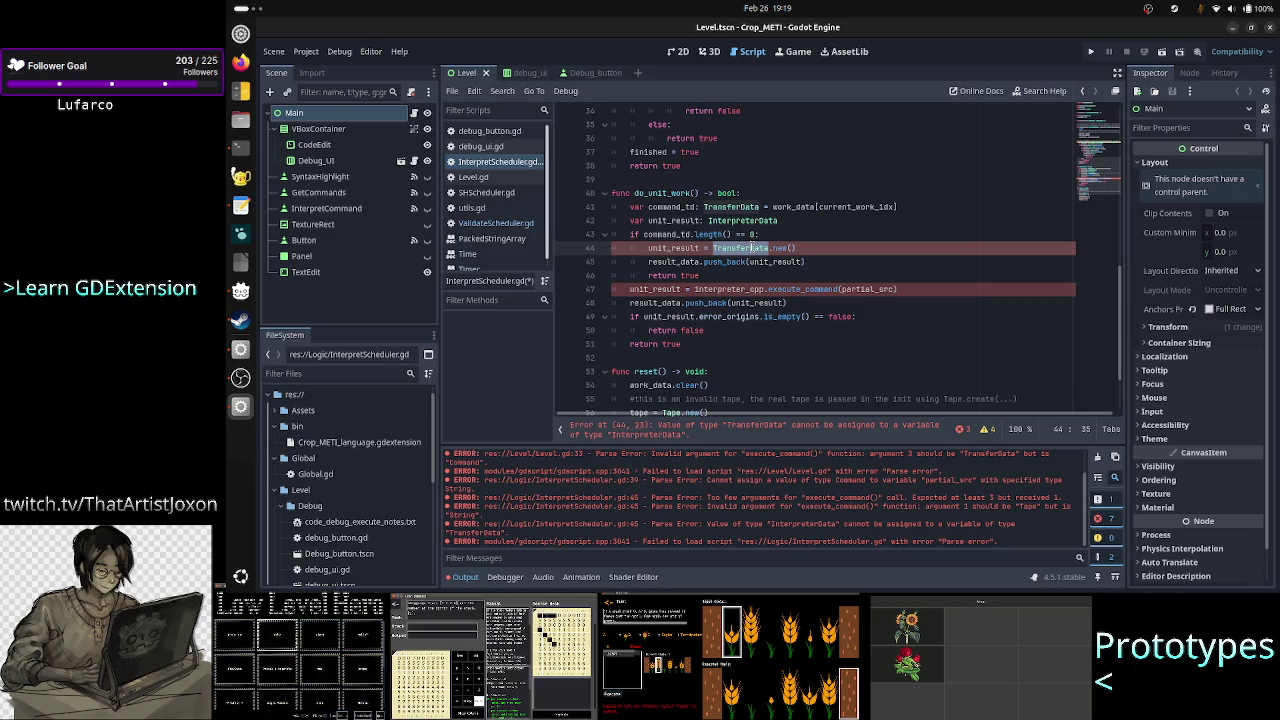
{"action": "left_click", "coordinate": [775, 235]}
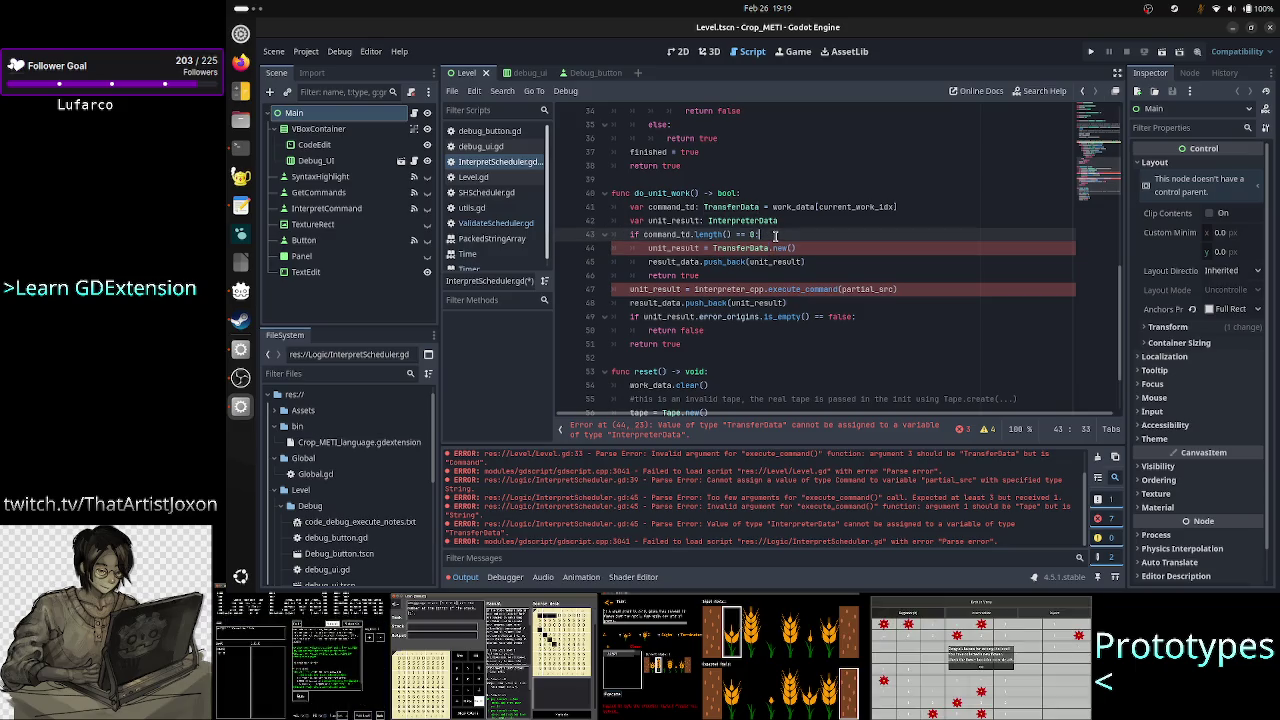
{"action": "key", "text": "Left"}
{"action": "key", "text": "Left"}
{"action": "key", "text": "Left"}
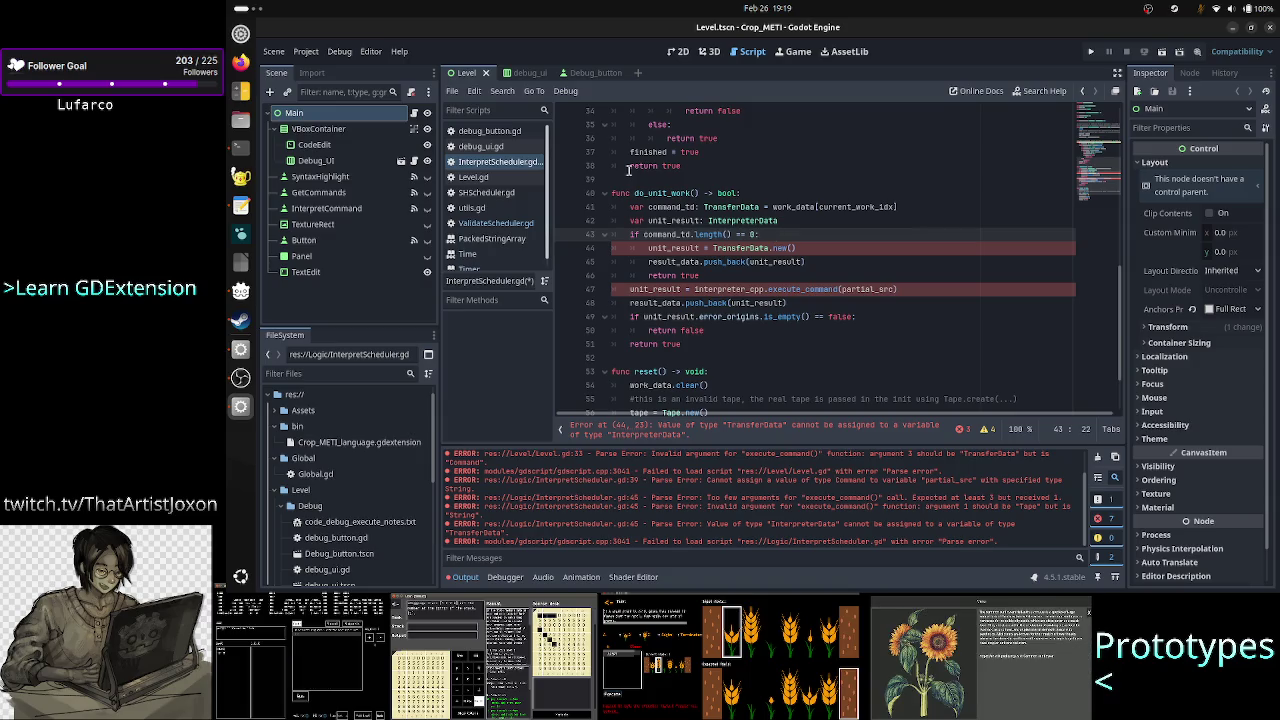
Open ValidateScheduler.gd and inspect partial_src on line 37 and TransferData on line 40.
{"action": "left_click", "coordinate": [495, 222]}
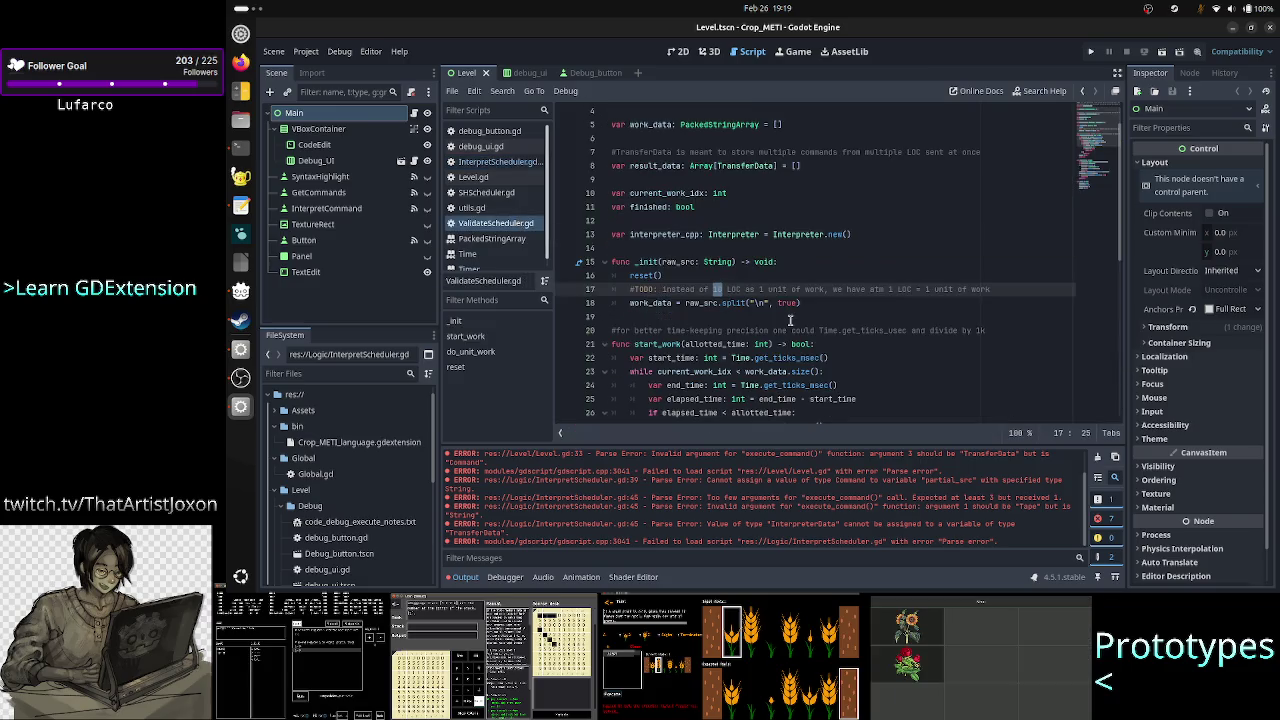
{"action": "scroll", "coordinate": [790, 320], "scroll_direction": "down", "scroll_amount": 5}
{"action": "scroll", "coordinate": [751, 236], "scroll_direction": "down", "scroll_amount": 4}
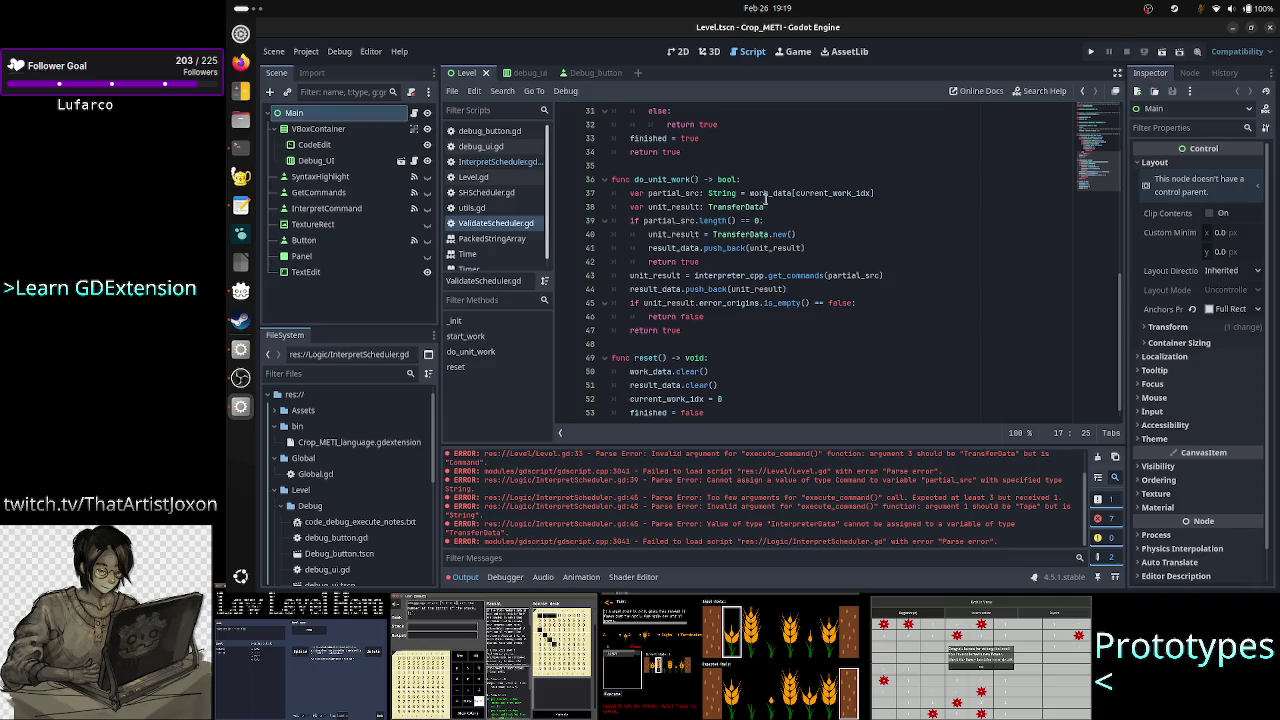
{"action": "left_click", "coordinate": [669, 193]}
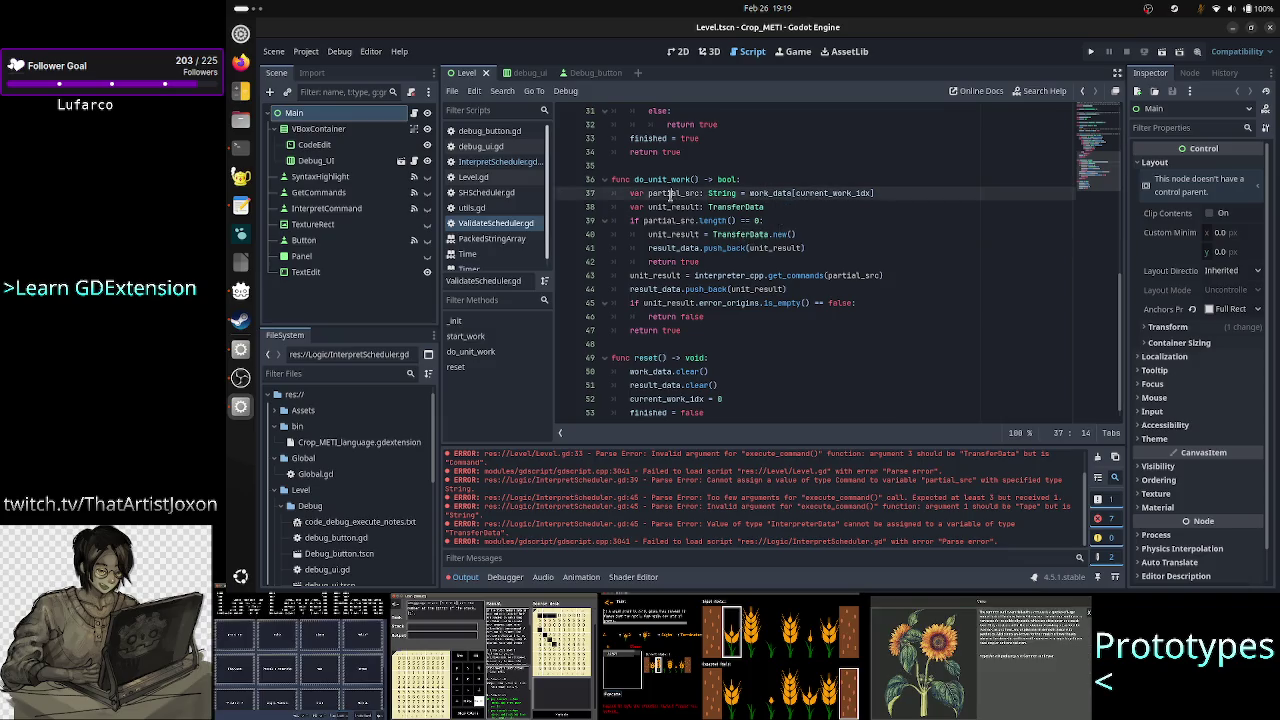
{"action": "double_click", "coordinate": [669, 193]}
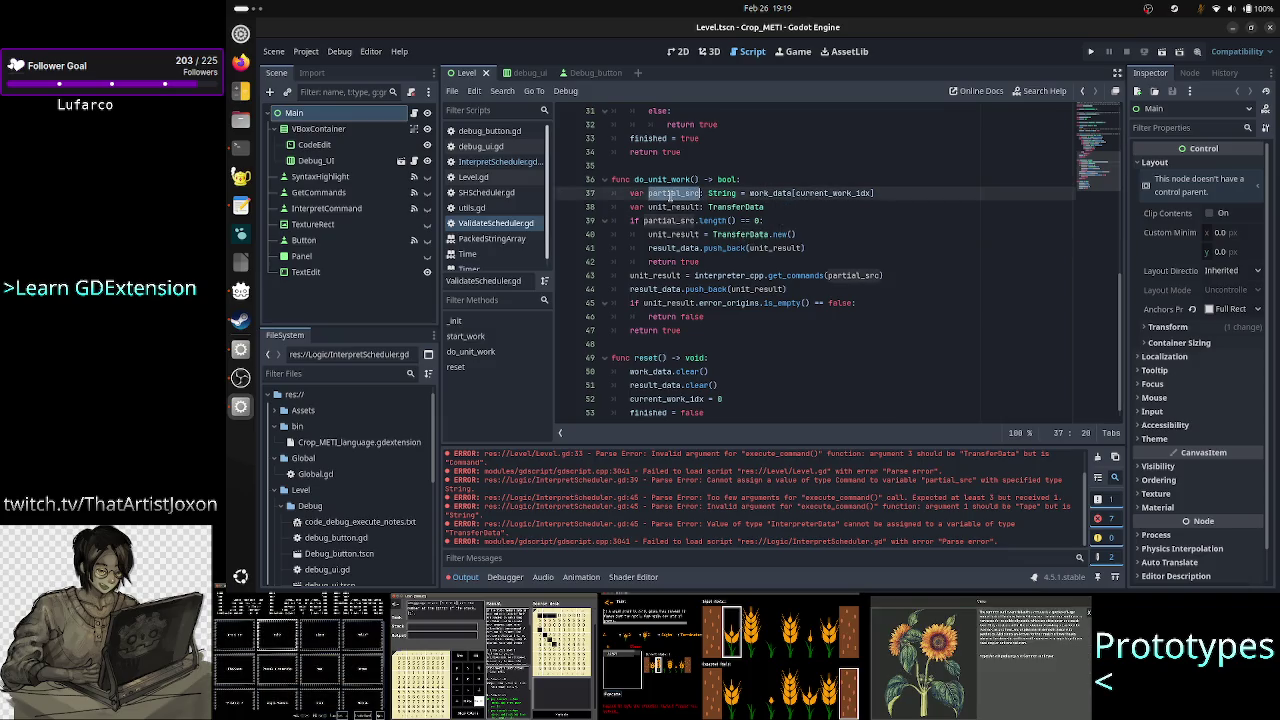
{"action": "left_click", "coordinate": [730, 234]}
{"action": "double_click", "coordinate": [730, 234]}
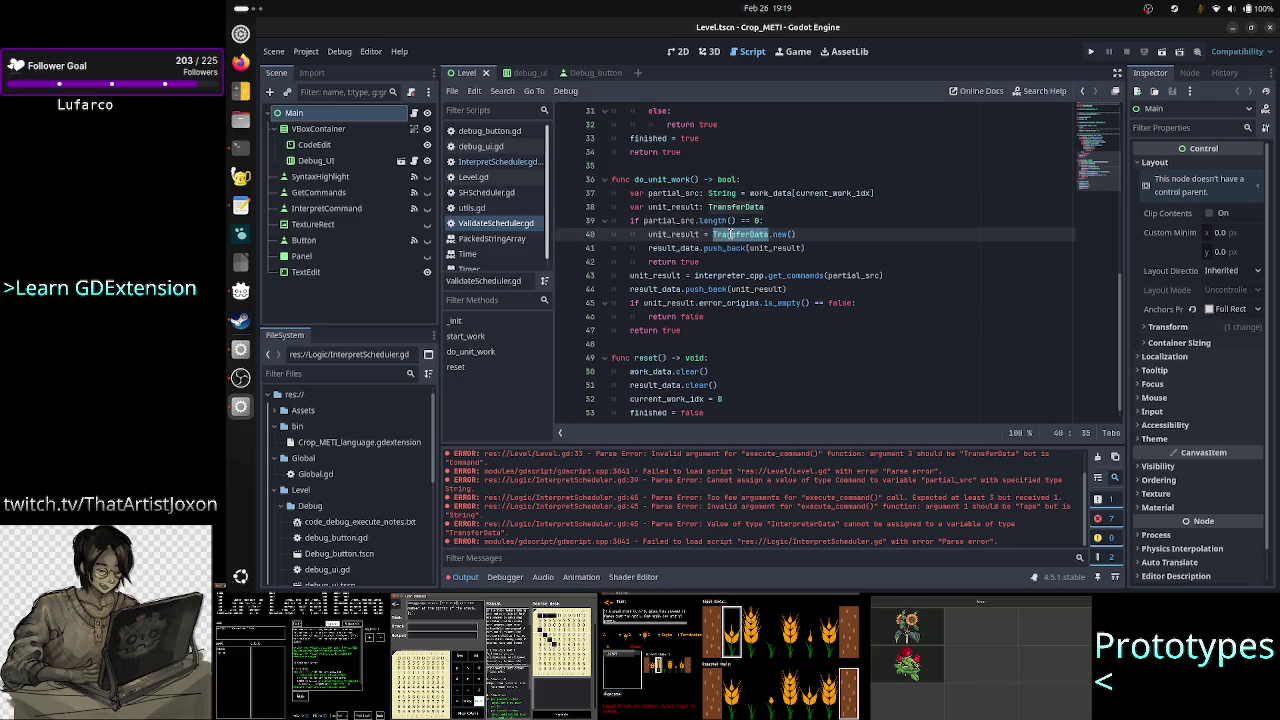
Check result_data on line 41 and its Array[TransferData] declaration near the top of the file.
{"action": "double_click", "coordinate": [668, 248]}
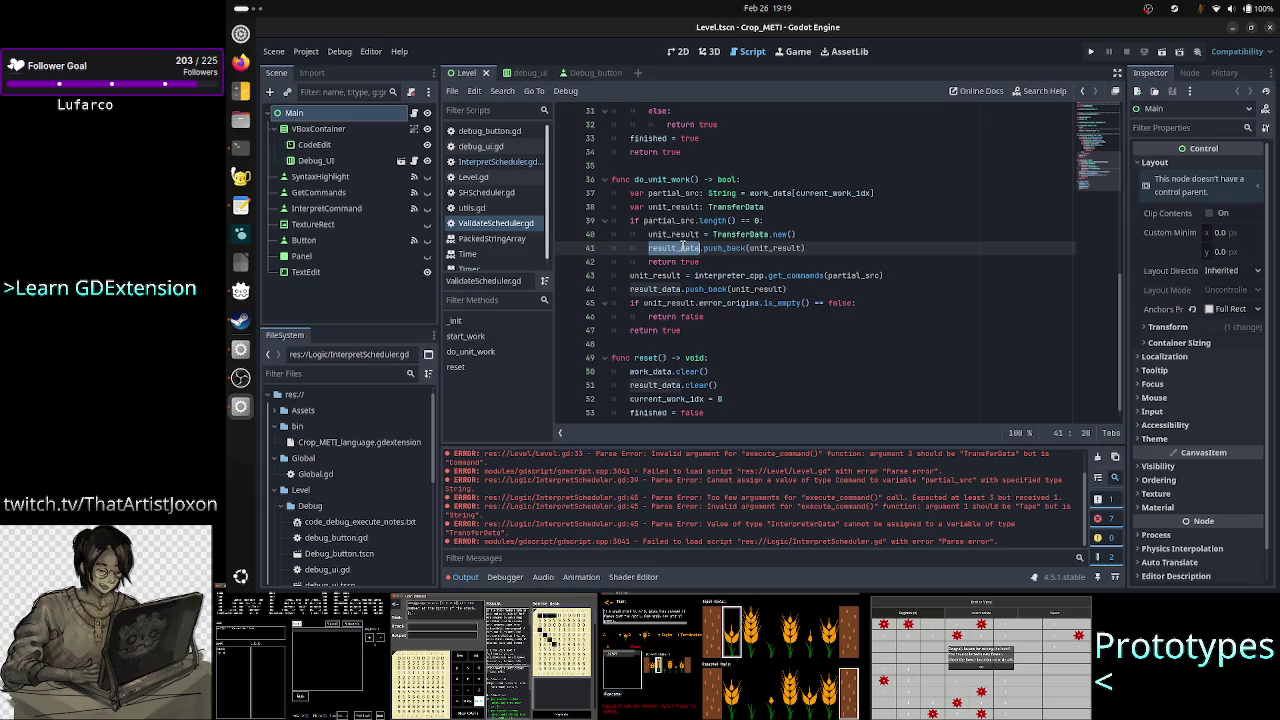
{"action": "scroll", "coordinate": [683, 246], "scroll_direction": "up", "scroll_amount": 4}
{"action": "scroll", "coordinate": [683, 246], "scroll_direction": "up", "scroll_amount": 5}
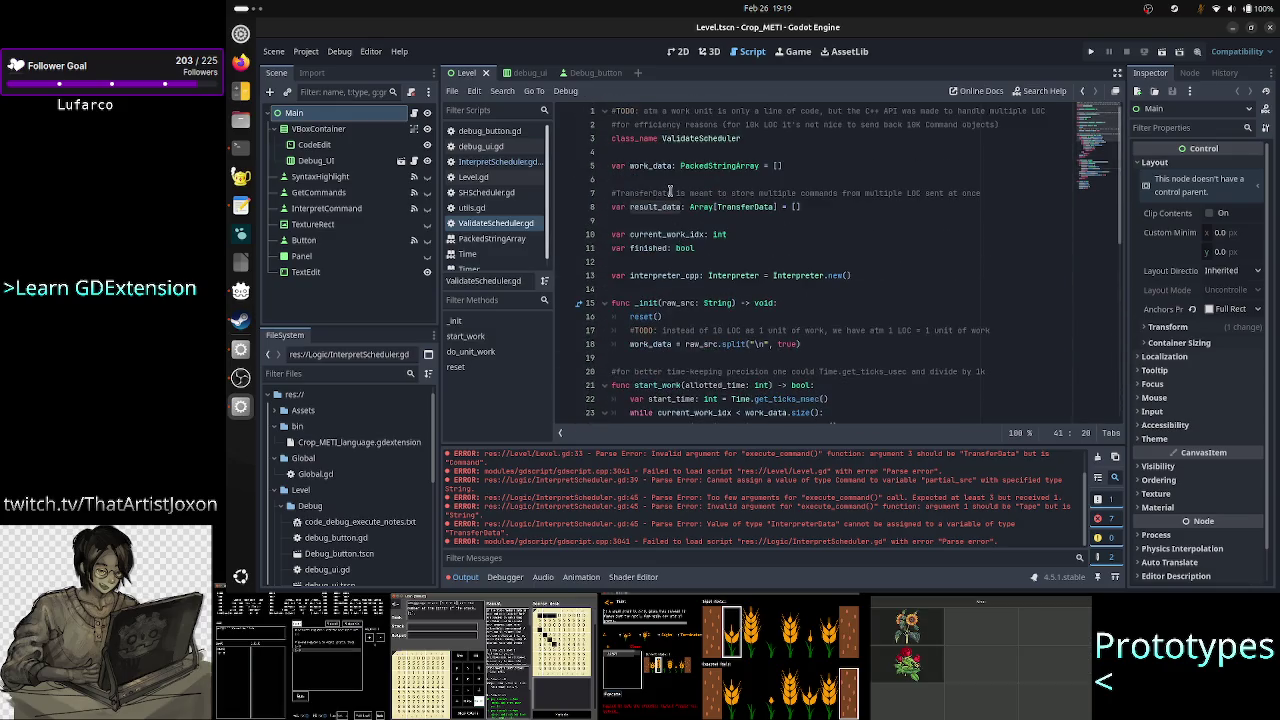
{"action": "double_click", "coordinate": [740, 207]}
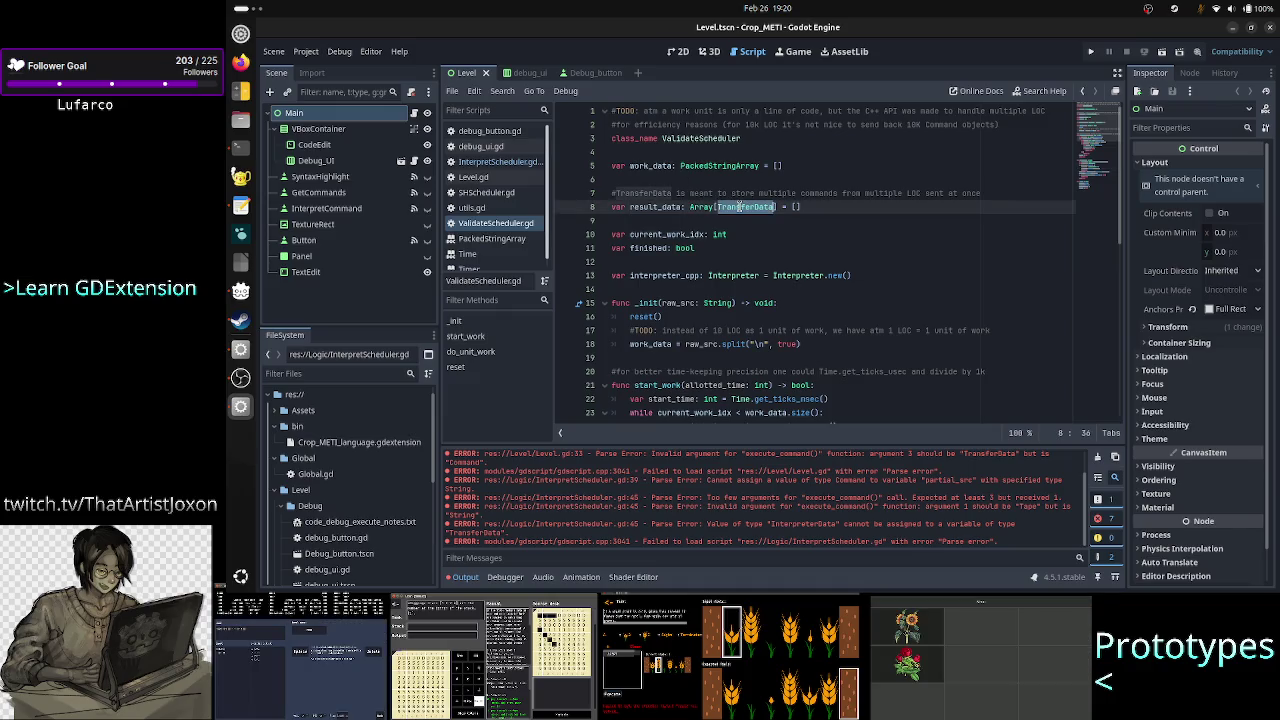
{"action": "left_click", "coordinate": [663, 216]}
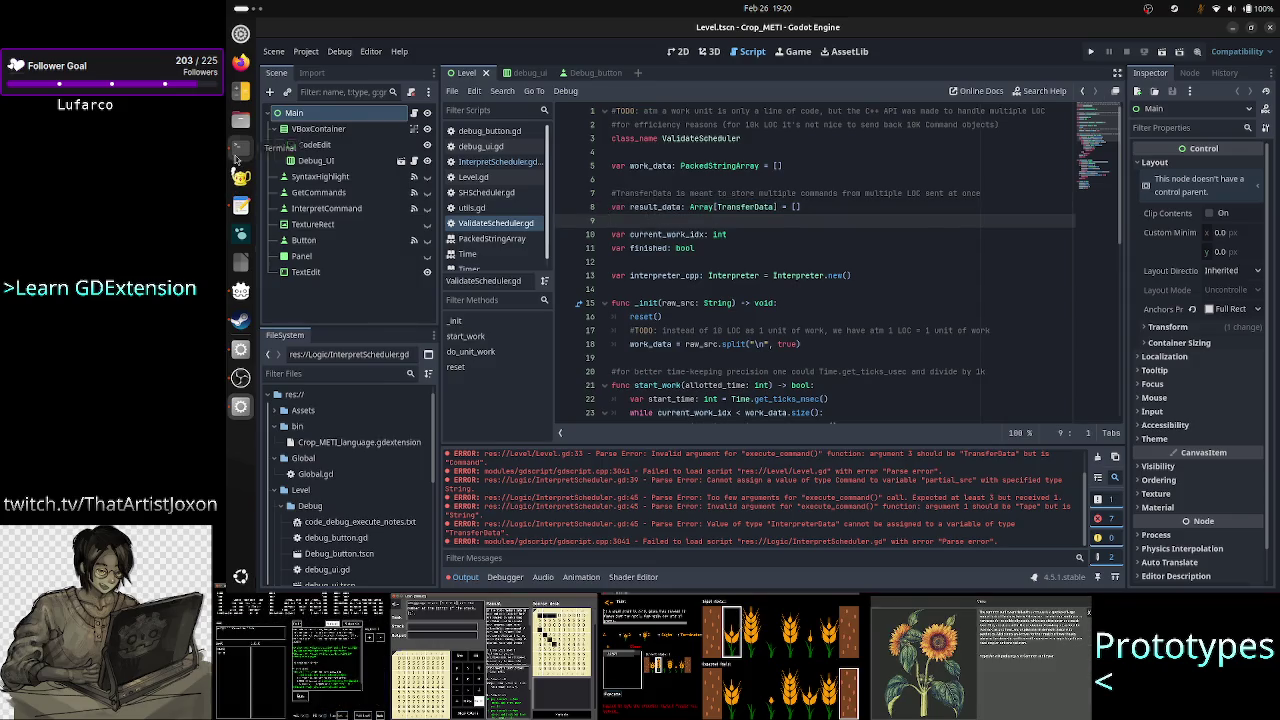
{"action": "left_click", "coordinate": [237, 152]}
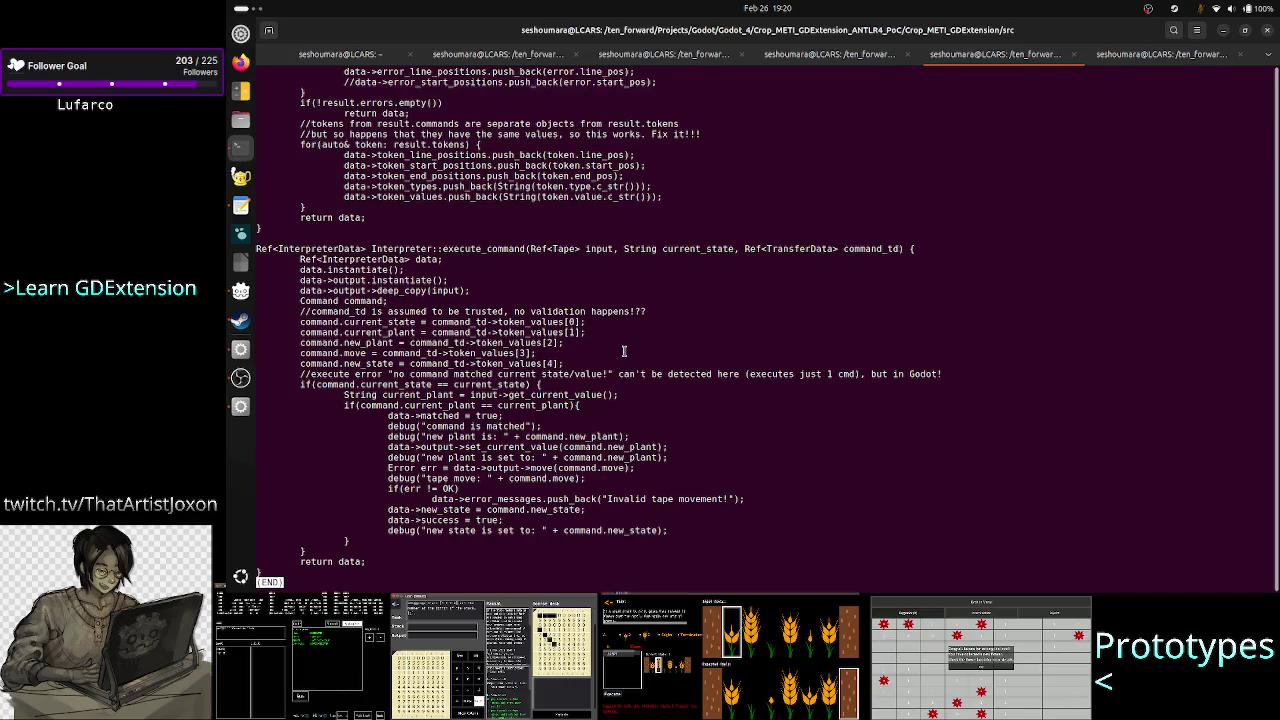
Quit the pager and open TransferData.cpp in less.
{"action": "type", "text": "q"}
{"action": "type", "text": "les"}
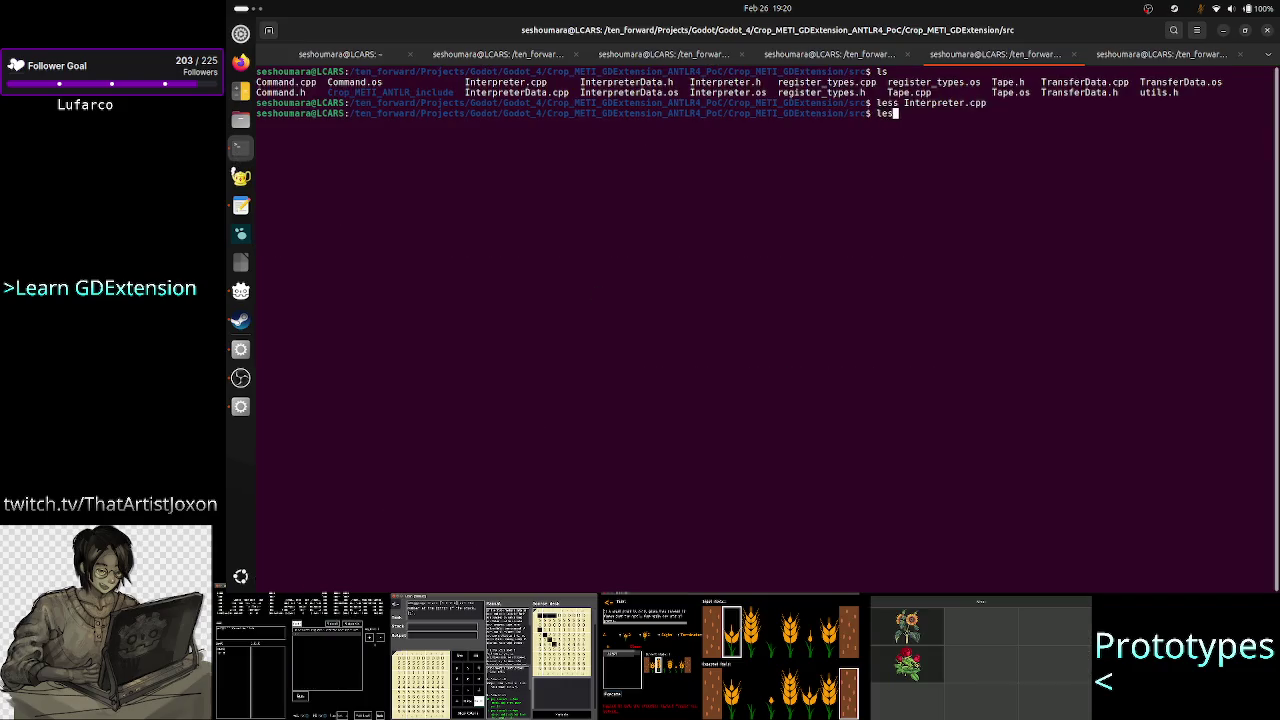
{"action": "type", "text": "s Tra"}
{"action": "key", "text": "Tab"}
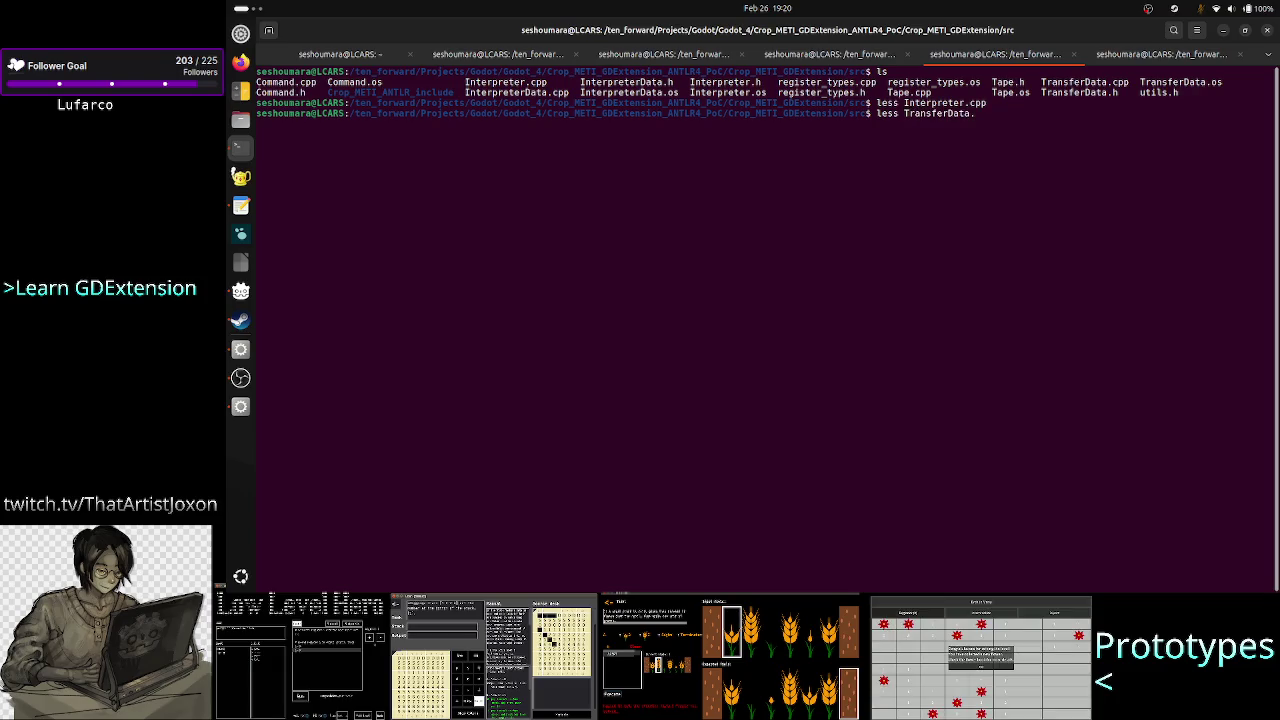
{"action": "type", "text": "cpp"}
{"action": "key", "text": "Return"}
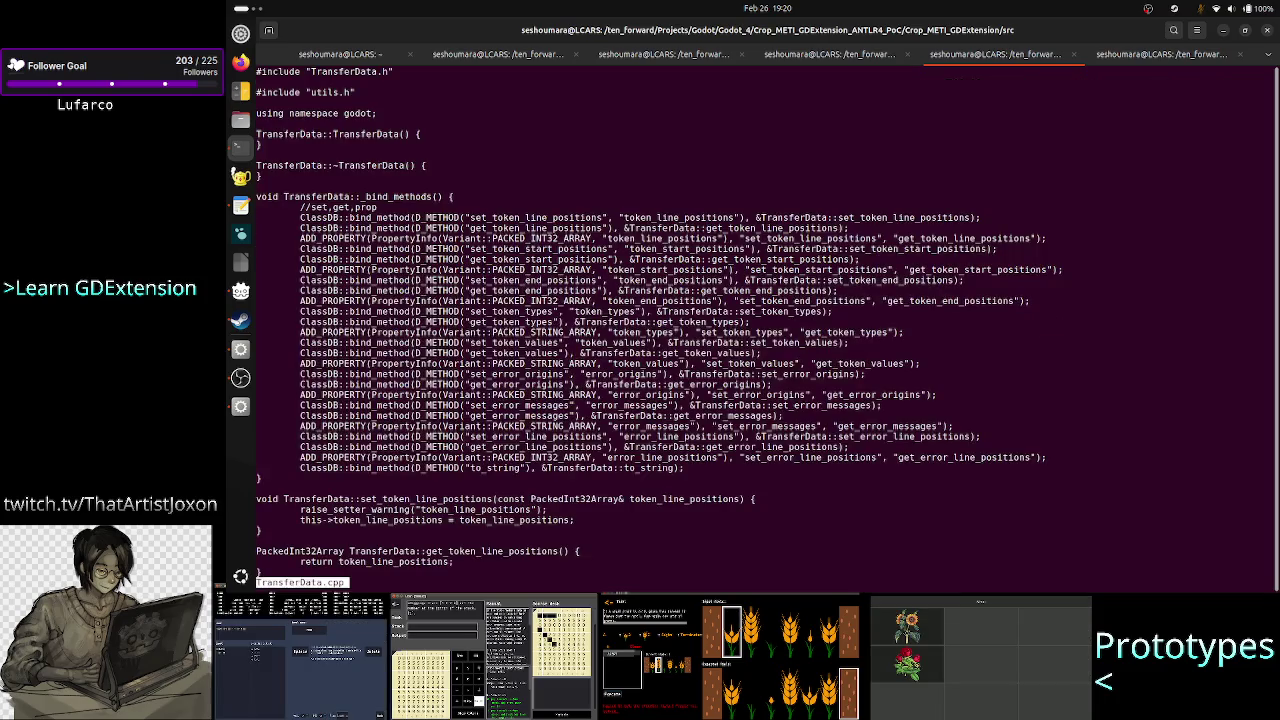
Open TransferData.h and review its token and error array declarations, then return to Godot.
{"action": "key", "text": "q"}
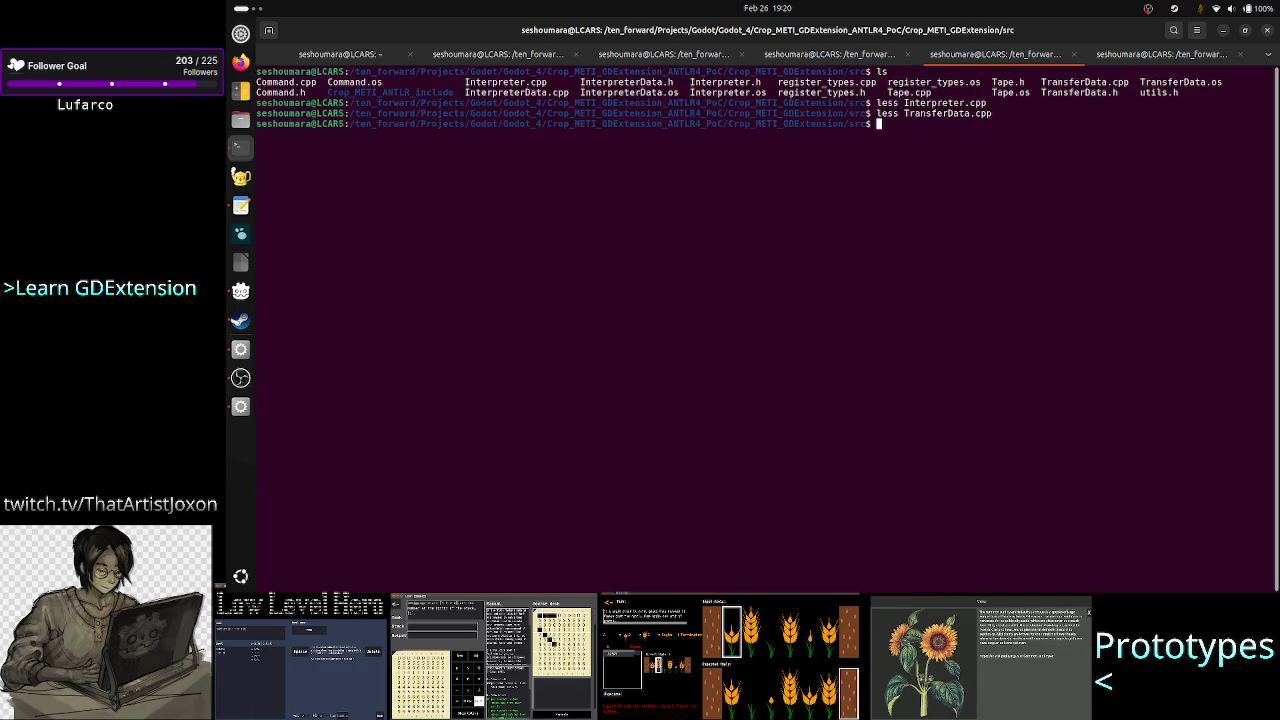
{"action": "key", "text": "Up"}
{"action": "key", "text": "BackSpace"}
{"action": "key", "text": "BackSpace"}
{"action": "key", "text": "BackSpace"}
{"action": "type", "text": "h"}
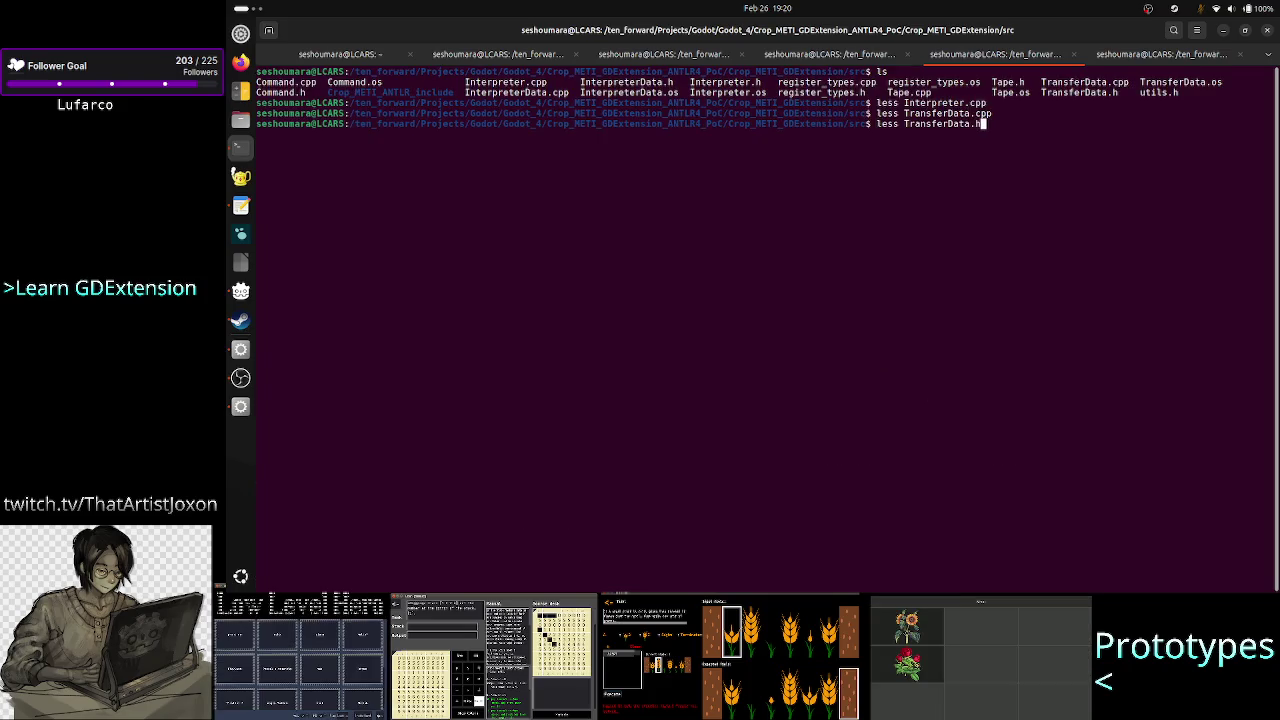
{"action": "key", "text": "Return"}
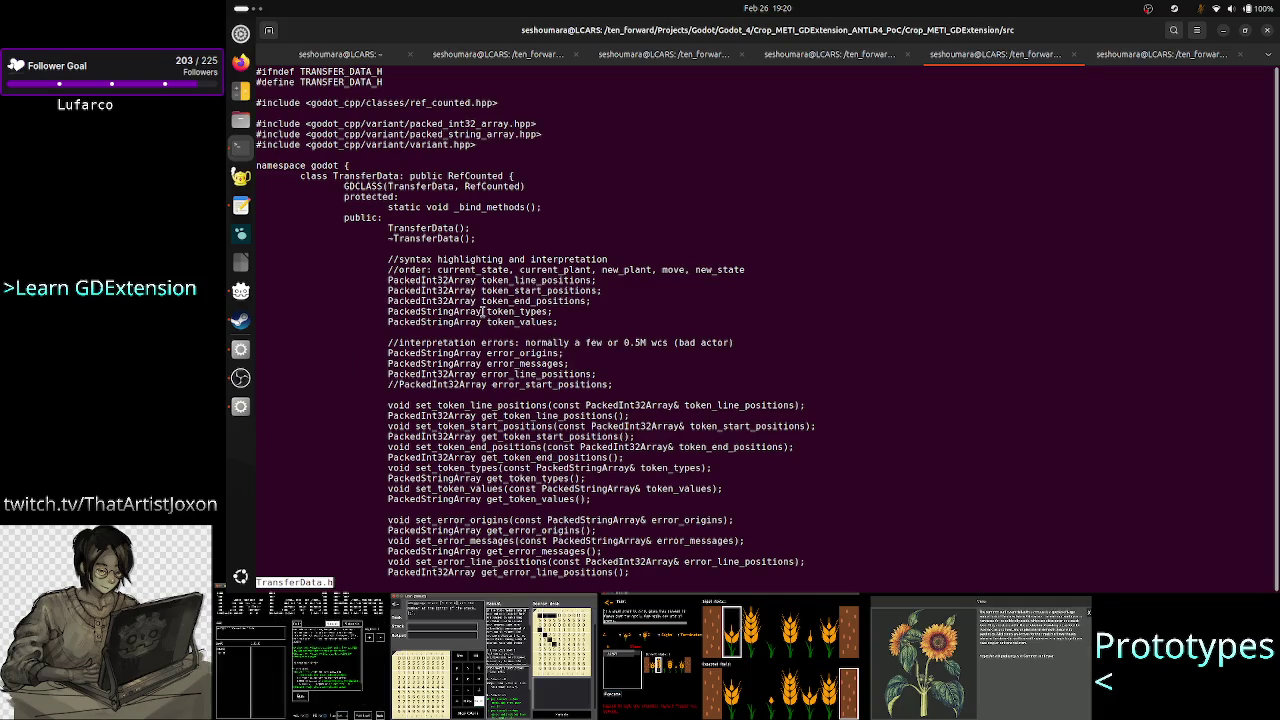
{"action": "mouse_move", "coordinate": [387, 279]}
{"action": "left_mouse_down"}
{"action": "mouse_move", "coordinate": [572, 306]}
{"action": "mouse_move", "coordinate": [597, 366]}
{"action": "mouse_move", "coordinate": [615, 392]}
{"action": "mouse_move", "coordinate": [623, 383]}
{"action": "left_mouse_up"}
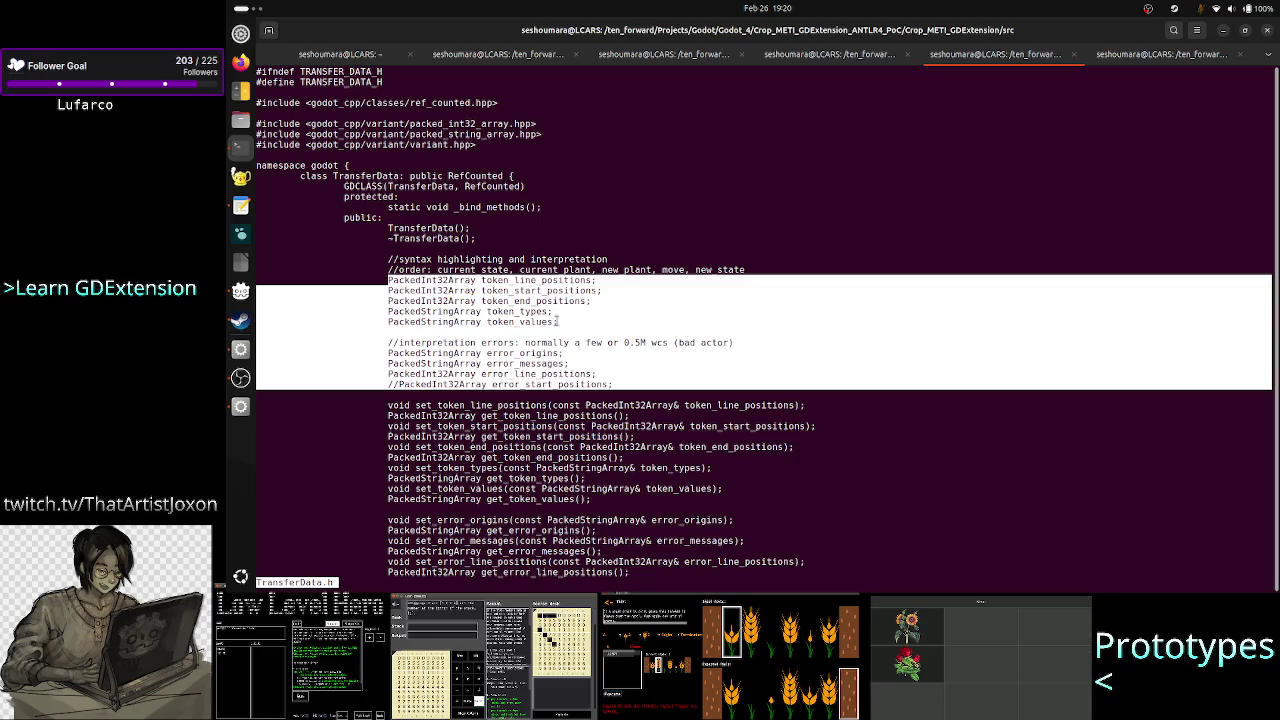
{"action": "left_click", "coordinate": [556, 316]}
{"action": "key", "text": "q"}
{"action": "key", "text": "alt+Tab"}
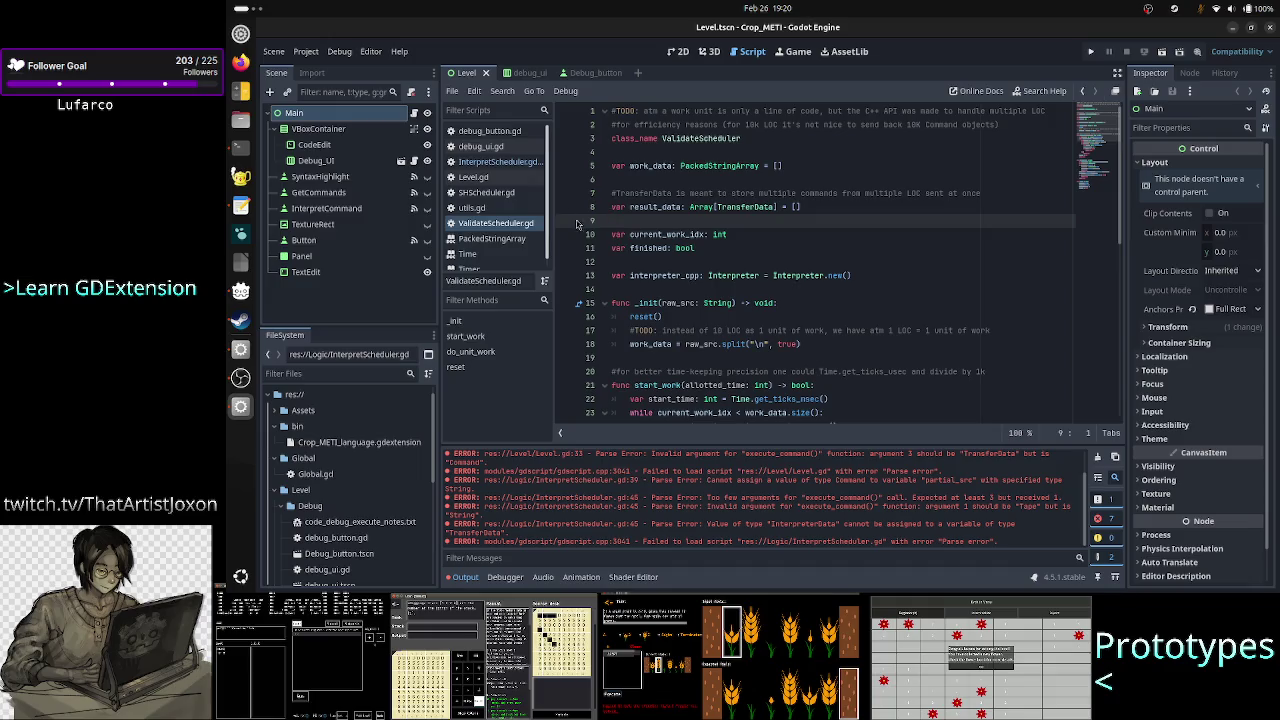
Switch the line 43 condition to command_td.token_values.is..., checking TransferData.h's fields in the terminal.
{"action": "left_click", "coordinate": [527, 163]}
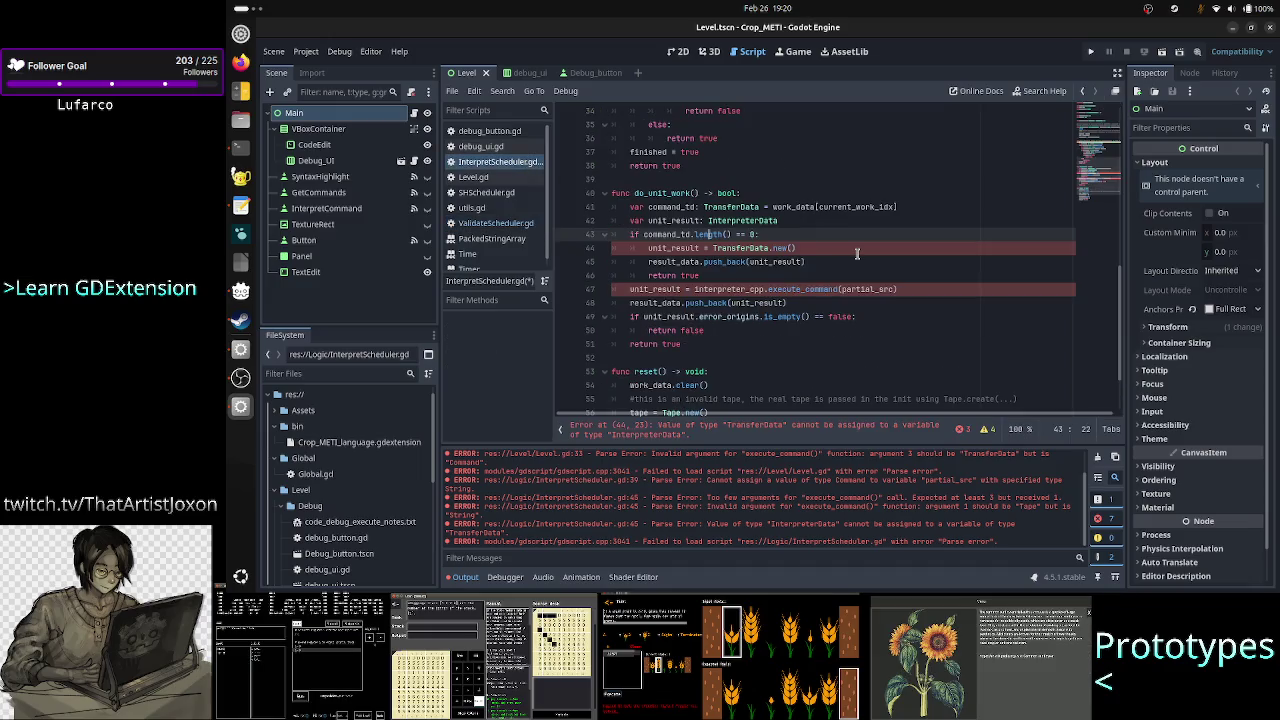
{"action": "key", "text": "BackSpace"}
{"action": "key", "text": "BackSpace"}
{"action": "key", "text": "BackSpace"}
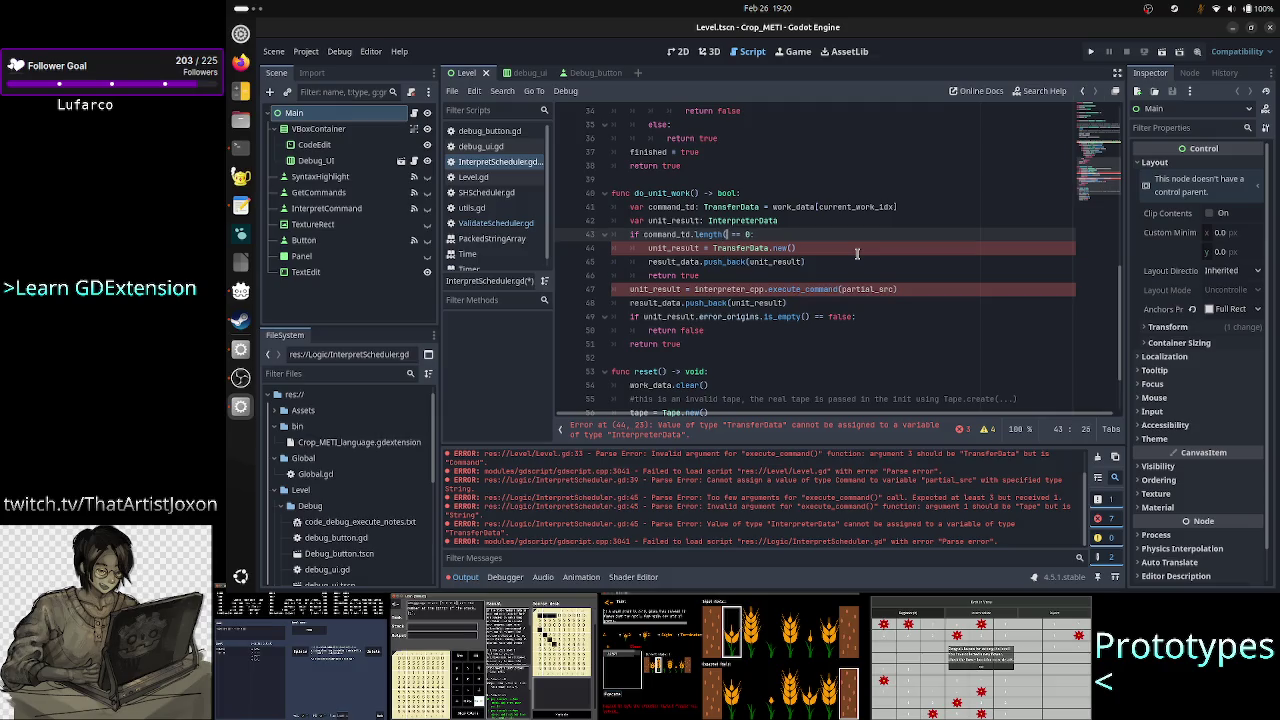
{"action": "key", "text": "BackSpace"}
{"action": "type", "text": "toke"}
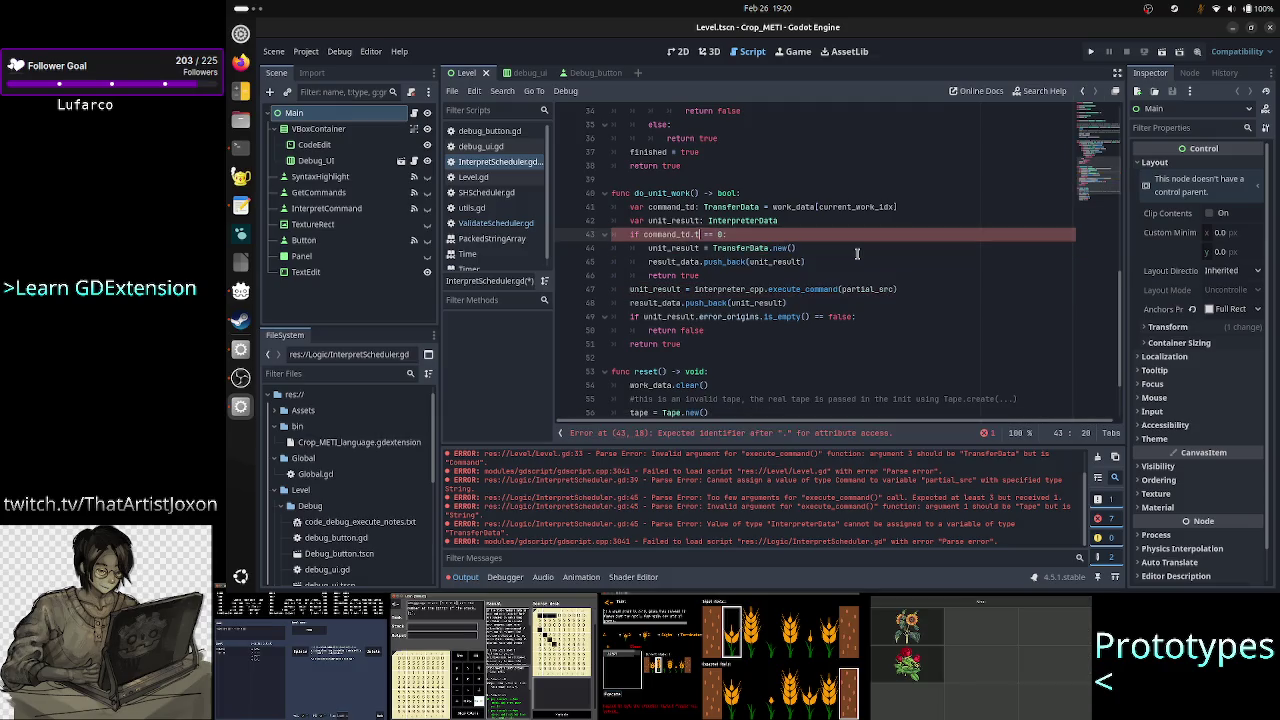
{"action": "key", "text": "Down"}
{"action": "key", "text": "Down"}
{"action": "key", "text": "Down"}
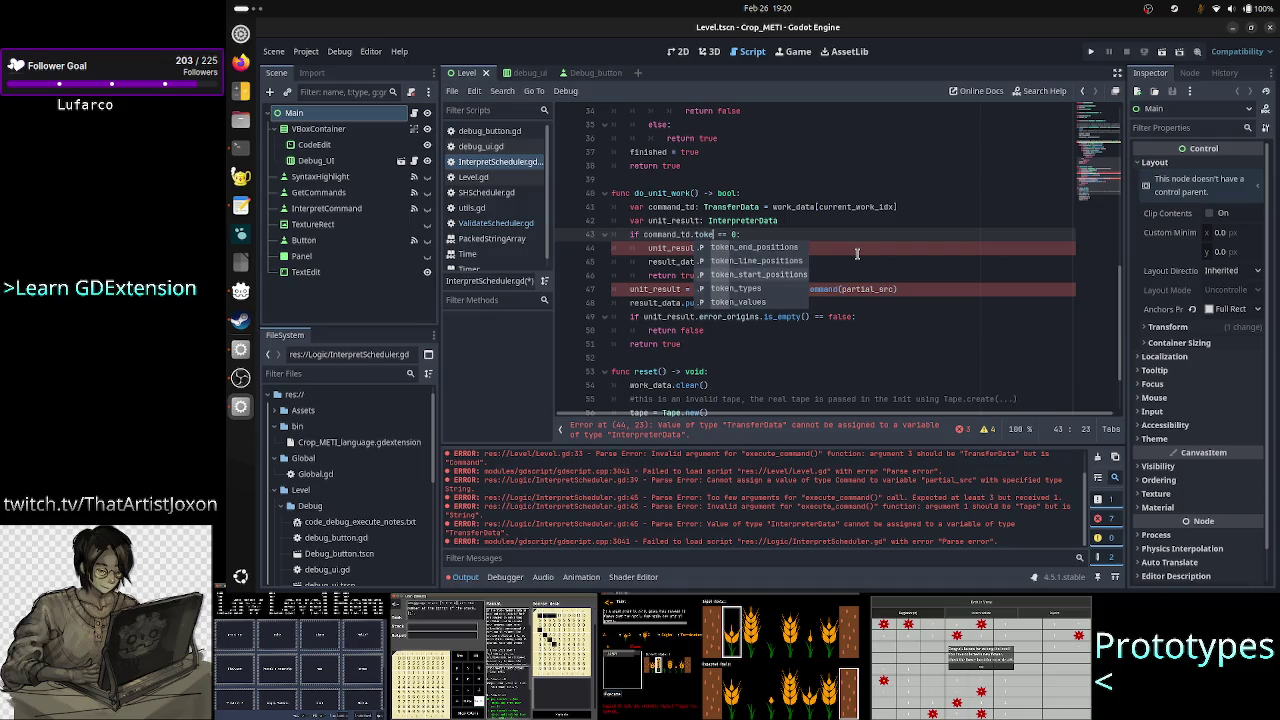
{"action": "key", "text": "Return"}
{"action": "type", "text": ".e"}
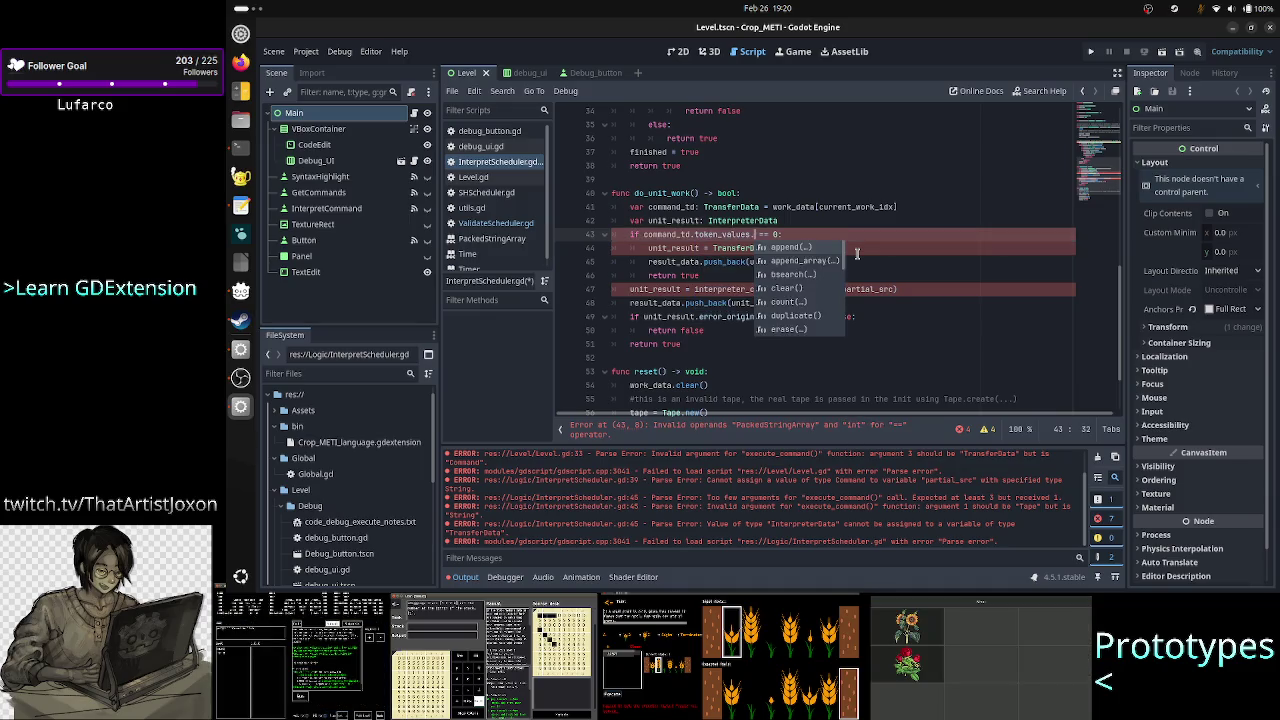
{"action": "key", "text": "BackSpace"}
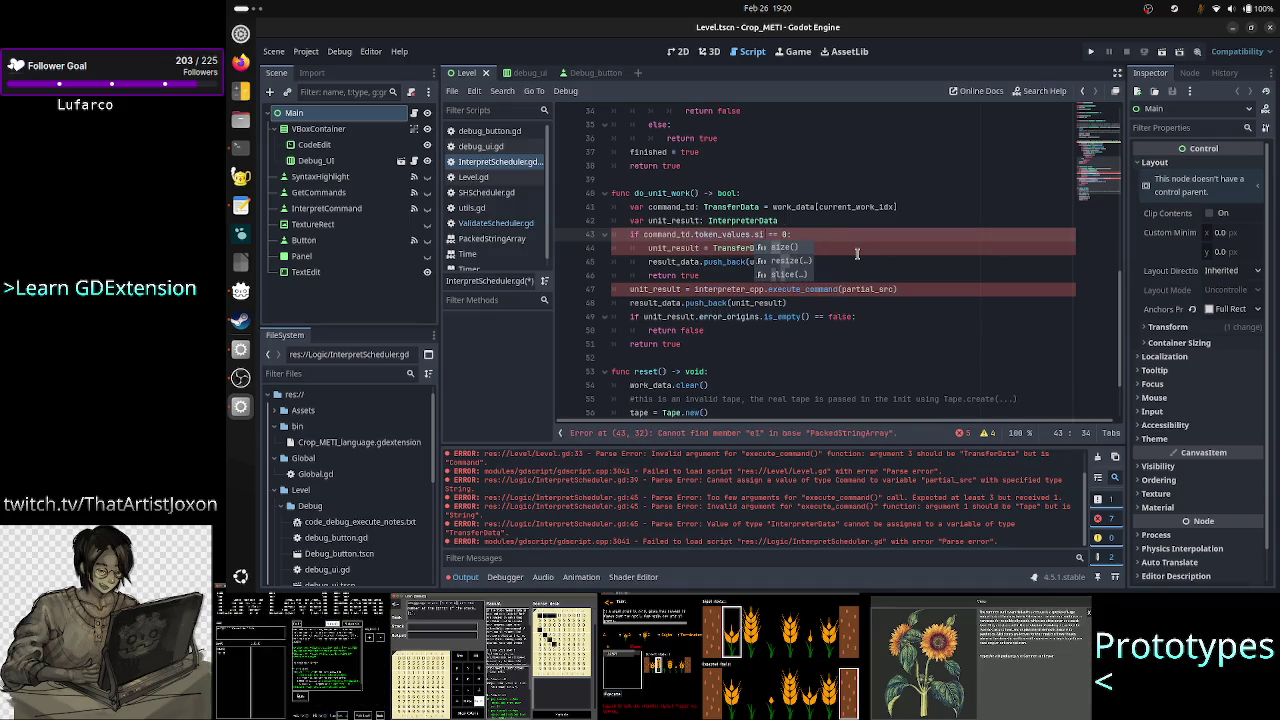
{"action": "type", "text": "is_empty("}
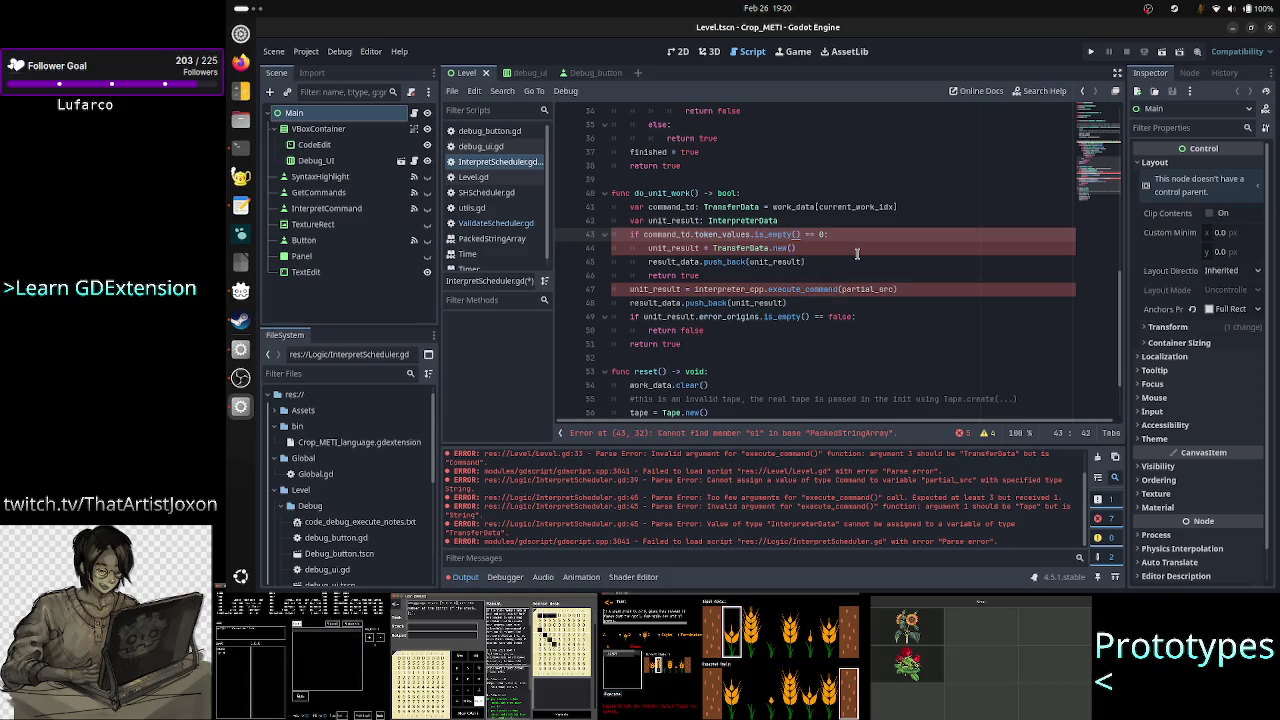
{"action": "key", "text": "alt+Tab"}
{"action": "key", "text": "Up"}
{"action": "key", "text": "Return"}
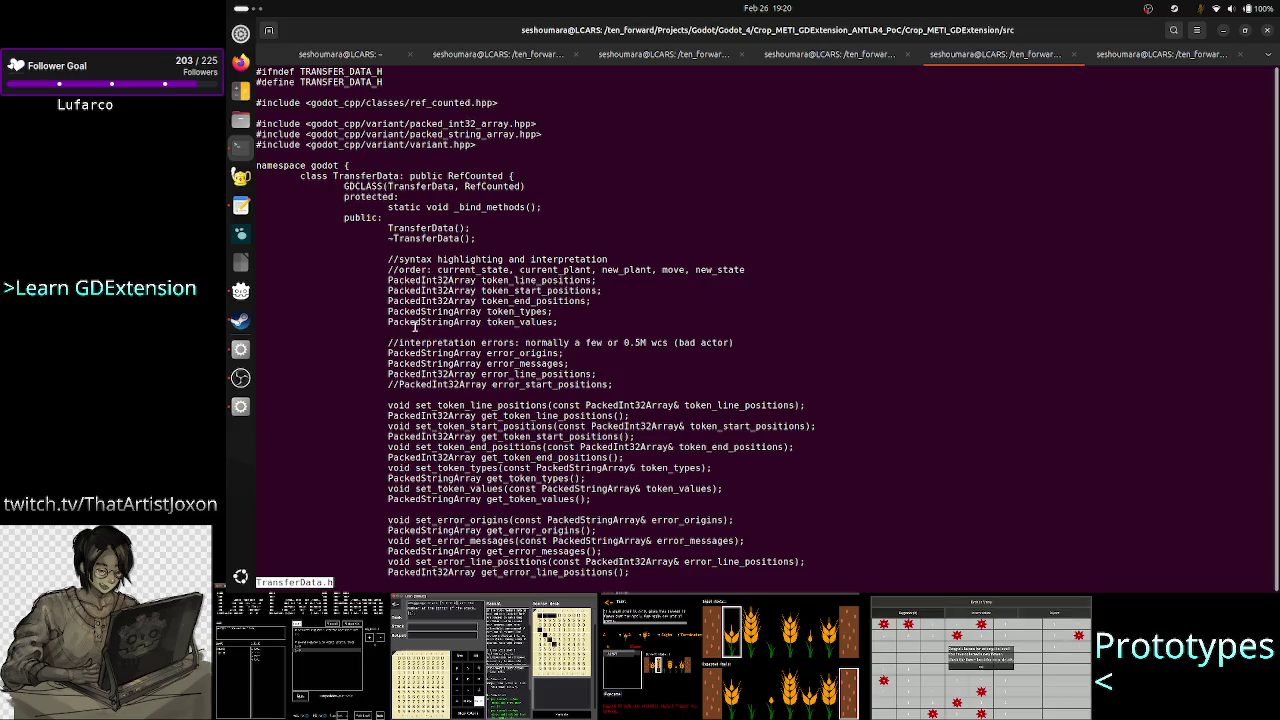
{"action": "key", "text": "alt+Tab"}
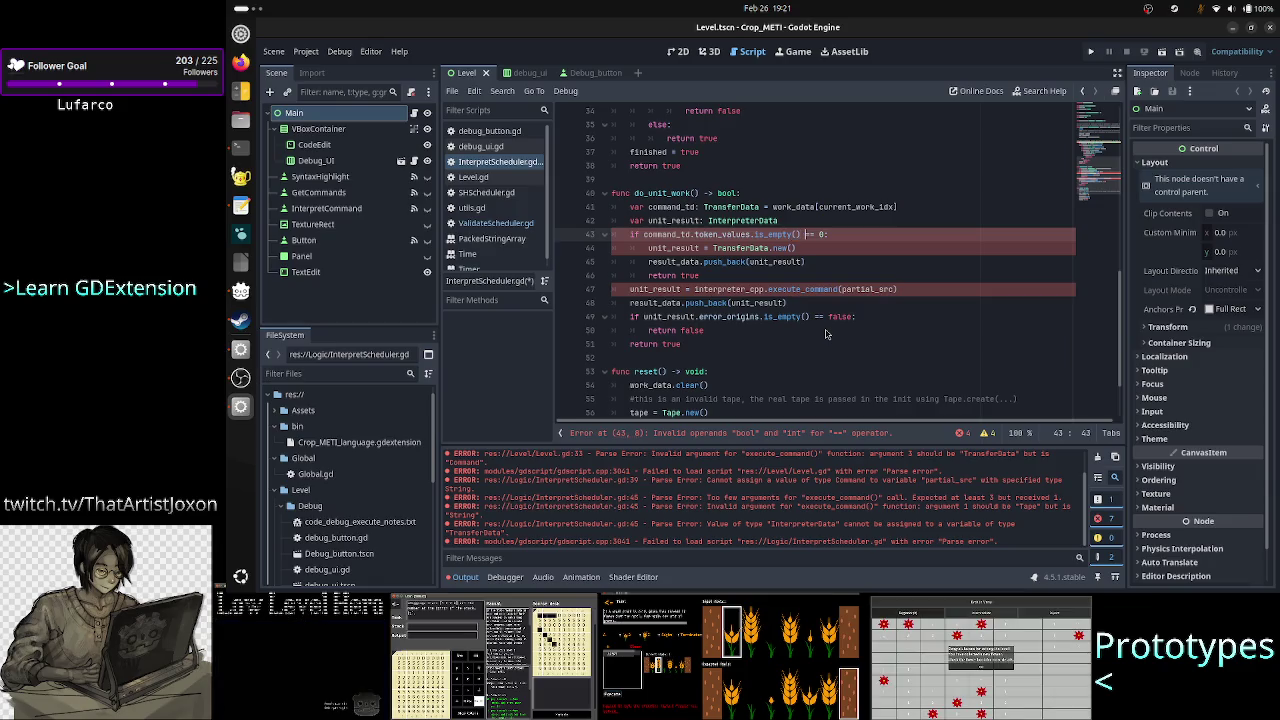
Finish the condition as 'command_td.token_values.is_empty() == true:'.
{"action": "key", "text": "End"}
{"action": "key", "text": "BackSpace"}
{"action": "key", "text": "BackSpace"}
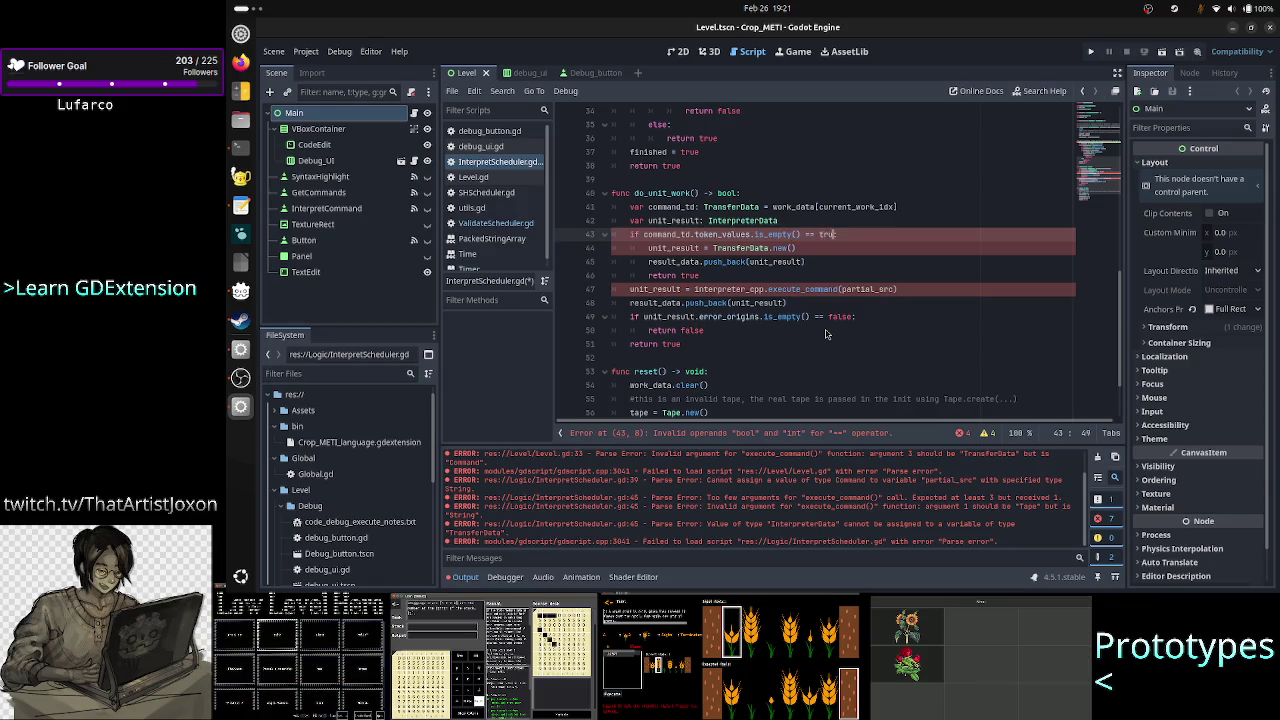
{"action": "type", "text": "e"}
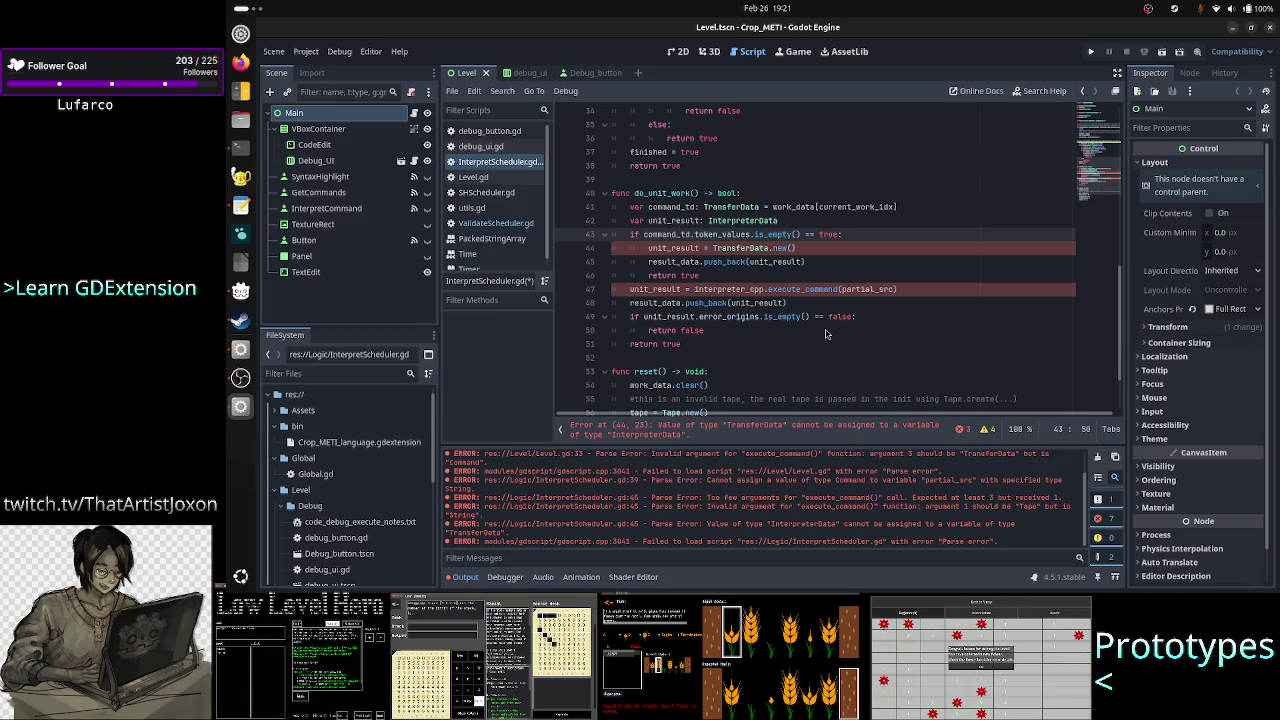
{"action": "type", "text": ":"}
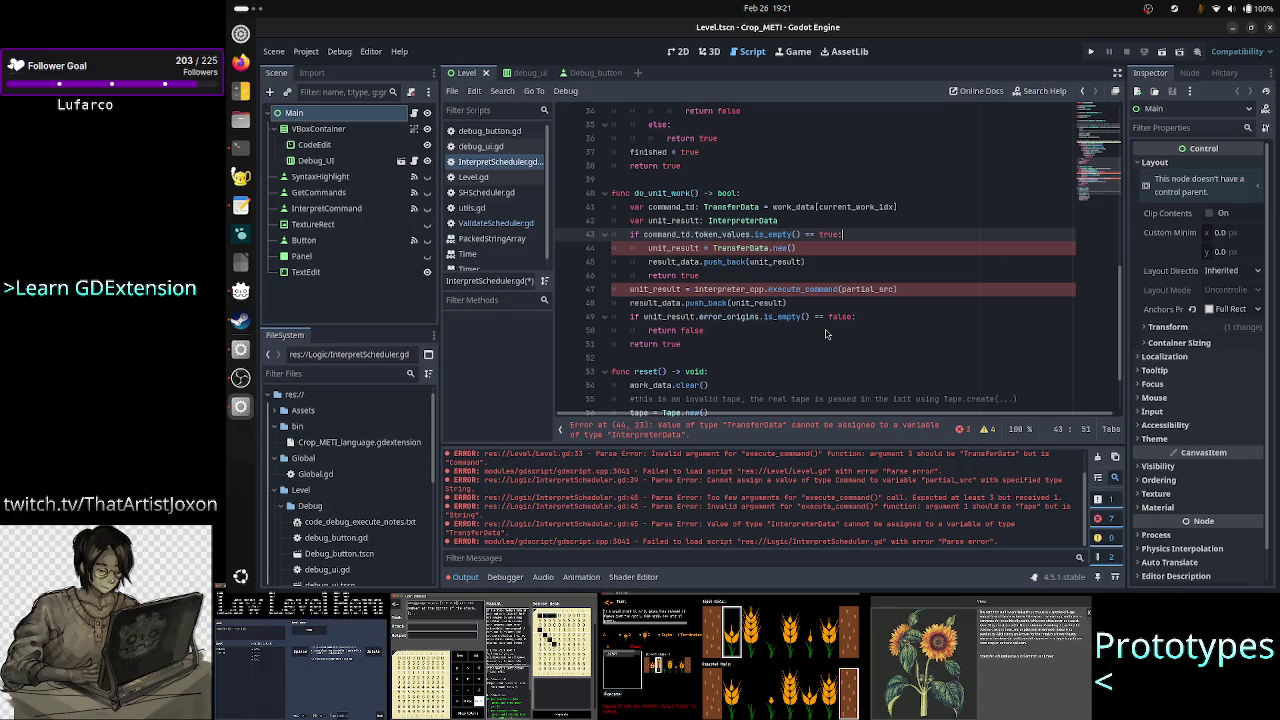
Change TransferData.new() to InterpreterData.new() on line 44.
{"action": "key", "text": "Down"}
{"action": "key", "text": "Home"}
{"action": "key", "text": "Right"}
{"action": "key", "text": "Right"}
{"action": "key", "text": "Right"}
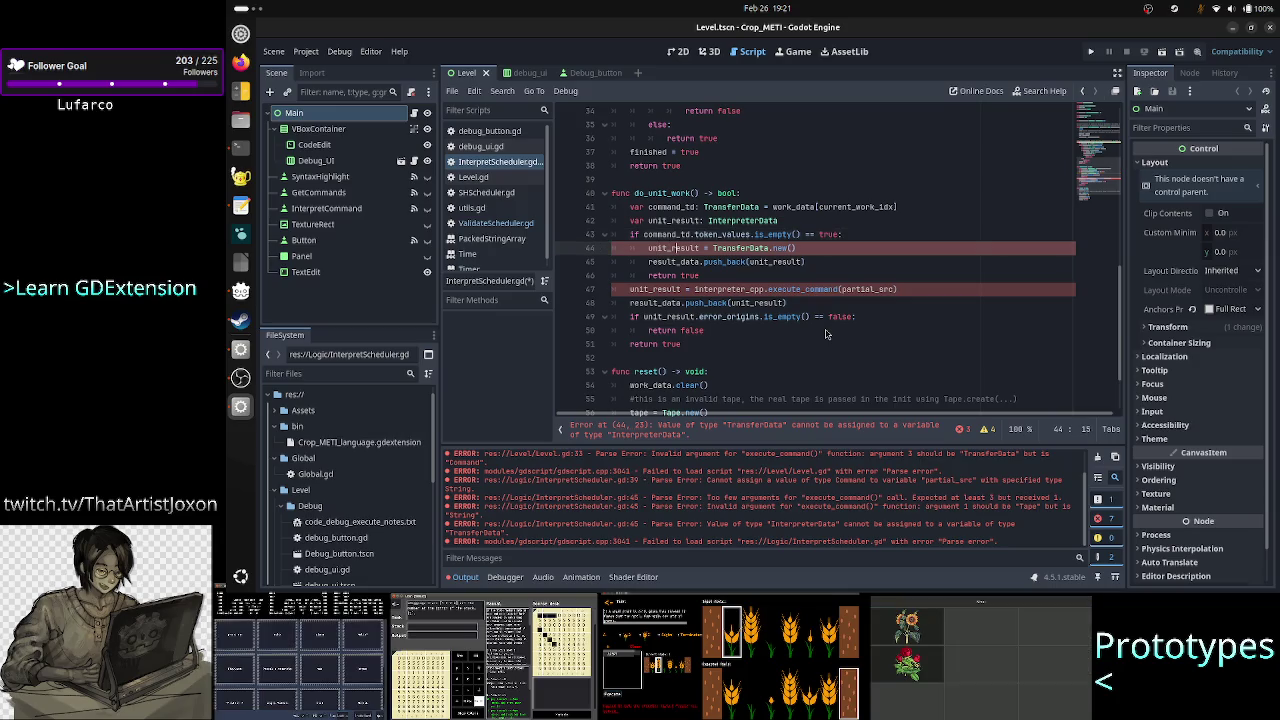
{"action": "key", "text": "Right"}
{"action": "key", "text": "Right"}
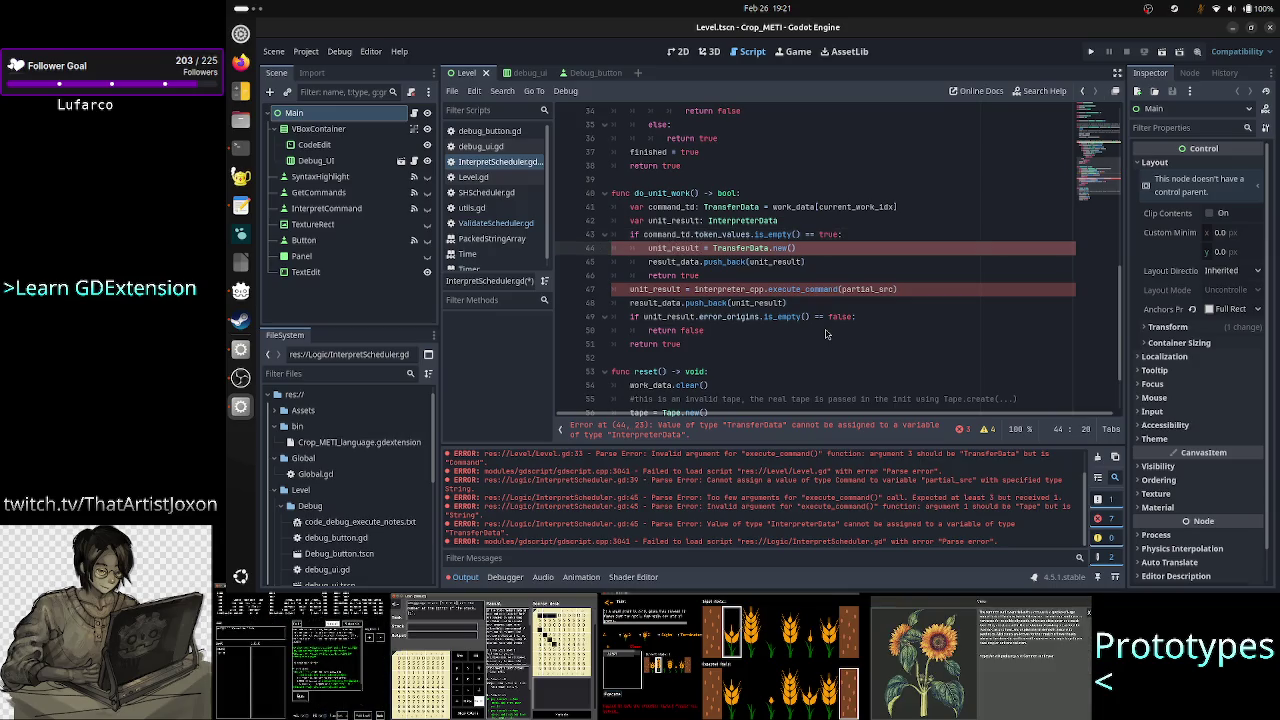
{"action": "key", "text": "Right"}
{"action": "key", "text": "Right"}
{"action": "key", "text": "Right"}
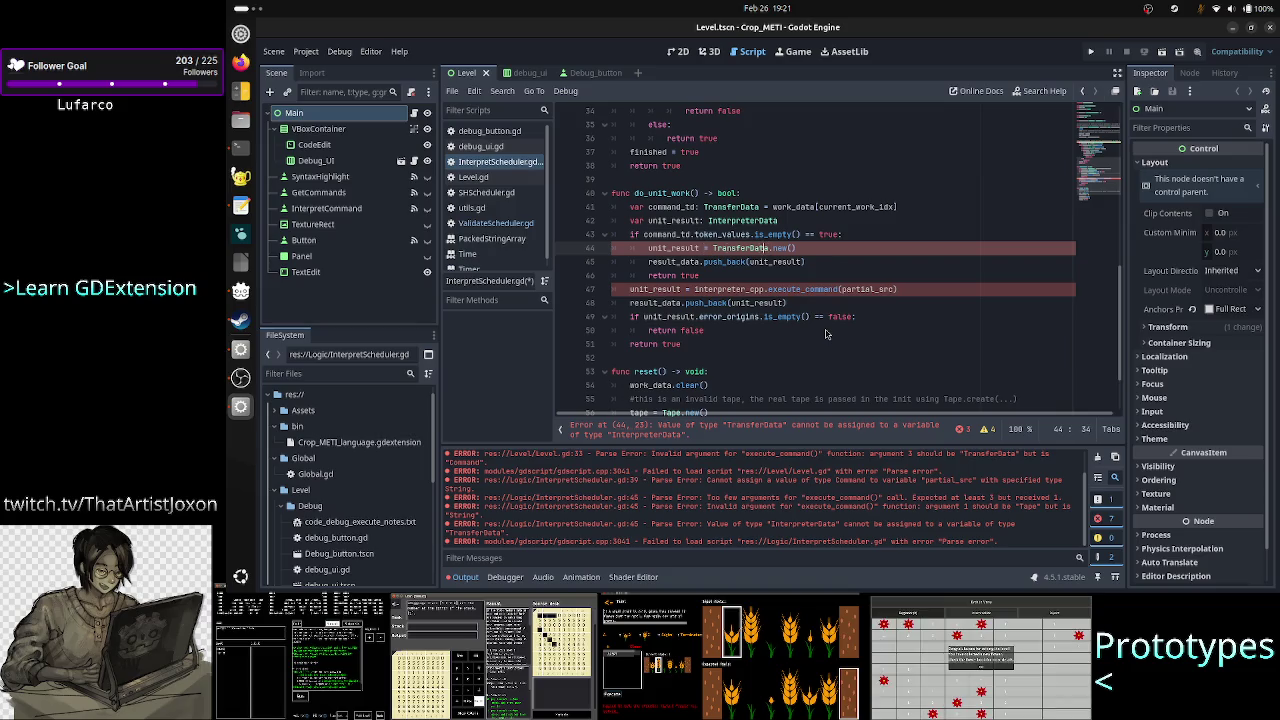
{"action": "key", "text": "BackSpace"}
{"action": "key", "text": "BackSpace"}
{"action": "key", "text": "BackSpace"}
{"action": "type", "text": "Inter"}
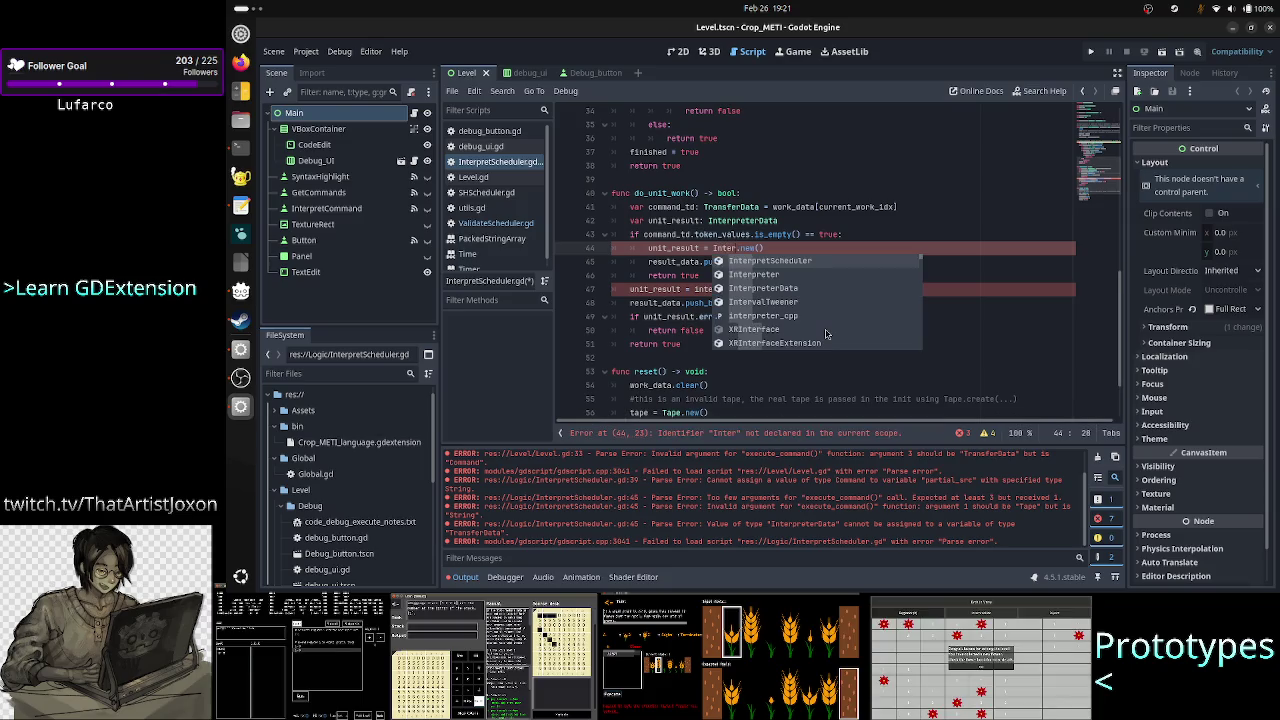
{"action": "key", "text": "Down"}
{"action": "key", "text": "Down"}
{"action": "key", "text": "Return"}
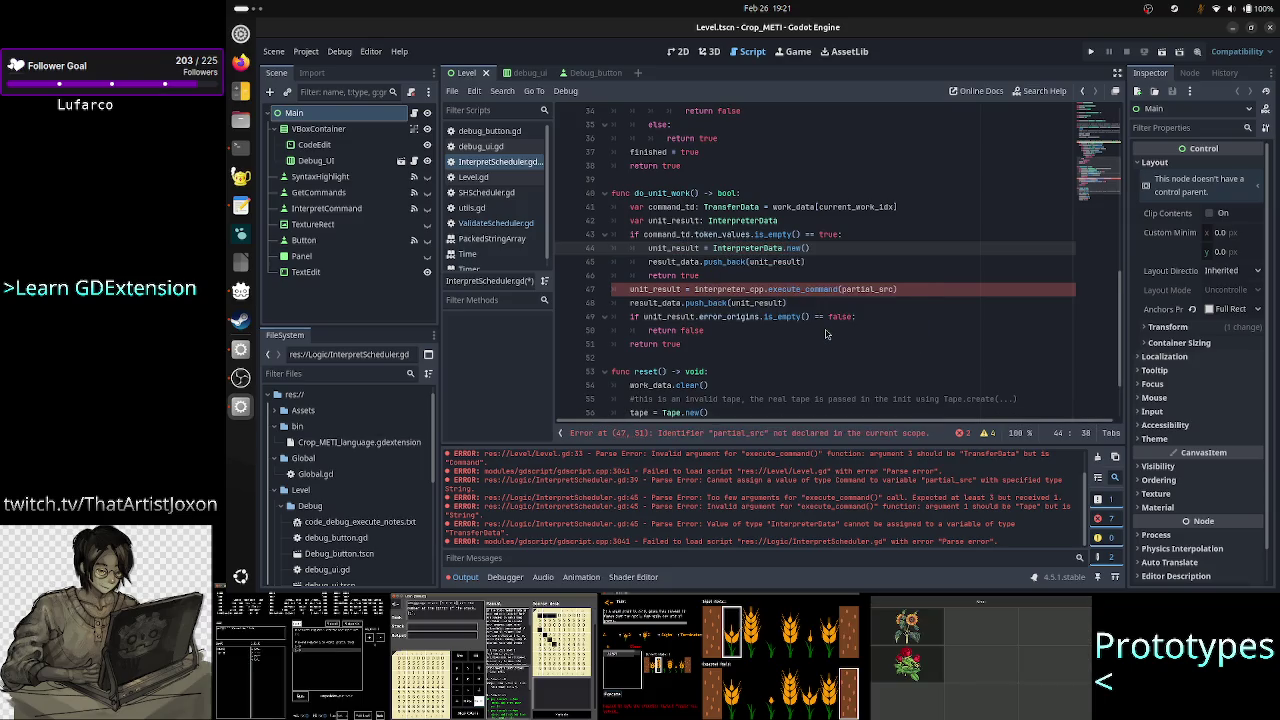
{"action": "key", "text": "ctrl+Right"}
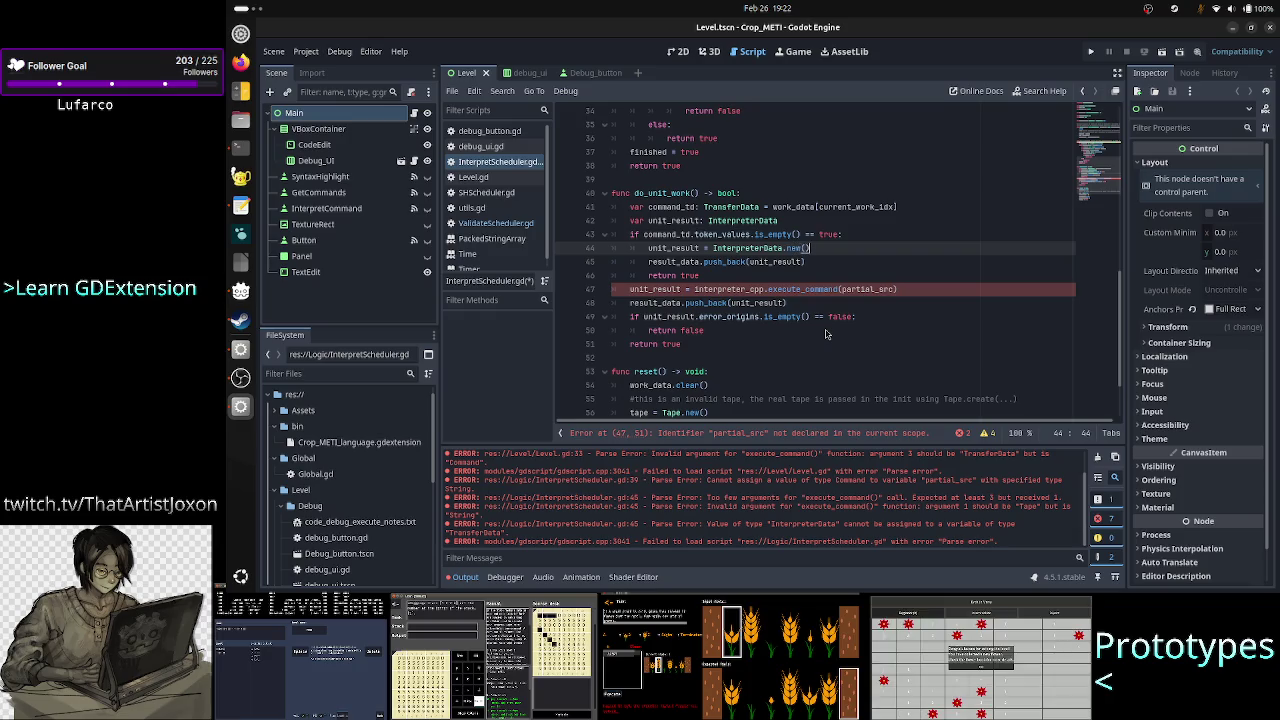
Delete the partial_src argument from the execute_command call.
{"action": "key", "text": "Down"}
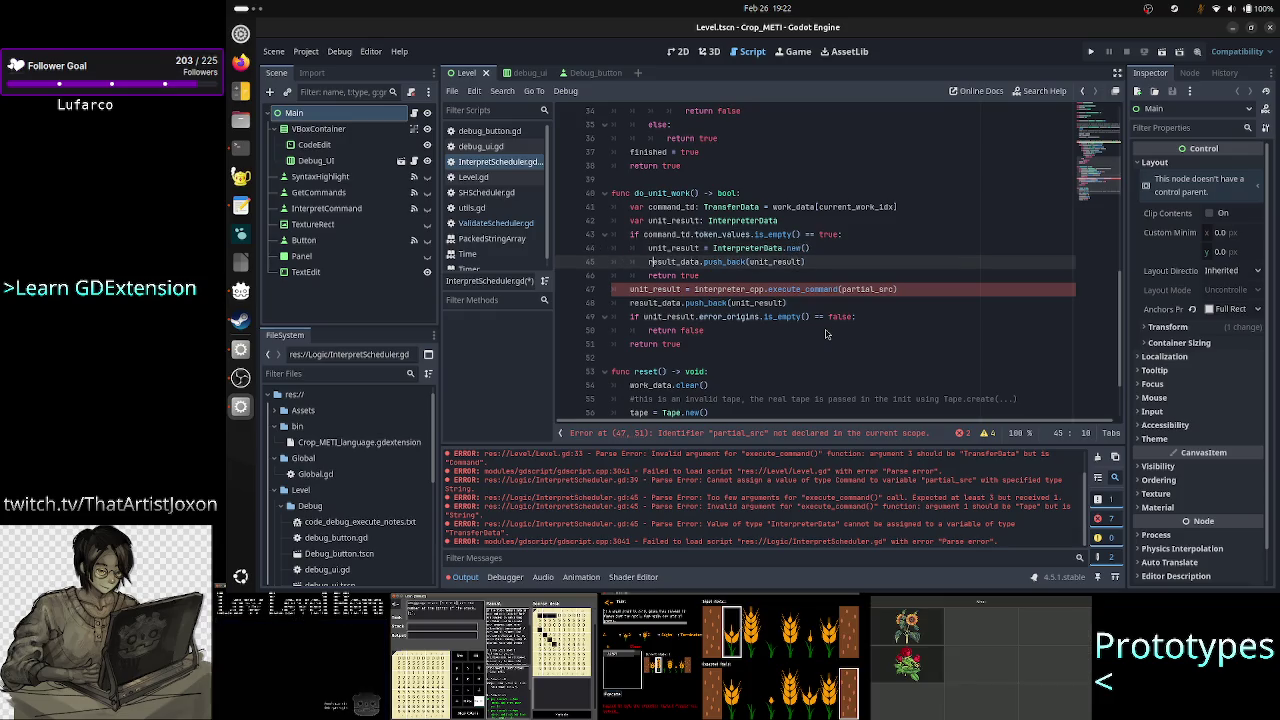
{"action": "key", "text": "Down"}
{"action": "key", "text": "Home"}
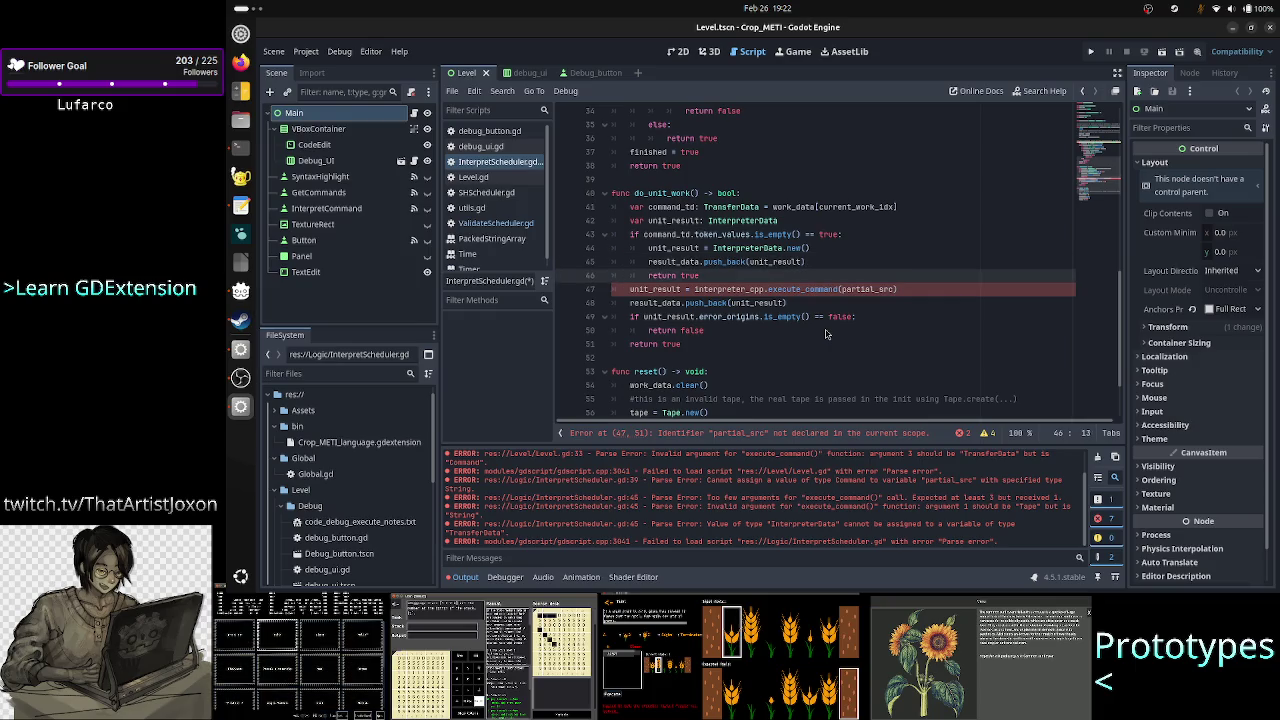
{"action": "key", "text": "Down"}
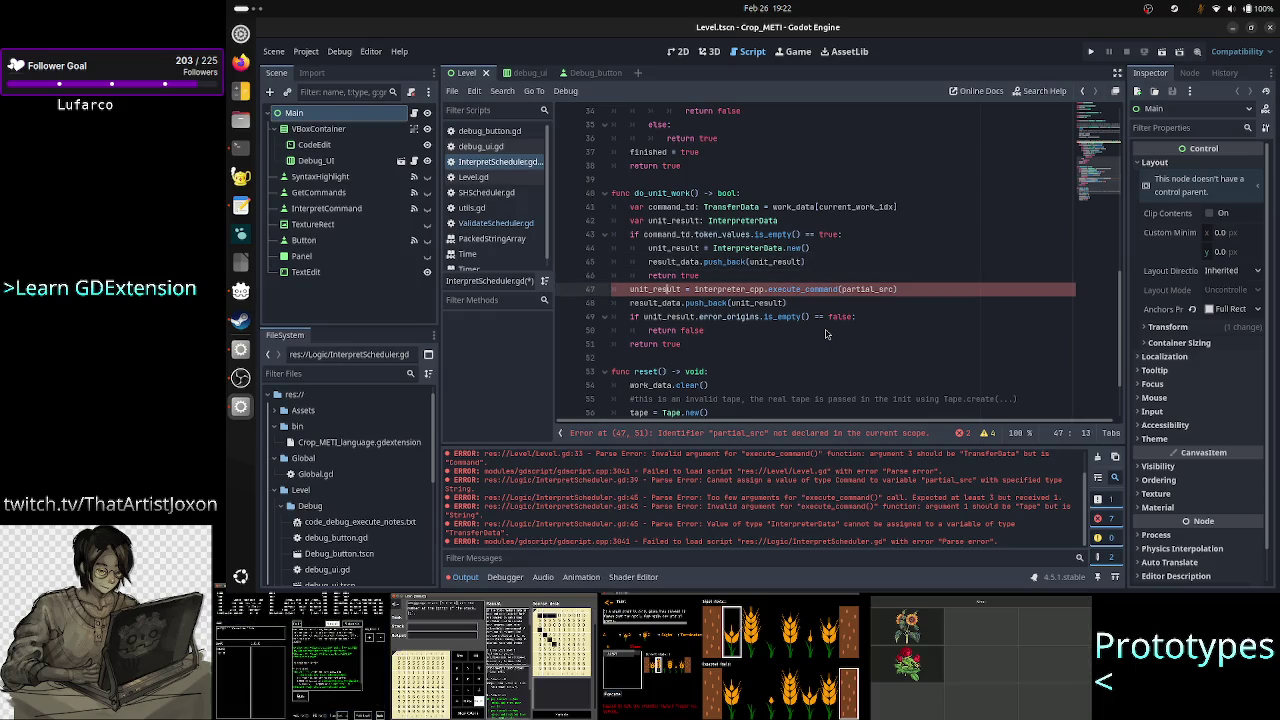
{"action": "key", "text": "Right"}
{"action": "key", "text": "Right"}
{"action": "key", "text": "Right"}
{"action": "key", "text": "Right"}
{"action": "key", "text": "Right"}
{"action": "key", "text": "Right"}
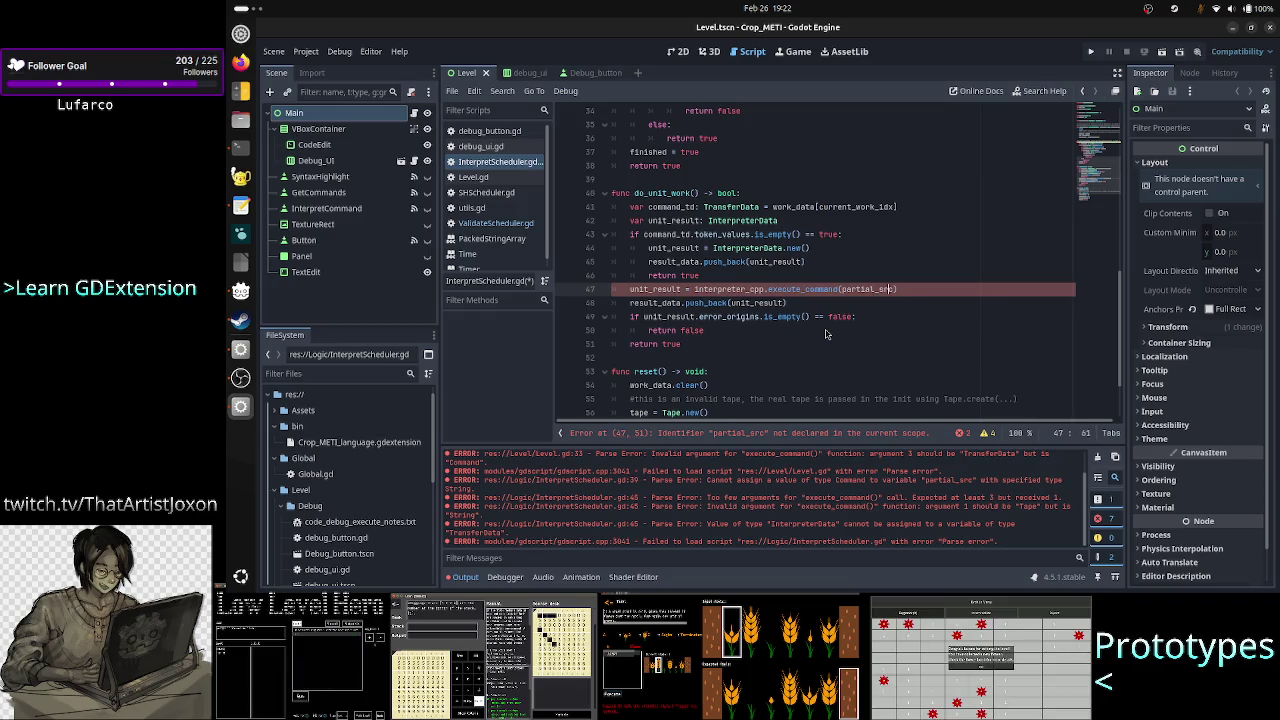
{"action": "key", "text": "Right"}
{"action": "key", "text": "BackSpace"}
{"action": "key", "text": "BackSpace"}
{"action": "key", "text": "BackSpace"}
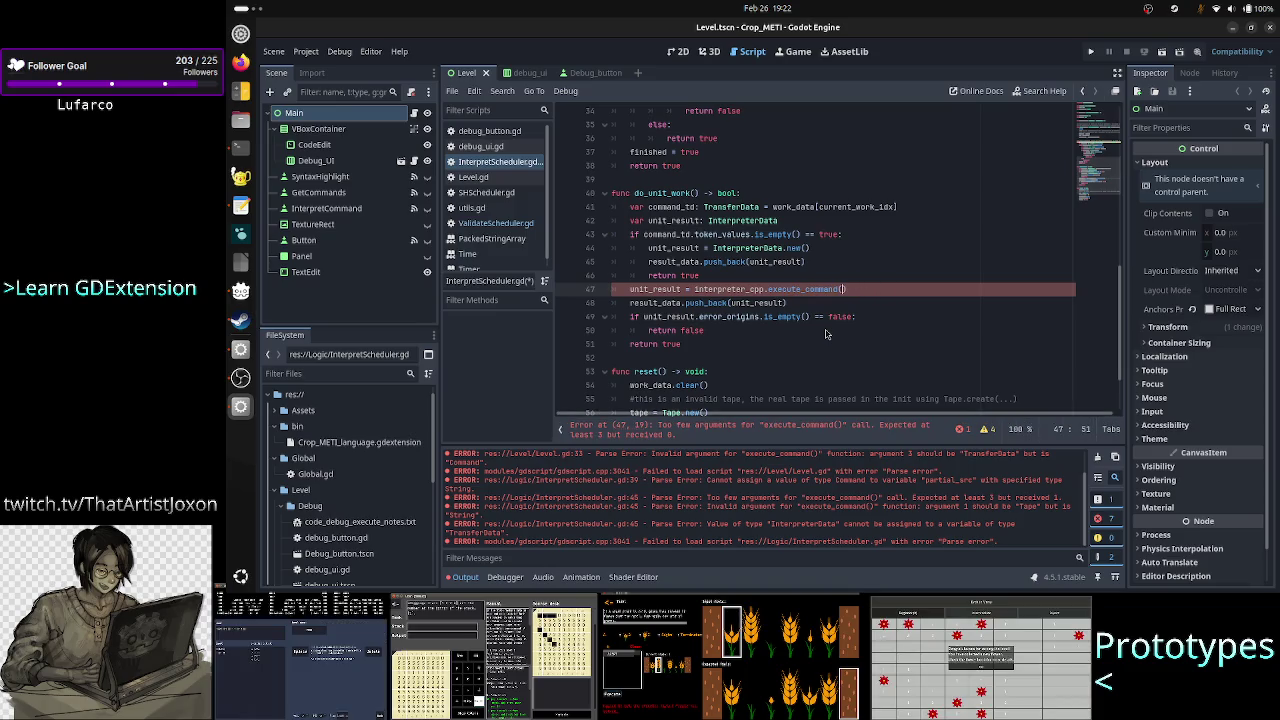
{"action": "key", "text": "alt+Tab"}
View the end of Interpreter.cpp in less to read Interpreter::execute_command, then return to Godot.
{"action": "key", "text": "q"}
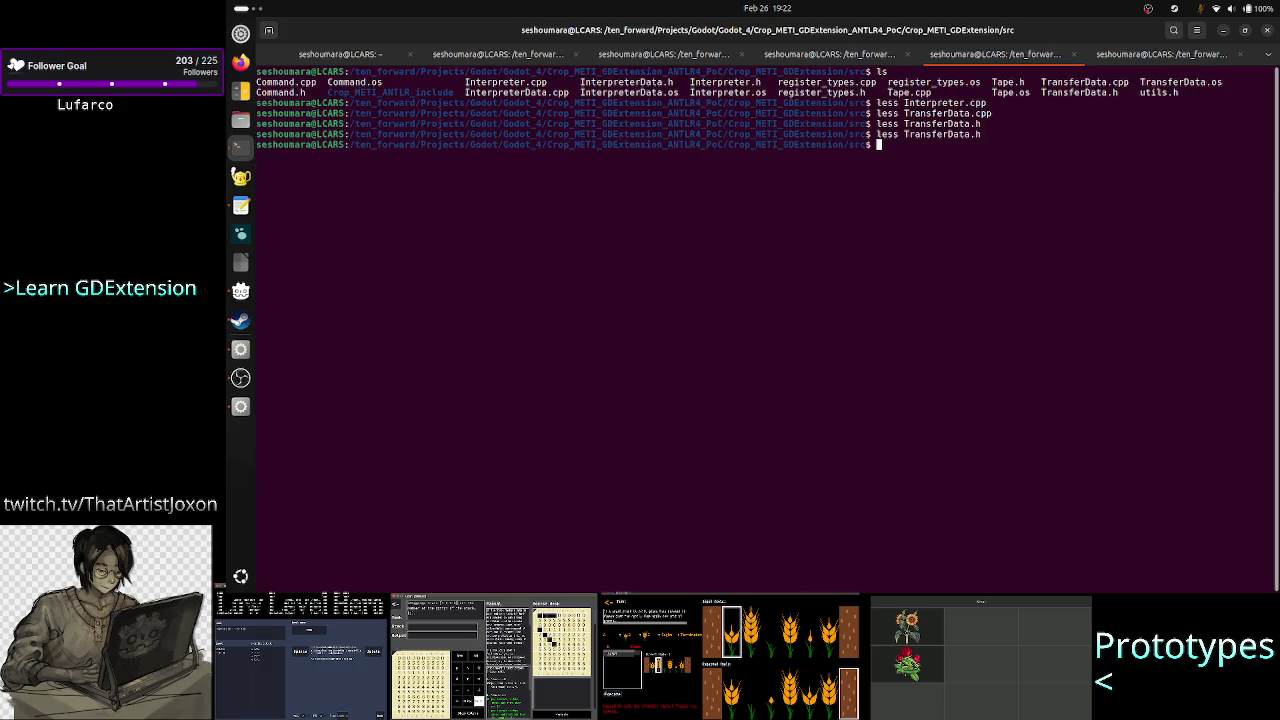
{"action": "key", "text": "Up"}
{"action": "key", "text": "Up"}
{"action": "key", "text": "Up"}
{"action": "key", "text": "Up"}
{"action": "key", "text": "Up"}
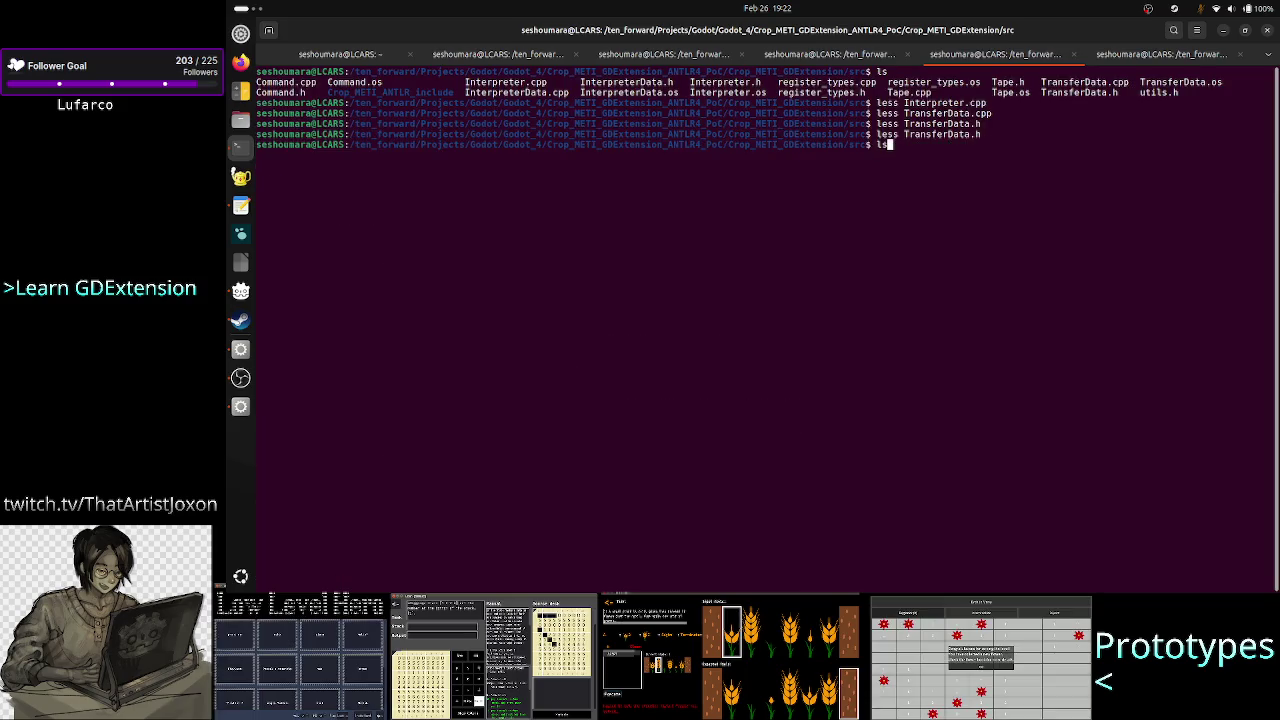
{"action": "key", "text": "Return"}
{"action": "key", "text": "space"}
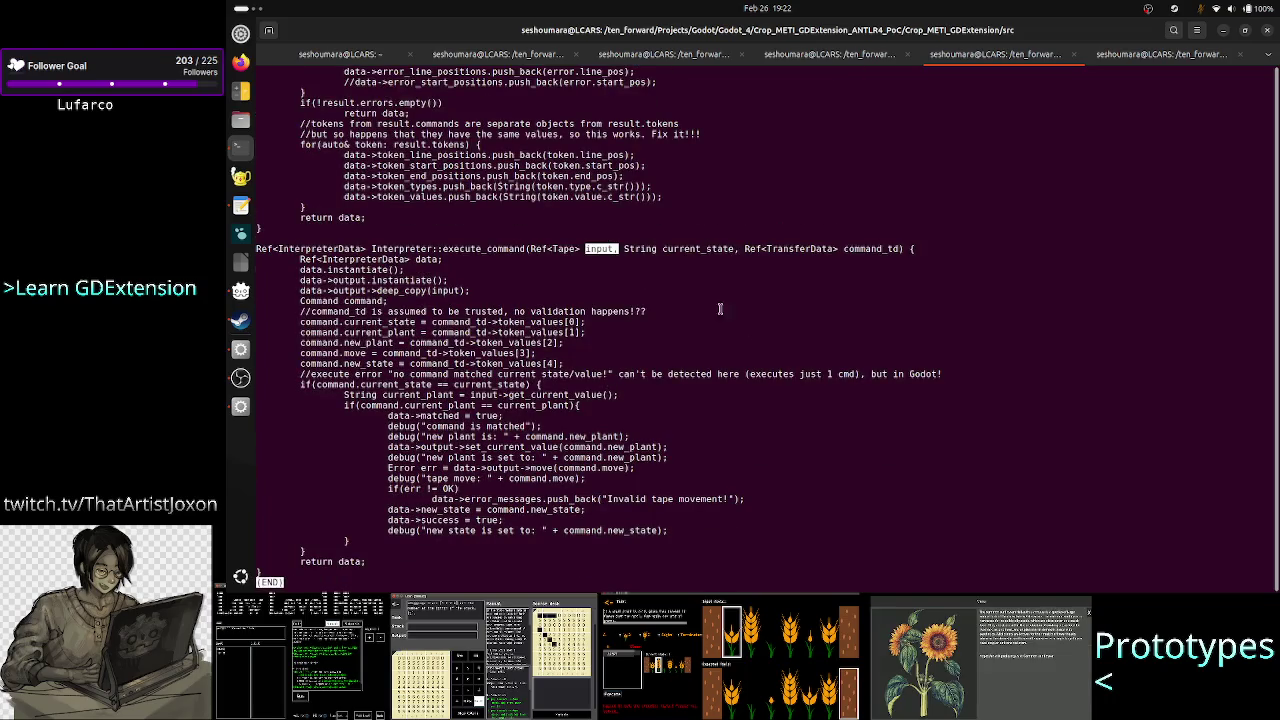
{"action": "key", "text": "alt+Tab"}
{"action": "scroll", "coordinate": [862, 407], "scroll_direction": "up", "scroll_amount": 10}
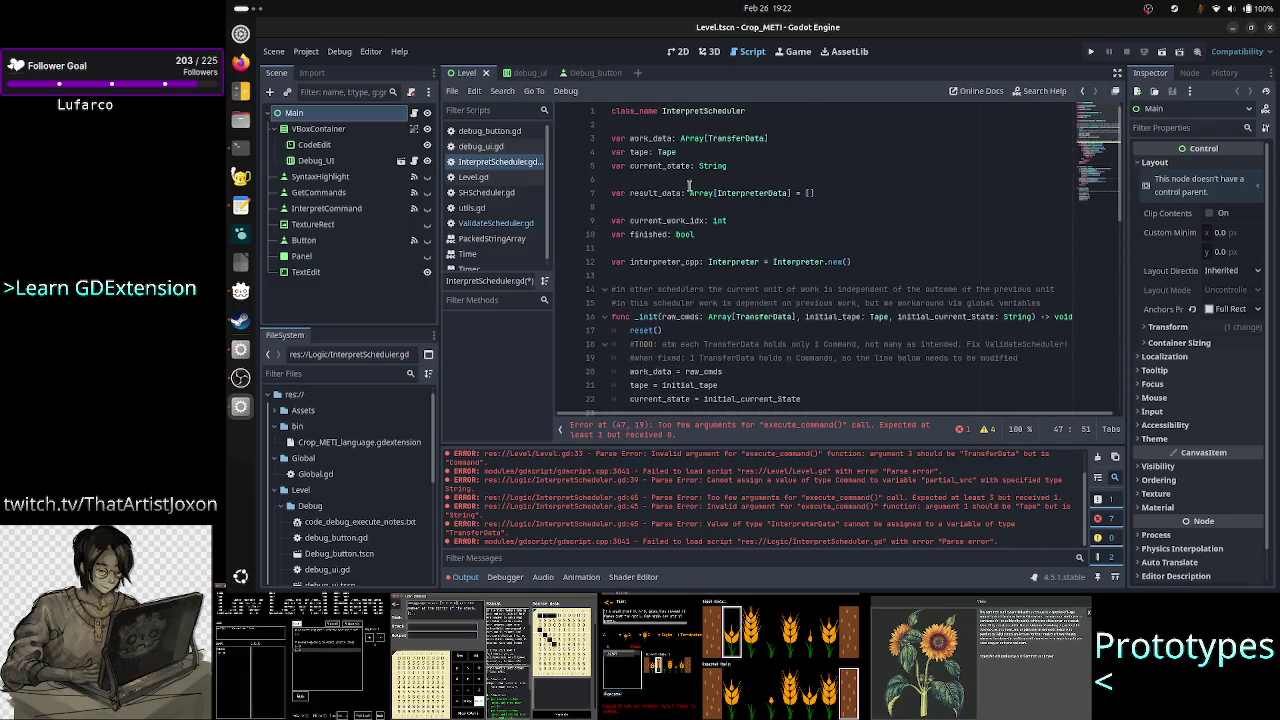
Fill in the call as execute_command(tape, current_state, command_td) using autocomplete.
{"action": "type", "text": "tape, )"}
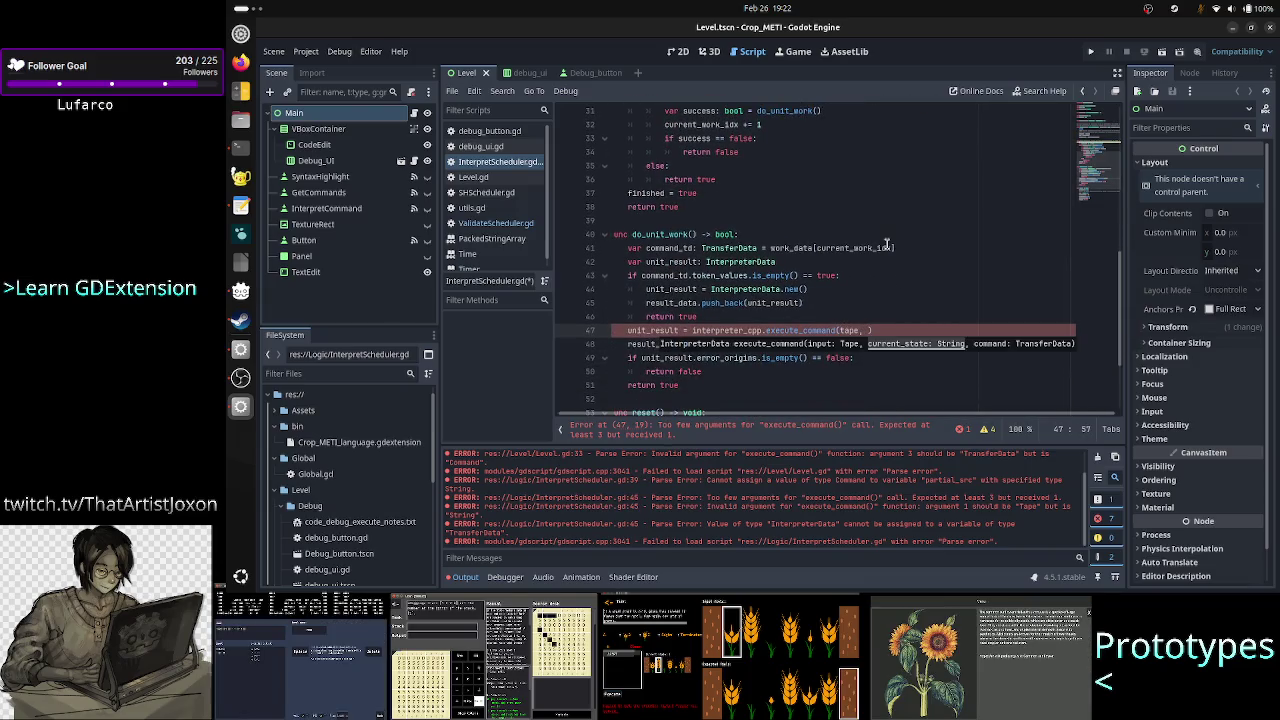
{"action": "key", "text": "alt+Tab"}
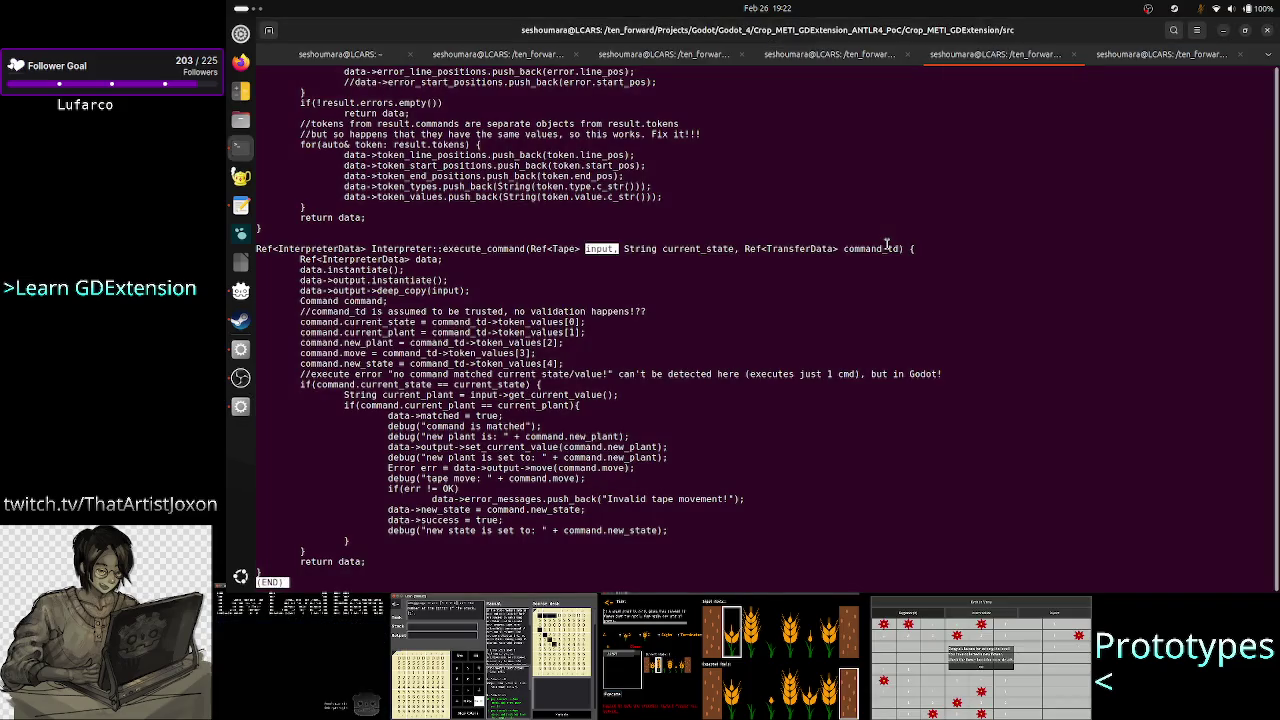
{"action": "key", "text": "alt+Tab"}
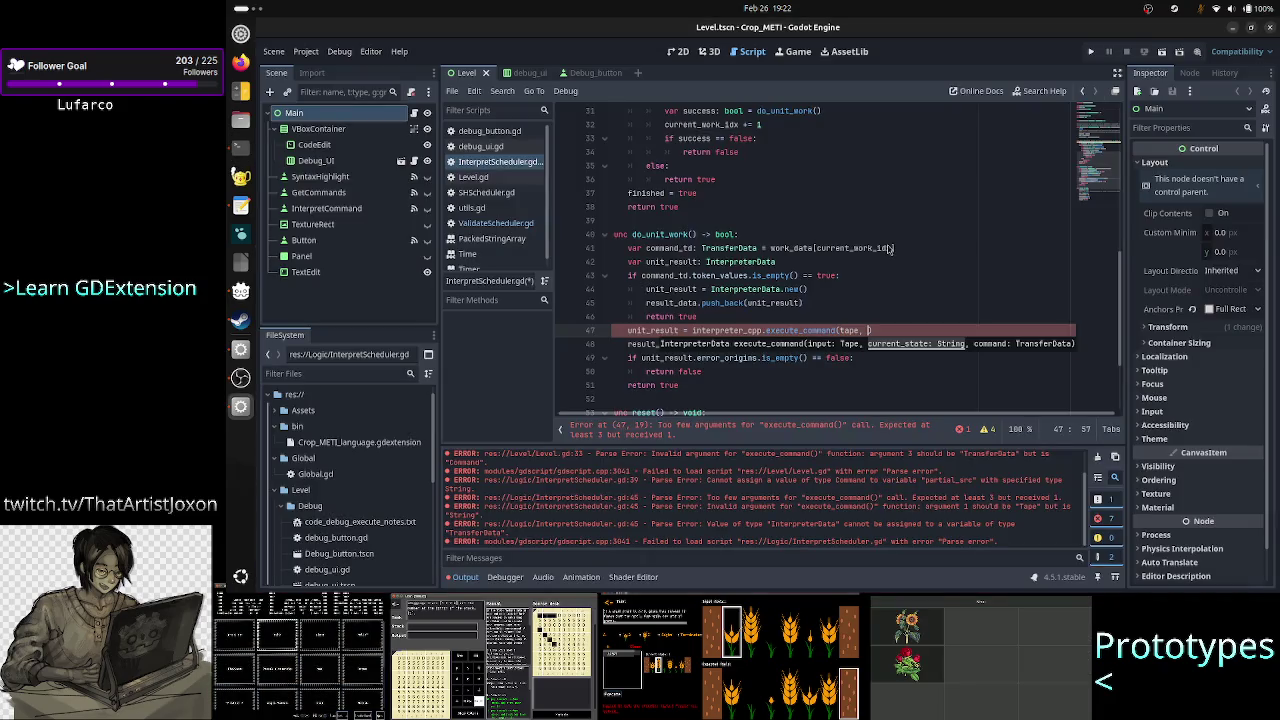
{"action": "type", "text": "curr"}
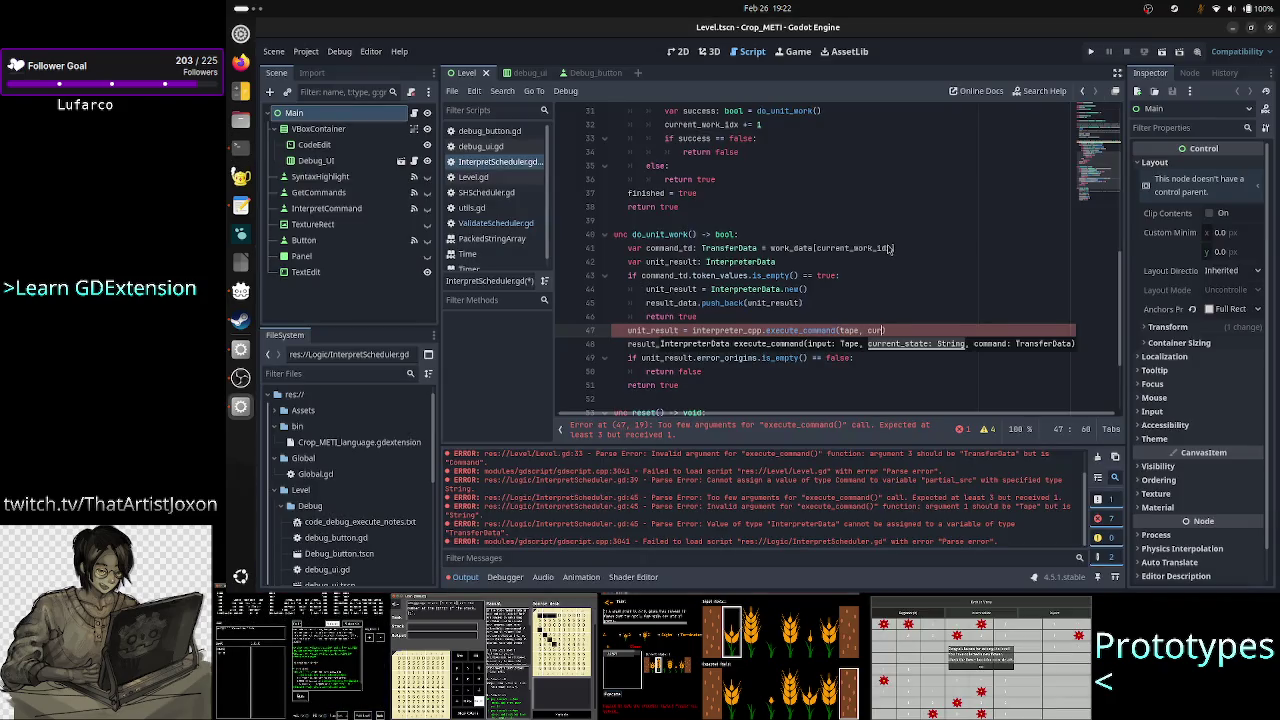
{"action": "key", "text": "Return"}
{"action": "type", "text": ", co"}
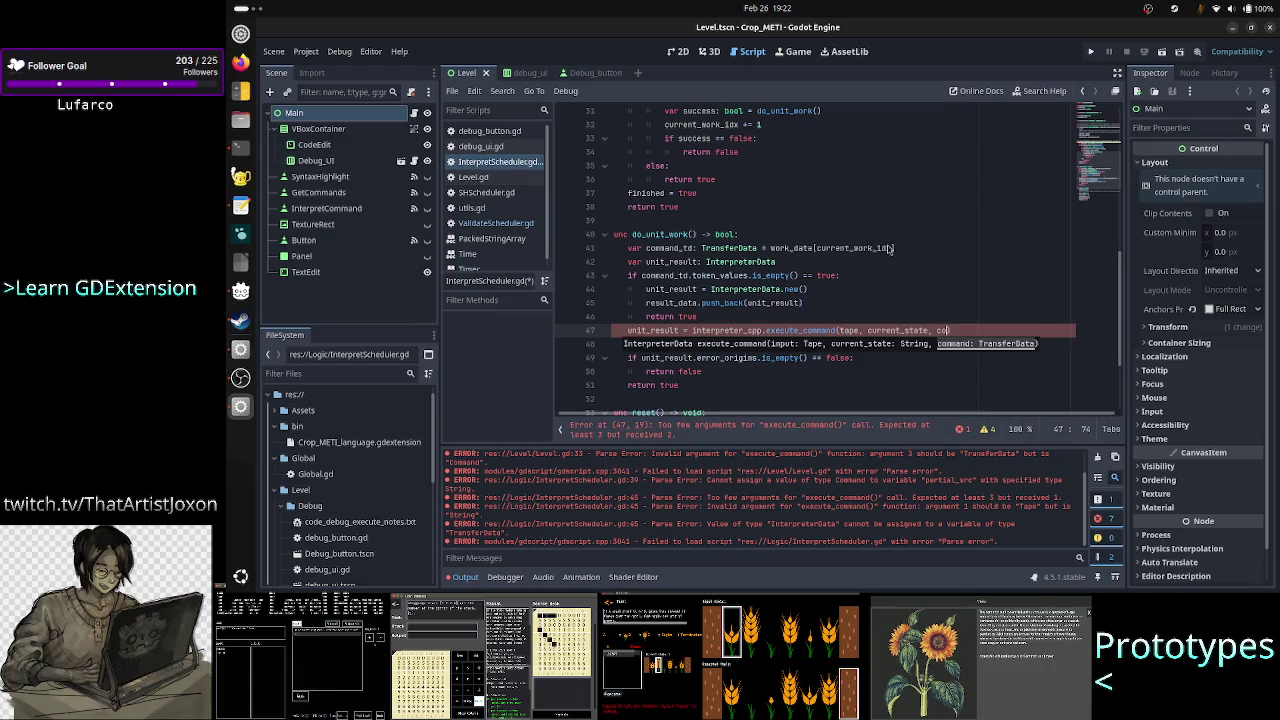
{"action": "type", "text": "mmand_td"}
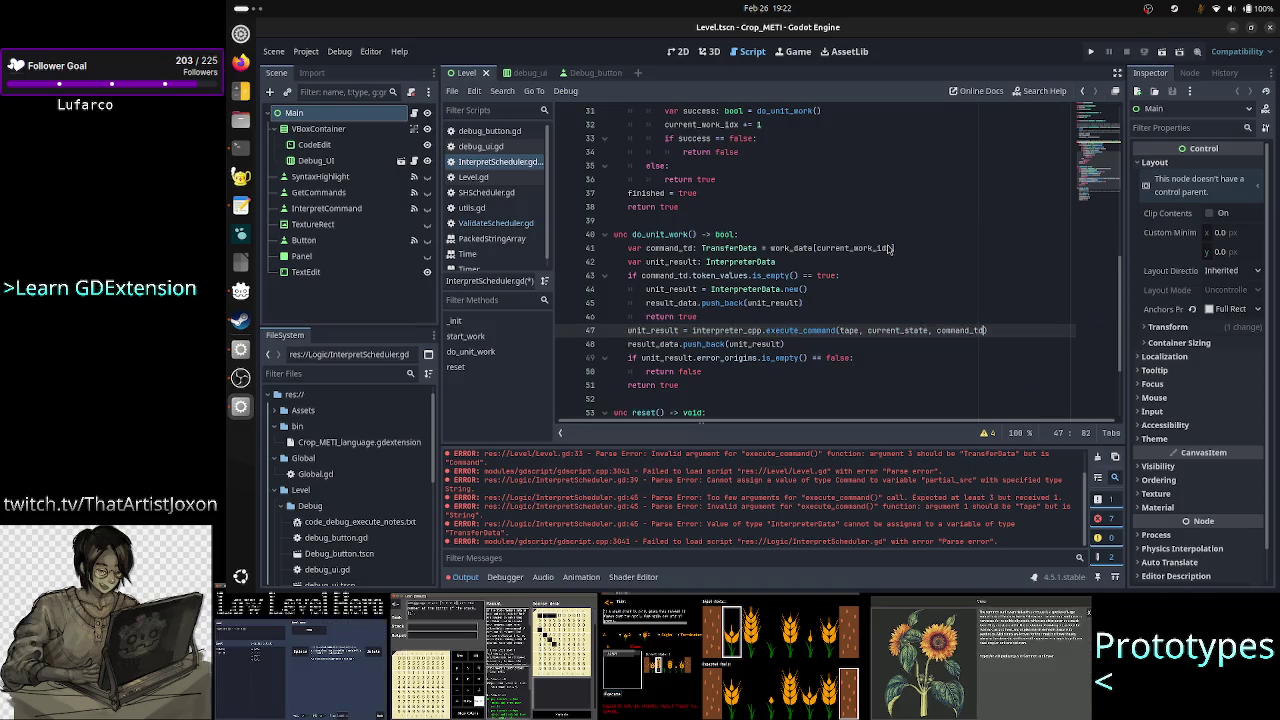
Compare against the C++ execute_command's InterpreterData return type and check result_data on line 48.
{"action": "key", "text": "alt+Tab"}
{"action": "key", "text": "alt+Tab"}
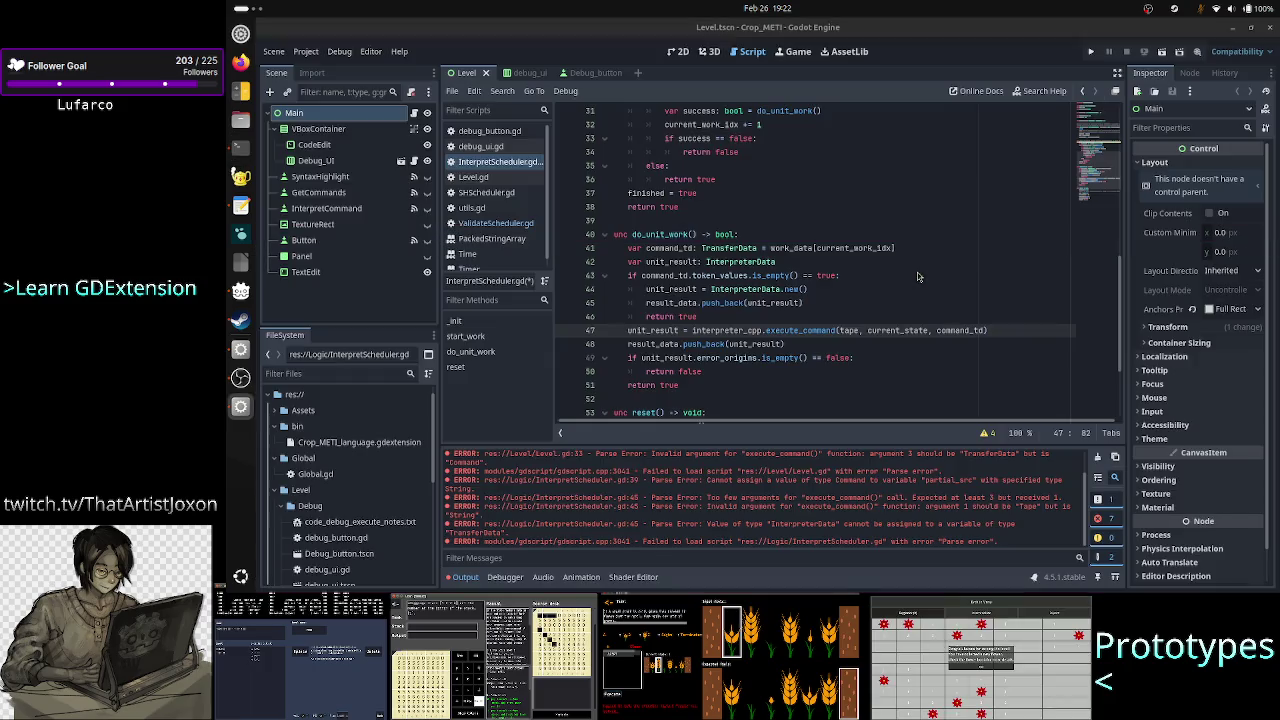
{"action": "key", "text": "alt+Tab"}
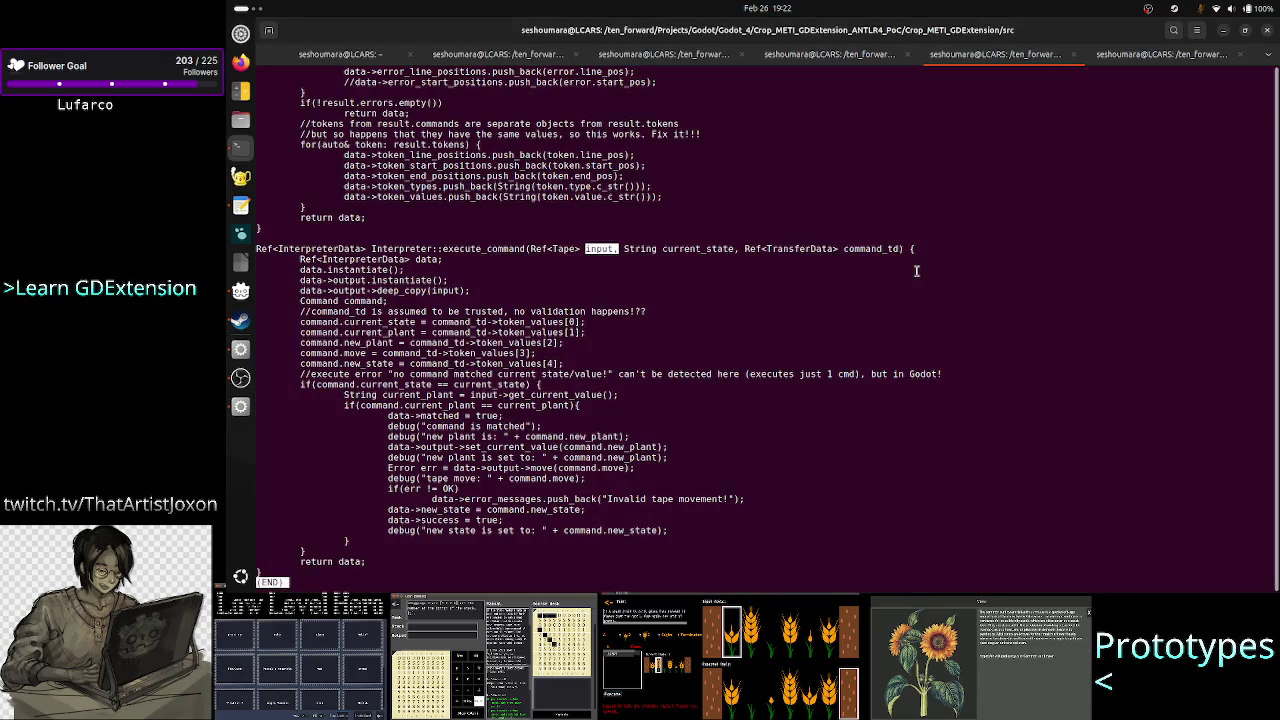
{"action": "double_click", "coordinate": [318, 248]}
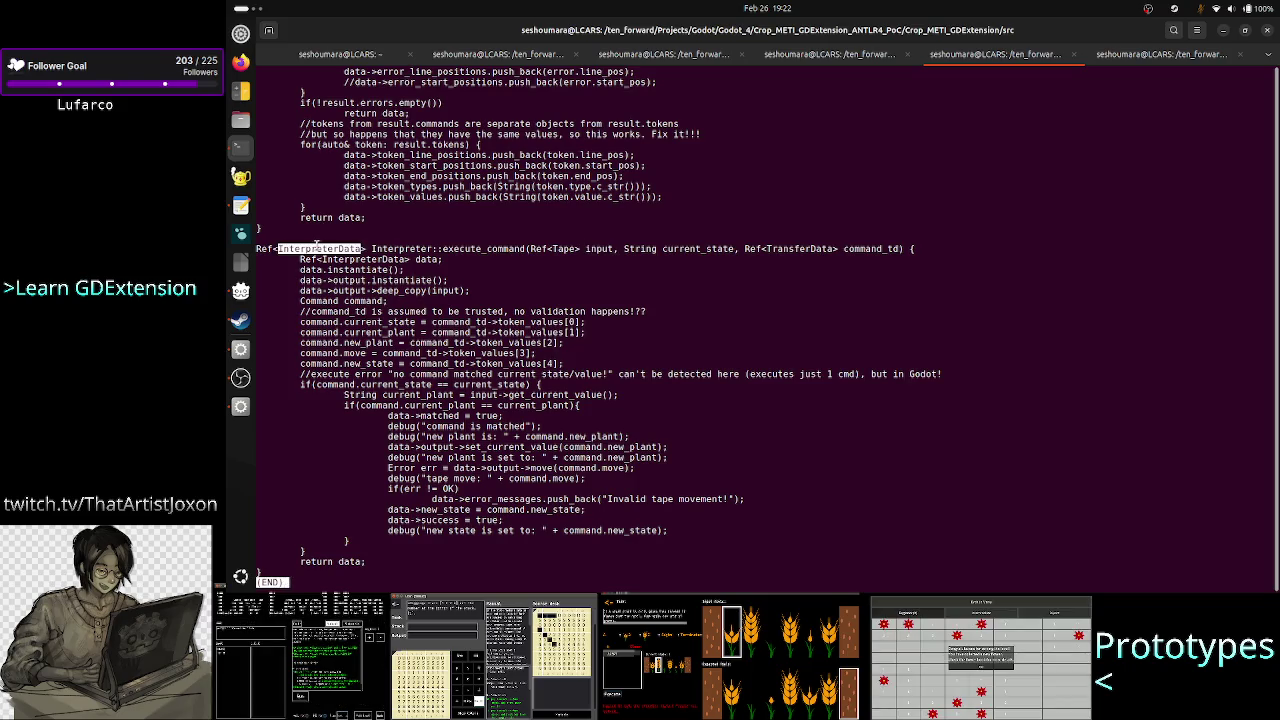
{"action": "key", "text": "alt+Tab"}
{"action": "double_click", "coordinate": [672, 343]}
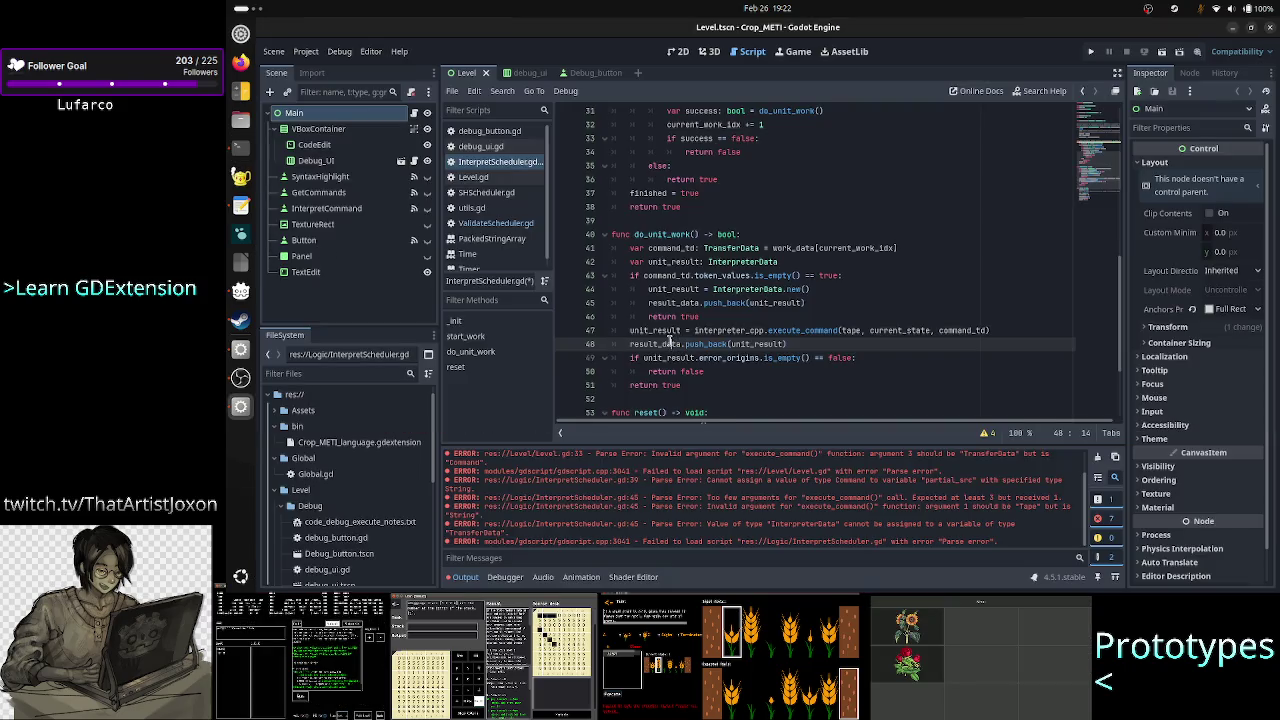
Review the unit_result, InterpreterData and result_data usages on lines 42–49.
{"action": "double_click", "coordinate": [677, 330]}
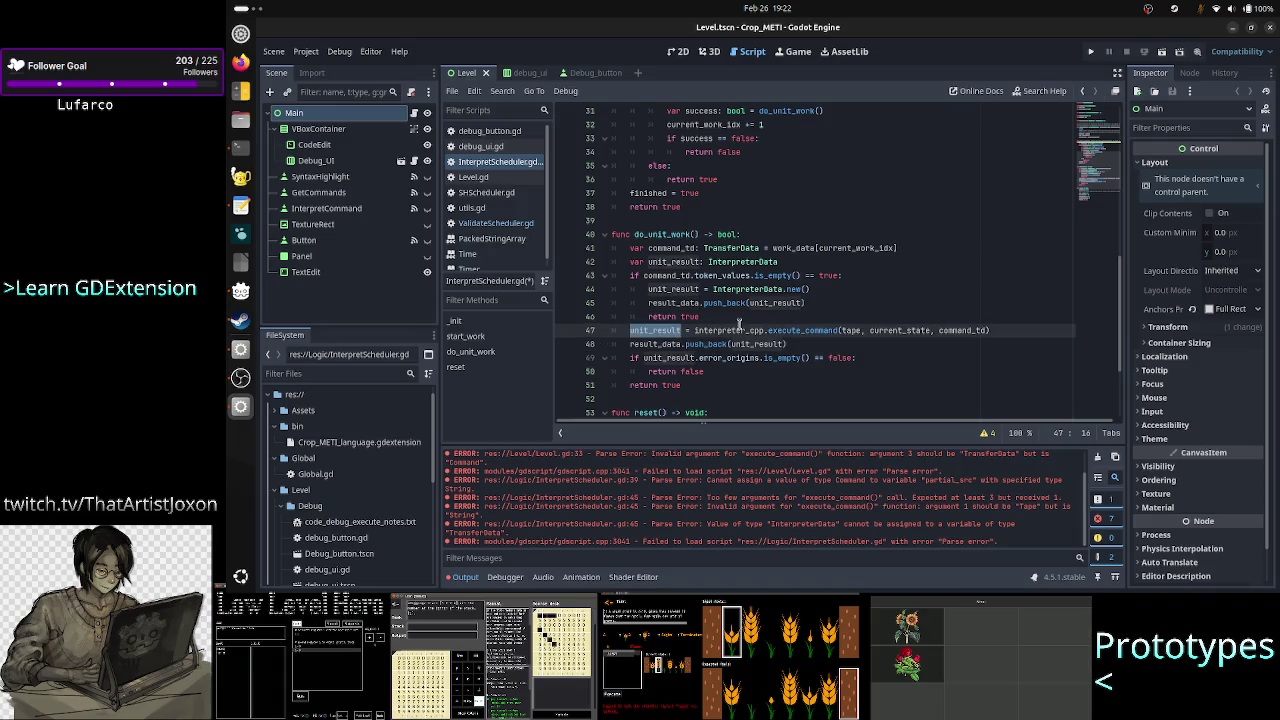
{"action": "double_click", "coordinate": [742, 262]}
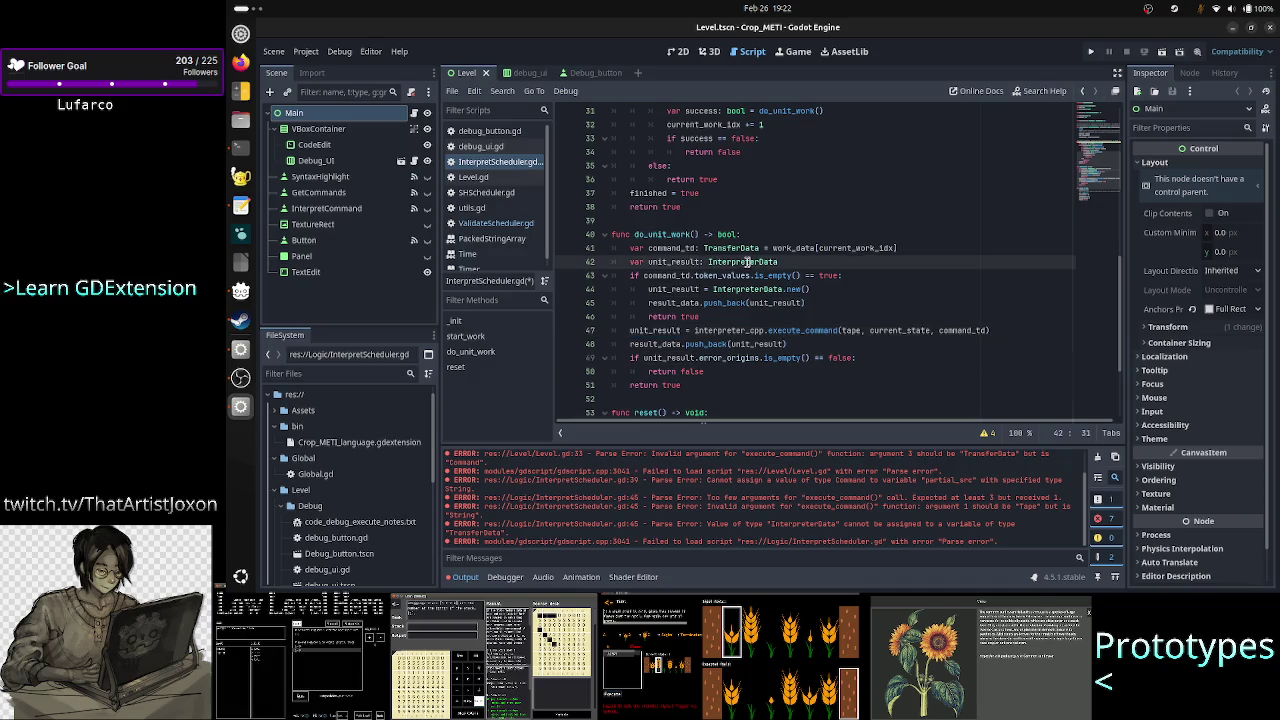
{"action": "left_click", "coordinate": [673, 330]}
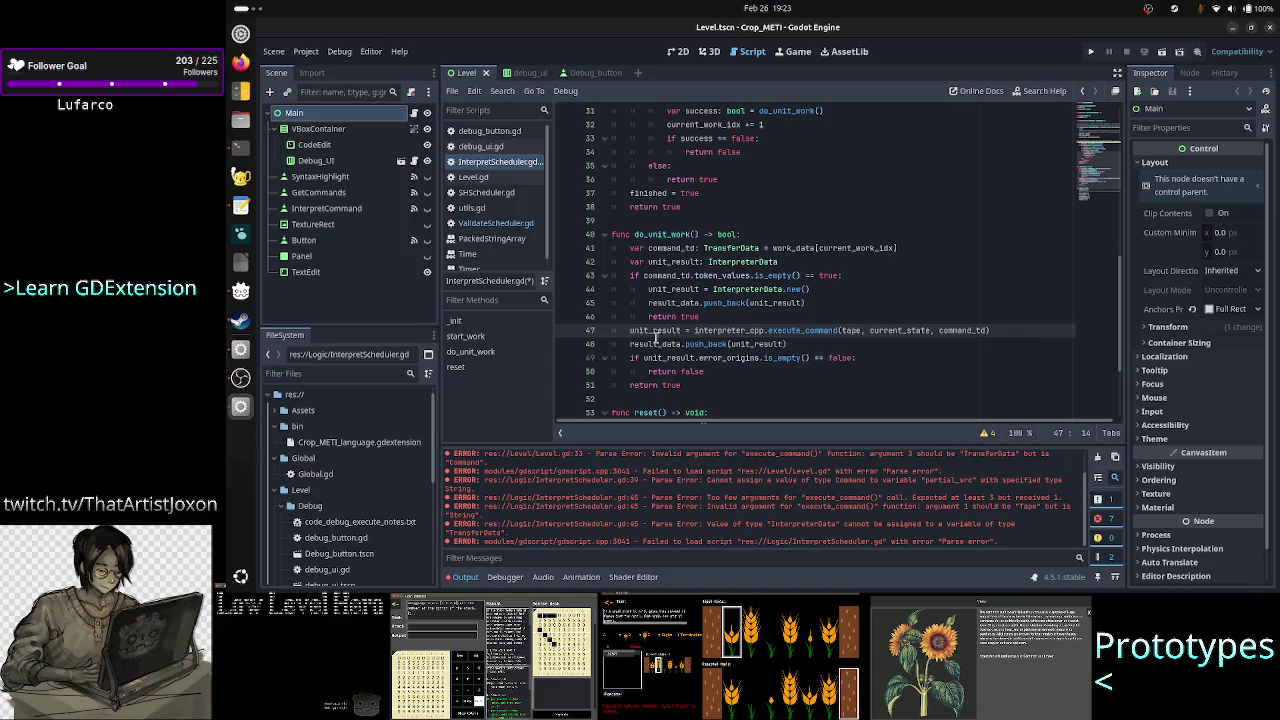
{"action": "double_click", "coordinate": [665, 344]}
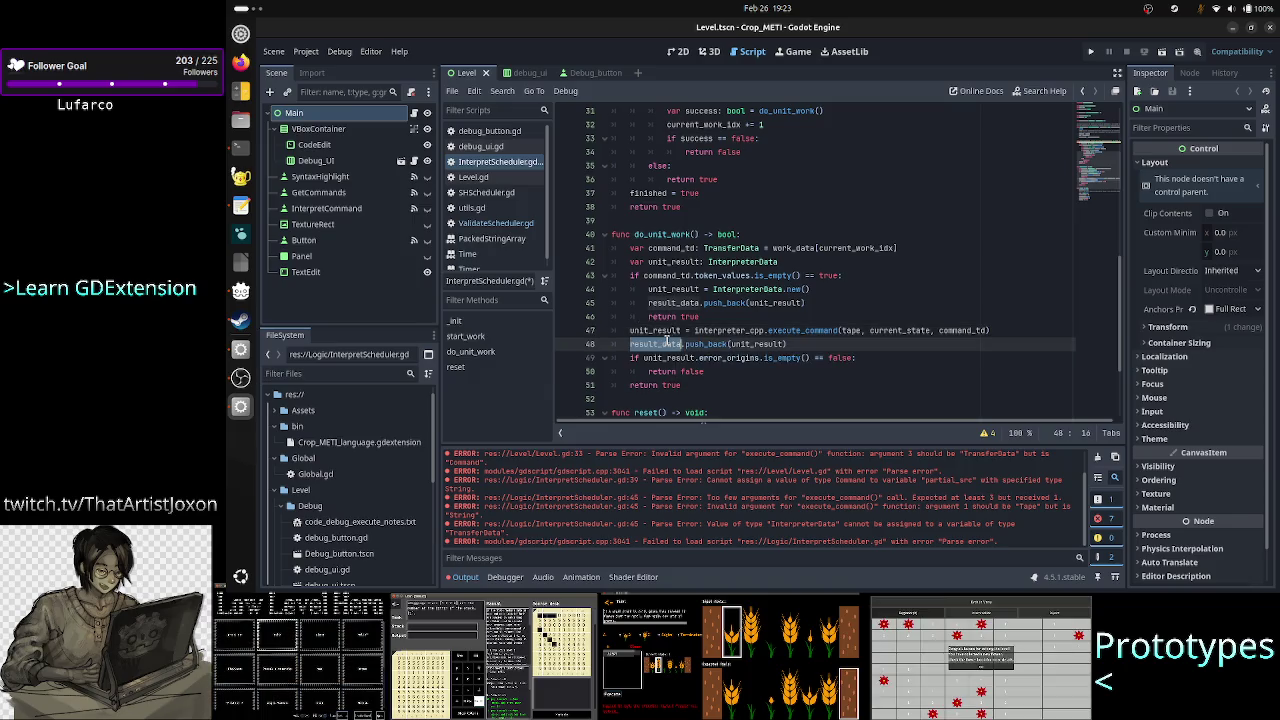
{"action": "double_click", "coordinate": [768, 344]}
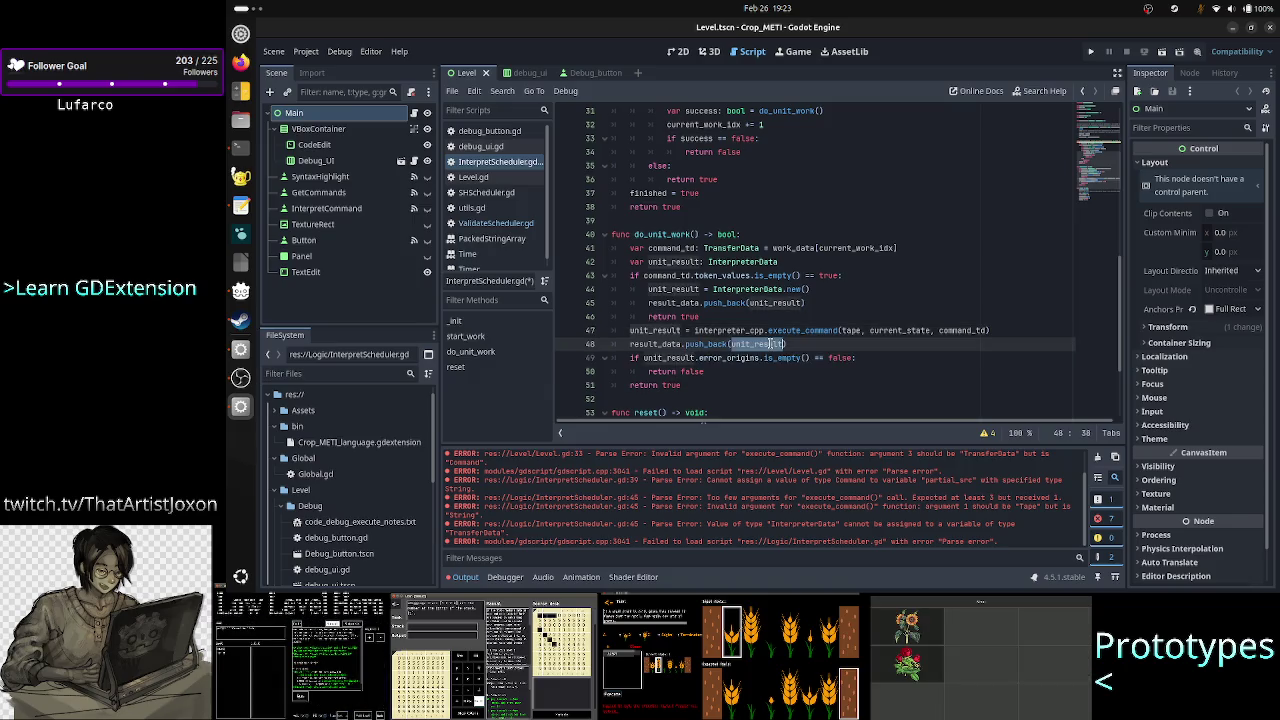
{"action": "double_click", "coordinate": [668, 357]}
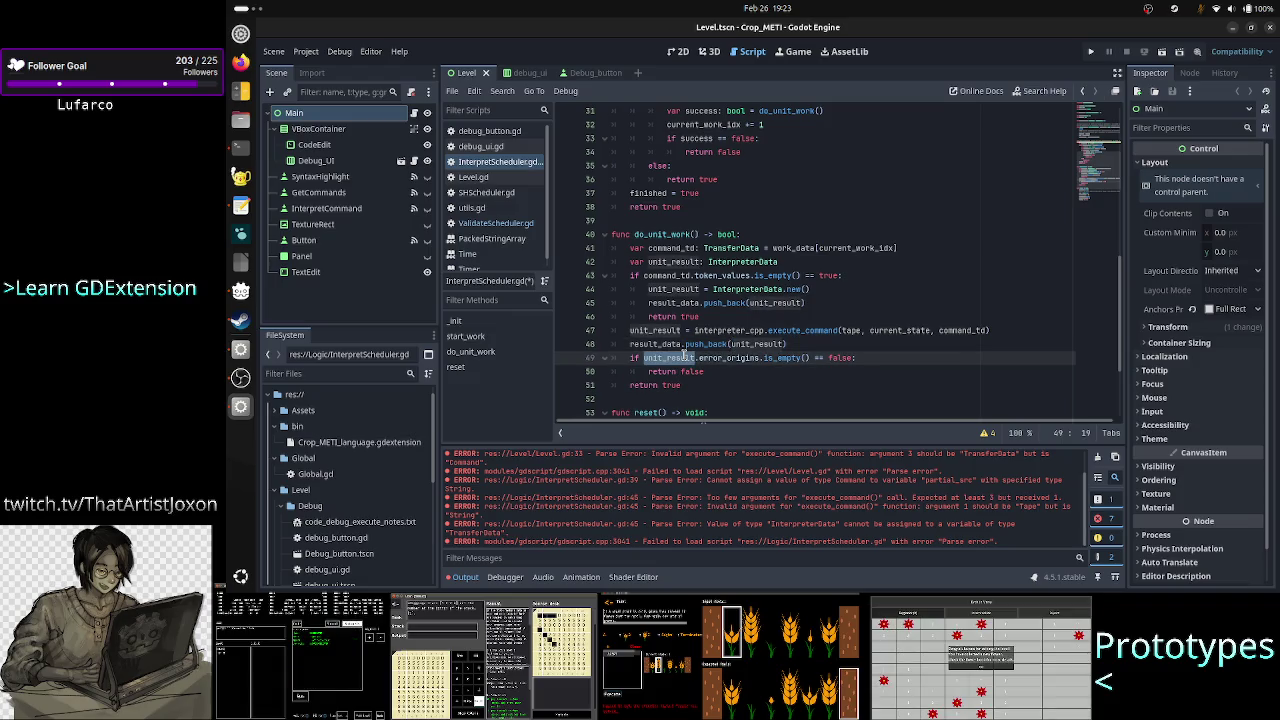
Insert a comment line after line 48 noting where this code came from.
{"action": "left_click", "coordinate": [820, 349]}
{"action": "key", "text": "Return"}
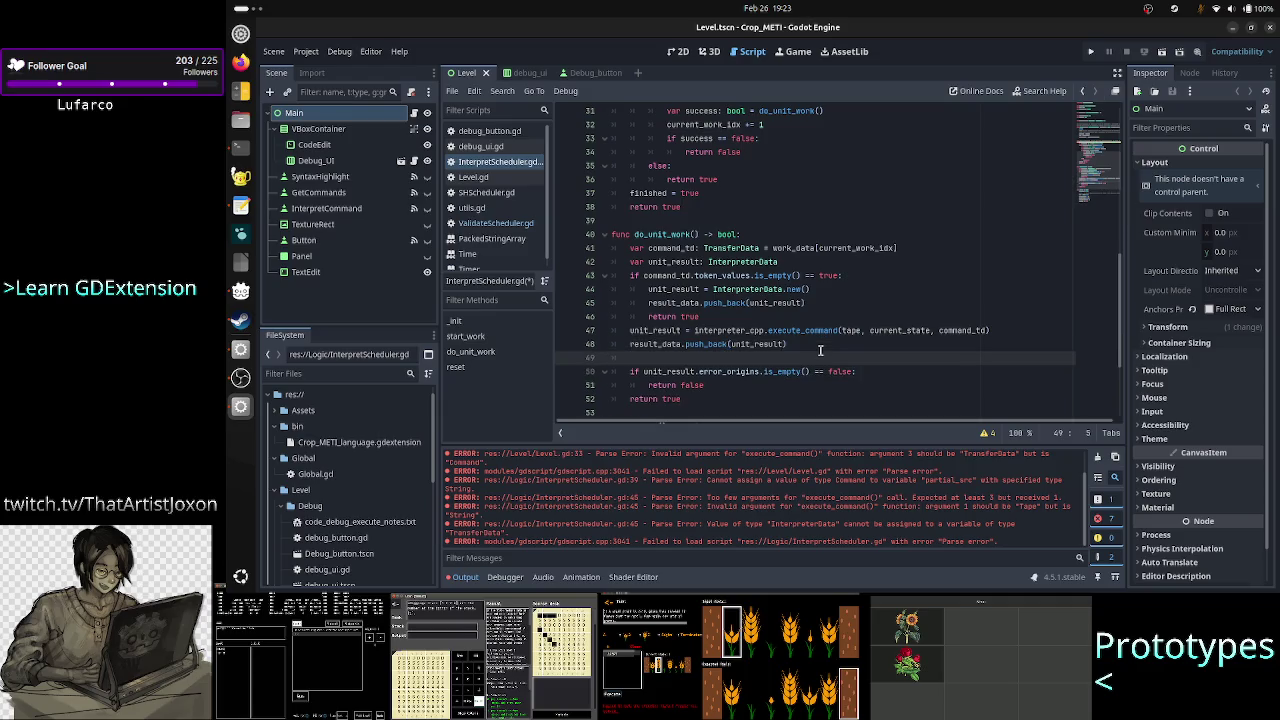
{"action": "type", "text": "#this code "}
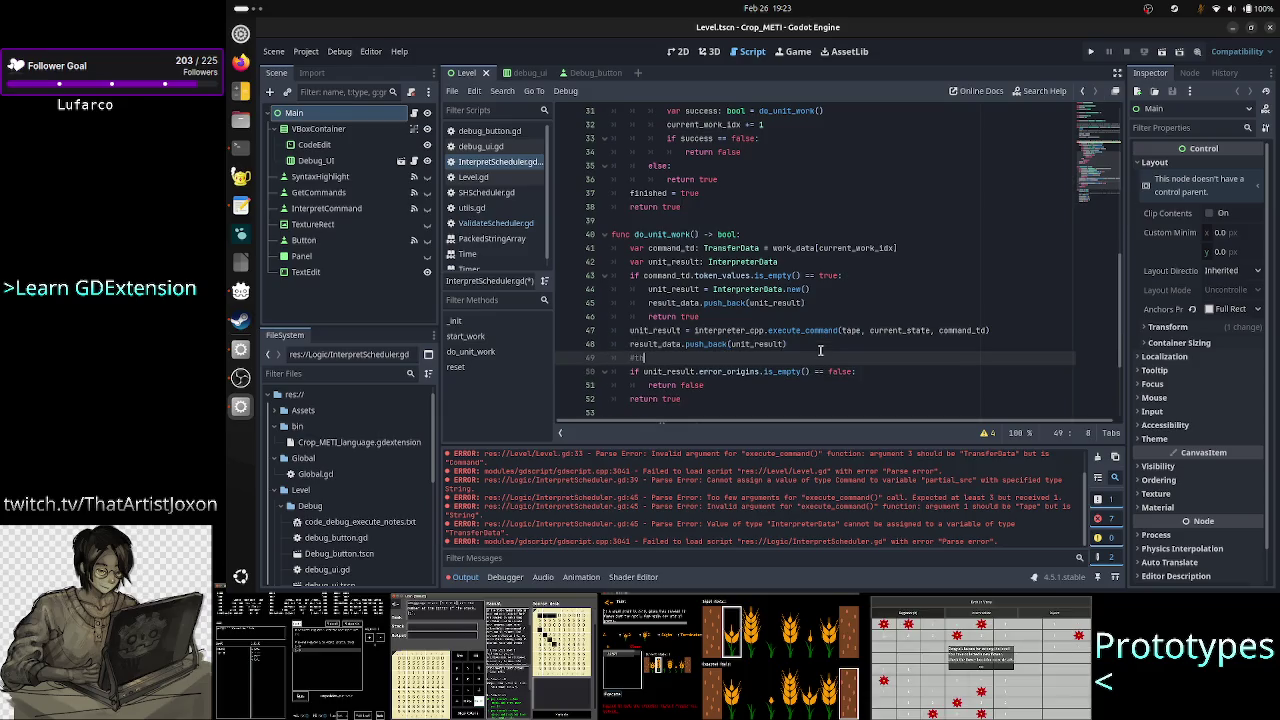
{"action": "type", "text": "was fro"}
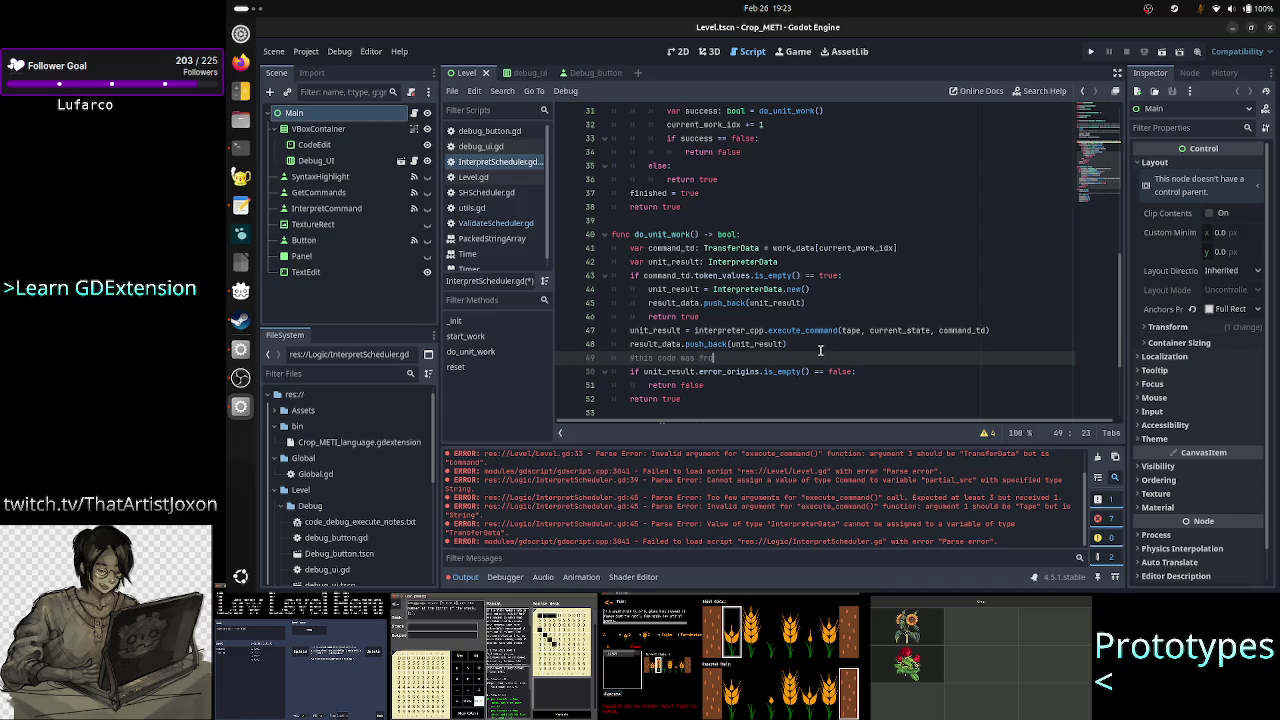
{"action": "type", "text": "m Tu"}
{"action": "key", "text": "alt+Tab"}
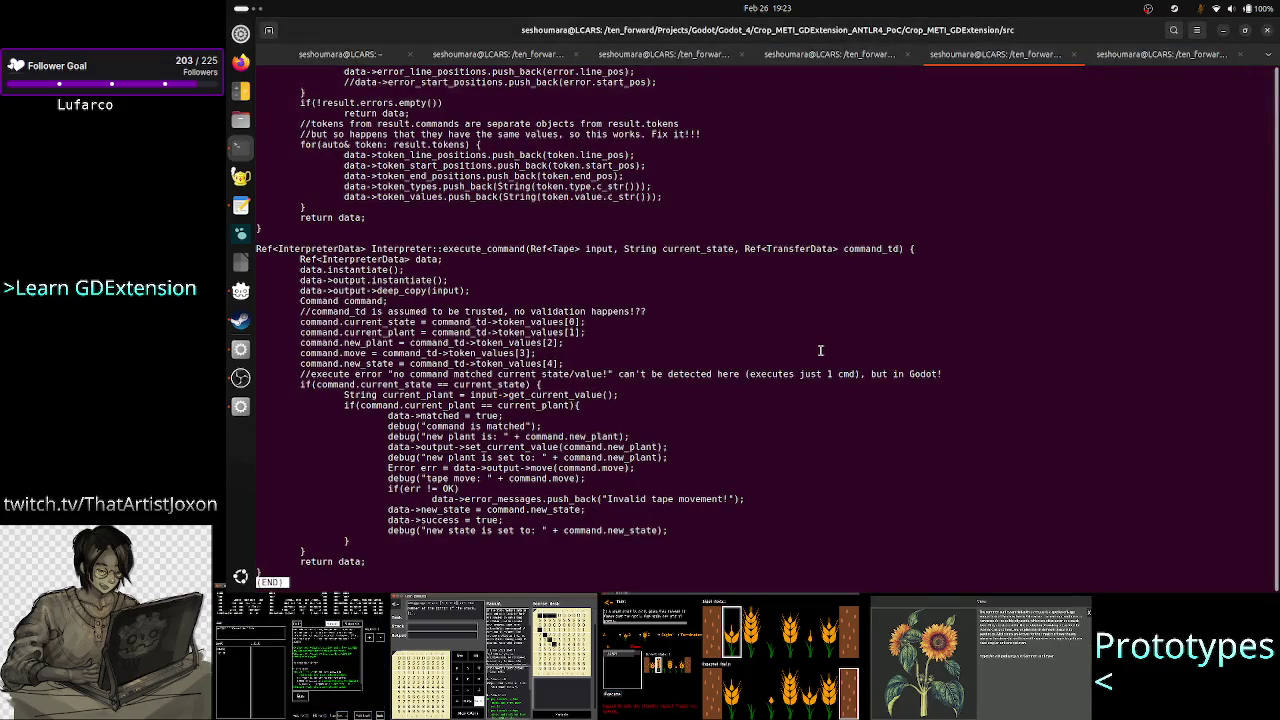
{"action": "type", "text": "qless Inter"}
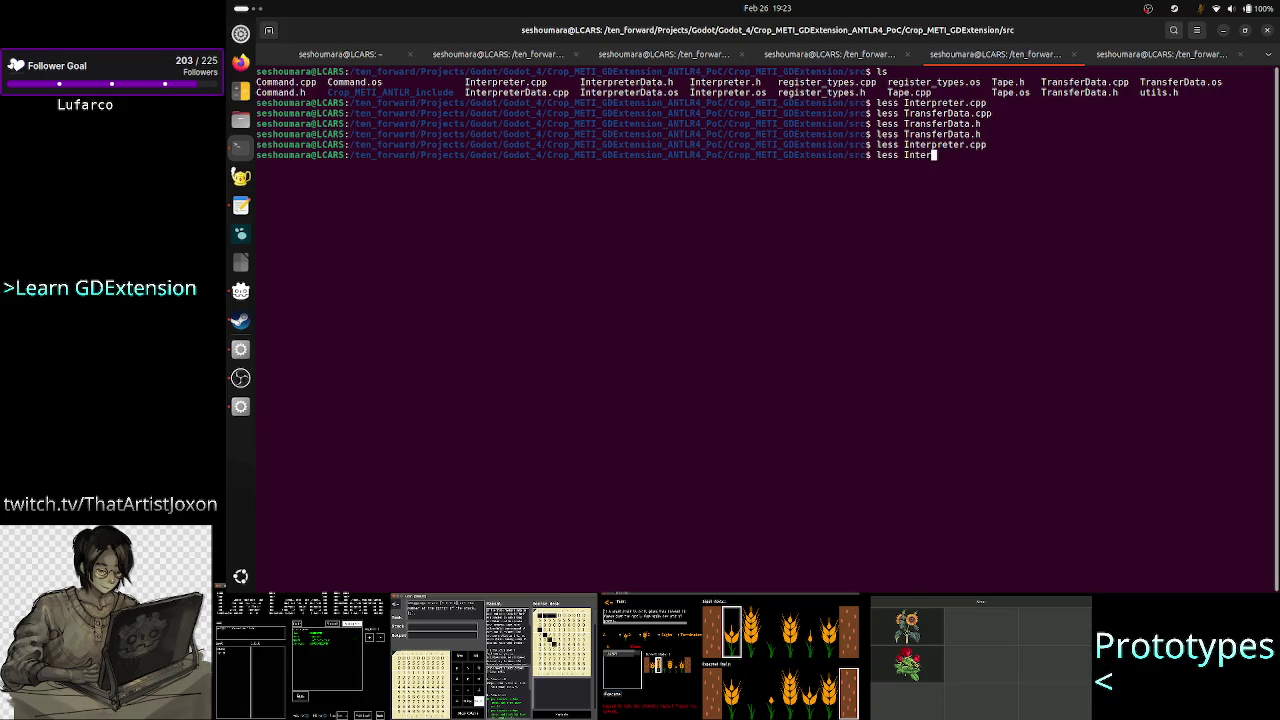
{"action": "key", "text": "Tab"}
{"action": "type", "text": "Data.h"}
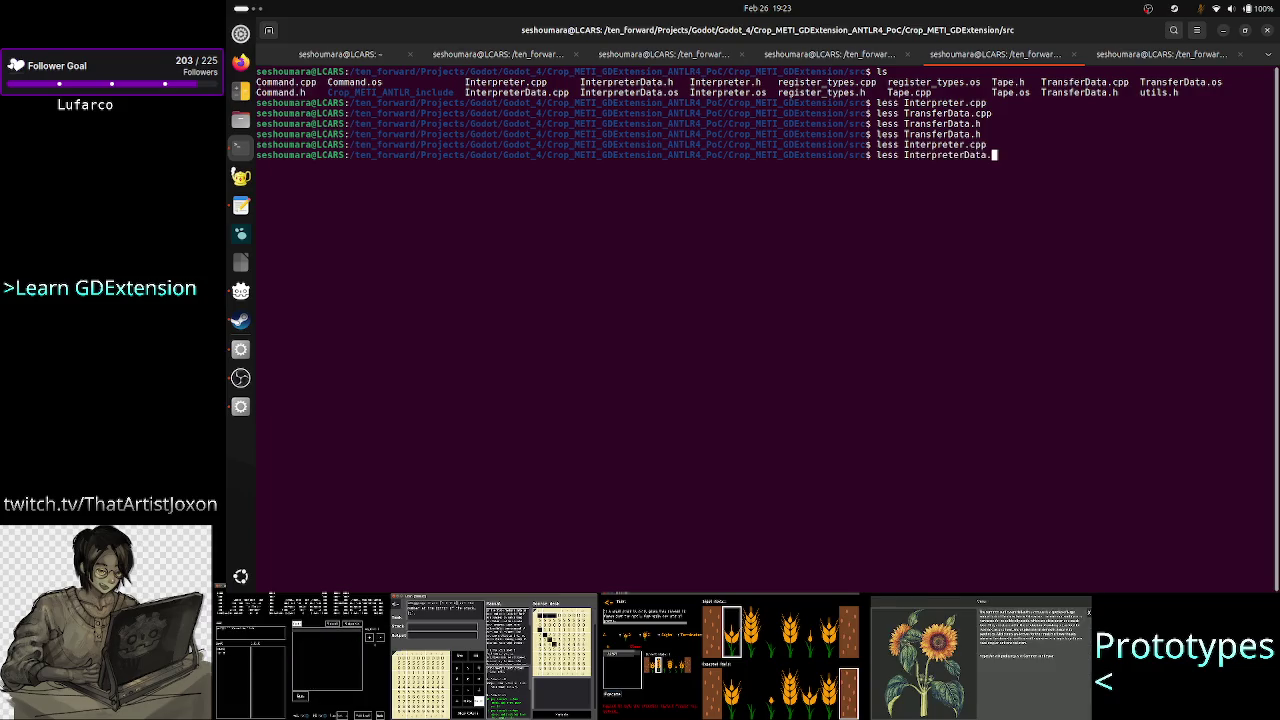
{"action": "key", "text": "Return"}
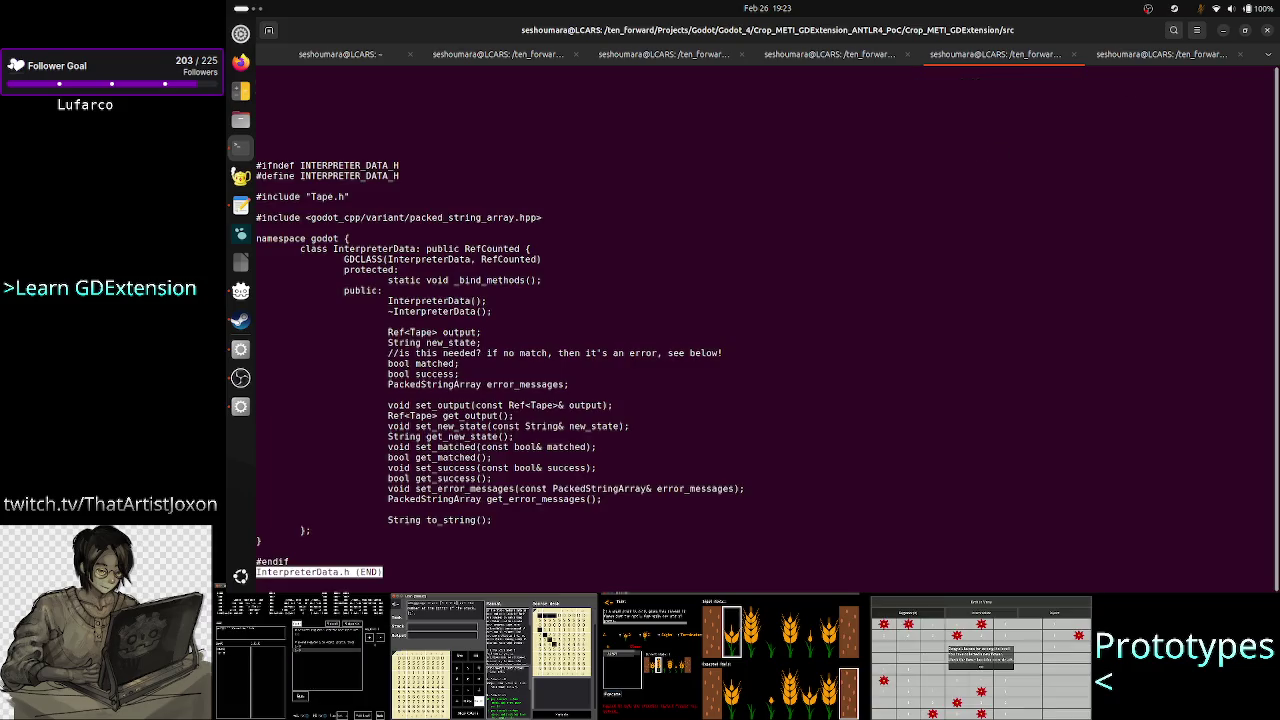
{"action": "scroll", "coordinate": [780, 338], "scroll_direction": "down", "scroll_amount": 3}
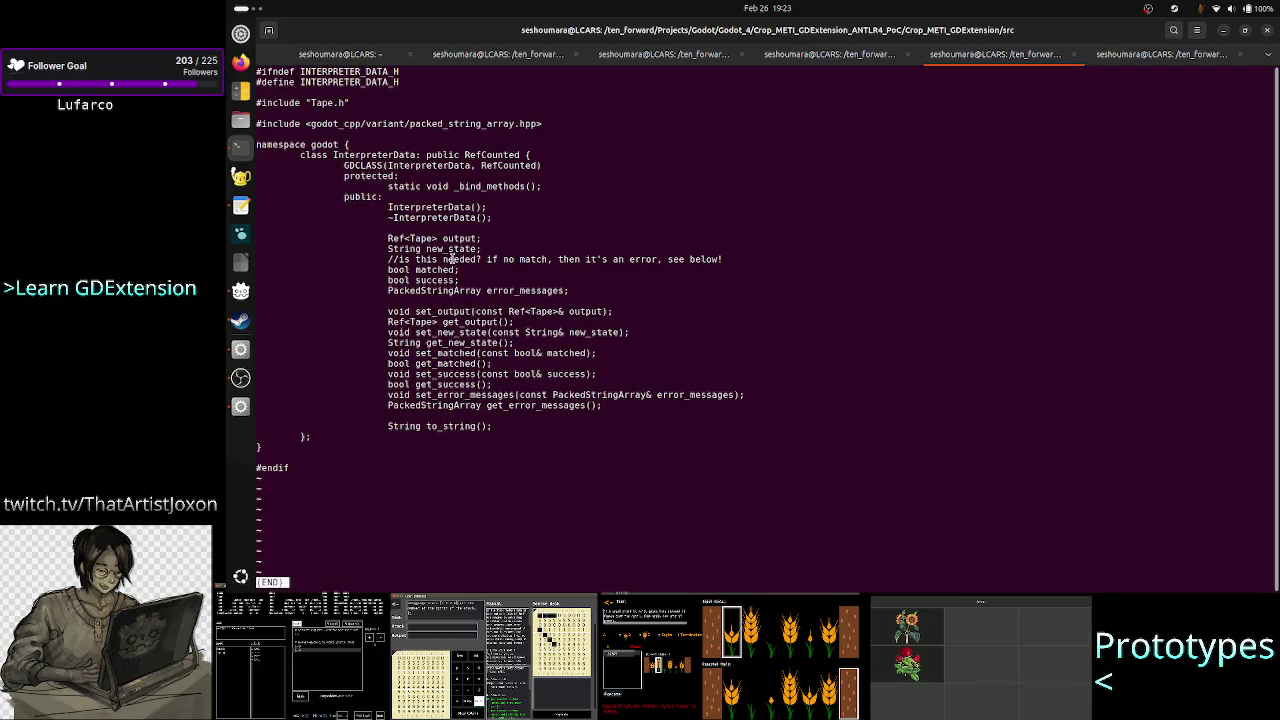
{"action": "mouse_move", "coordinate": [414, 240]}
{"action": "left_mouse_down"}
{"action": "mouse_move", "coordinate": [700, 250]}
{"action": "mouse_move", "coordinate": [567, 259]}
{"action": "mouse_move", "coordinate": [525, 280]}
{"action": "left_mouse_up"}
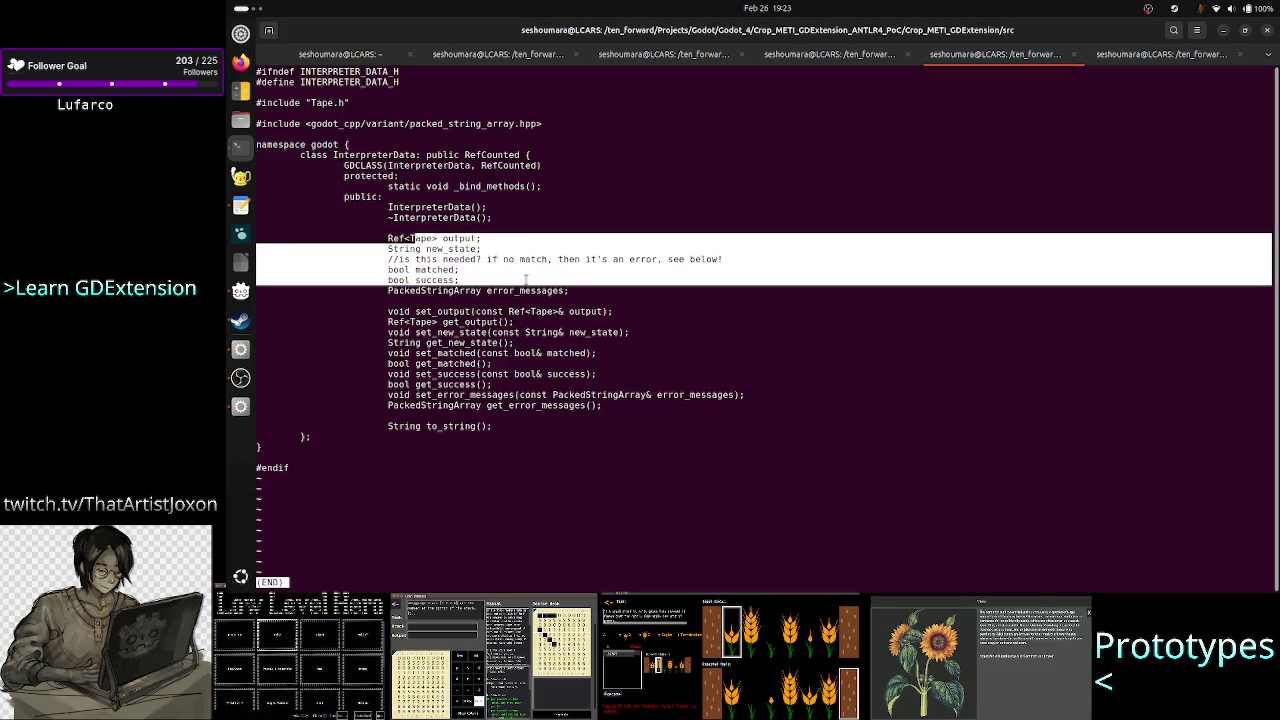
{"action": "left_click", "coordinate": [522, 280]}
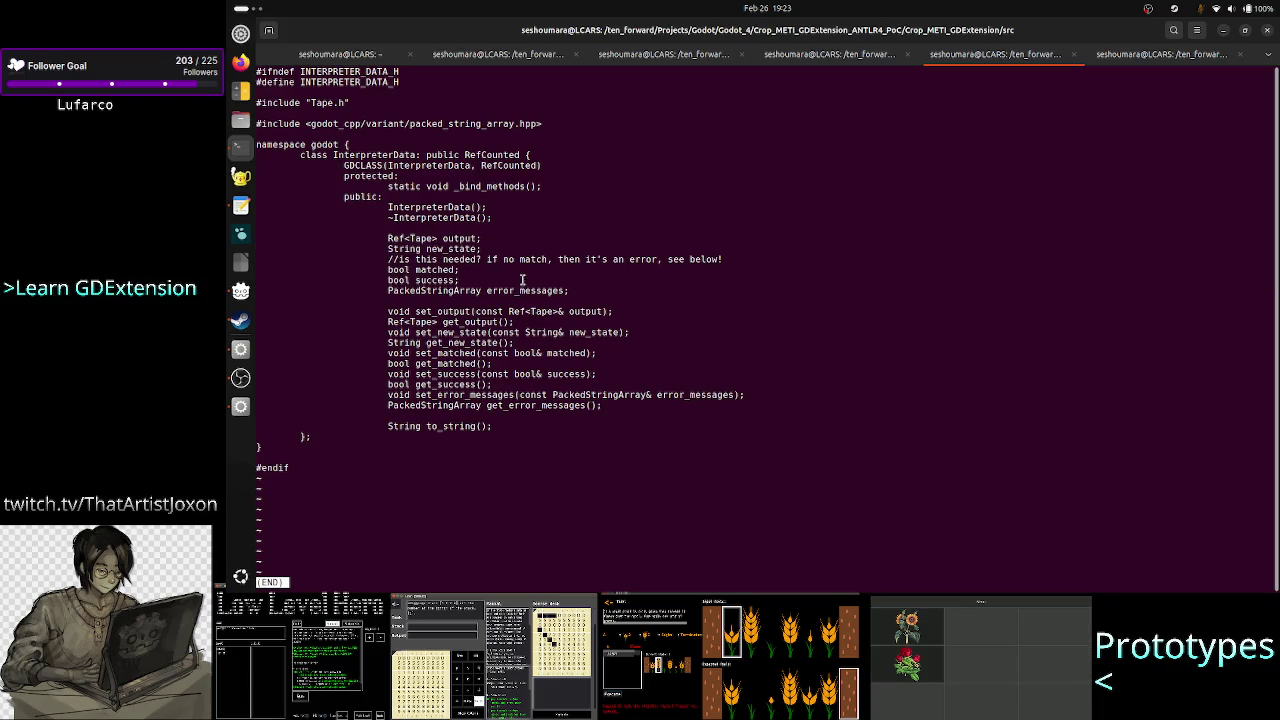
{"action": "double_click", "coordinate": [514, 290]}
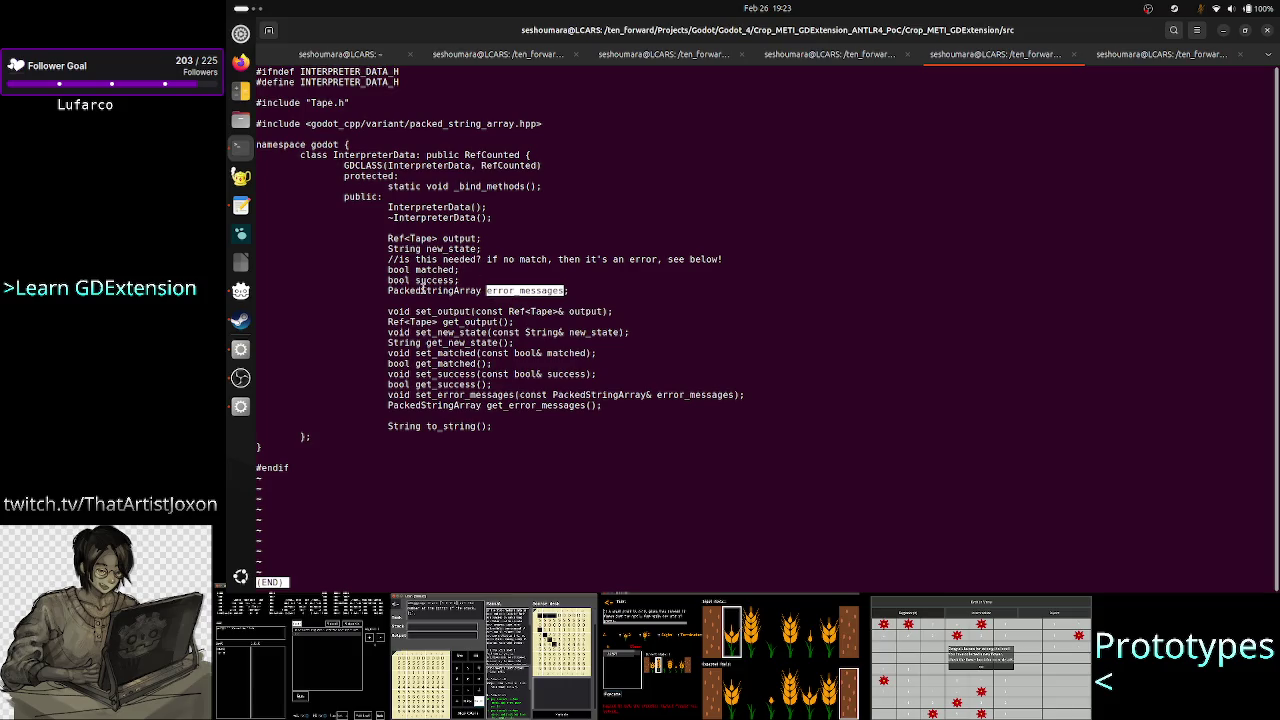
{"action": "double_click", "coordinate": [434, 280]}
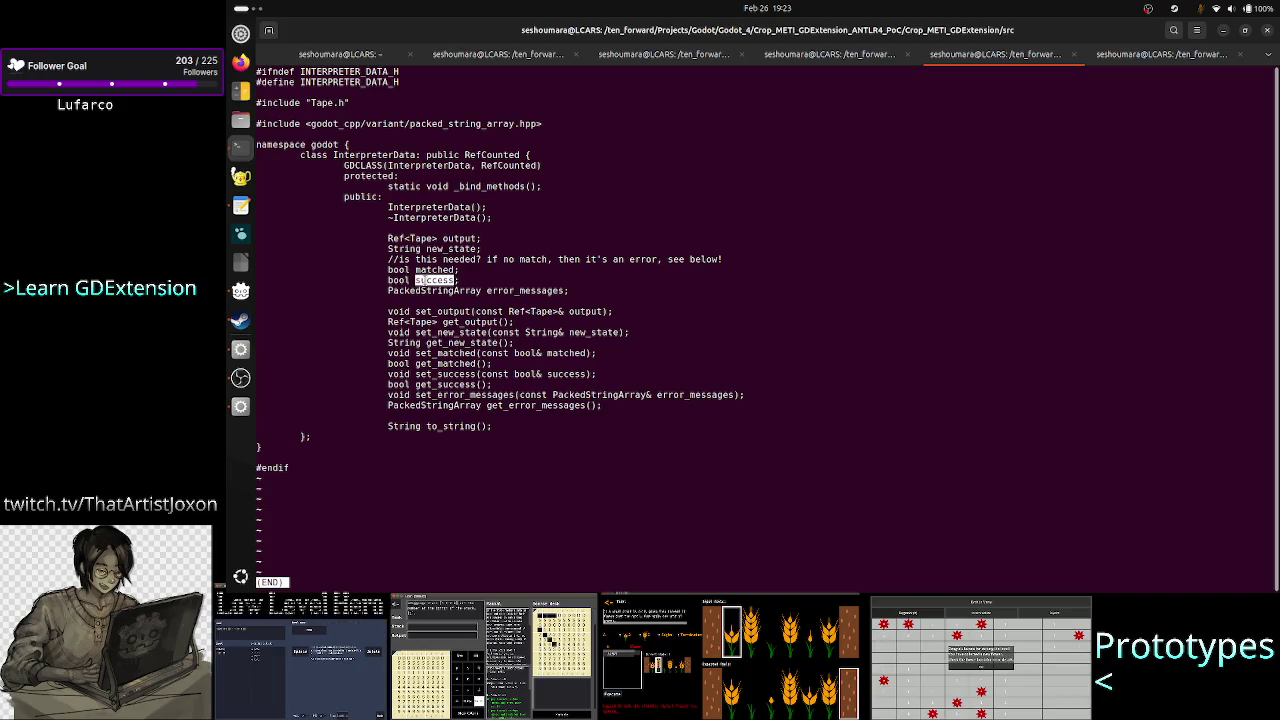
{"action": "type", "text": ":p"}
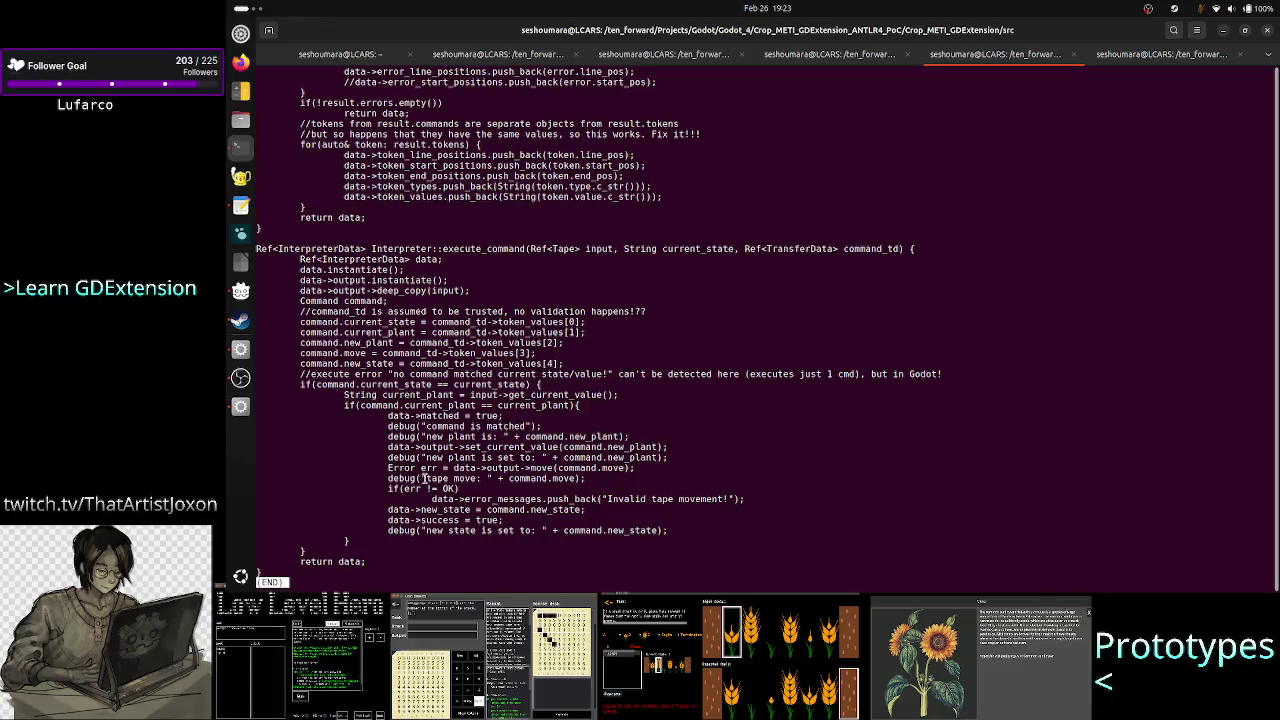
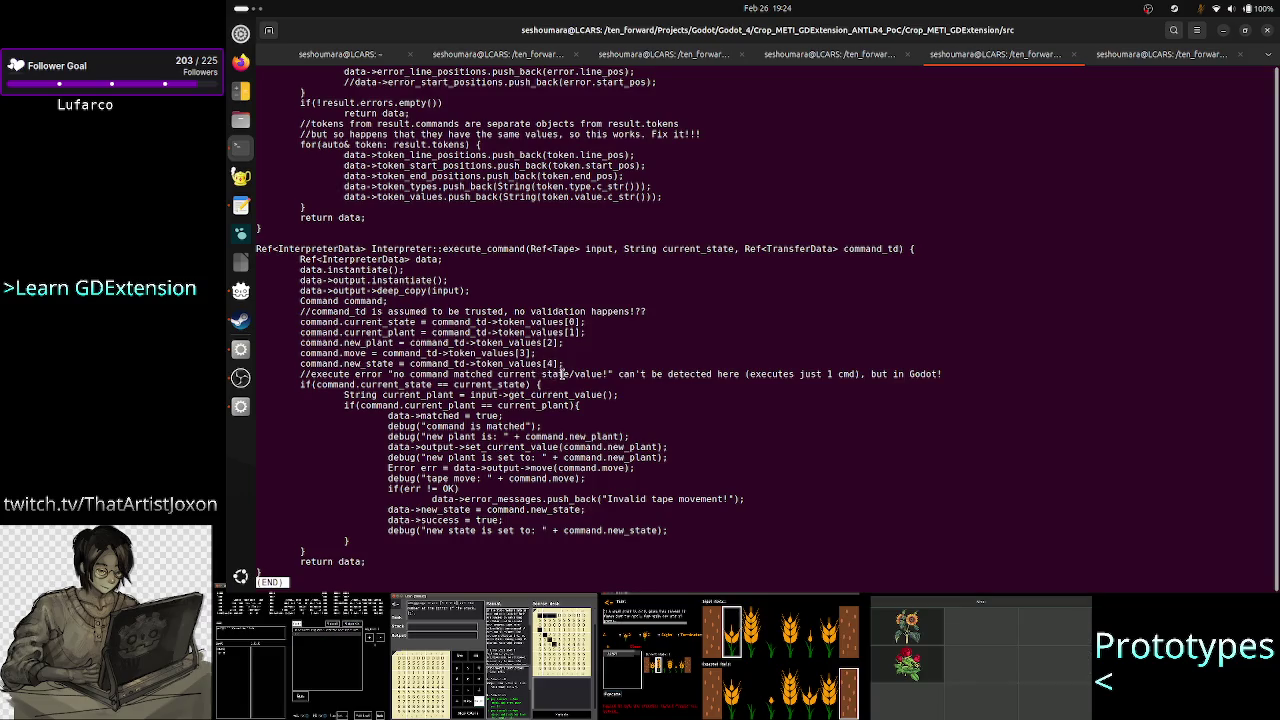
In less, highlight the no-command comment, the Error err line, the push_back call and the success lines.
{"action": "left_click_drag", "start_coordinate": [383, 374], "coordinate": [548, 376]}
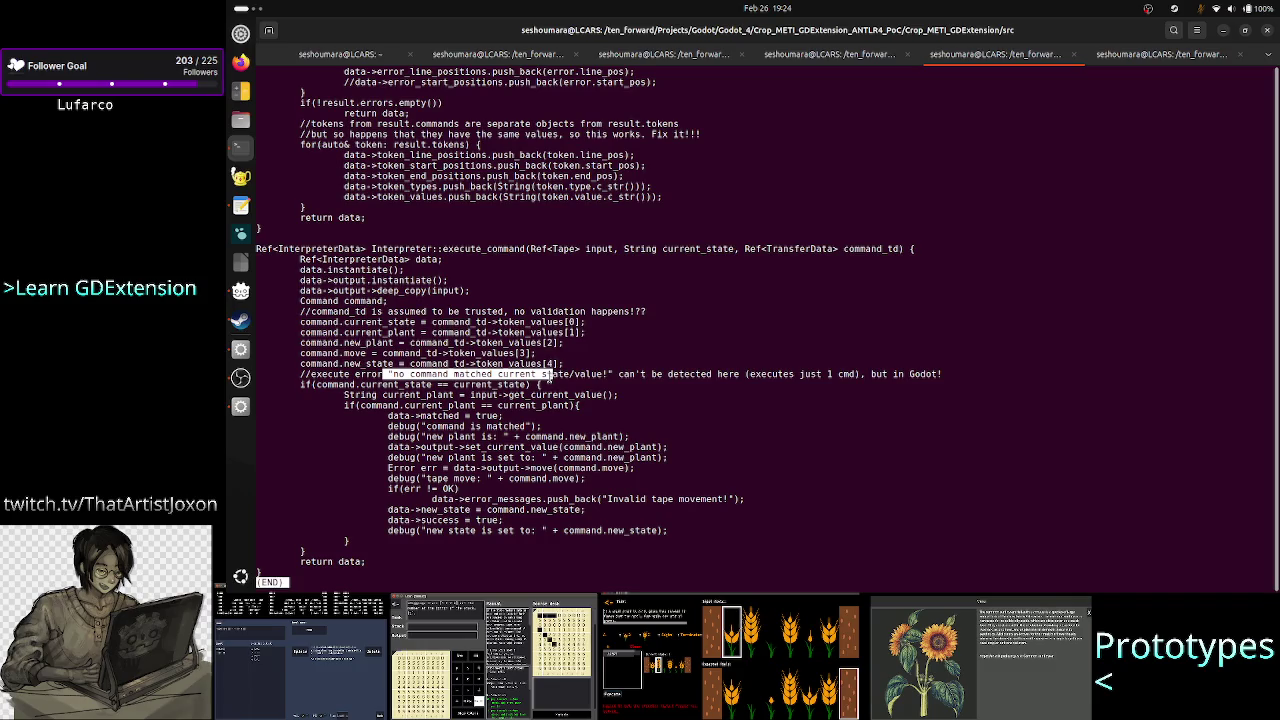
{"action": "left_click_drag", "start_coordinate": [548, 376], "coordinate": [603, 375]}
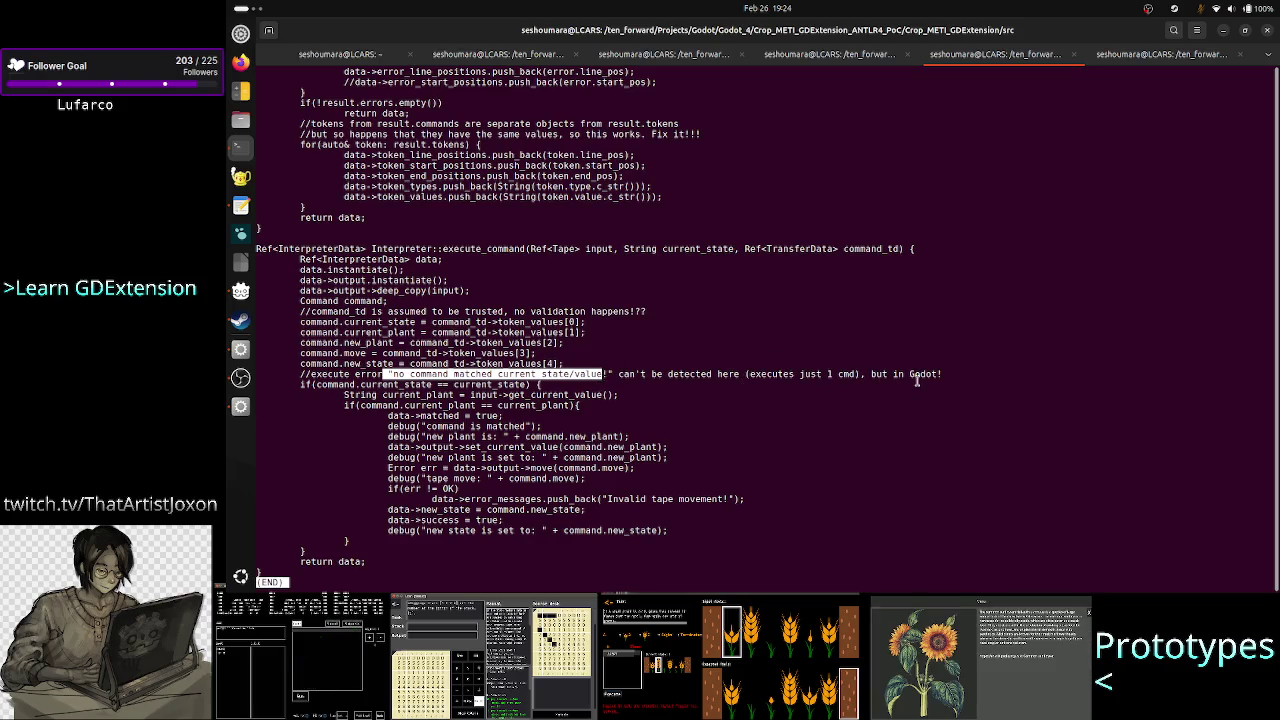
{"action": "left_click", "coordinate": [380, 384]}
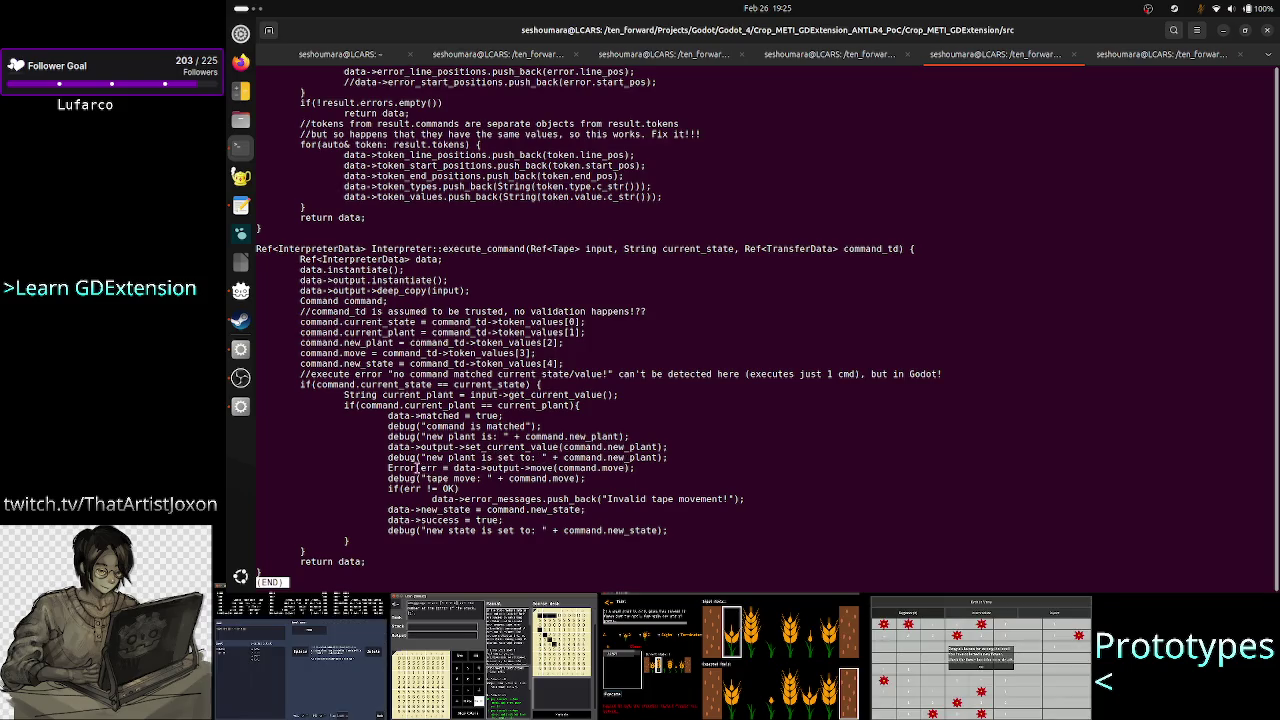
{"action": "mouse_move", "coordinate": [408, 467]}
{"action": "left_mouse_down"}
{"action": "mouse_move", "coordinate": [467, 468]}
{"action": "mouse_move", "coordinate": [468, 500]}
{"action": "mouse_move", "coordinate": [540, 499]}
{"action": "mouse_move", "coordinate": [400, 509]}
{"action": "mouse_move", "coordinate": [358, 478]}
{"action": "left_mouse_up"}
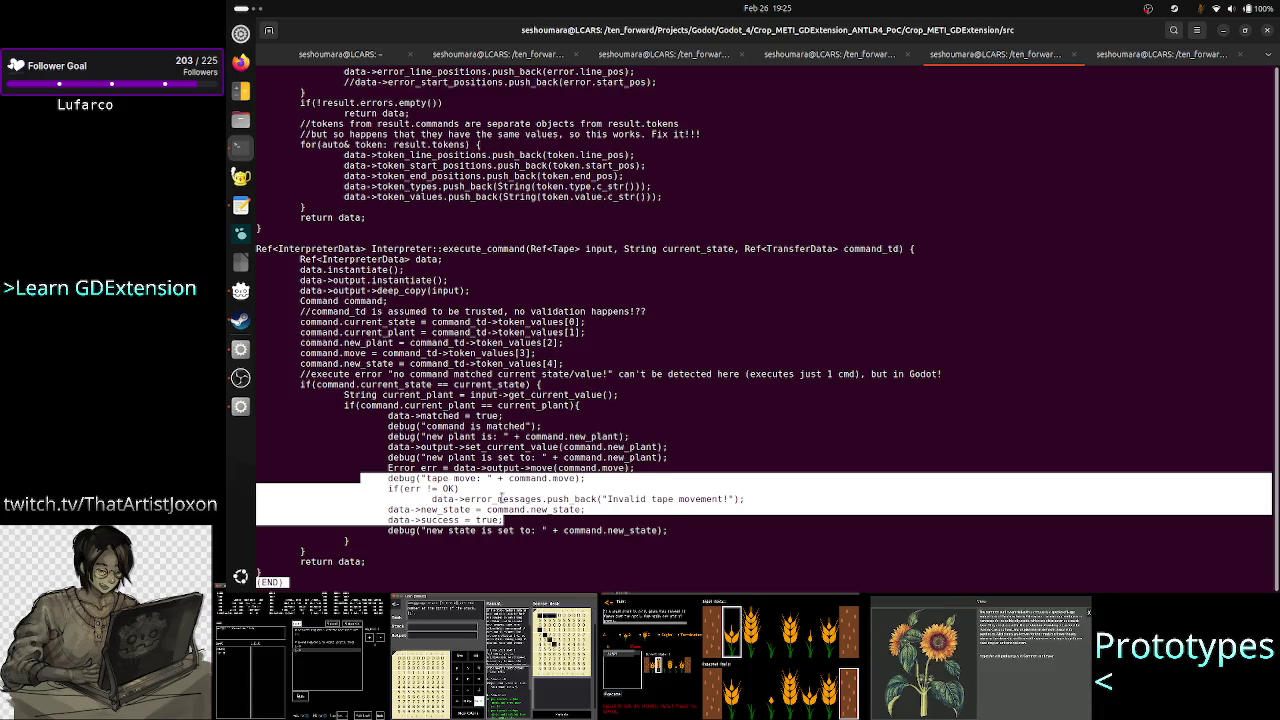
{"action": "left_click", "coordinate": [502, 498]}
{"action": "left_click_drag", "start_coordinate": [430, 500], "coordinate": [586, 507]}
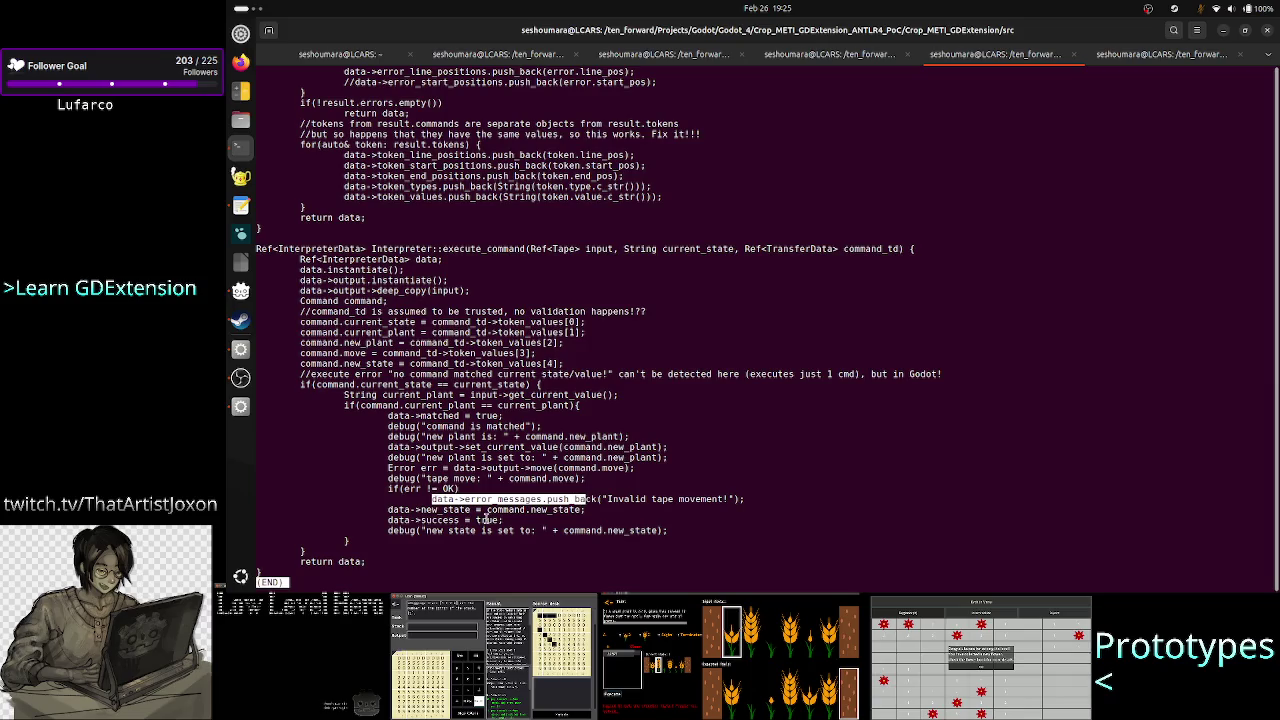
{"action": "left_click_drag", "start_coordinate": [460, 520], "coordinate": [527, 520]}
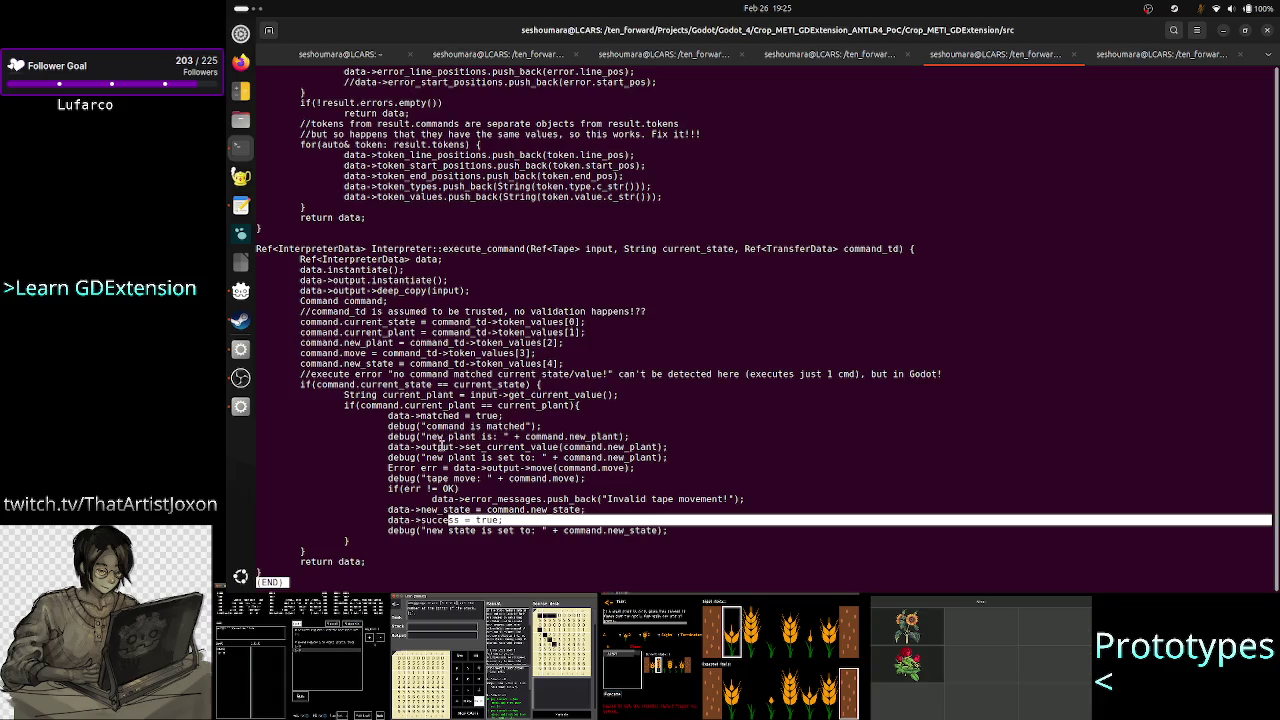
{"action": "left_click", "coordinate": [408, 447]}
Highlight the set_current_value call, the error_messages.push_back call and success = true to inspect them.
{"action": "left_click_drag", "start_coordinate": [408, 447], "coordinate": [645, 447]}
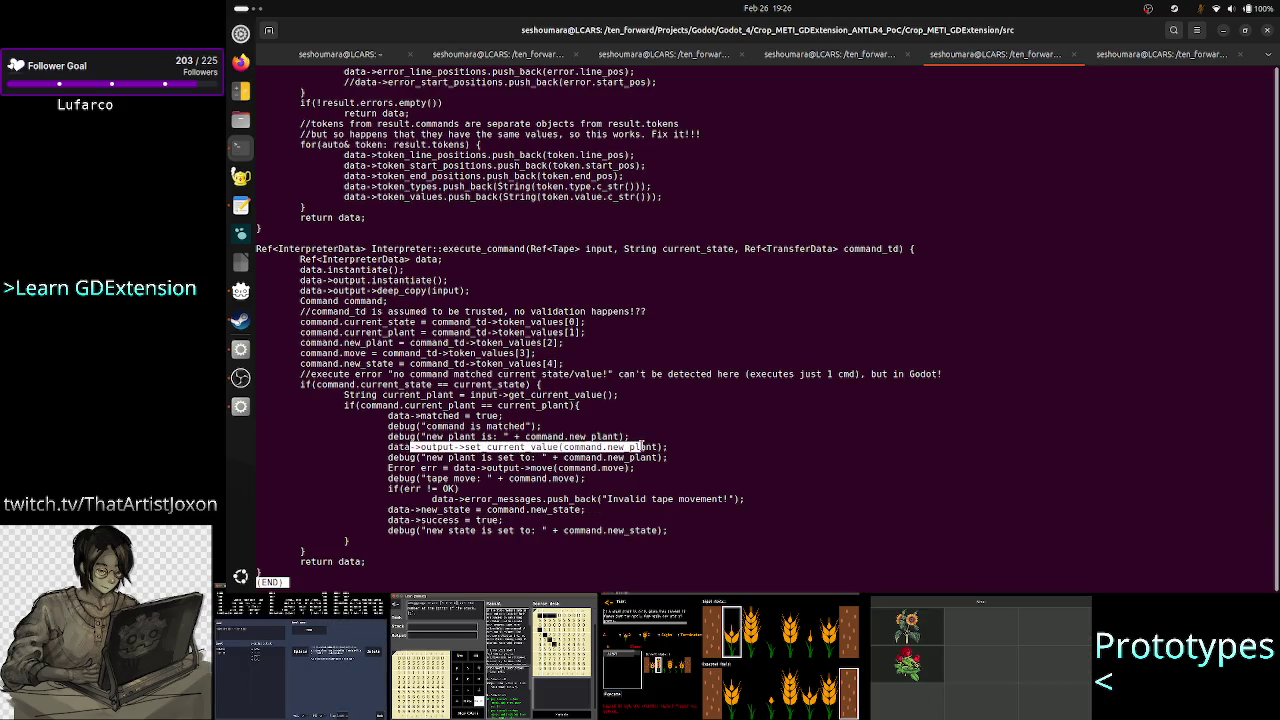
{"action": "mouse_move", "coordinate": [640, 447]}
{"action": "left_mouse_down"}
{"action": "mouse_move", "coordinate": [604, 468]}
{"action": "mouse_move", "coordinate": [625, 468]}
{"action": "mouse_move", "coordinate": [596, 498]}
{"action": "left_mouse_up"}
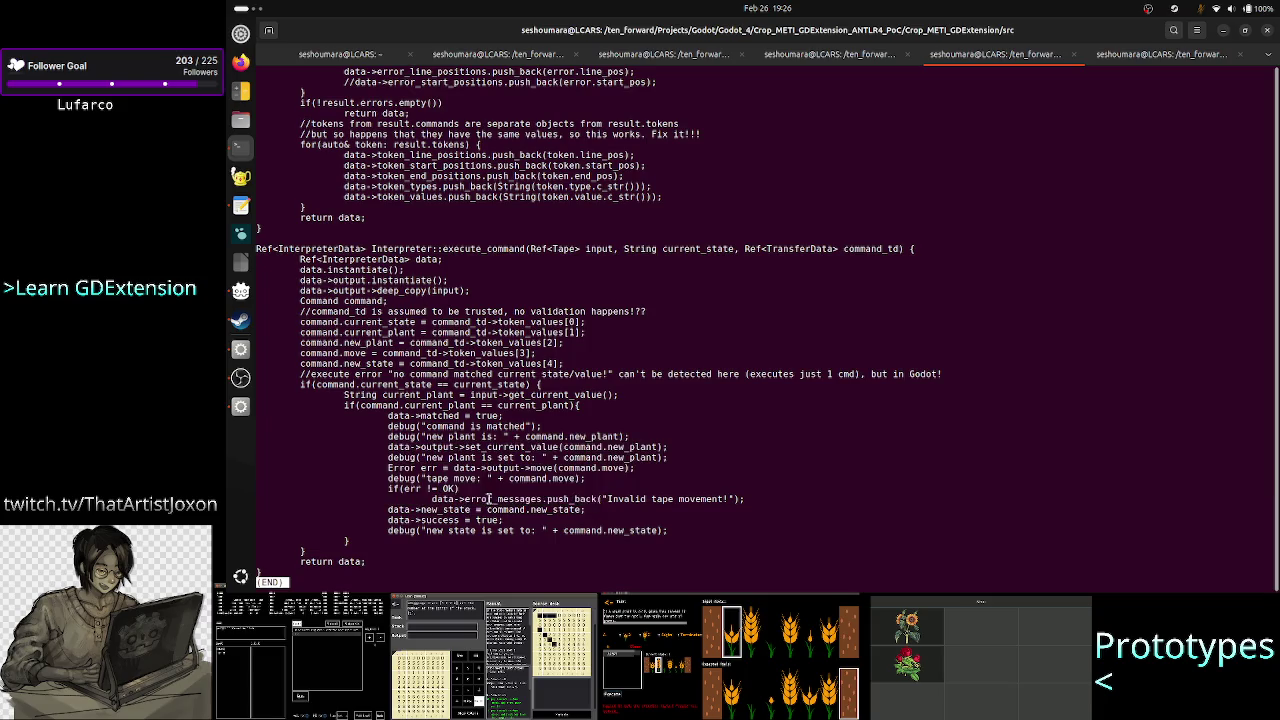
{"action": "double_click", "coordinate": [490, 499]}
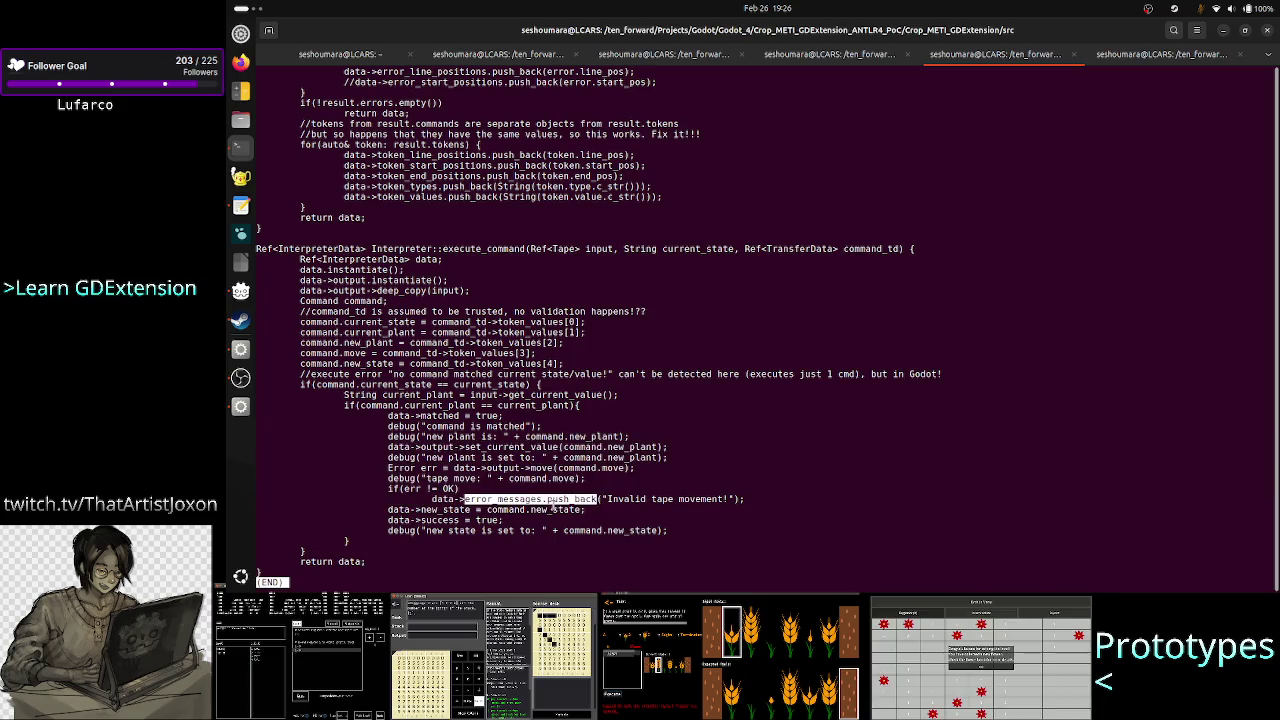
{"action": "left_click", "coordinate": [553, 503]}
{"action": "left_click_drag", "start_coordinate": [421, 520], "coordinate": [505, 519]}
{"action": "left_click", "coordinate": [503, 516]}
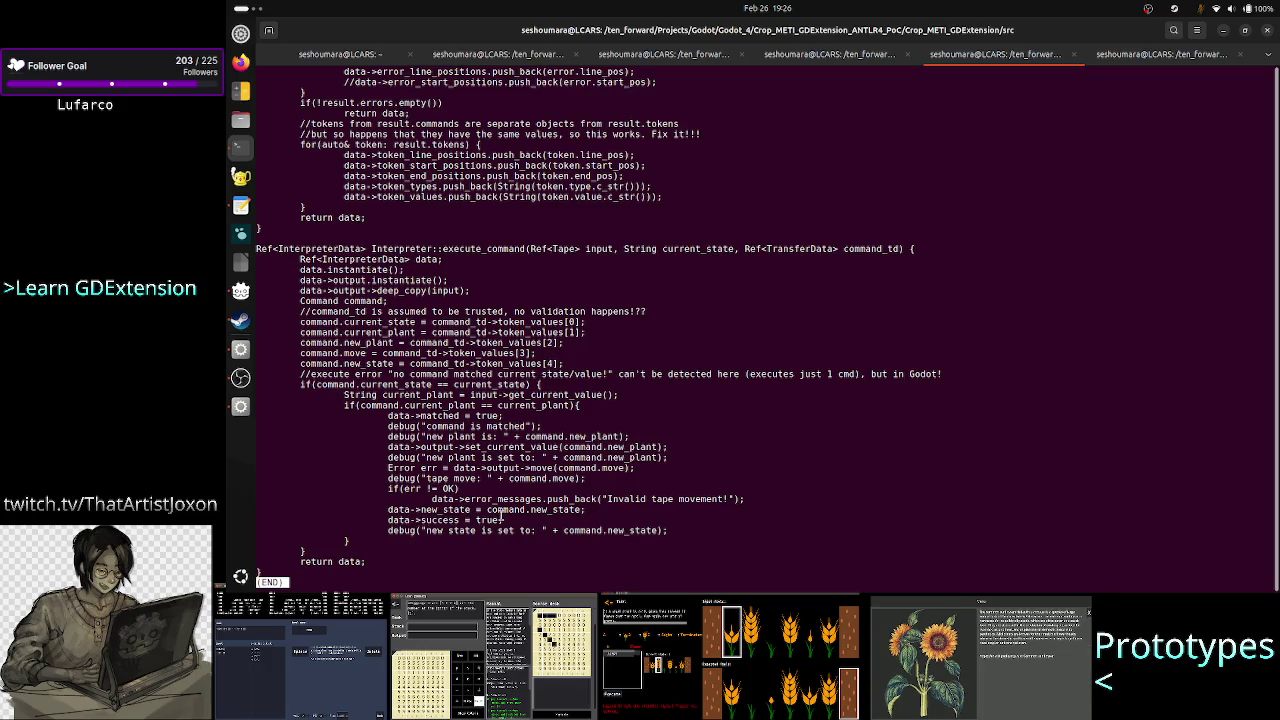
{"action": "double_click", "coordinate": [482, 498]}
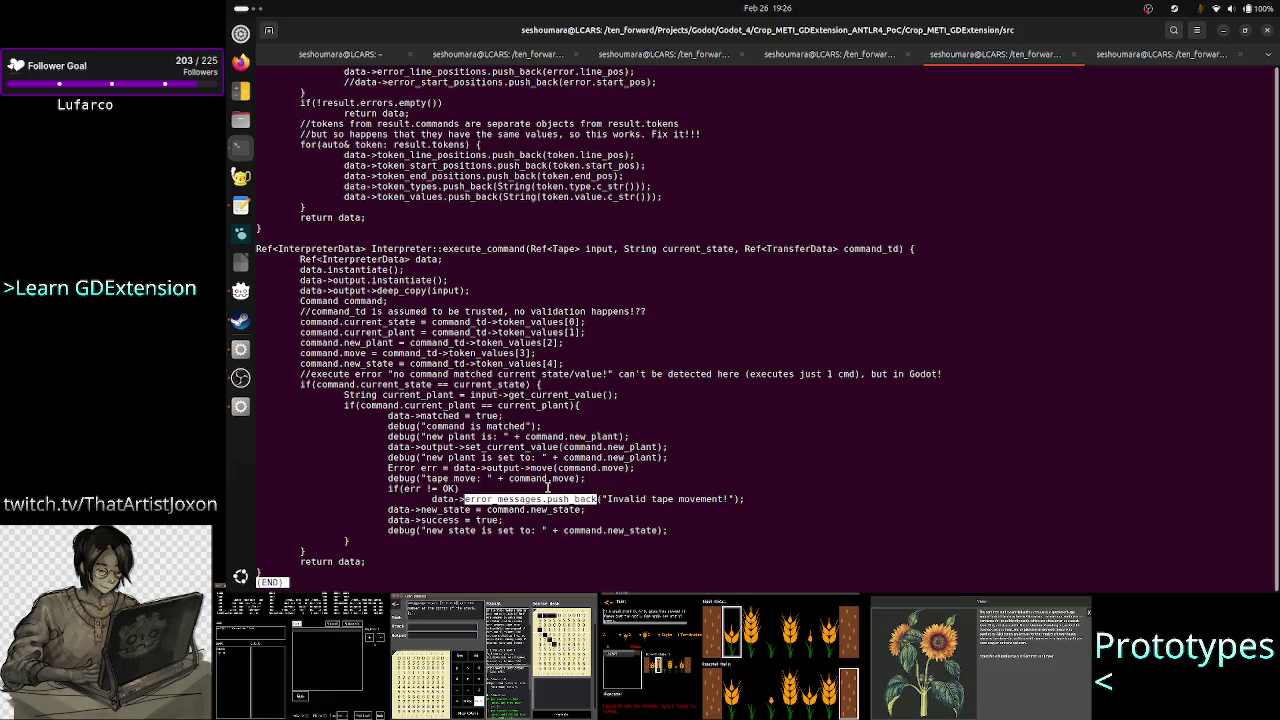
{"action": "left_click", "coordinate": [548, 487]}
Quit less and reopen Interpreter.cpp in vim by editing the recalled command.
{"action": "key", "text": "q"}
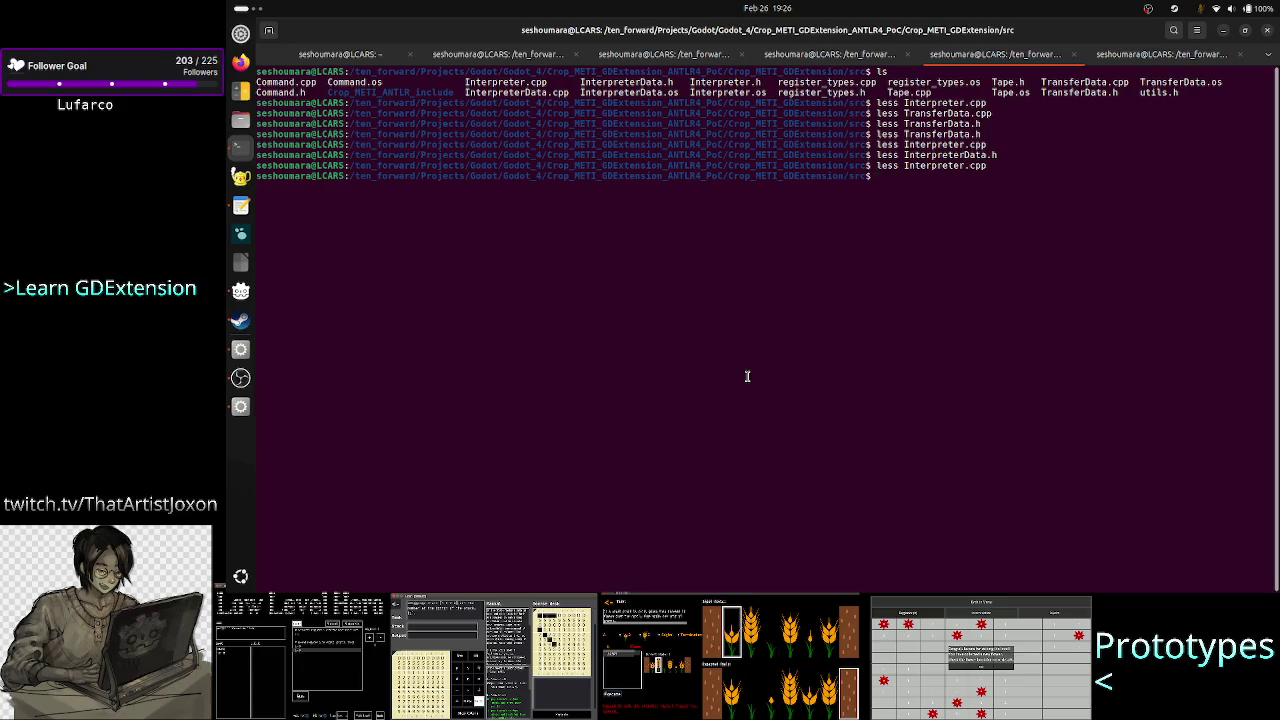
{"action": "key", "text": "Up"}
{"action": "key", "text": "Left"}
{"action": "key", "text": "Left"}
{"action": "key", "text": "Left"}
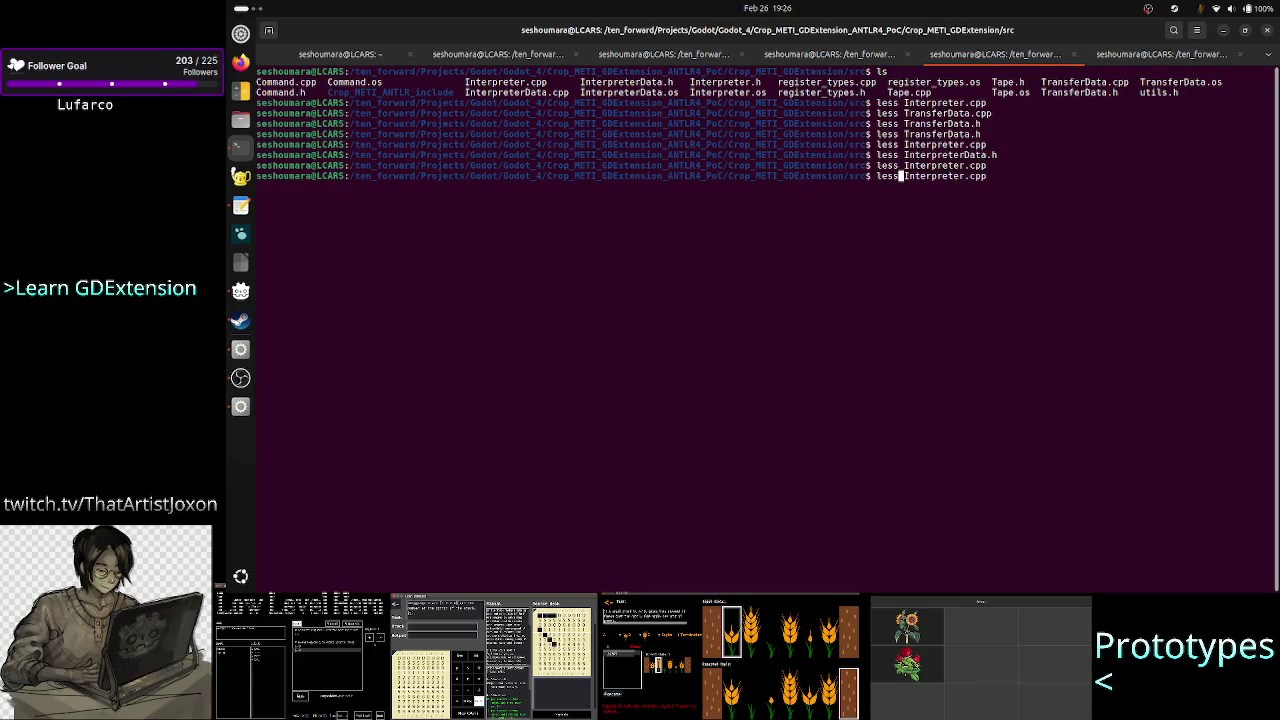
{"action": "key", "text": "BackSpace"}
{"action": "key", "text": "BackSpace"}
{"action": "key", "text": "BackSpace"}
{"action": "key", "text": "BackSpace"}
{"action": "type", "text": "vim"}
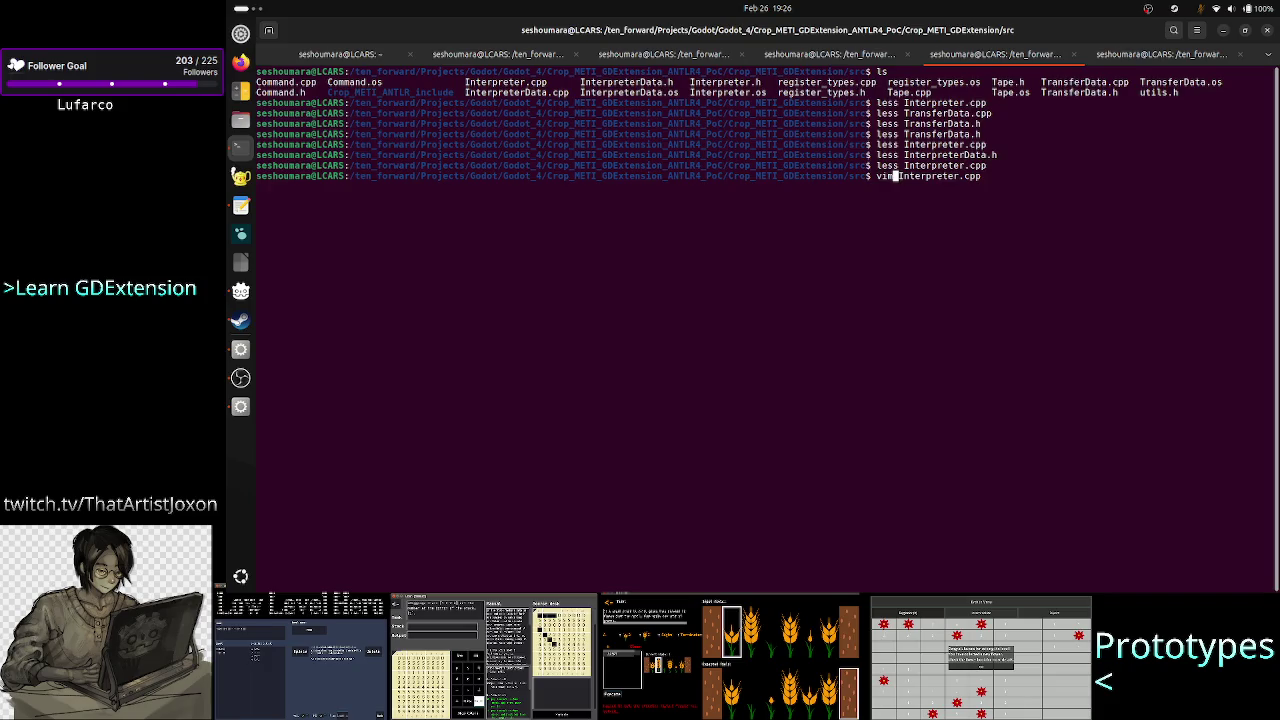
{"action": "key", "text": "Return"}
Wrap the if(err != OK) branch's push_back line in opening and closing braces.
{"action": "key", "text": "j"}
{"action": "key", "text": "j"}
{"action": "key", "text": "j"}
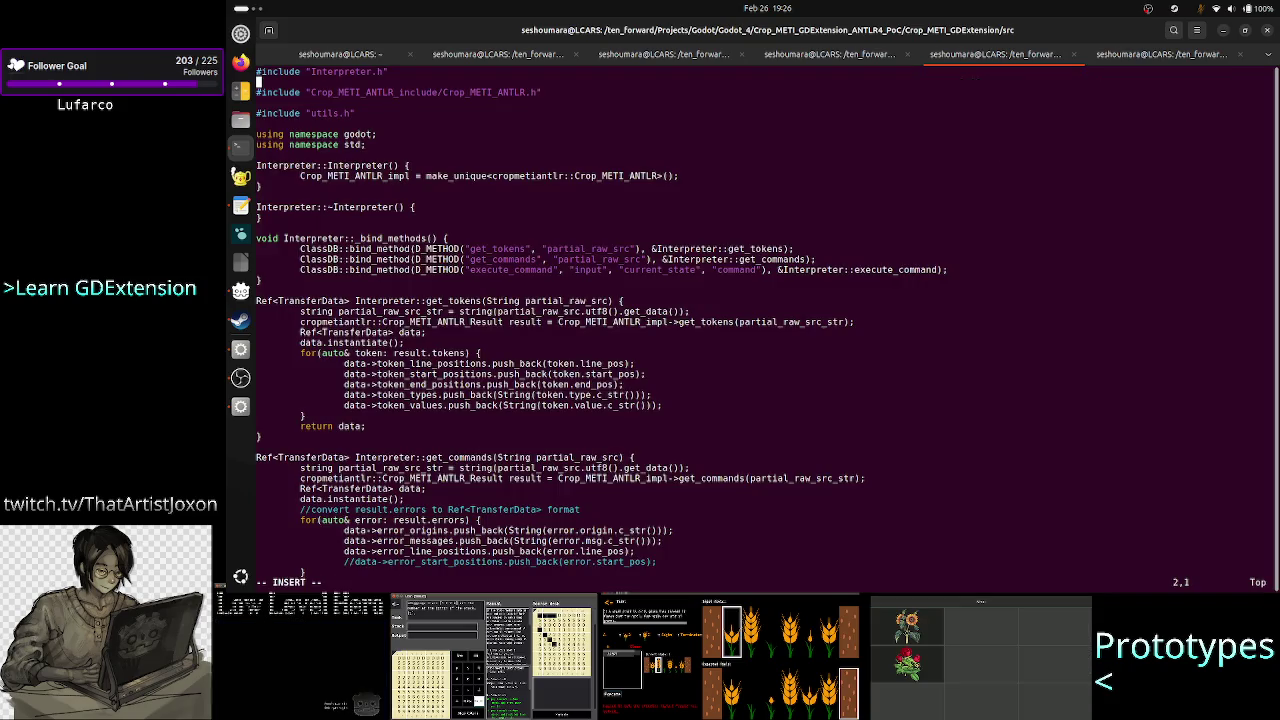
{"action": "key", "text": "i"}
{"action": "key", "text": "Down"}
{"action": "key", "text": "Down"}
{"action": "key", "text": "Down"}
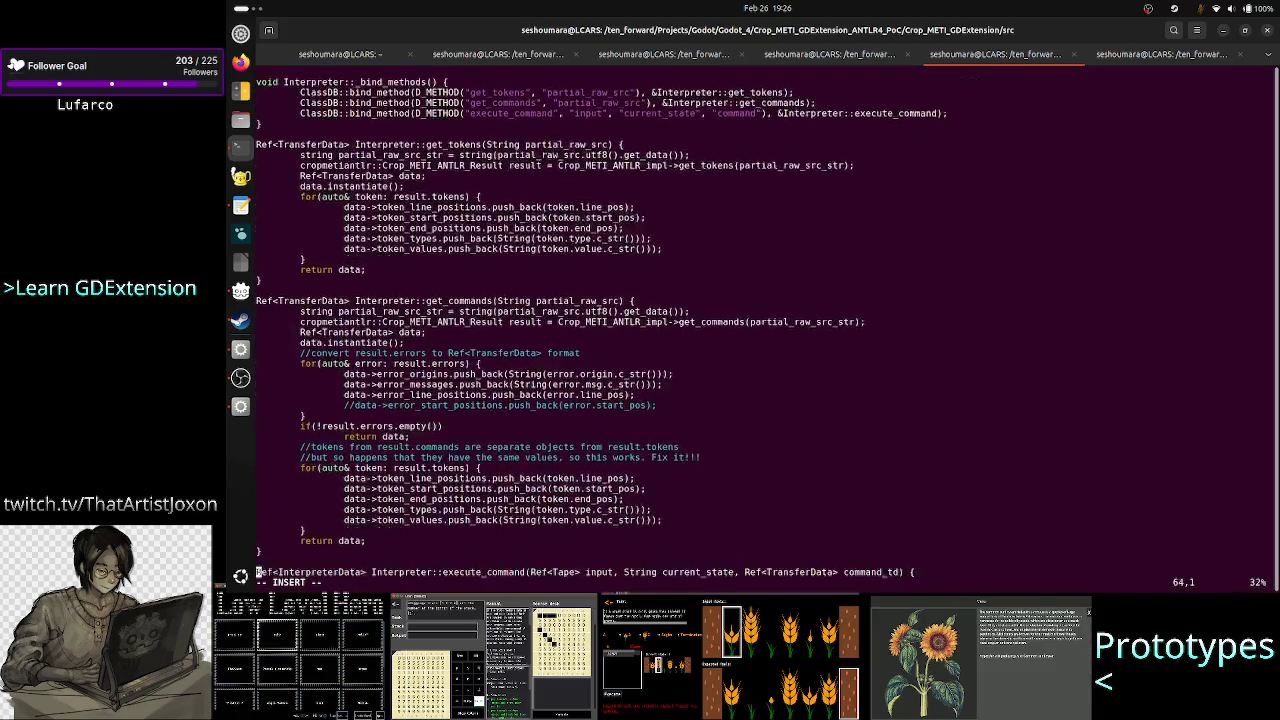
{"action": "key", "text": "Down"}
{"action": "key", "text": "Down"}
{"action": "key", "text": "Down"}
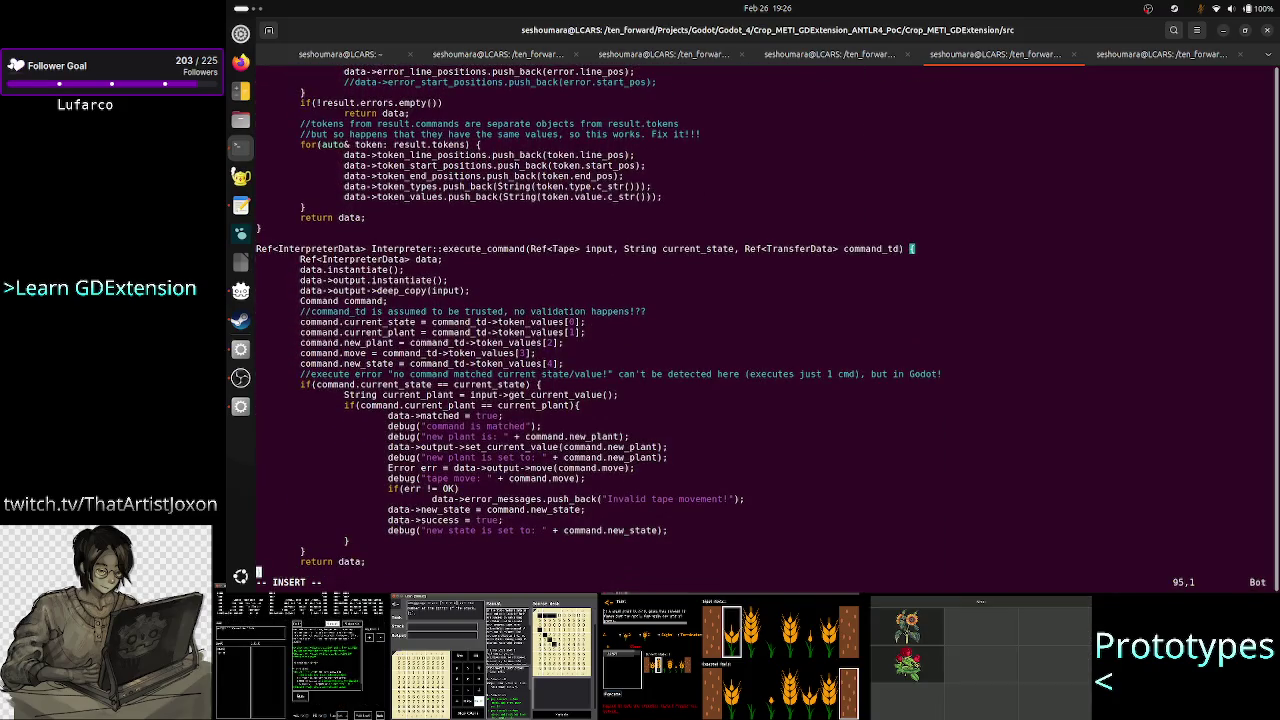
{"action": "key", "text": "Up"}
{"action": "key", "text": "End"}
{"action": "key", "text": "Left"}
{"action": "type", "text": "{"}
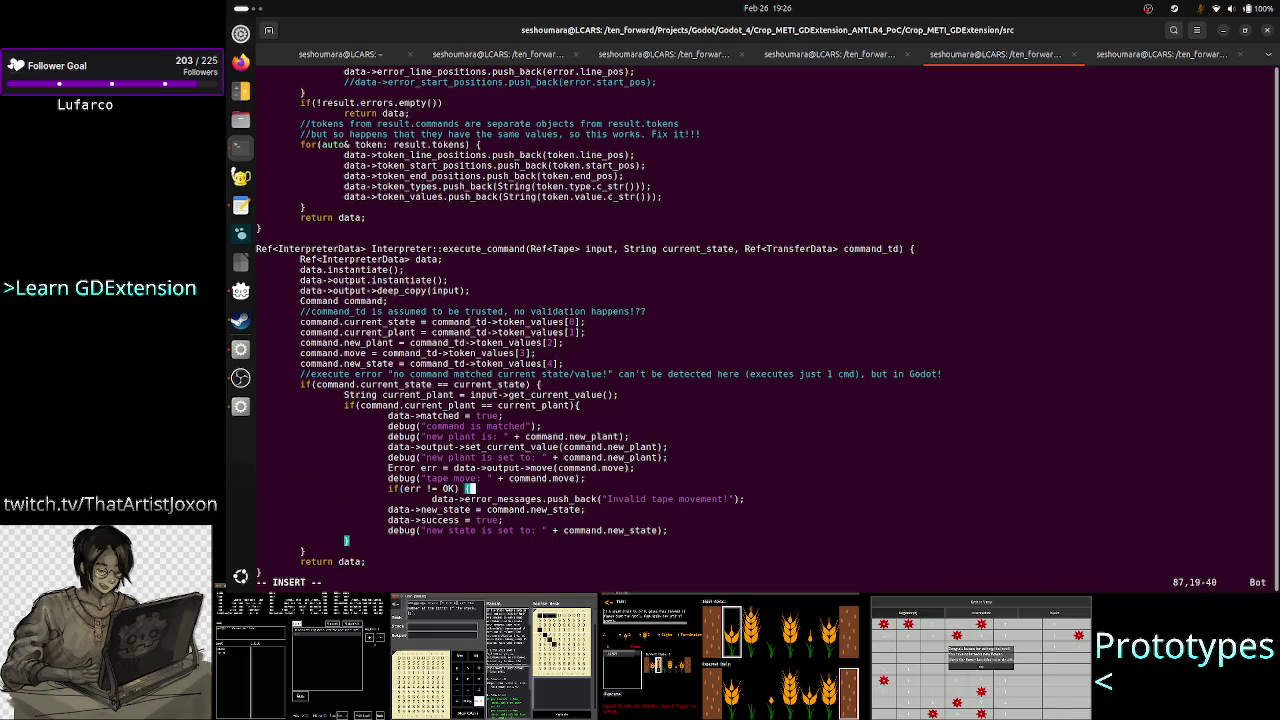
{"action": "key", "text": "Down"}
{"action": "key", "text": "Right"}
{"action": "key", "text": "Right"}
{"action": "key", "text": "Right"}
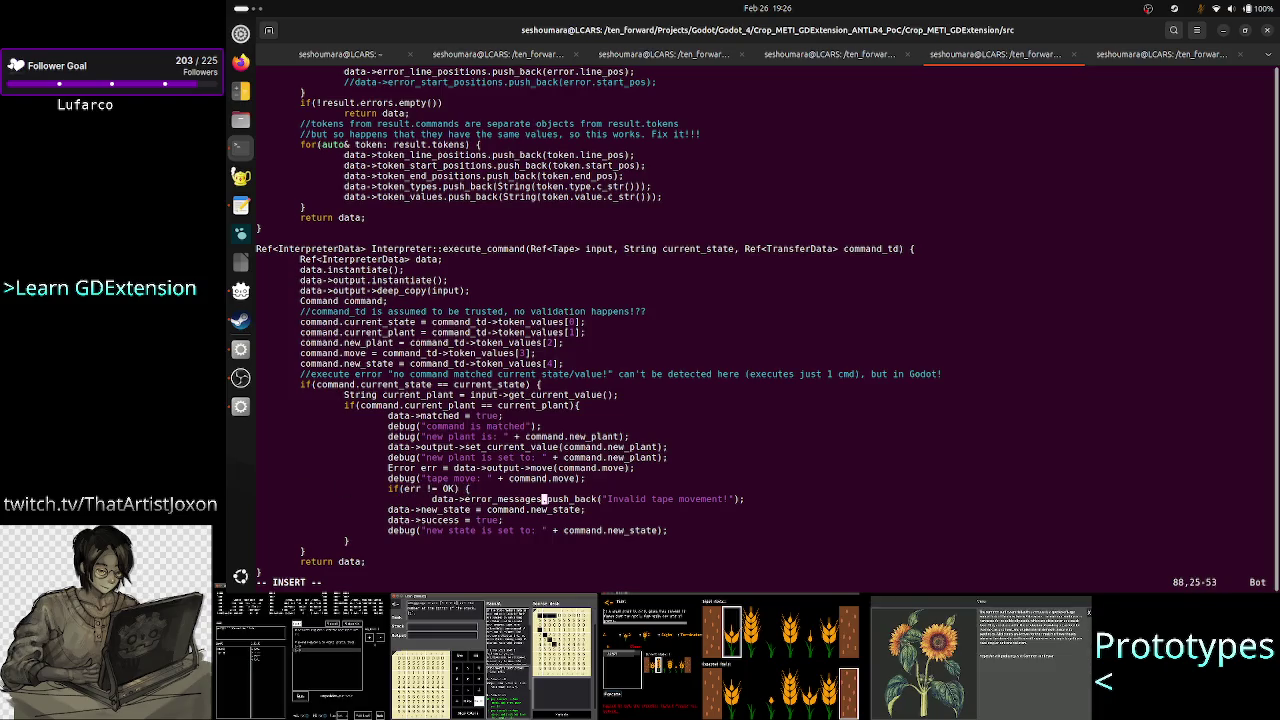
{"action": "key", "text": "End"}
{"action": "key", "text": "Return"}
{"action": "key", "text": "Tab"}
{"action": "key", "text": "Tab"}
{"action": "key", "text": "Tab"}
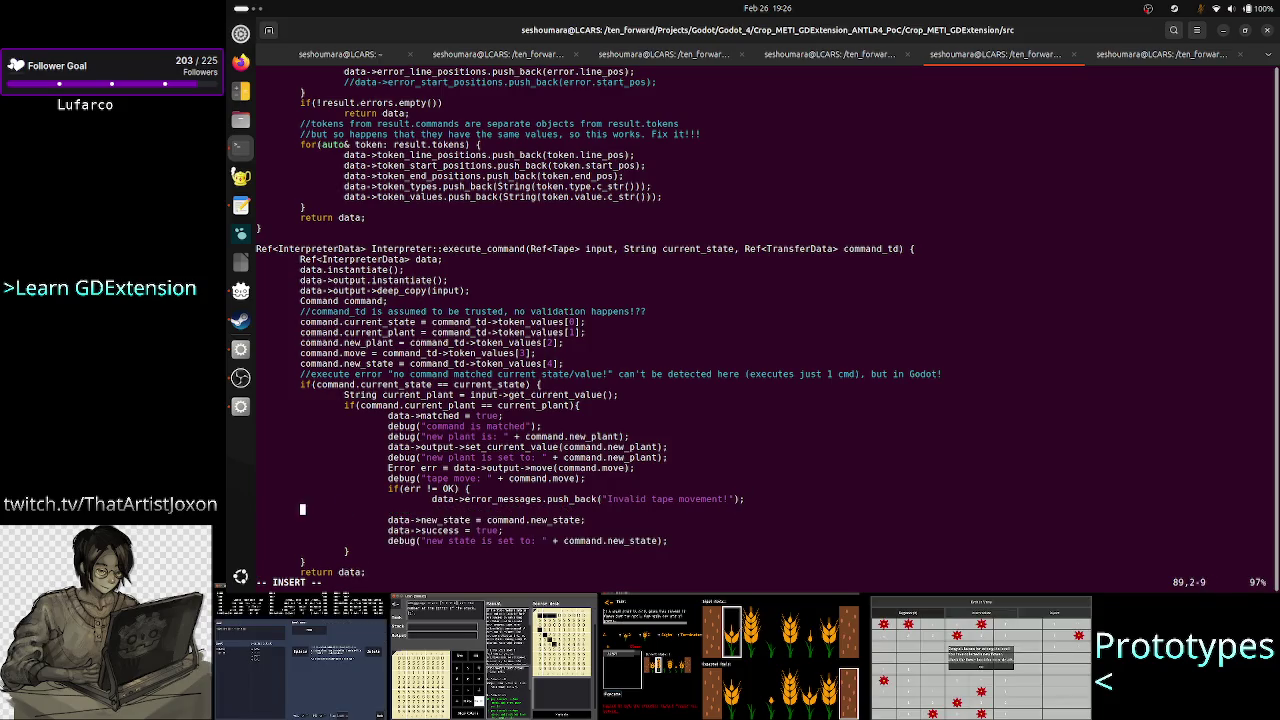
{"action": "type", "text": "}"}
Add 'data->success = false;' and 'return data;' inside the error branch.
{"action": "key", "text": "Up"}
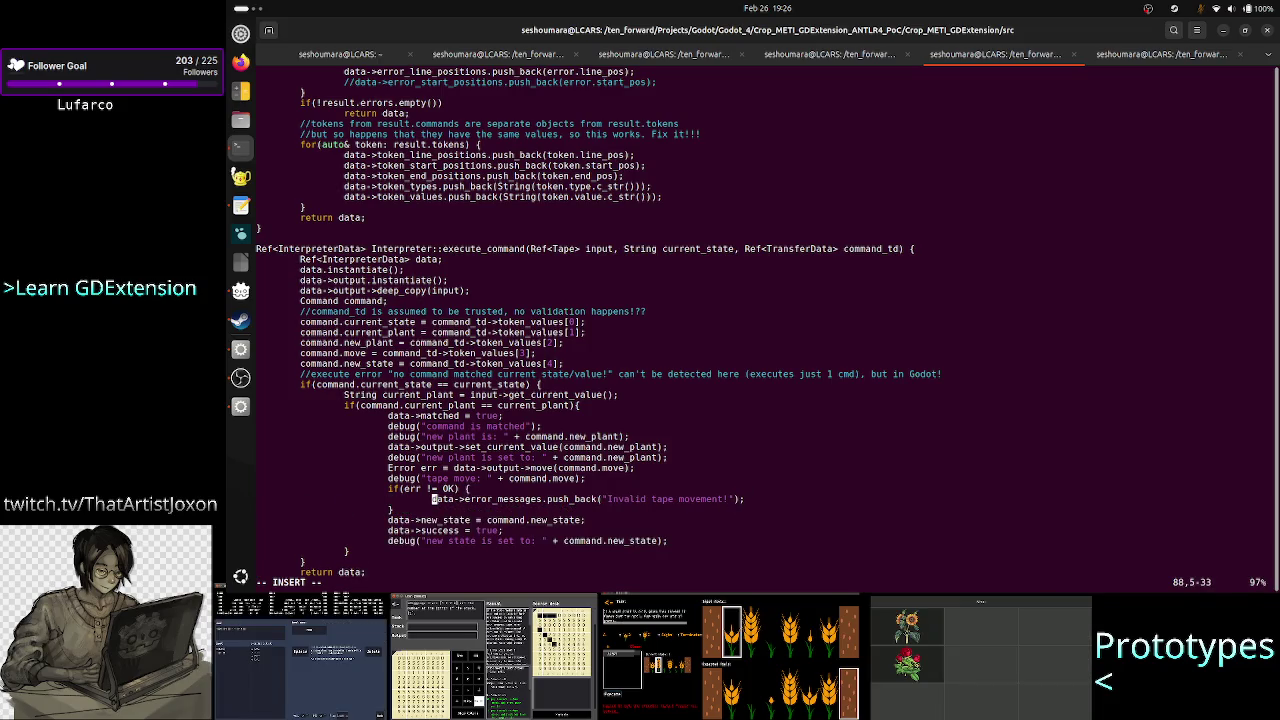
{"action": "key", "text": "Right"}
{"action": "key", "text": "Right"}
{"action": "key", "text": "Right"}
{"action": "key", "text": "End"}
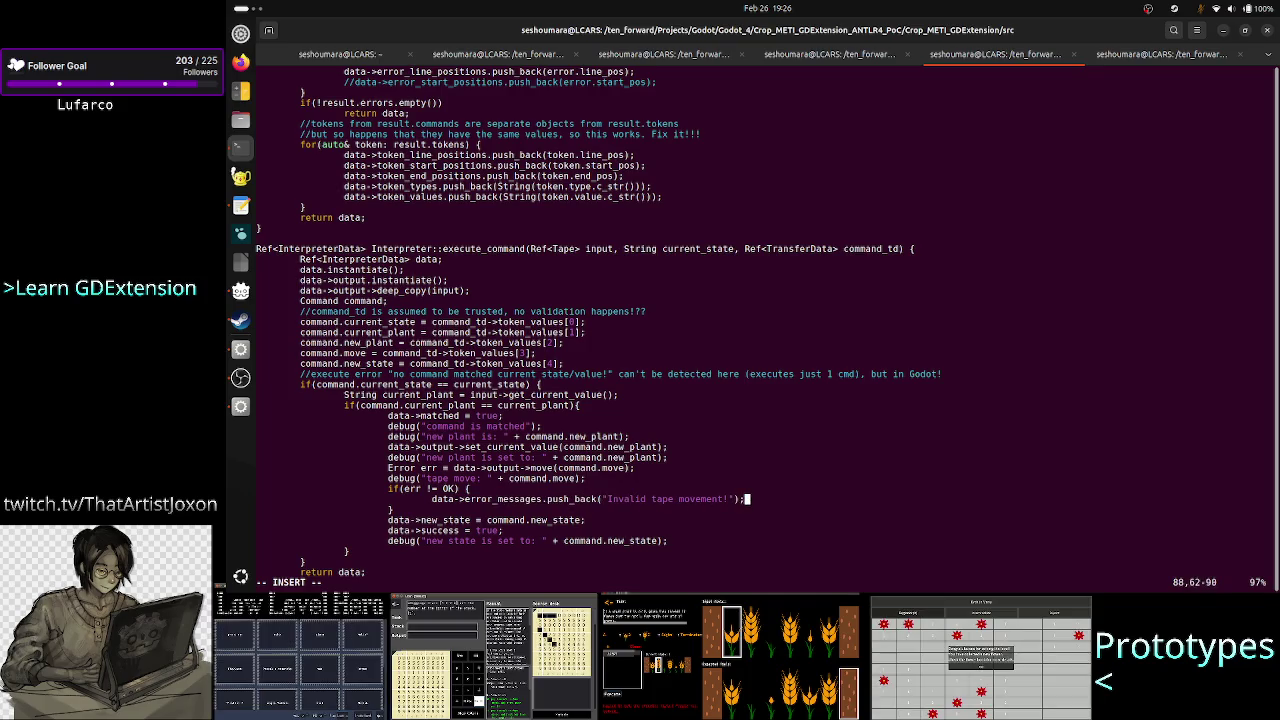
{"action": "key", "text": "Return"}
{"action": "key", "text": "Tab"}
{"action": "key", "text": "Tab"}
{"action": "key", "text": "Tab"}
{"action": "type", "text": "data"}
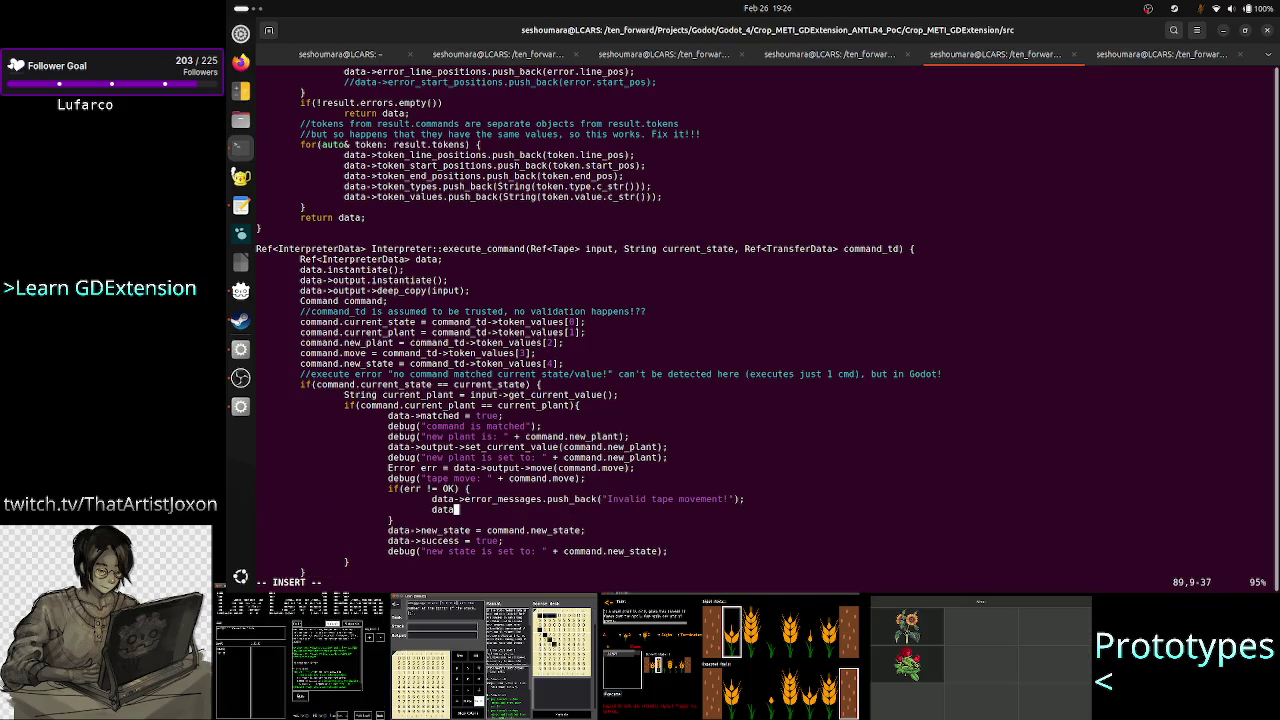
{"action": "type", "text": "->succ"}
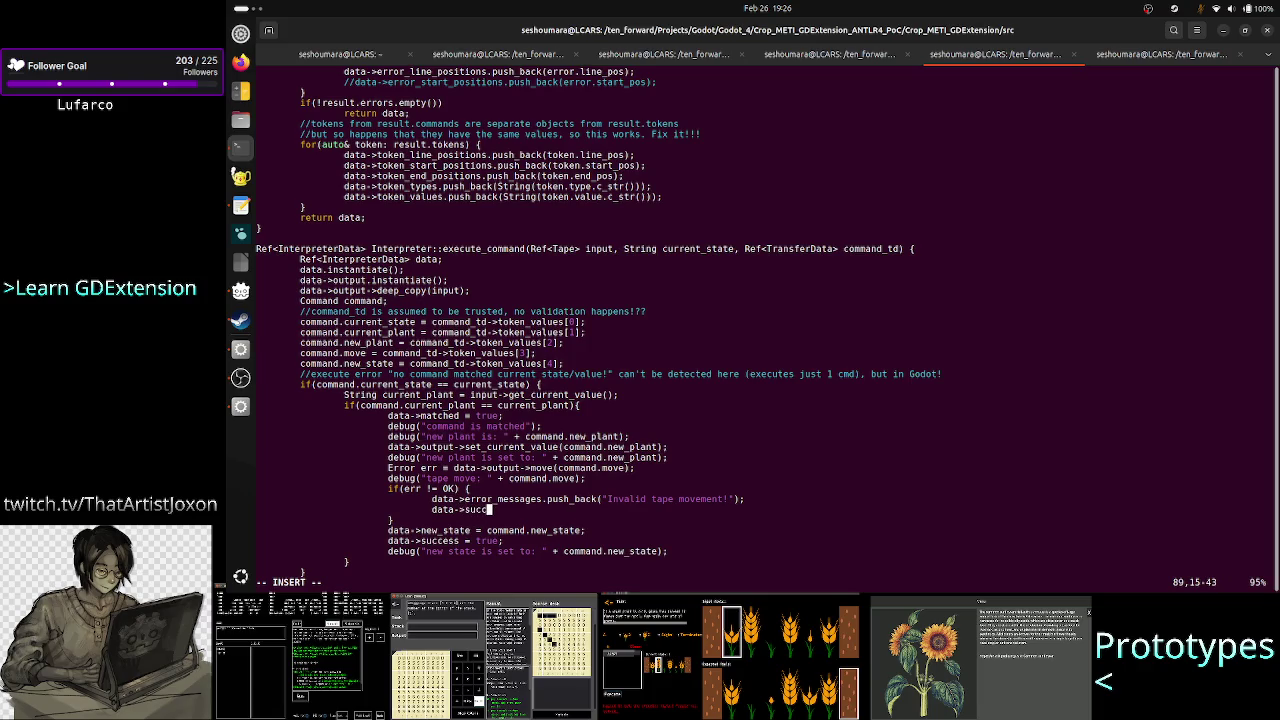
{"action": "type", "text": "ess = false;"}
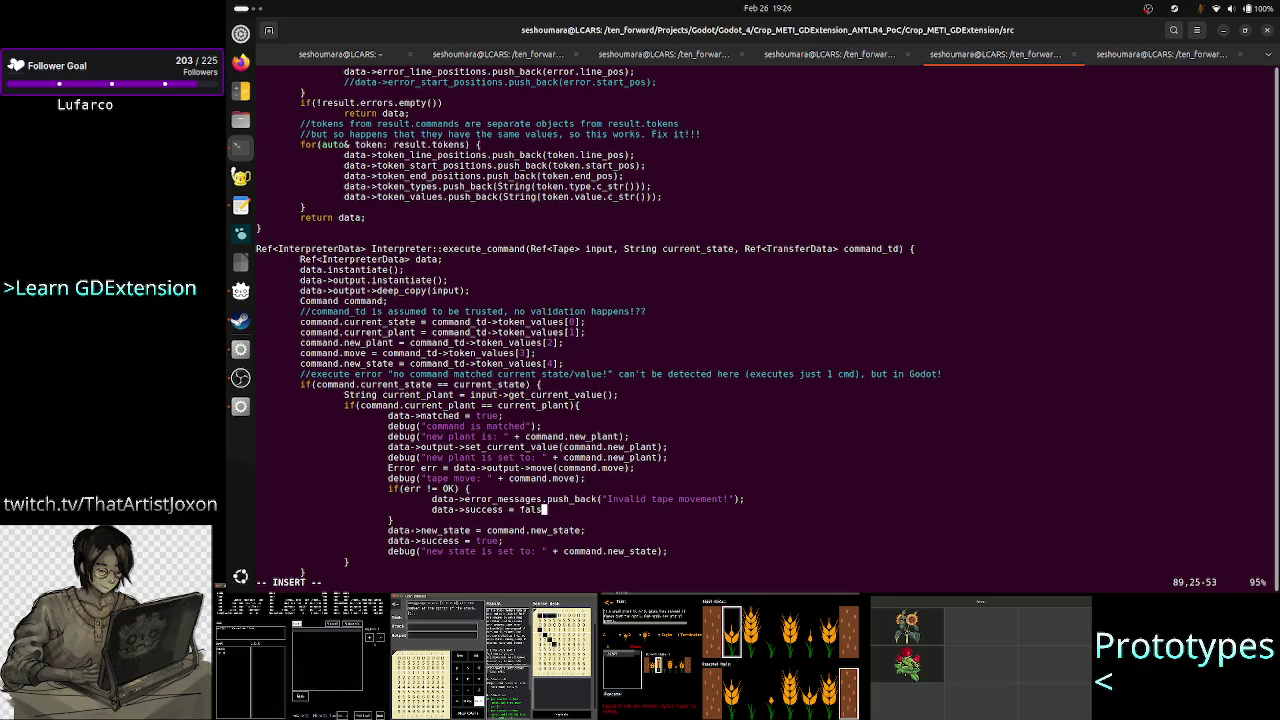
{"action": "key", "text": "Return"}
{"action": "key", "text": "Tab"}
{"action": "key", "text": "Tab"}
{"action": "key", "text": "Tab"}
{"action": "type", "text": "r"}
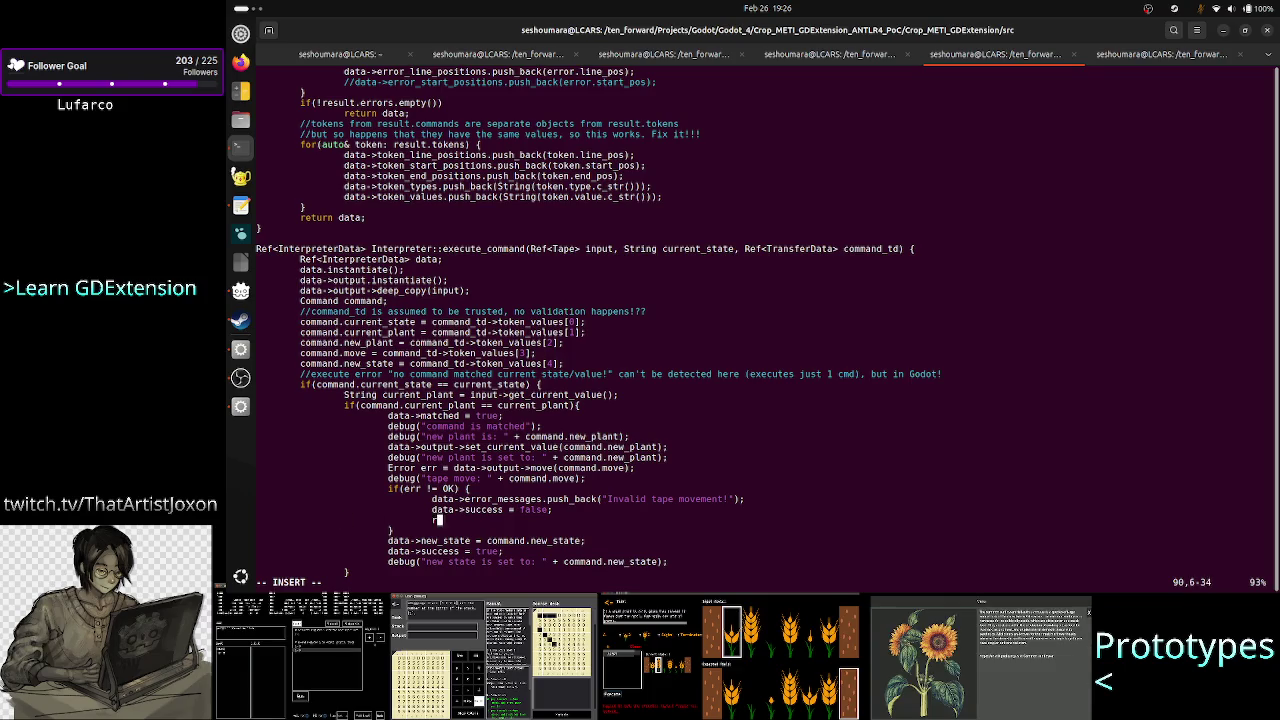
{"action": "type", "text": "eturn data;"}
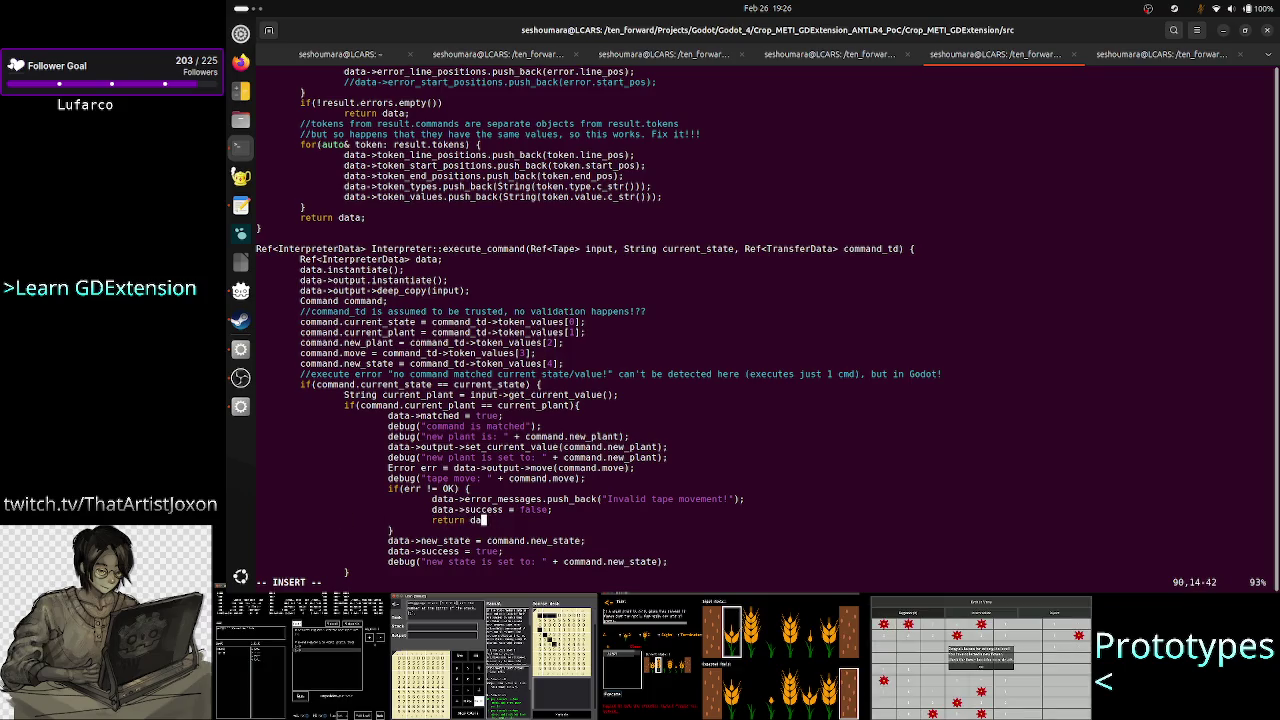
{"action": "key", "text": "Down"}
{"action": "key", "text": "Down"}
{"action": "key", "text": "Down"}
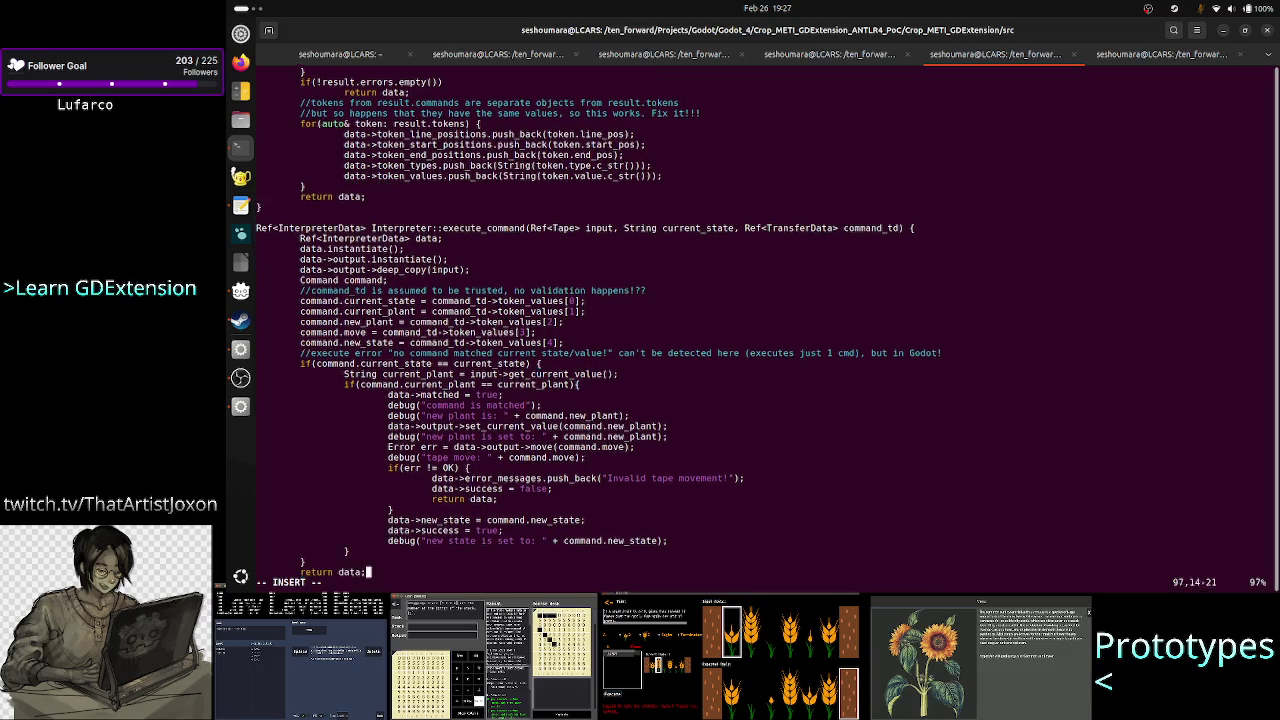
Inspect the new_state assignment and the nearby tape-move debug and error-block lines in vim.
{"action": "left_click", "coordinate": [305, 551]}
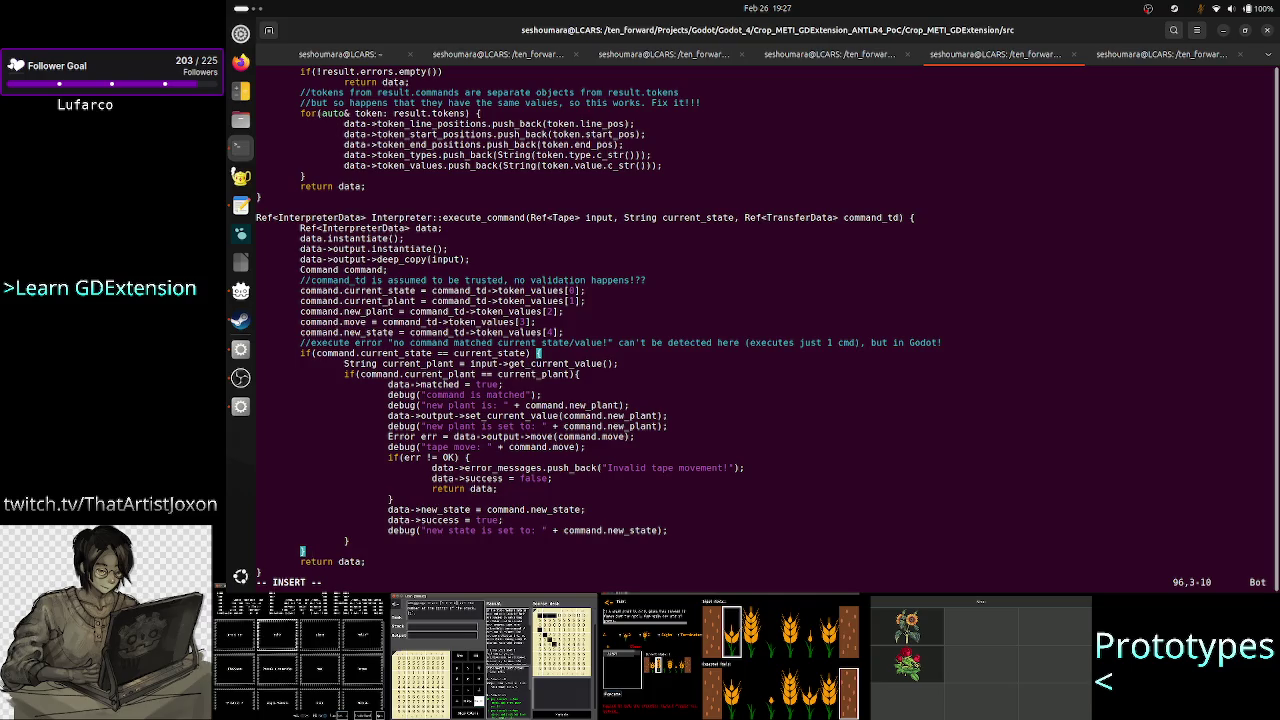
{"action": "left_click", "coordinate": [500, 530]}
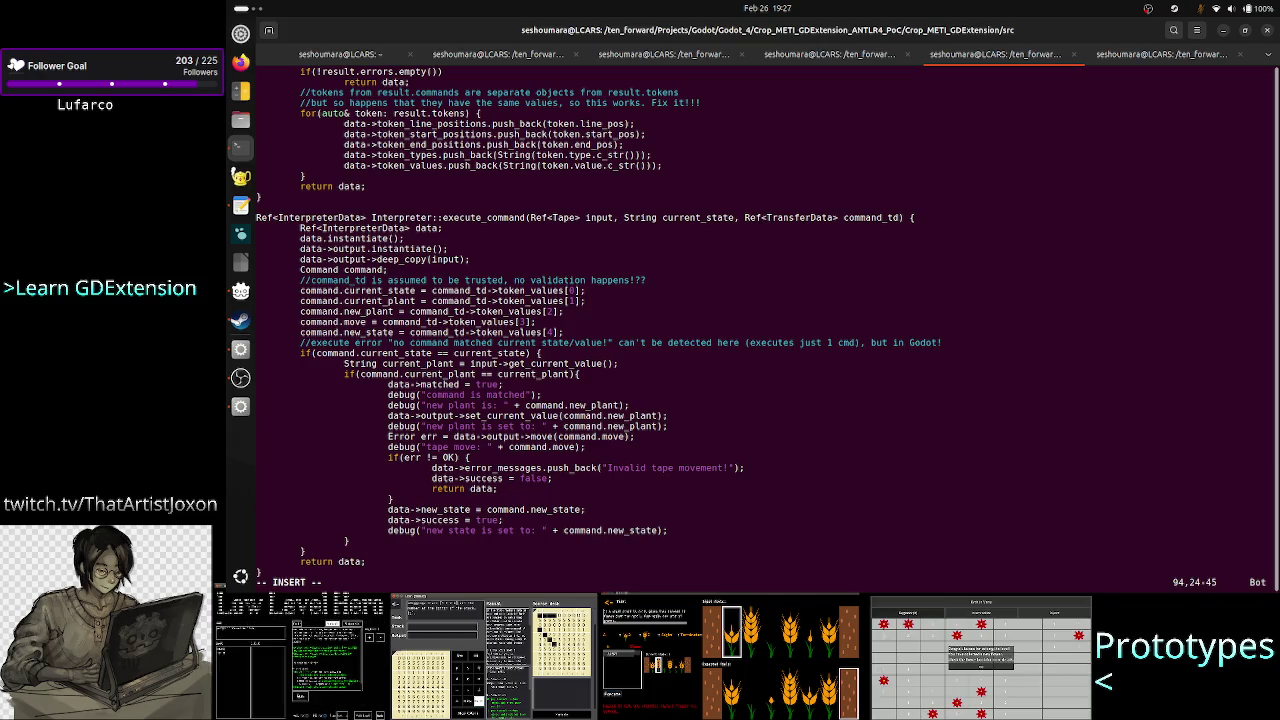
{"action": "key", "text": "Up"}
{"action": "key", "text": "Up"}
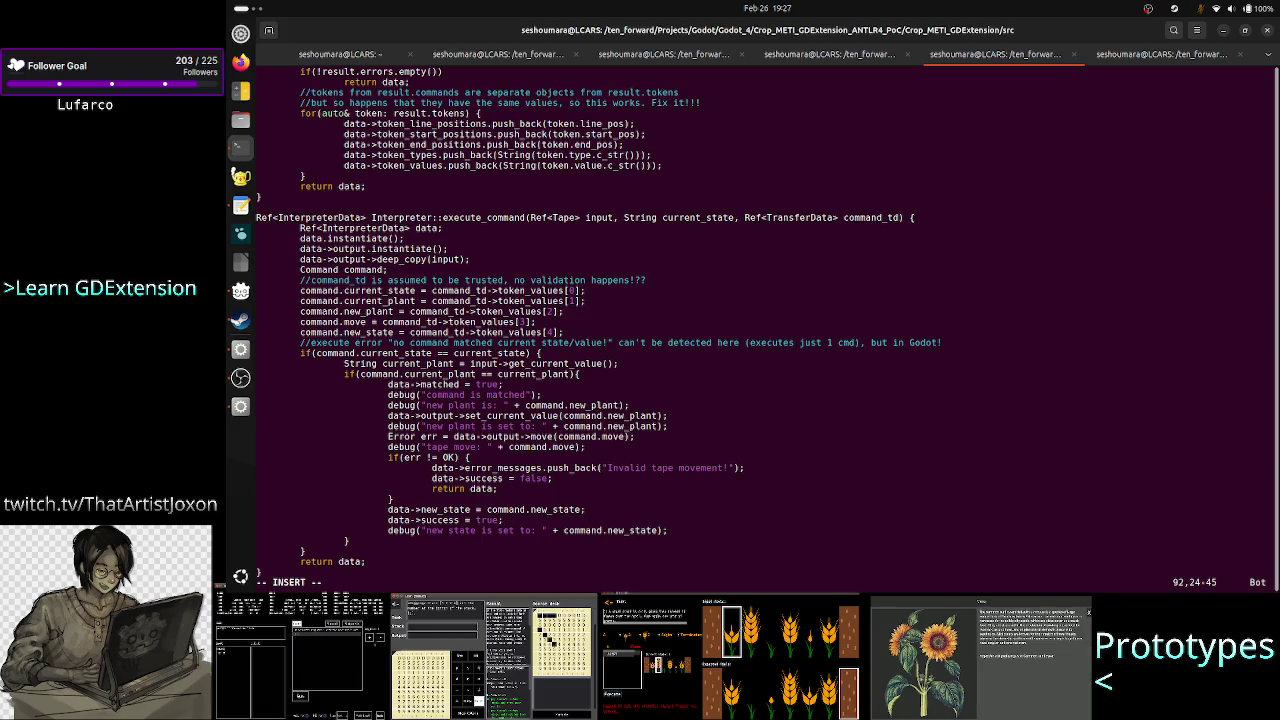
{"action": "key", "text": "Right"}
{"action": "key", "text": "Right"}
{"action": "key", "text": "Right"}
{"action": "key", "text": "Right"}
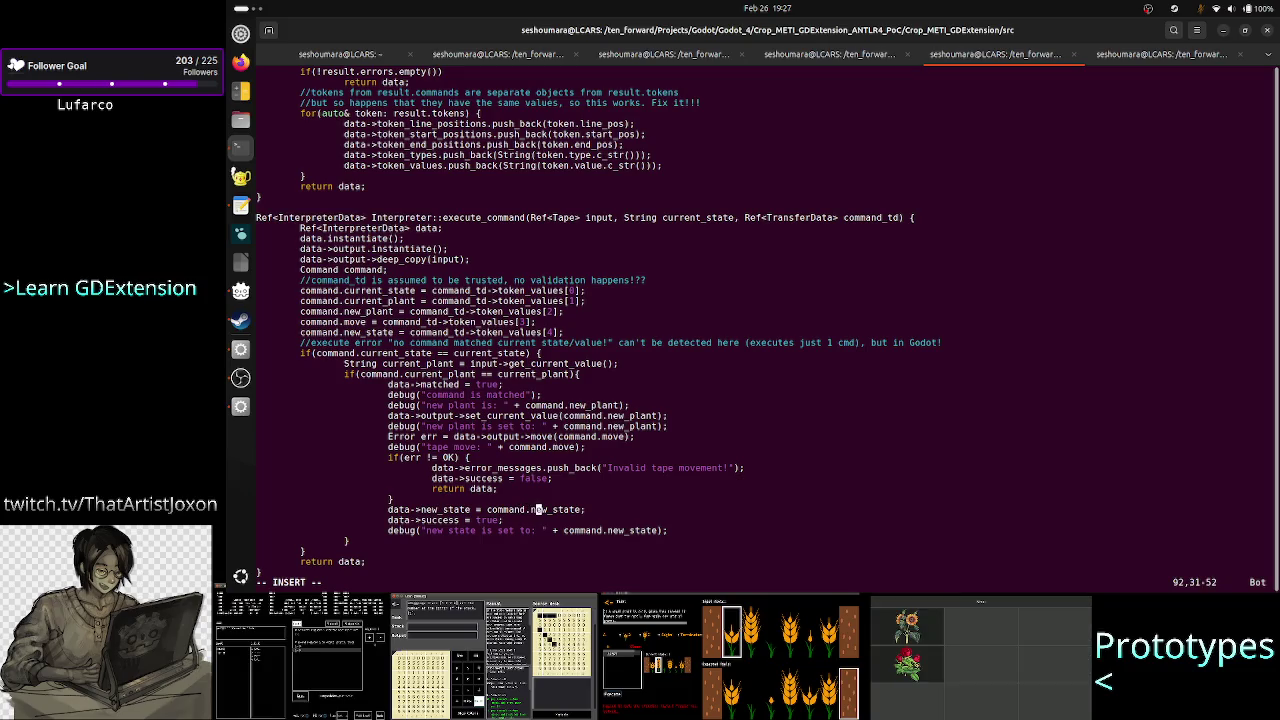
{"action": "key", "text": "Up"}
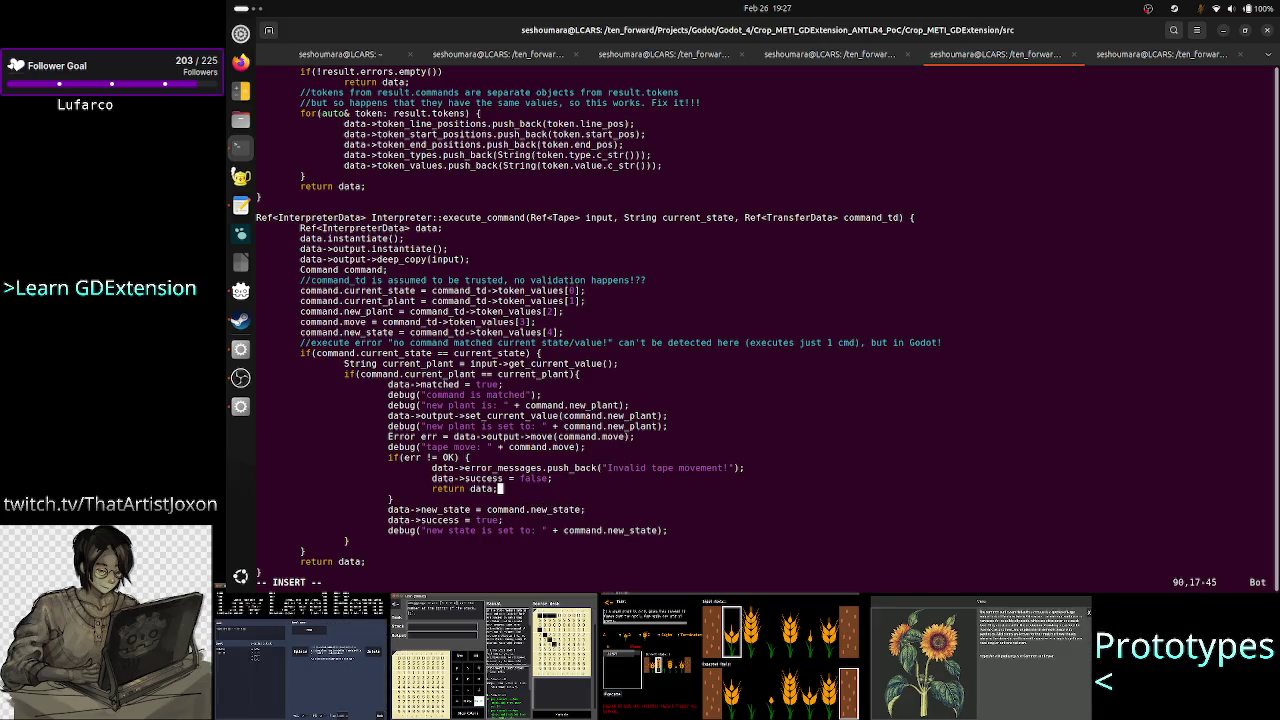
{"action": "key", "text": "Down"}
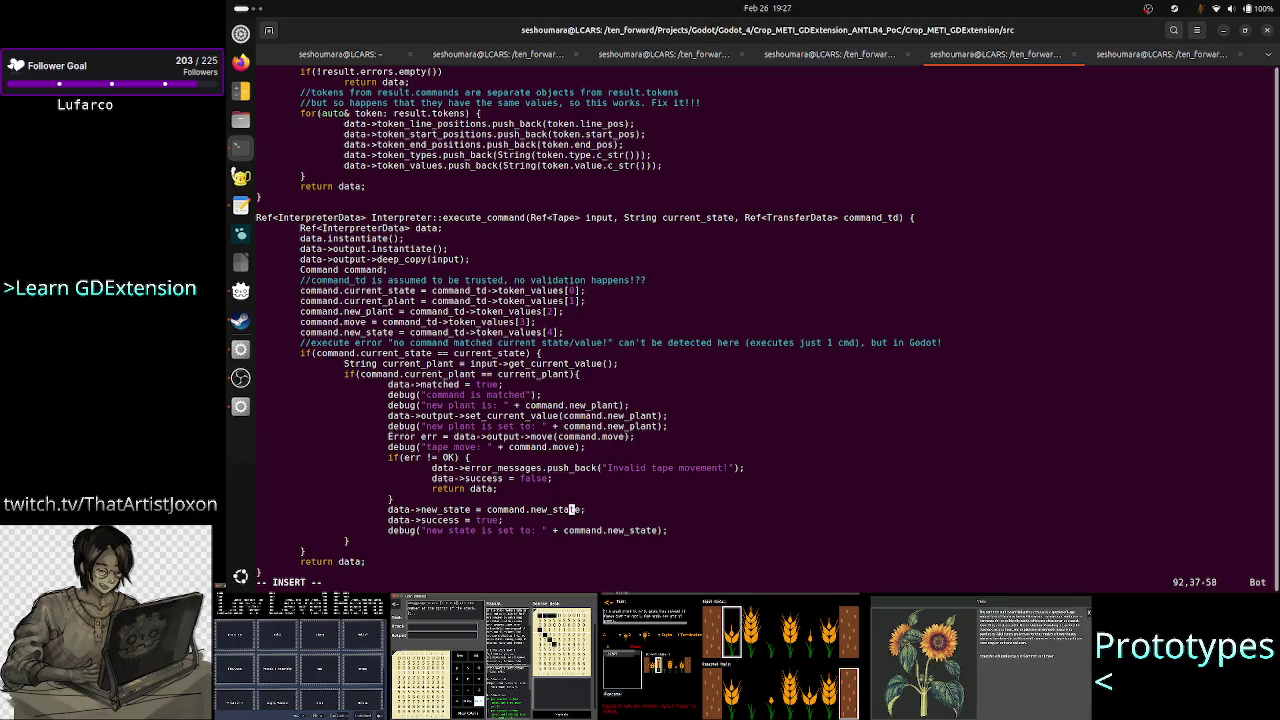
{"action": "key", "text": "Left"}
{"action": "key", "text": "Left"}
{"action": "key", "text": "Left"}
{"action": "key", "text": "Left"}
{"action": "key", "text": "Left"}
{"action": "key", "text": "Left"}
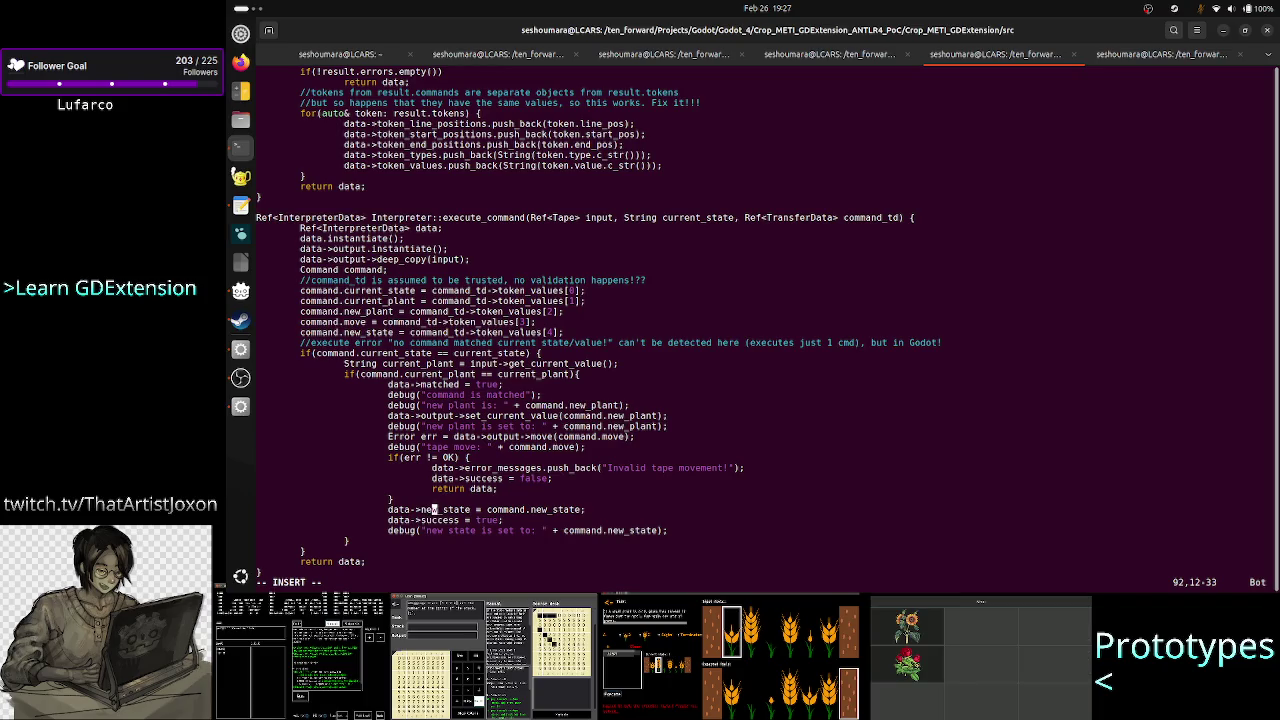
{"action": "key", "text": "Right"}
{"action": "key", "text": "Right"}
{"action": "key", "text": "Right"}
{"action": "key", "text": "Up"}
{"action": "key", "text": "Up"}
{"action": "key", "text": "Up"}
{"action": "key", "text": "Right"}
{"action": "key", "text": "Right"}
{"action": "key", "text": "Right"}
{"action": "key", "text": "Right"}
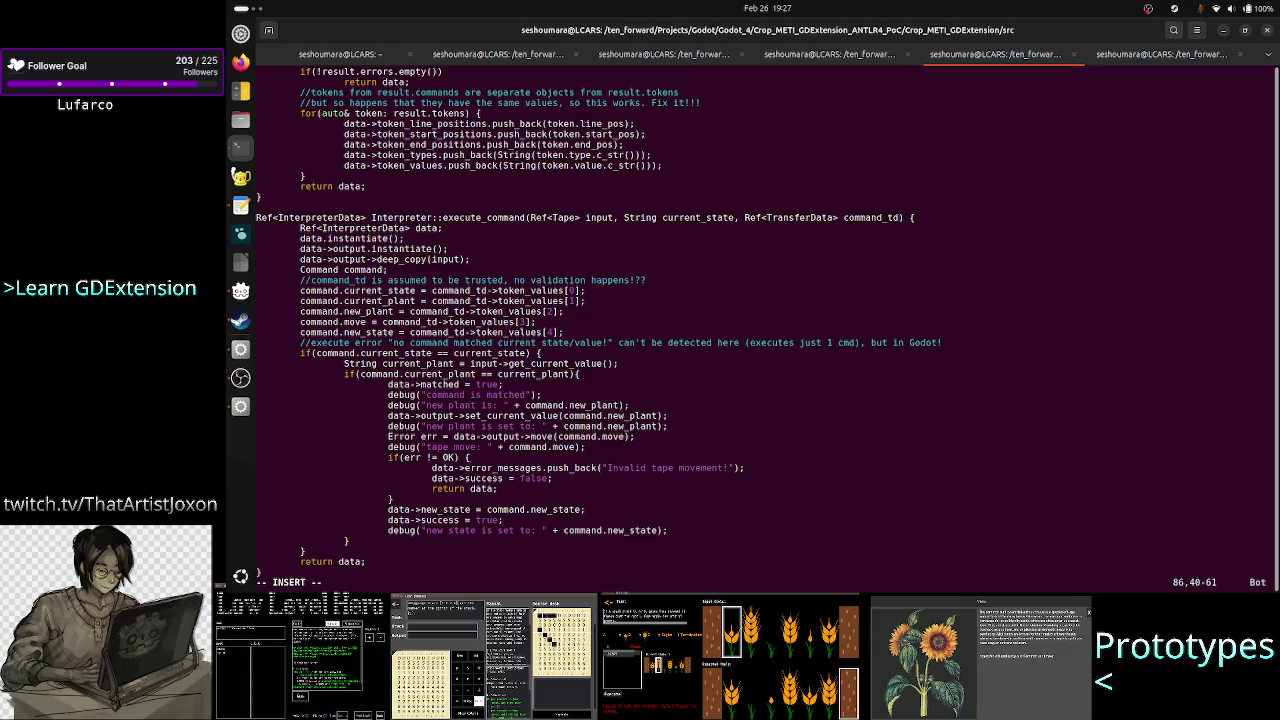
{"action": "key", "text": "Down"}
{"action": "key", "text": "Down"}
{"action": "key", "text": "Down"}
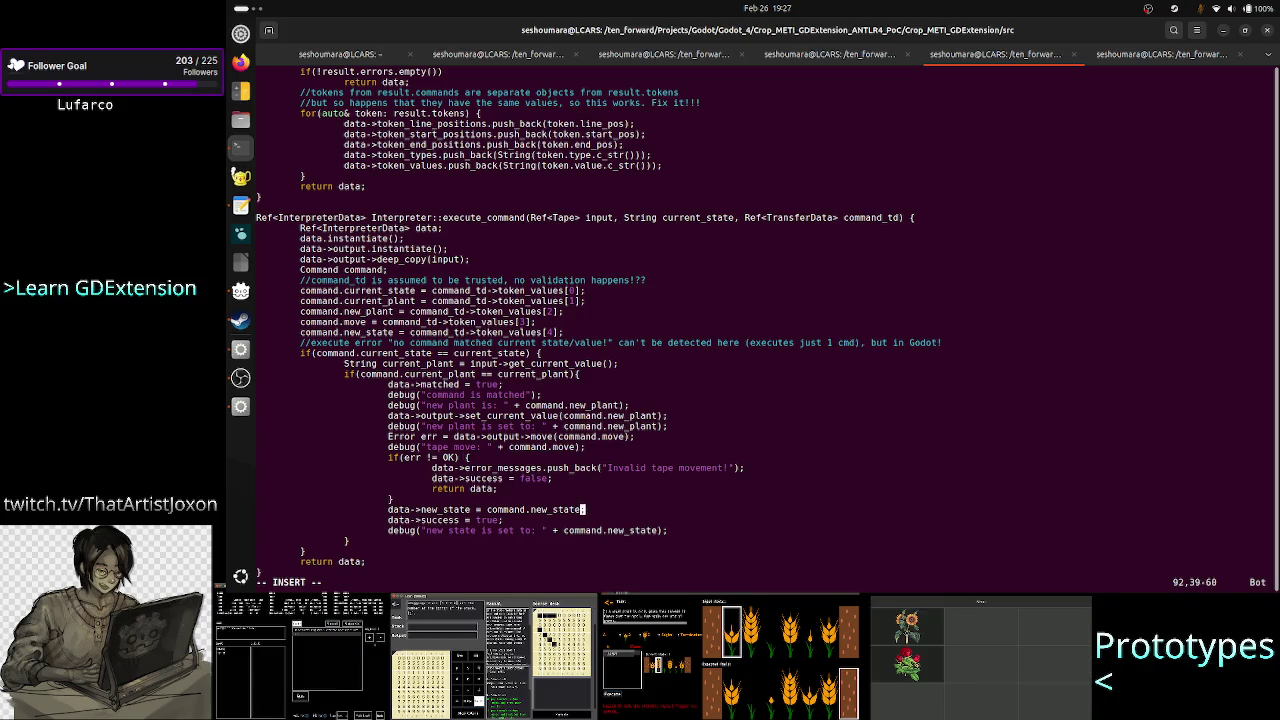
{"action": "key", "text": "Left"}
{"action": "key", "text": "Left"}
{"action": "key", "text": "Left"}
{"action": "key", "text": "Right"}
{"action": "key", "text": "Right"}
{"action": "key", "text": "Right"}
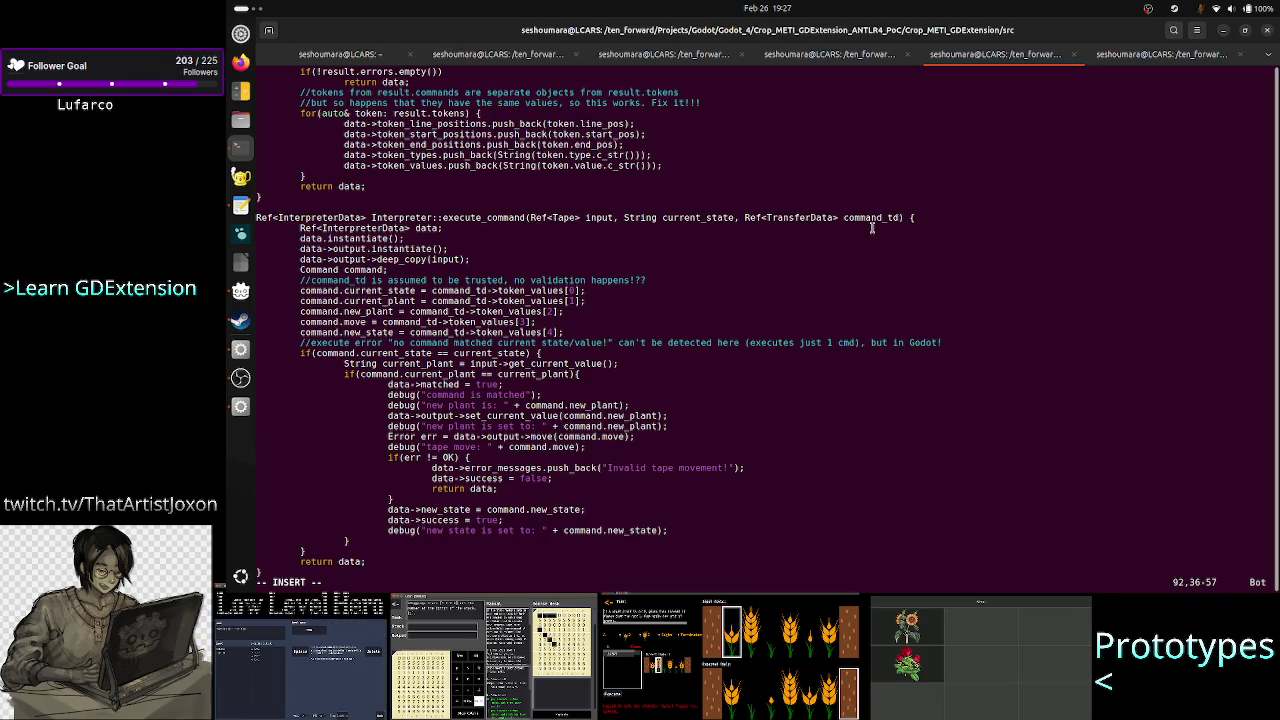
Select the command_td parameter and part of the Invalid tape movement message, then switch to the notes.
{"action": "double_click", "coordinate": [874, 219]}
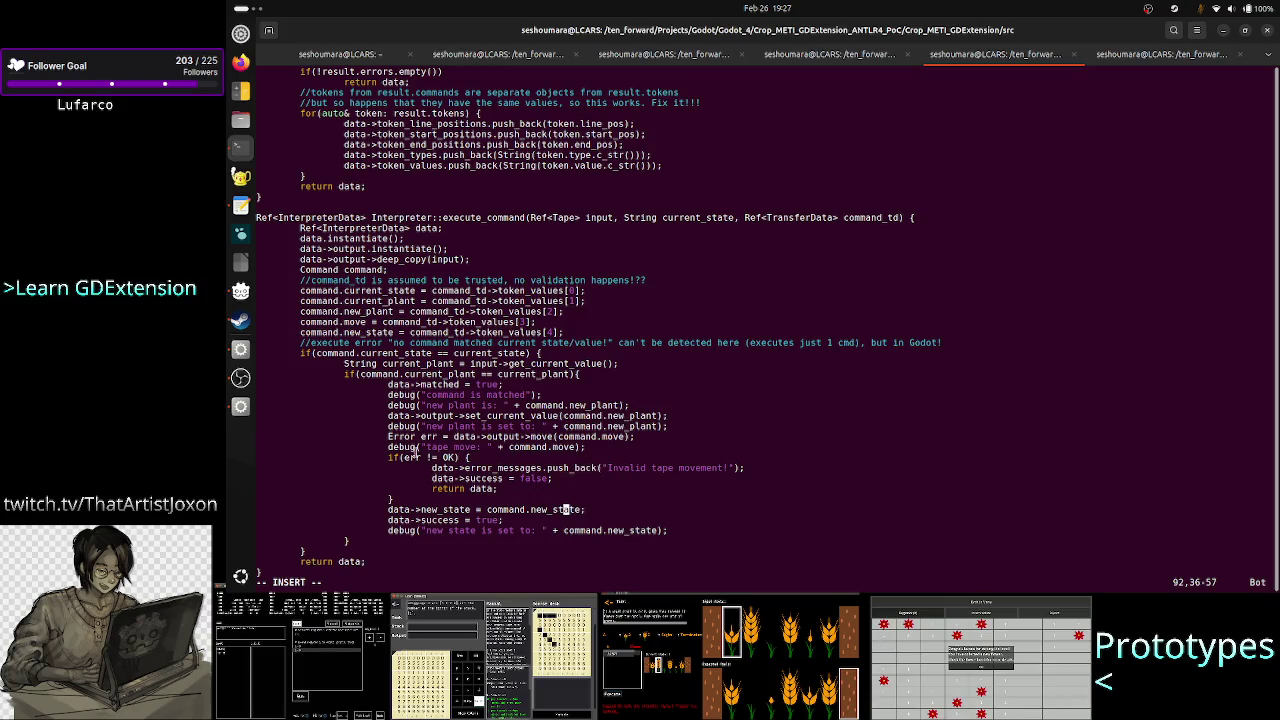
{"action": "mouse_move", "coordinate": [662, 467]}
{"action": "left_mouse_down"}
{"action": "mouse_move", "coordinate": [733, 467]}
{"action": "mouse_move", "coordinate": [708, 467]}
{"action": "left_mouse_up"}
{"action": "left_click", "coordinate": [708, 469]}
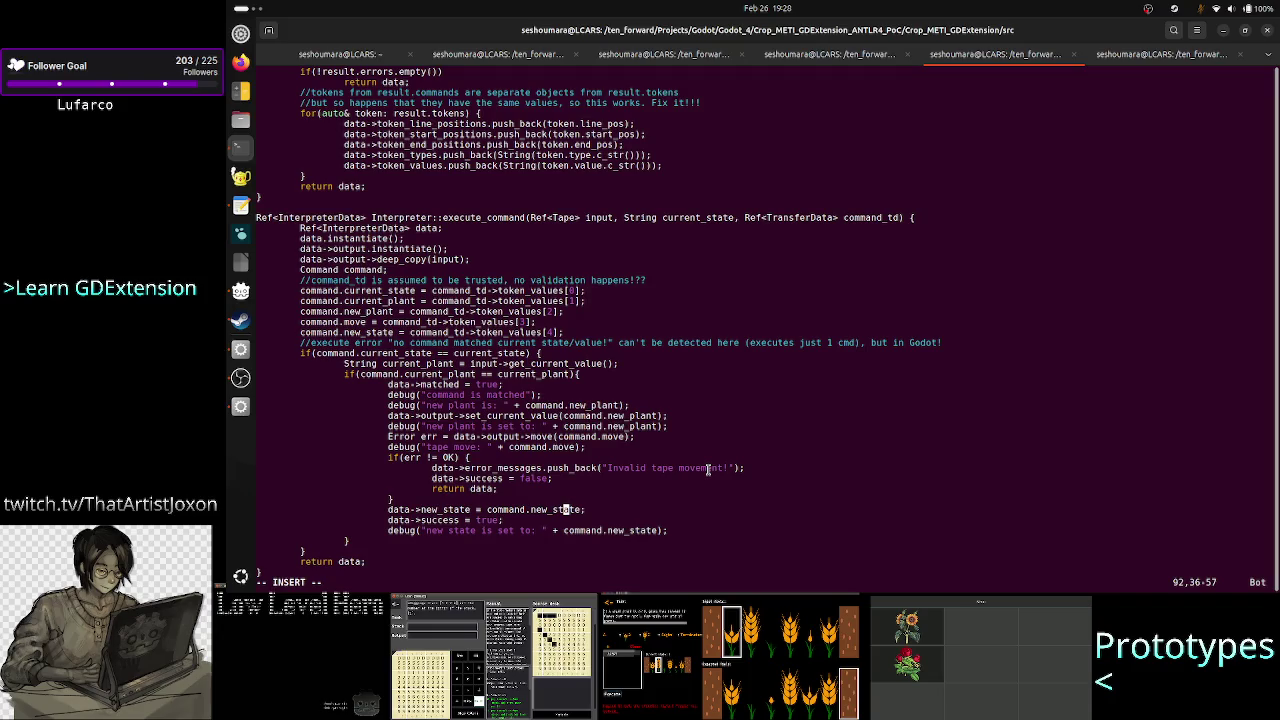
{"action": "key", "text": "alt+Tab"}
{"action": "key", "text": "alt+Tab"}
{"action": "key", "text": "alt+Tab"}
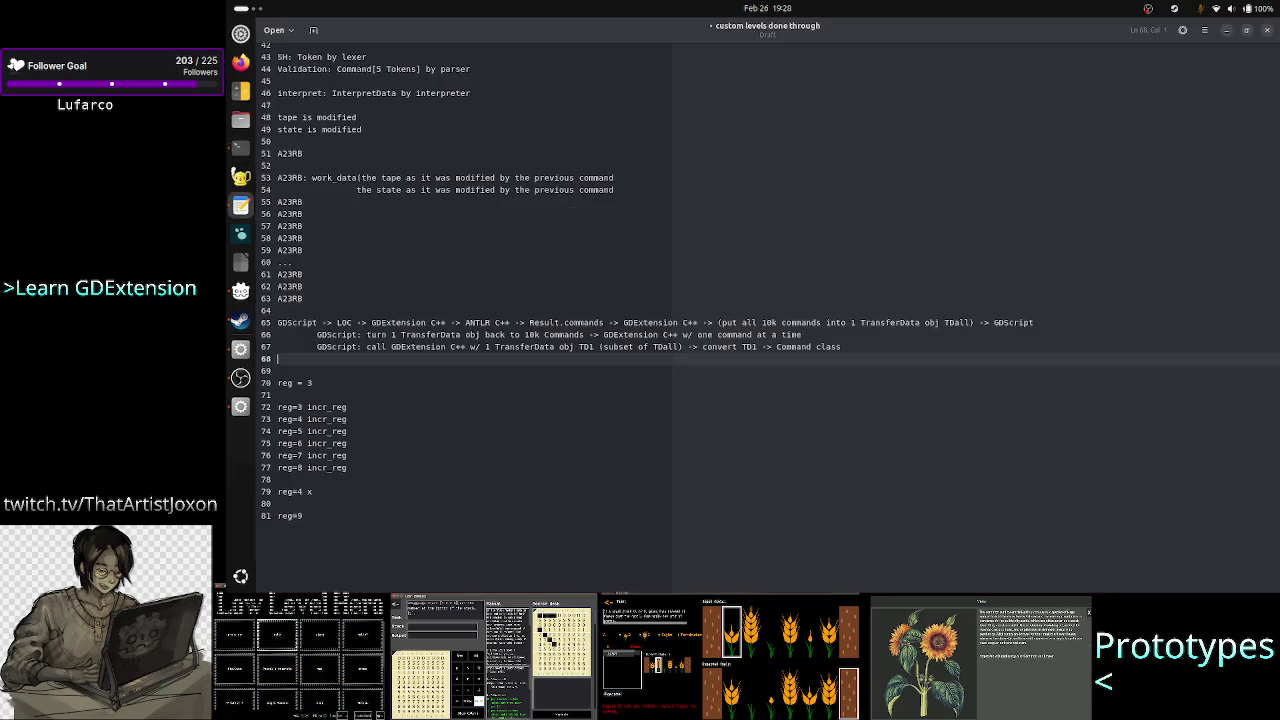
Put the caret at the end of notes line 56, then return to vim's tape-move debug line.
{"action": "left_click", "coordinate": [330, 214]}
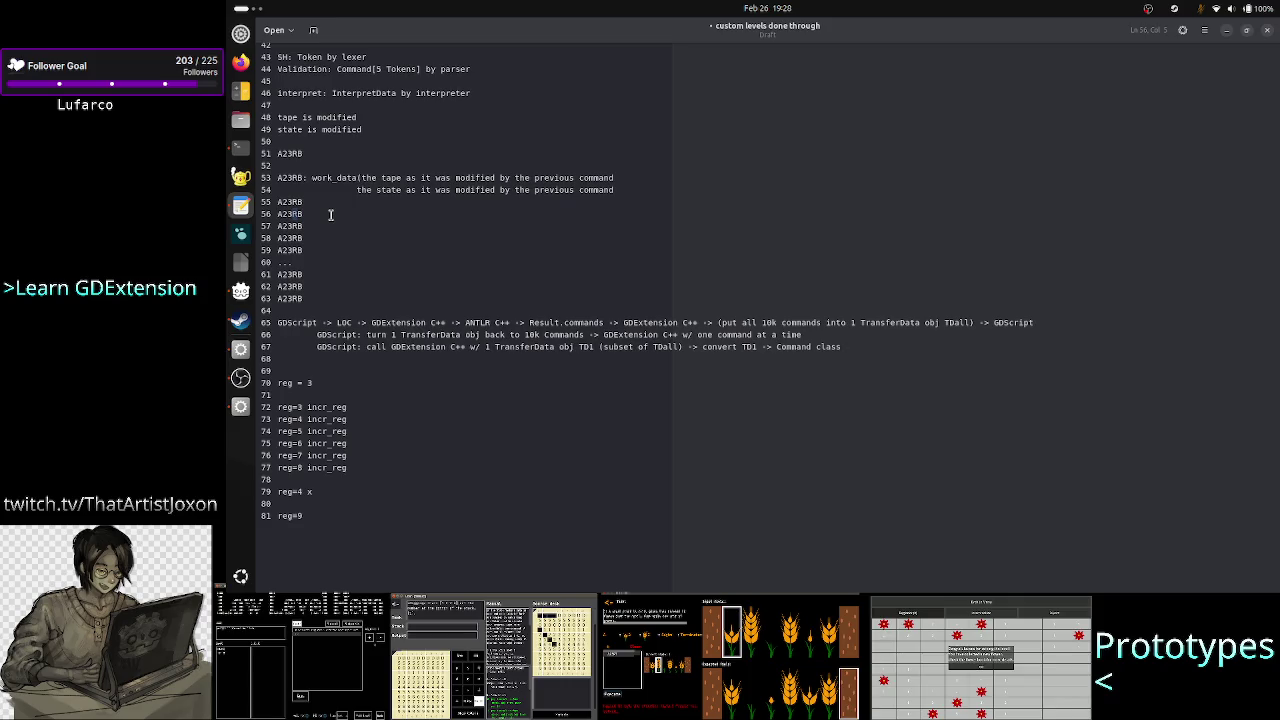
{"action": "left_click", "coordinate": [330, 214]}
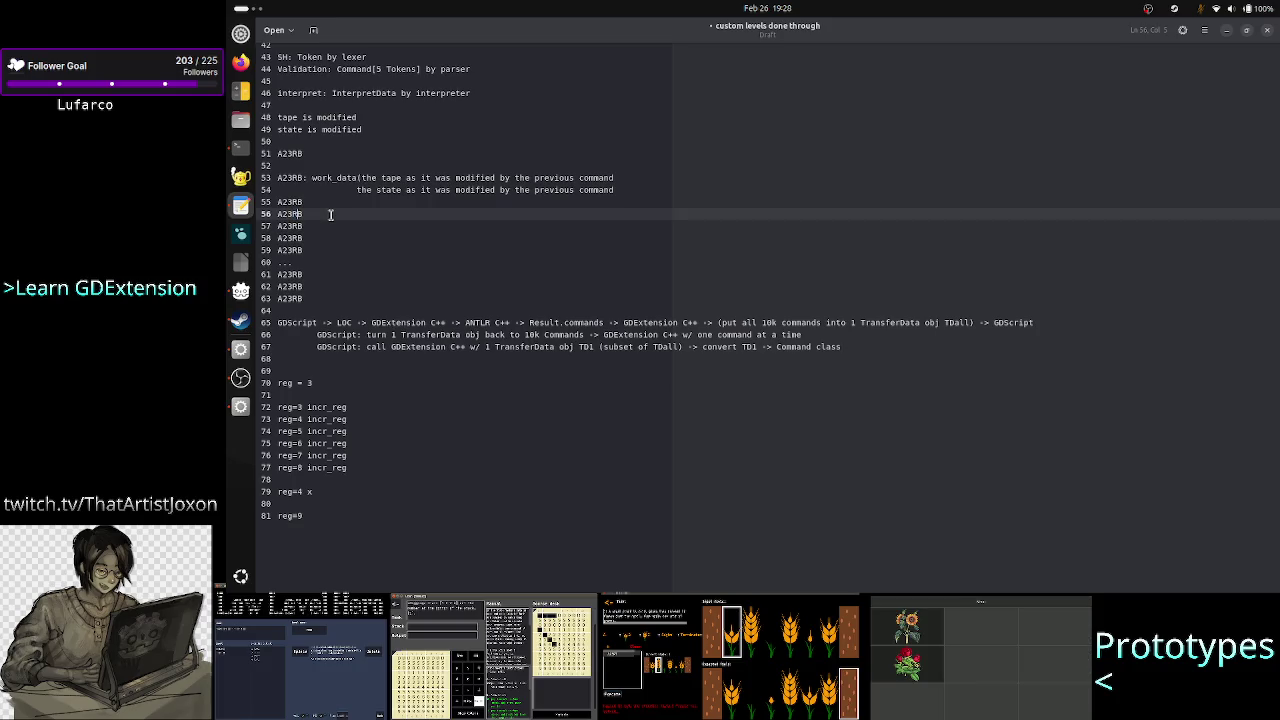
{"action": "key", "text": "alt+Tab"}
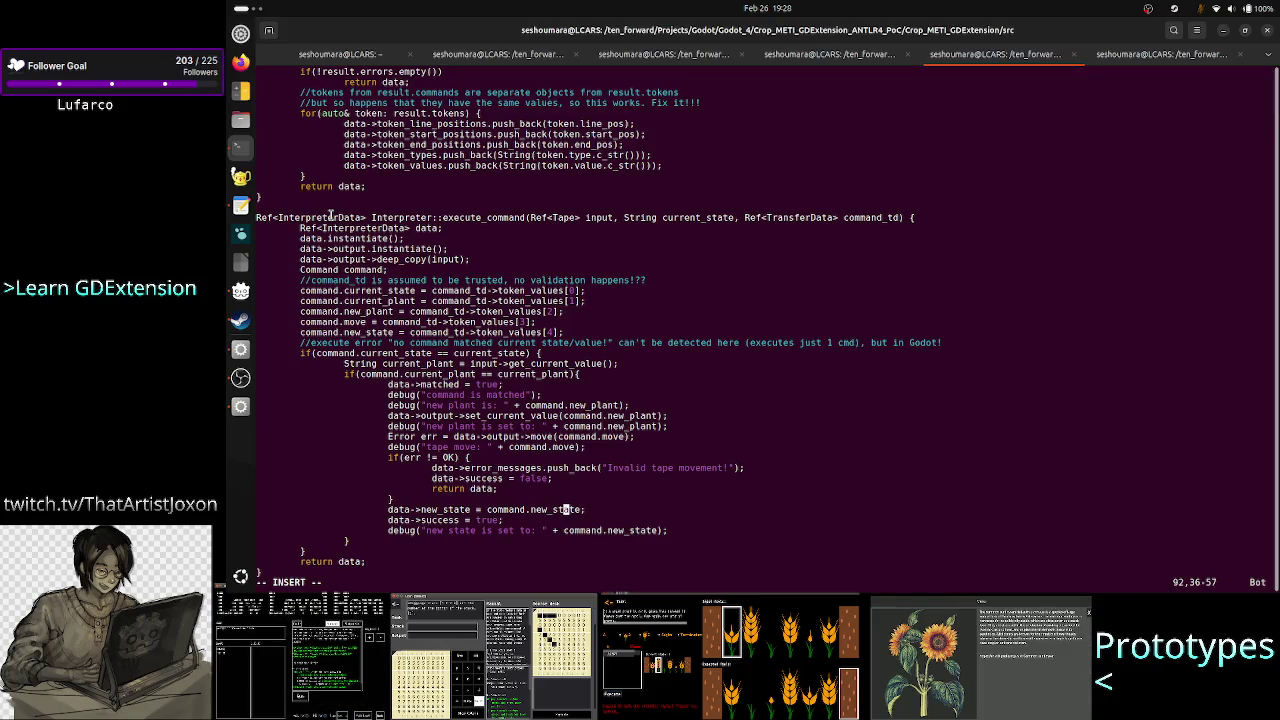
{"action": "key", "text": "Up"}
{"action": "key", "text": "Up"}
{"action": "key", "text": "Up"}
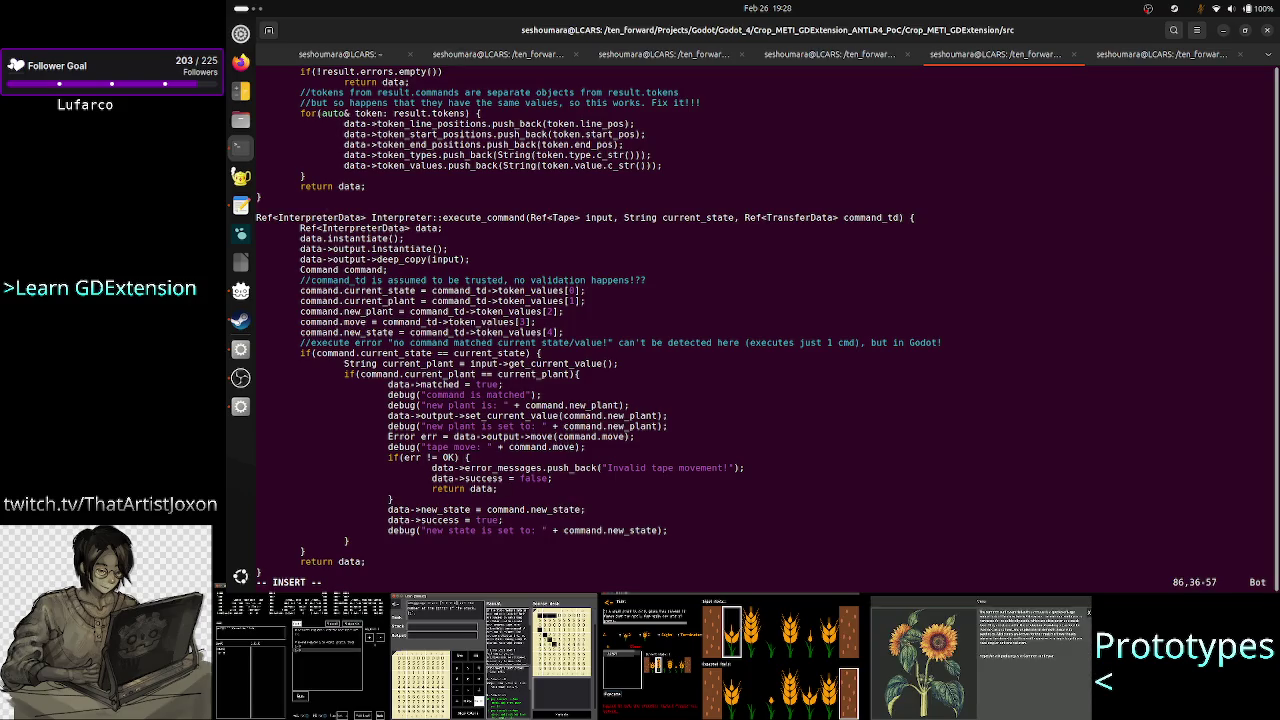
Insert a blank line below the tape-move debug call and move down to the new_state assignment.
{"action": "key", "text": "End"}
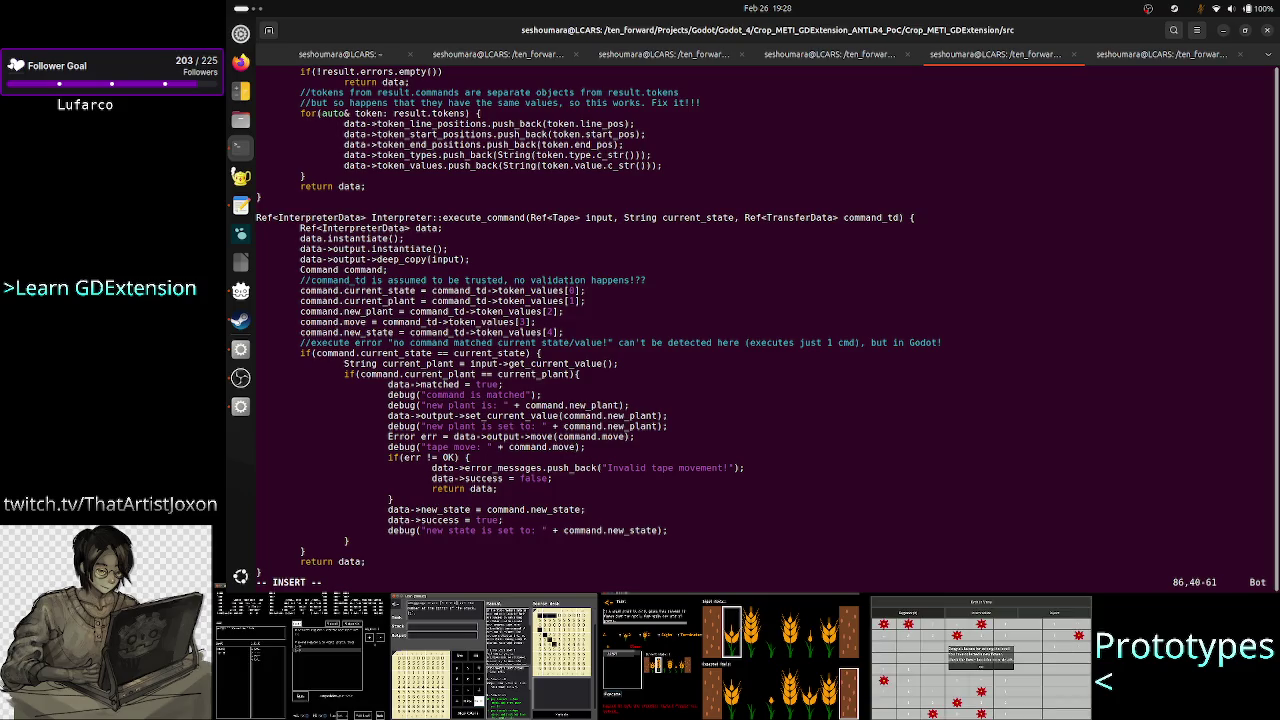
{"action": "key", "text": "Return"}
{"action": "key", "text": "Tab"}
{"action": "key", "text": "Tab"}
{"action": "key", "text": "Tab"}
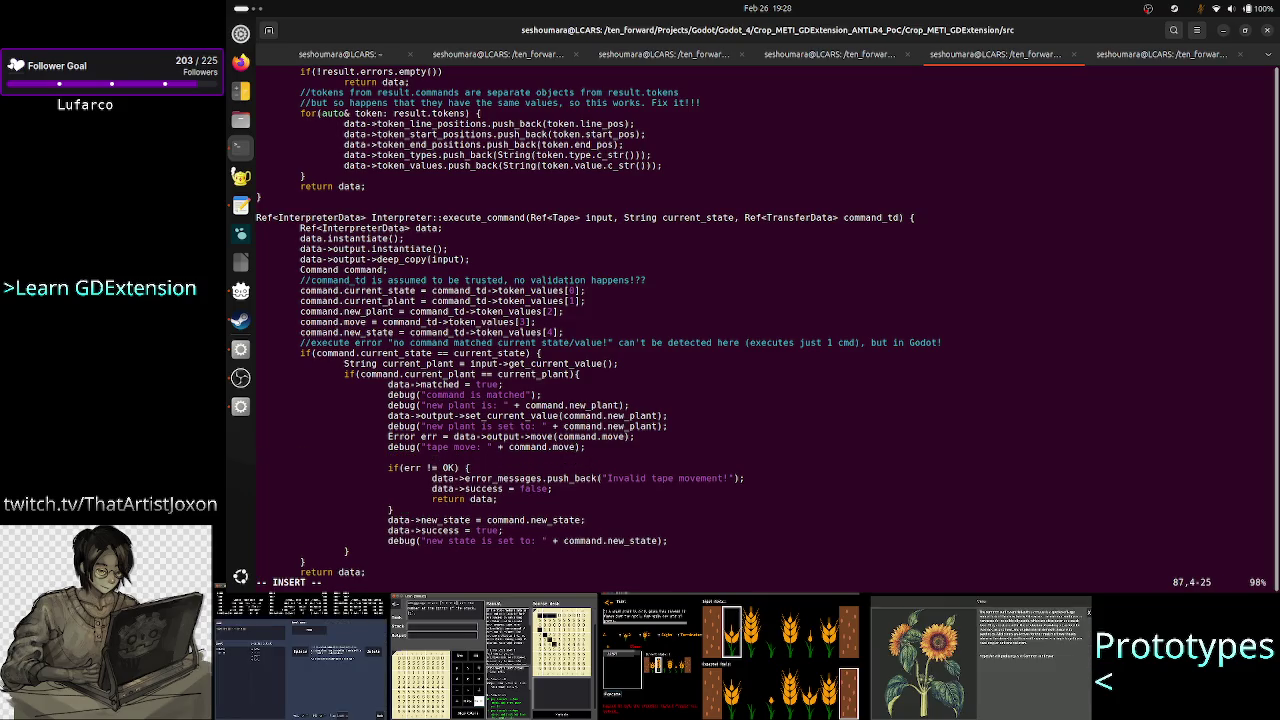
{"action": "key", "text": "Escape"}
{"action": "key", "text": "Down"}
{"action": "key", "text": "Down"}
{"action": "key", "text": "Down"}
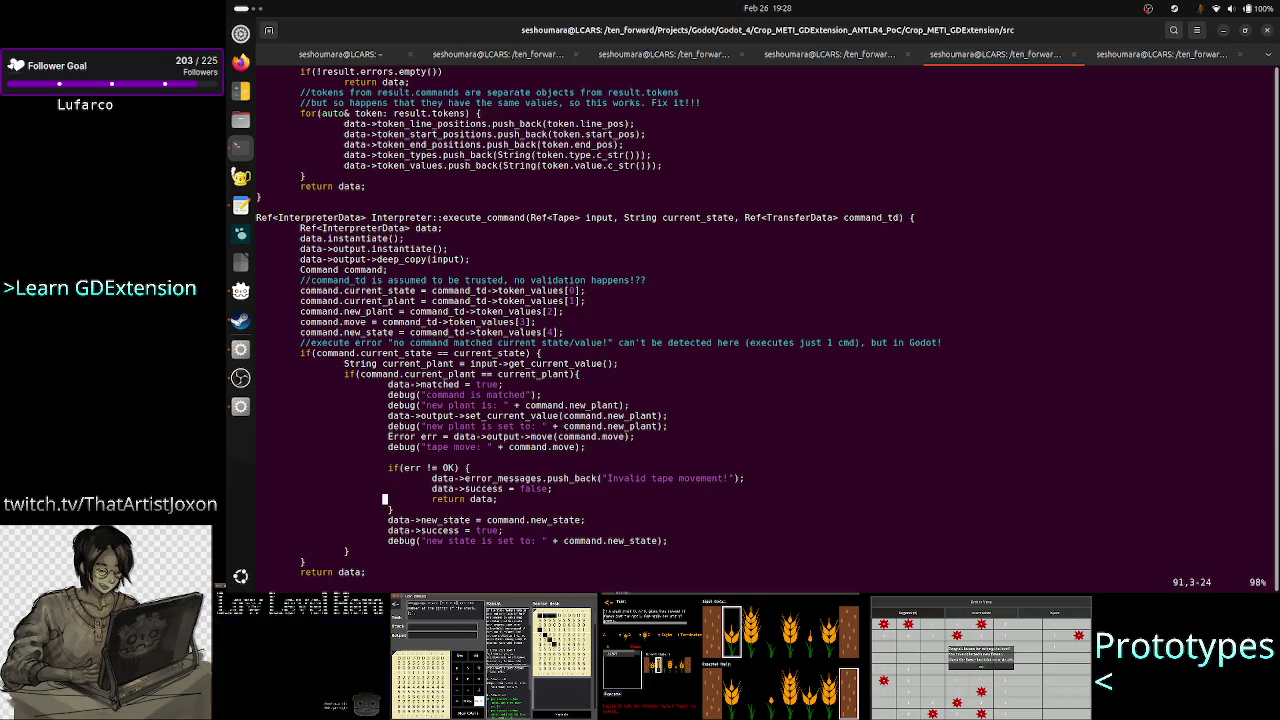
{"action": "key", "text": "Down"}
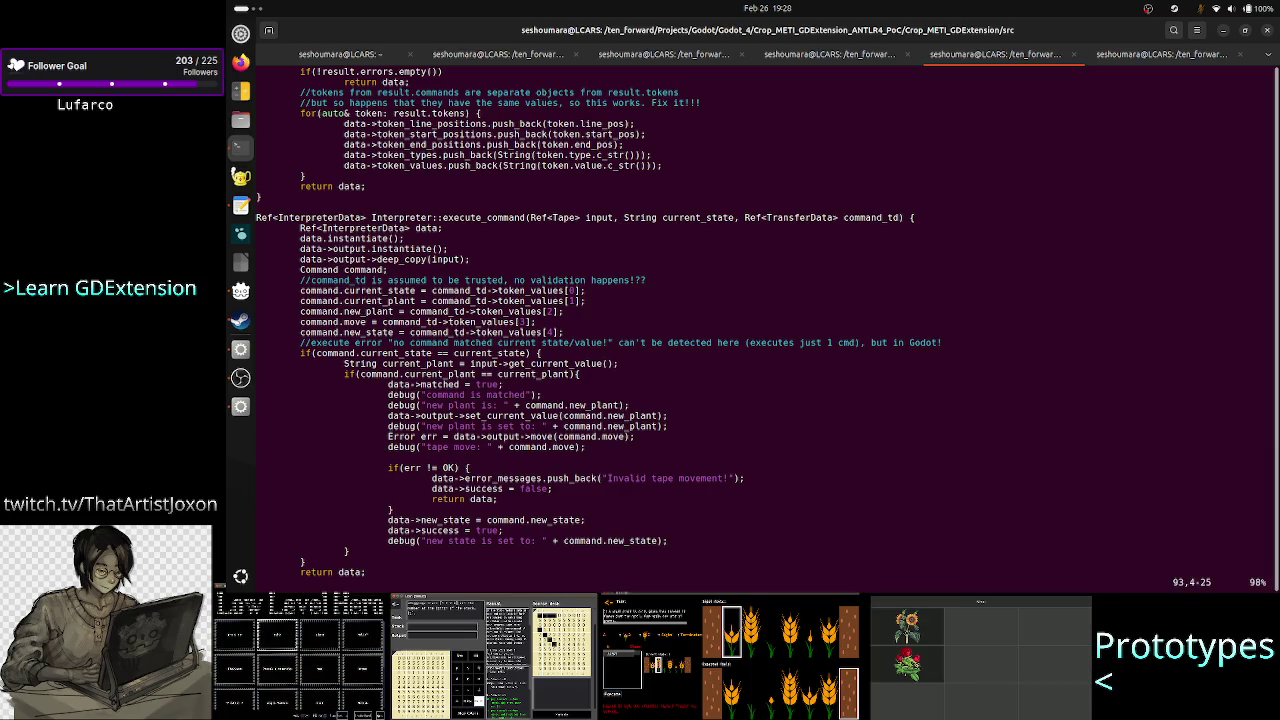
Delete the new_state and success = true lines, then undo to restore them.
{"action": "key", "text": "v"}
{"action": "key", "text": "t"}
{"action": "key", "text": "equal"}
{"action": "key", "text": "l"}
{"action": "key", "text": "l"}
{"action": "key", "text": "l"}
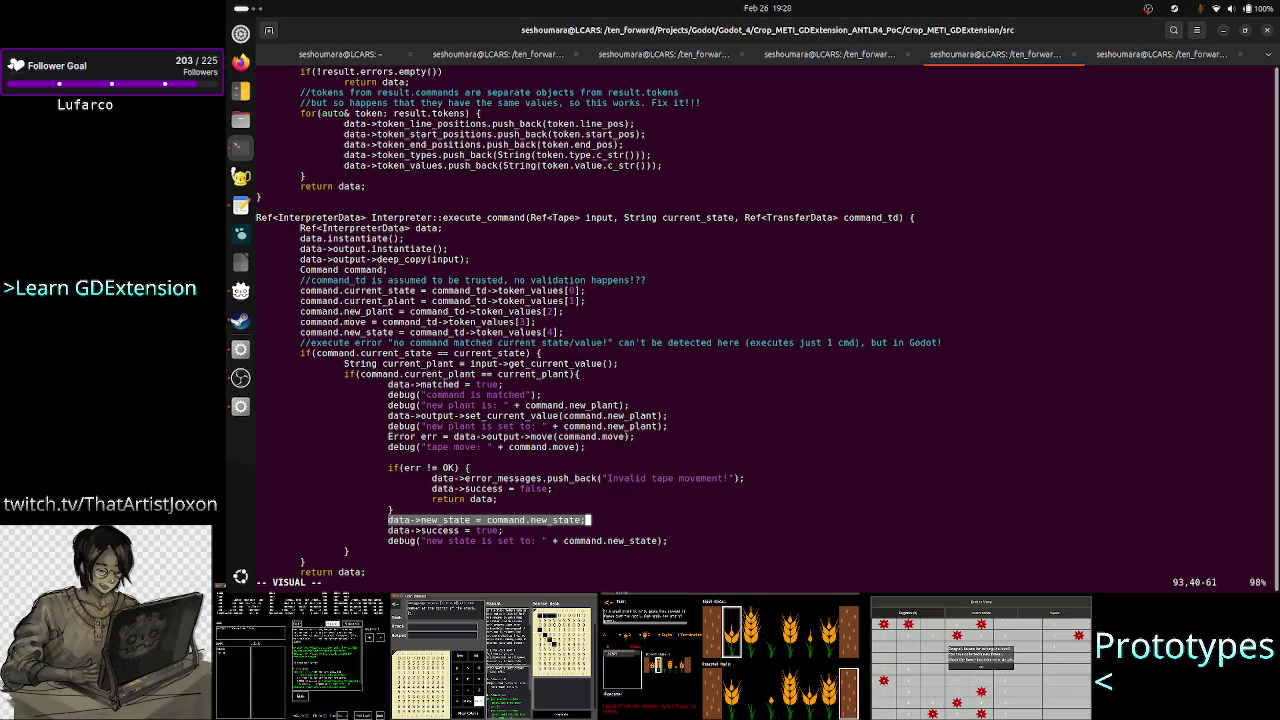
{"action": "key", "text": "d"}
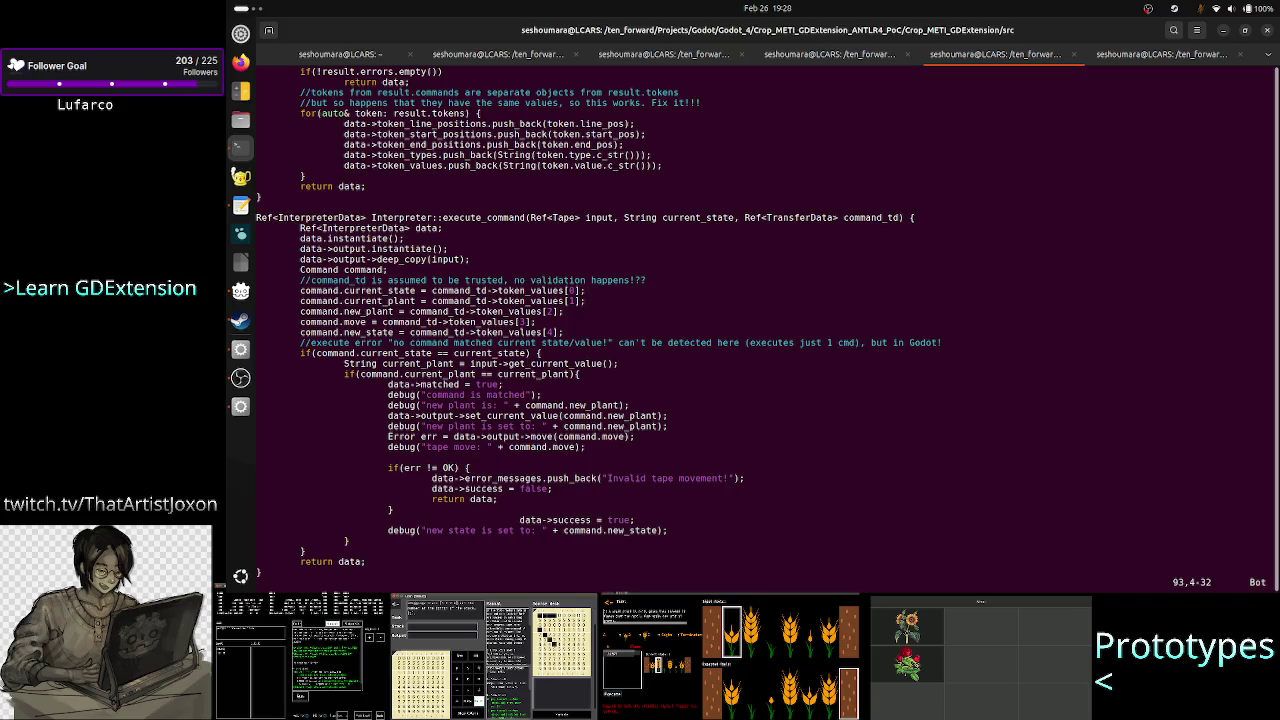
{"action": "key", "text": "d"}
{"action": "key", "text": "d"}
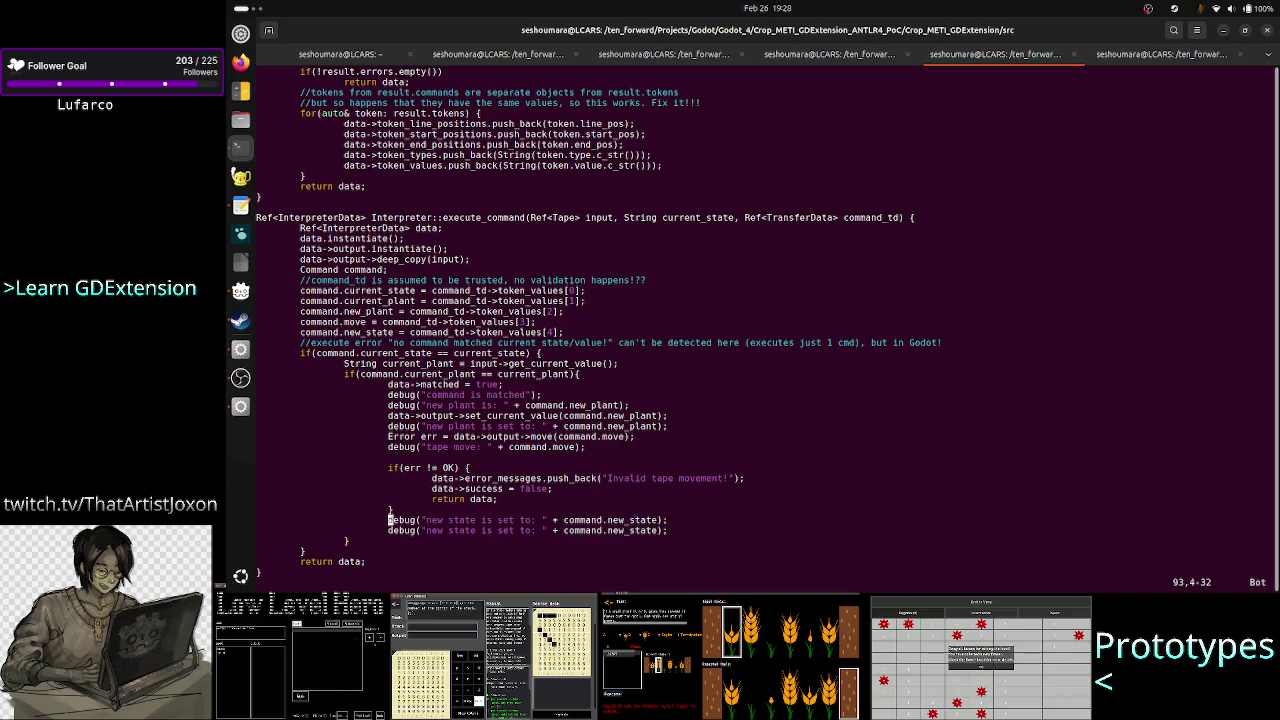
{"action": "key", "text": "u"}
{"action": "key", "text": "u"}
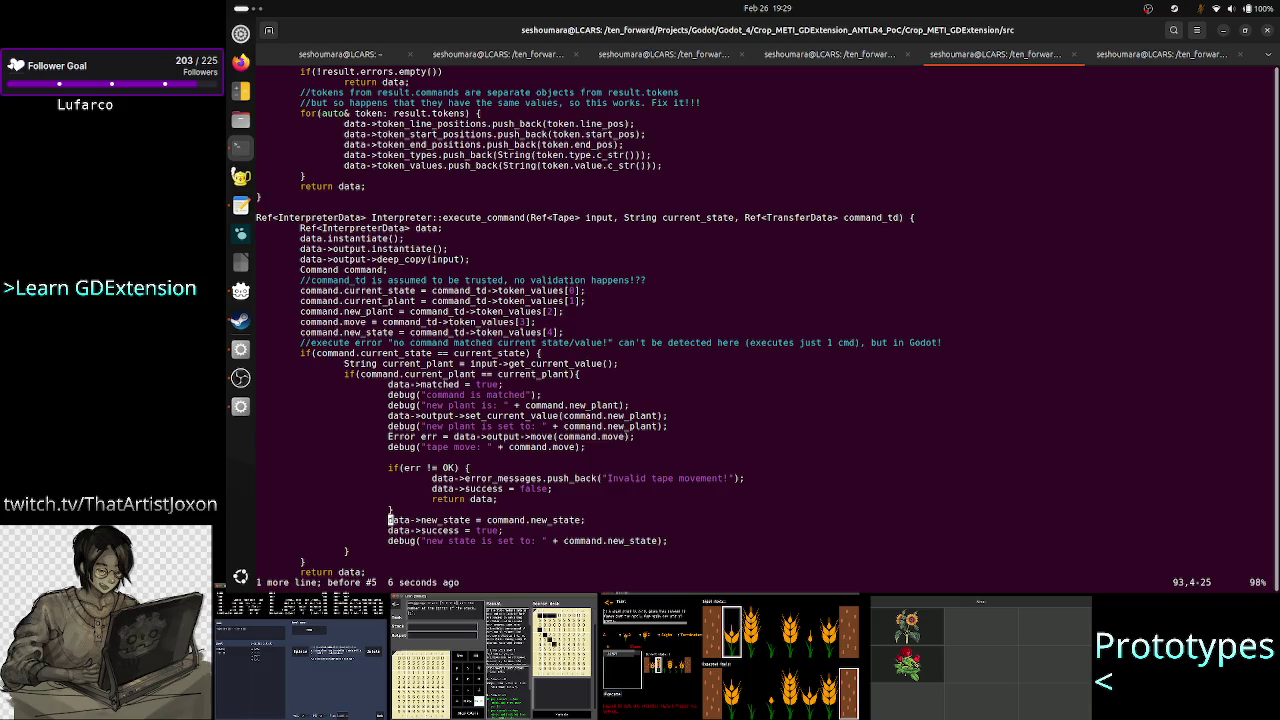
Try deleting lines and opening a line above the if(err != OK) check, then undo.
{"action": "key", "text": "d"}
{"action": "key", "text": "d"}
{"action": "key", "text": "d"}
{"action": "key", "text": "j"}
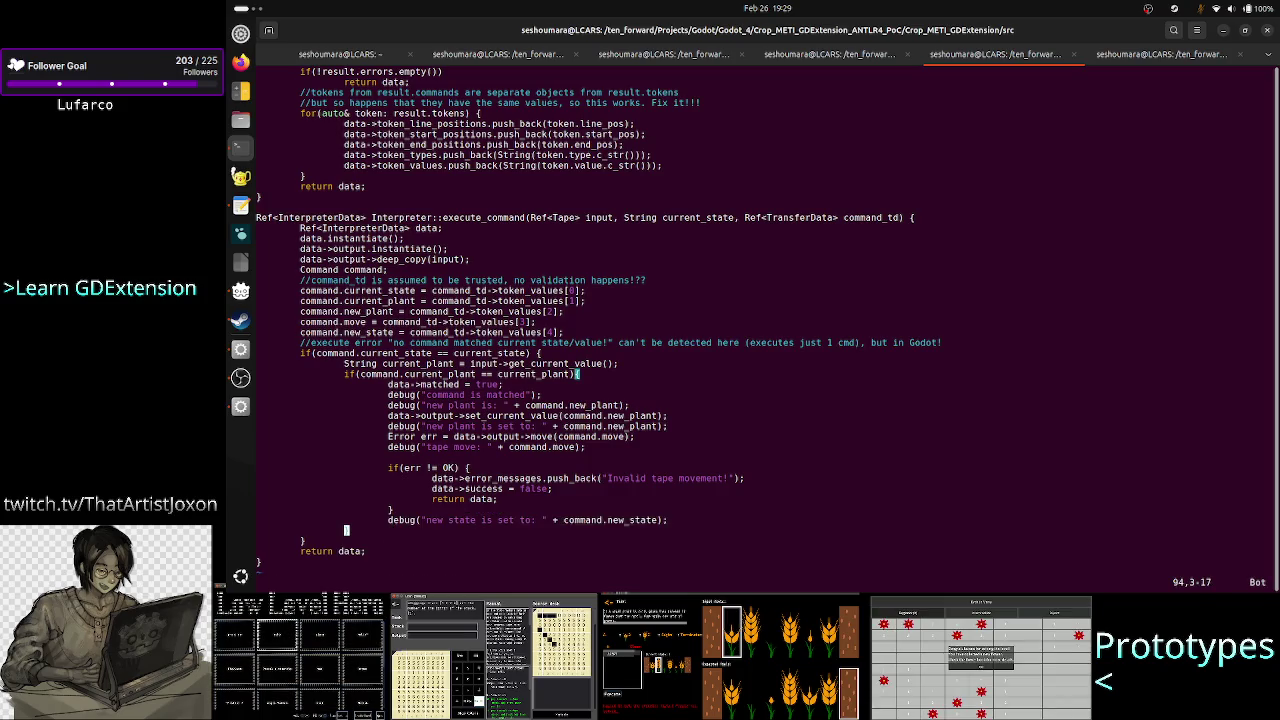
{"action": "key", "text": "k"}
{"action": "key", "text": "k"}
{"action": "key", "text": "k"}
{"action": "key", "text": "k"}
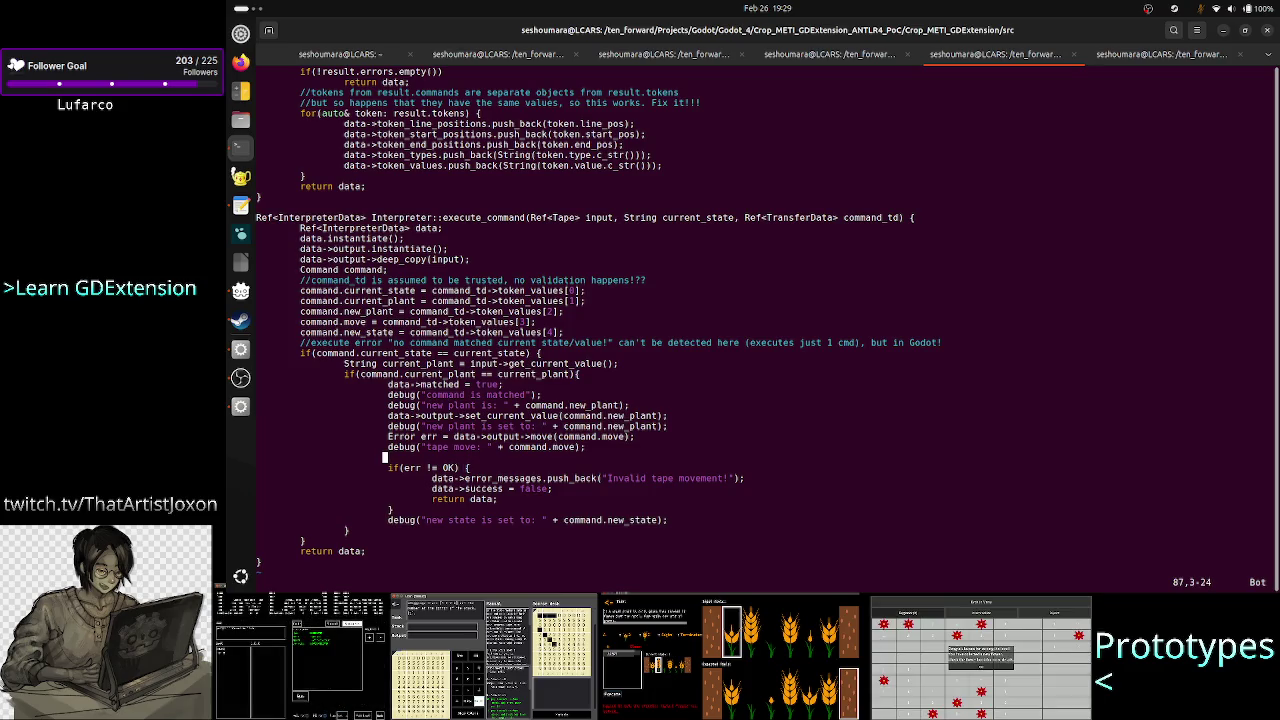
{"action": "key", "text": "o"}
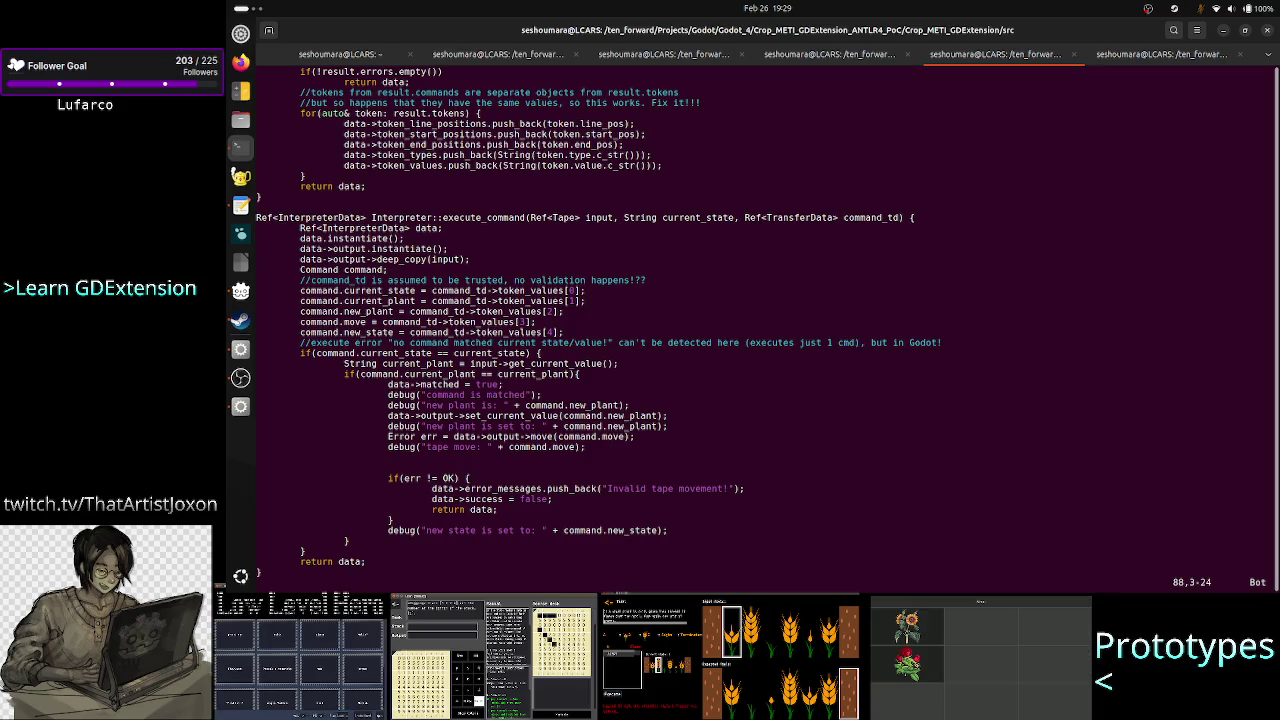
{"action": "key", "text": "u"}
{"action": "key", "text": "u"}
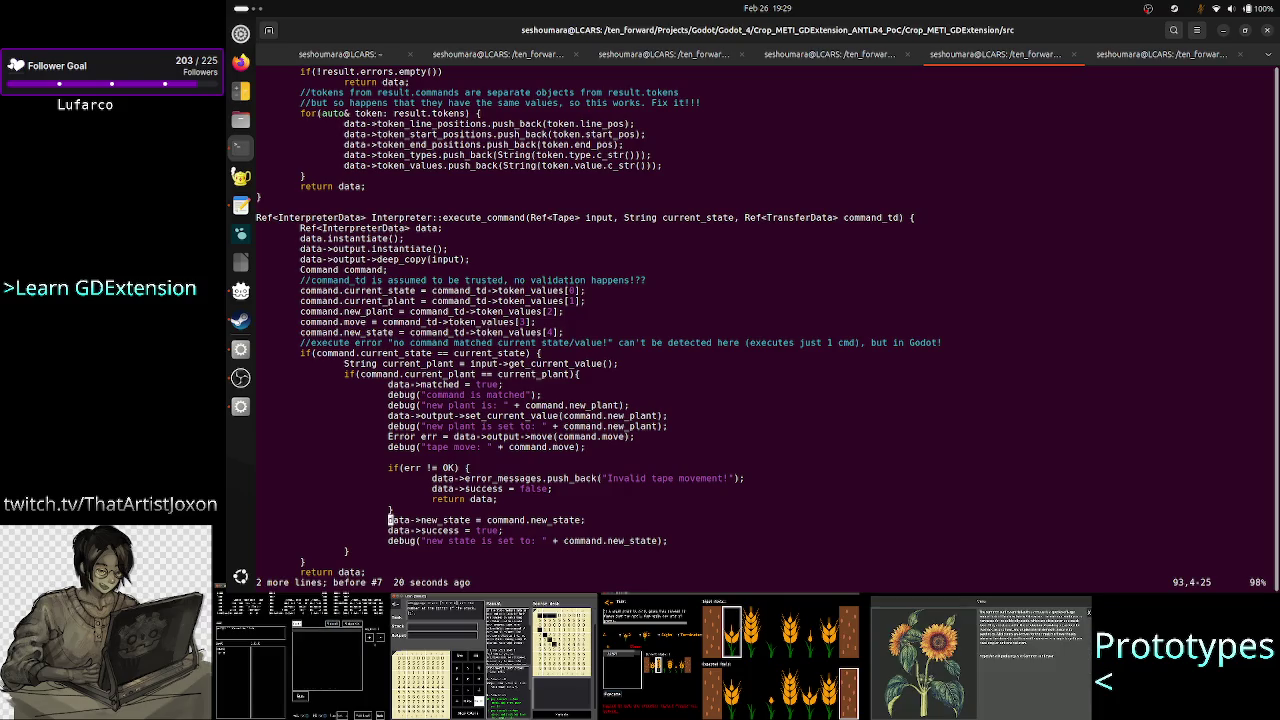
Cut the new_state assignment and paste it above the if(err != OK) check, then switch to the notes.
{"action": "key", "text": "d"}
{"action": "key", "text": "d"}
{"action": "key", "text": "k"}
{"action": "key", "text": "k"}
{"action": "key", "text": "k"}
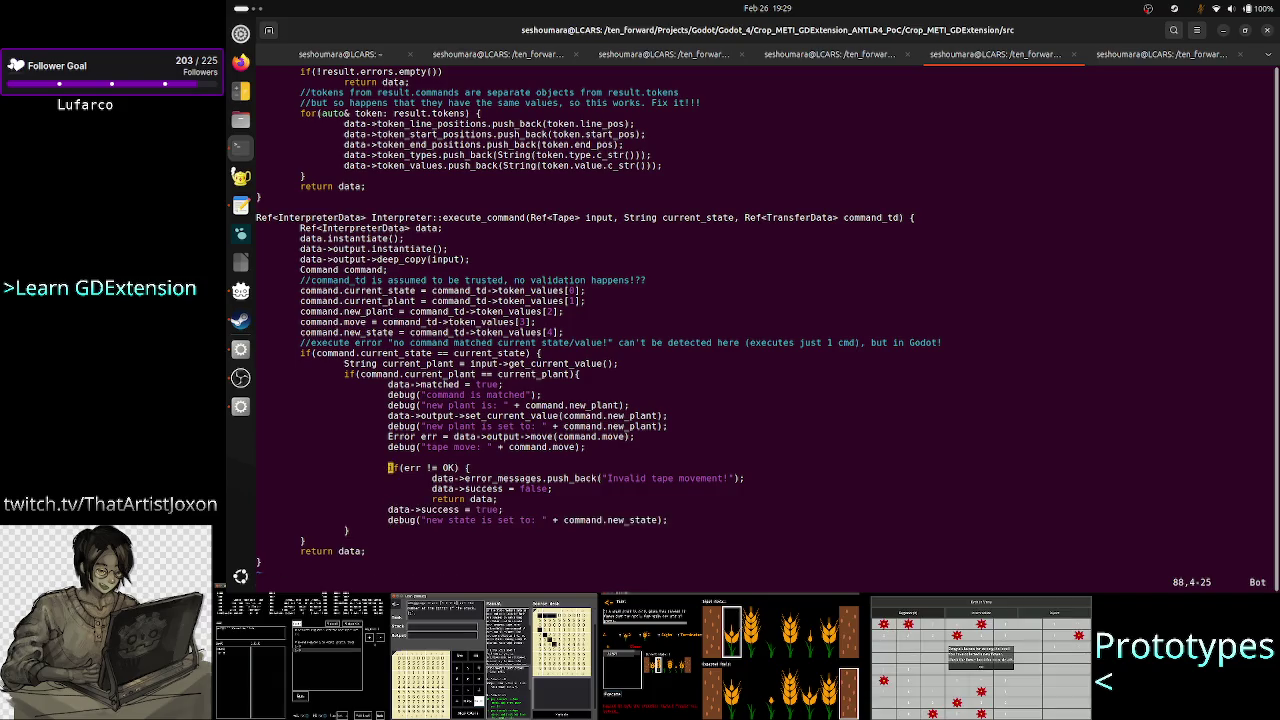
{"action": "key", "text": "p"}
{"action": "key", "text": "shift+o"}
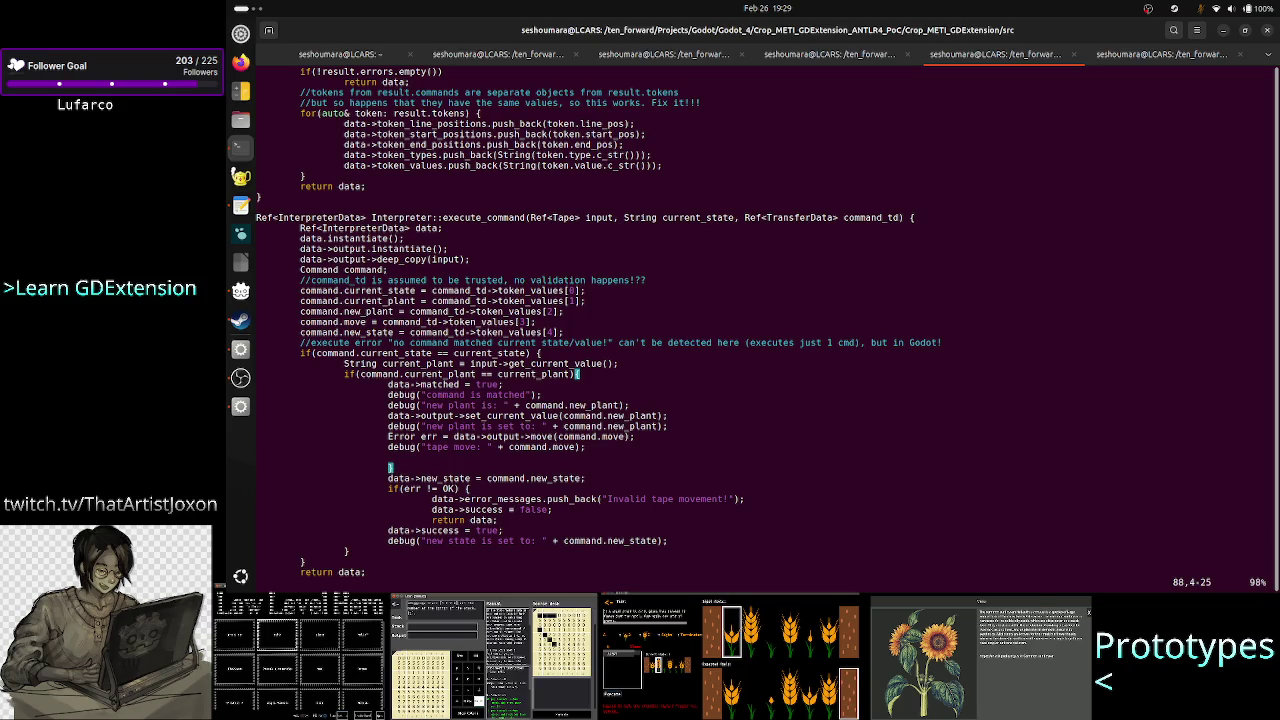
{"action": "key", "text": "alt+Tab"}
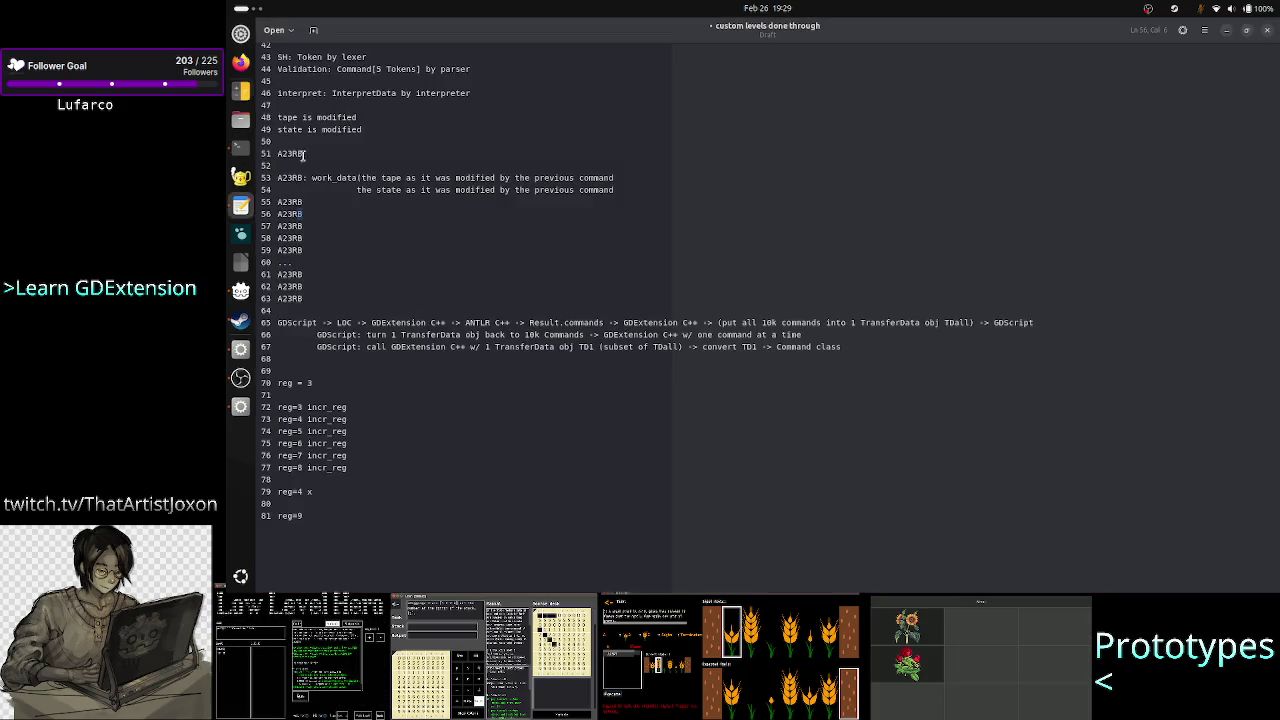
Cycle through the Godot, OBS, Steam and project manager windows to reach the terminal.
{"action": "key", "text": "alt+Tab"}
{"action": "key", "text": "alt+Tab"}
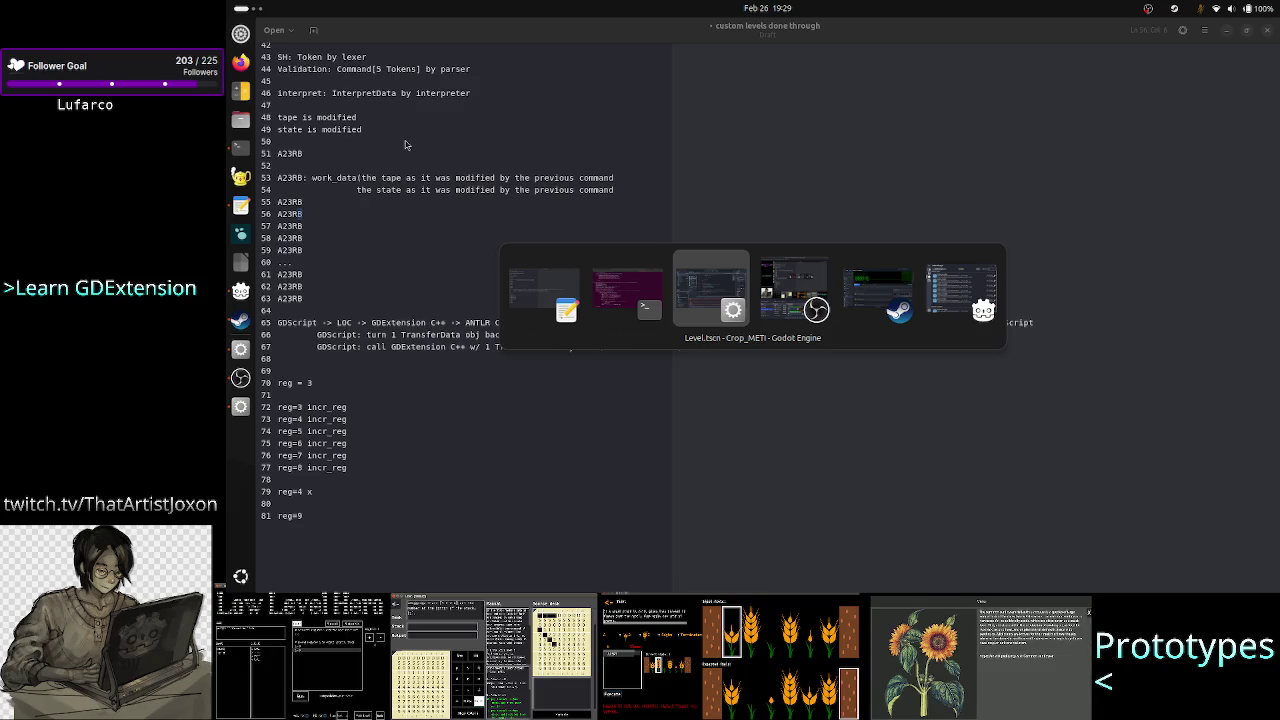
{"action": "key", "text": "alt+Tab"}
{"action": "key", "text": "alt+Tab"}
{"action": "key", "text": "alt+Tab"}
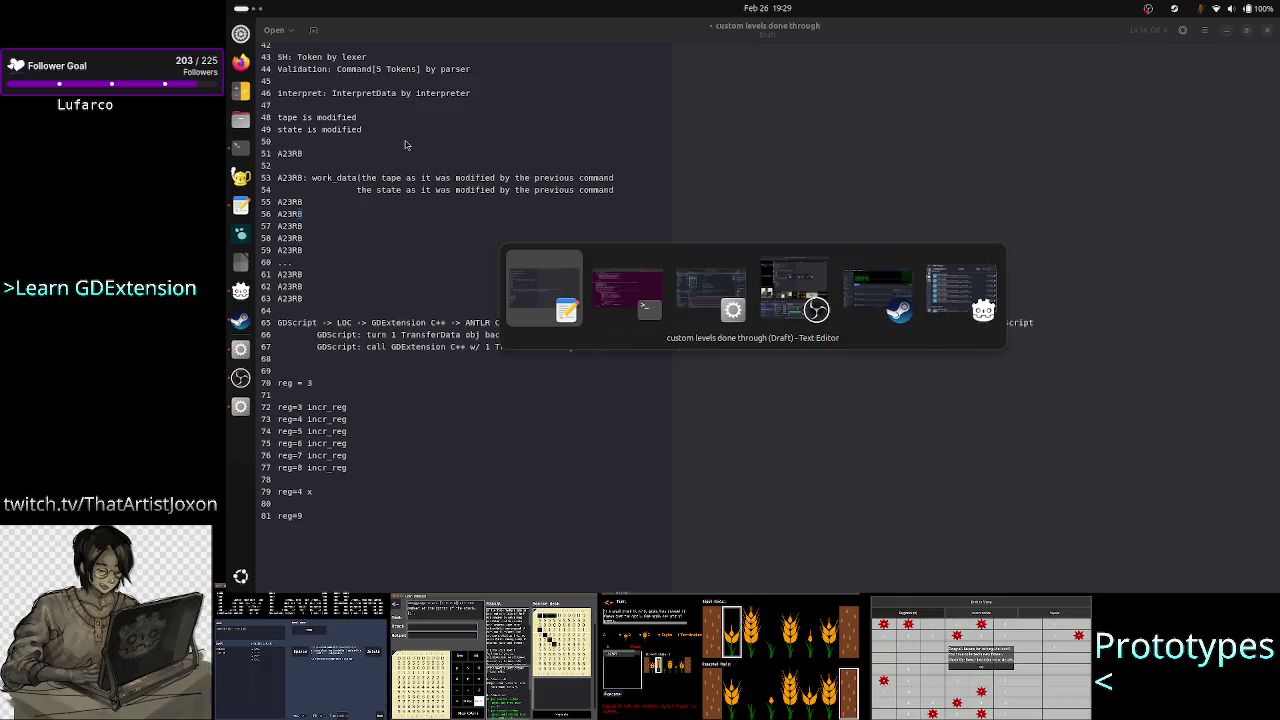
{"action": "key", "text": "alt+Tab"}
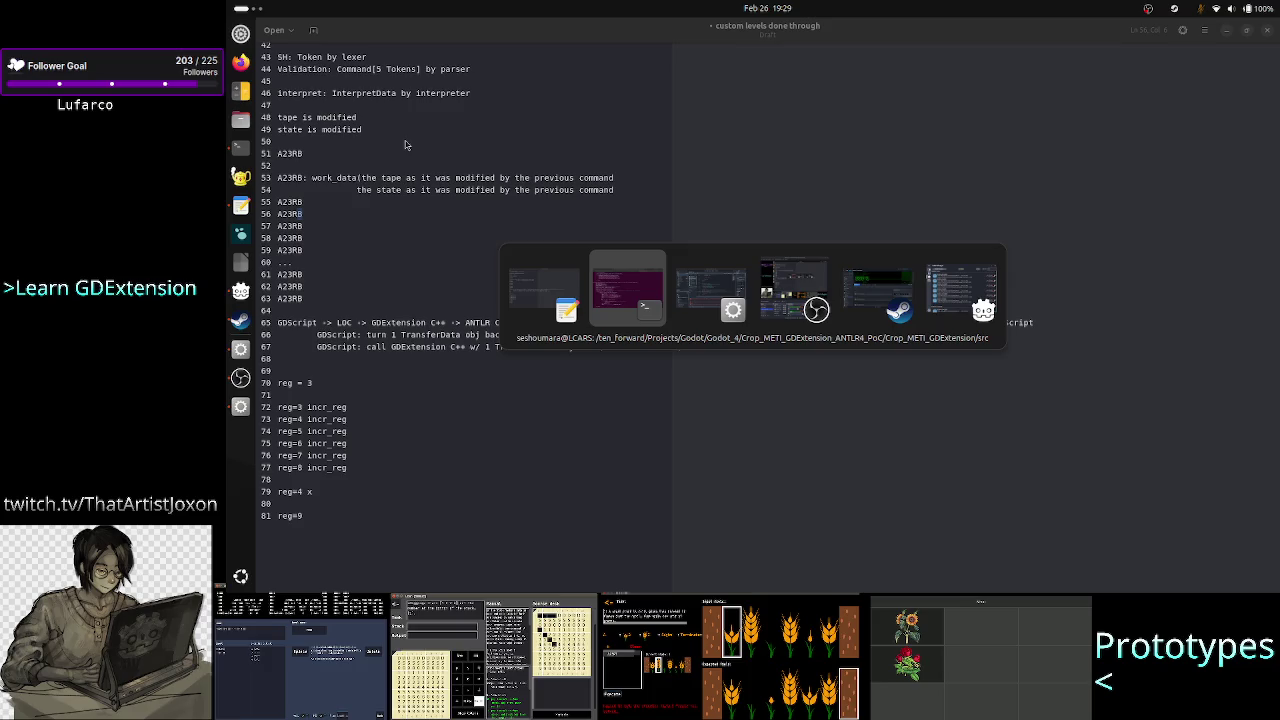
{"action": "key", "text": "alt+Tab"}
{"action": "key", "text": "alt+Tab"}
{"action": "key", "text": "alt+Tab"}
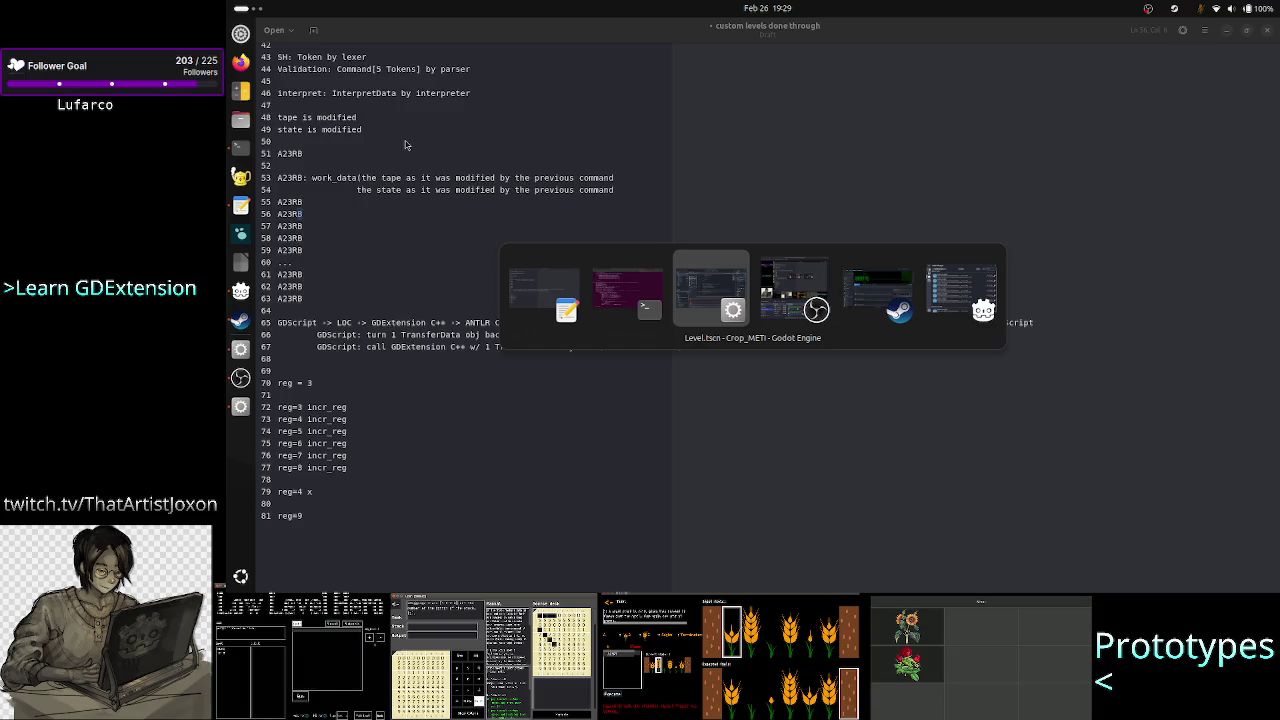
{"action": "key", "text": "alt+Tab"}
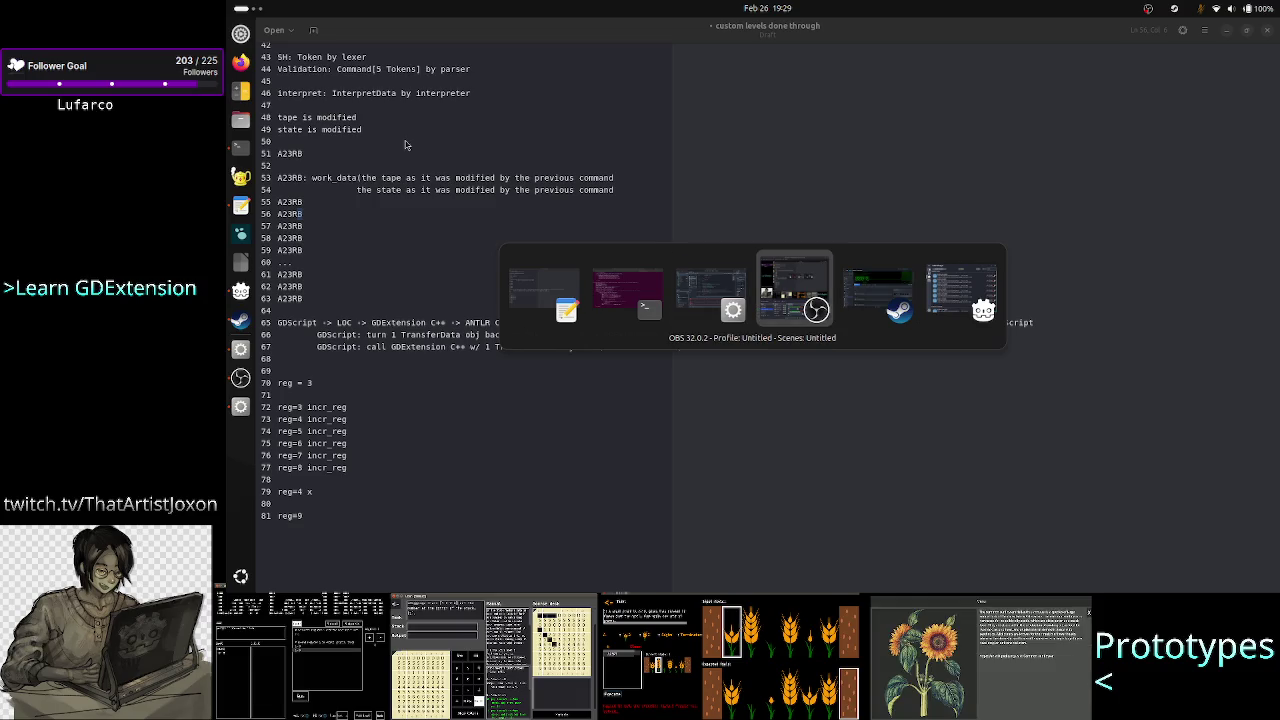
{"action": "key", "text": "alt+Tab"}
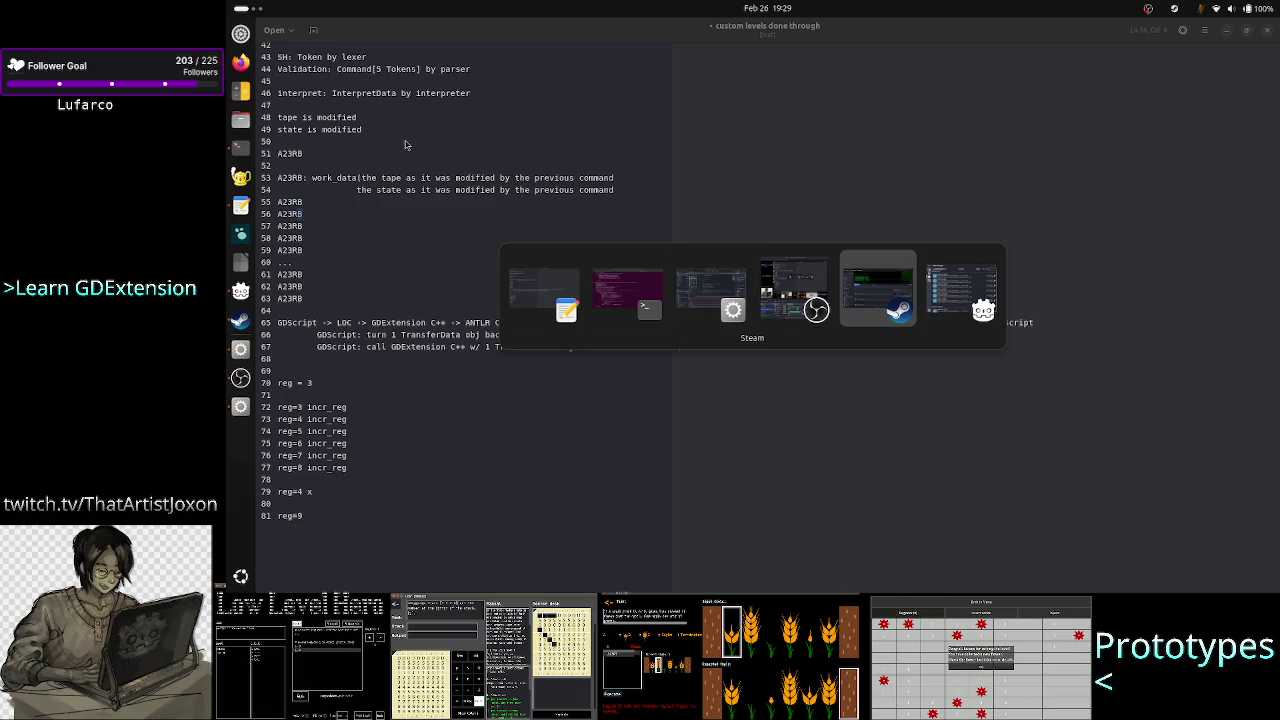
{"action": "key", "text": "alt+Tab"}
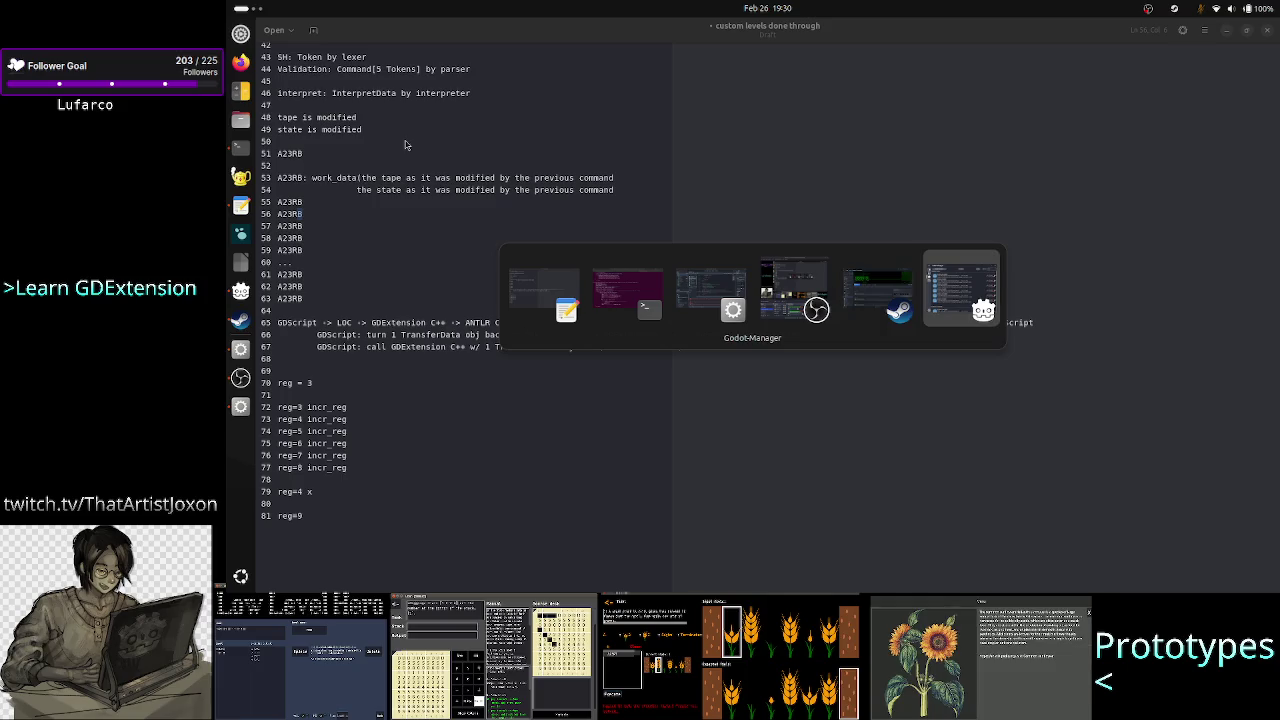
{"action": "key", "text": "alt+Tab"}
{"action": "key", "text": "alt+Tab"}
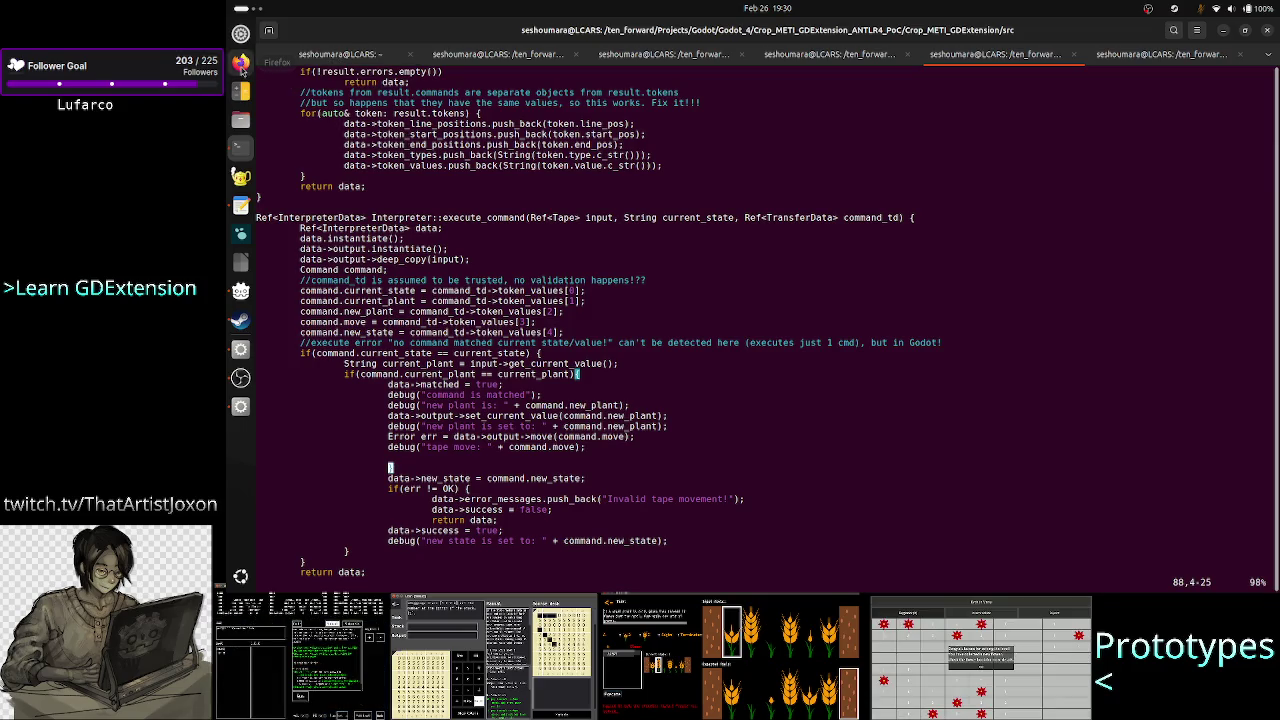
Run 'top_batch|grep -i firefox' in the first terminal tab, then bring Firefox forward.
{"action": "left_click", "coordinate": [318, 58]}
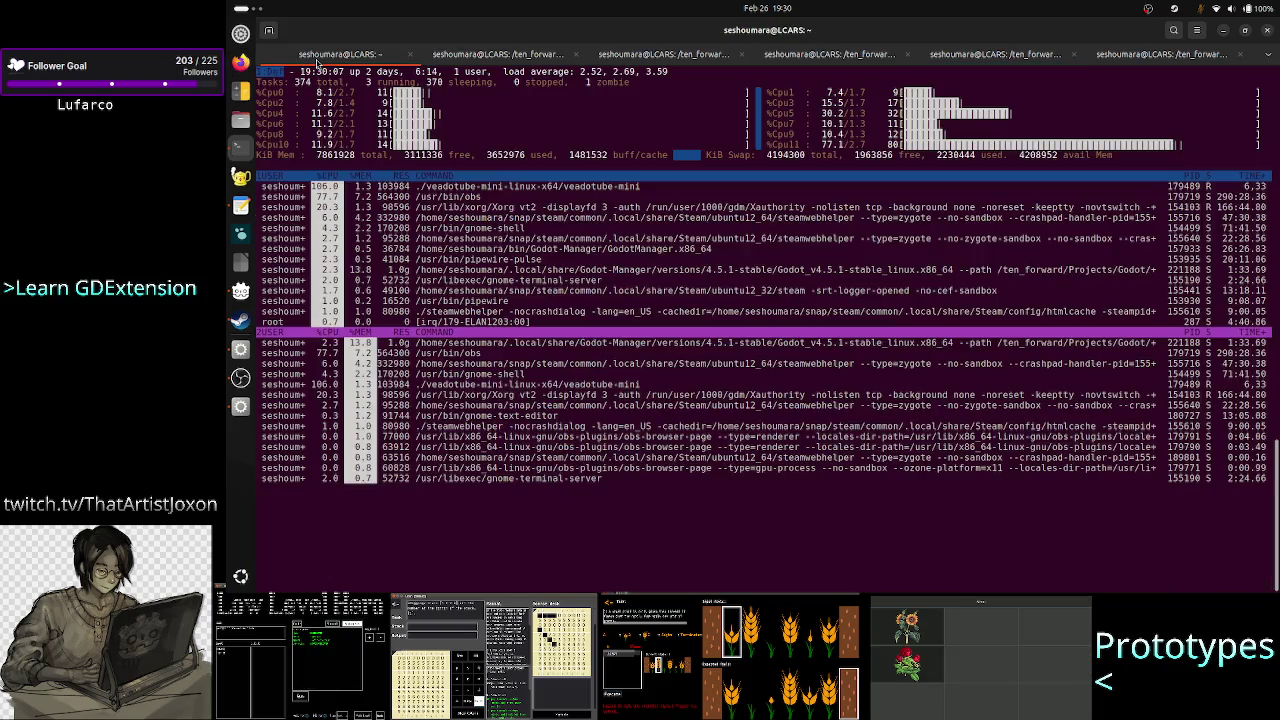
{"action": "type", "text": "top"}
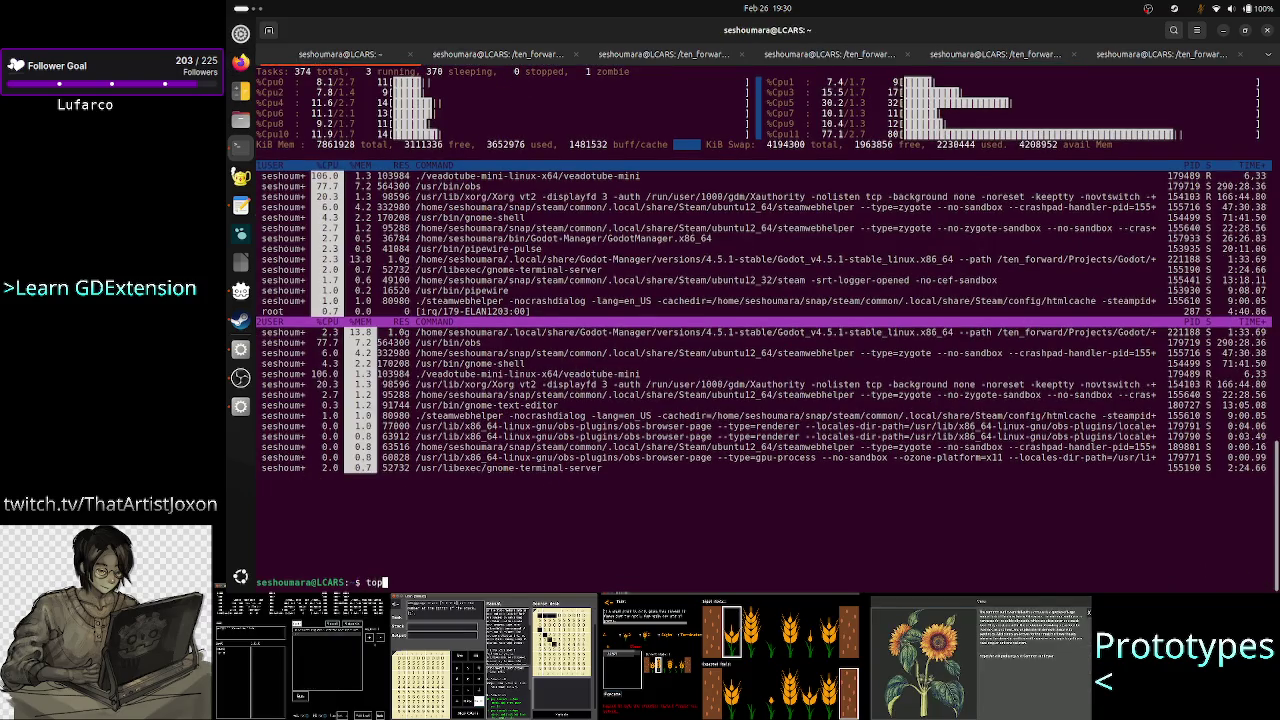
{"action": "type", "text": "_batch"}
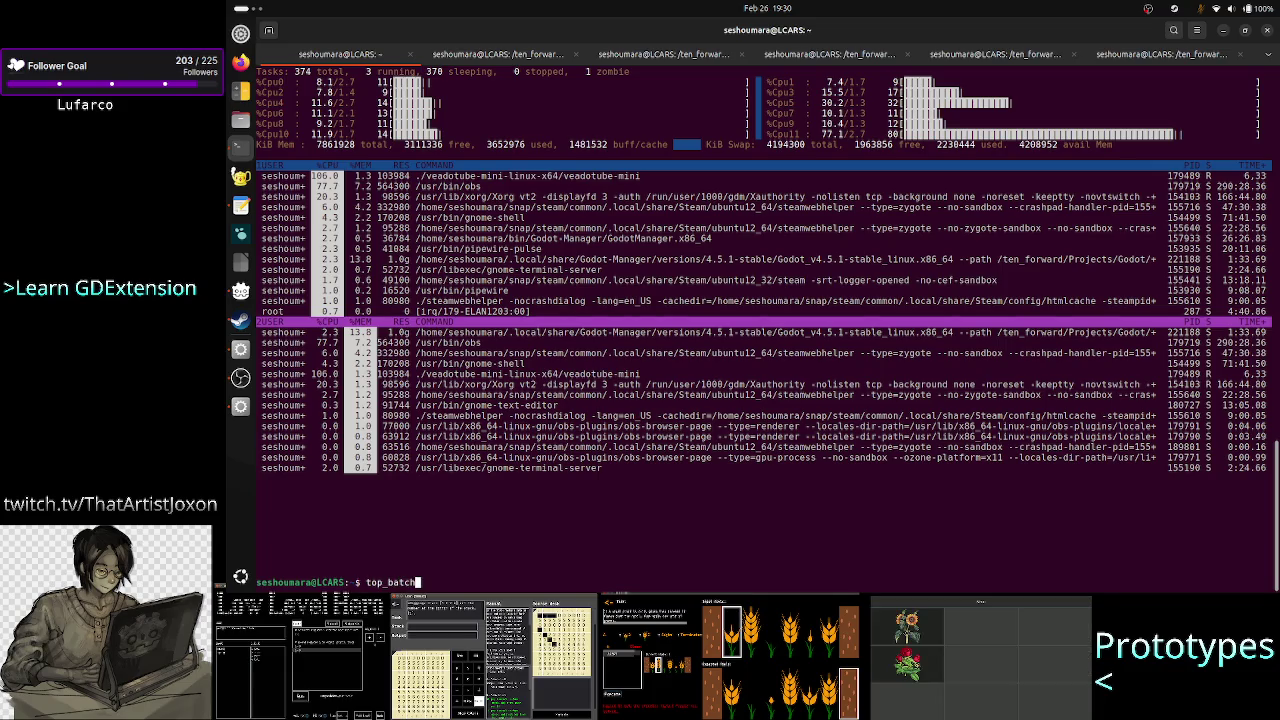
{"action": "type", "text": "|grep -i firefox"}
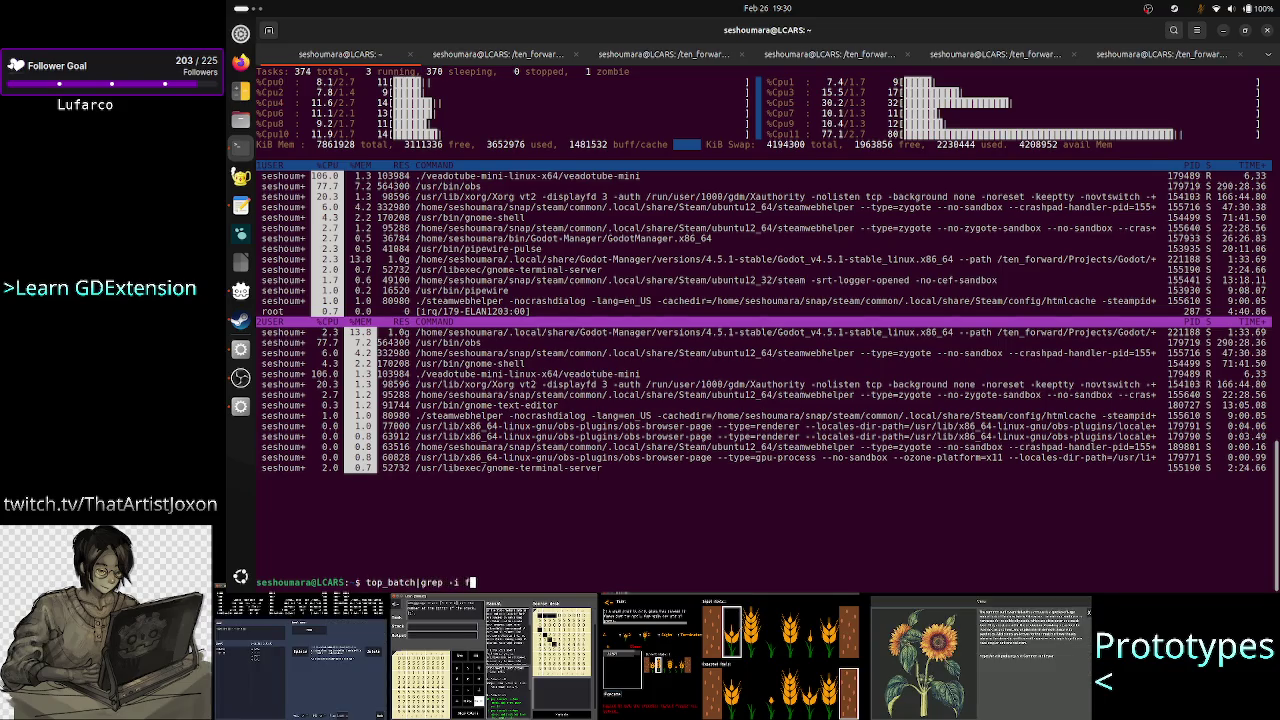
{"action": "key", "text": "Return"}
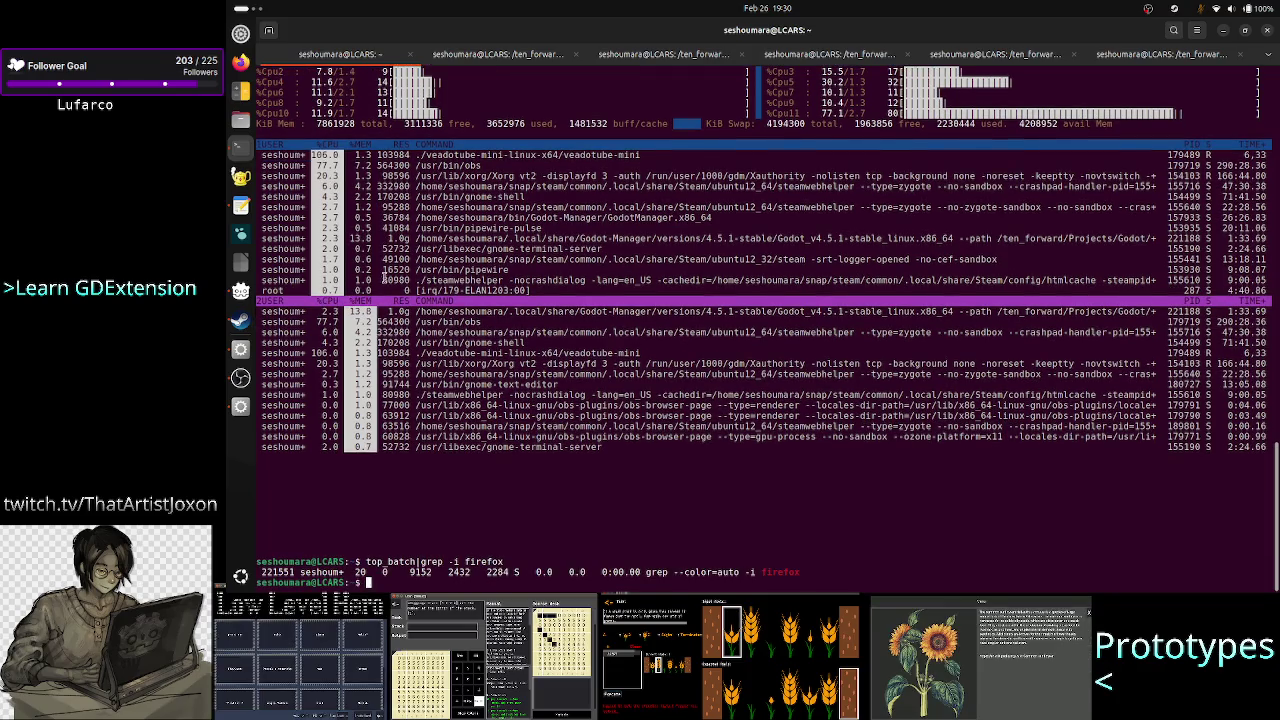
{"action": "left_click", "coordinate": [240, 64]}
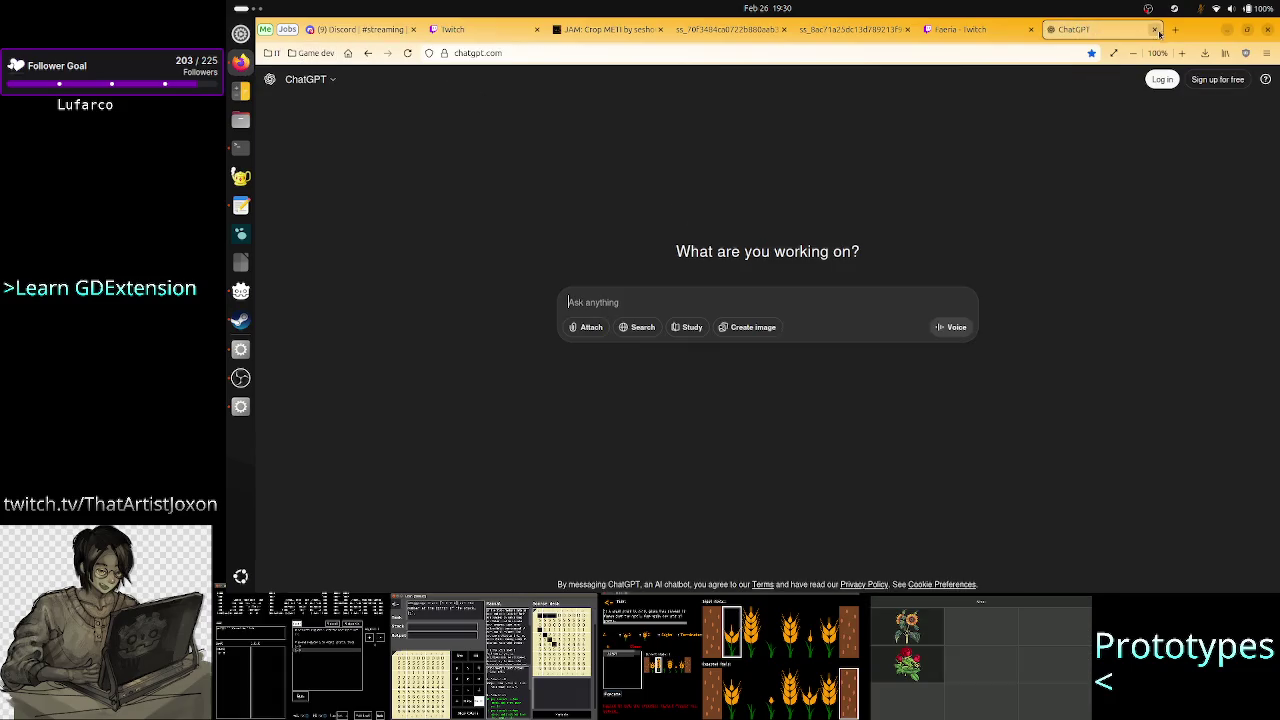
Close the ChatGPT and Faeria tabs, view the screenshot and Crop METI image, then go to Twitch.
{"action": "left_click", "coordinate": [1156, 30]}
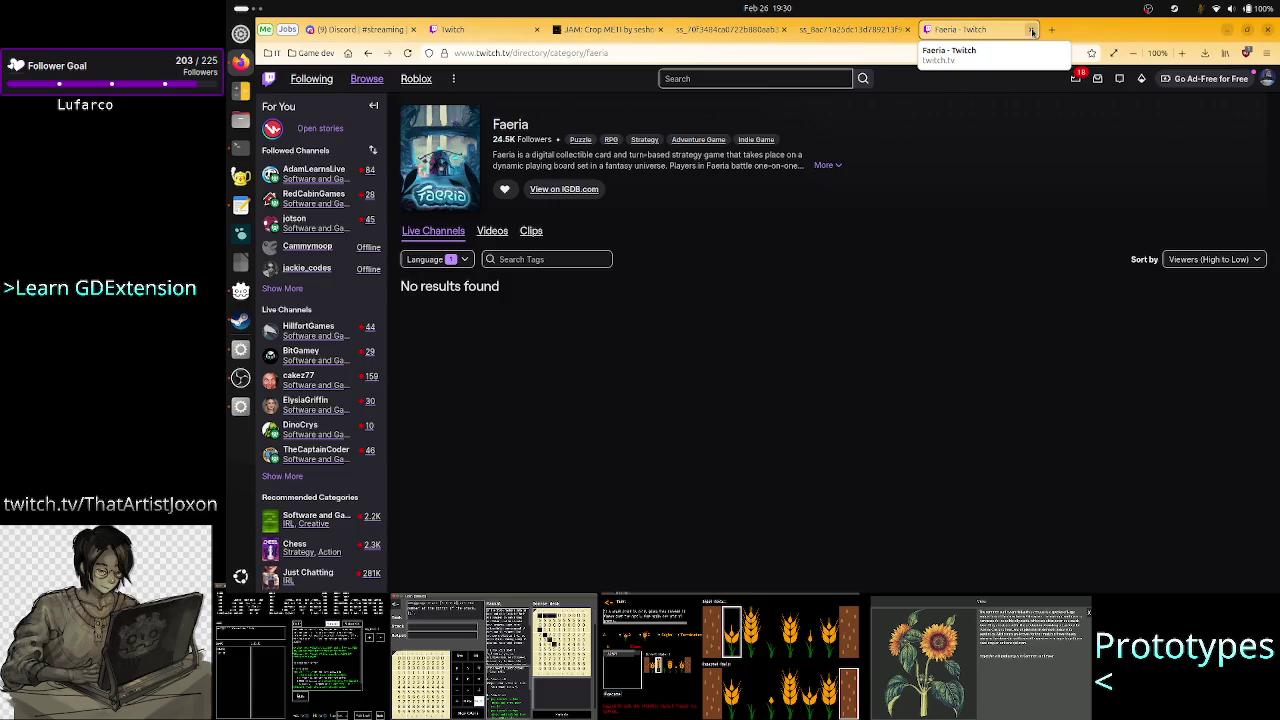
{"action": "left_click", "coordinate": [1032, 30]}
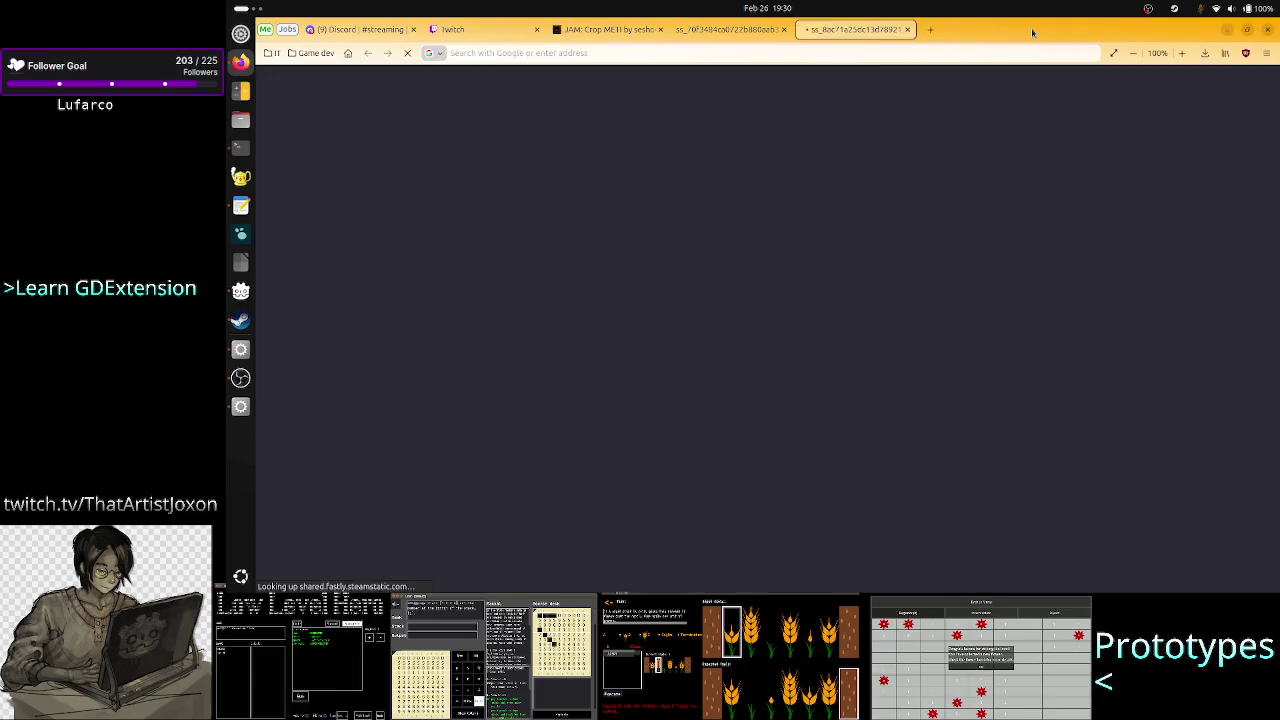
{"action": "left_click", "coordinate": [730, 29]}
{"action": "left_click", "coordinate": [590, 31]}
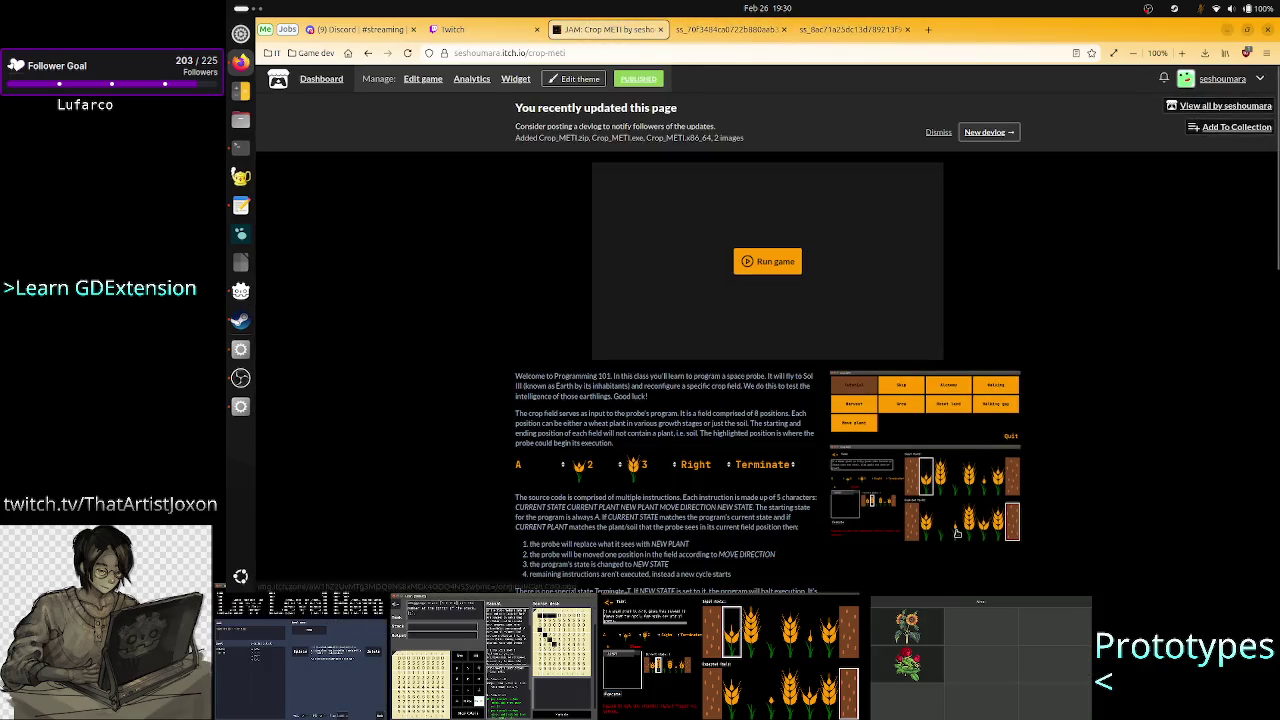
{"action": "left_click", "coordinate": [958, 530]}
{"action": "left_click", "coordinate": [480, 29]}
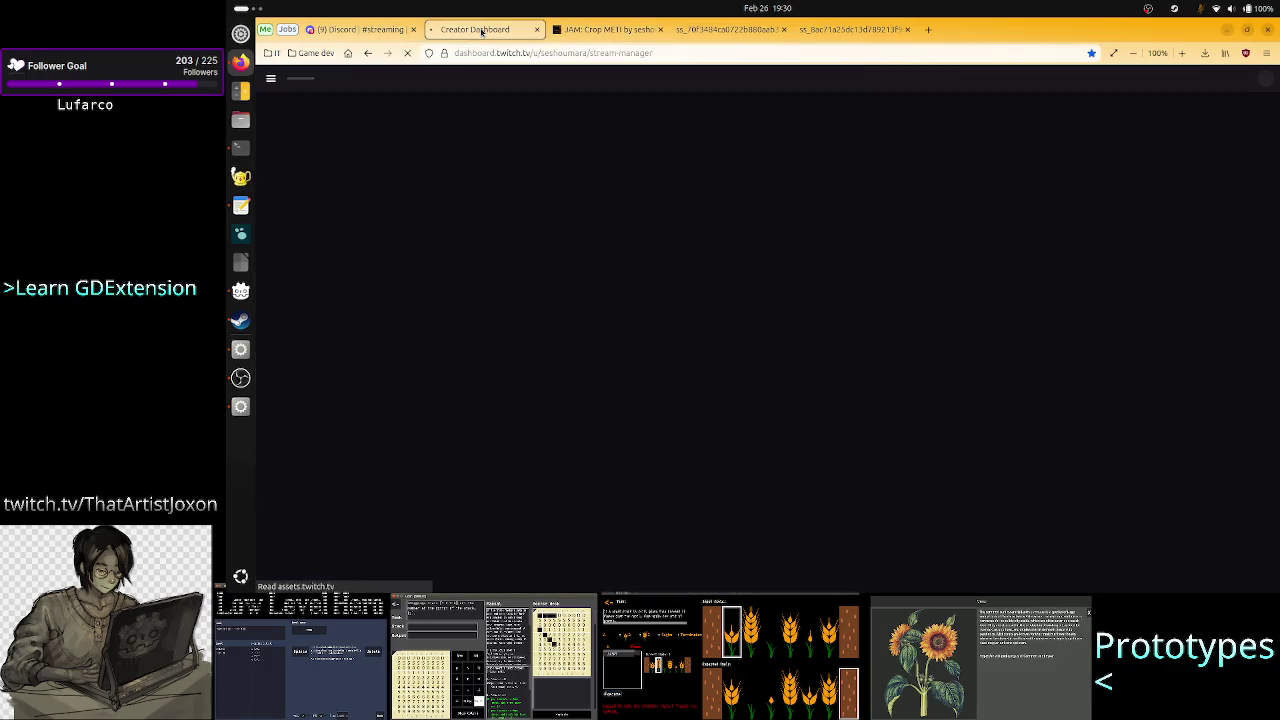
Check OBS and the stream manager, view the Discord #streaming channel, then start a new tab.
{"action": "left_click", "coordinate": [238, 388]}
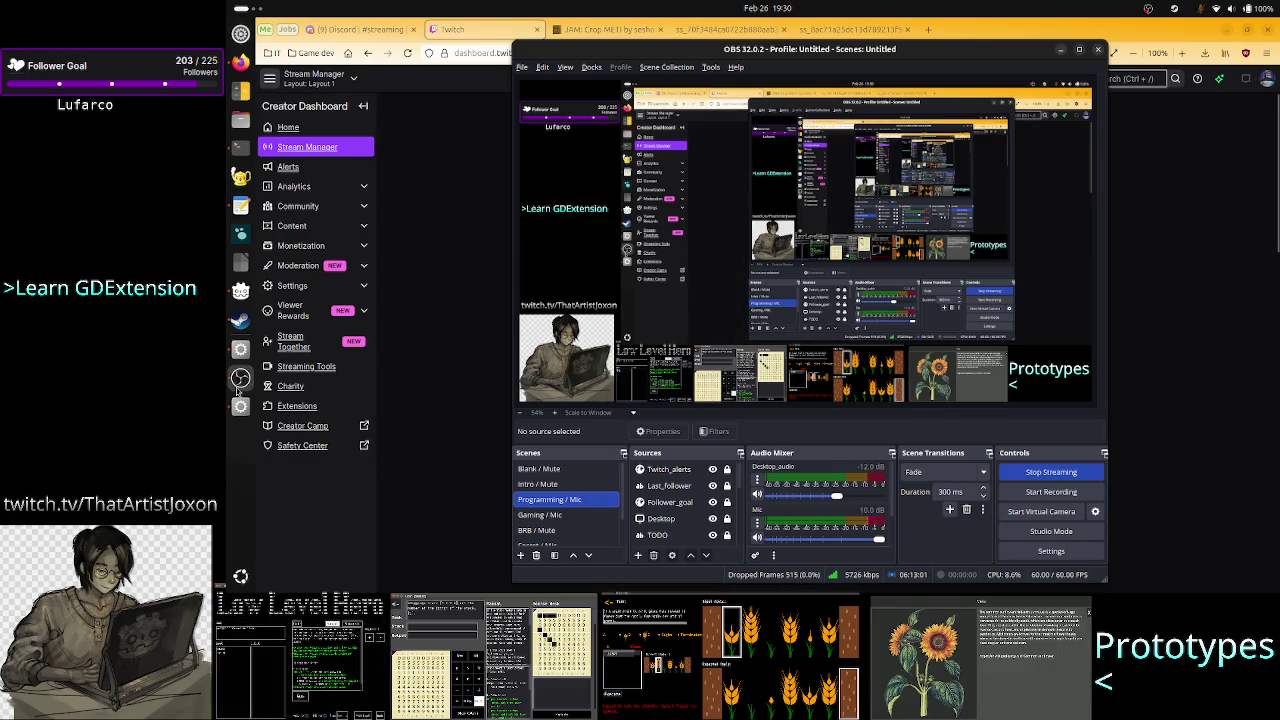
{"action": "left_click", "coordinate": [334, 532]}
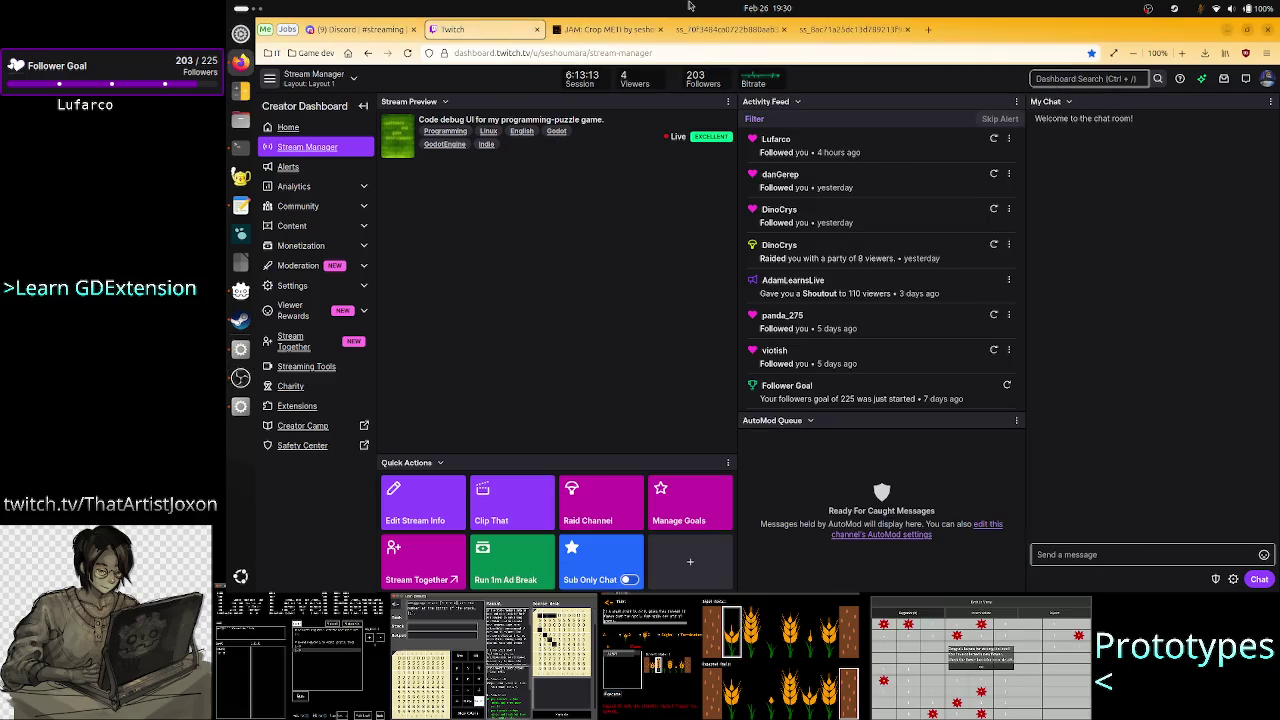
{"action": "left_click", "coordinate": [377, 29]}
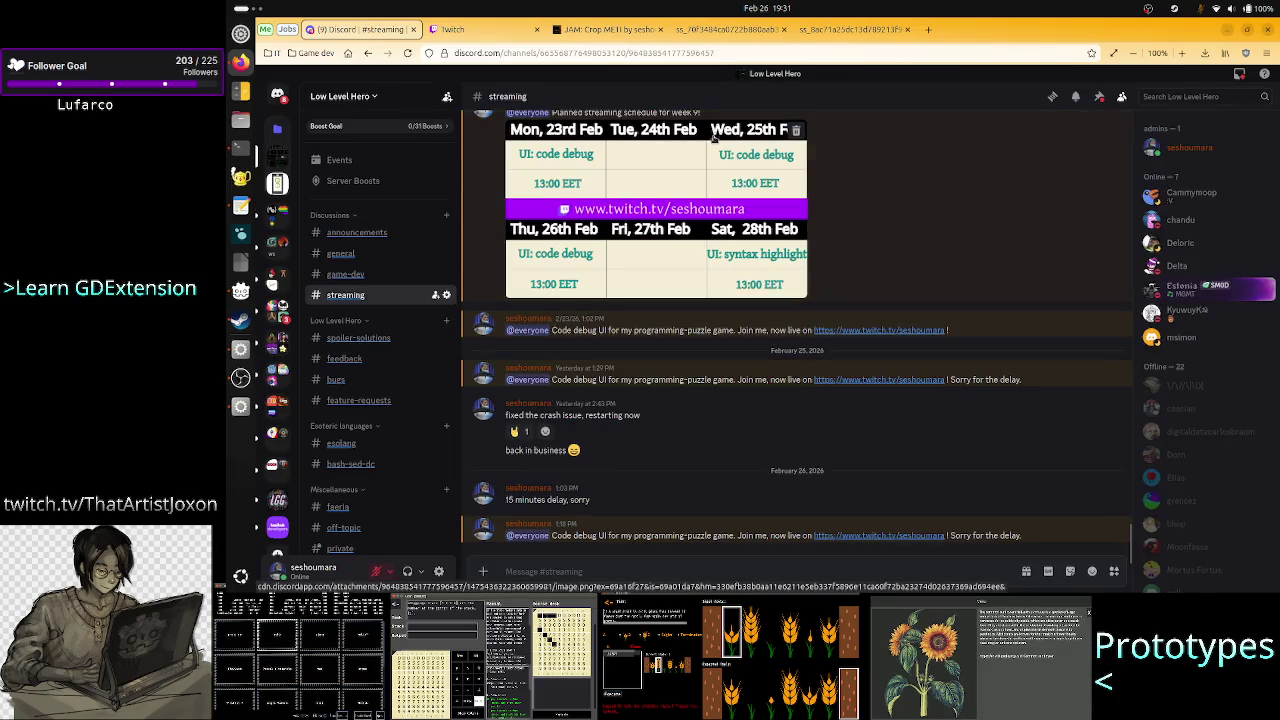
{"action": "left_click", "coordinate": [928, 29]}
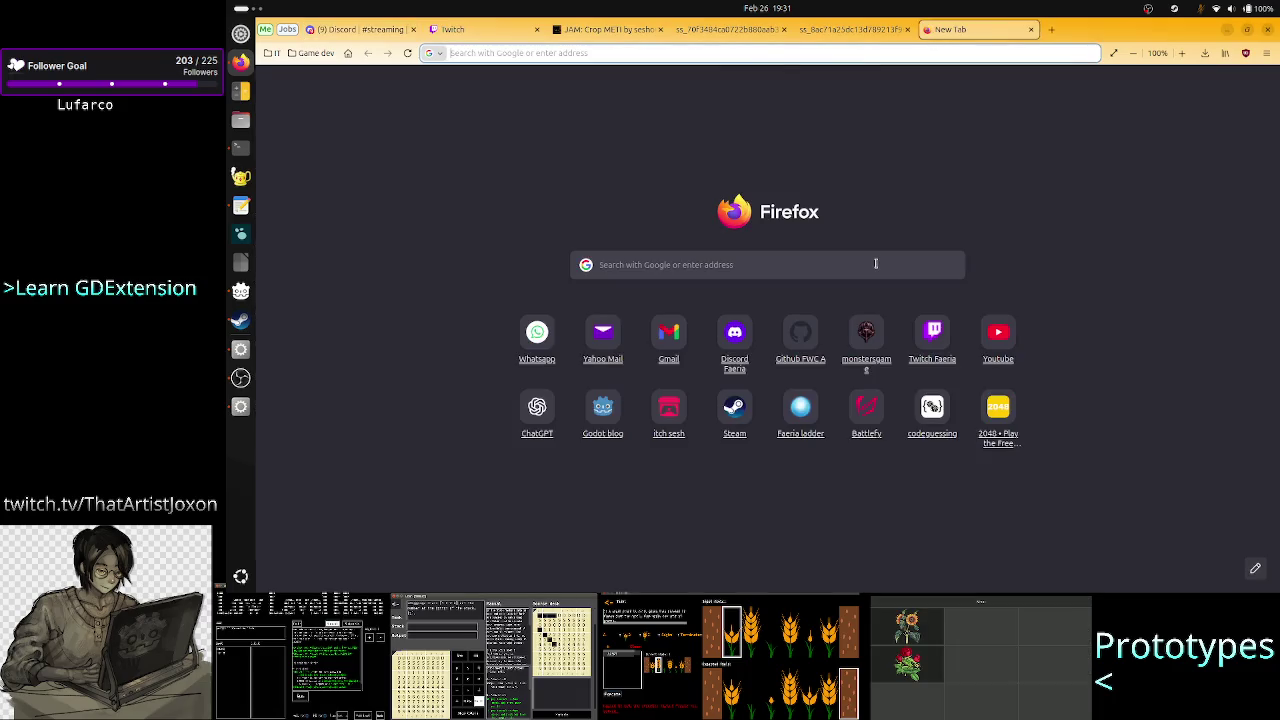
Run top in the terminal, switch to the C++ source tab, then return to Firefox.
{"action": "key", "text": "alt+Tab"}
{"action": "key", "text": "alt+Tab"}
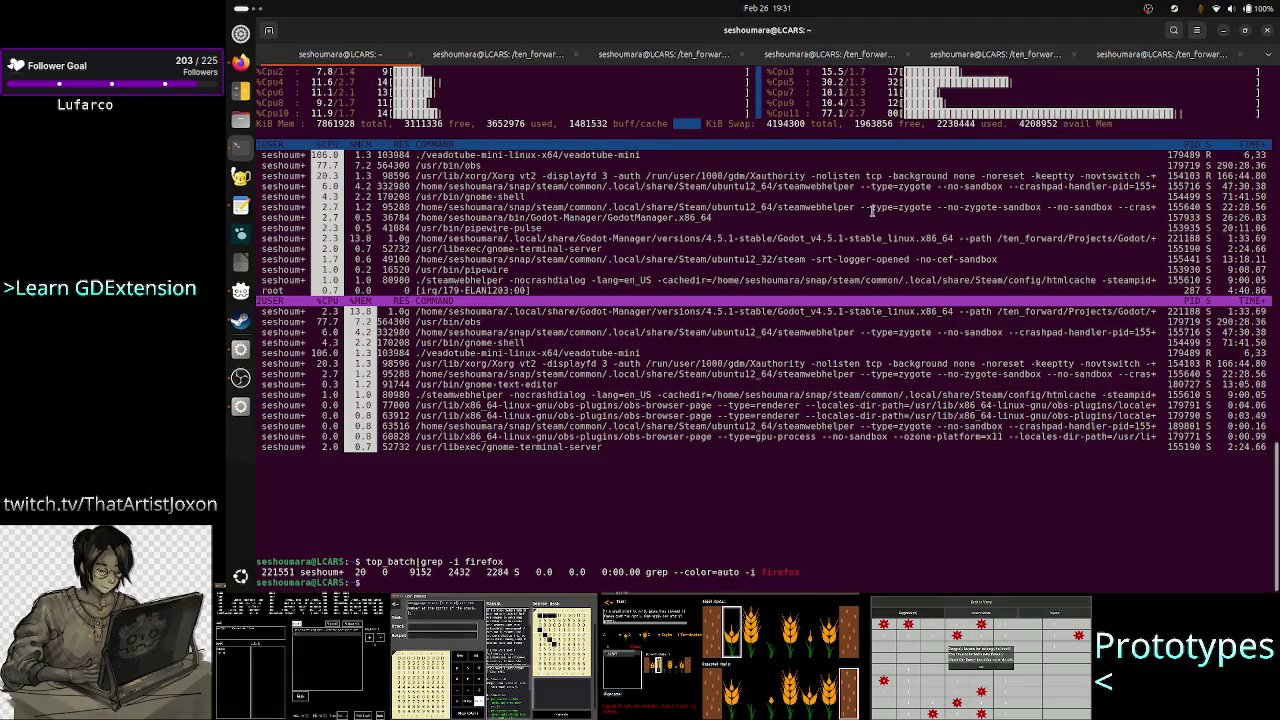
{"action": "type", "text": "top"}
{"action": "key", "text": "Return"}
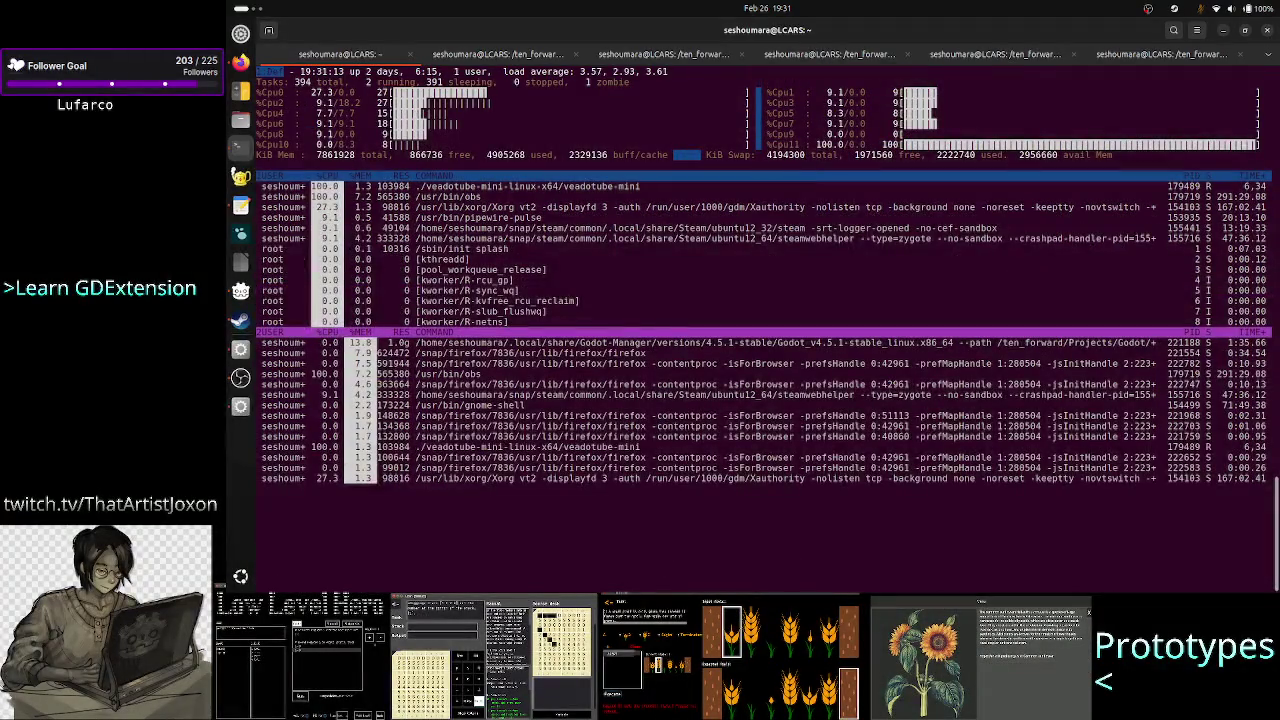
{"action": "left_click", "coordinate": [930, 58]}
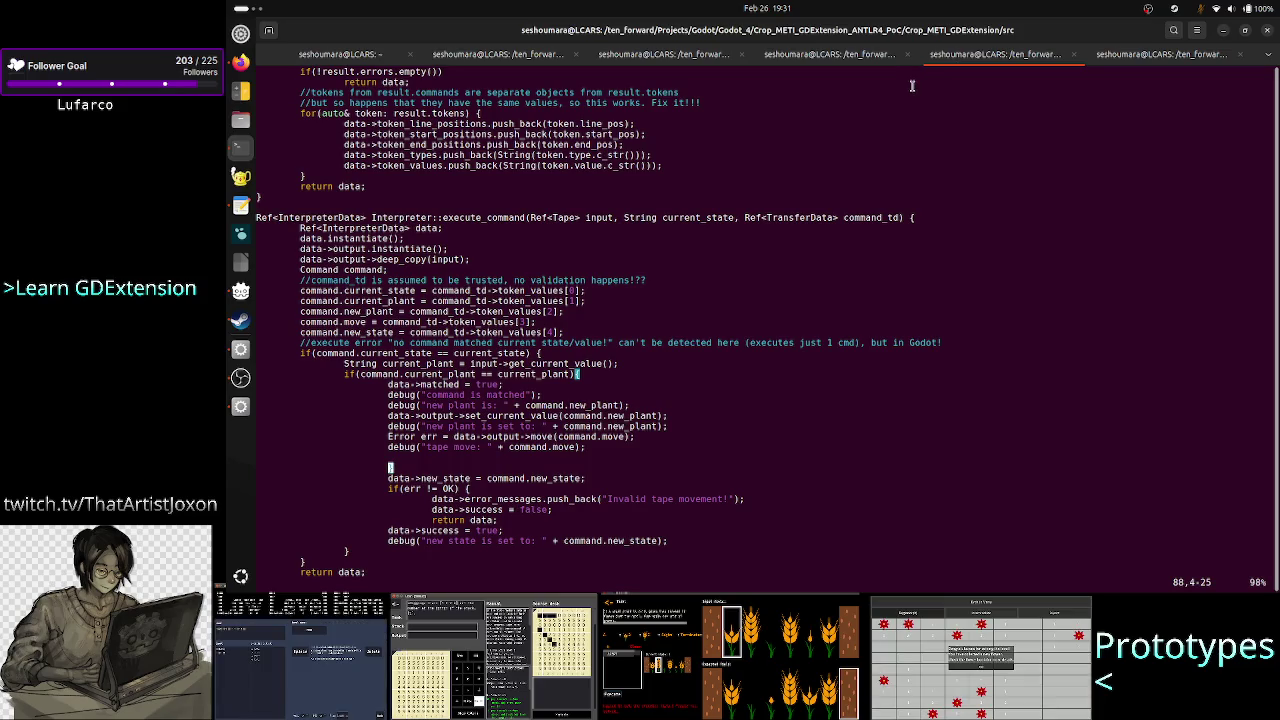
{"action": "key", "text": "alt+Tab"}
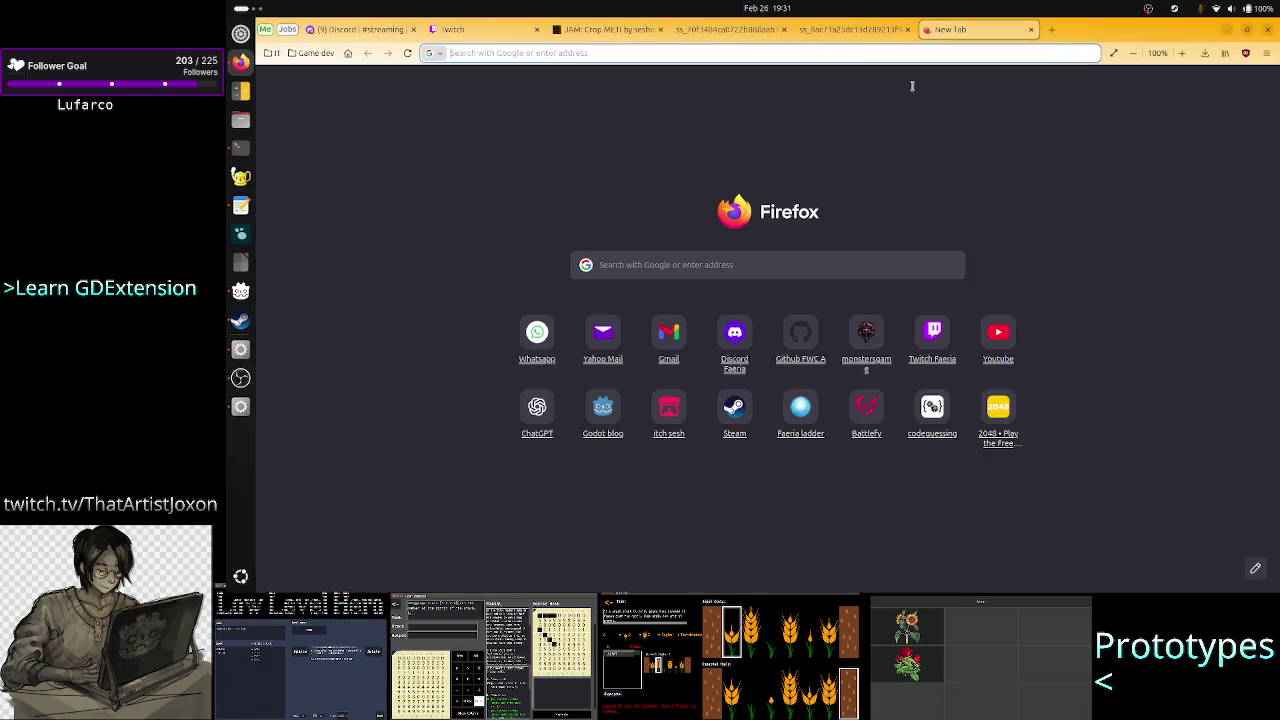
Search Google for 'vim how to move line down' and open the vi.stackexchange key-bindings answer.
{"action": "type", "text": "vim move"}
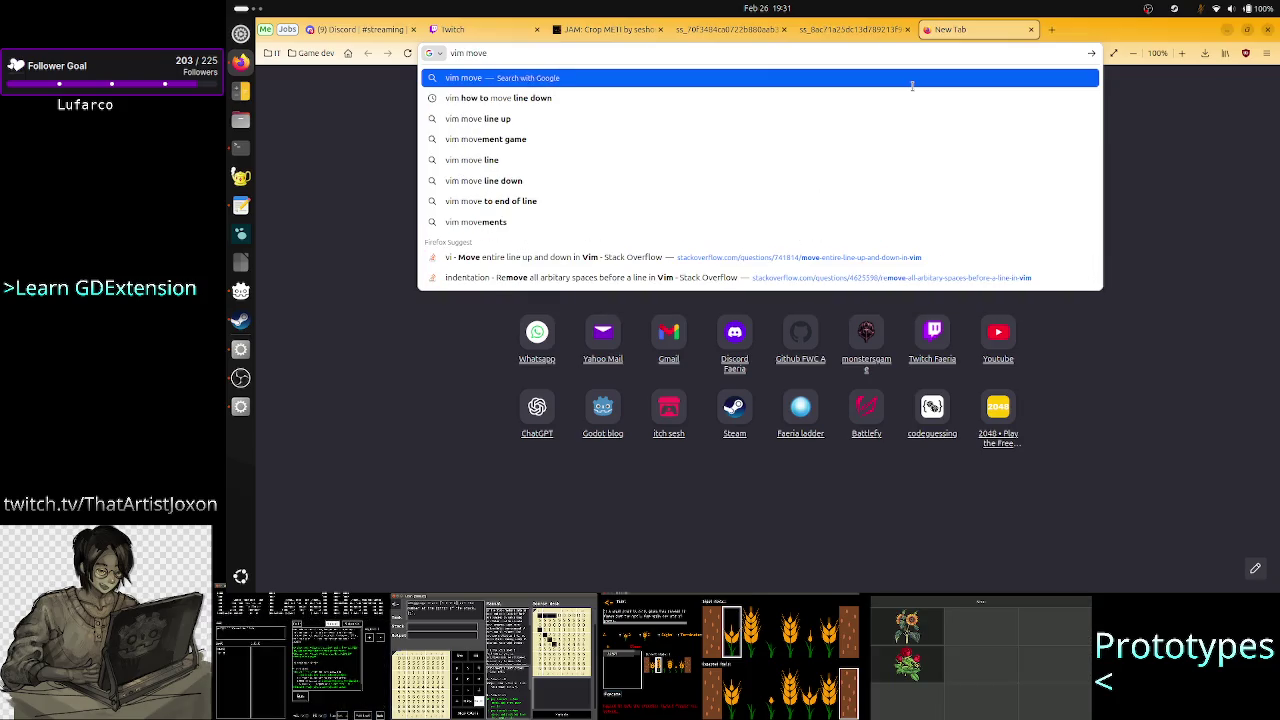
{"action": "key", "text": "Down"}
{"action": "key", "text": "BackSpace"}
{"action": "key", "text": "BackSpace"}
{"action": "key", "text": "BackSpace"}
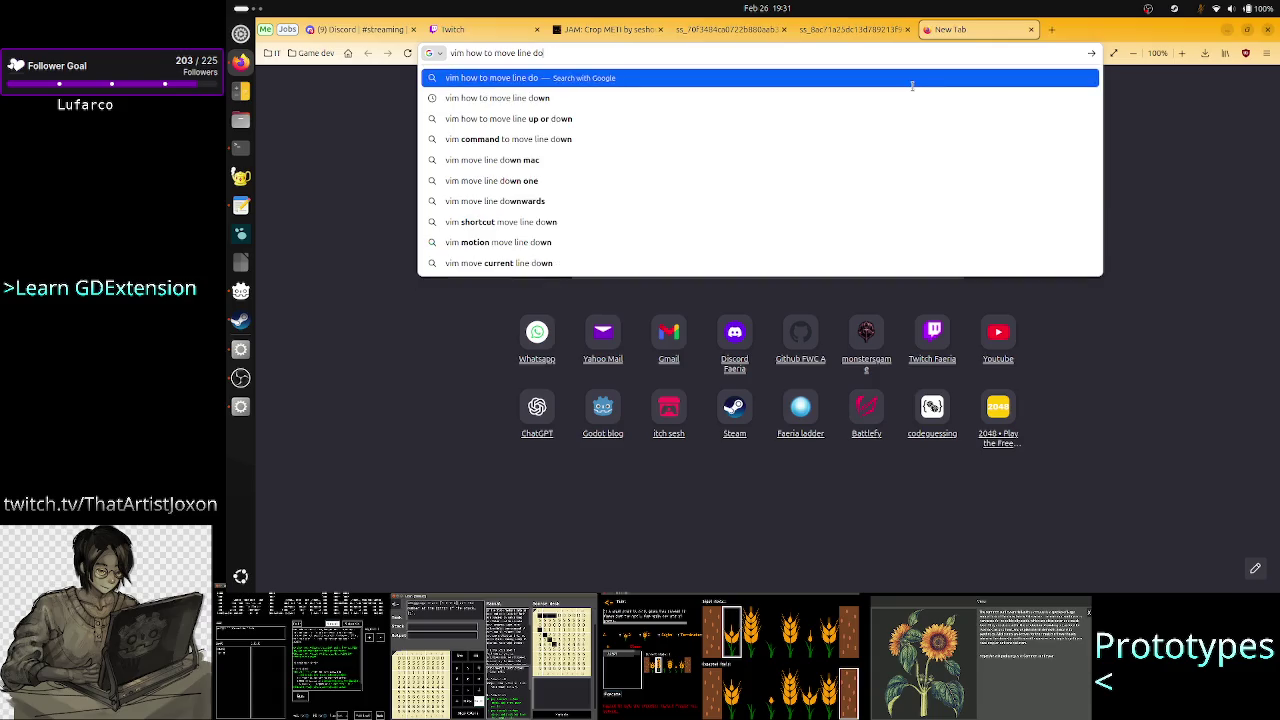
{"action": "type", "text": "u"}
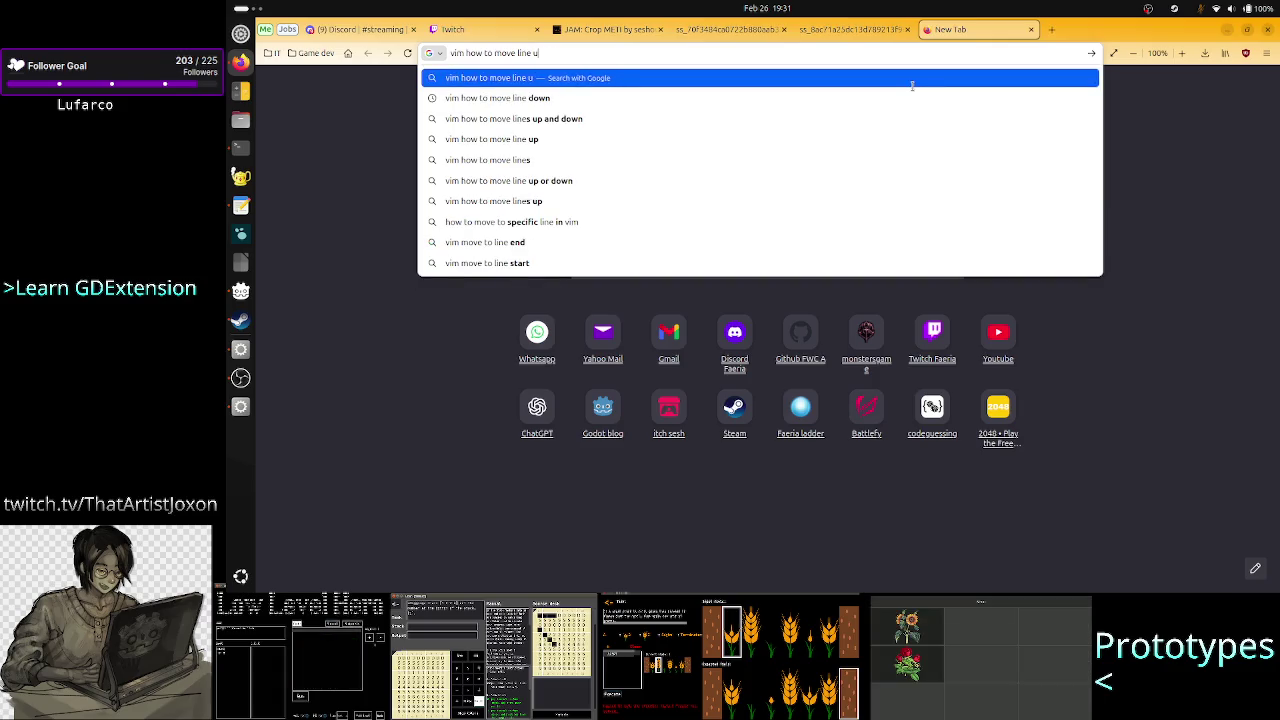
{"action": "key", "text": "BackSpace"}
{"action": "type", "text": "down"}
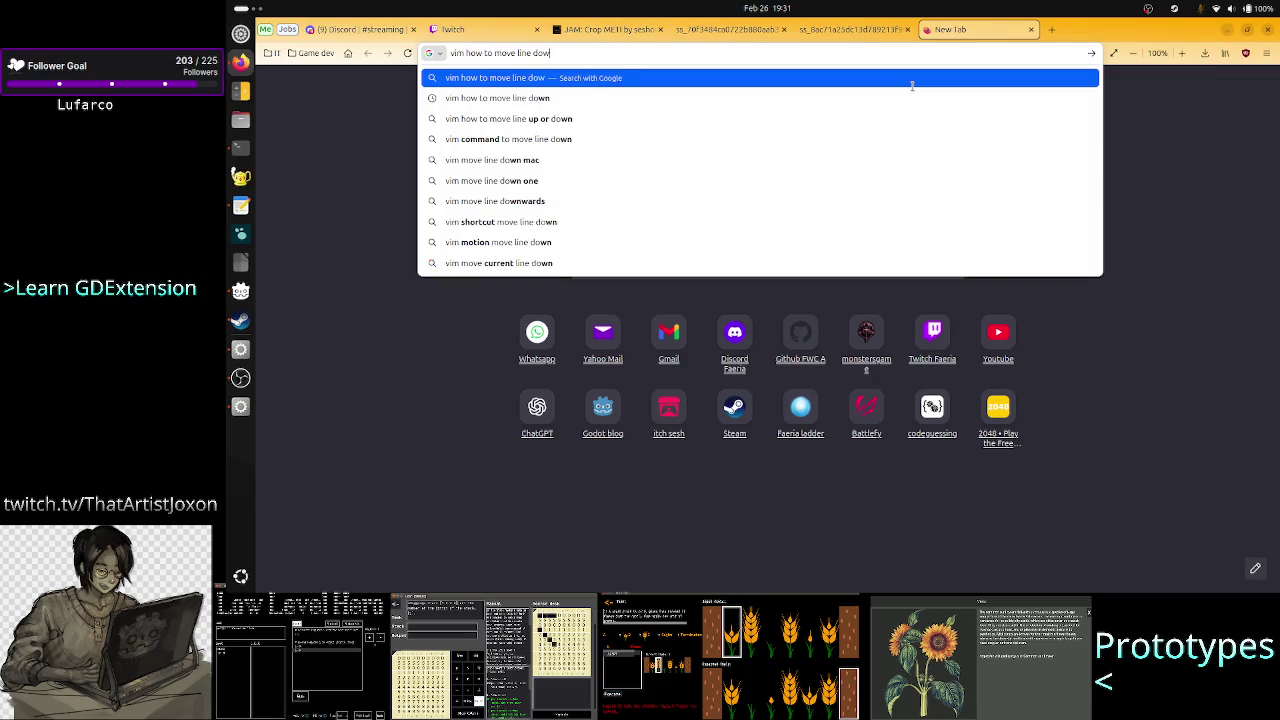
{"action": "key", "text": "Return"}
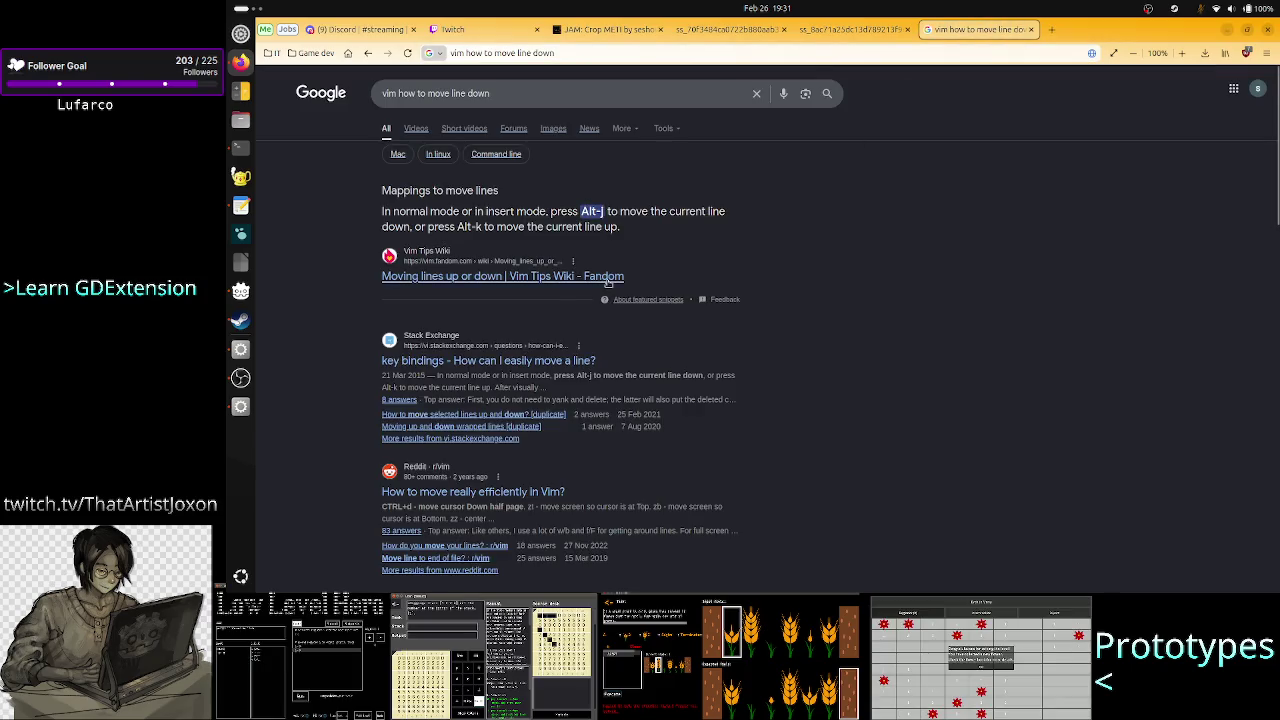
{"action": "scroll", "coordinate": [531, 325], "scroll_direction": "down", "scroll_amount": 10}
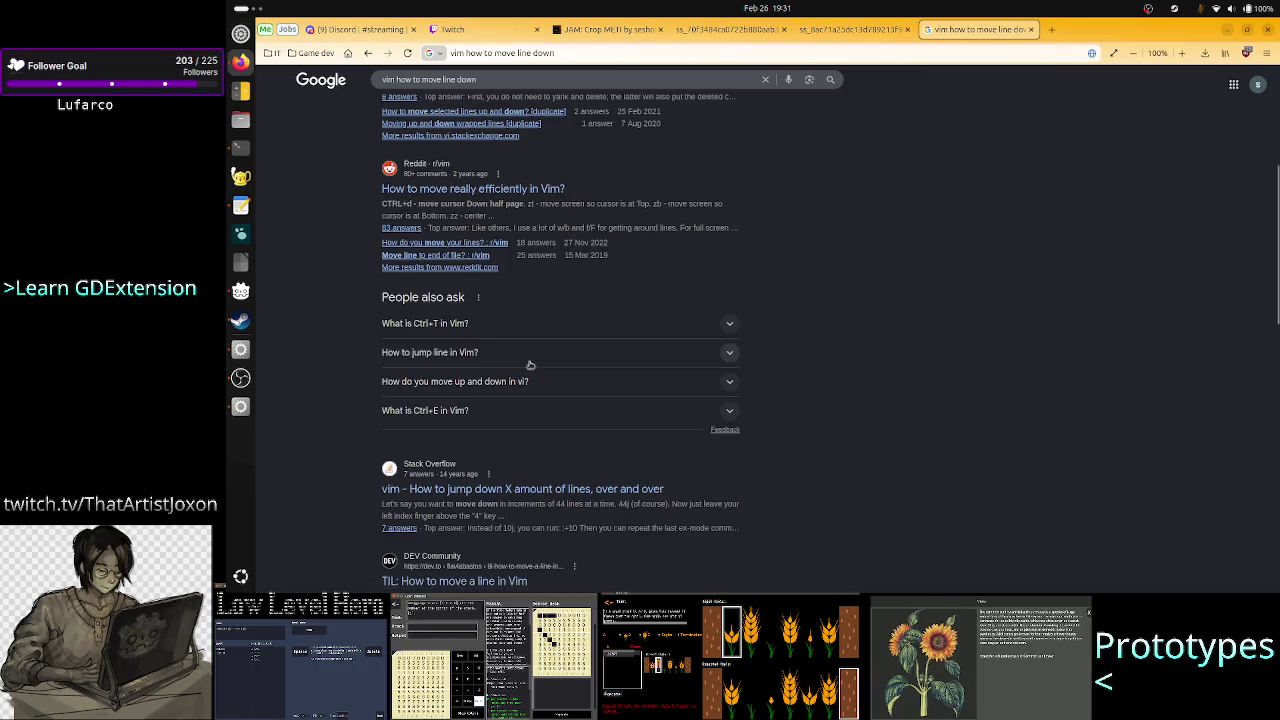
{"action": "scroll", "coordinate": [531, 366], "scroll_direction": "down", "scroll_amount": 3}
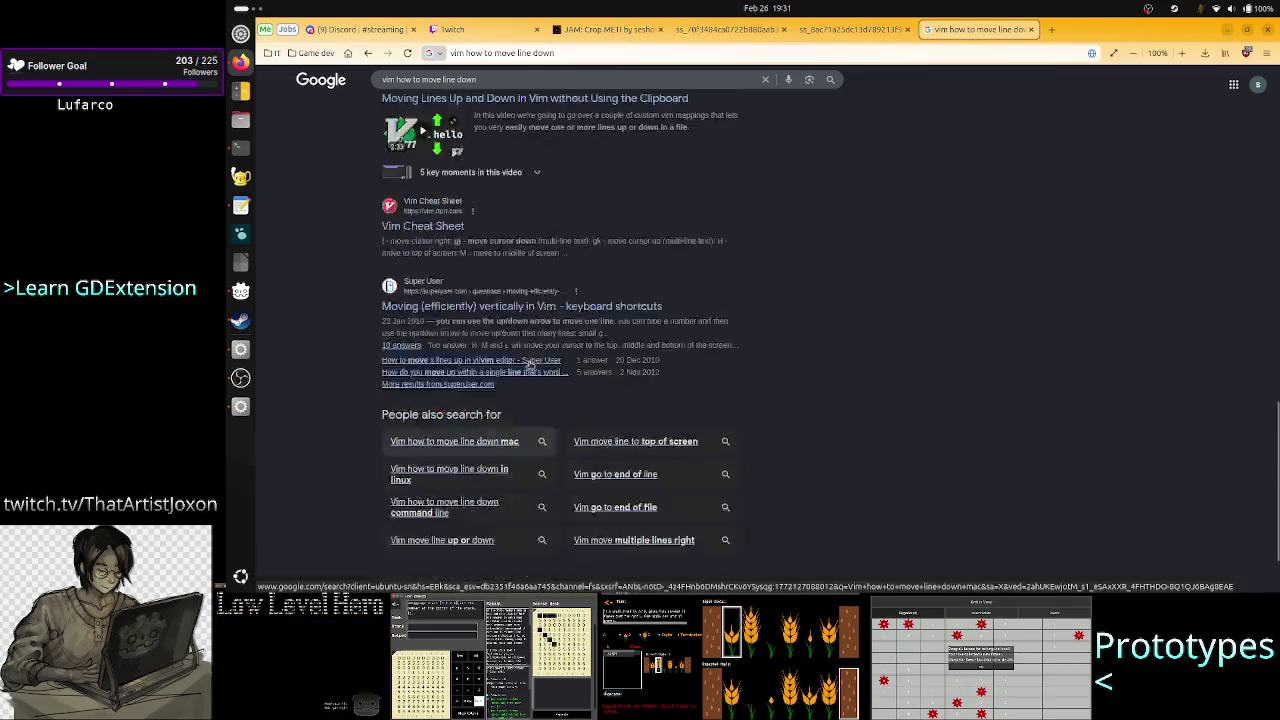
{"action": "scroll", "coordinate": [517, 270], "scroll_direction": "up", "scroll_amount": 15}
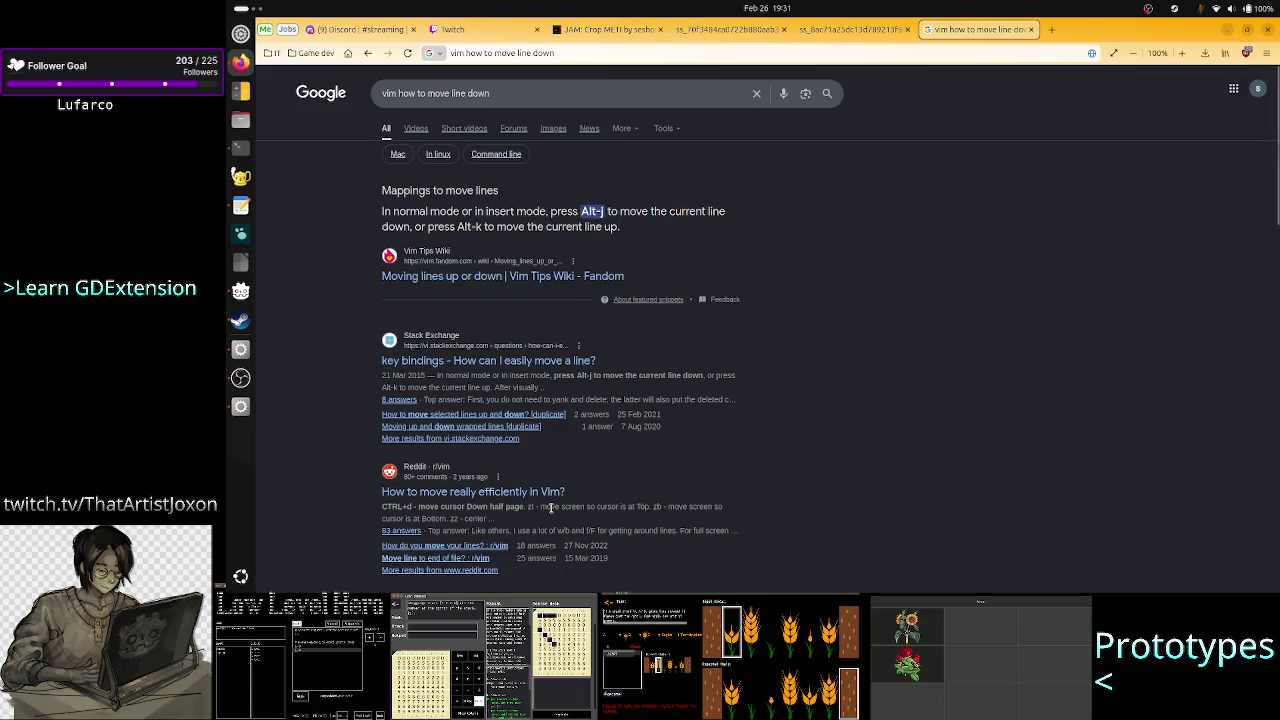
{"action": "left_click", "coordinate": [561, 362]}
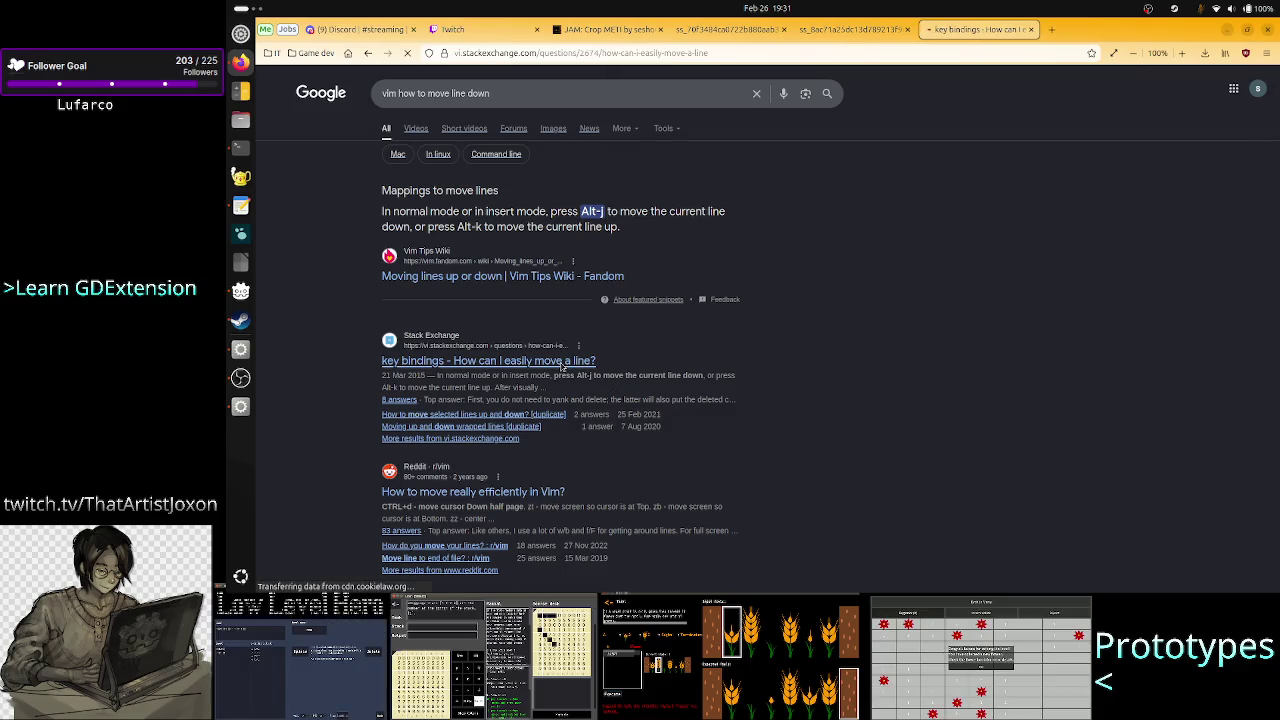
Read down the vi.stackexchange answers to the ddkP/ddp one, then return to the terminal.
{"action": "scroll", "coordinate": [660, 383], "scroll_direction": "down", "scroll_amount": 3}
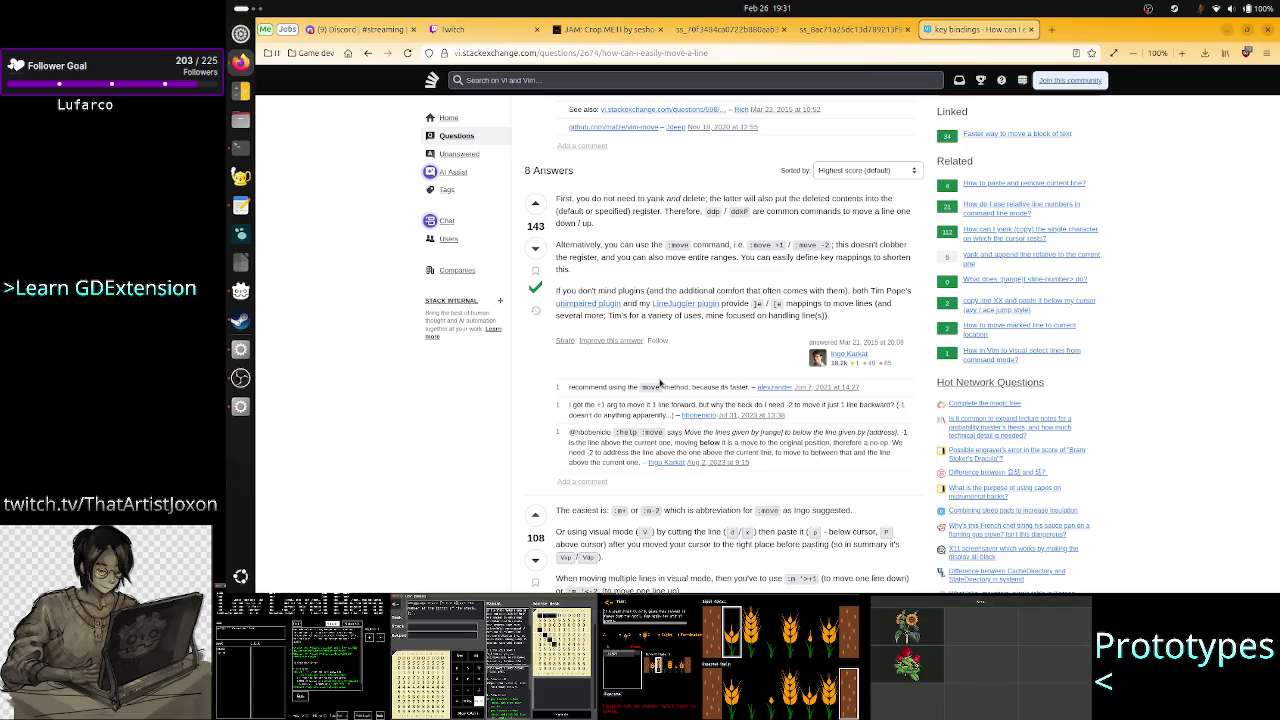
{"action": "scroll", "coordinate": [660, 383], "scroll_direction": "down", "scroll_amount": 3}
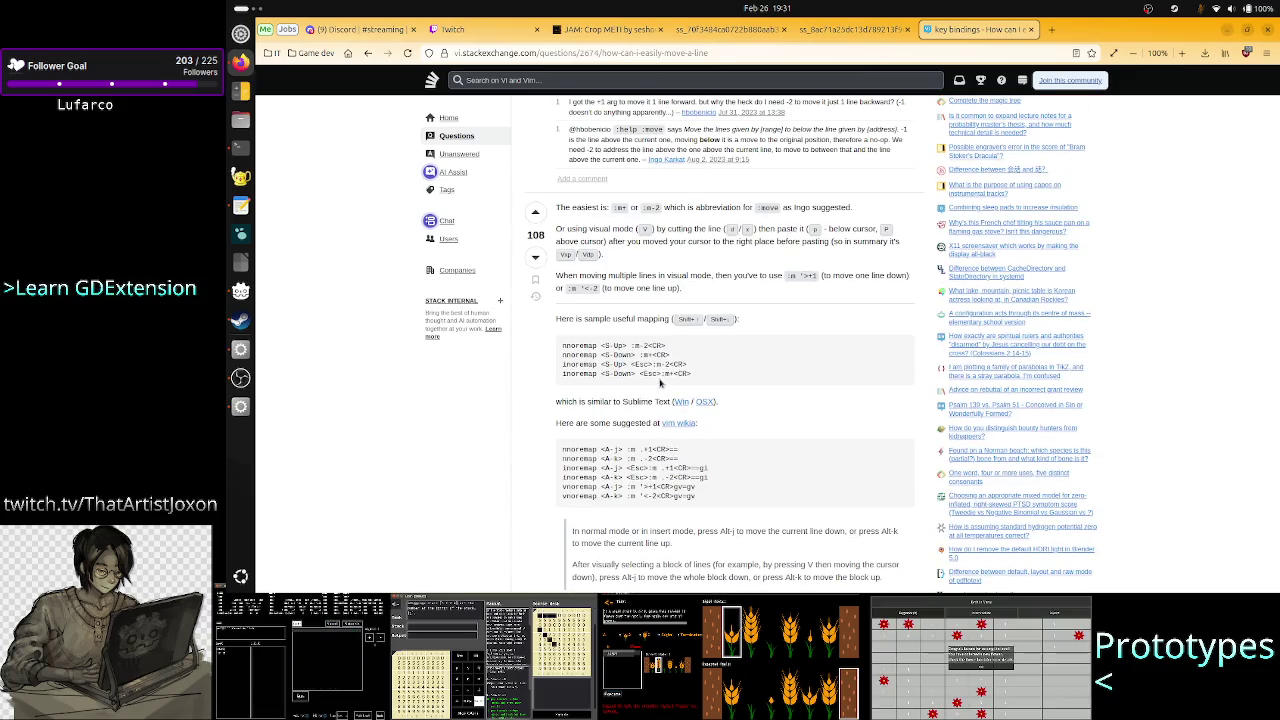
{"action": "scroll", "coordinate": [660, 383], "scroll_direction": "down", "scroll_amount": 5}
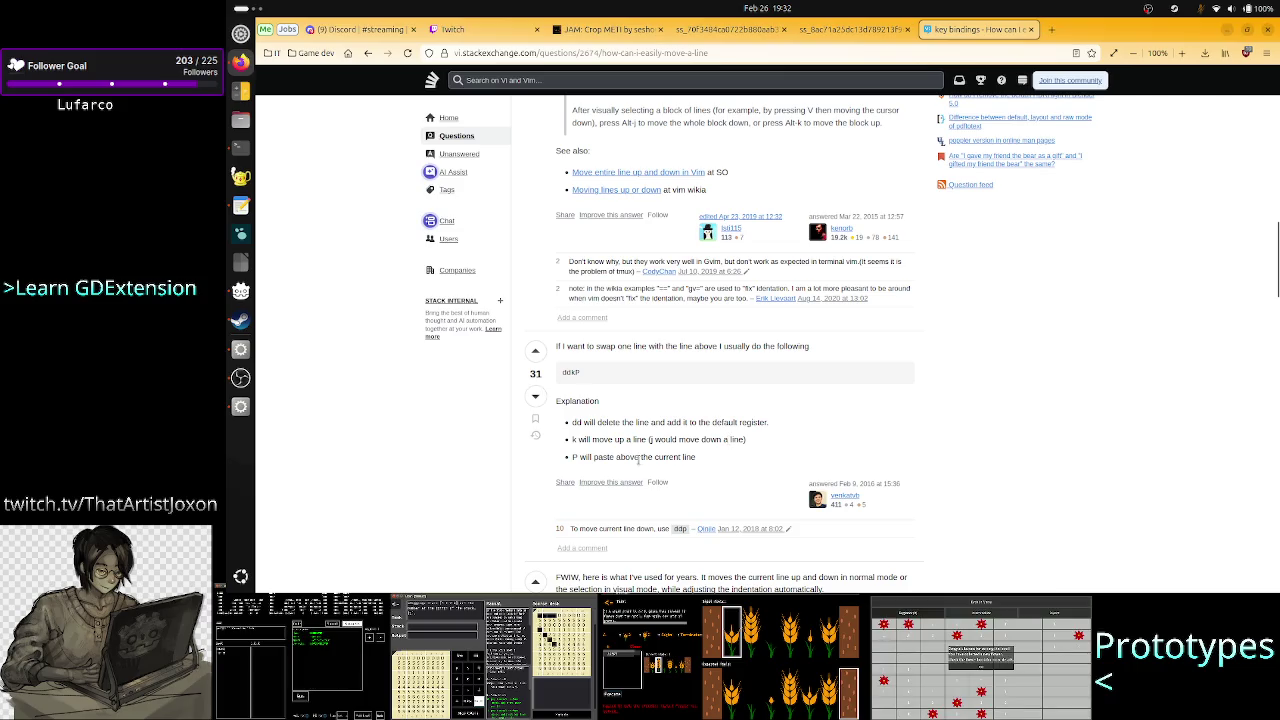
{"action": "key", "text": "alt+Tab"}
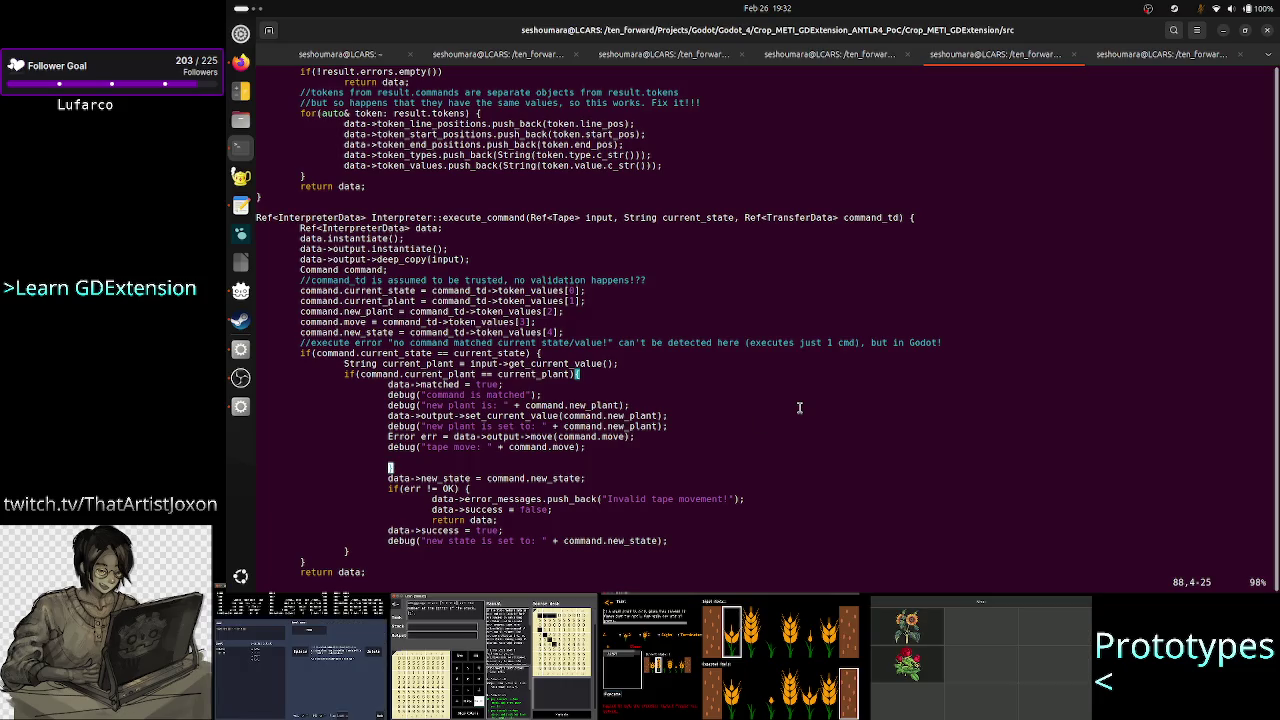
Move the data->new_state assignment line above the if(err != OK) check.
{"action": "key", "text": "u"}
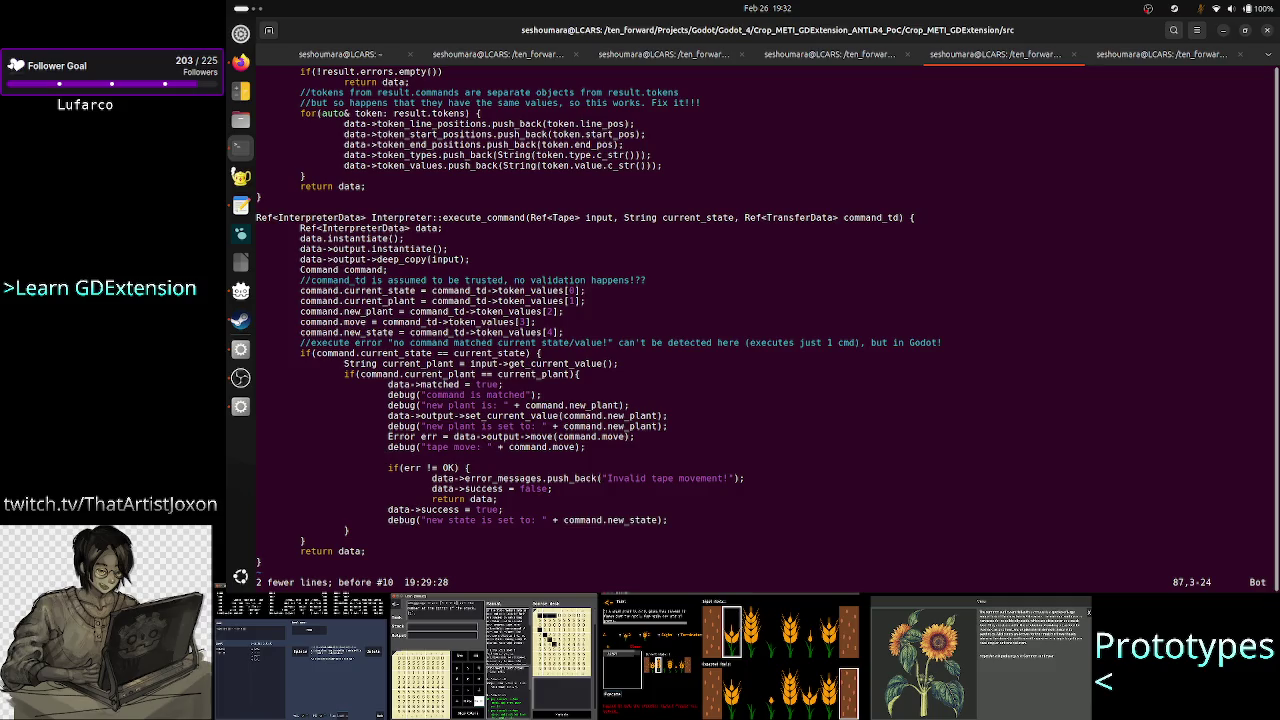
{"action": "key", "text": "ctrl+r"}
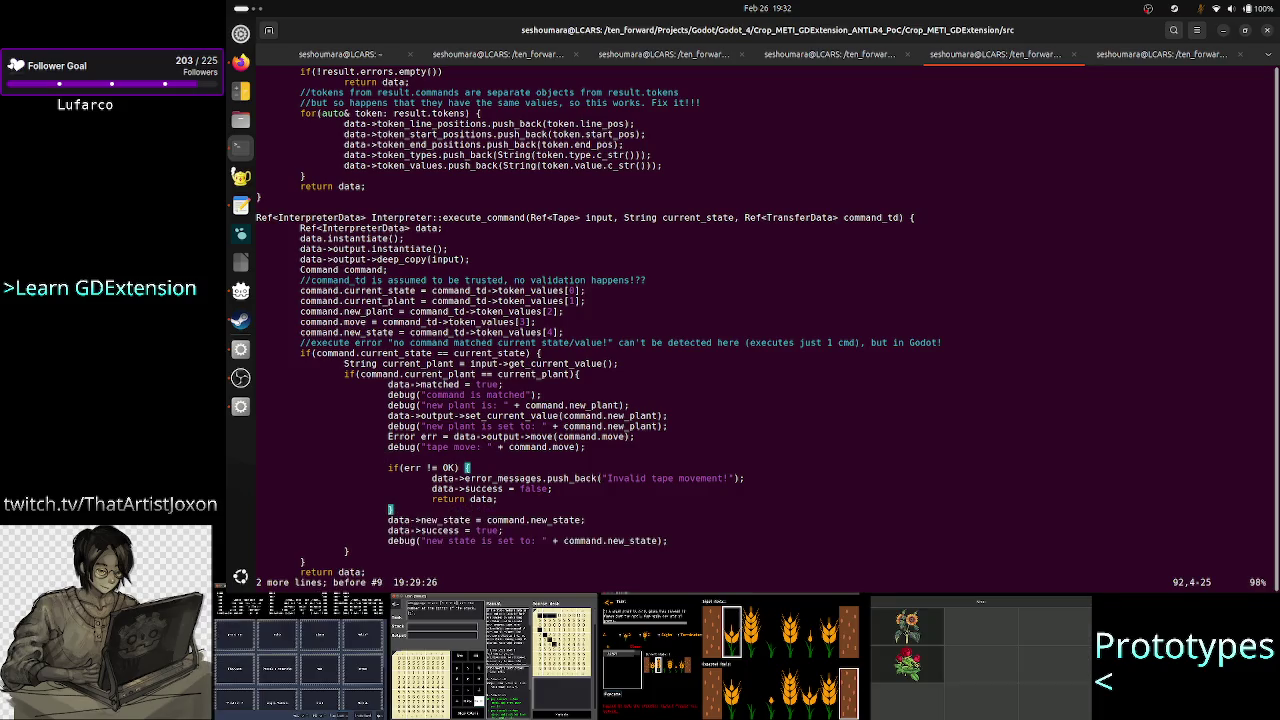
{"action": "left_click", "coordinate": [390, 520]}
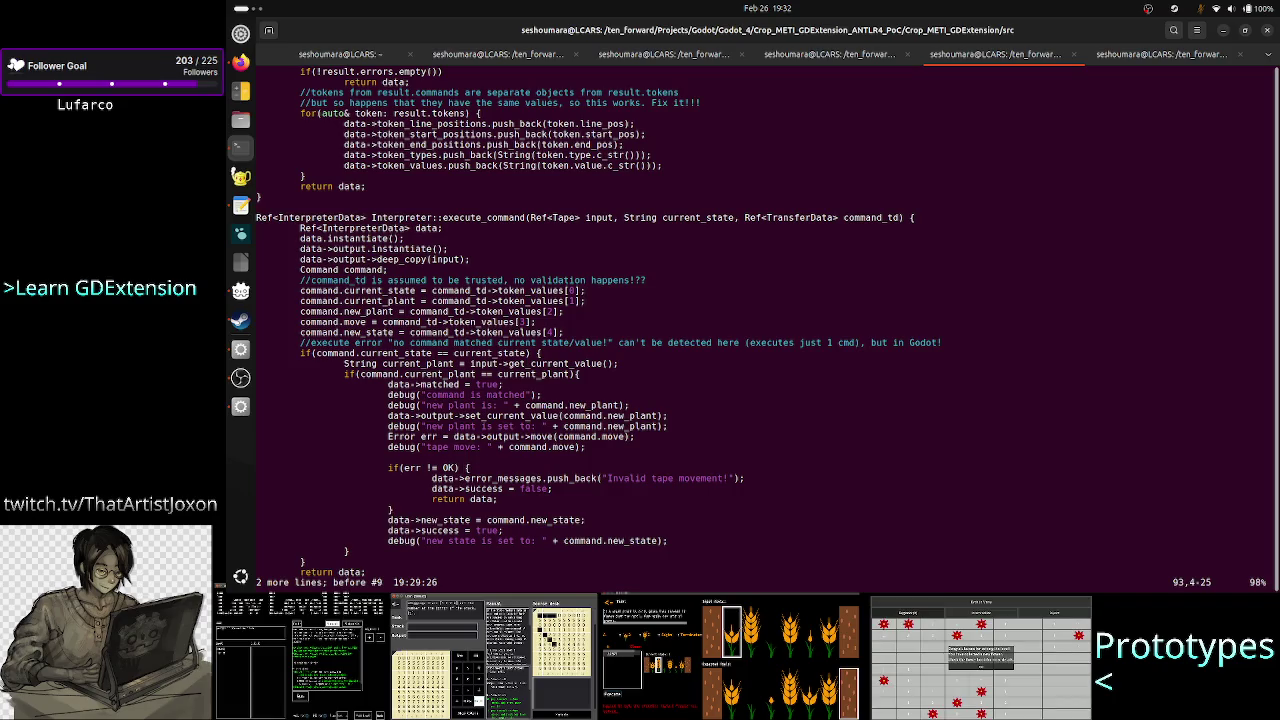
{"action": "key", "text": "d"}
{"action": "key", "text": "d"}
{"action": "key", "text": "k"}
{"action": "key", "text": "k"}
{"action": "key", "text": "k"}
{"action": "key", "text": "k"}
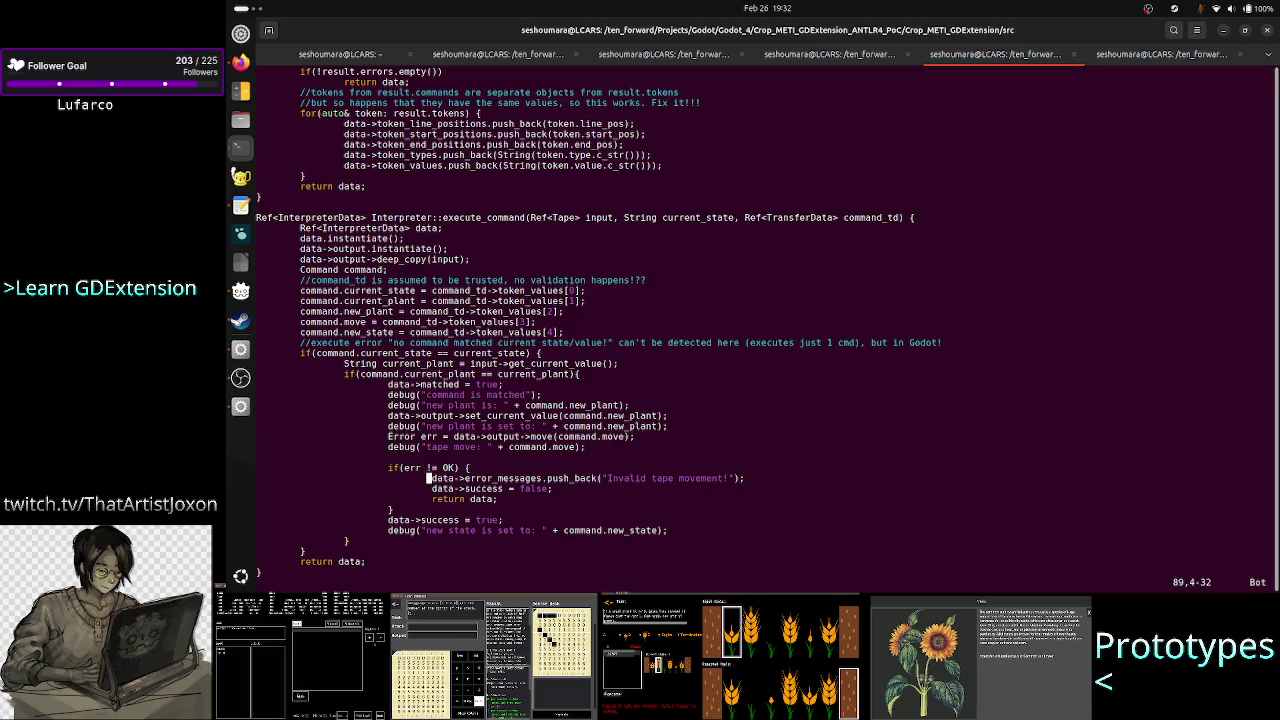
{"action": "key", "text": "P"}
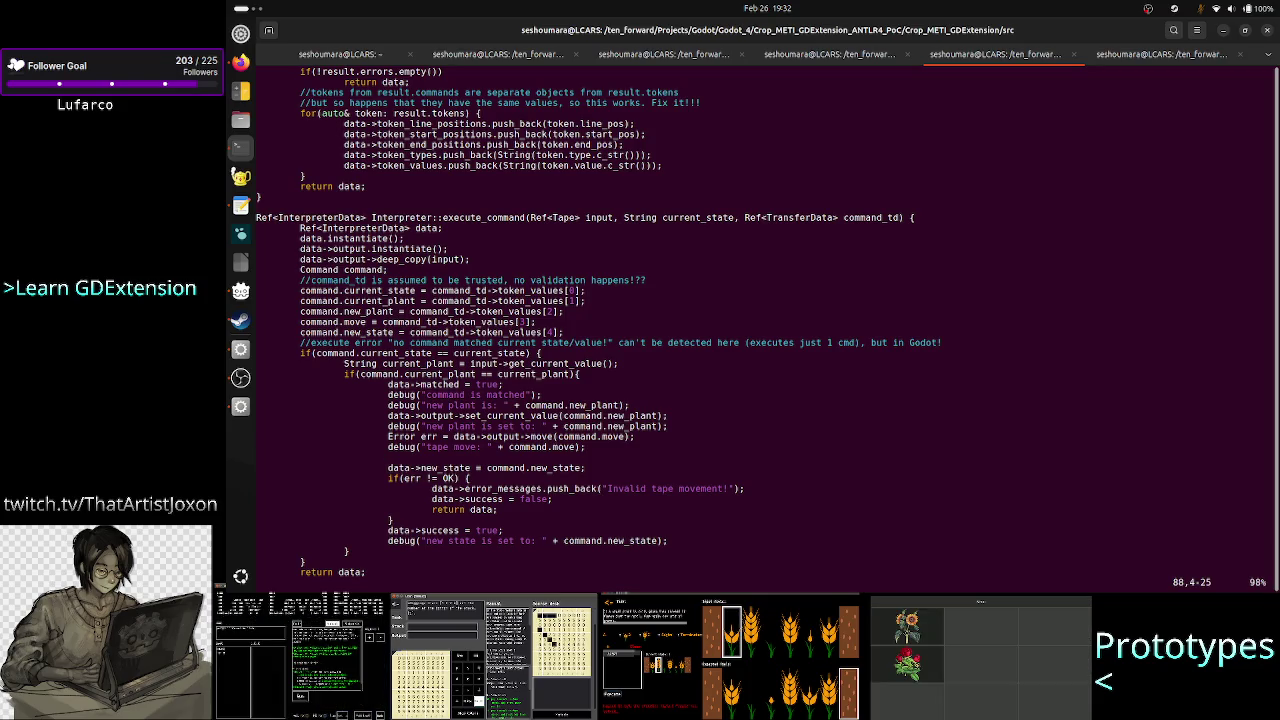
Insert, then delete, an indented blank line after the new_state assignment.
{"action": "left_click", "coordinate": [517, 467]}
{"action": "key", "text": "i"}
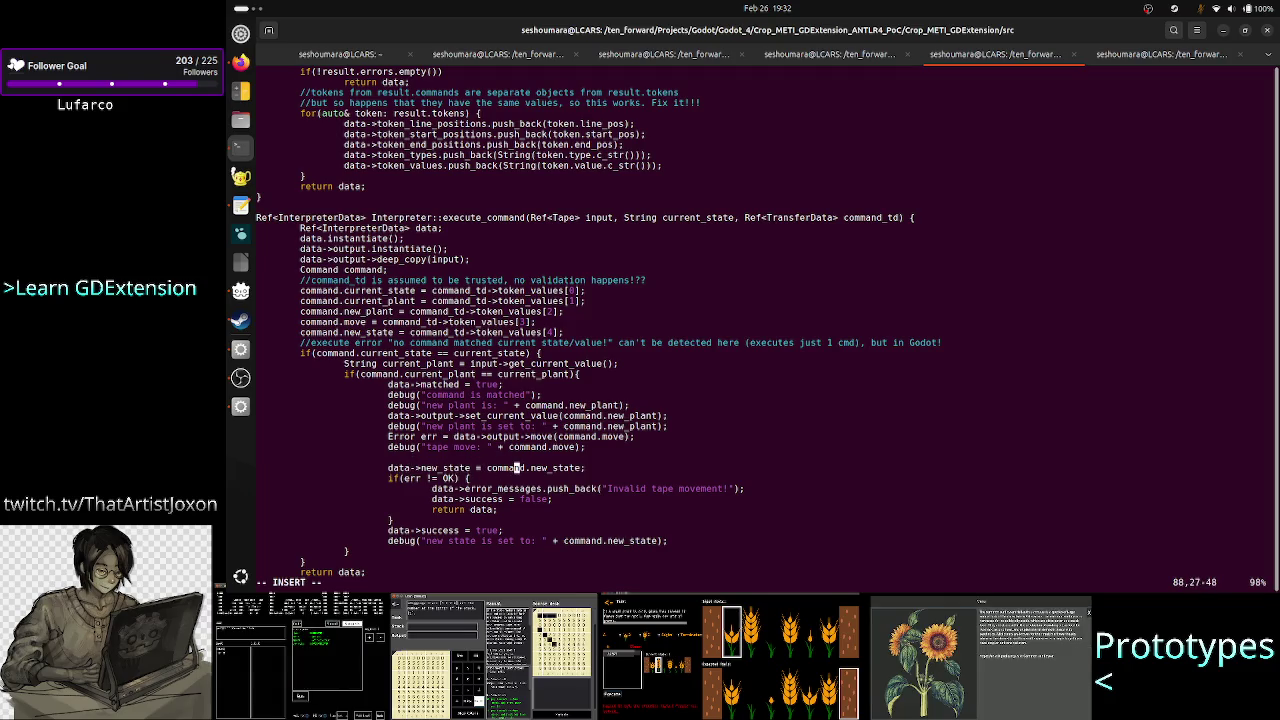
{"action": "key", "text": "End"}
{"action": "key", "text": "Return"}
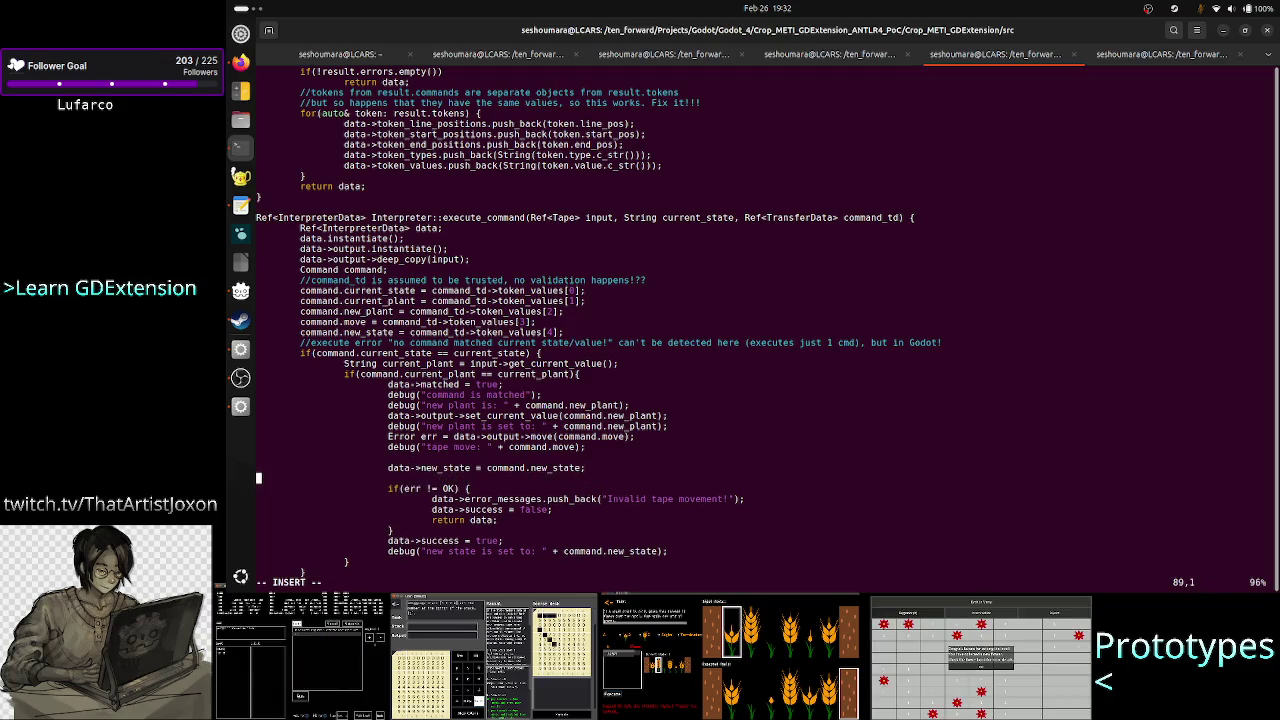
{"action": "key", "text": "Tab"}
{"action": "key", "text": "Tab"}
{"action": "key", "text": "Tab"}
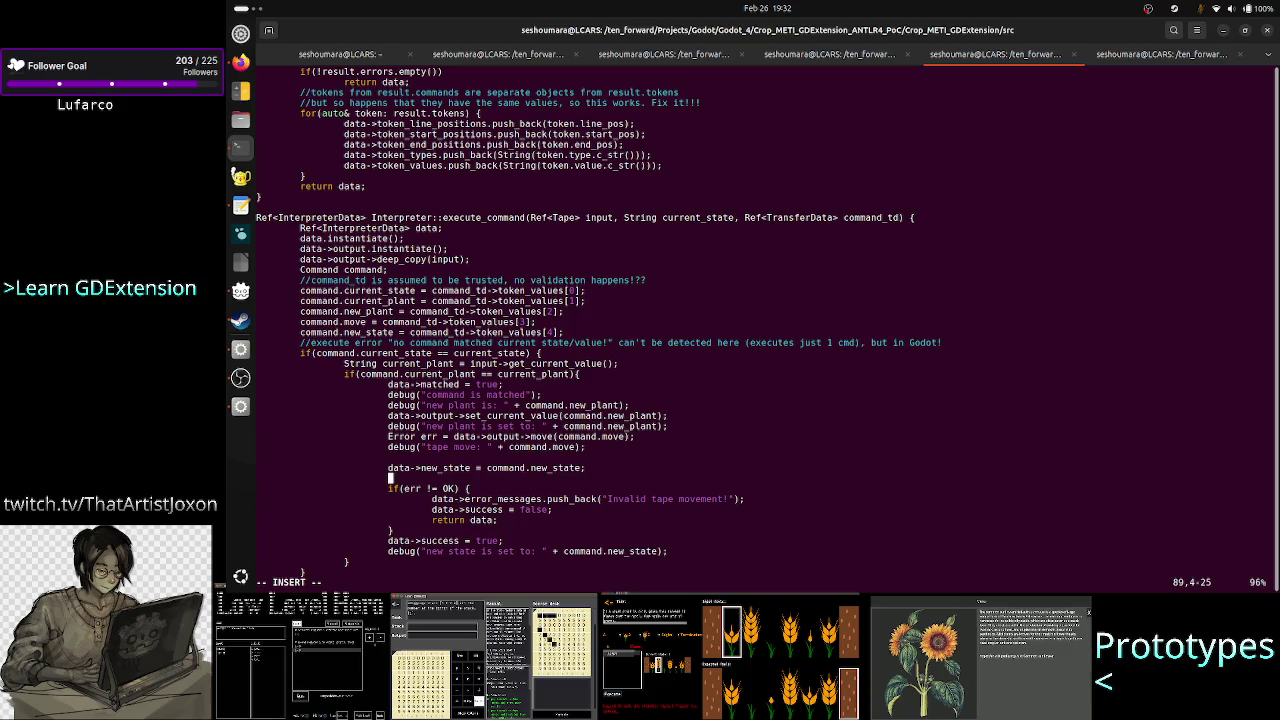
{"action": "key", "text": "Escape"}
{"action": "key", "text": "d"}
{"action": "key", "text": "d"}
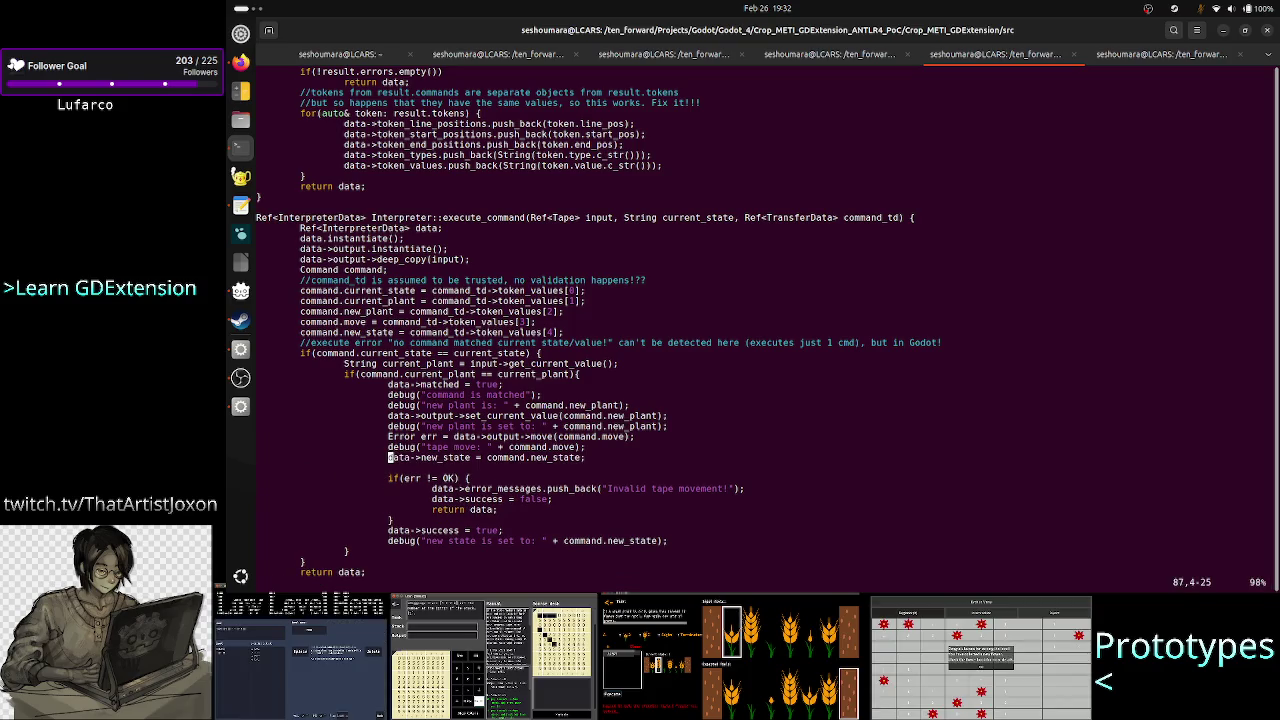
Move the 'new state is set to' debug line under the new_state assignment and drop the blank line.
{"action": "key", "text": "j"}
{"action": "key", "text": "j"}
{"action": "key", "text": "j"}
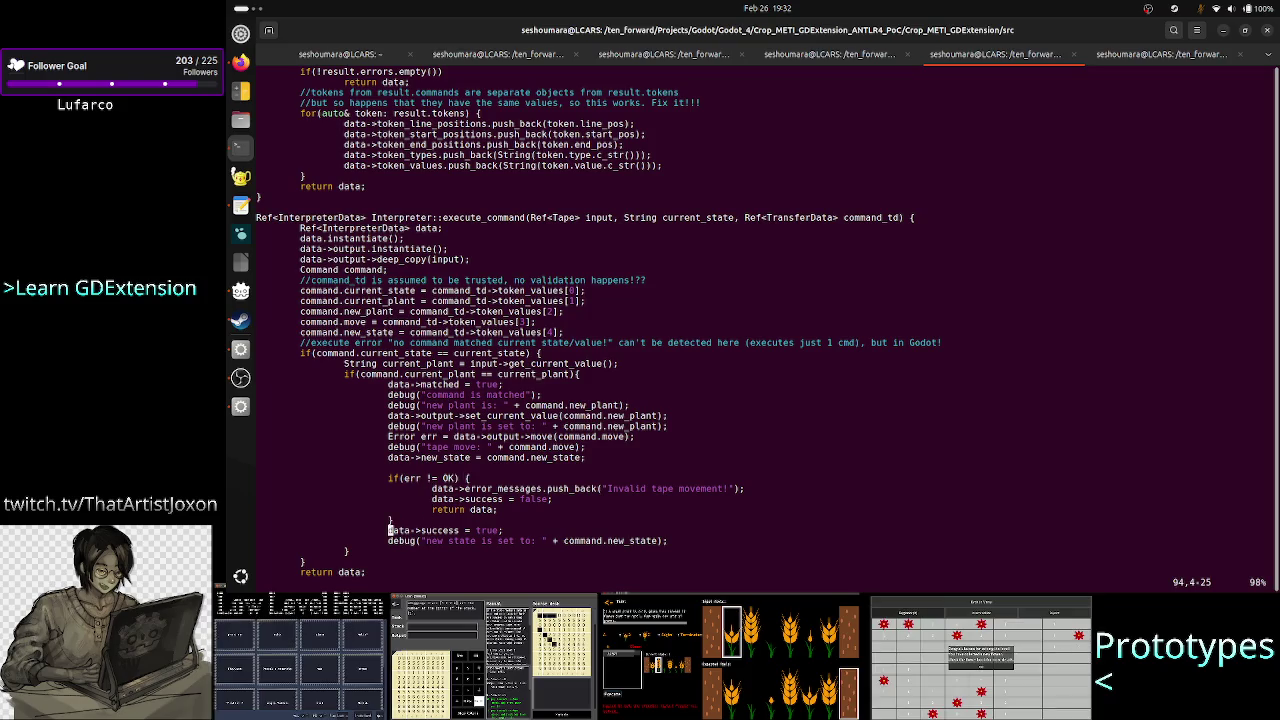
{"action": "key", "text": "j"}
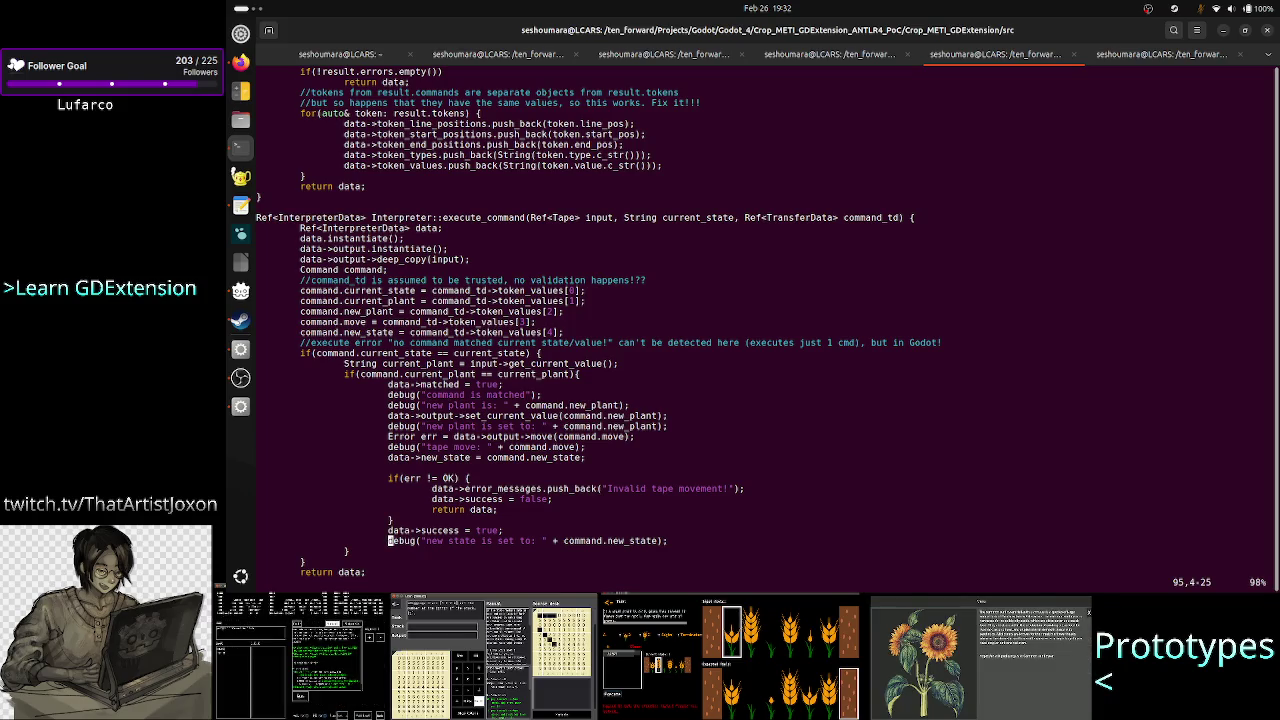
{"action": "key", "text": "d"}
{"action": "key", "text": "d"}
{"action": "key", "text": "k"}
{"action": "key", "text": "k"}
{"action": "key", "text": "k"}
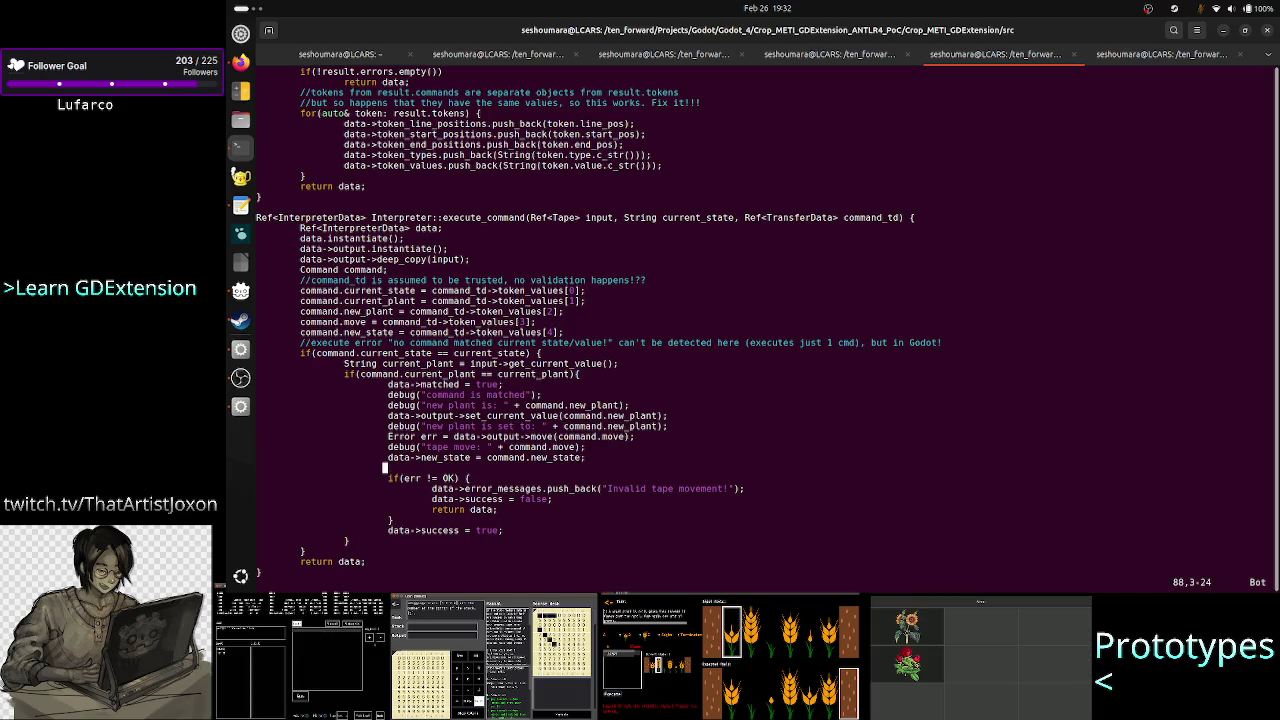
{"action": "key", "text": "p"}
{"action": "key", "text": "k"}
{"action": "key", "text": "d"}
{"action": "key", "text": "d"}
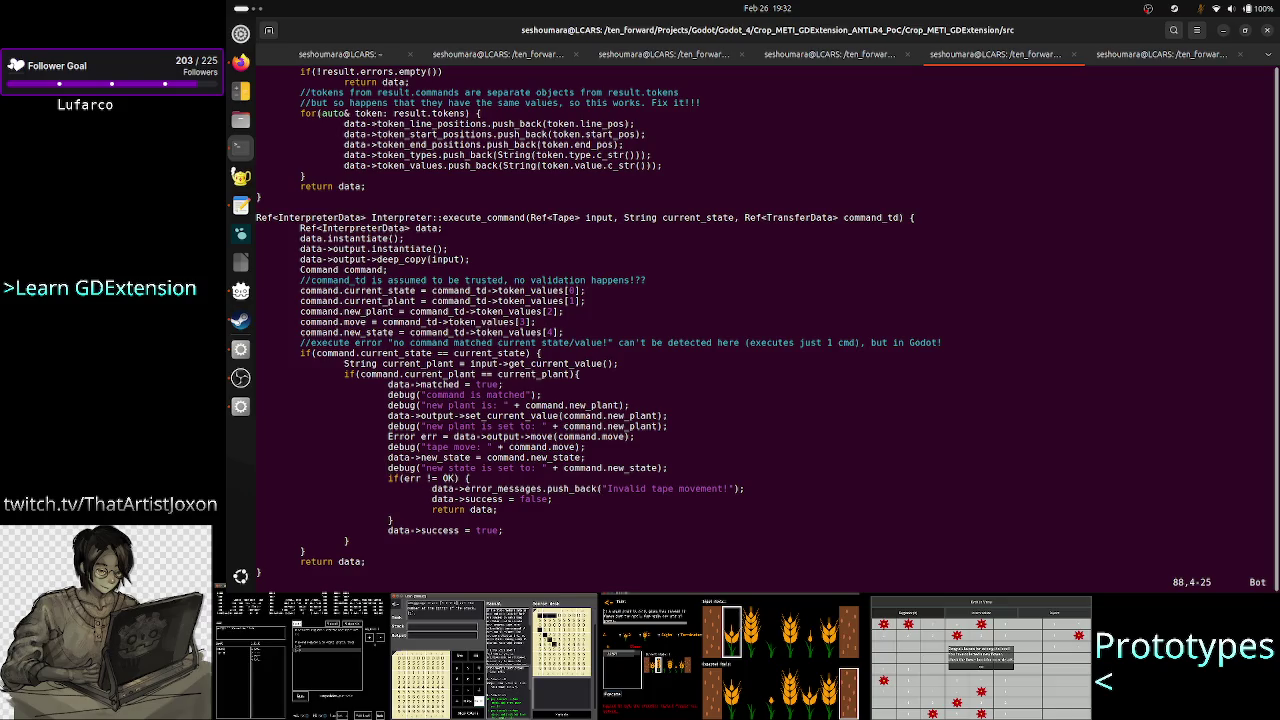
{"action": "key", "text": "k"}
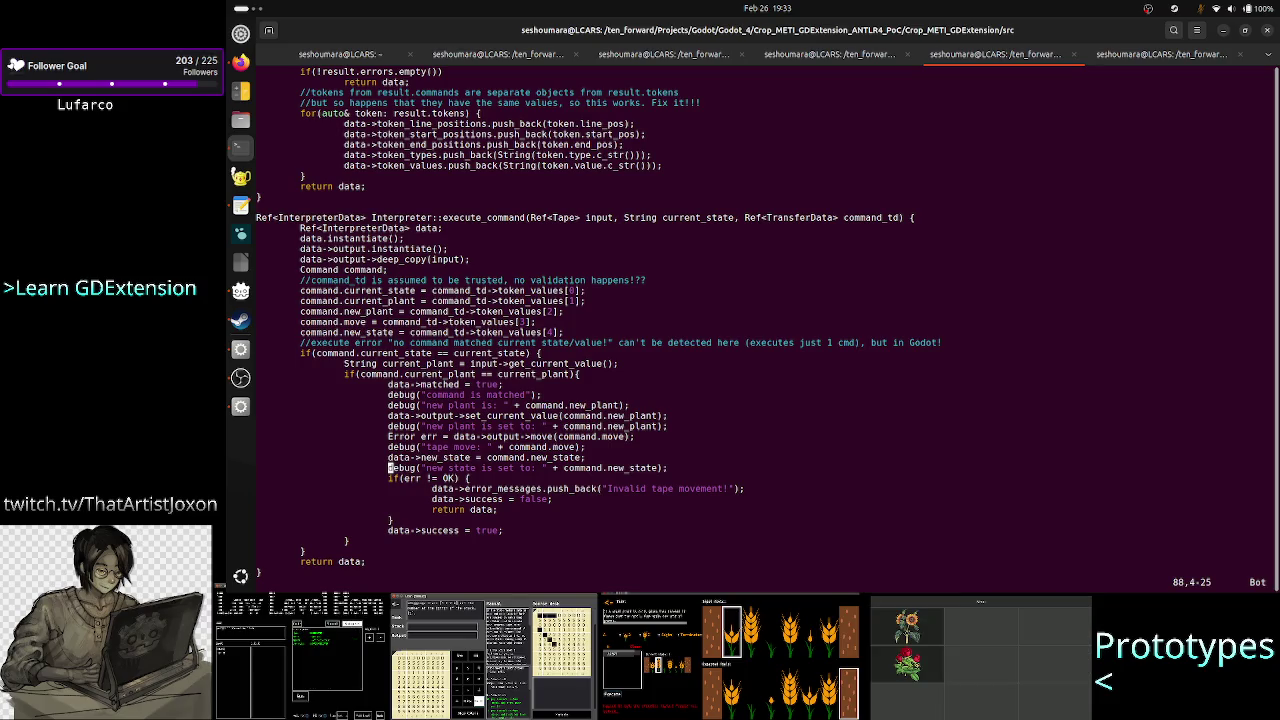
Step through the if(err != OK) branch to the closing braces on lines 95–96 and return data.
{"action": "key", "text": "j"}
{"action": "key", "text": "j"}
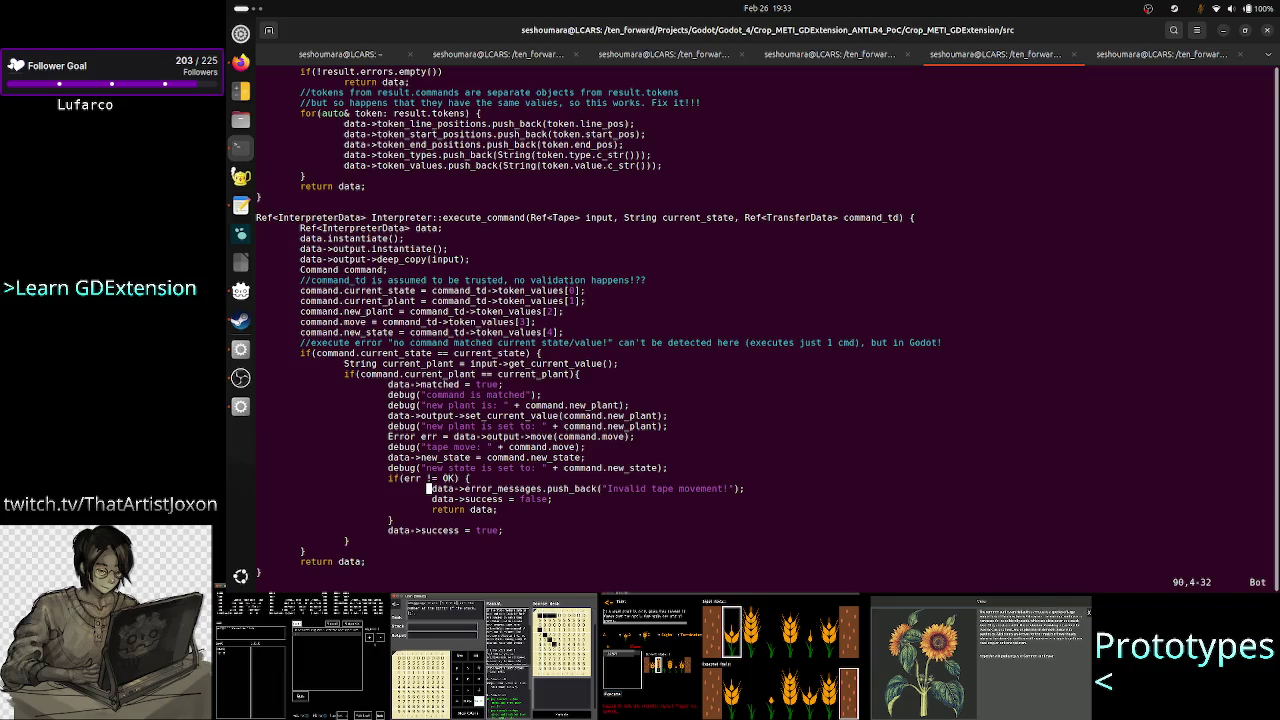
{"action": "key", "text": "k"}
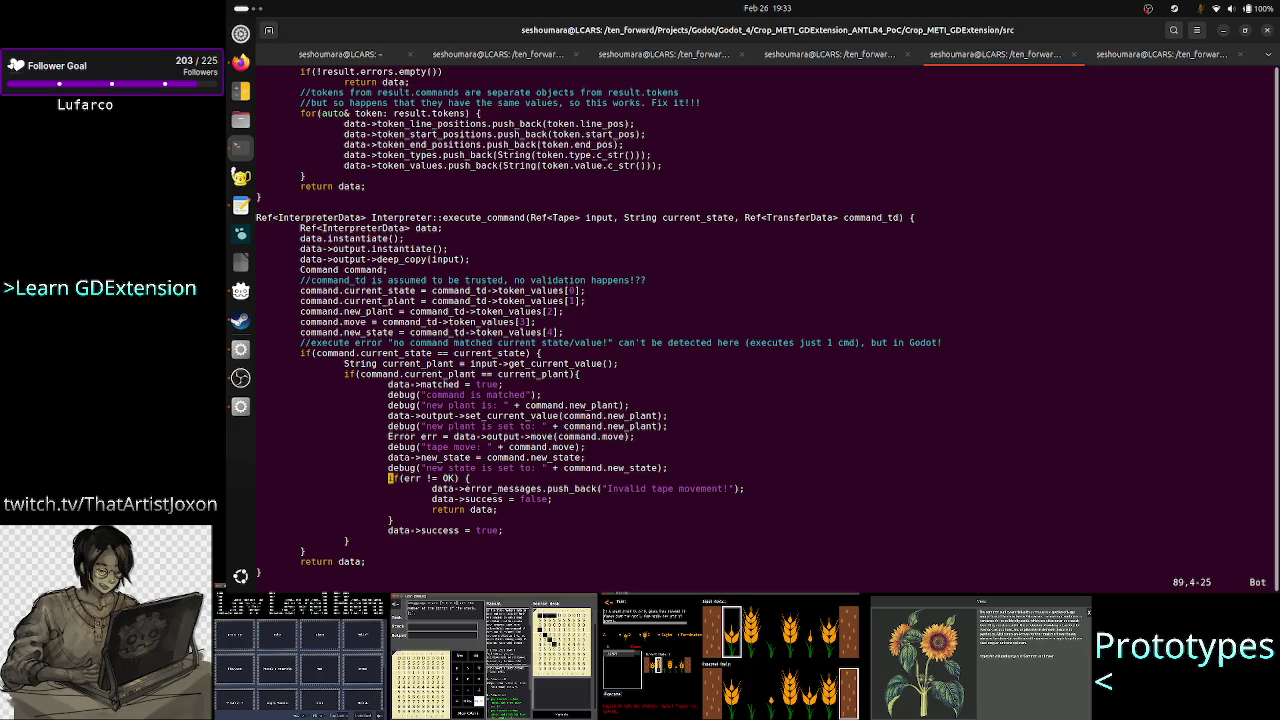
{"action": "key", "text": "l"}
{"action": "key", "text": "l"}
{"action": "key", "text": "l"}
{"action": "key", "text": "w"}
{"action": "key", "text": "w"}
{"action": "key", "text": "j"}
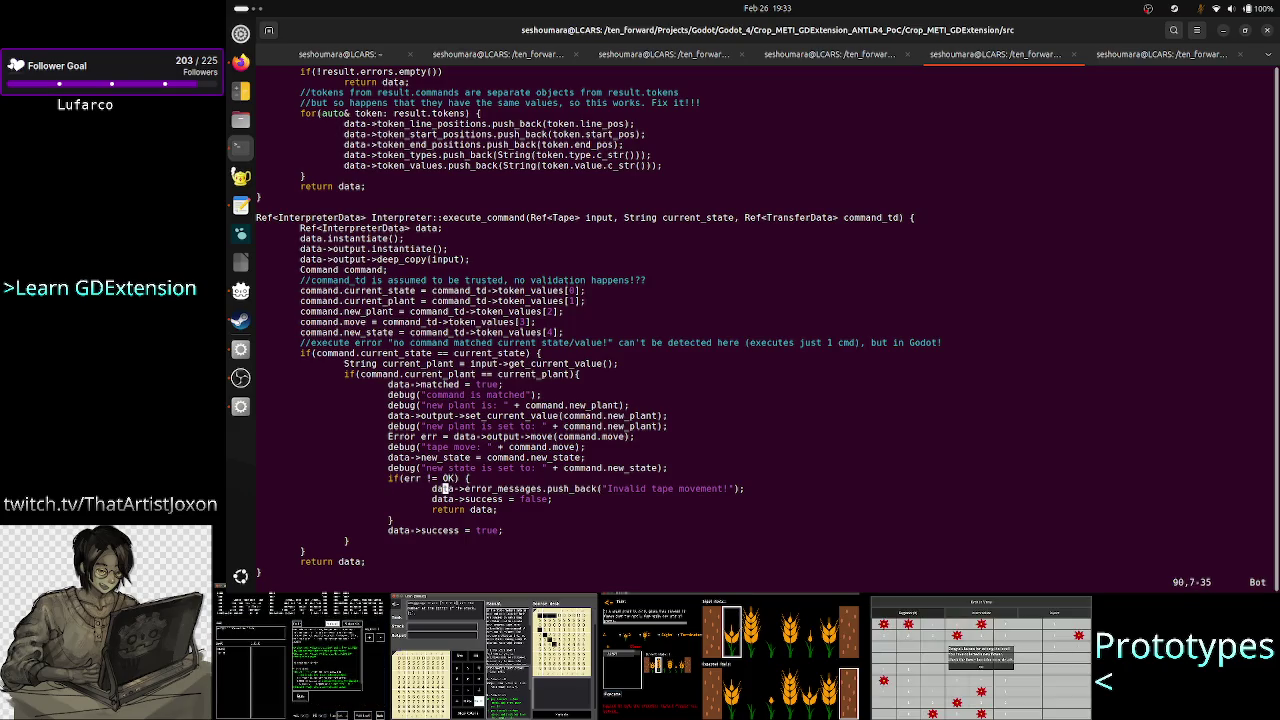
{"action": "key", "text": "w"}
{"action": "key", "text": "w"}
{"action": "key", "text": "e"}
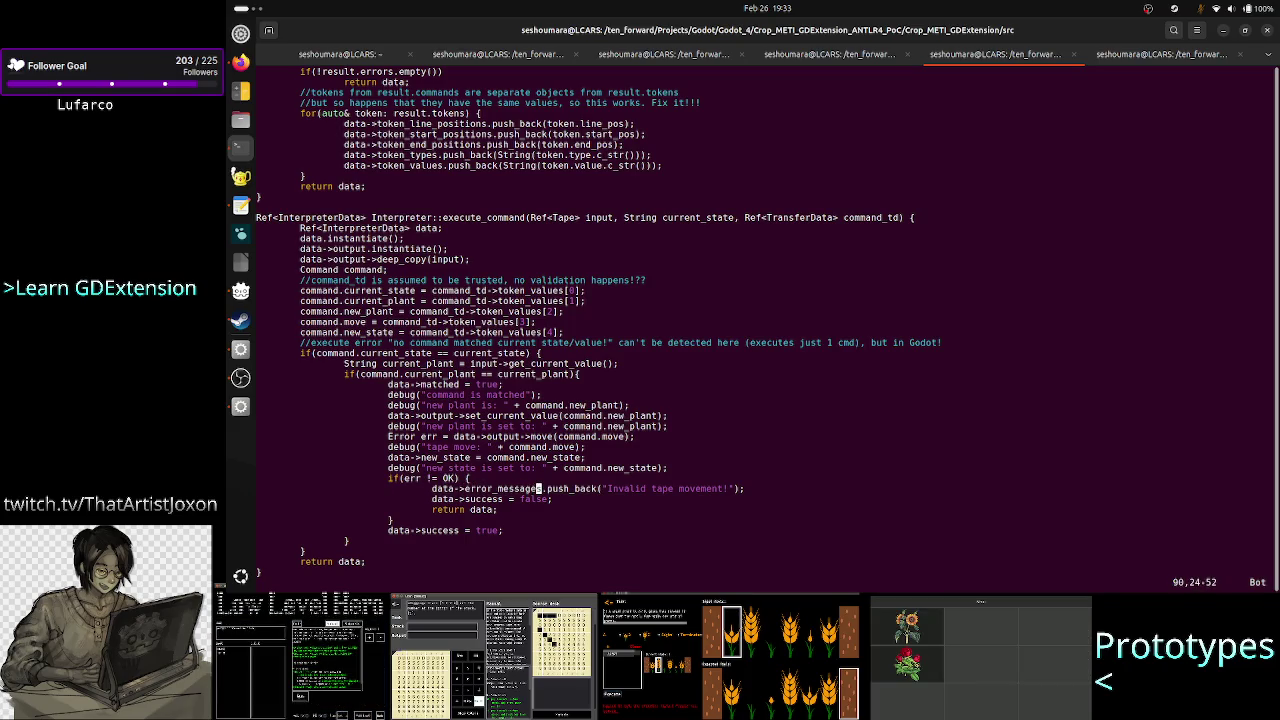
{"action": "key", "text": "j"}
{"action": "key", "text": "j"}
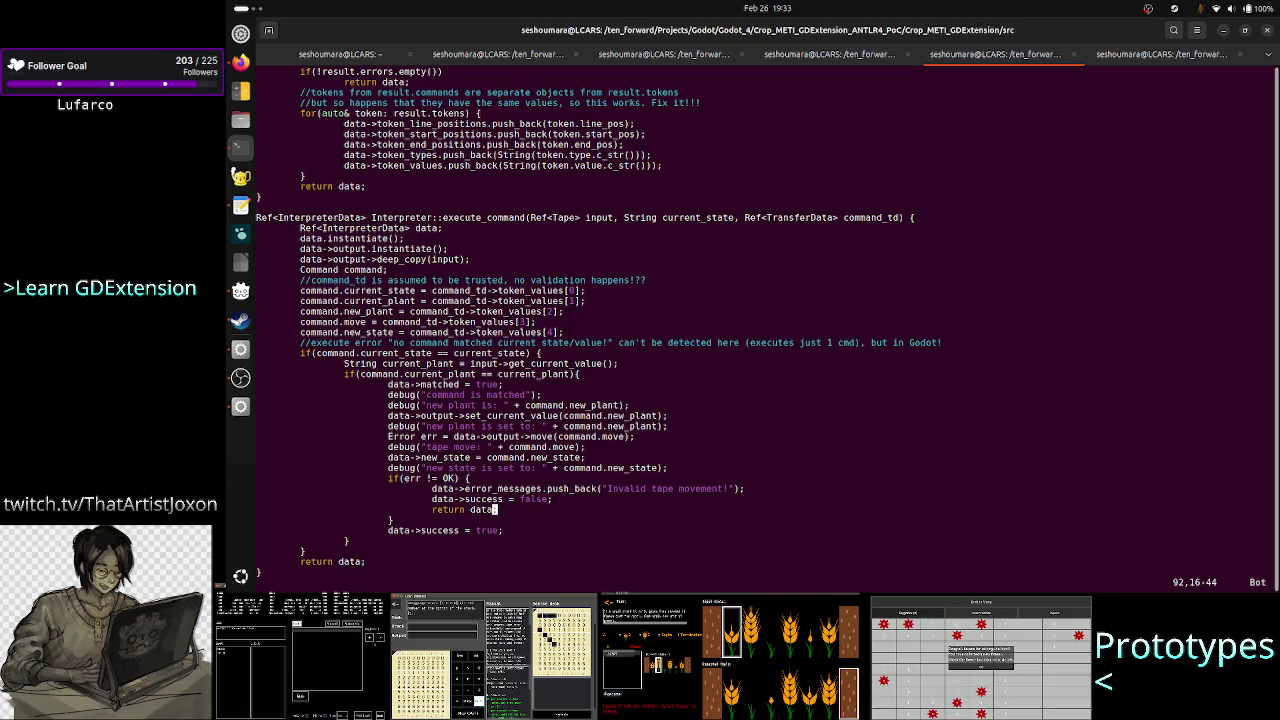
{"action": "key", "text": "j"}
{"action": "key", "text": "j"}
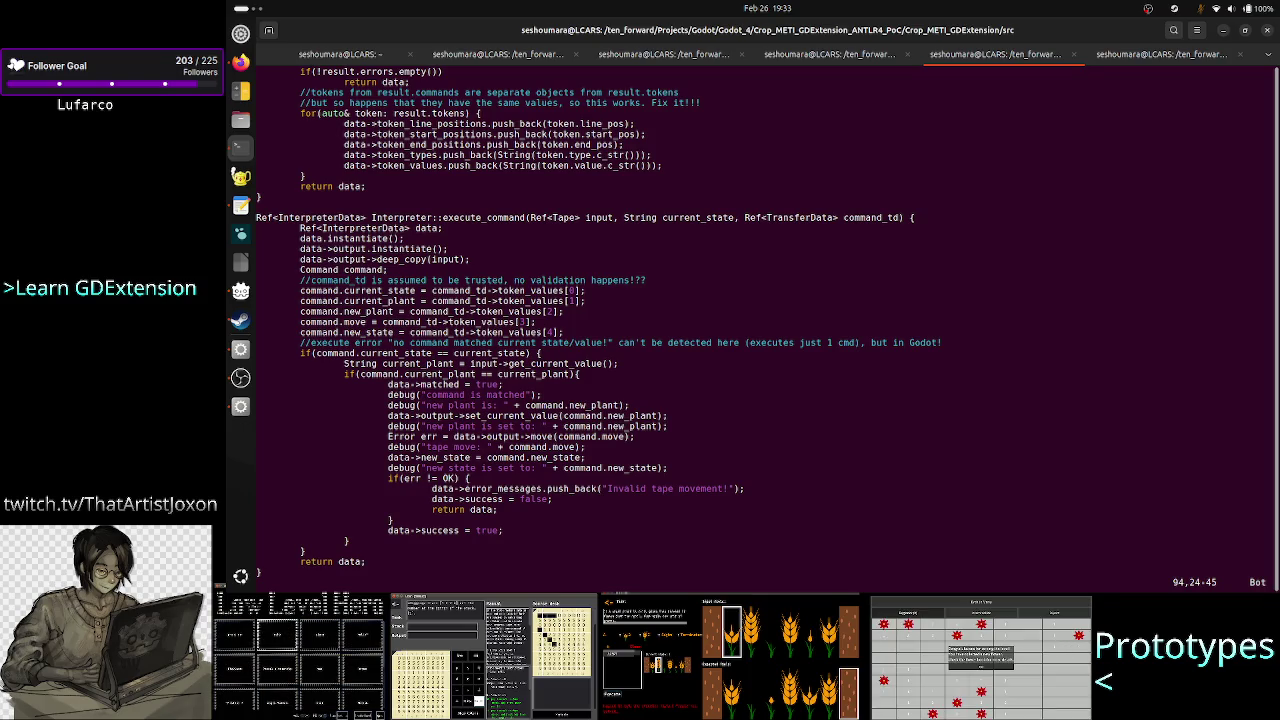
{"action": "left_click", "coordinate": [346, 540]}
{"action": "left_click", "coordinate": [302, 551]}
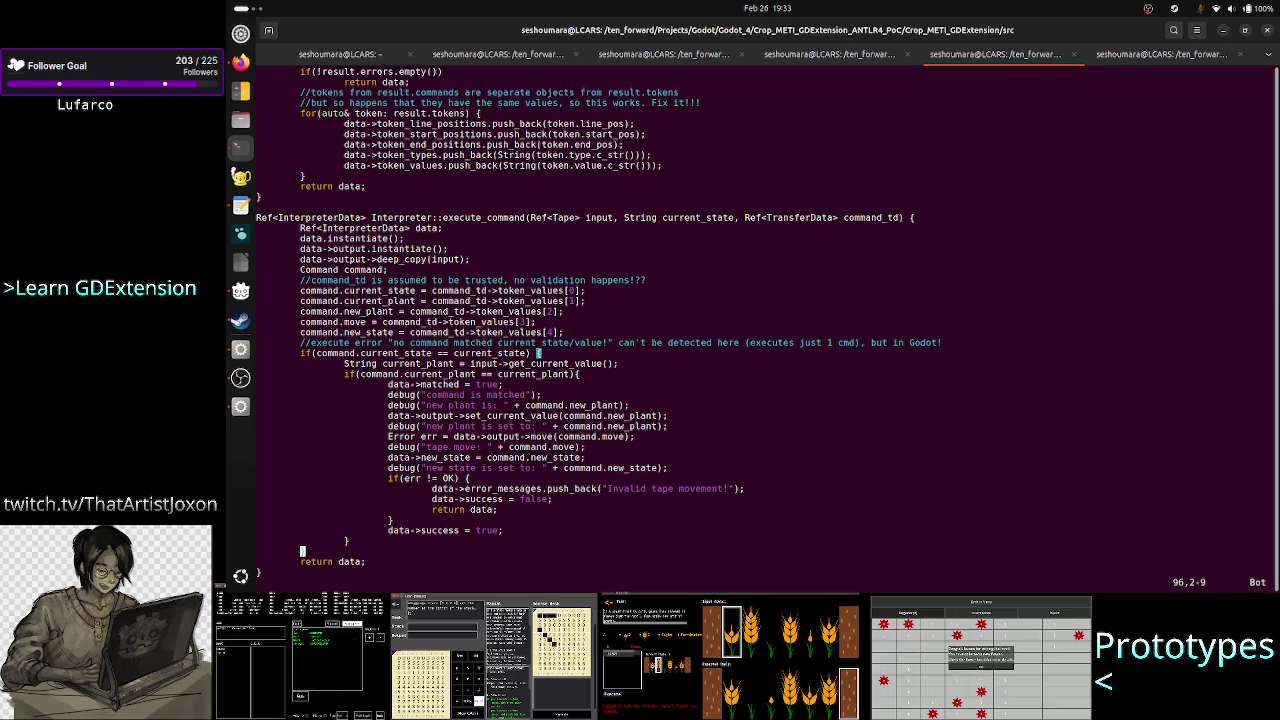
{"action": "left_click", "coordinate": [362, 561]}
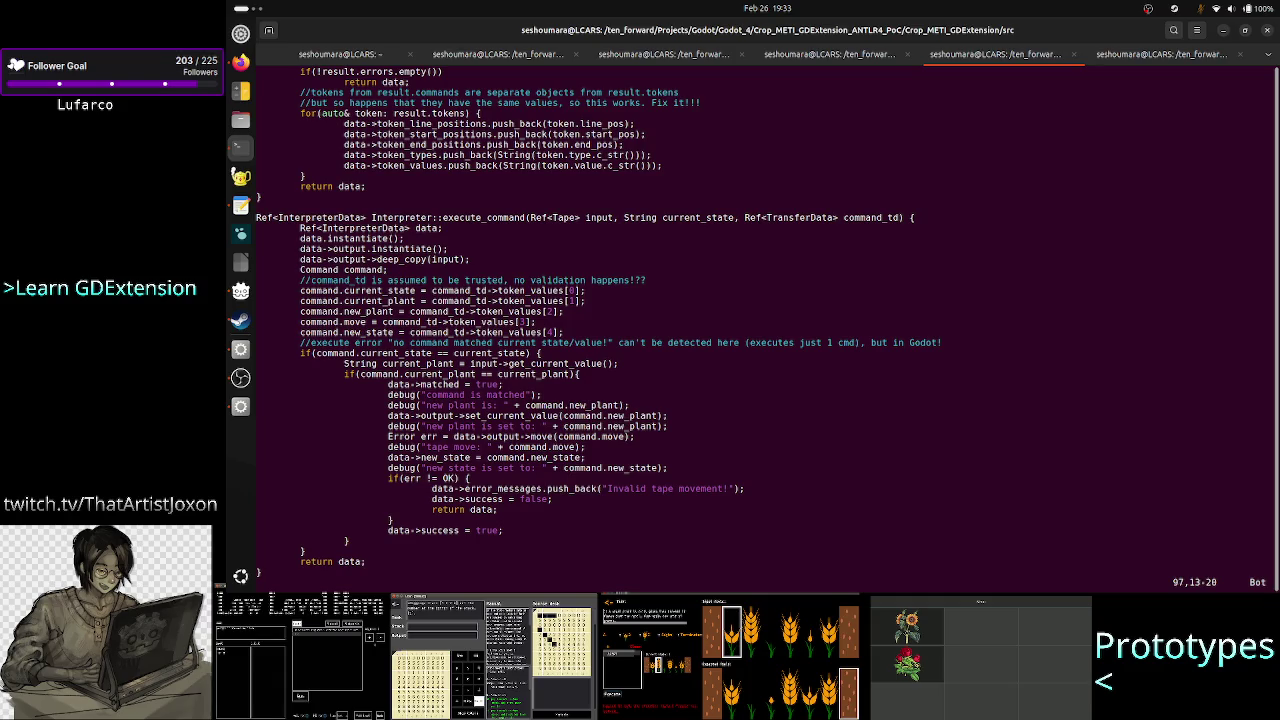
Save Interpreter.cpp and quit vim with :wq.
{"action": "type", "text": ":wq"}
{"action": "key", "text": "Return"}
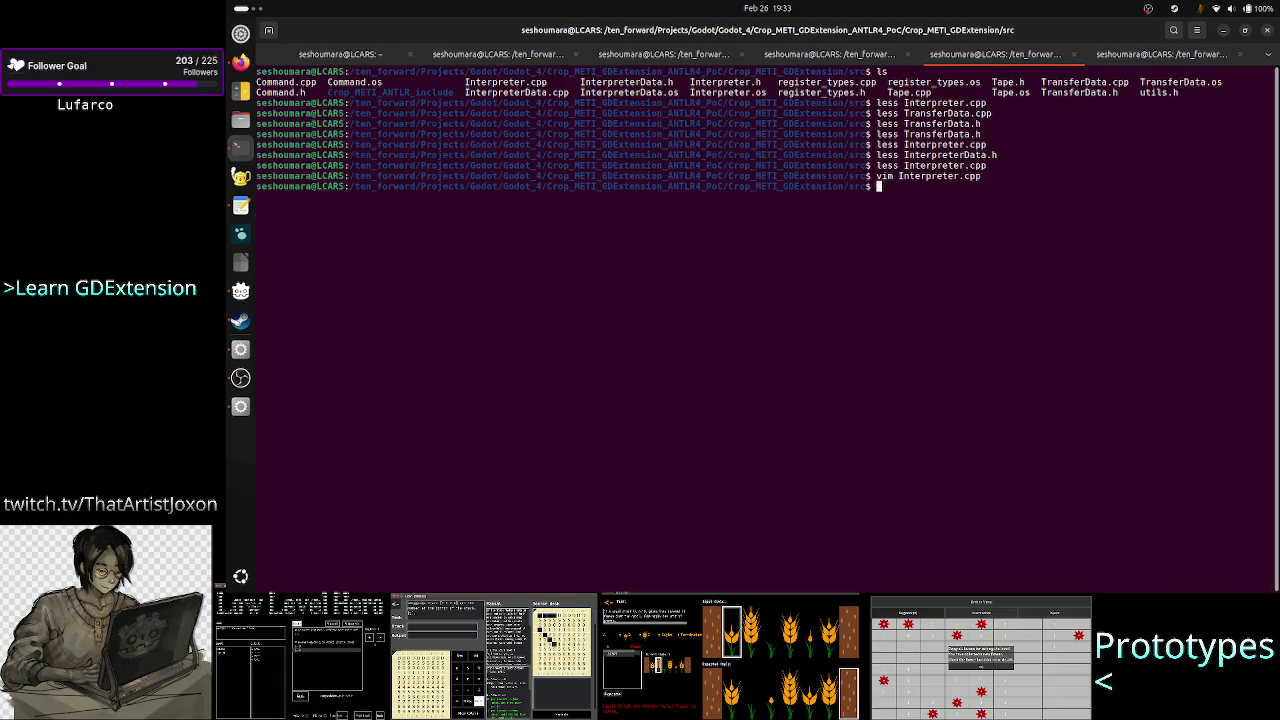
{"action": "key", "text": "Return"}
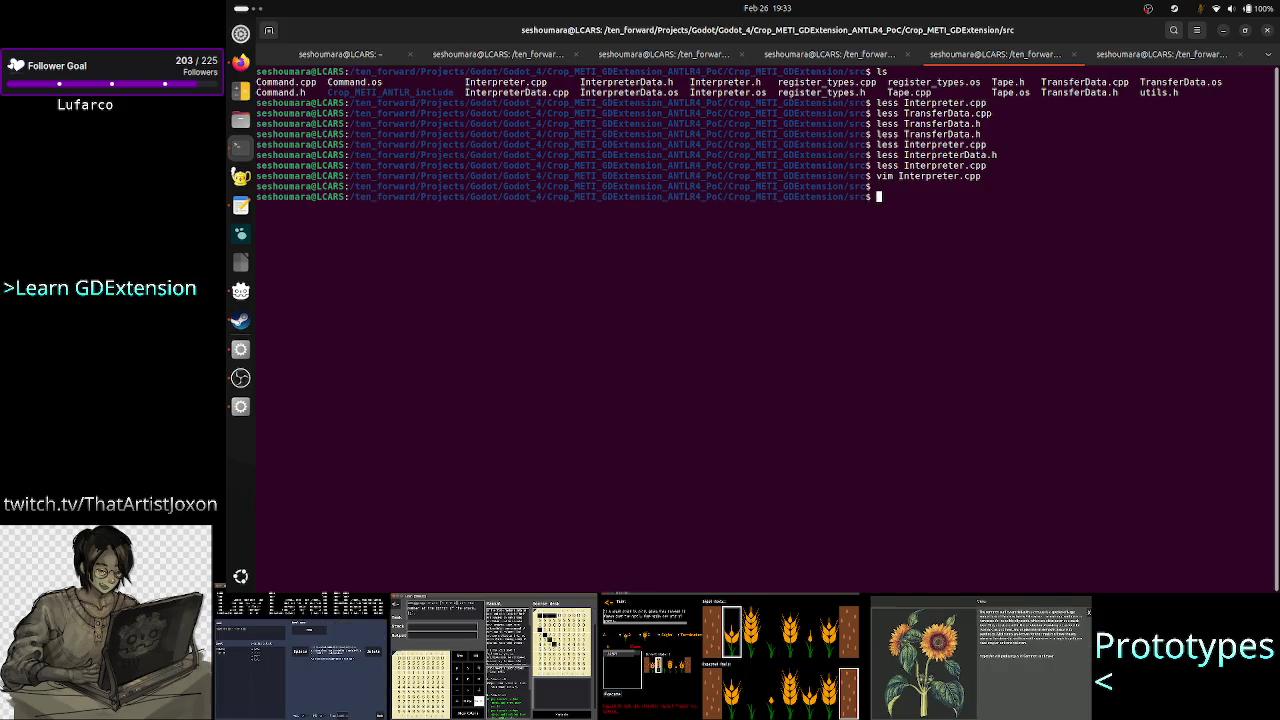
From the parent project folder, list files and rebuild the extension with scons platform=linux.
{"action": "type", "text": "cd .."}
{"action": "key", "text": "Return"}
{"action": "type", "text": "ls"}
{"action": "key", "text": "Return"}
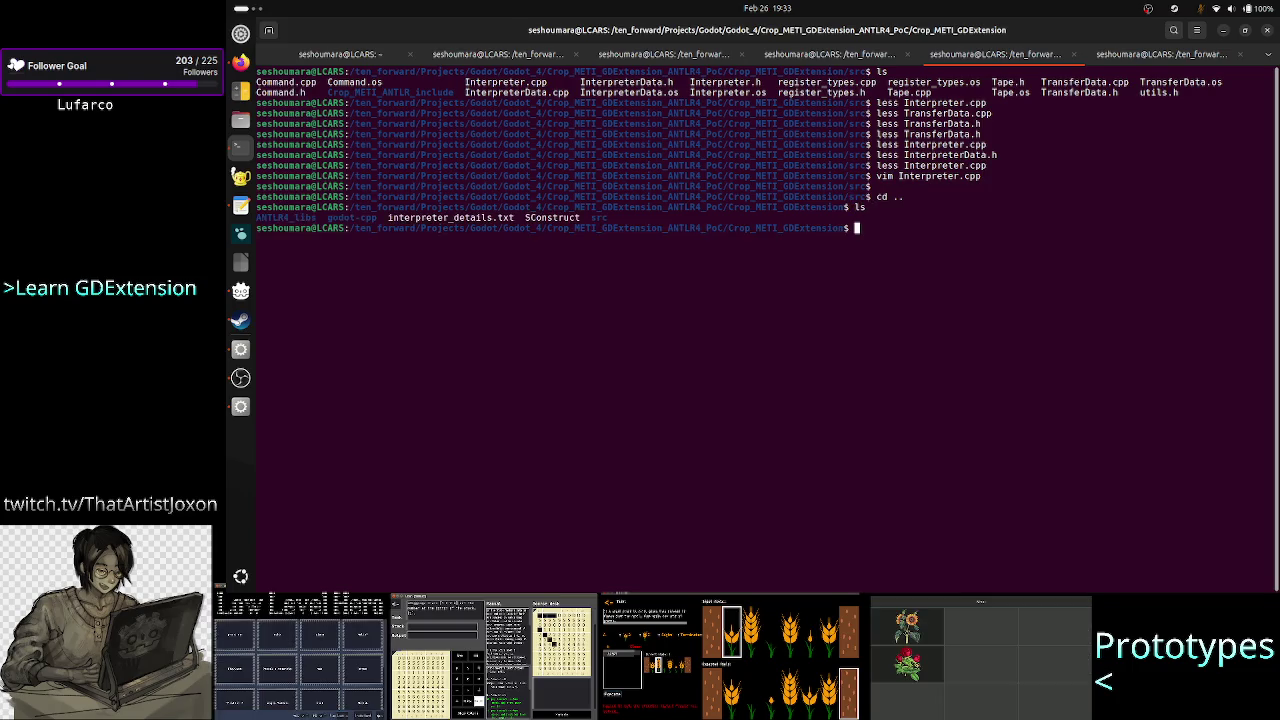
{"action": "type", "text": "scons "}
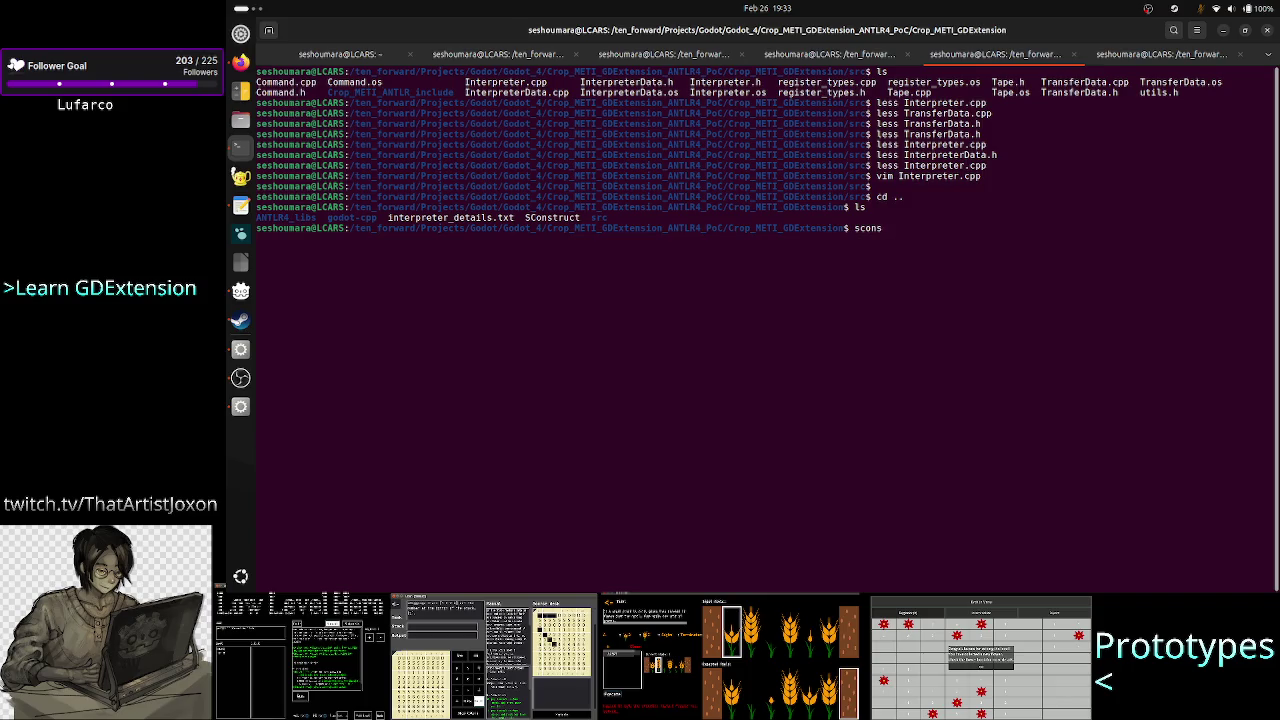
{"action": "type", "text": "platform="}
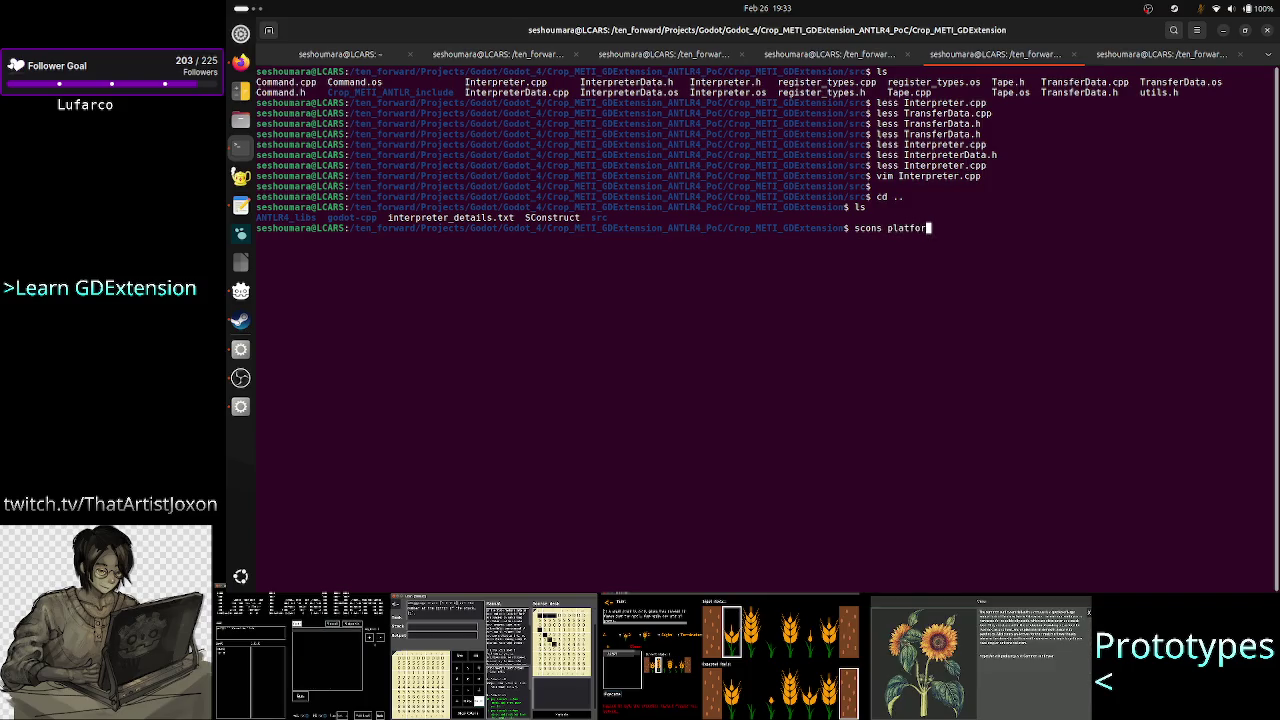
{"action": "type", "text": "linux"}
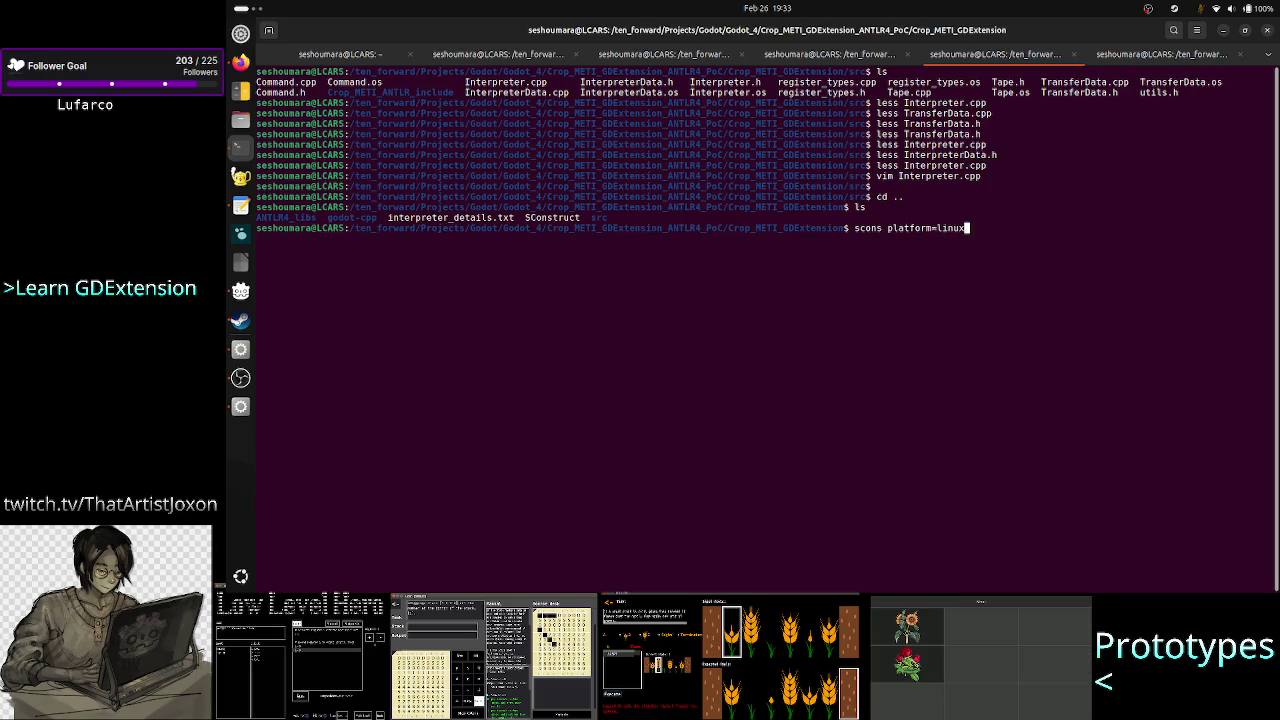
{"action": "key", "text": "Return"}
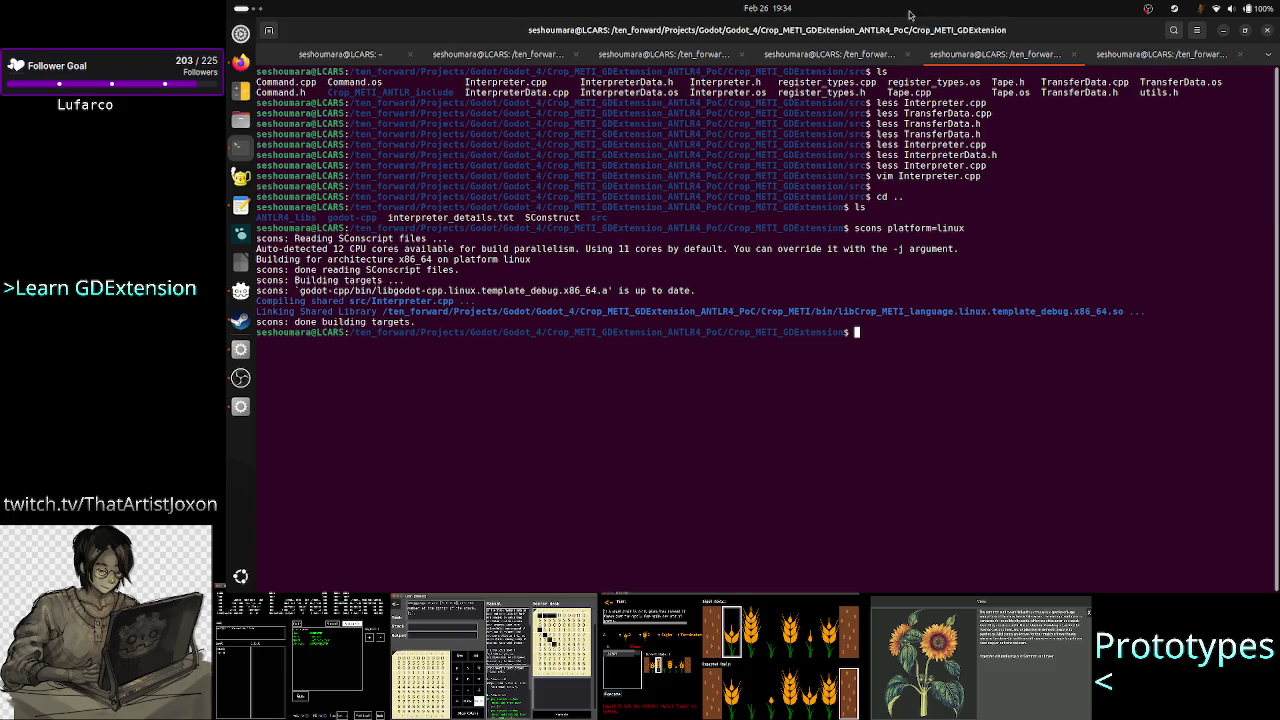
{"action": "left_click", "coordinate": [240, 407]}
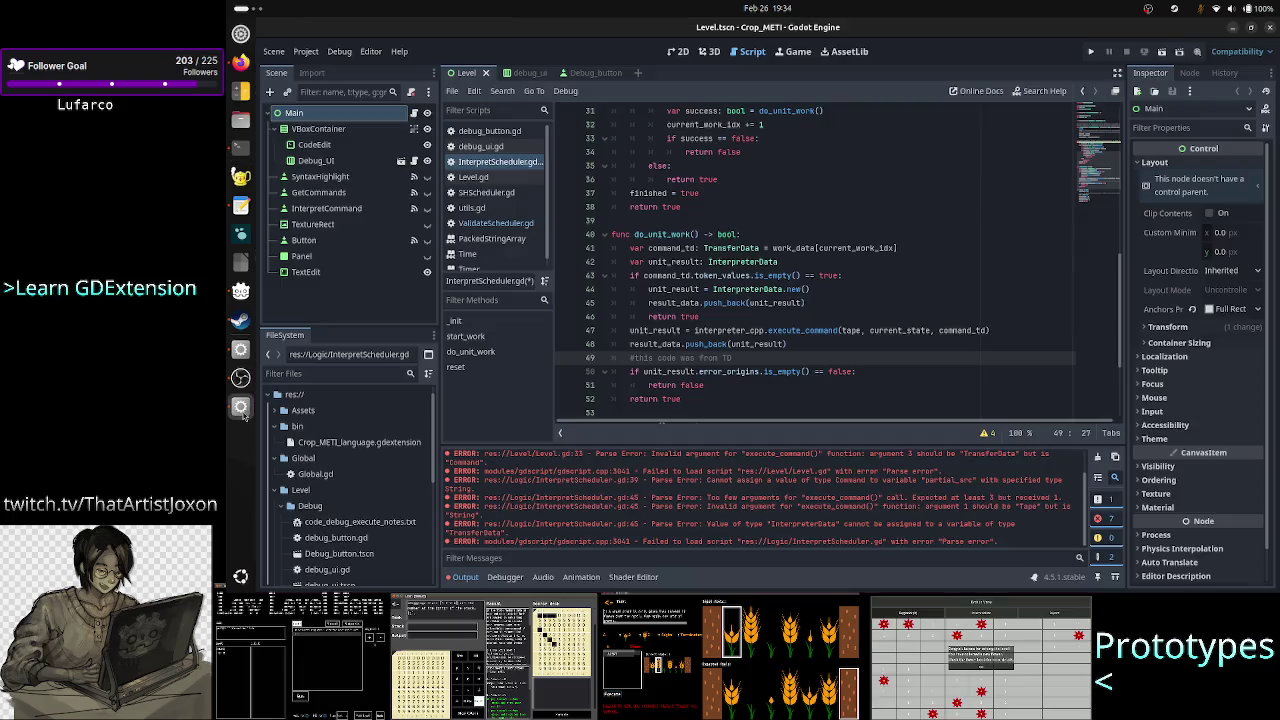
Reload the current Godot project to load the rebuilt extension.
{"action": "left_click", "coordinate": [785, 371]}
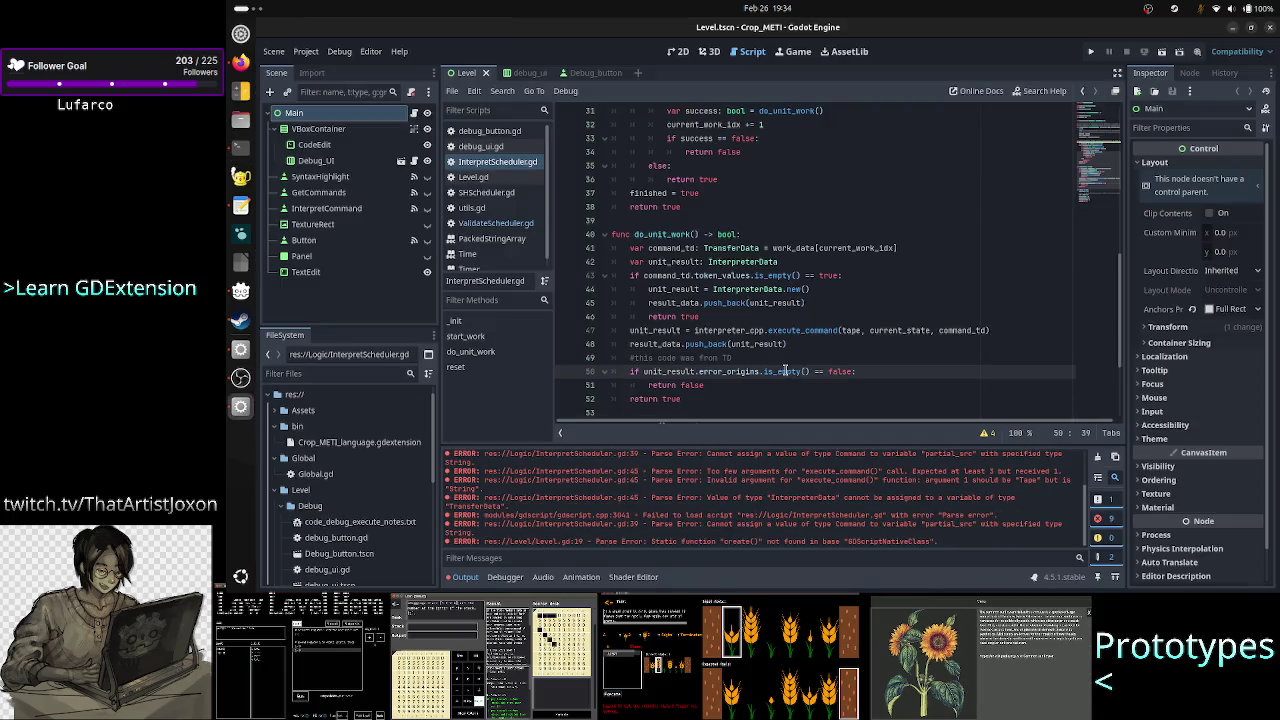
{"action": "left_click", "coordinate": [306, 51]}
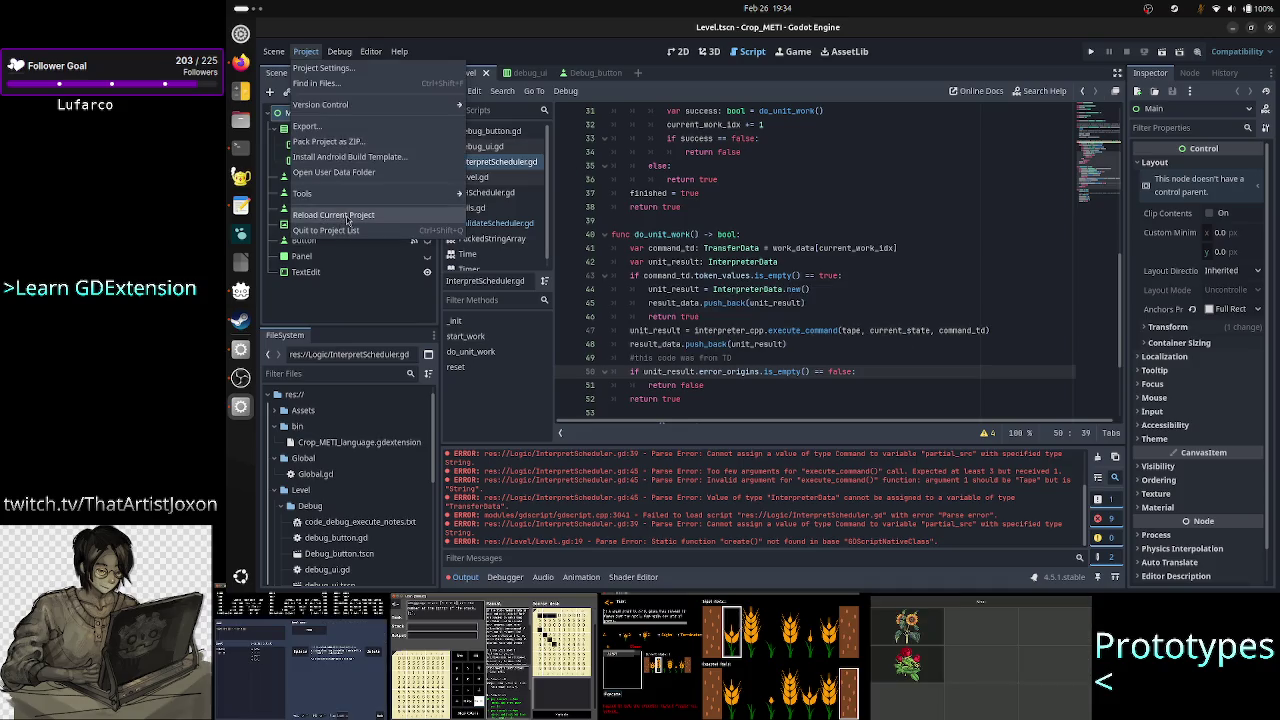
{"action": "left_click", "coordinate": [347, 216]}
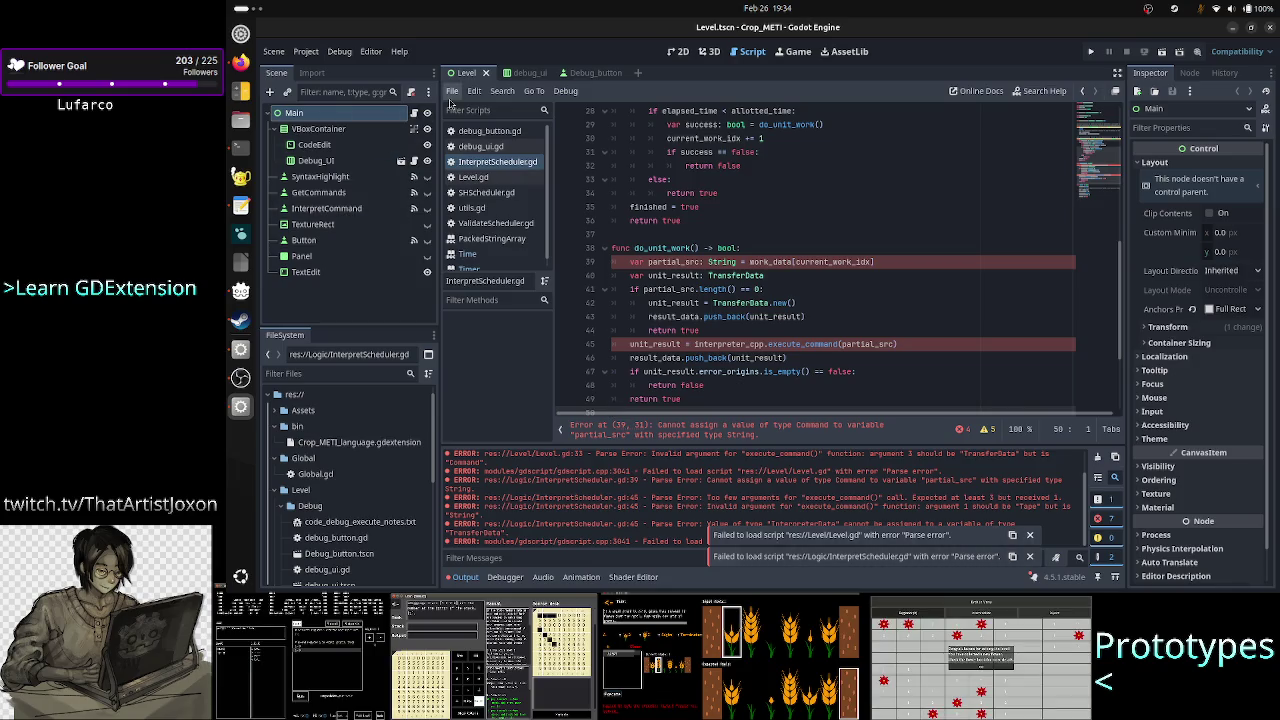
Open Level.gd and scroll to the execute_command line still passing a Command.
{"action": "left_click", "coordinate": [506, 179]}
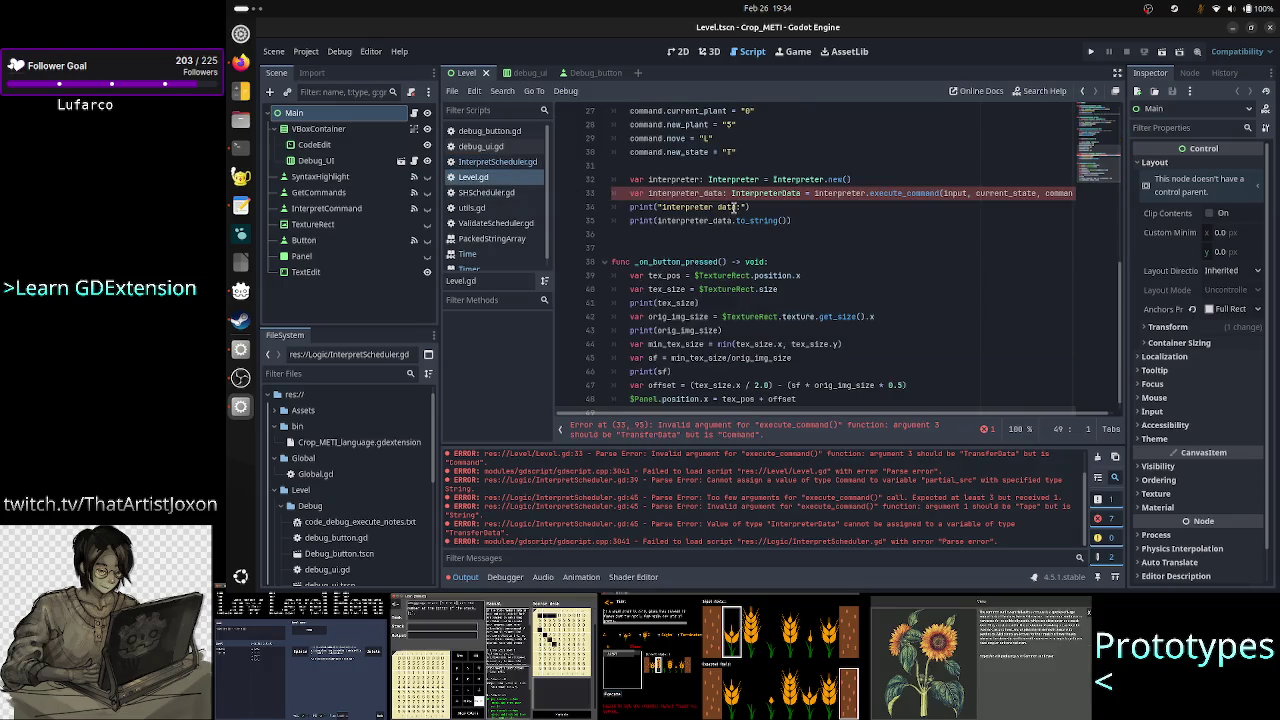
{"action": "scroll", "coordinate": [837, 242], "scroll_direction": "down", "scroll_amount": 1}
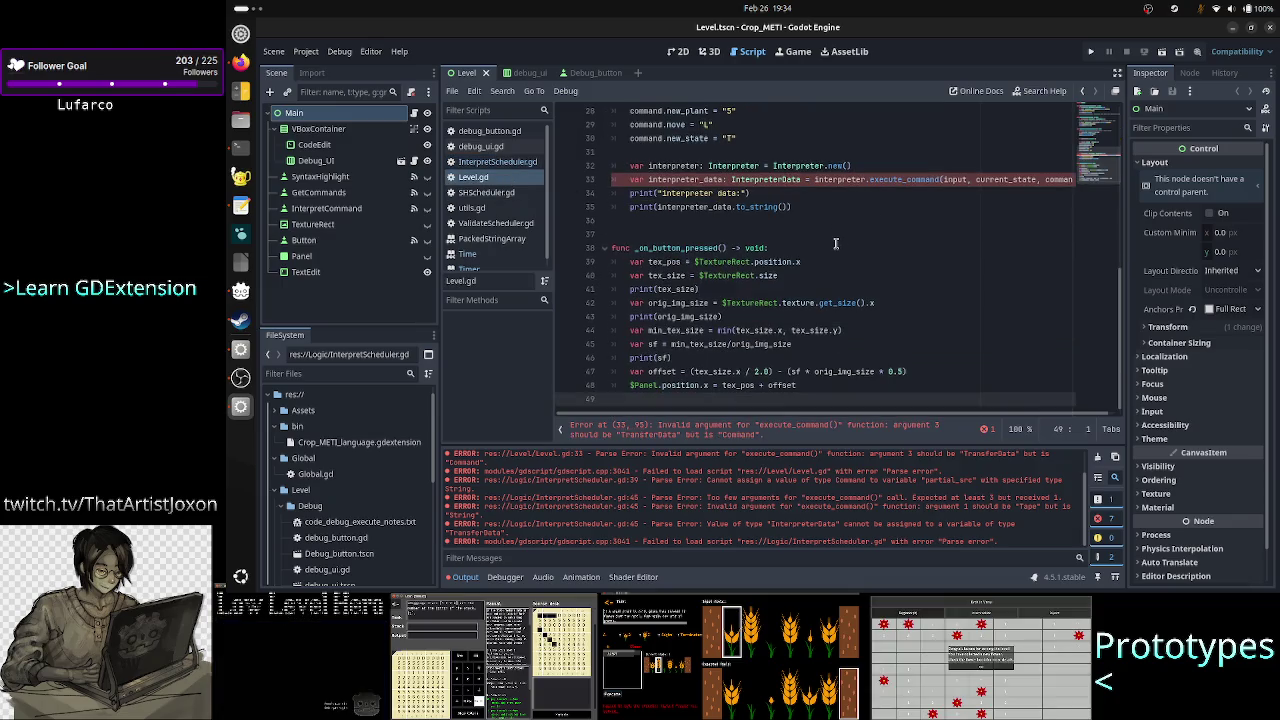
{"action": "scroll", "coordinate": [837, 242], "scroll_direction": "up", "scroll_amount": 9}
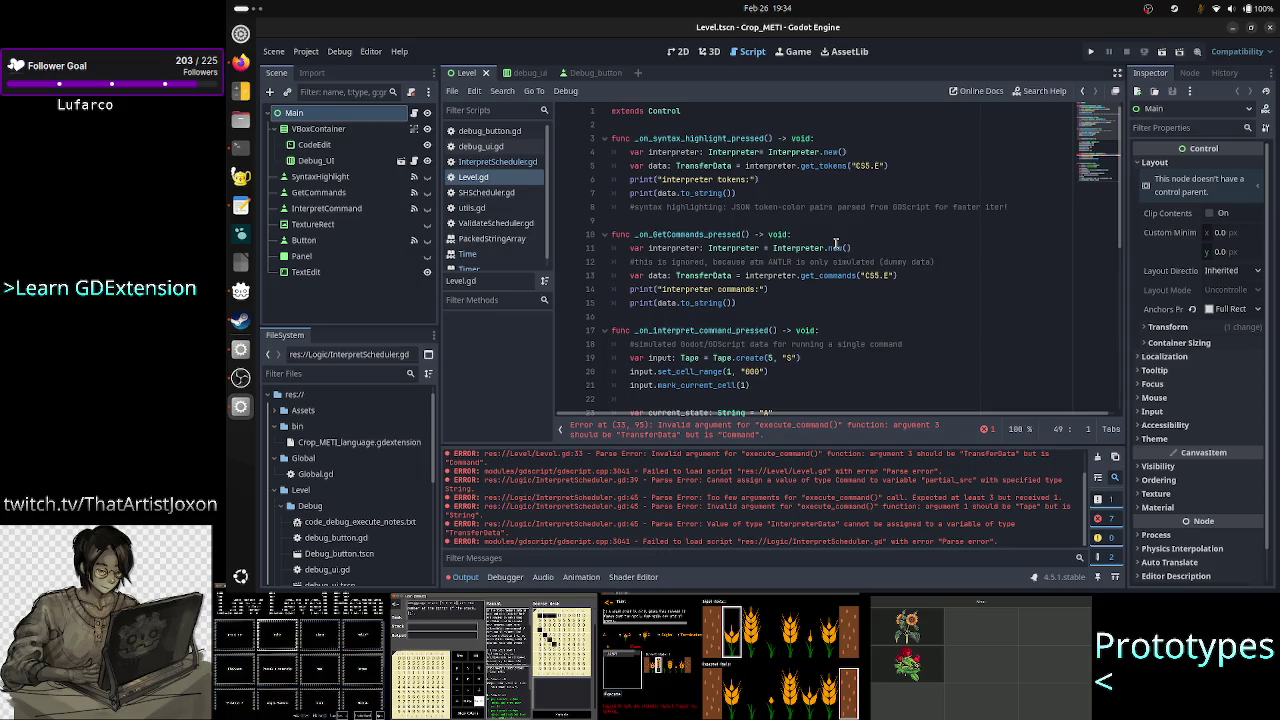
{"action": "scroll", "coordinate": [836, 244], "scroll_direction": "down", "scroll_amount": 6}
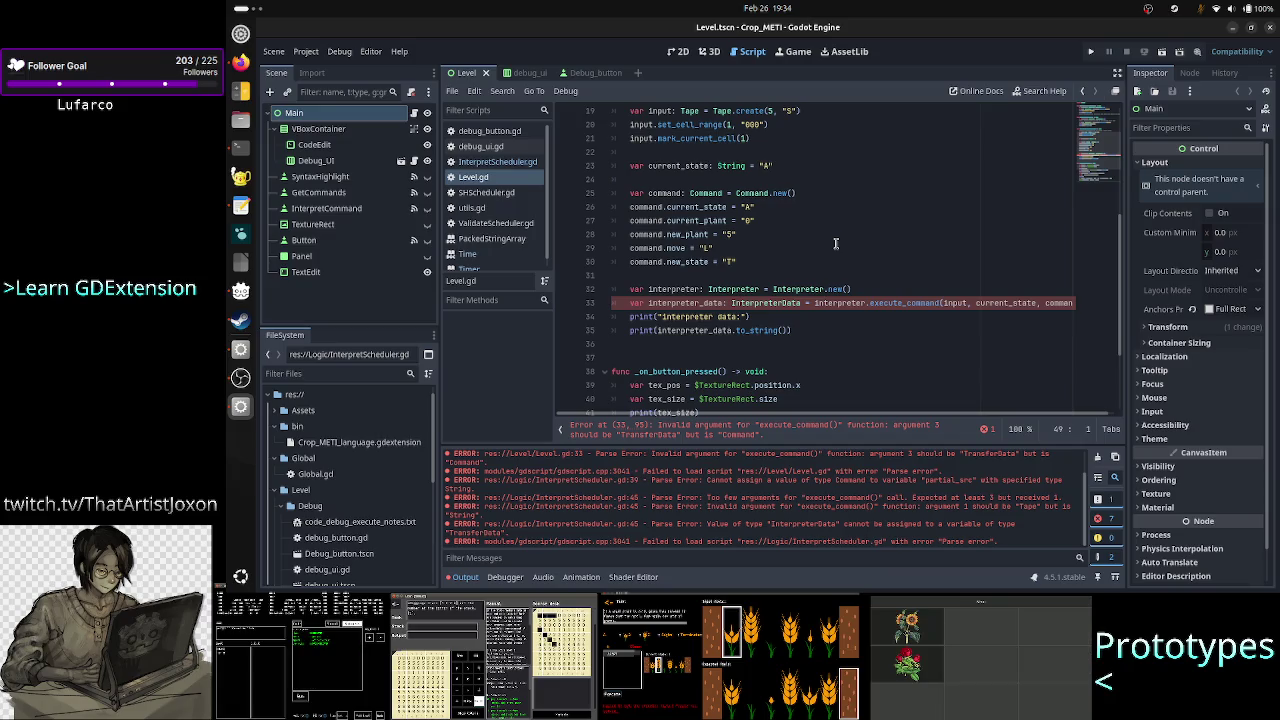
{"action": "scroll", "coordinate": [836, 244], "scroll_direction": "down", "scroll_amount": 2}
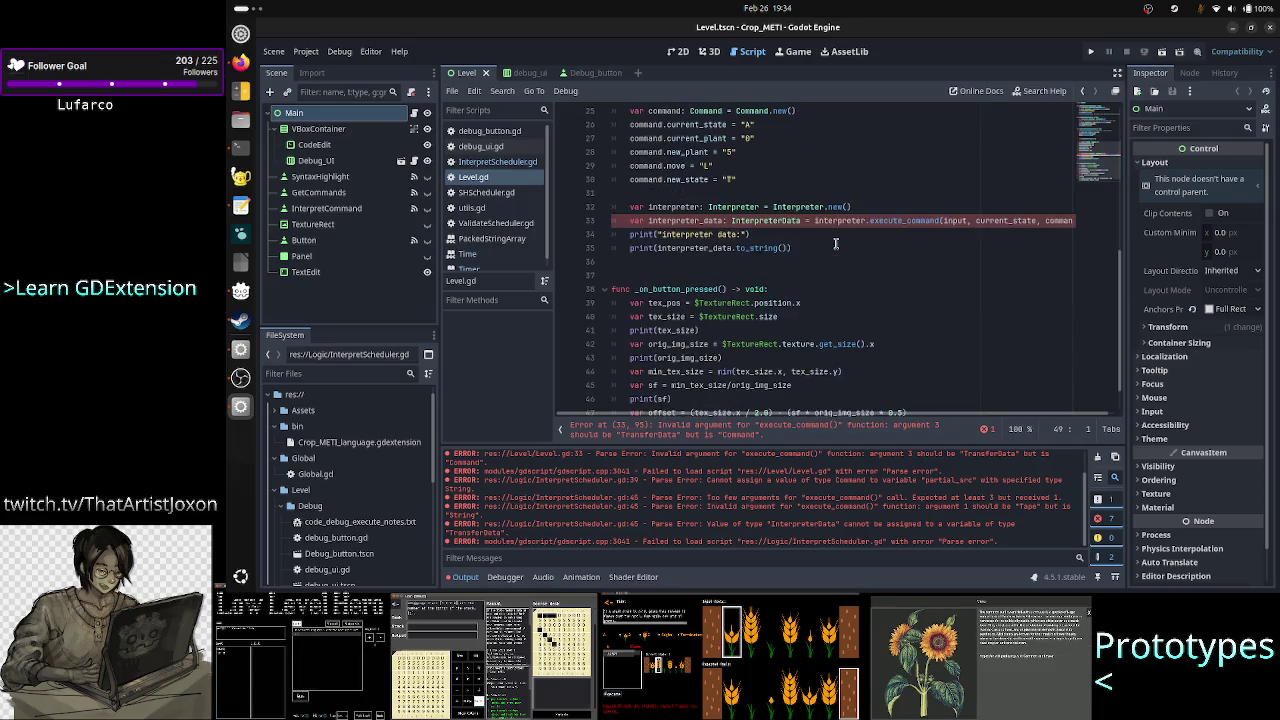
{"action": "scroll", "coordinate": [836, 244], "scroll_direction": "up", "scroll_amount": 1}
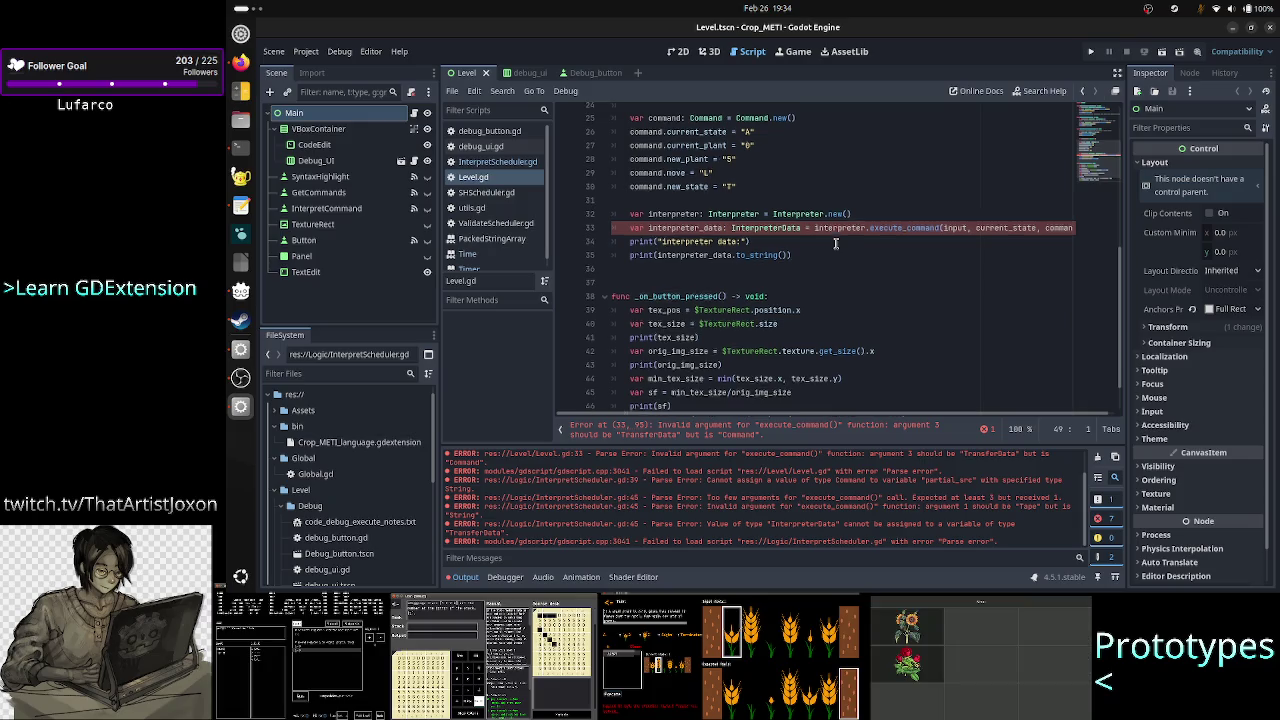
{"action": "scroll", "coordinate": [836, 244], "scroll_direction": "up", "scroll_amount": 2}
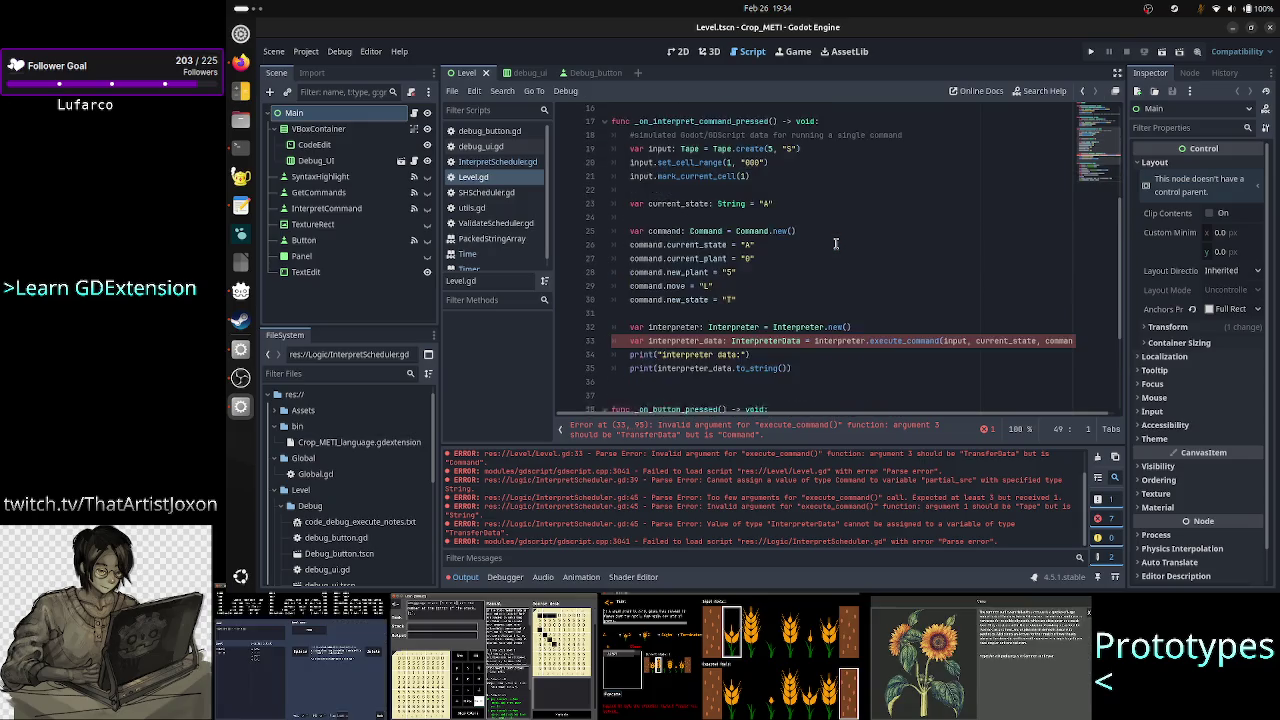
{"action": "scroll", "coordinate": [836, 244], "scroll_direction": "up", "scroll_amount": 1}
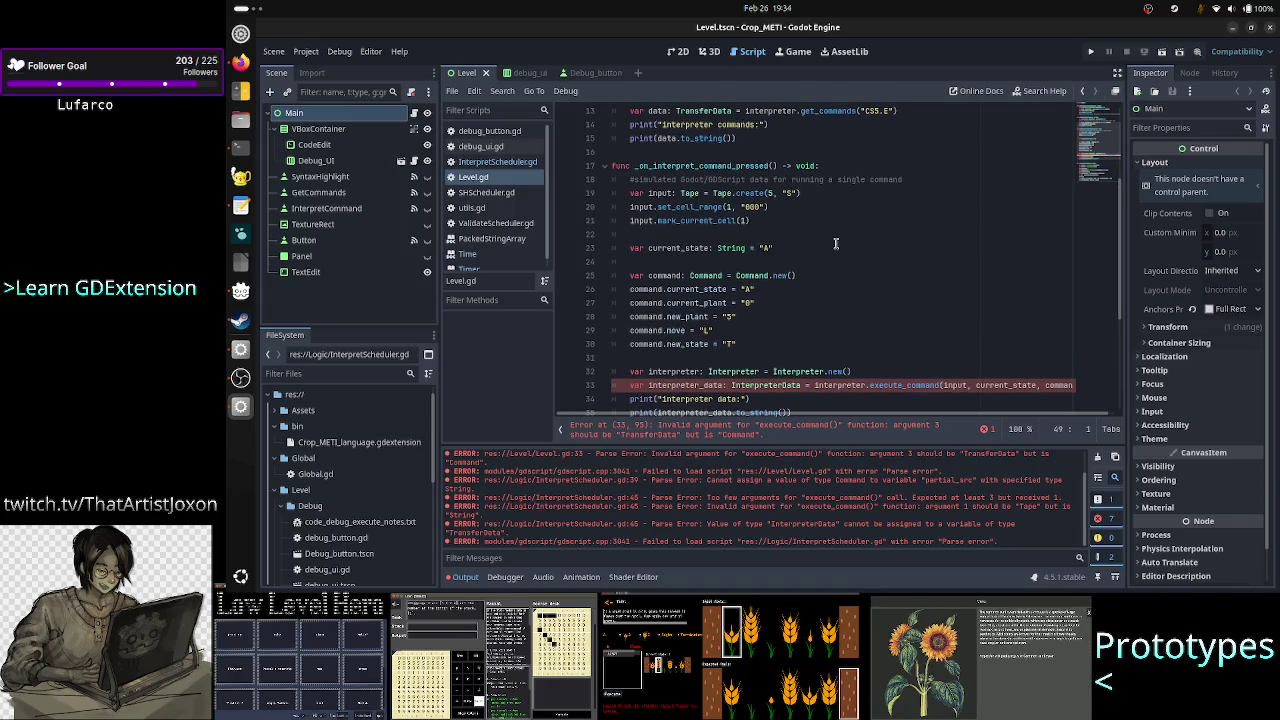
{"action": "scroll", "coordinate": [836, 244], "scroll_direction": "up", "scroll_amount": 1}
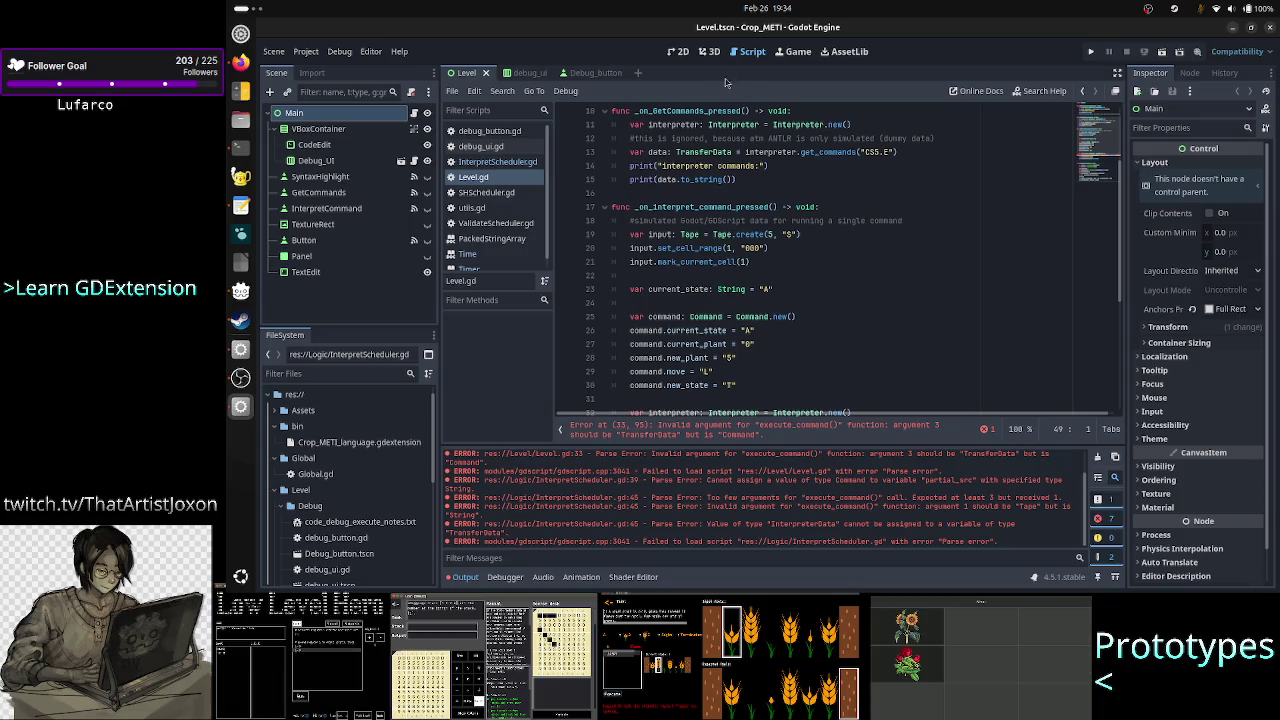
{"action": "left_click", "coordinate": [678, 52]}
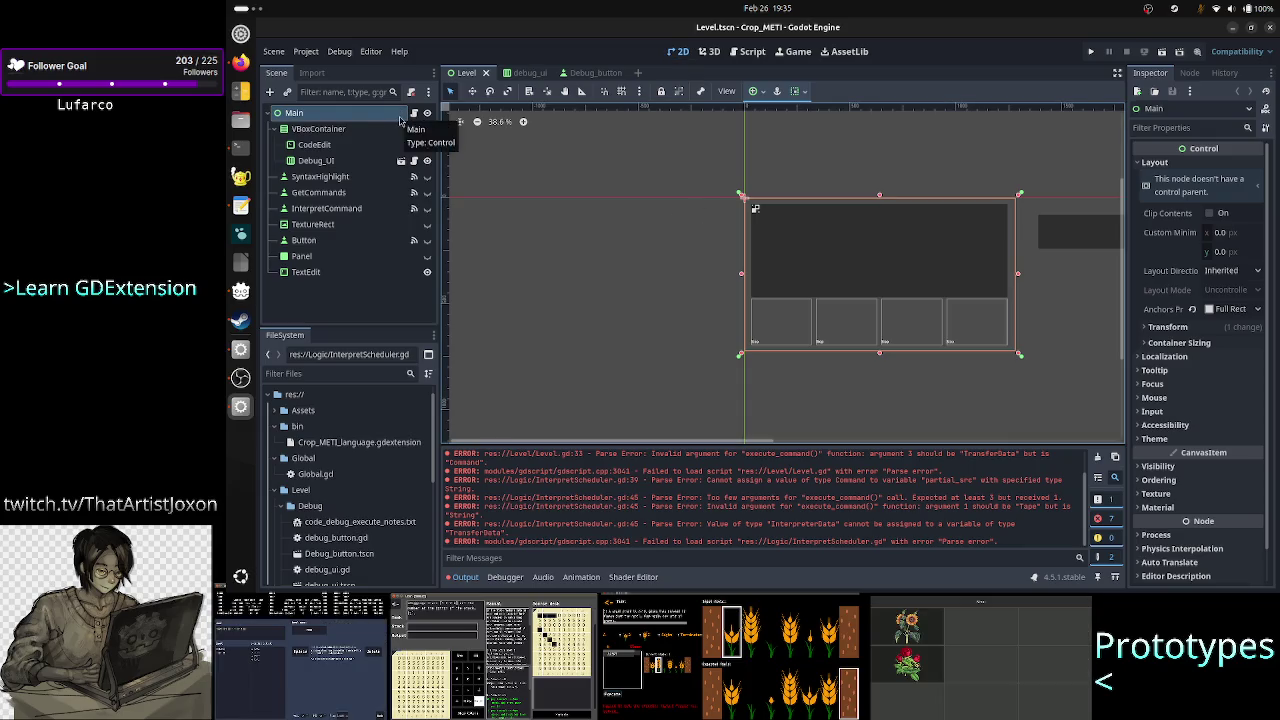
Collapse the Output panel and make SyntaxHighlight, GetCommands, InterpretCommand and TextureRect visible.
{"action": "left_click", "coordinate": [470, 579]}
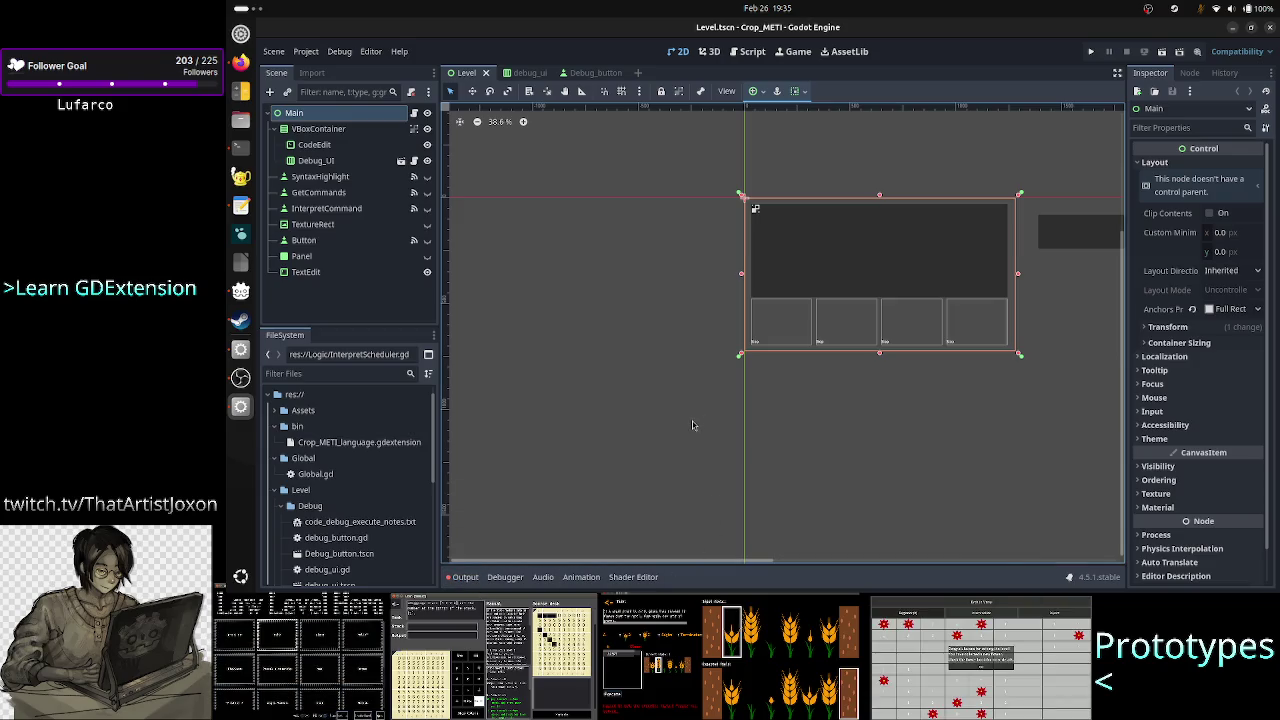
{"action": "scroll", "coordinate": [692, 425], "scroll_direction": "down", "scroll_amount": 3}
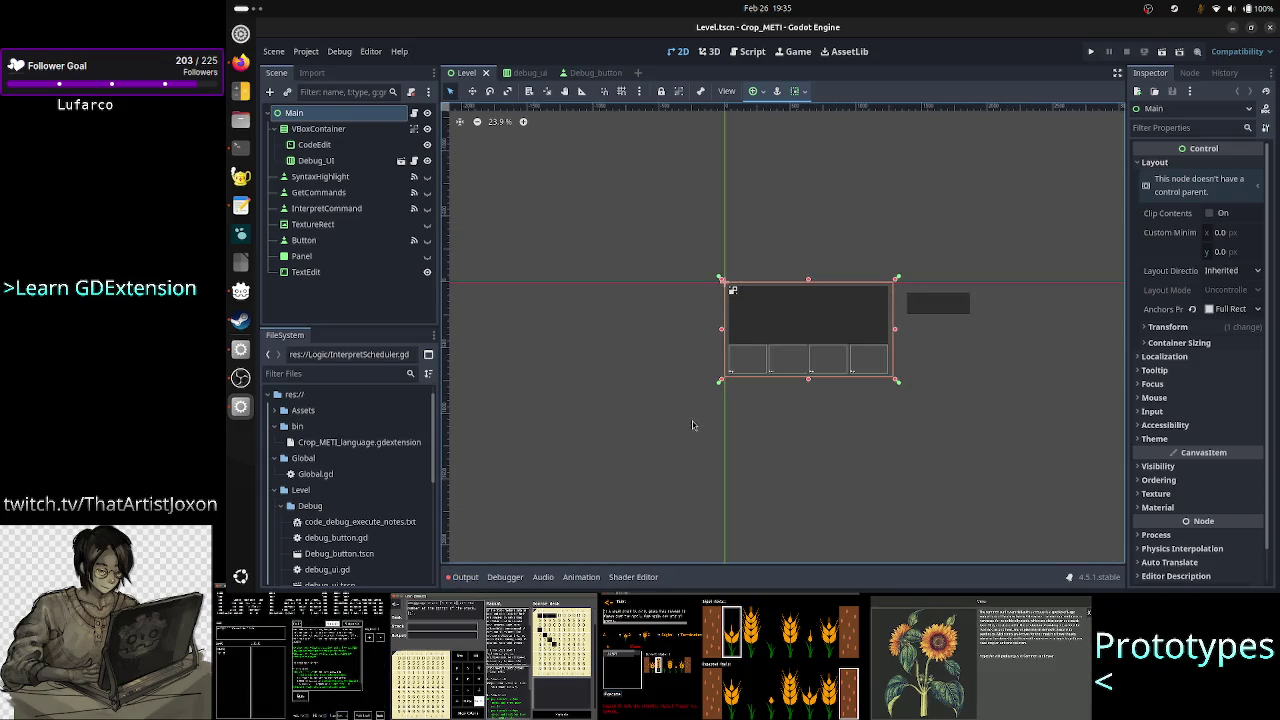
{"action": "scroll", "coordinate": [692, 421], "scroll_direction": "up", "scroll_amount": 1}
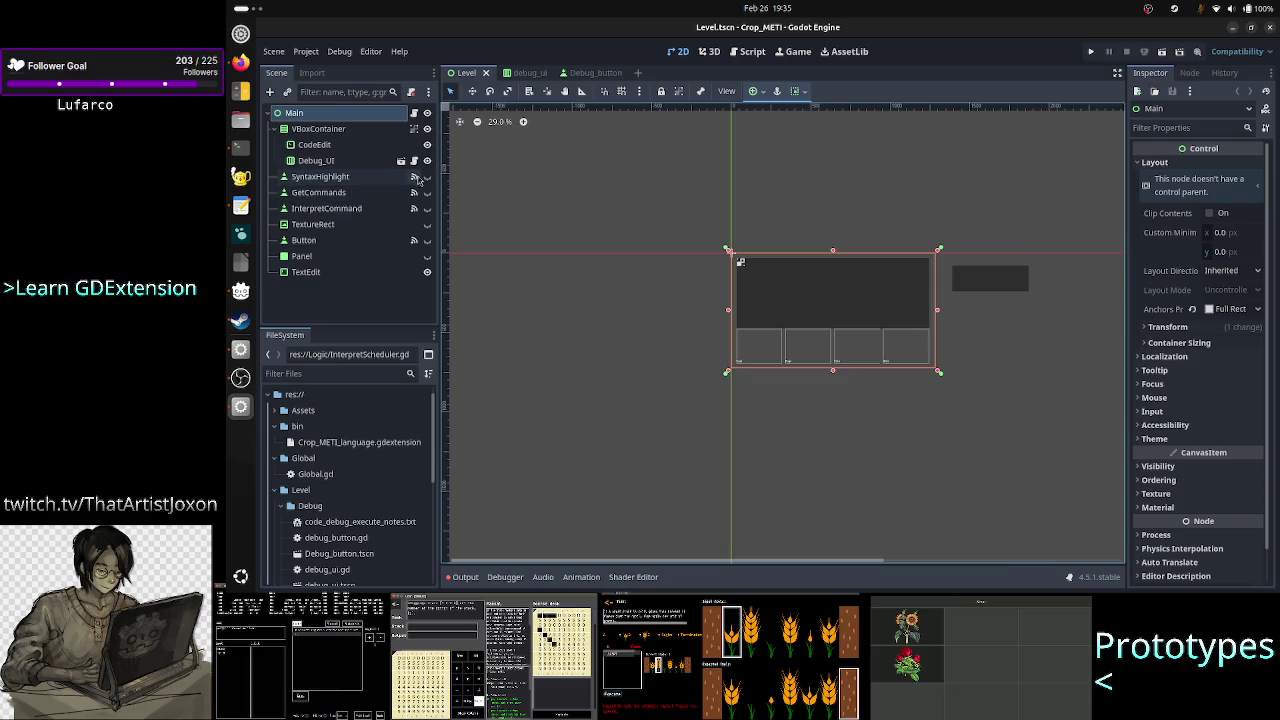
{"action": "left_click", "coordinate": [427, 192]}
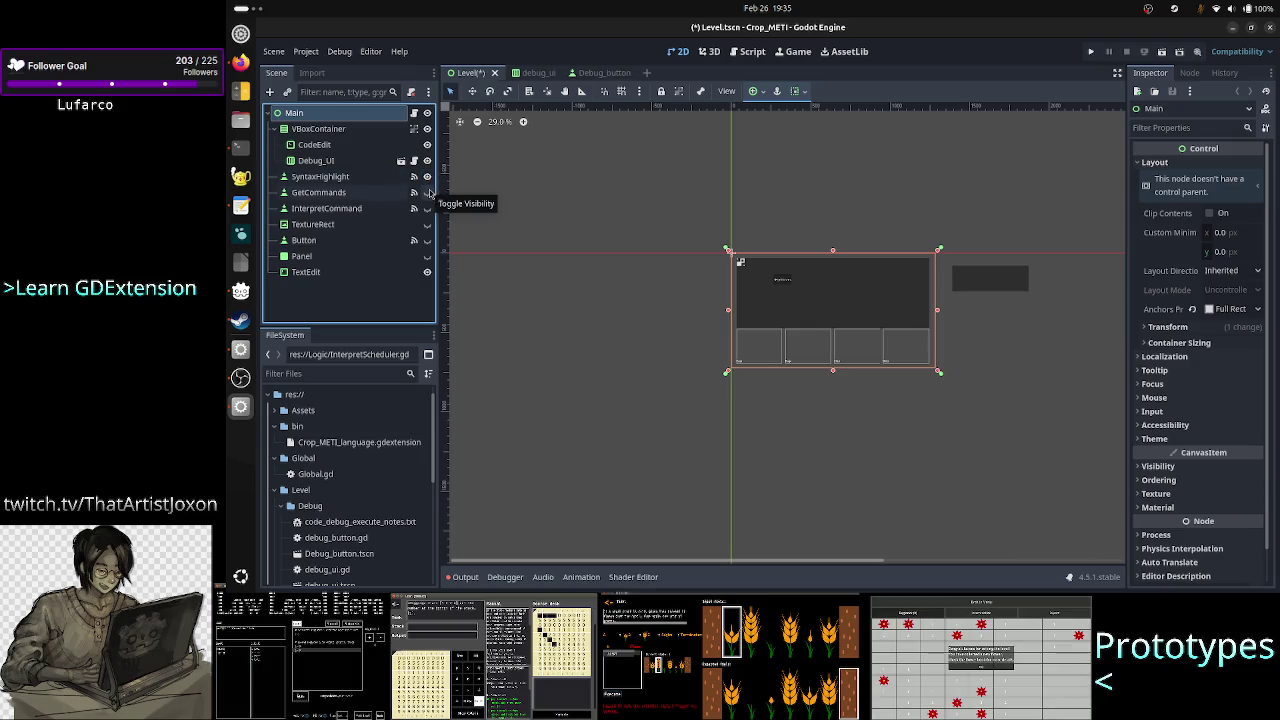
{"action": "left_click", "coordinate": [427, 192]}
{"action": "left_click", "coordinate": [428, 209]}
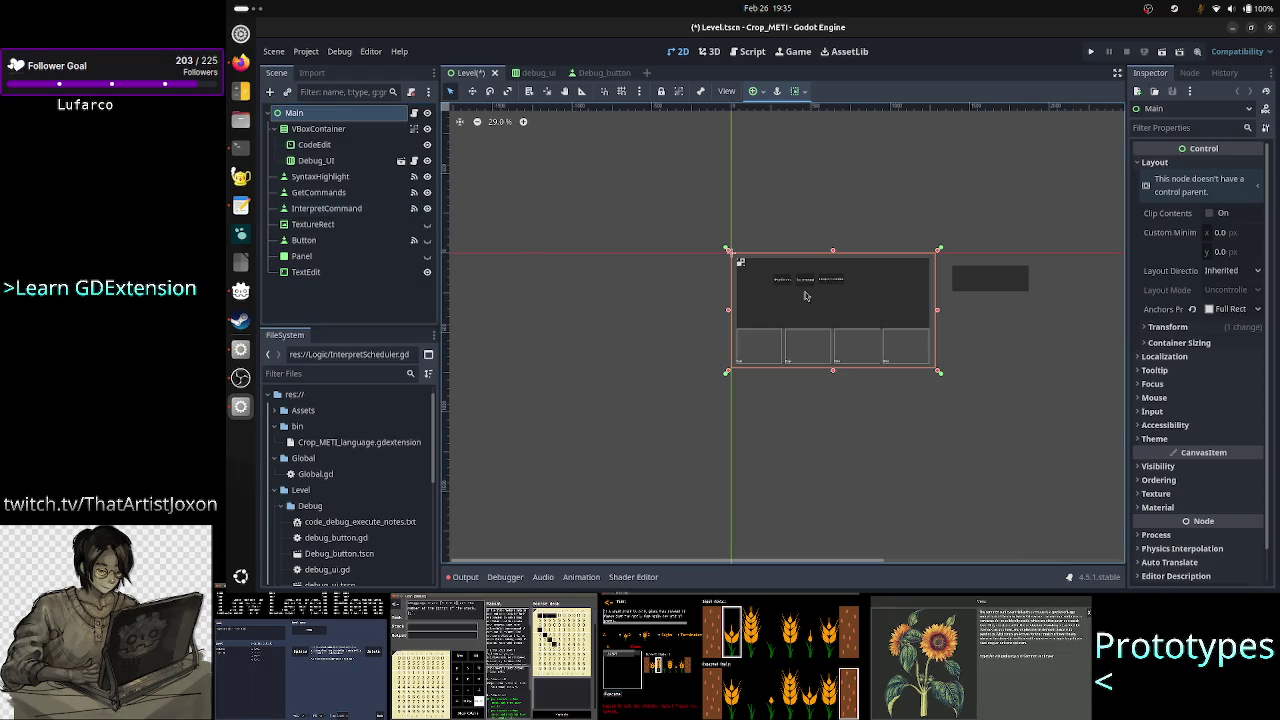
{"action": "scroll", "coordinate": [805, 295], "scroll_direction": "up", "scroll_amount": 5}
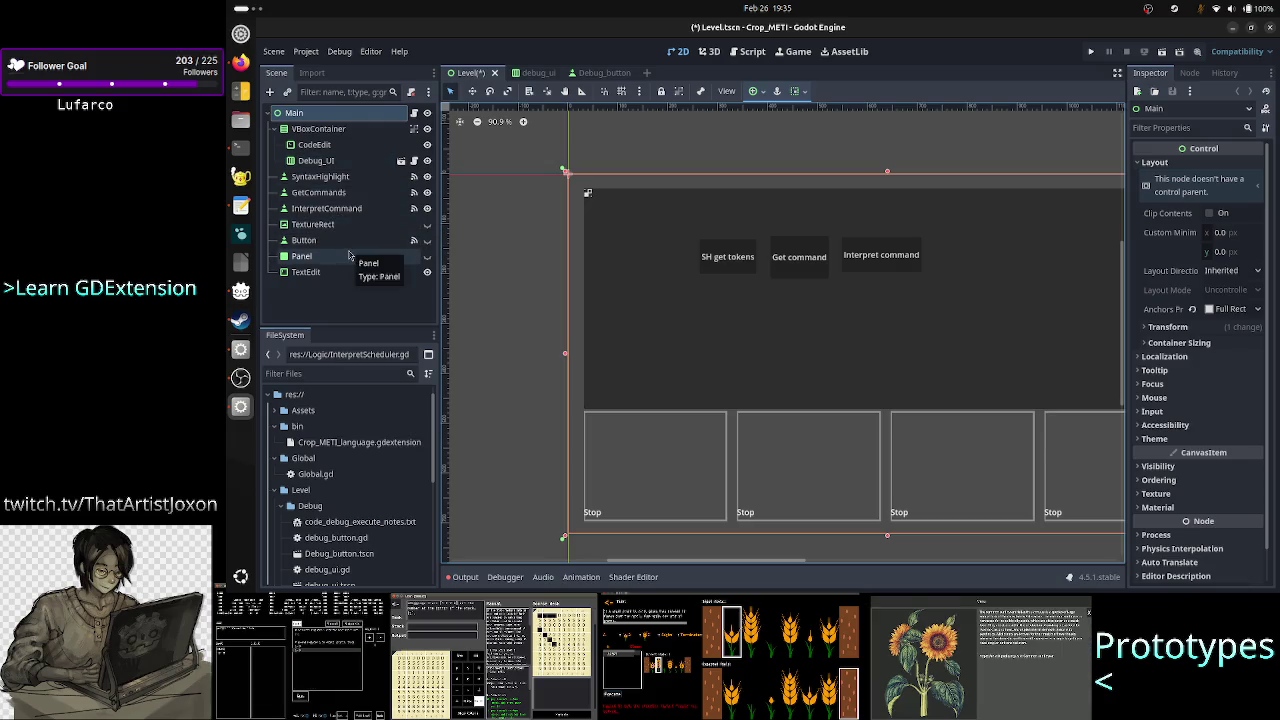
{"action": "left_click", "coordinate": [428, 225]}
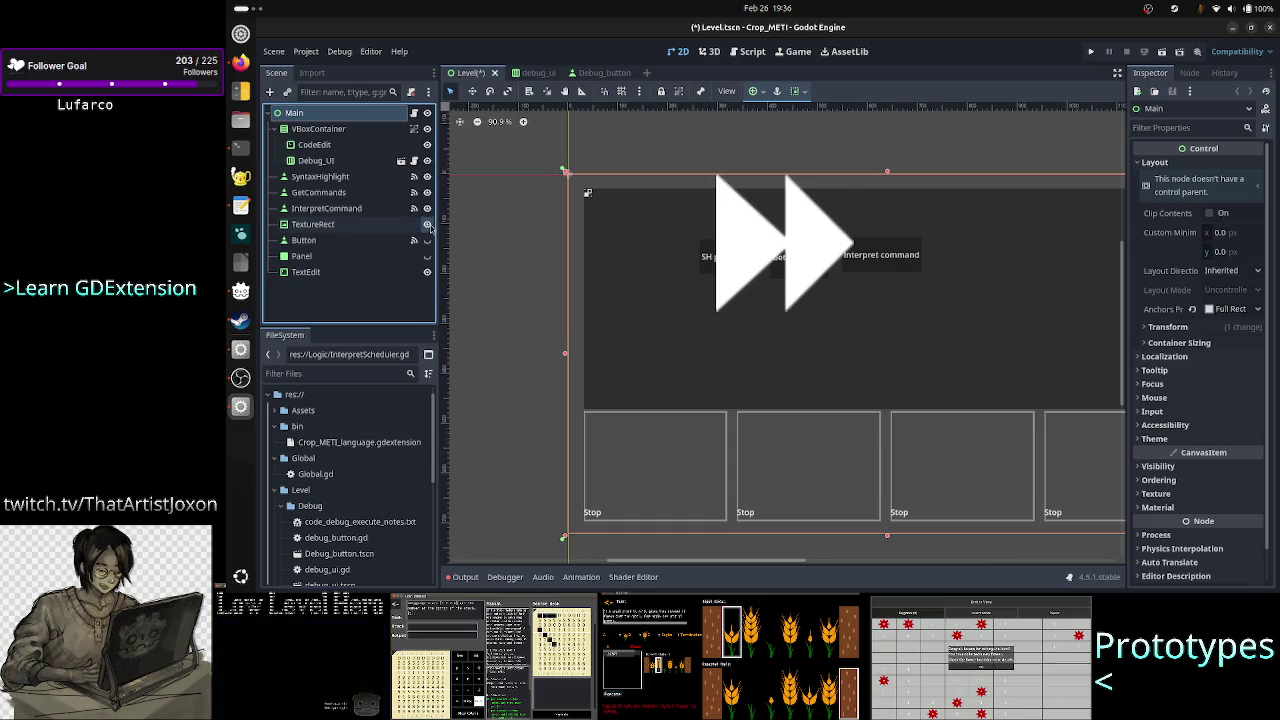
Hide the TextureRect again and make the Button and Panel nodes visible.
{"action": "left_click", "coordinate": [428, 225]}
{"action": "left_click", "coordinate": [428, 241]}
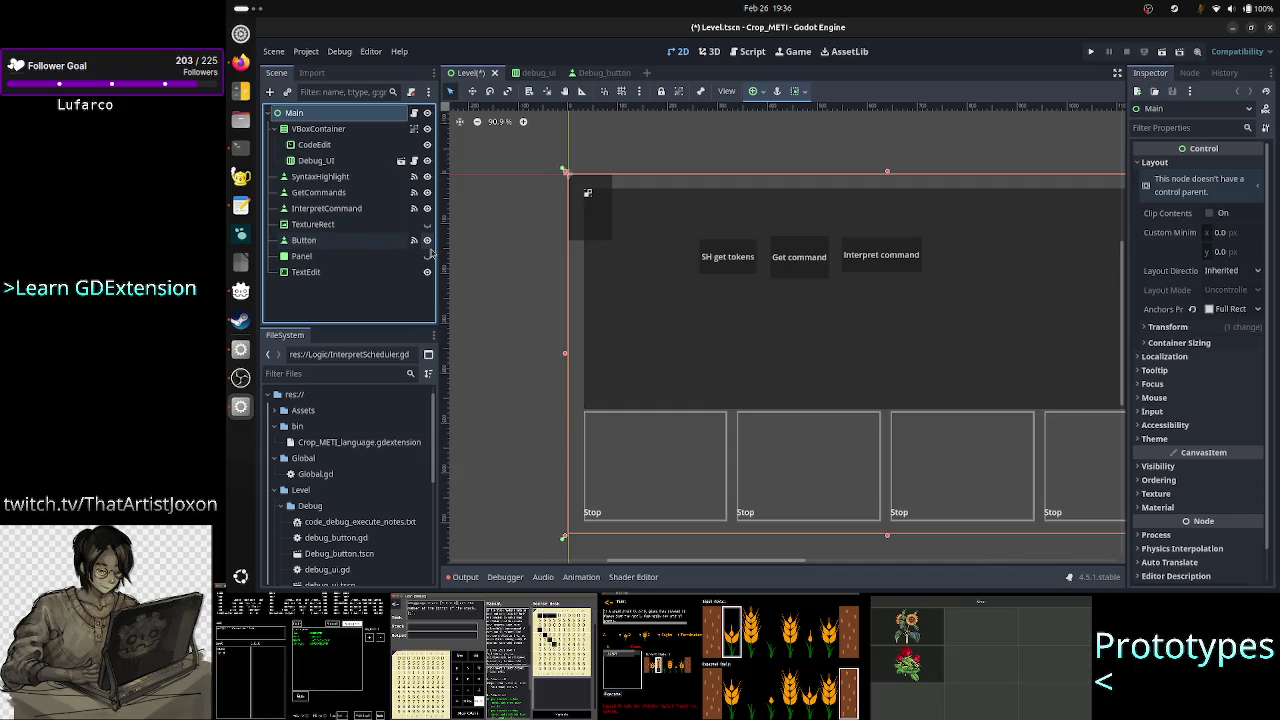
{"action": "left_click", "coordinate": [427, 256]}
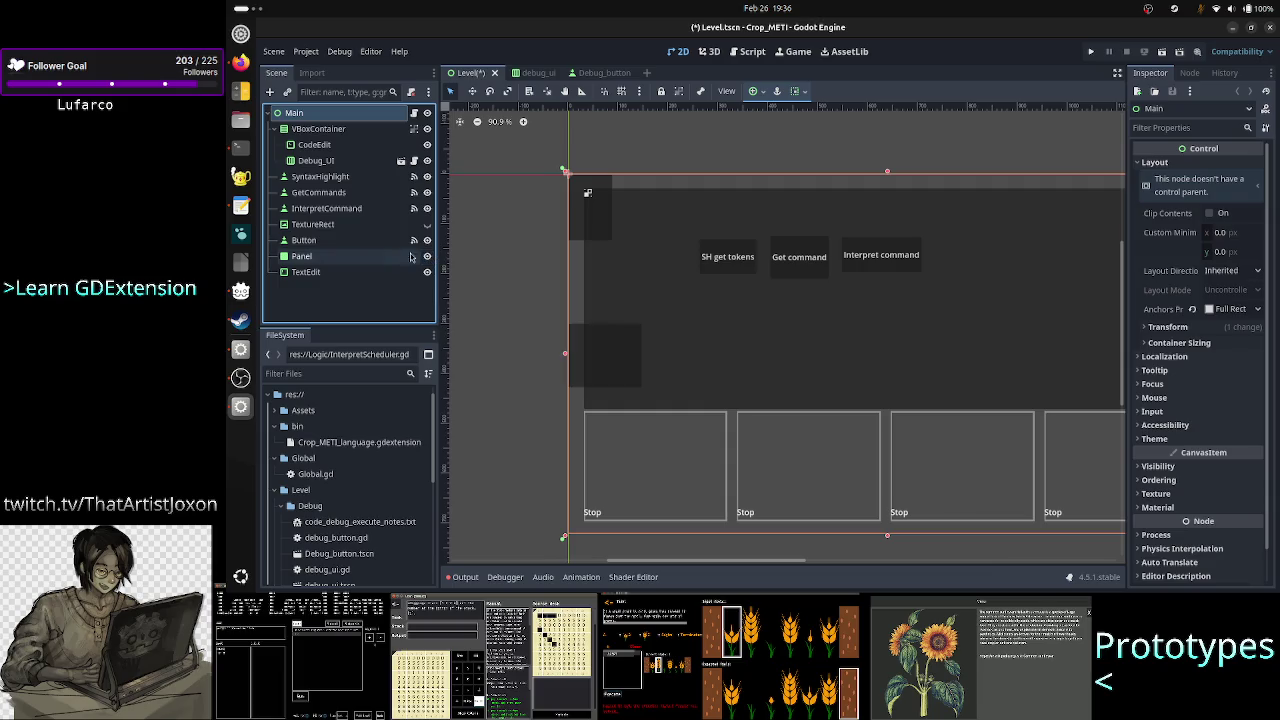
Select Panel, Button, TextureRect, InterpretCommand, GetCommands and SyntaxHighlight and delete all six.
{"action": "left_click", "coordinate": [349, 256]}
{"action": "left_click", "coordinate": [330, 243], "text": "ctrl"}
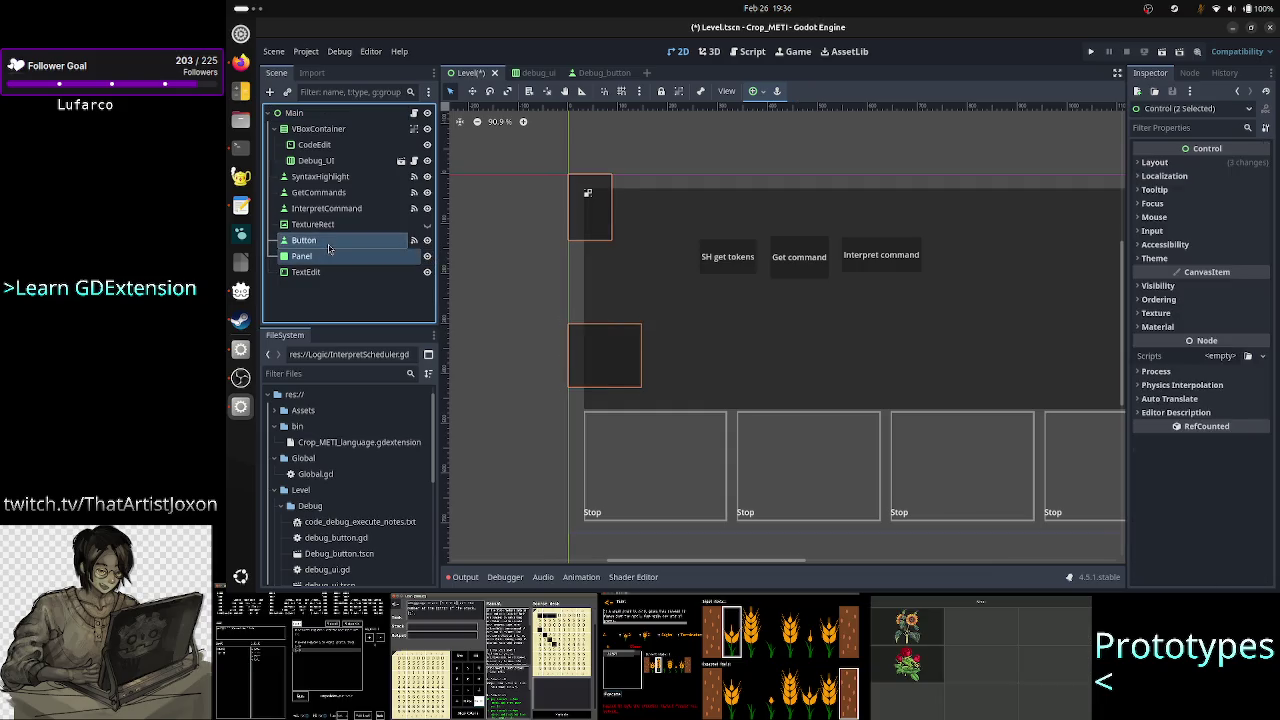
{"action": "left_click", "coordinate": [427, 224]}
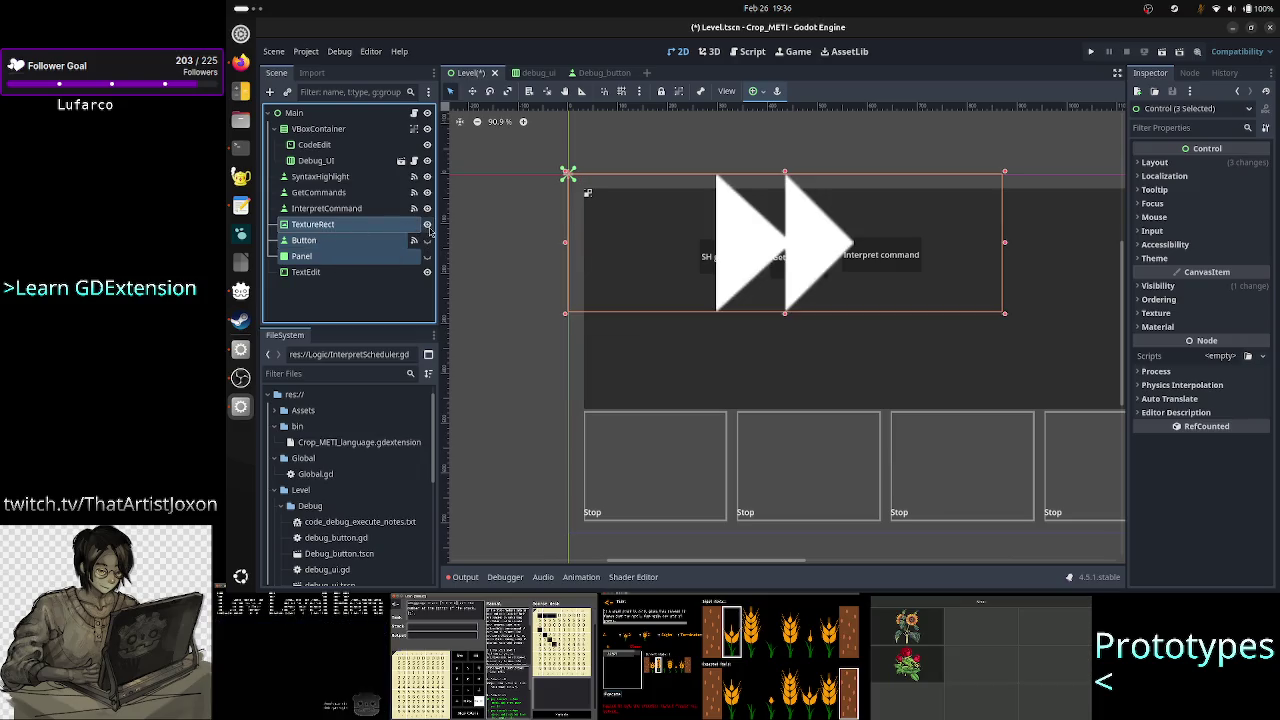
{"action": "left_click", "coordinate": [363, 209], "text": "ctrl"}
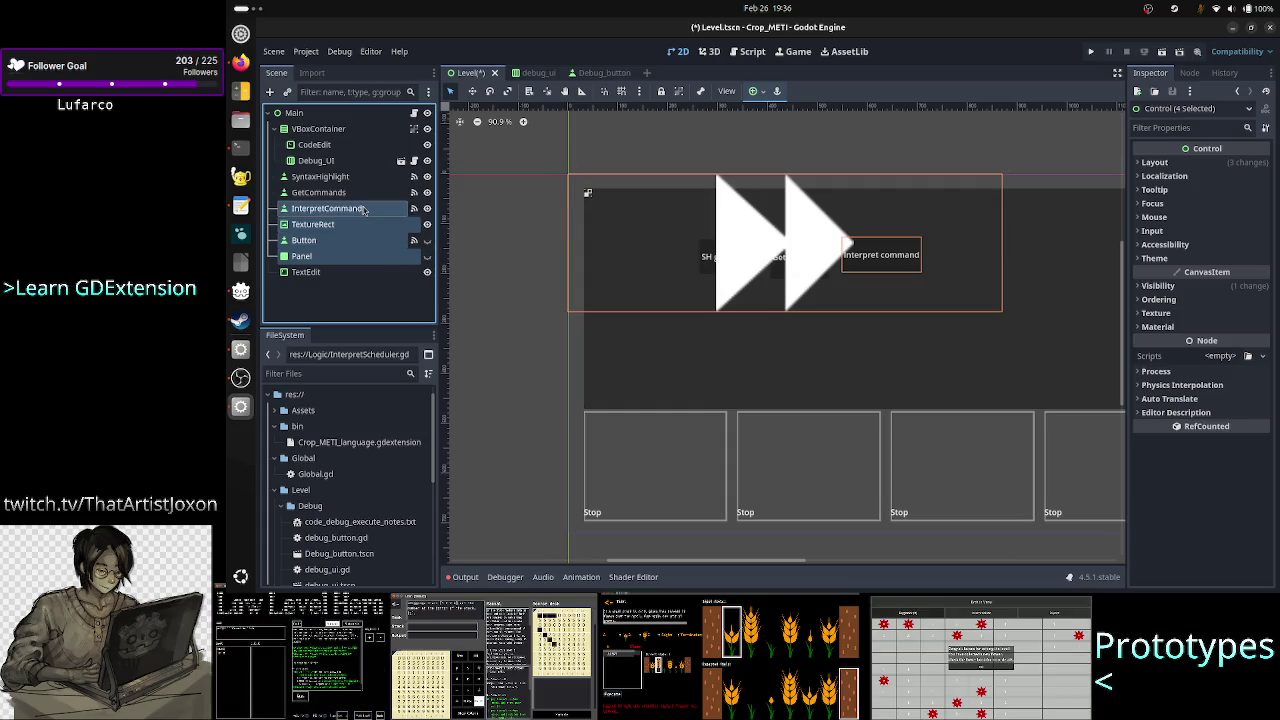
{"action": "left_click", "coordinate": [338, 192], "text": "ctrl"}
{"action": "left_click", "coordinate": [338, 177], "text": "ctrl"}
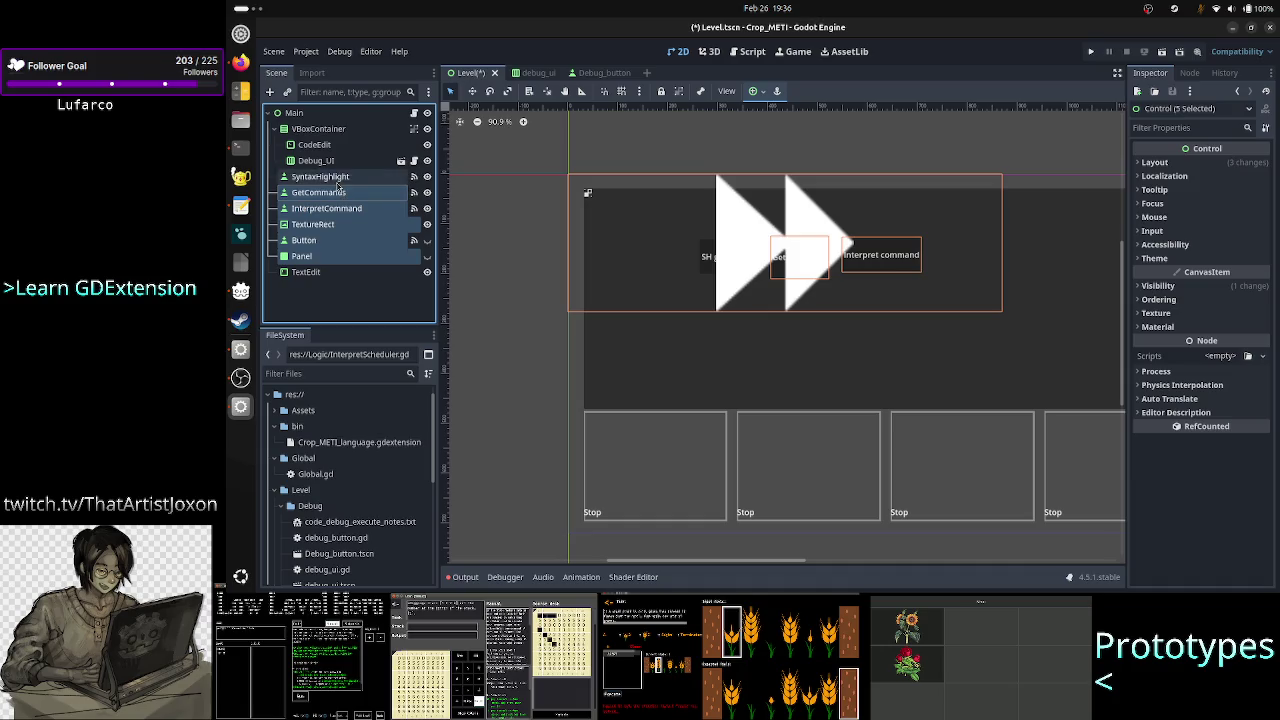
{"action": "right_click", "coordinate": [338, 186]}
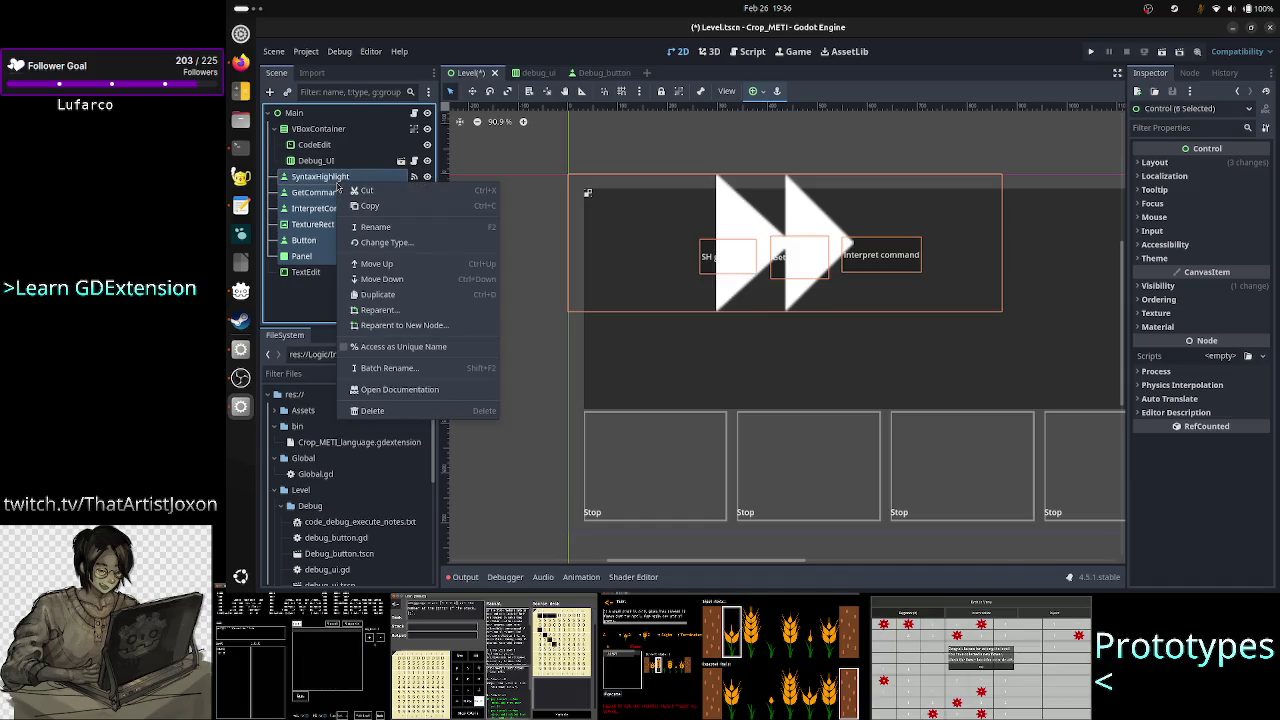
{"action": "left_click", "coordinate": [390, 411]}
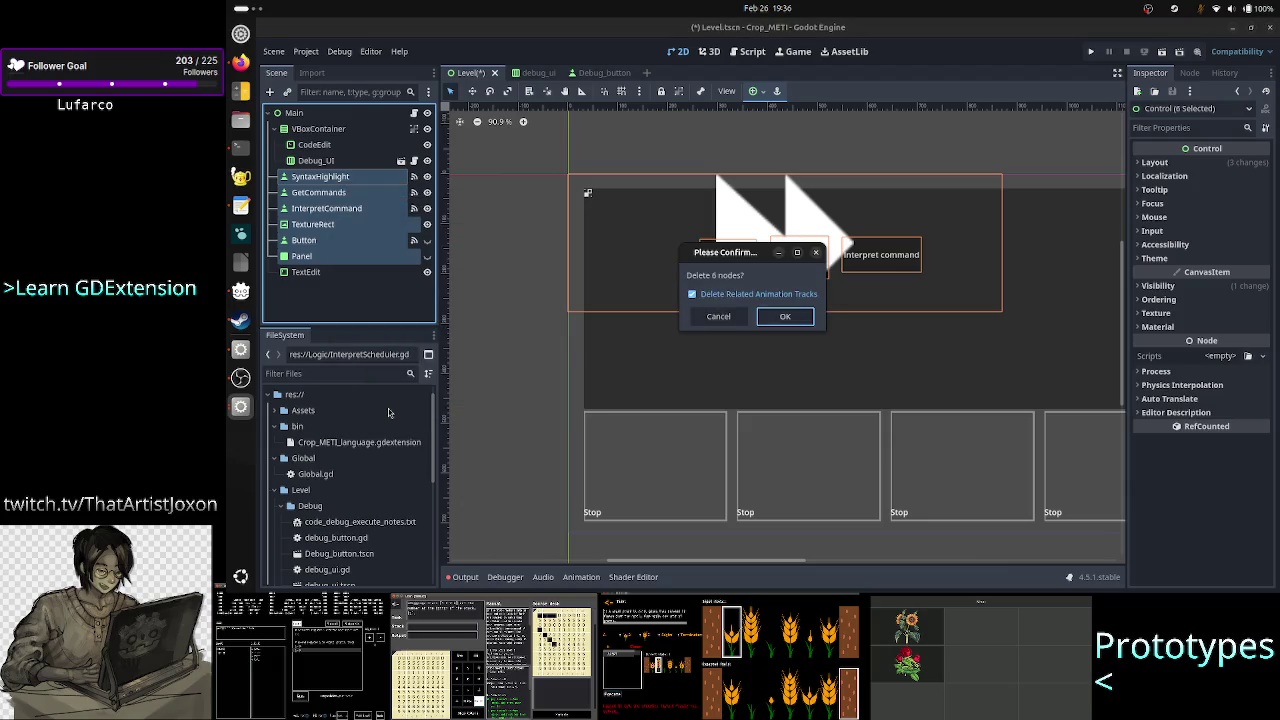
{"action": "left_click", "coordinate": [788, 317]}
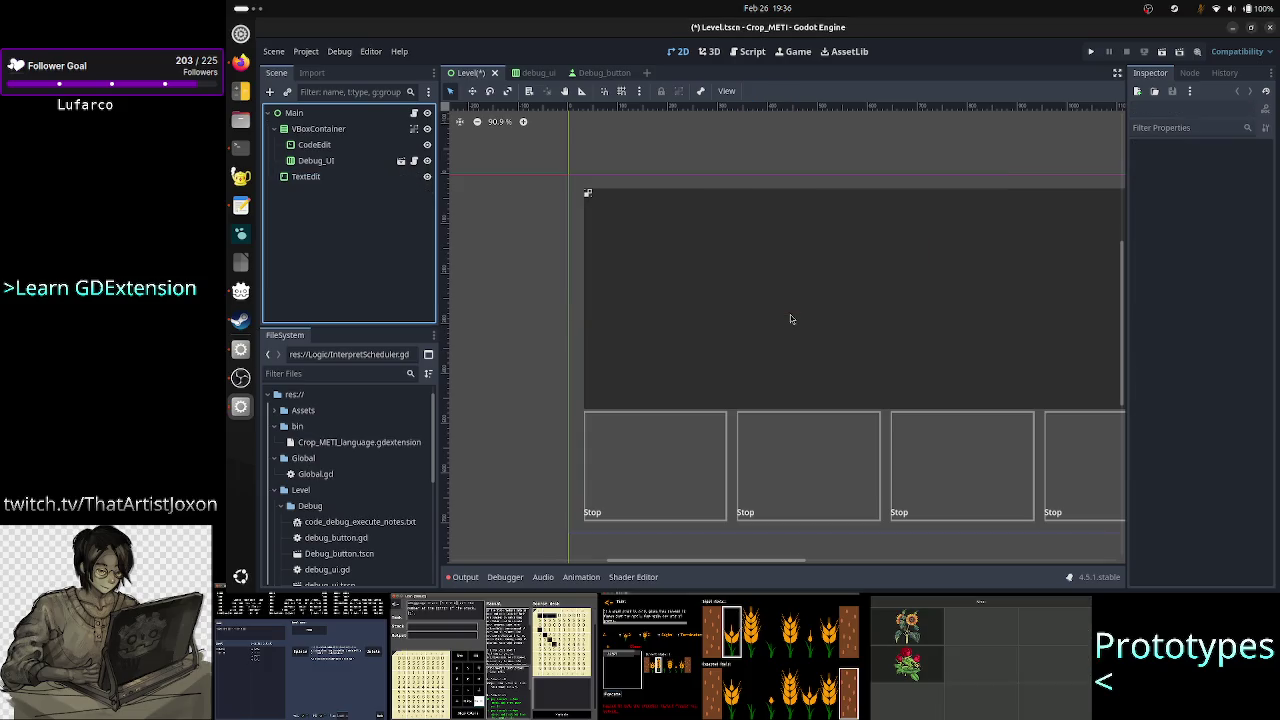
Rename the CodeEdit node to Source_code.
{"action": "left_click", "coordinate": [358, 136]}
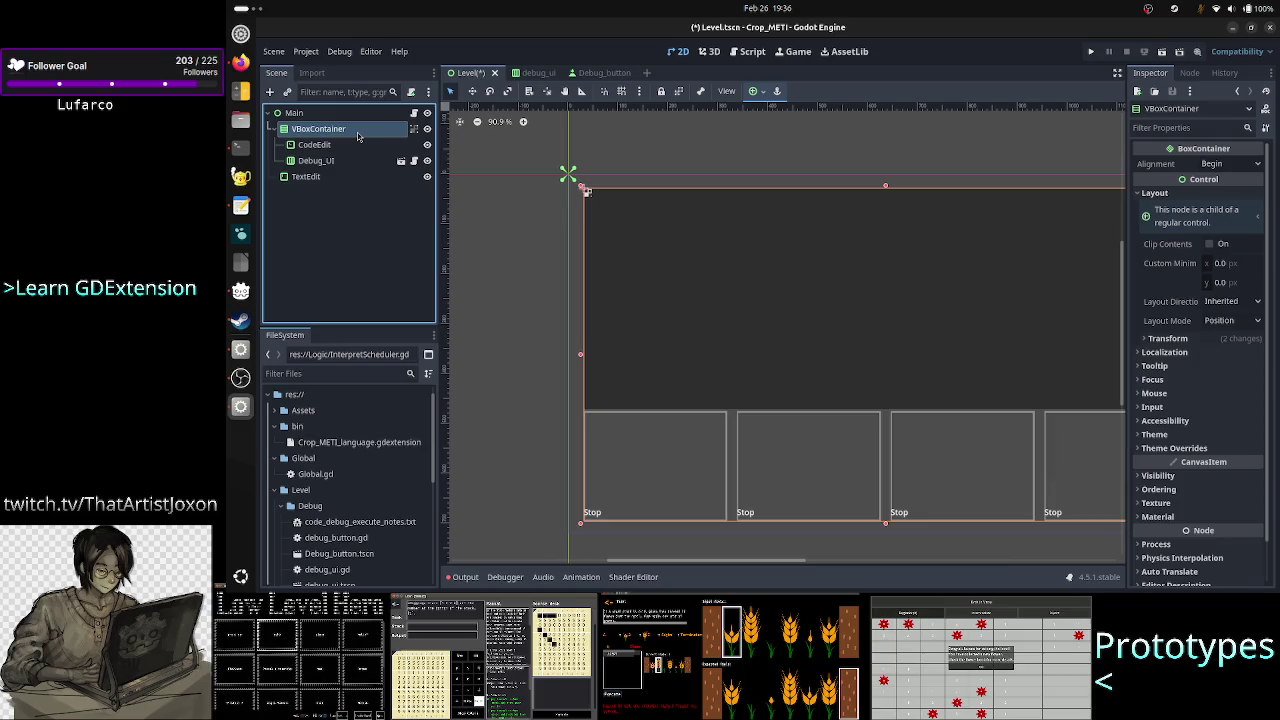
{"action": "left_click", "coordinate": [340, 147]}
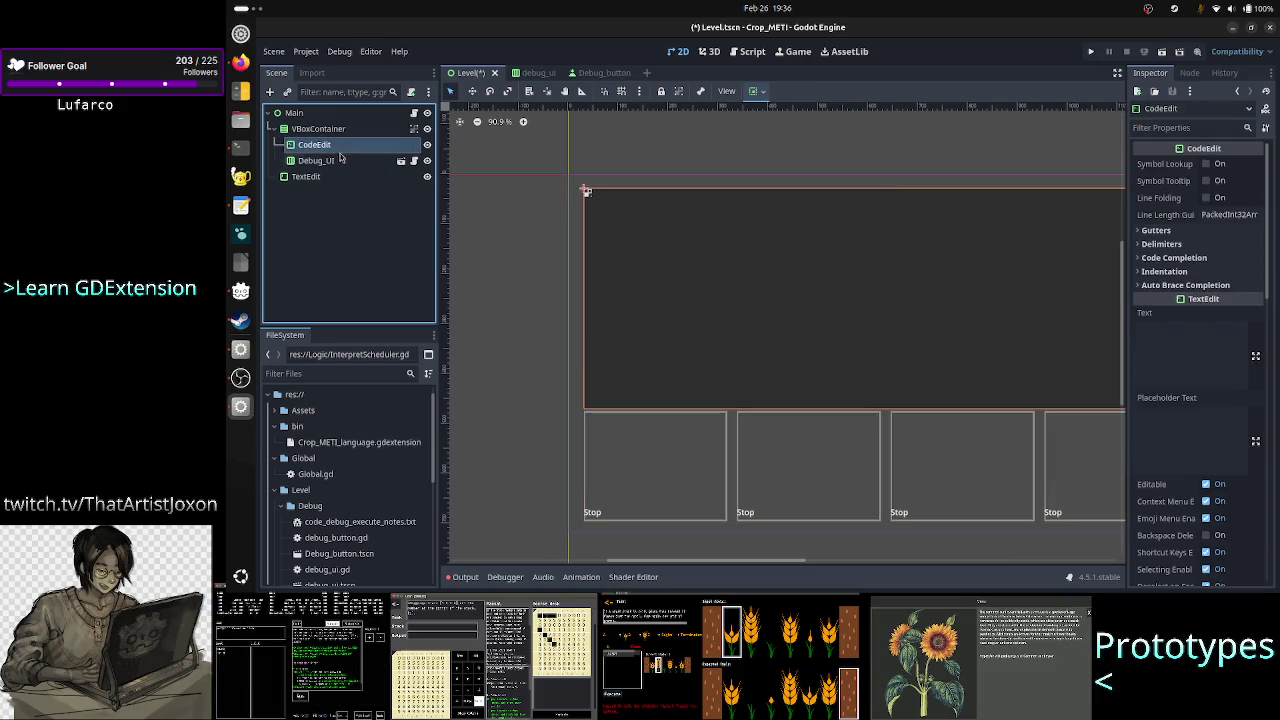
{"action": "left_click", "coordinate": [338, 160]}
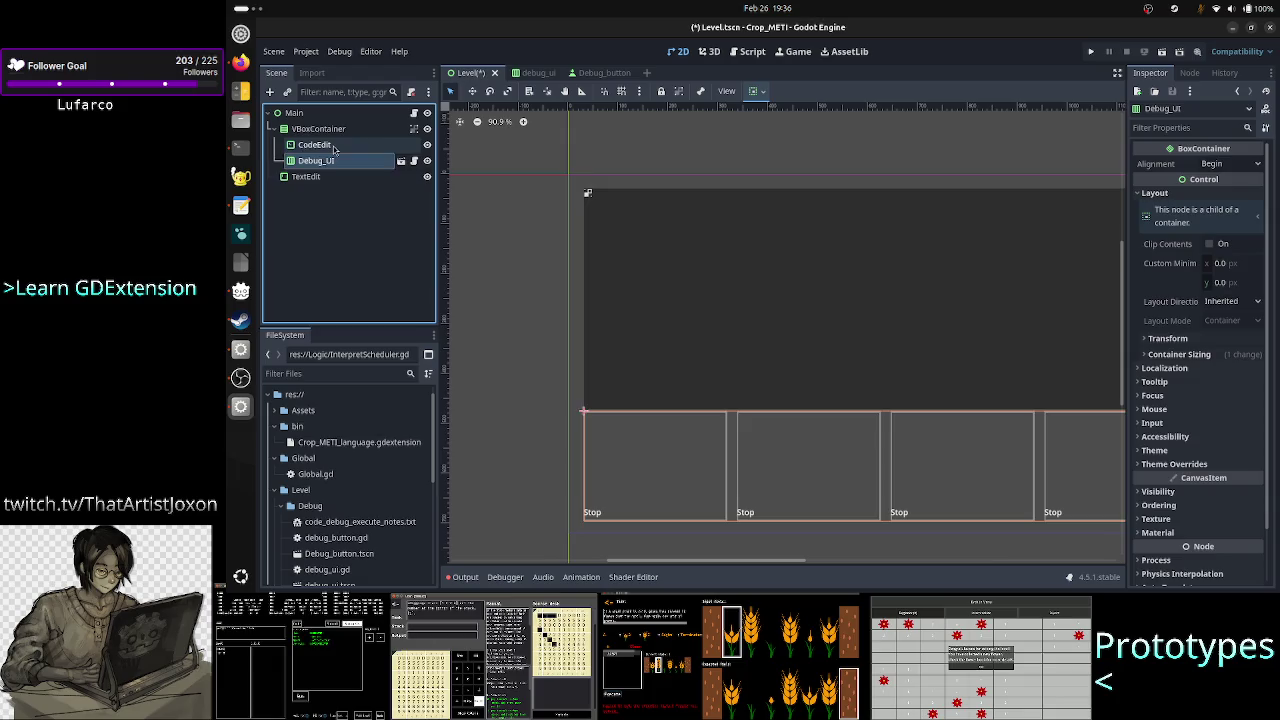
{"action": "double_click", "coordinate": [335, 146]}
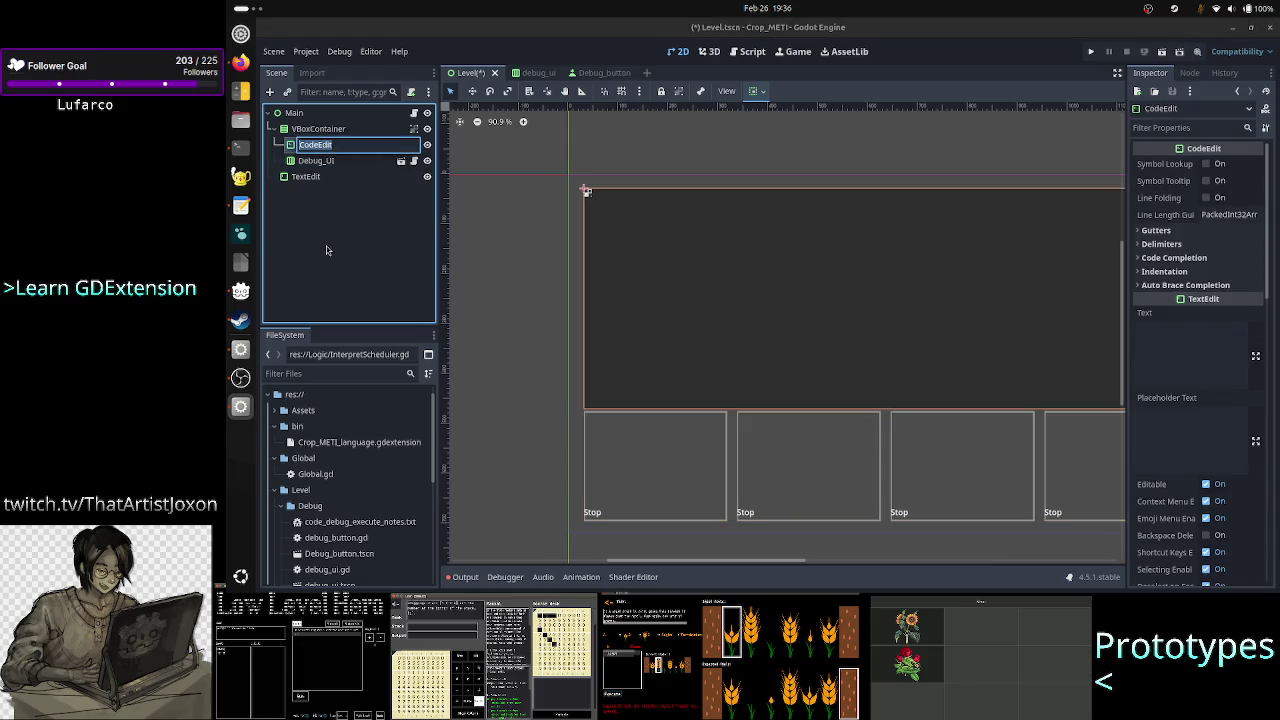
{"action": "type", "text": "S"}
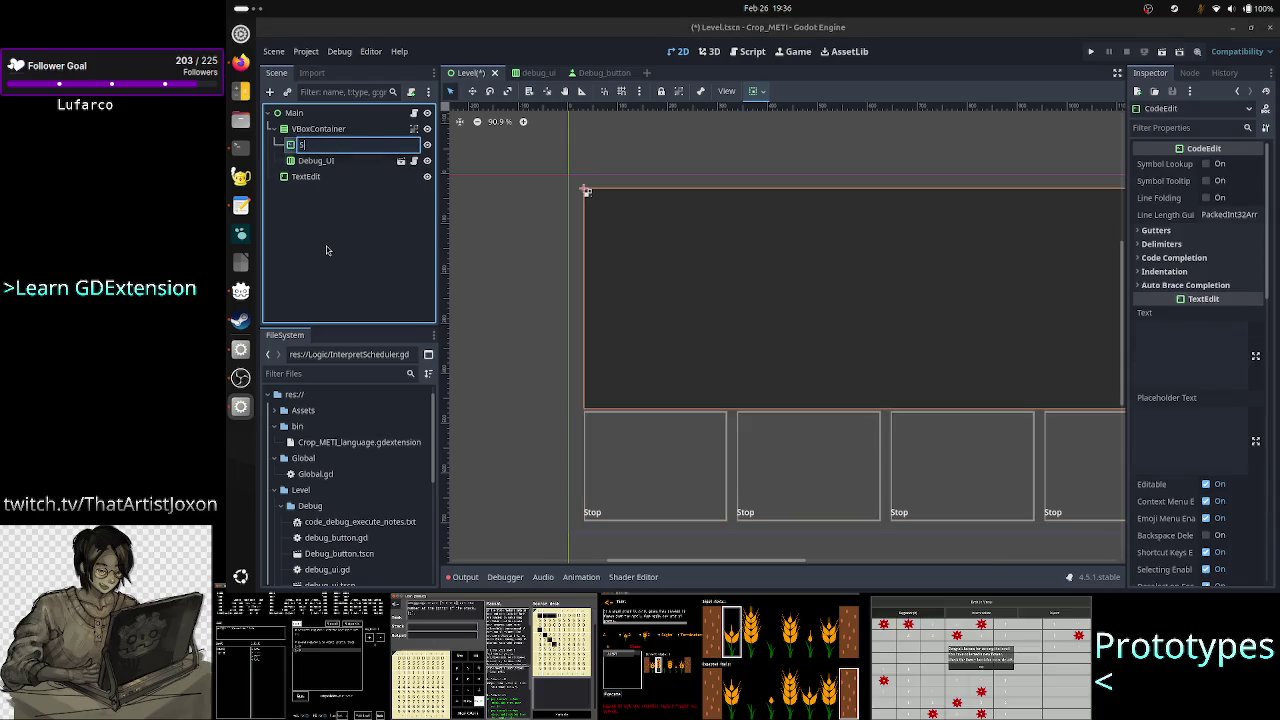
{"action": "type", "text": "ource_"}
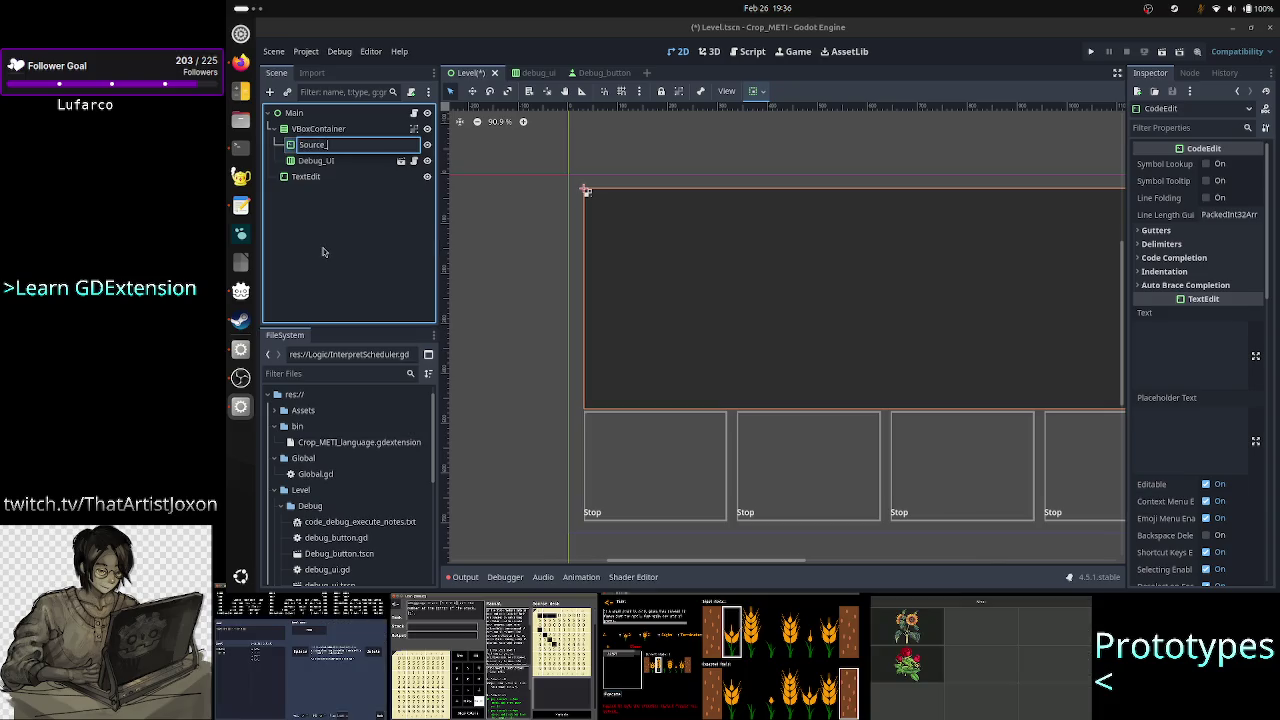
{"action": "key", "text": "BackSpace"}
{"action": "key", "text": "BackSpace"}
{"action": "key", "text": "Return"}
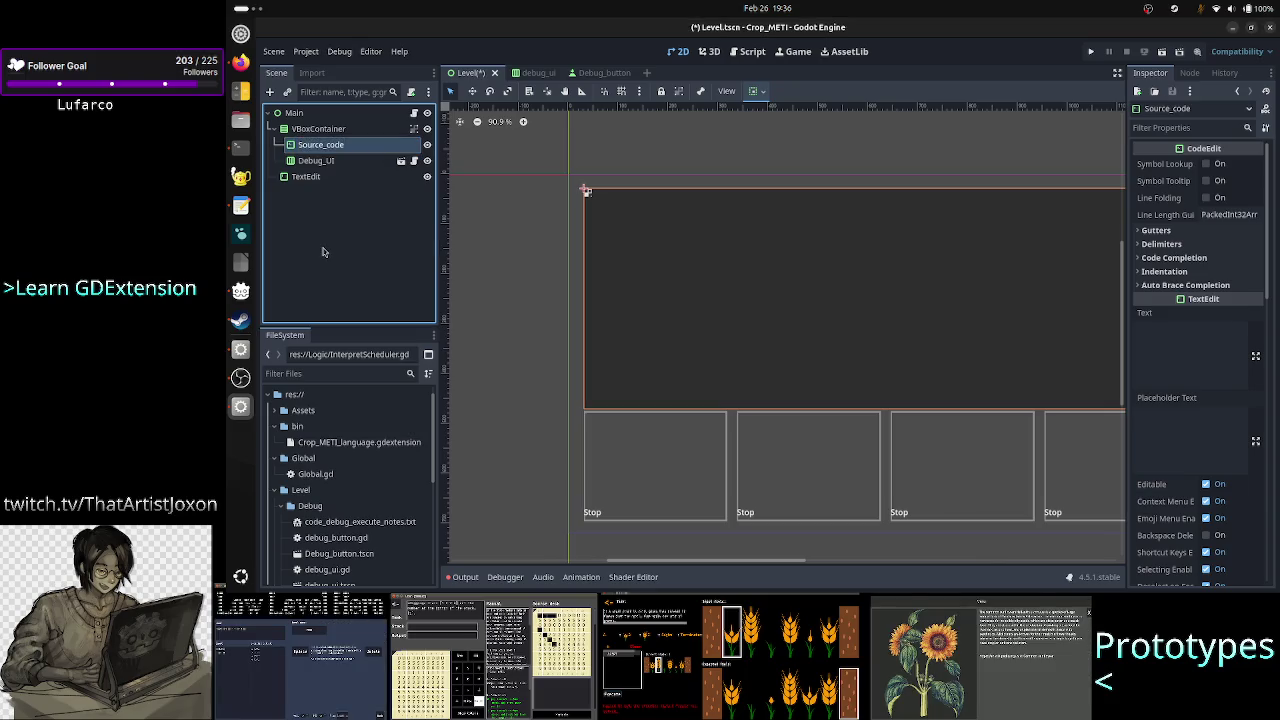
{"action": "key", "text": "Down"}
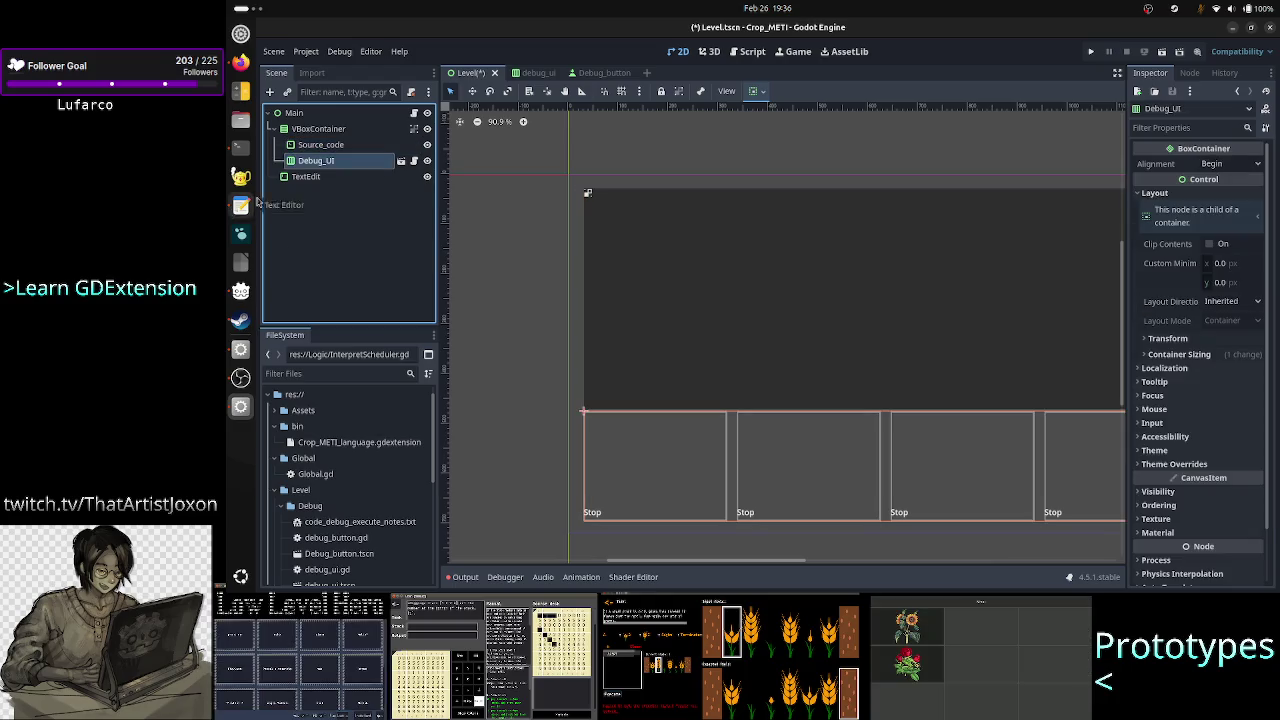
Hide the TextEdit node and briefly view the root node's script.
{"action": "left_click", "coordinate": [318, 178]}
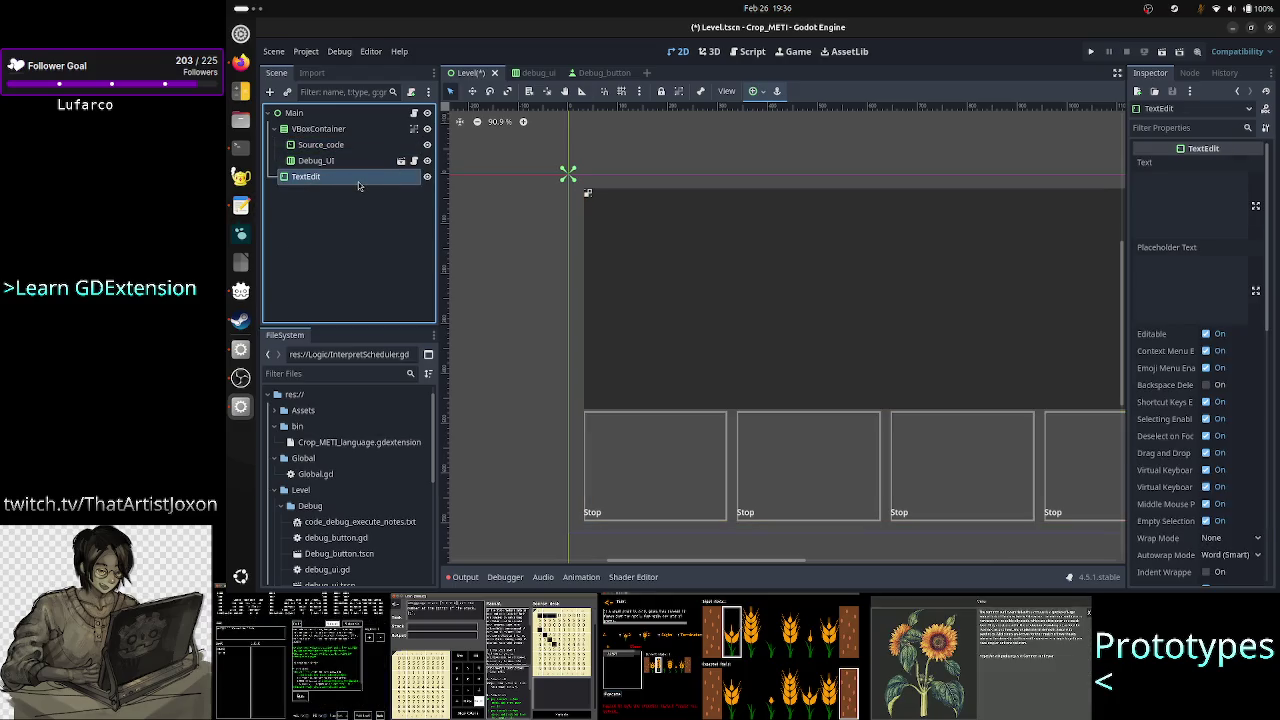
{"action": "left_click", "coordinate": [427, 176]}
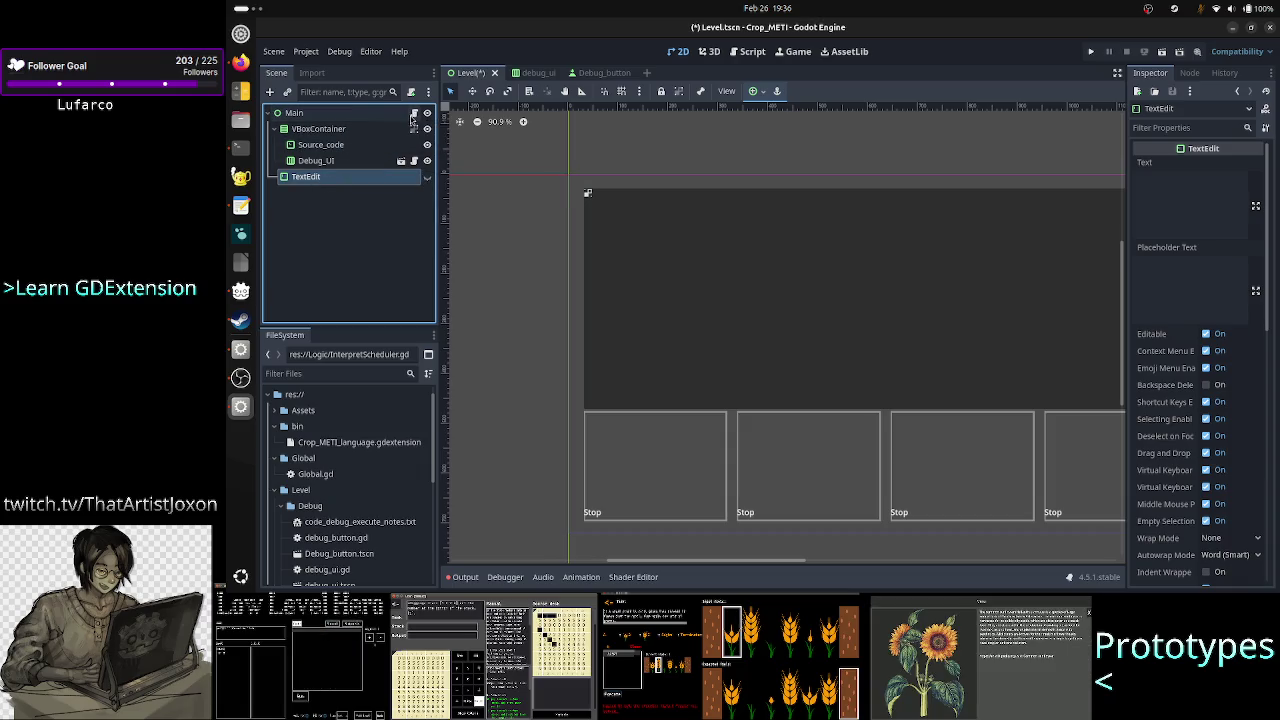
{"action": "left_click", "coordinate": [413, 113]}
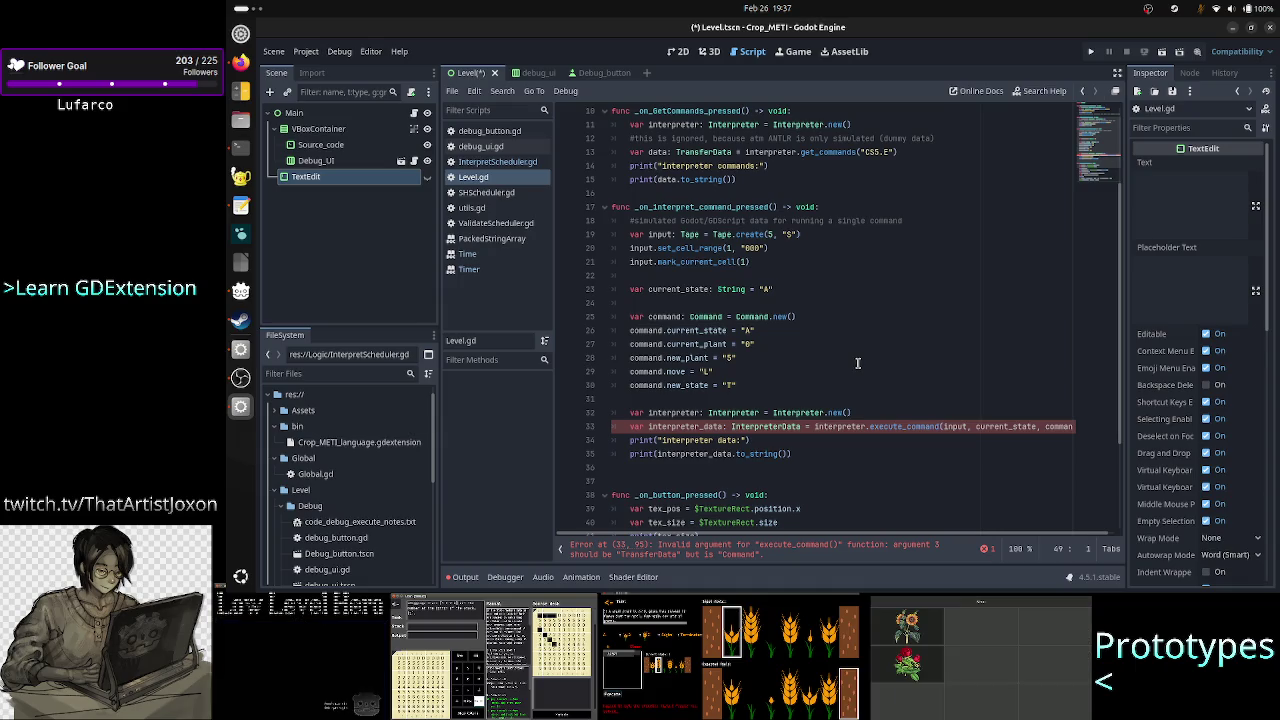
{"action": "scroll", "coordinate": [857, 363], "scroll_direction": "up", "scroll_amount": 3}
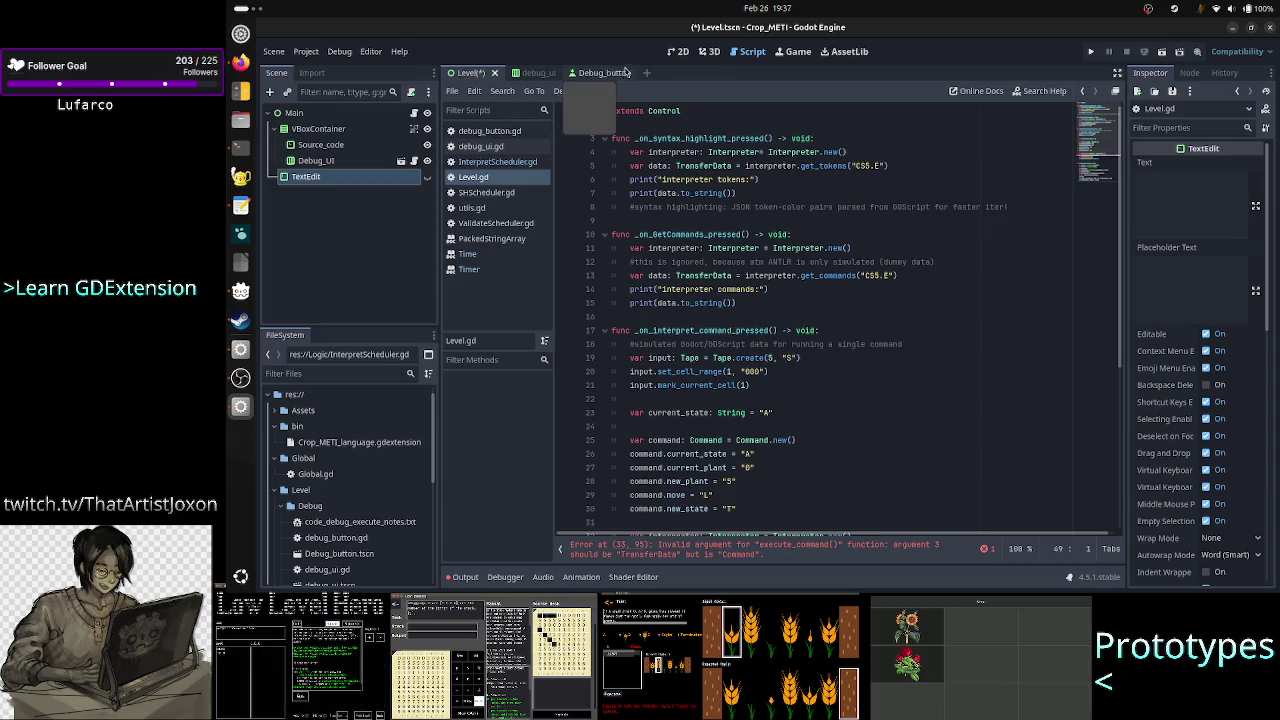
{"action": "left_click", "coordinate": [677, 51]}
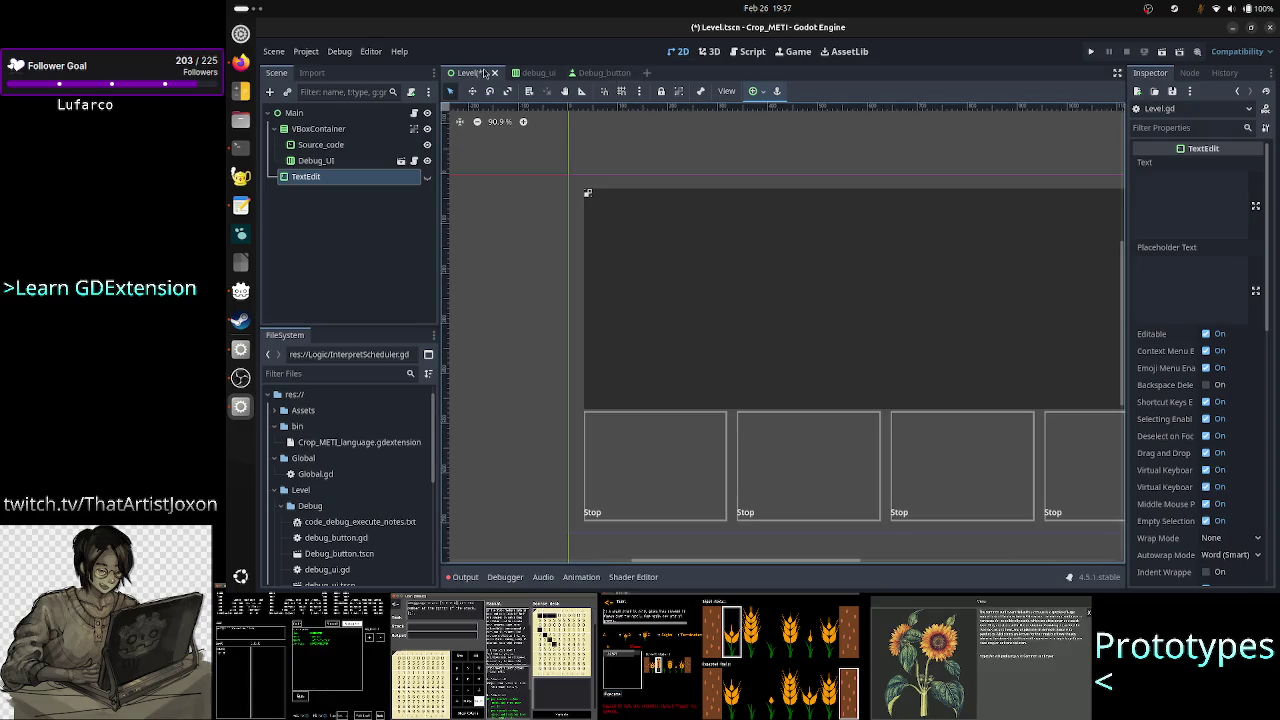
Rename the root node Main to Level and open Level.gd.
{"action": "left_click", "coordinate": [310, 113]}
{"action": "right_click", "coordinate": [318, 115]}
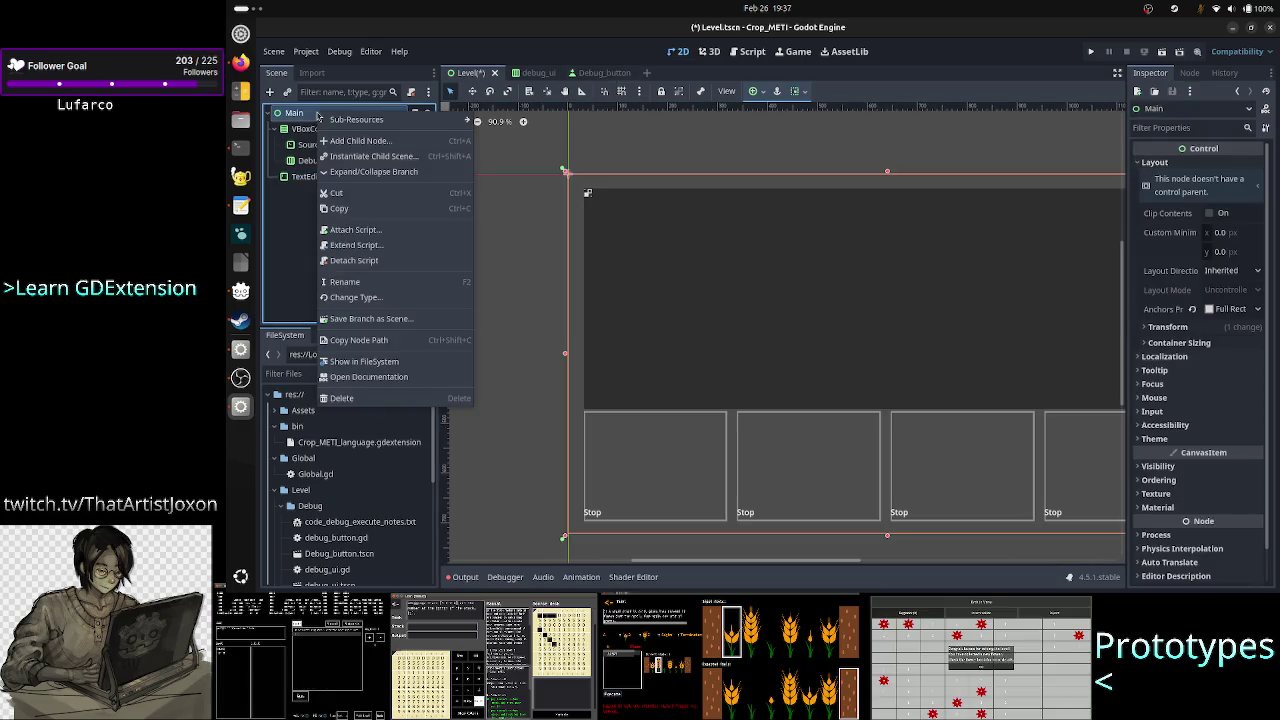
{"action": "left_click", "coordinate": [360, 284]}
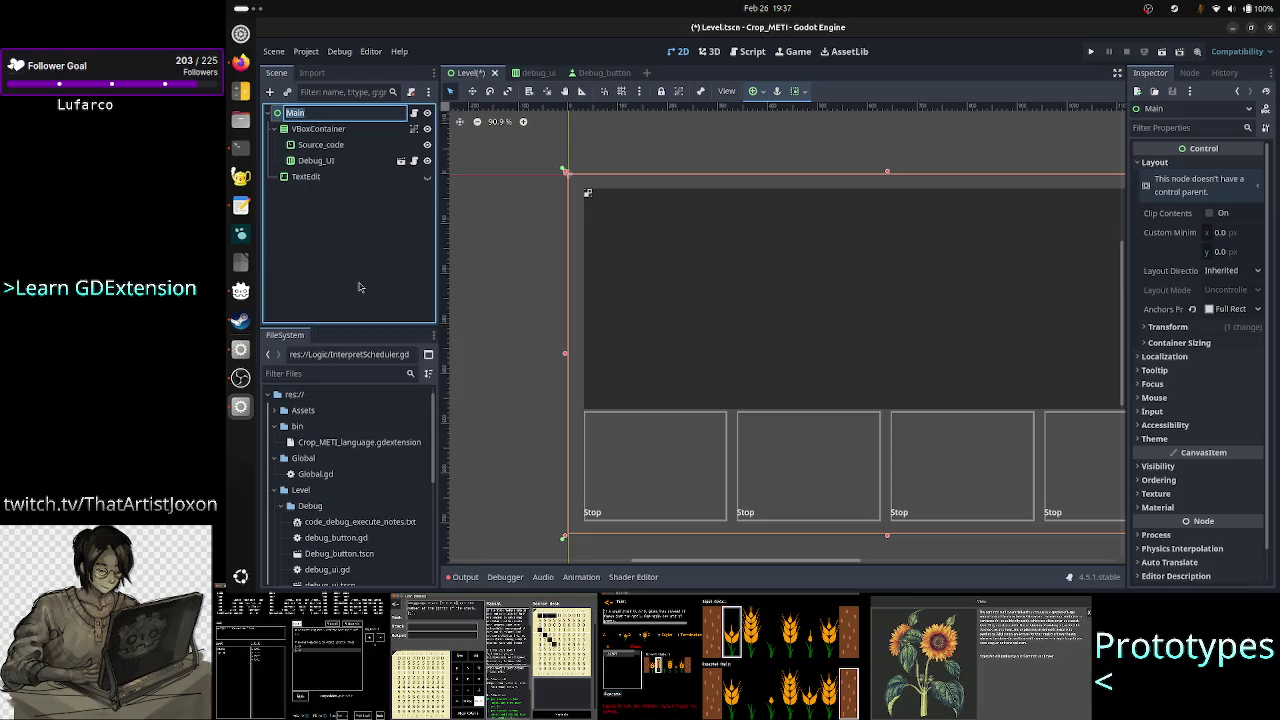
{"action": "type", "text": "Level"}
{"action": "key", "text": "Return"}
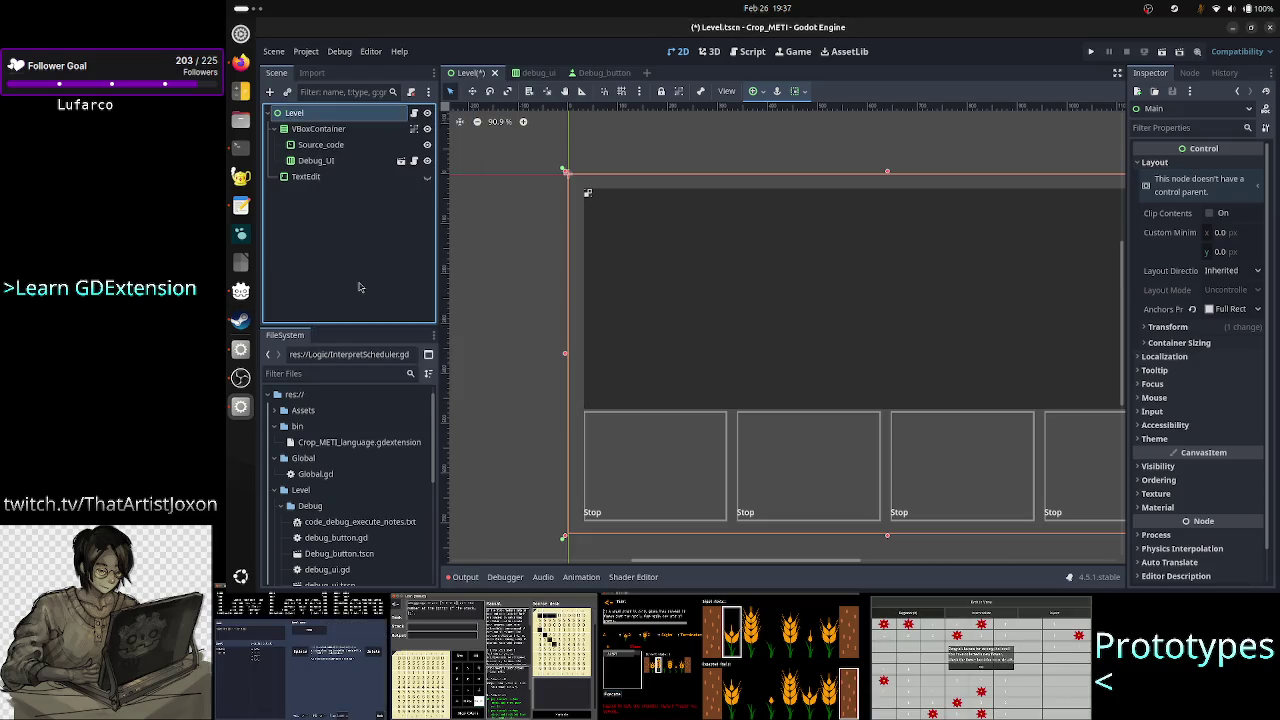
{"action": "left_click", "coordinate": [414, 112]}
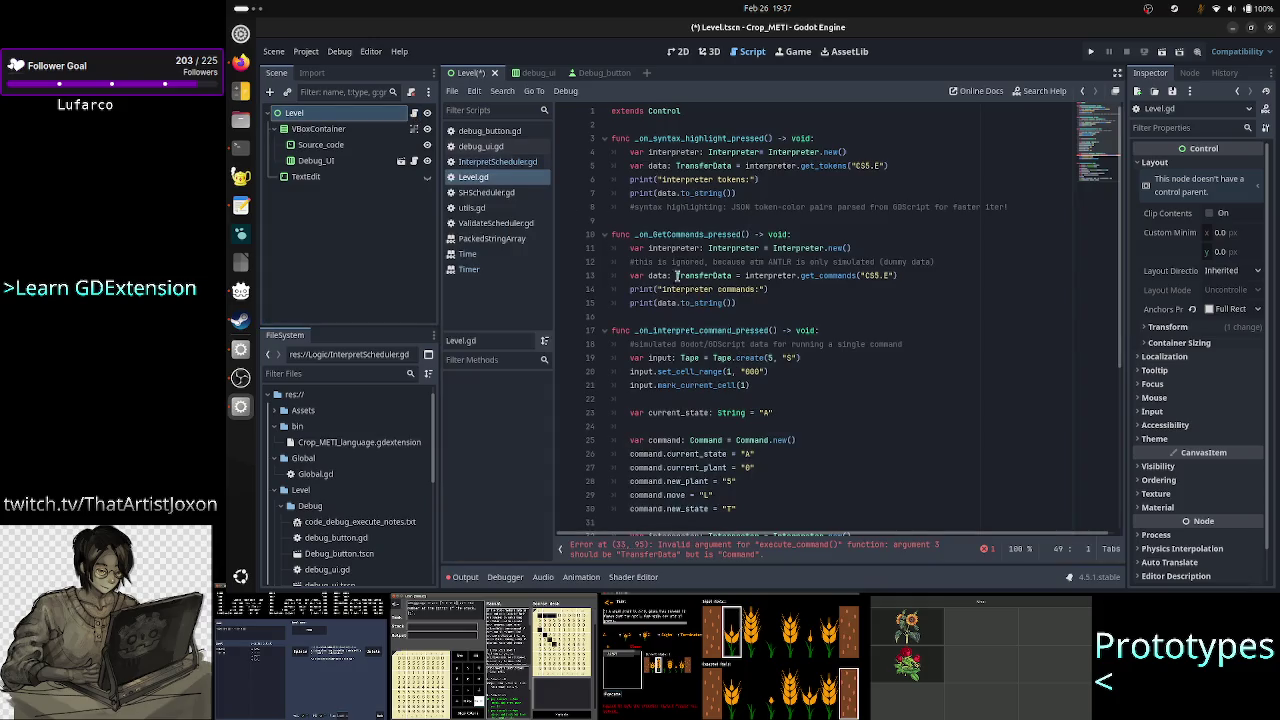
Delete the interpreter code on lines 32–35 and the blank lines after it.
{"action": "scroll", "coordinate": [829, 335], "scroll_direction": "down", "scroll_amount": 5}
{"action": "scroll", "coordinate": [829, 333], "scroll_direction": "up", "scroll_amount": 5}
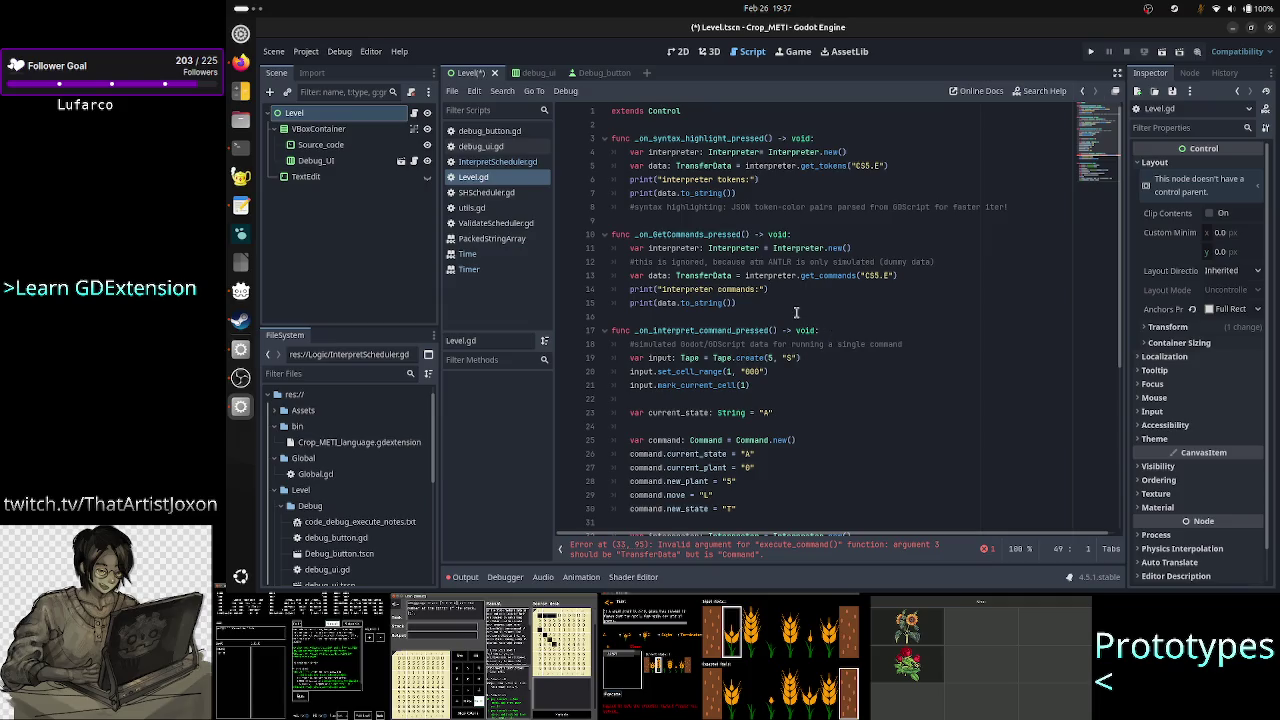
{"action": "left_click", "coordinate": [796, 316]}
{"action": "scroll", "coordinate": [811, 377], "scroll_direction": "down", "scroll_amount": 6}
{"action": "left_click", "coordinate": [845, 289]}
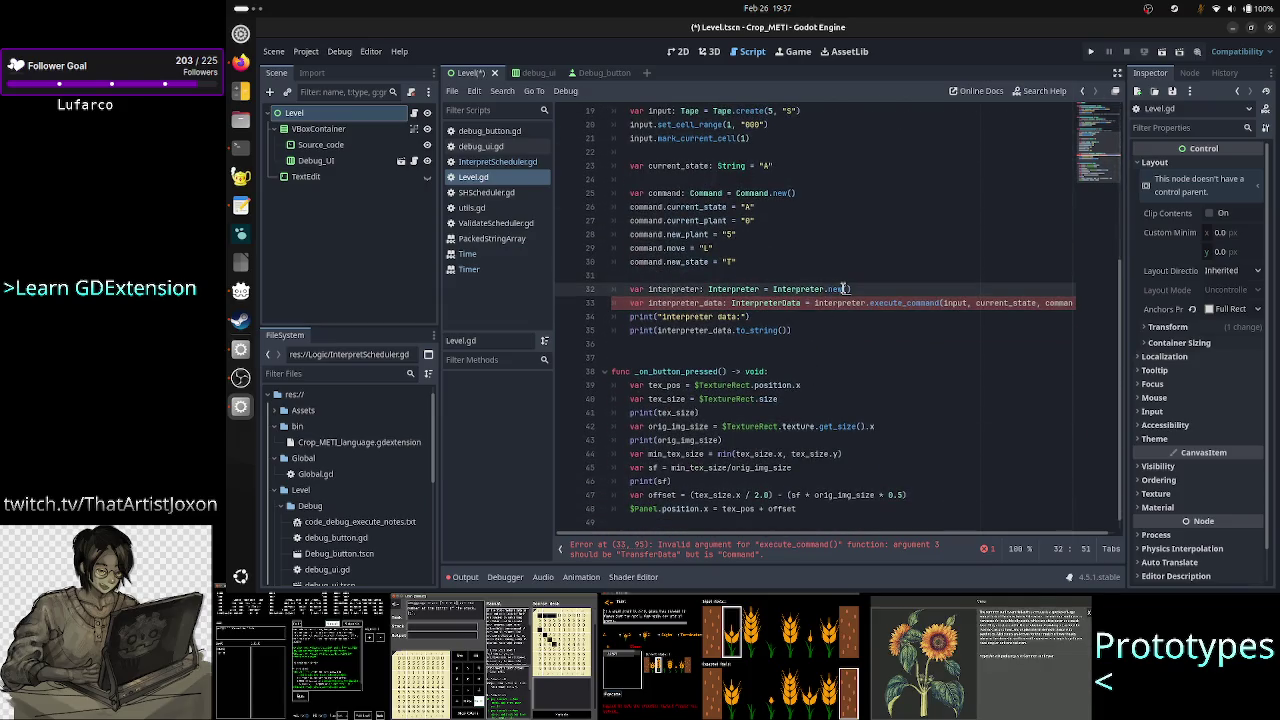
{"action": "key", "text": "Up"}
{"action": "key", "text": "Down"}
{"action": "key", "text": "shift+Down"}
{"action": "key", "text": "shift+Down"}
{"action": "key", "text": "shift+Down"}
{"action": "key", "text": "shift+End"}
{"action": "key", "text": "Delete"}
{"action": "key", "text": "BackSpace"}
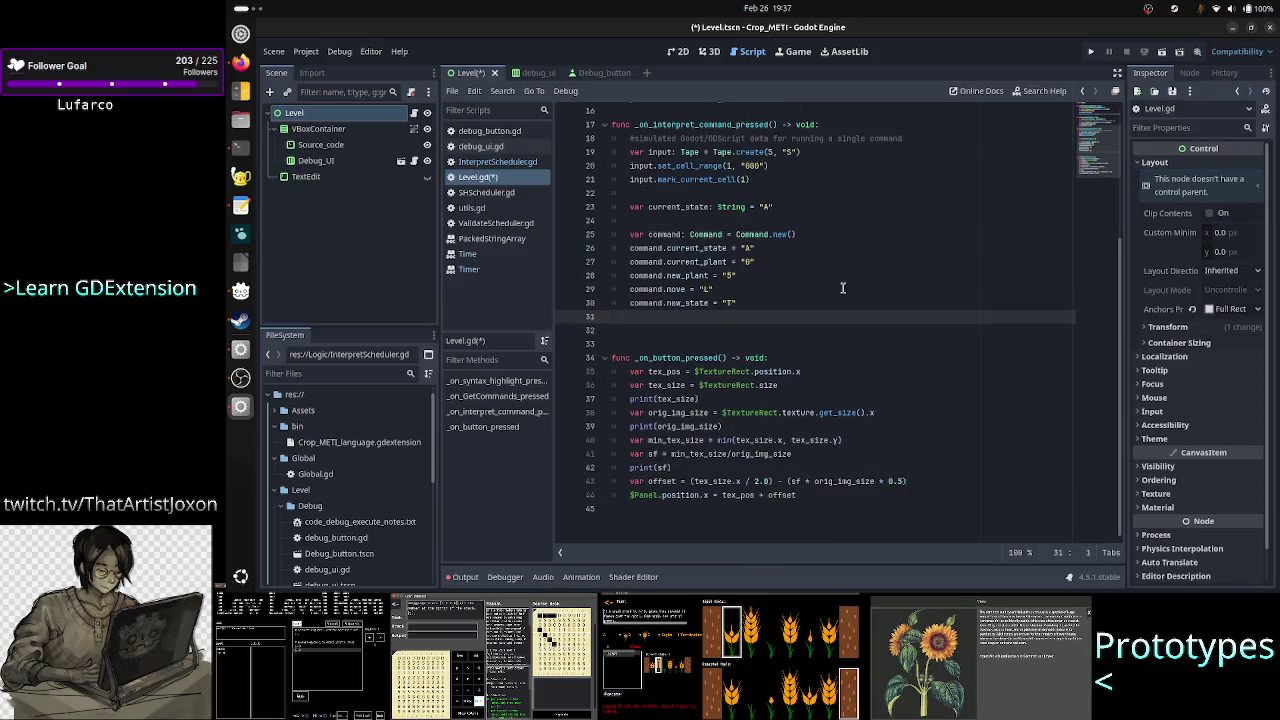
{"action": "key", "text": "BackSpace"}
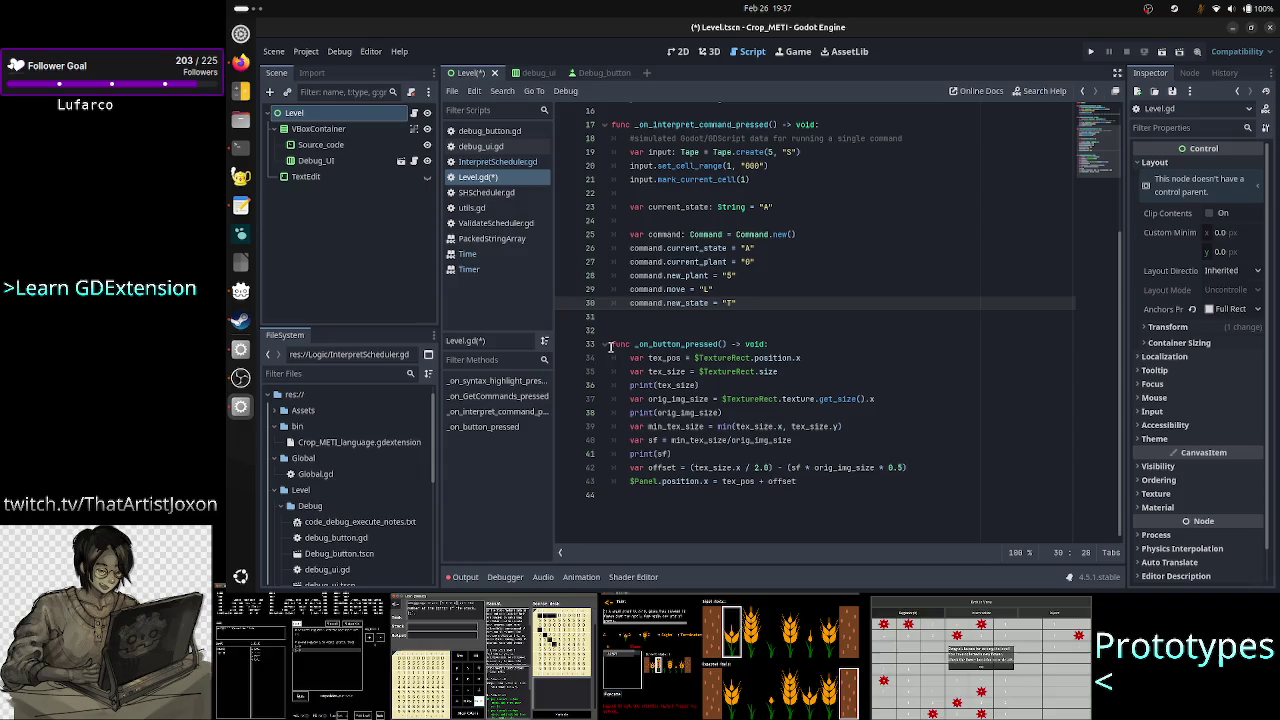
Delete everything from line 3 to the end of Level.gd and save.
{"action": "double_click", "coordinate": [703, 343]}
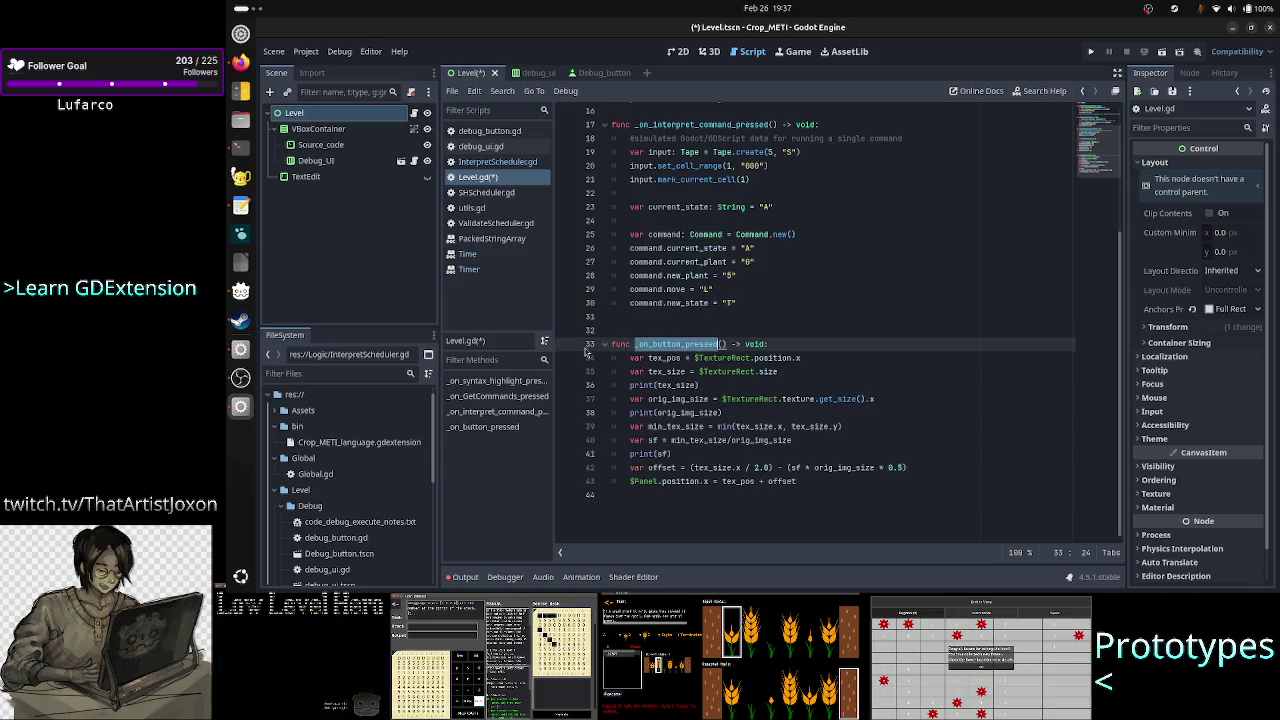
{"action": "left_click", "coordinate": [686, 329]}
{"action": "scroll", "coordinate": [686, 327], "scroll_direction": "up", "scroll_amount": 3}
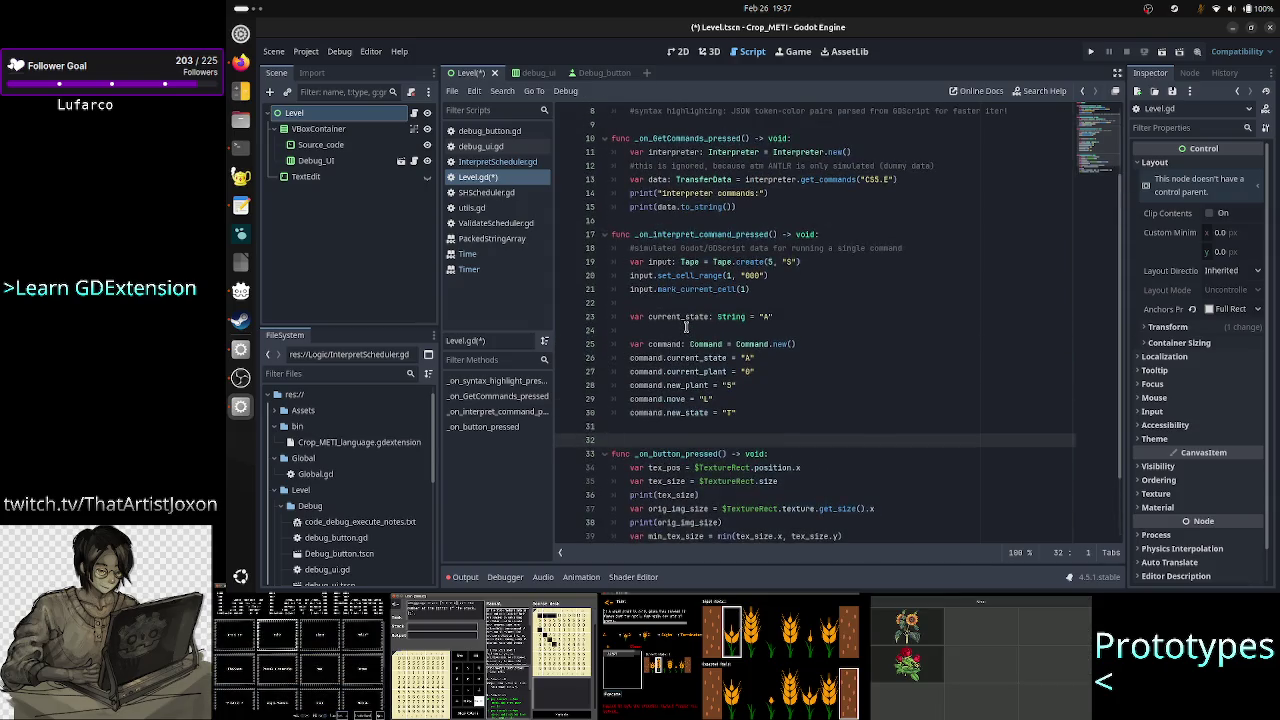
{"action": "scroll", "coordinate": [686, 326], "scroll_direction": "up", "scroll_amount": 3}
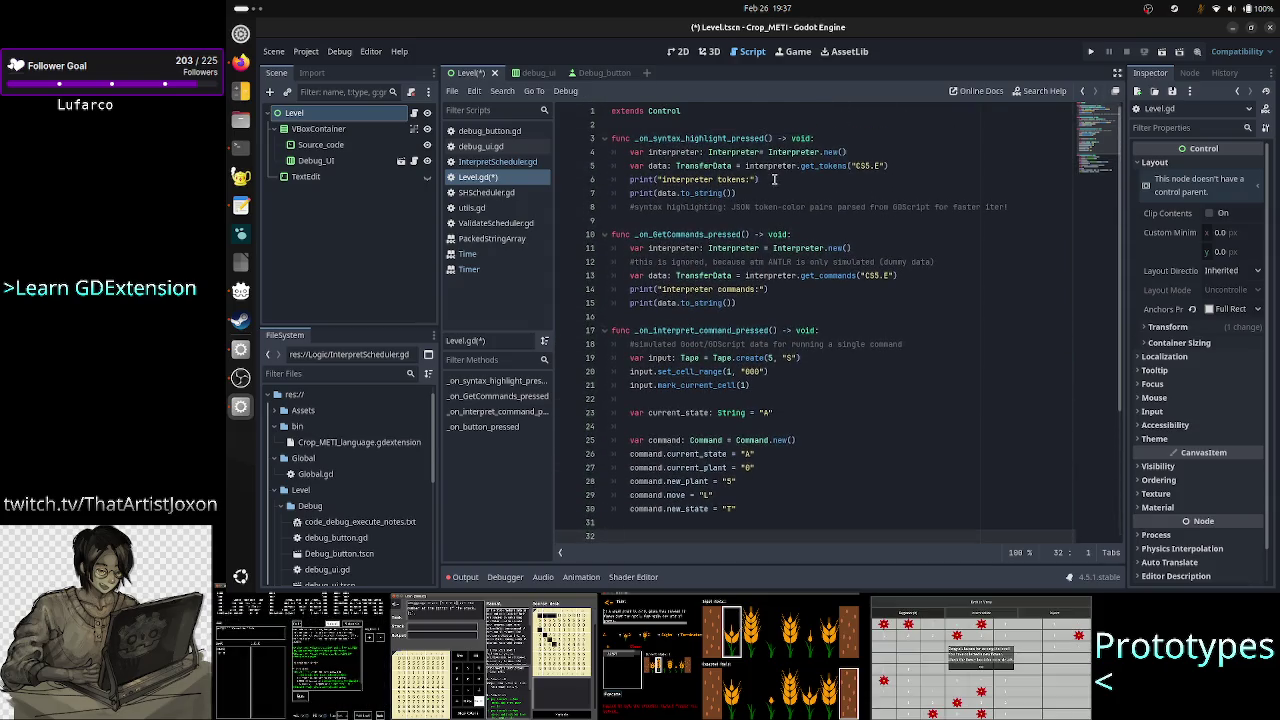
{"action": "left_click", "coordinate": [754, 124]}
{"action": "key", "text": "Down"}
{"action": "key", "text": "shift+Down"}
{"action": "key", "text": "shift+Down"}
{"action": "key", "text": "shift+Down"}
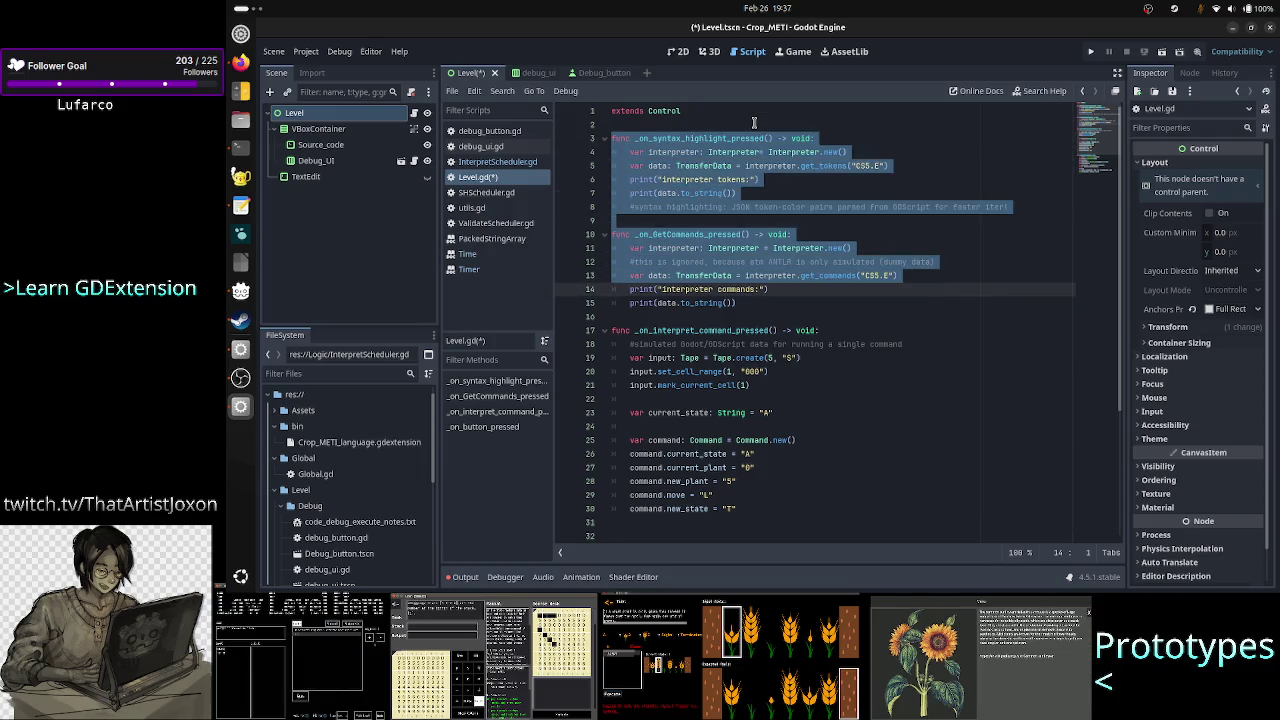
{"action": "key", "text": "shift+Down"}
{"action": "key", "text": "shift+Down"}
{"action": "key", "text": "shift+Down"}
{"action": "key", "text": "shift+Up"}
{"action": "key", "text": "shift+Up"}
{"action": "key", "text": "shift+Up"}
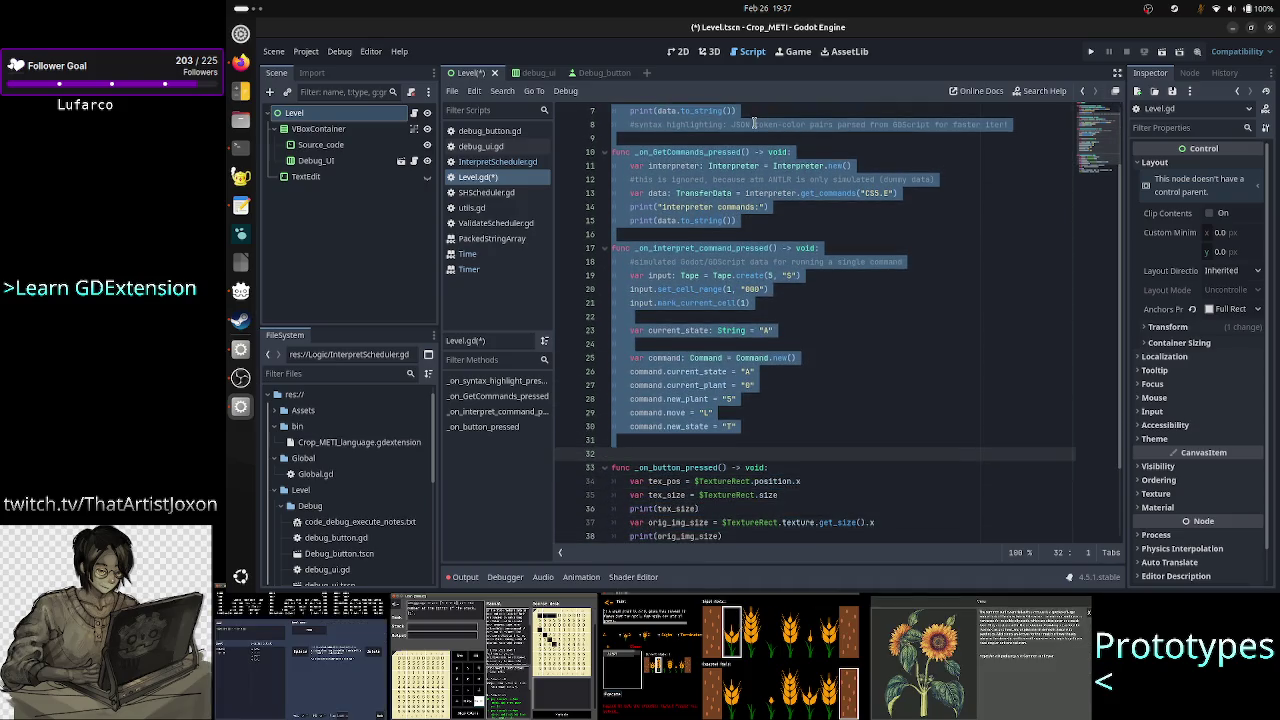
{"action": "scroll", "coordinate": [787, 243], "scroll_direction": "down", "scroll_amount": 3}
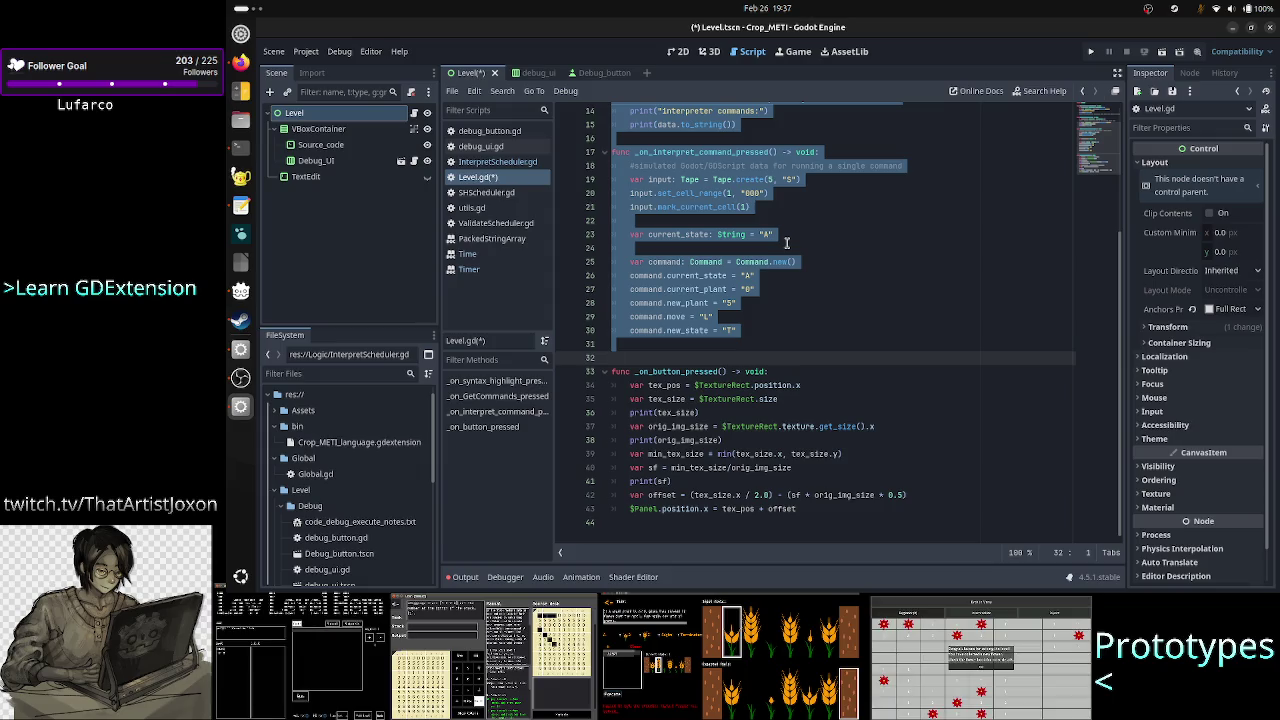
{"action": "key", "text": "shift+Down"}
{"action": "key", "text": "shift+Down"}
{"action": "key", "text": "shift+Down"}
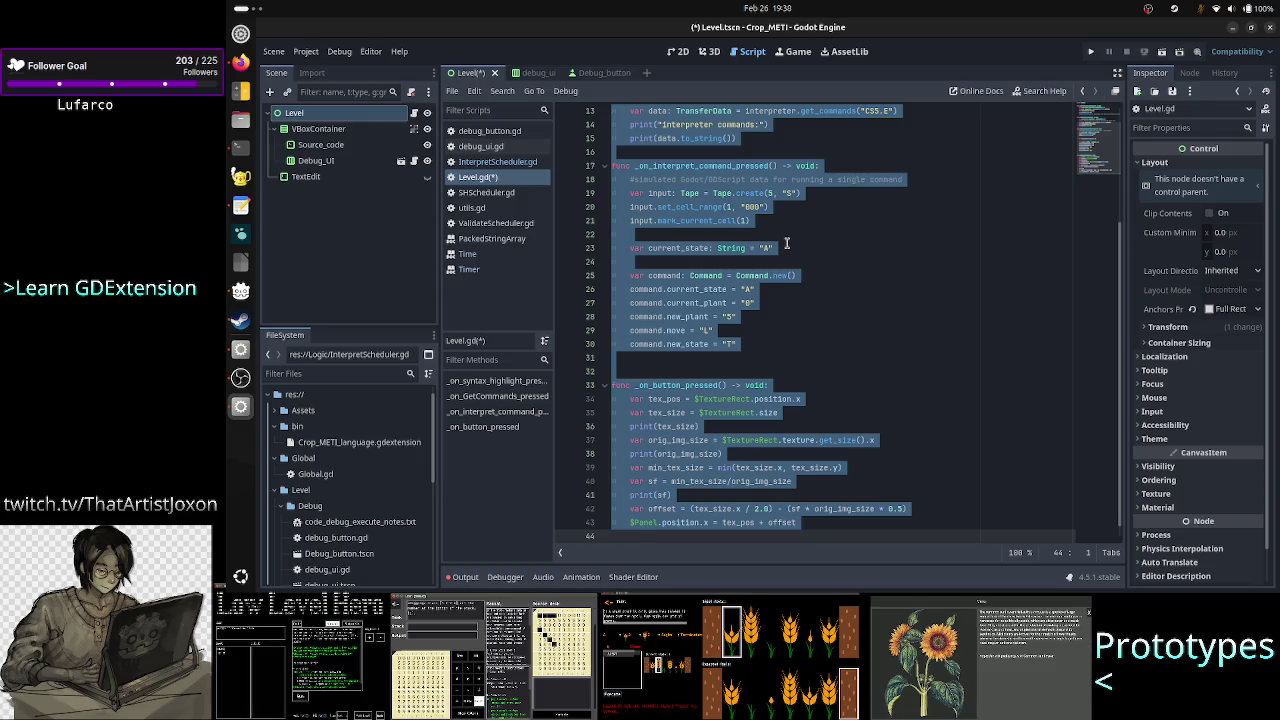
{"action": "scroll", "coordinate": [846, 288], "scroll_direction": "up", "scroll_amount": 4}
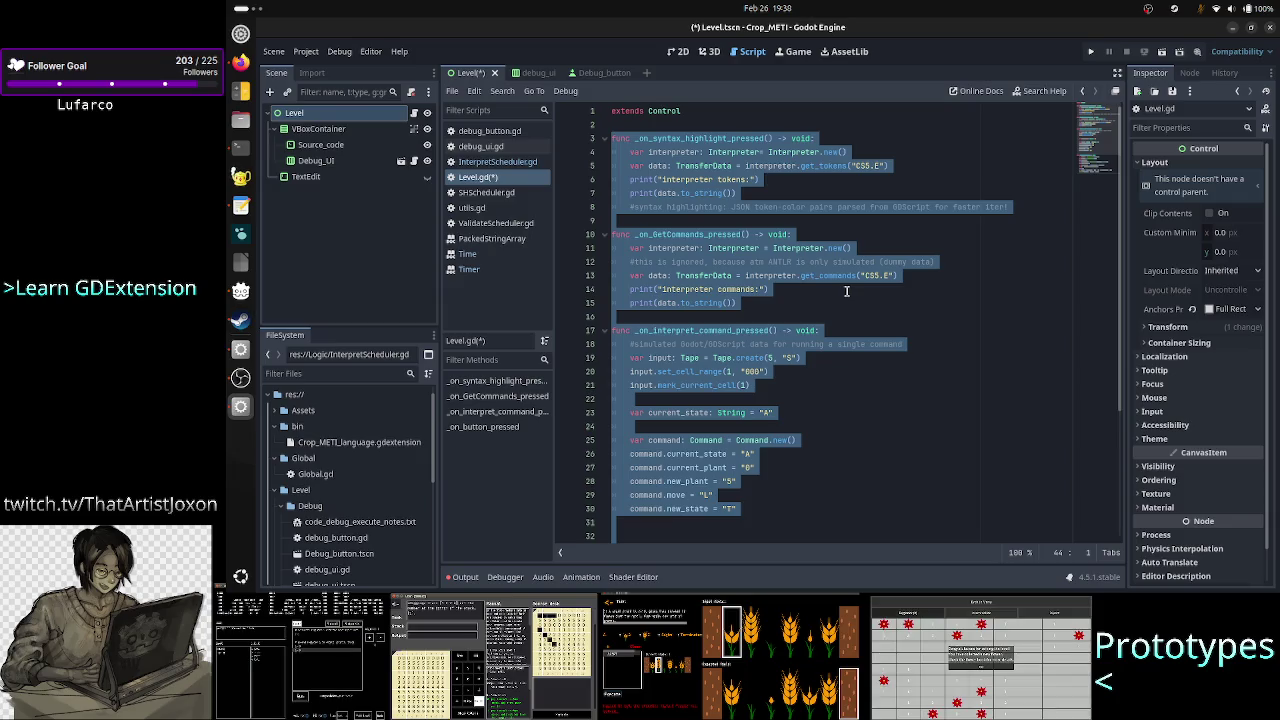
{"action": "key", "text": "Delete"}
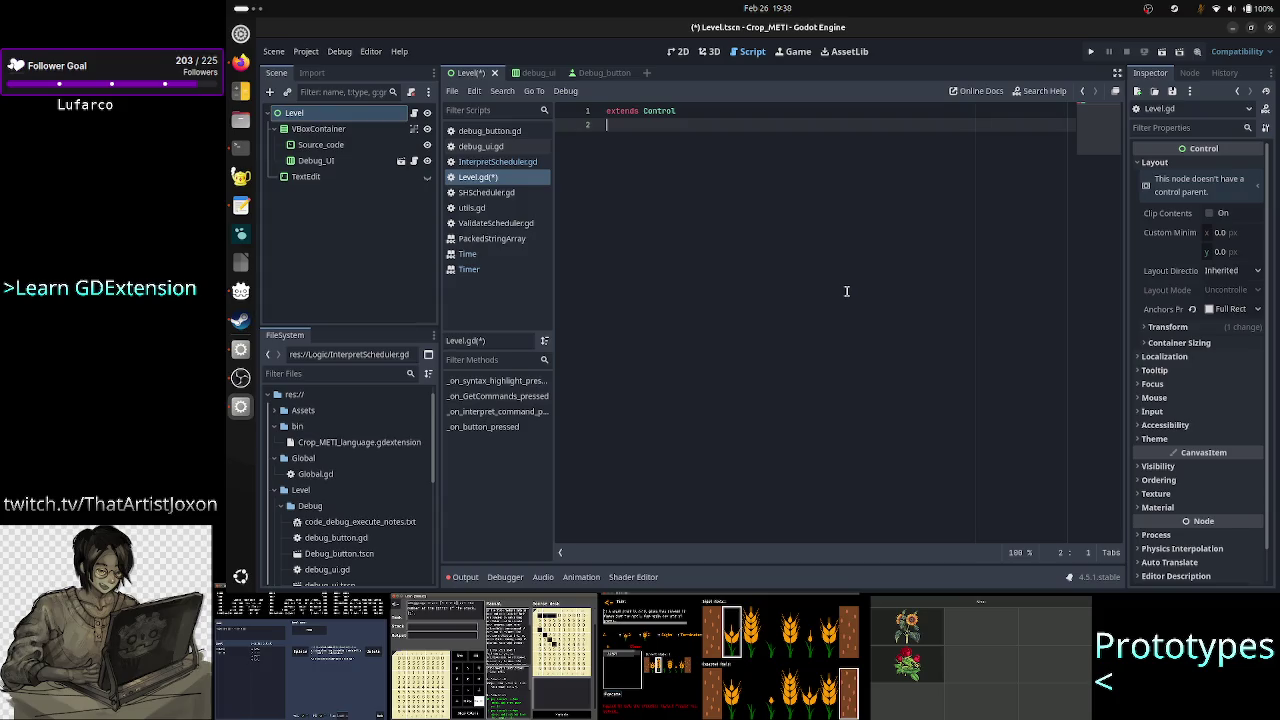
{"action": "key", "text": "ctrl+s"}
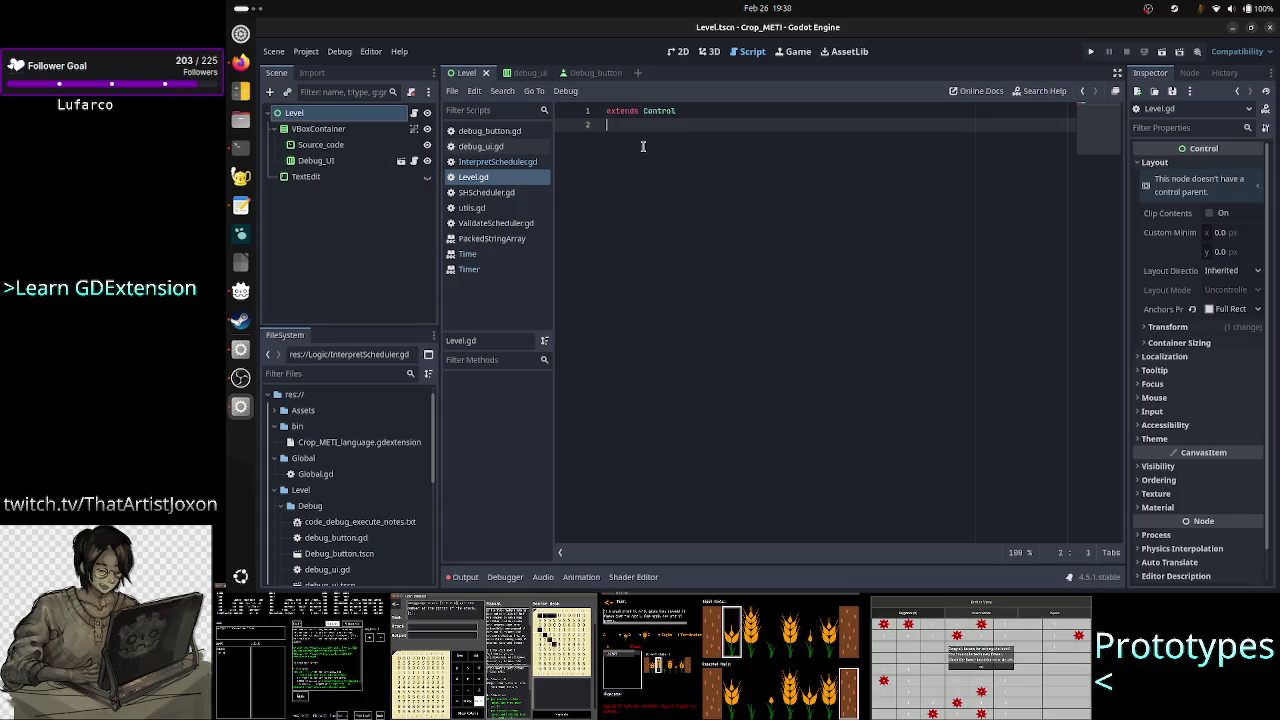
{"action": "left_click", "coordinate": [240, 147]}
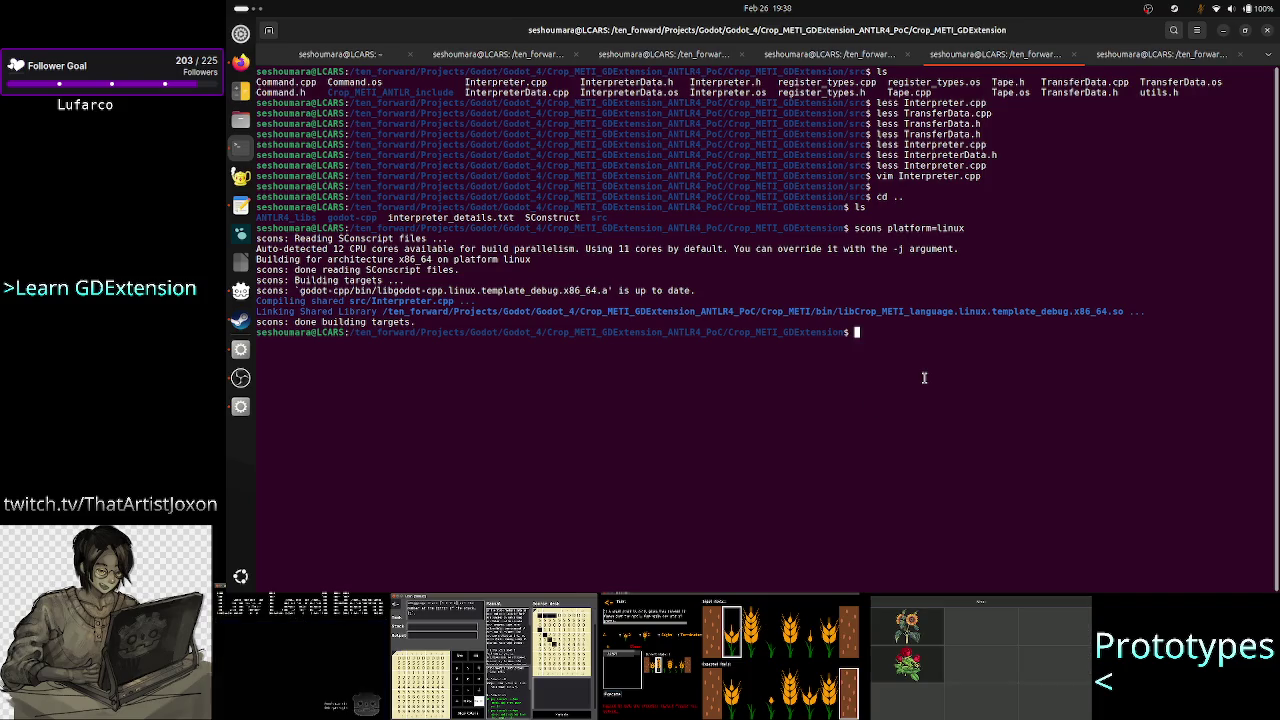
{"action": "key", "text": "alt+Tab"}
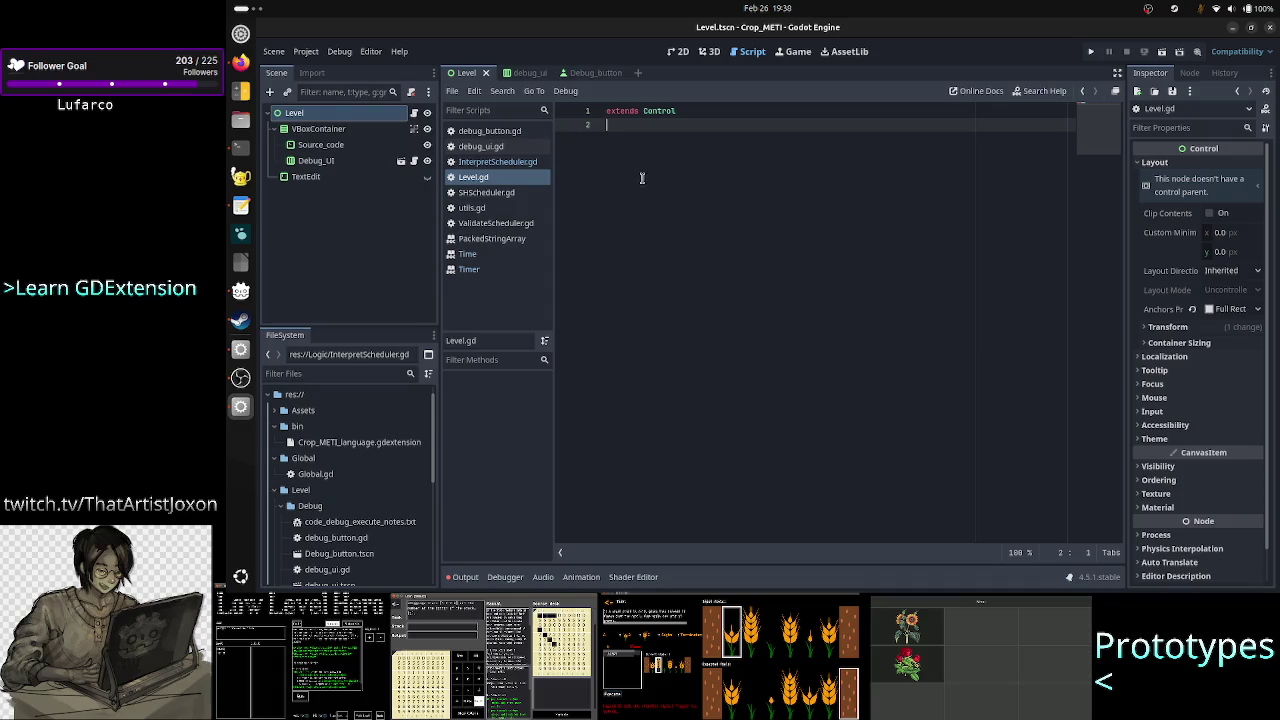
Change work_data in InterpretScheduler.gd from Array[Command] to Array[TransferData] and save.
{"action": "left_click", "coordinate": [524, 163]}
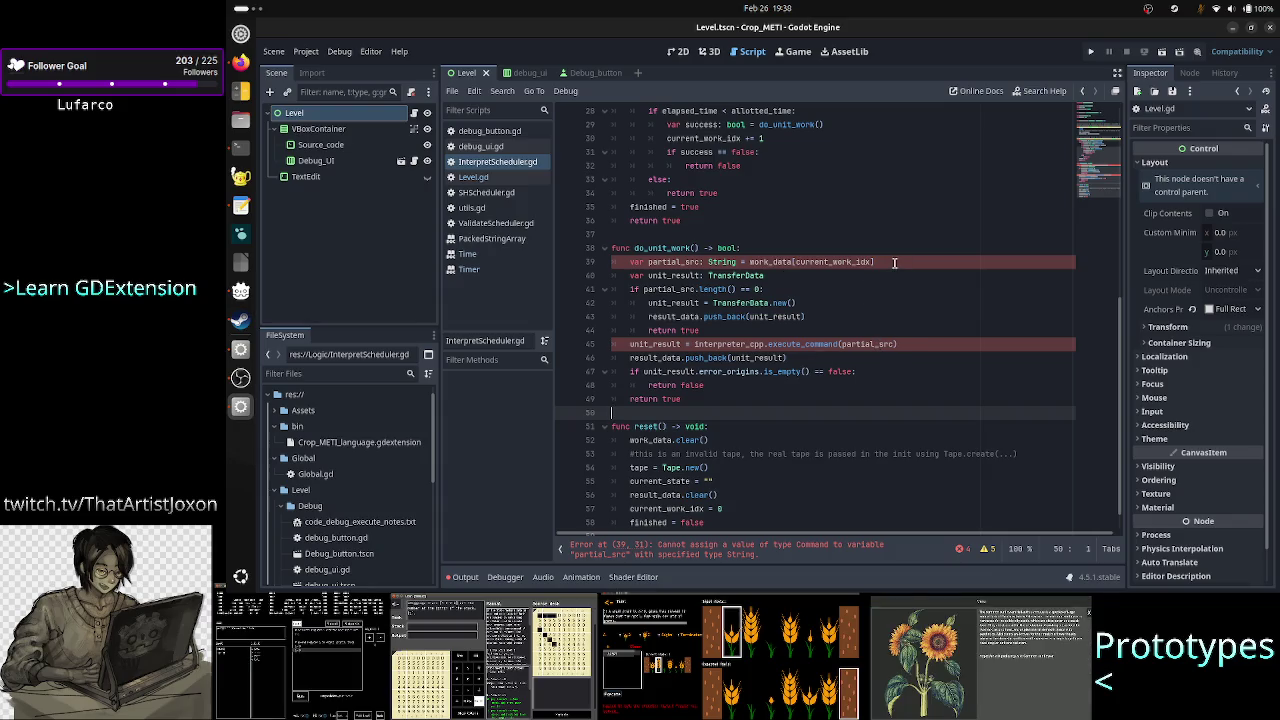
{"action": "scroll", "coordinate": [895, 263], "scroll_direction": "up", "scroll_amount": 6}
{"action": "scroll", "coordinate": [895, 263], "scroll_direction": "down", "scroll_amount": 3}
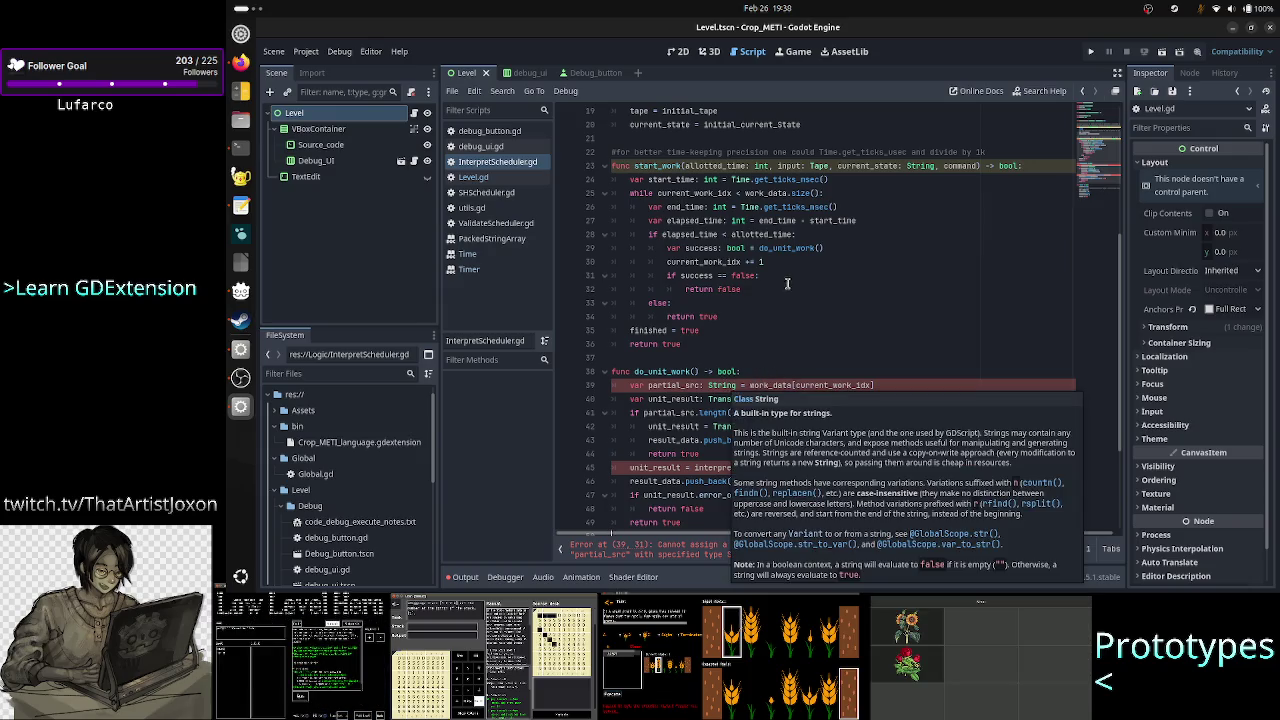
{"action": "scroll", "coordinate": [788, 284], "scroll_direction": "up", "scroll_amount": 6}
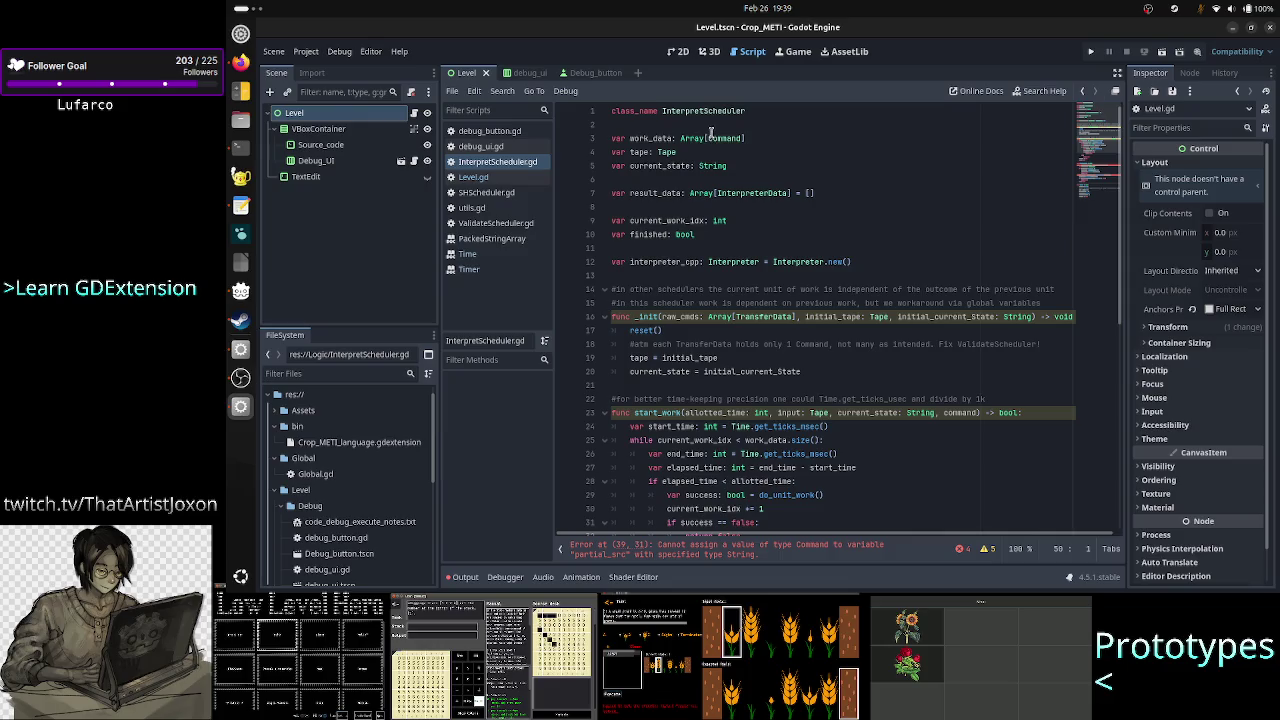
{"action": "double_click", "coordinate": [718, 138]}
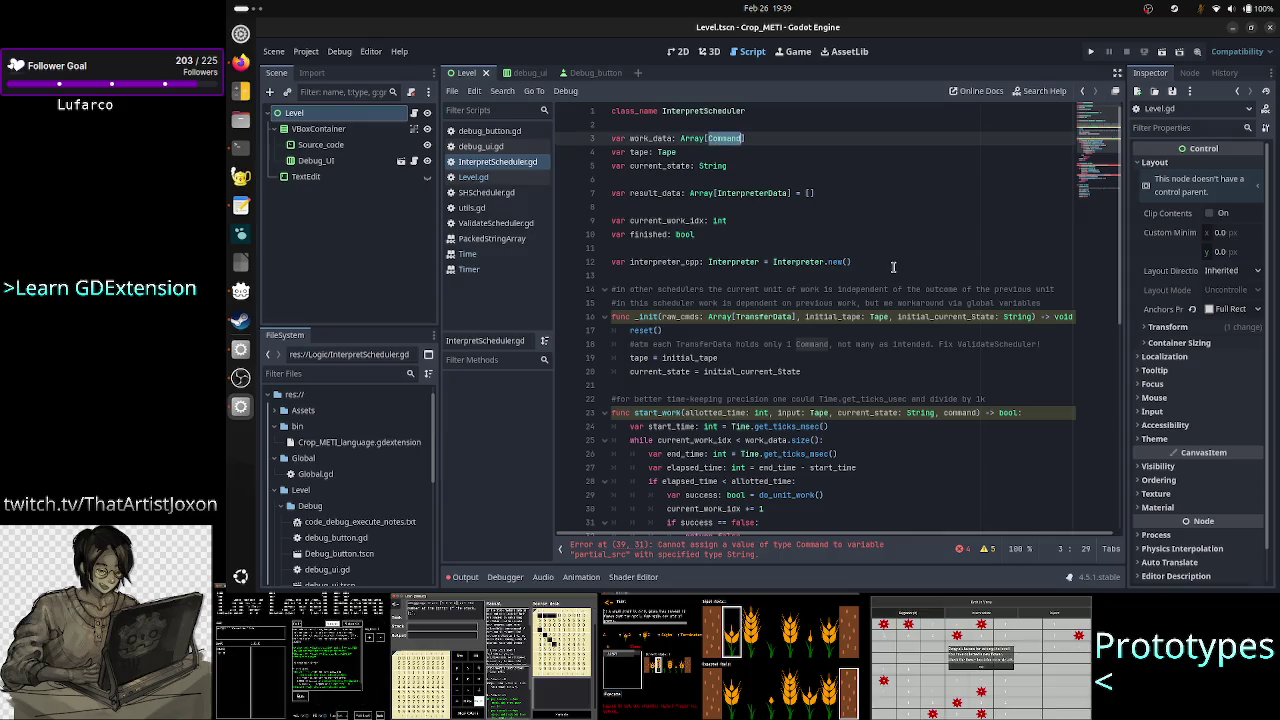
{"action": "type", "text": "Tr"}
{"action": "key", "text": "Return"}
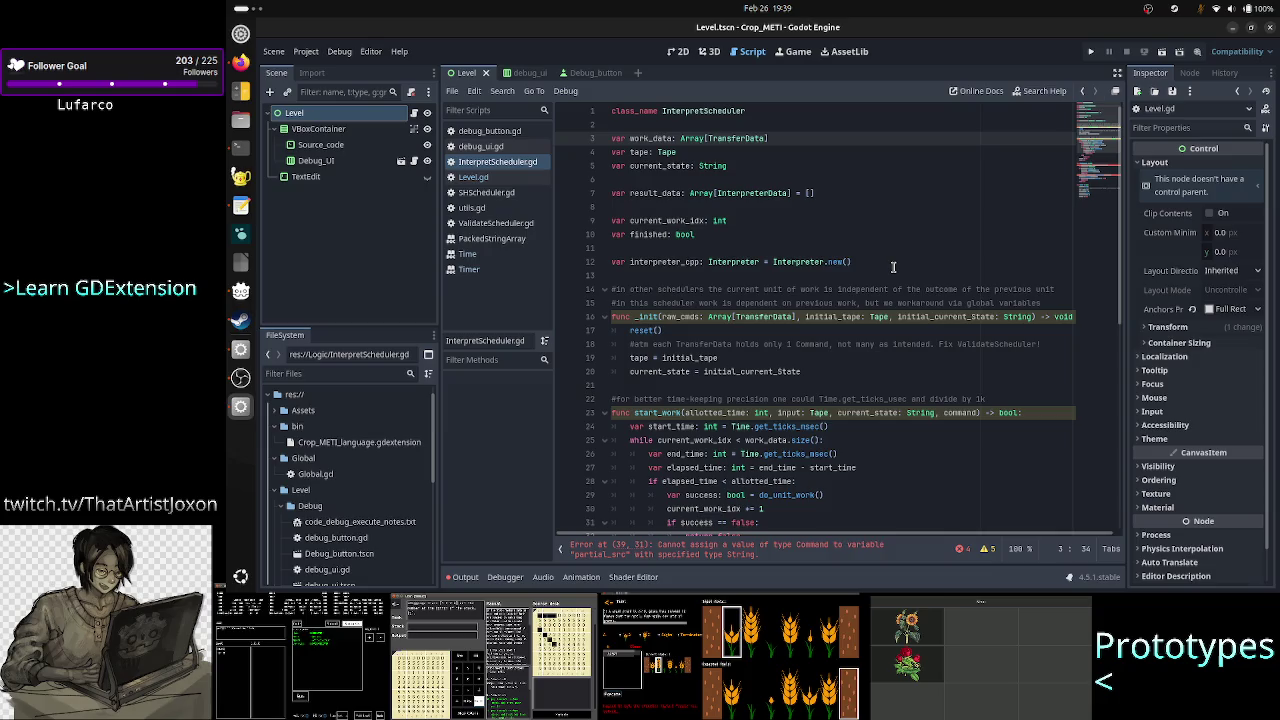
{"action": "key", "text": "ctrl+s"}
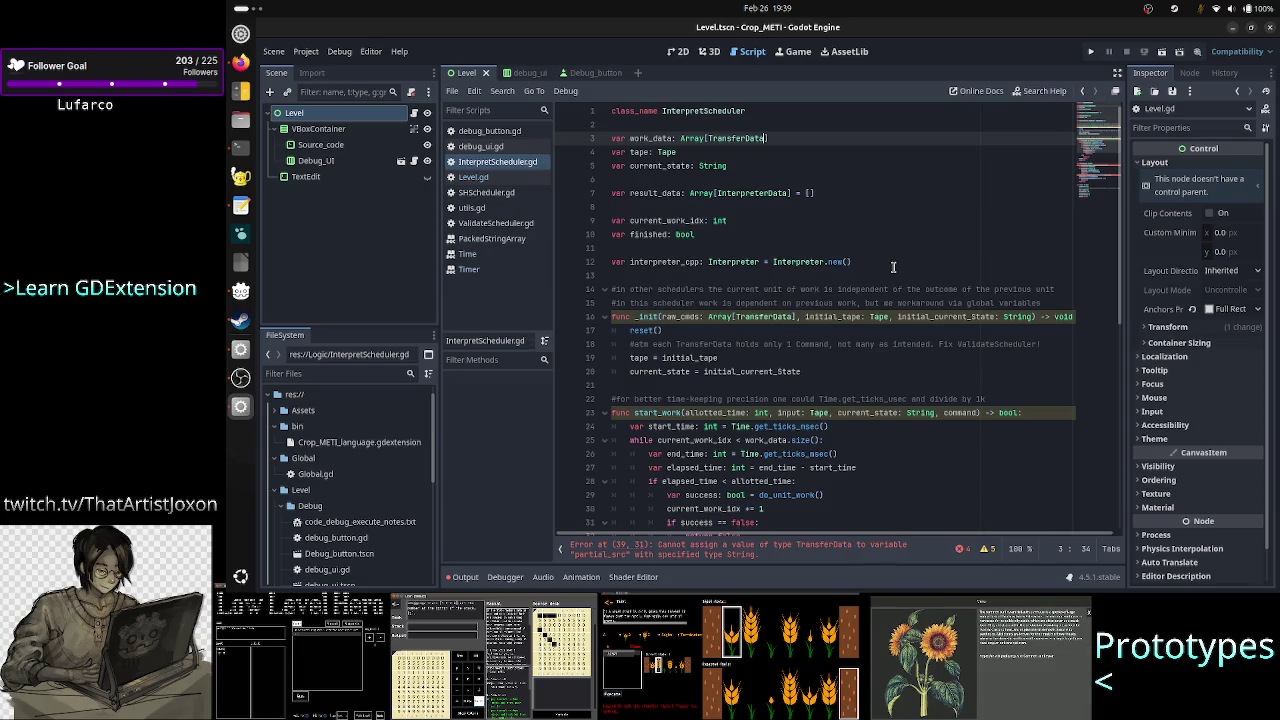
{"action": "left_click", "coordinate": [306, 51]}
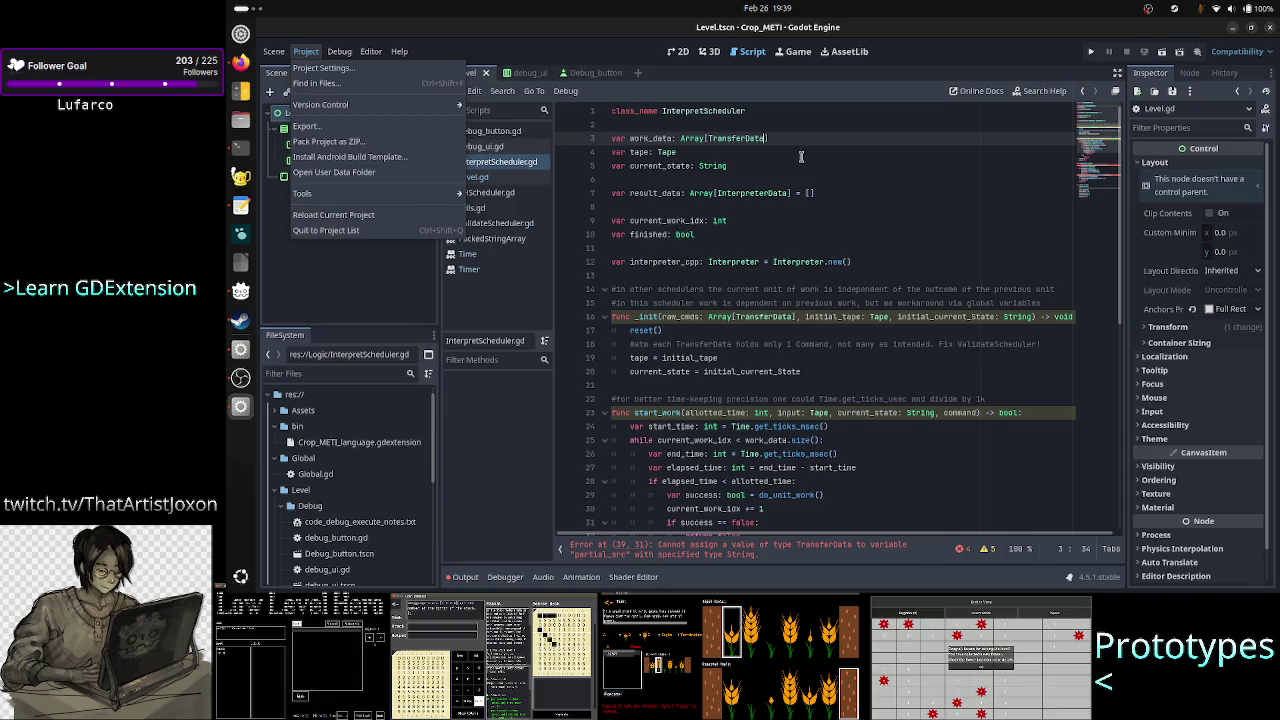
{"action": "left_click", "coordinate": [676, 248]}
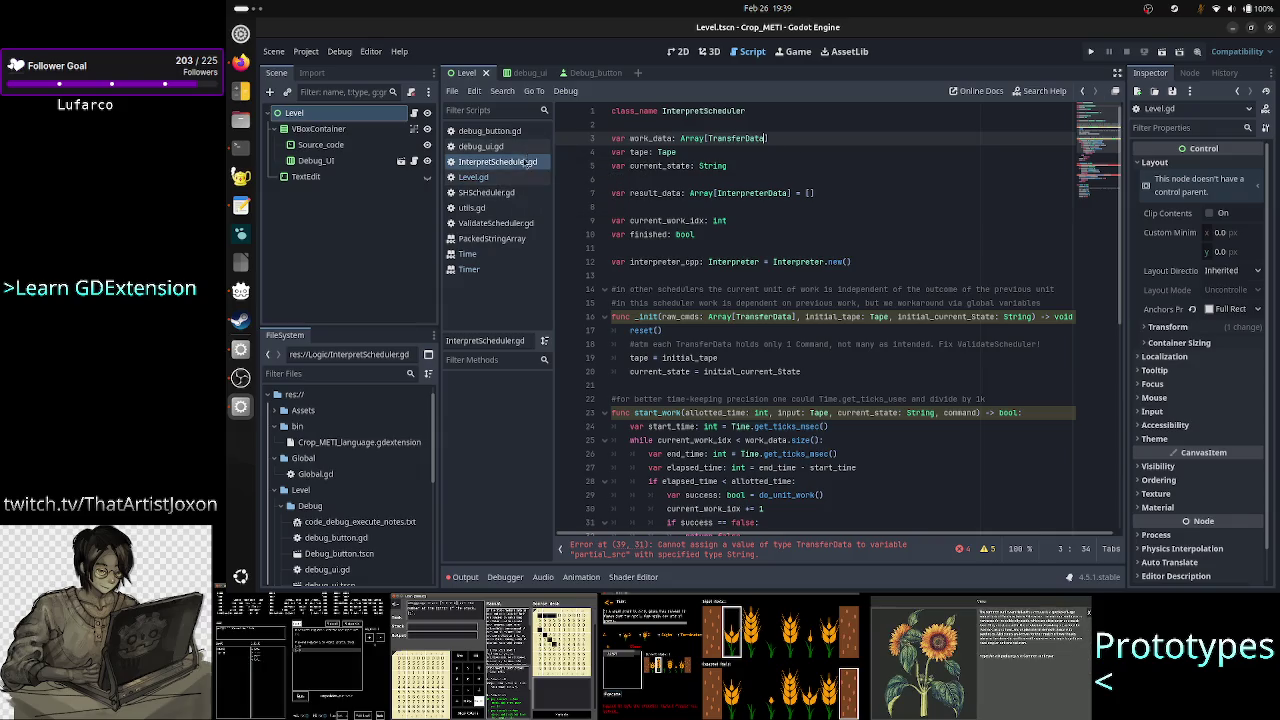
Open ValidateScheduler.gd and review its comment about commands near work_data.
{"action": "left_click", "coordinate": [510, 225]}
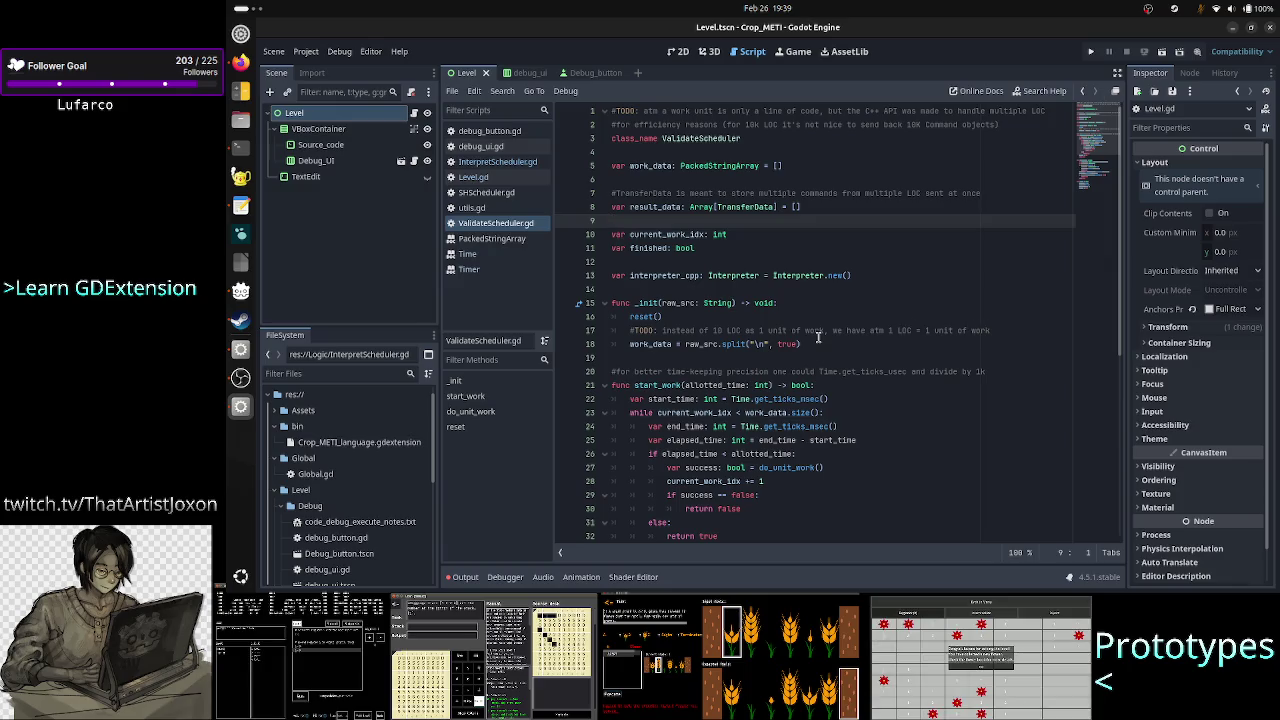
{"action": "scroll", "coordinate": [818, 337], "scroll_direction": "down", "scroll_amount": 8}
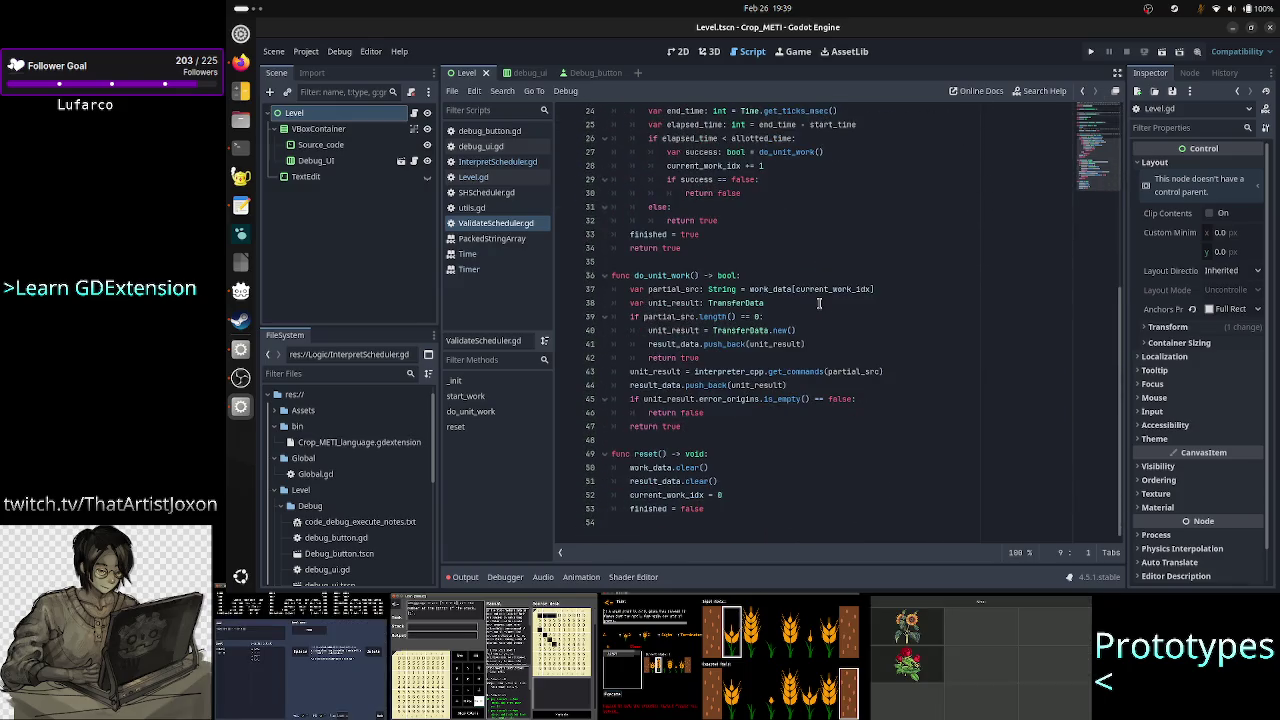
{"action": "scroll", "coordinate": [818, 303], "scroll_direction": "up", "scroll_amount": 8}
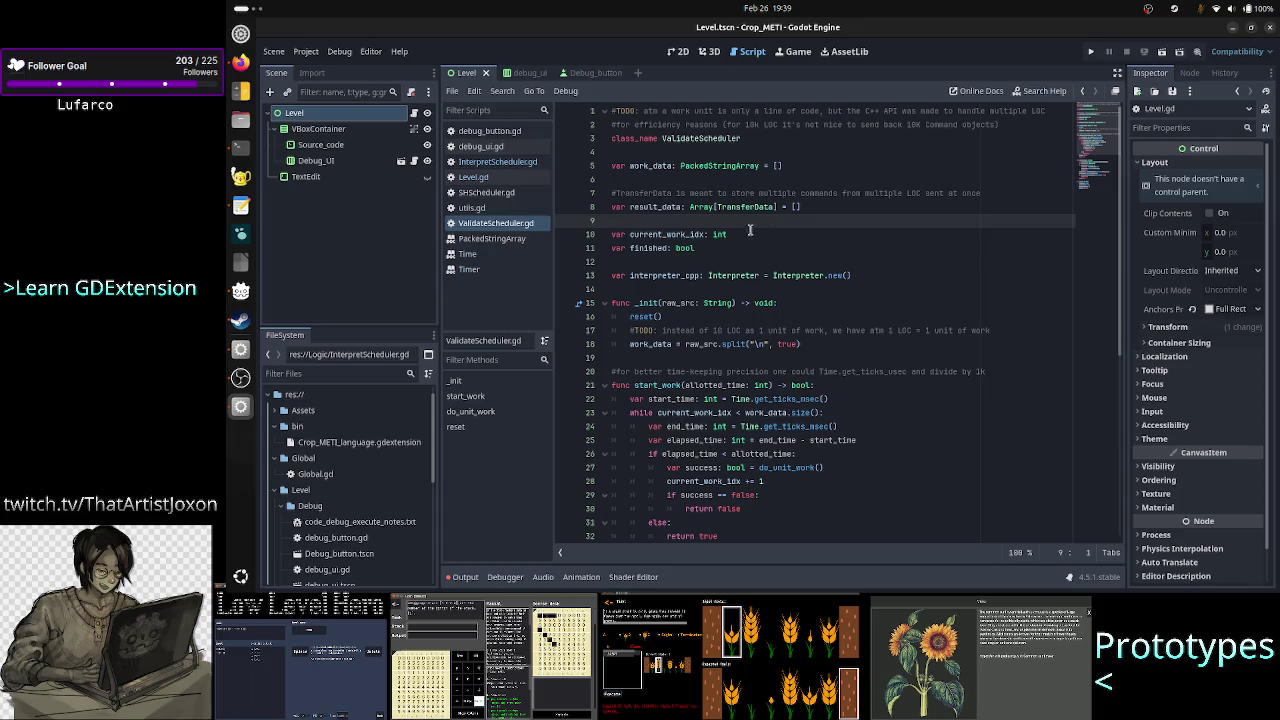
{"action": "double_click", "coordinate": [819, 193]}
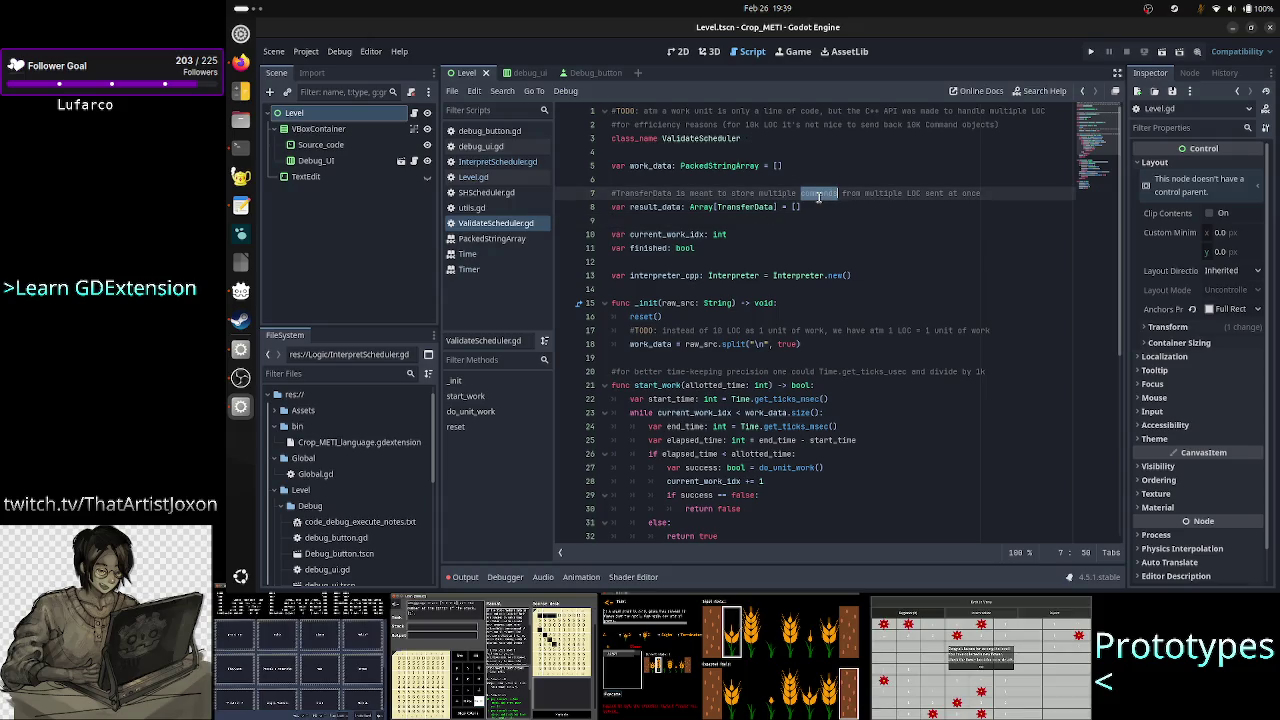
{"action": "left_click", "coordinate": [883, 194]}
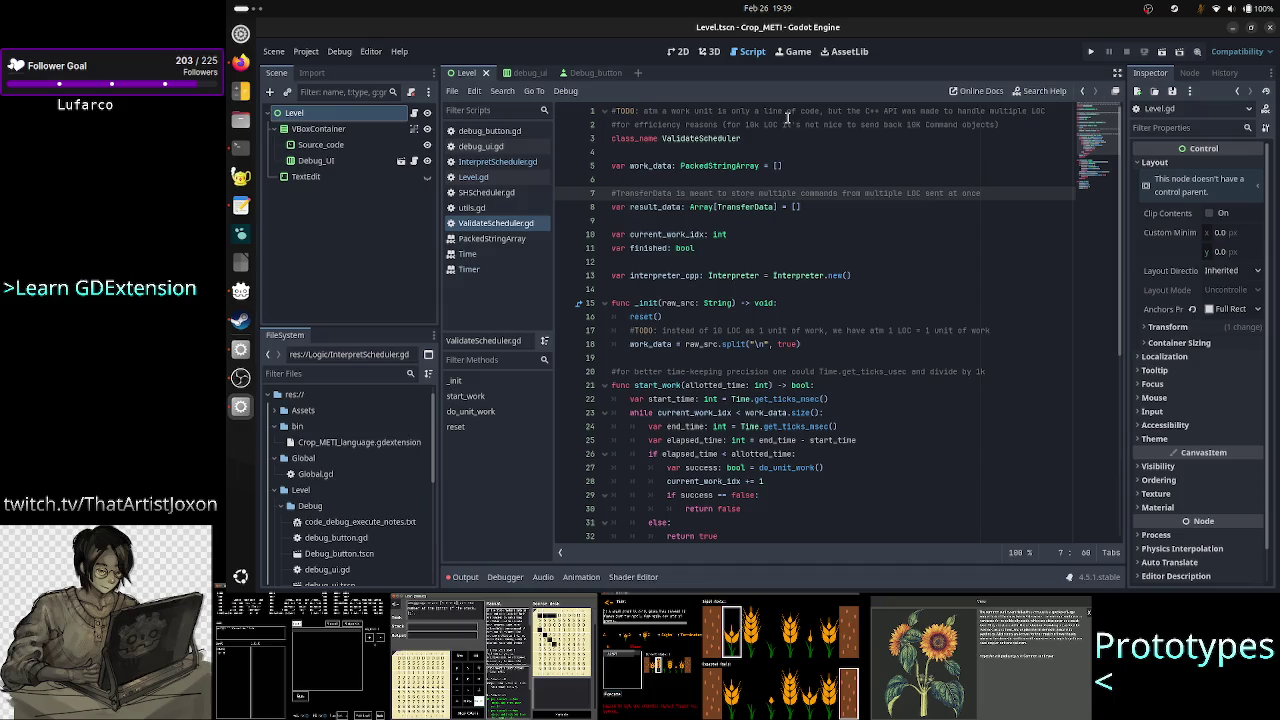
Delete the empty line 6 in ValidateScheduler.gd and go back to InterpretScheduler.gd.
{"action": "left_click", "coordinate": [717, 179]}
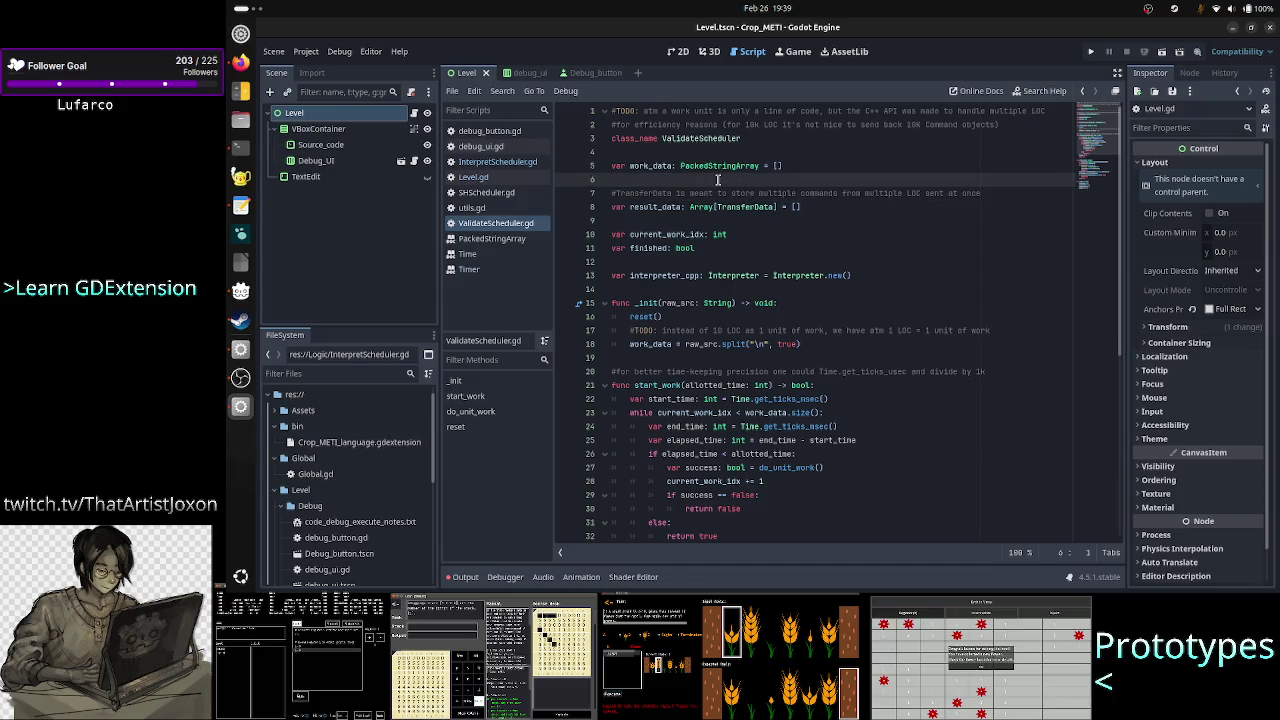
{"action": "key", "text": "BackSpace"}
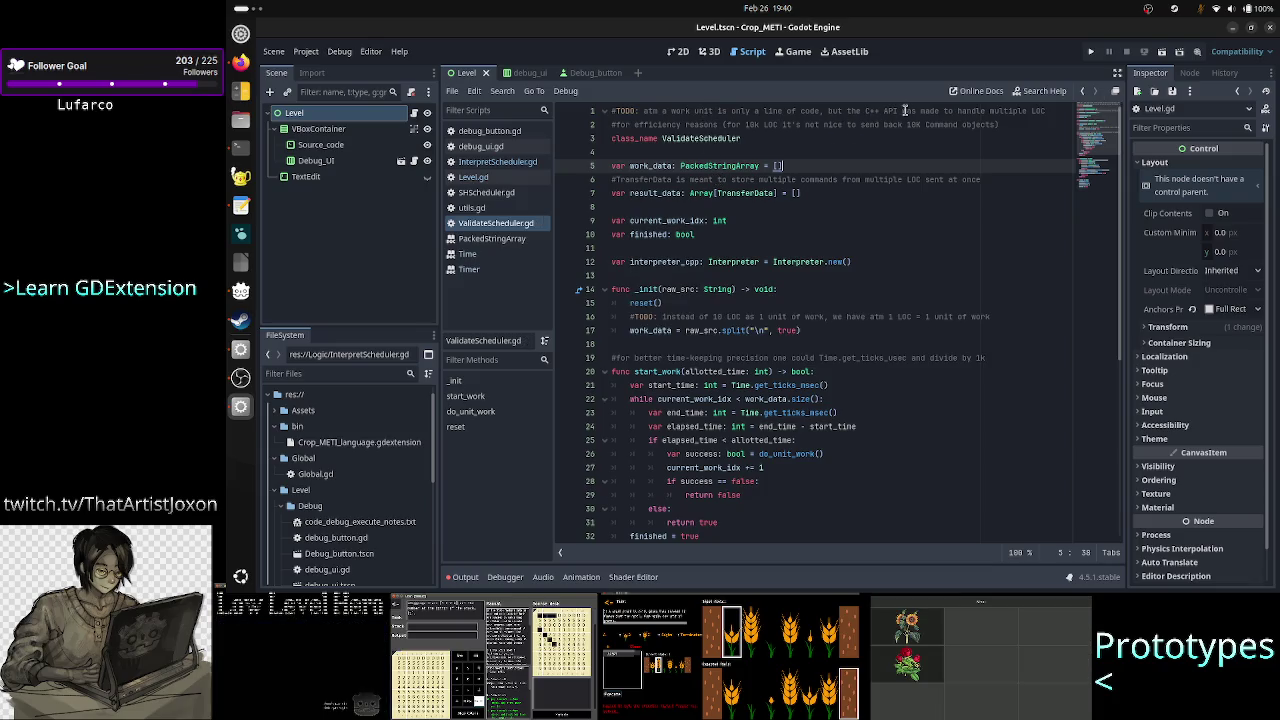
{"action": "left_click", "coordinate": [505, 162]}
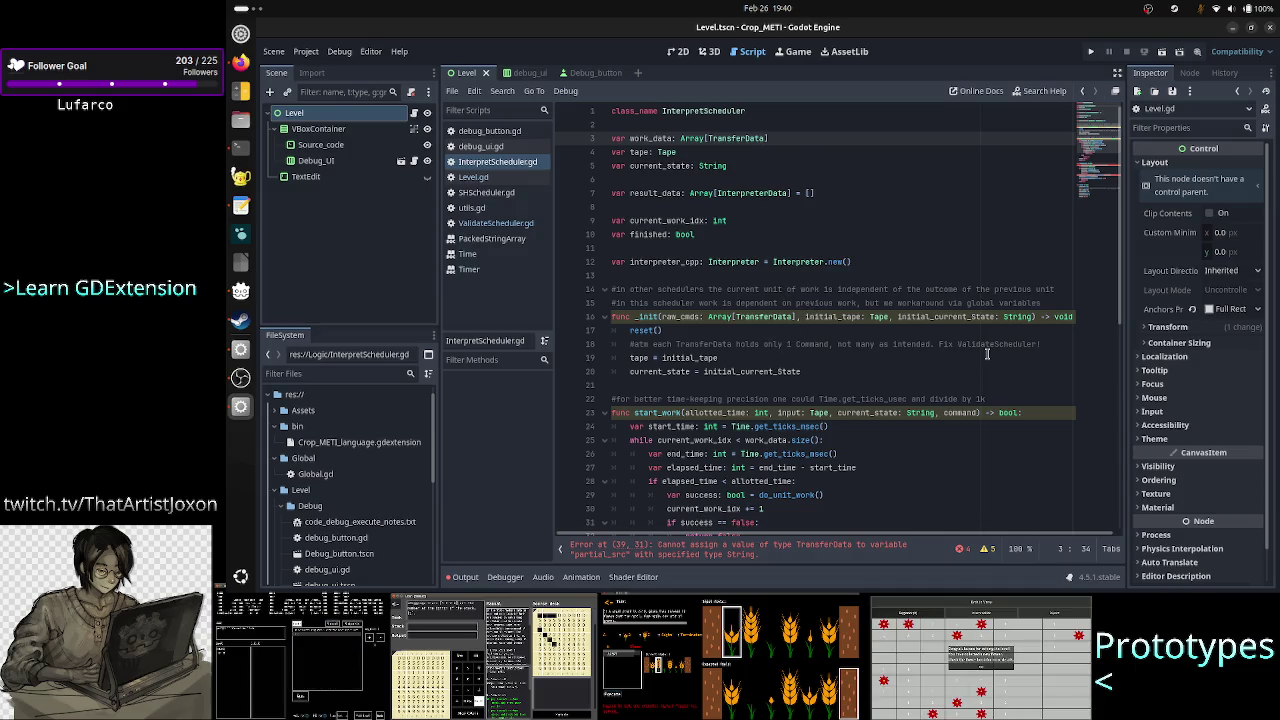
Add the line work_data = raw_cmds to _init below the TransferData comment.
{"action": "left_click", "coordinate": [1058, 344]}
{"action": "key", "text": "Return"}
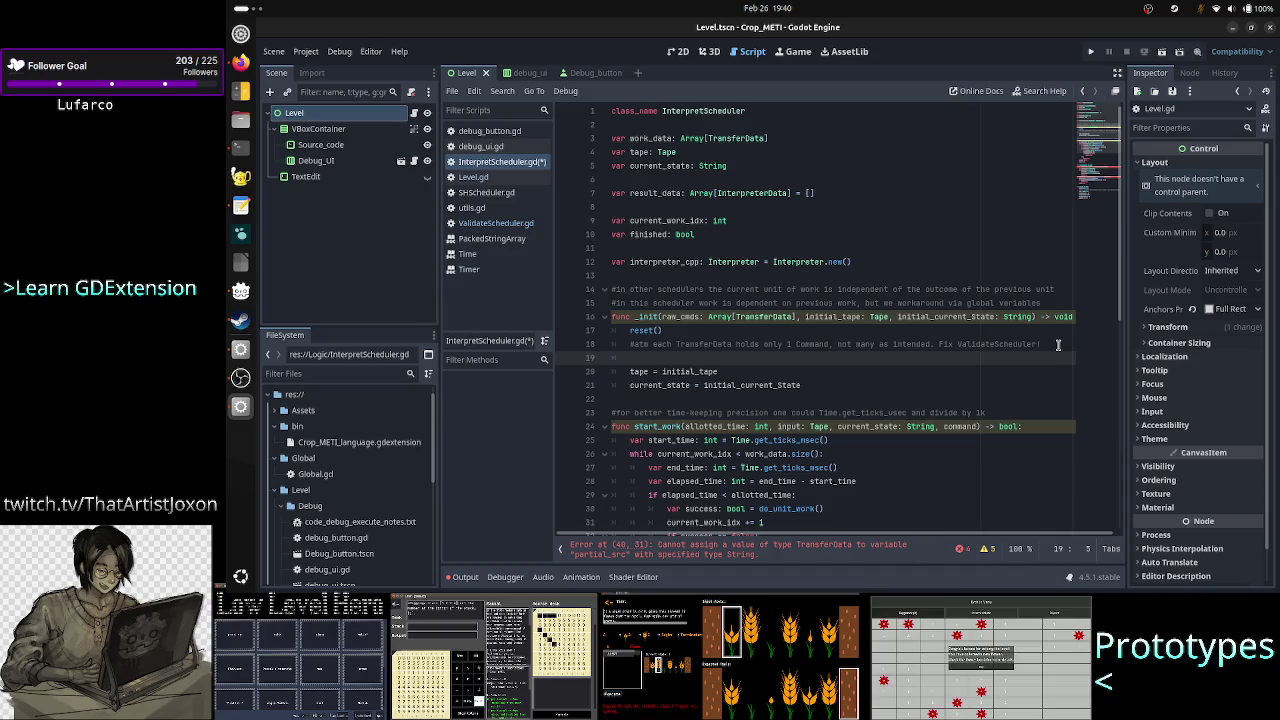
{"action": "type", "text": "work_data"}
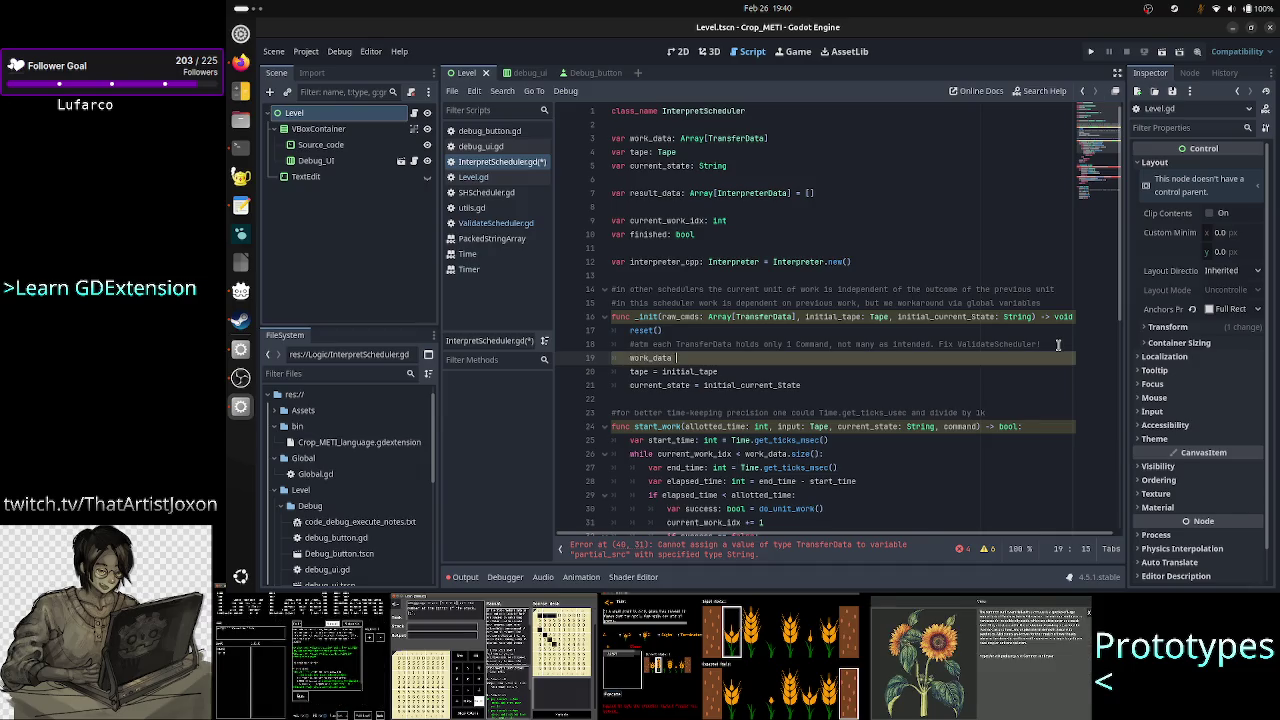
{"action": "type", "text": " = "}
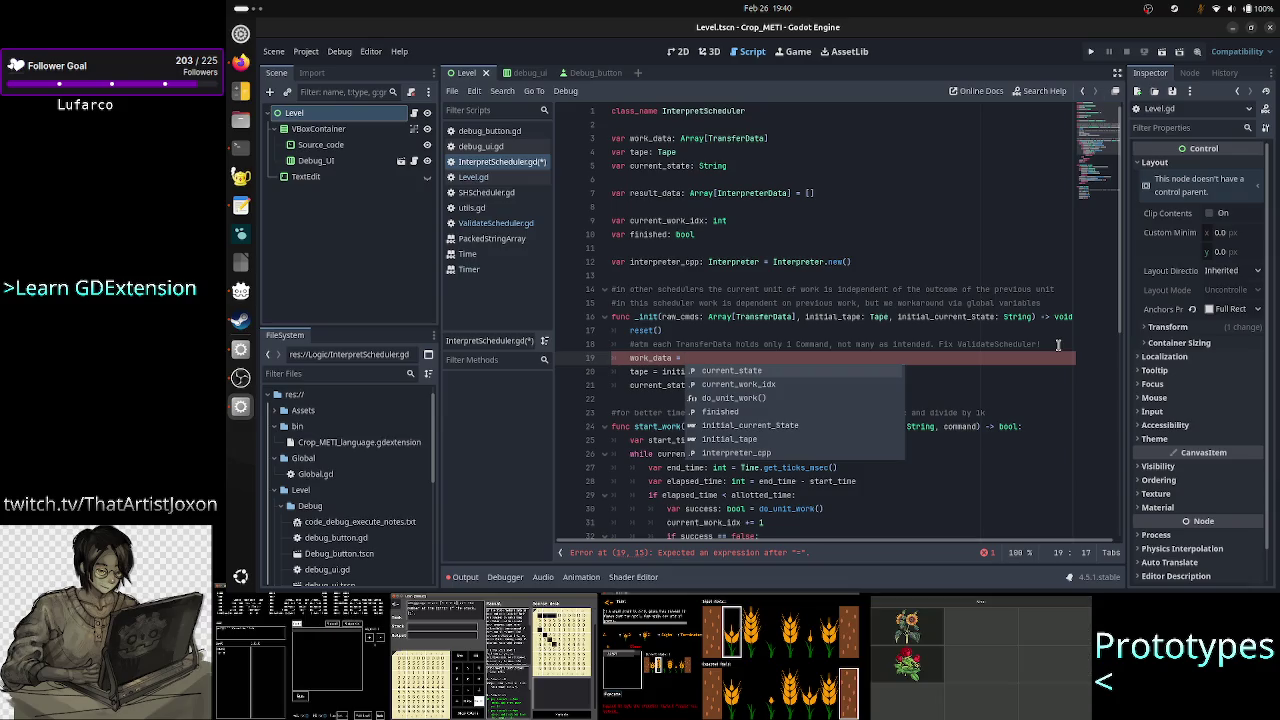
{"action": "type", "text": "raw_cmds"}
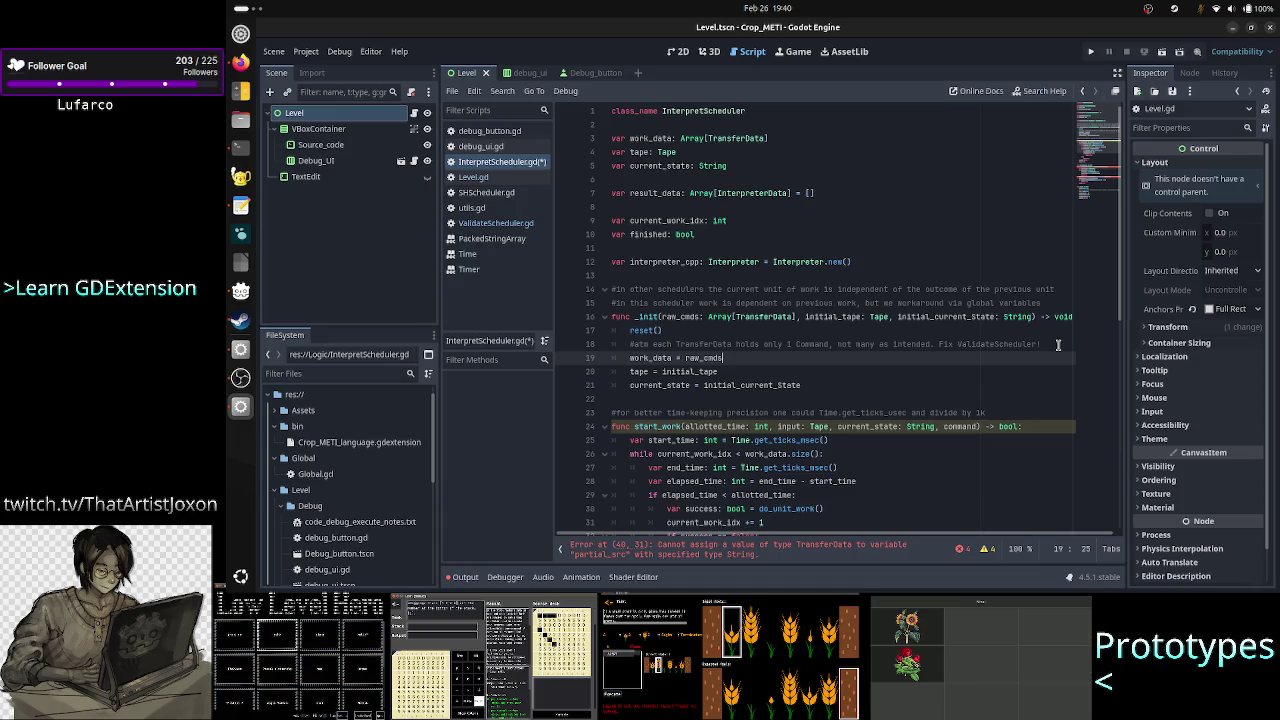
{"action": "key", "text": "Up"}
{"action": "key", "text": "Up"}
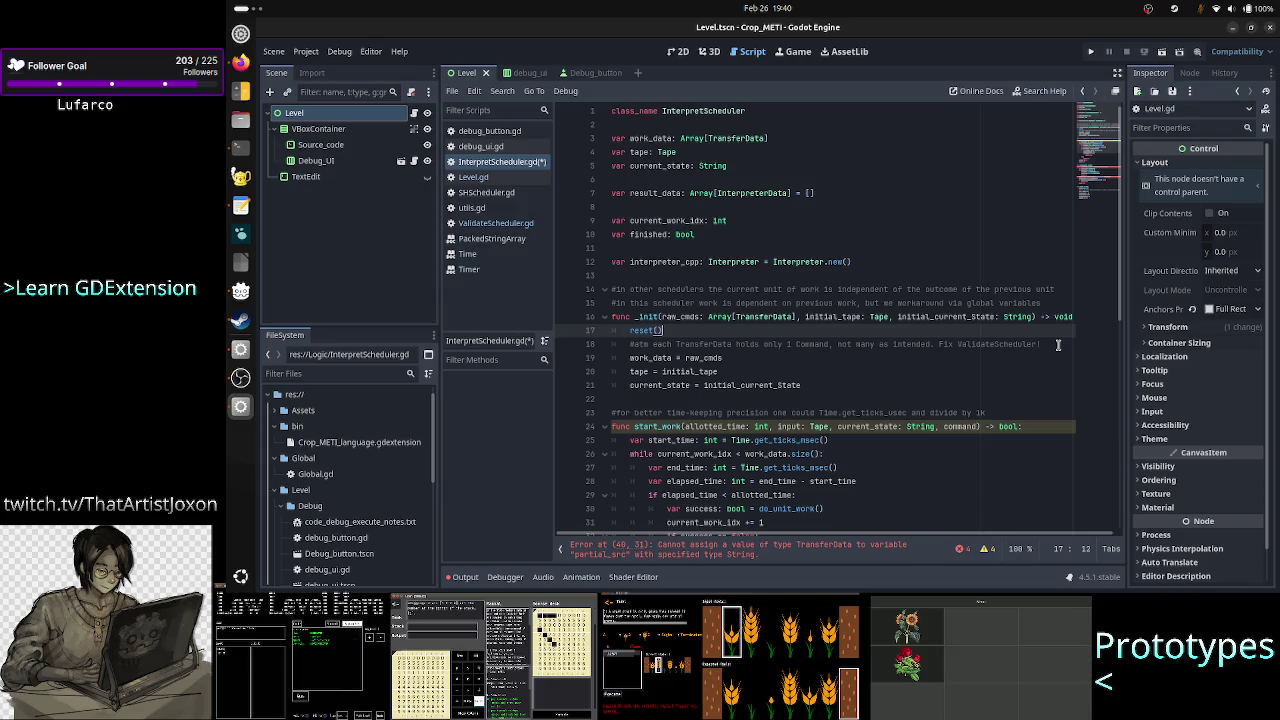
{"action": "key", "text": "Down"}
{"action": "key", "text": "Down"}
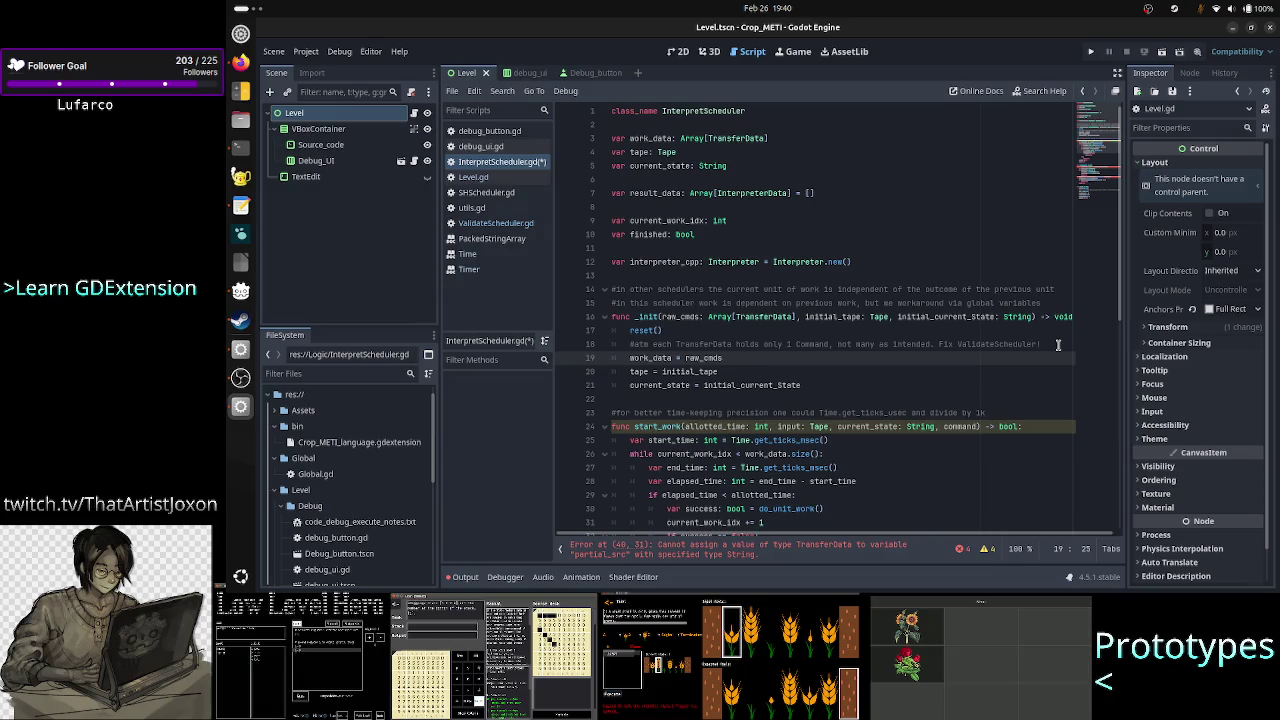
Delete the input and current_state parameters from the start_work signature.
{"action": "key", "text": "Down"}
{"action": "key", "text": "Down"}
{"action": "key", "text": "Down"}
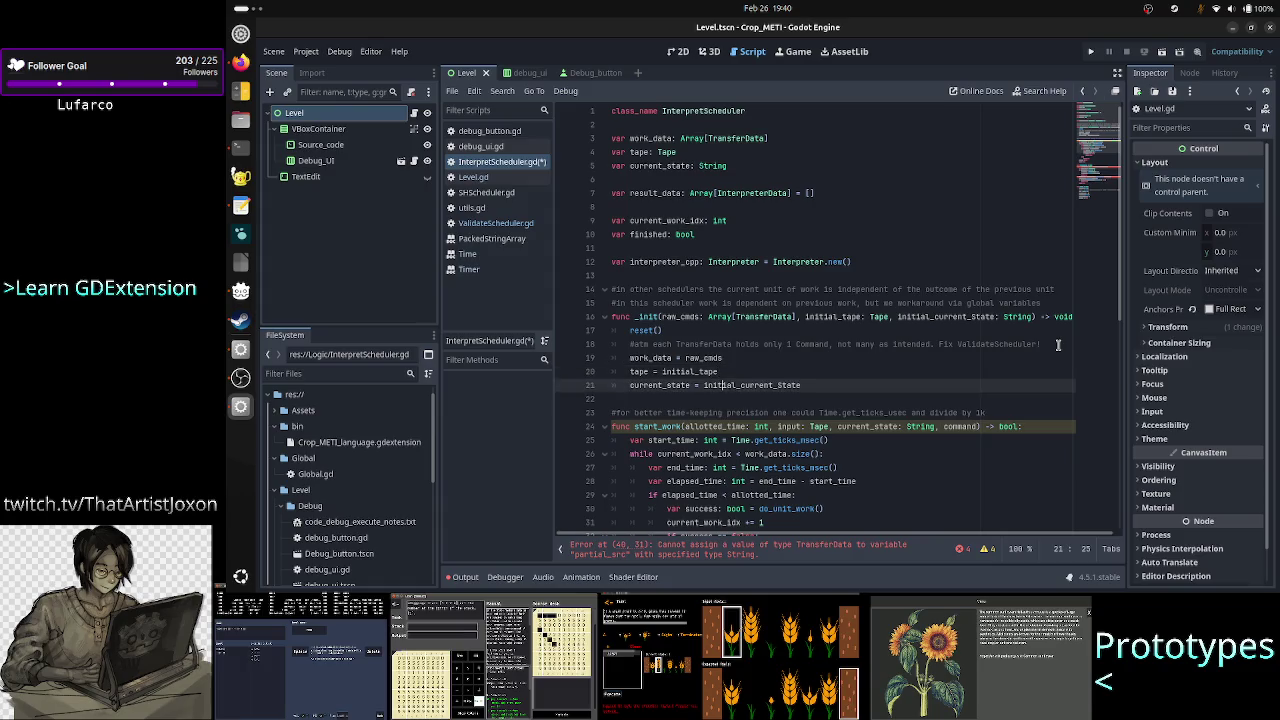
{"action": "scroll", "coordinate": [1058, 345], "scroll_direction": "down", "scroll_amount": 3}
{"action": "key", "text": "ctrl+shift+Right"}
{"action": "key", "text": "ctrl+shift+Right"}
{"action": "key", "text": "ctrl+shift+Right"}
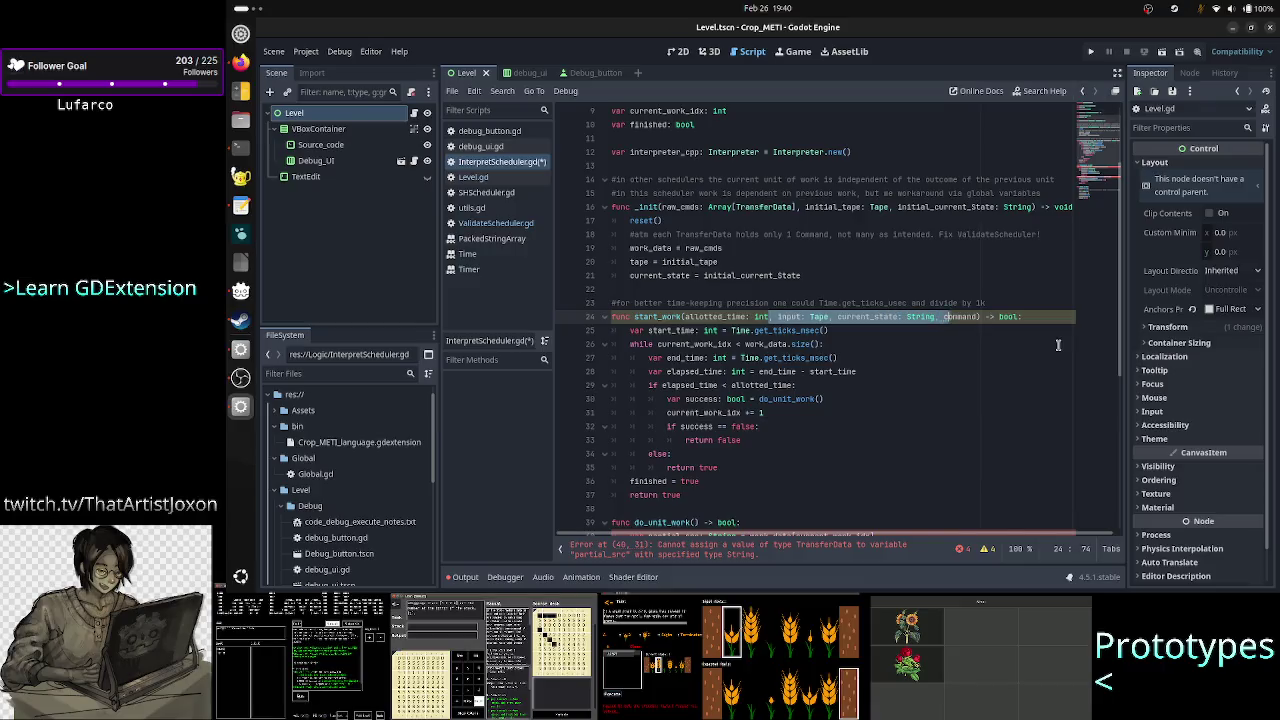
{"action": "key", "text": "ctrl+shift+Left"}
{"action": "key", "text": "shift+Left"}
{"action": "key", "text": "shift+Left"}
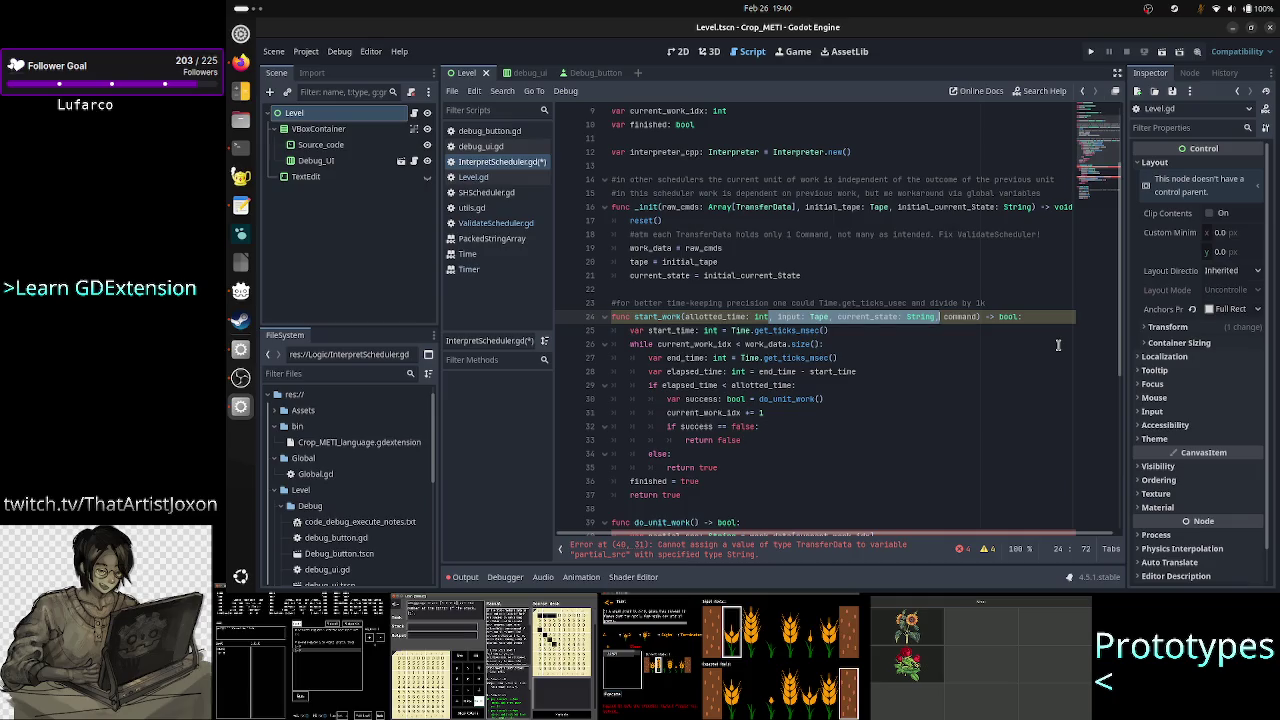
{"action": "key", "text": "BackSpace"}
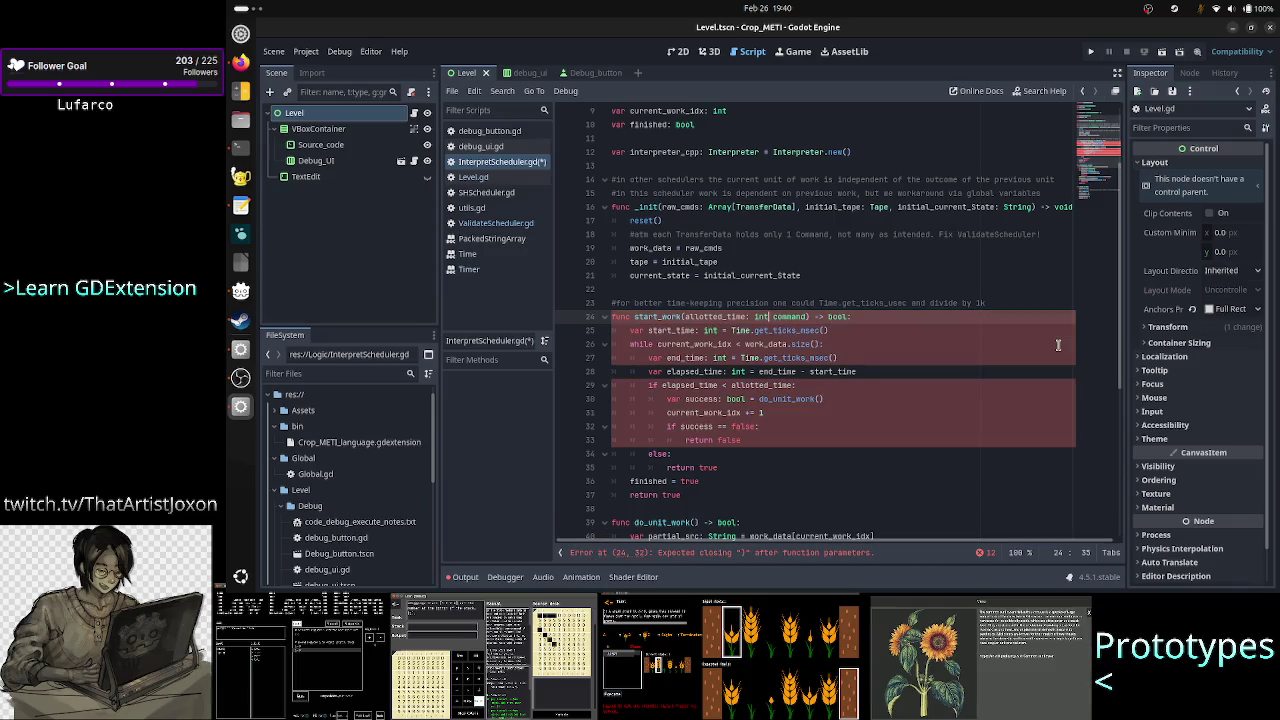
{"action": "type", "text": ","}
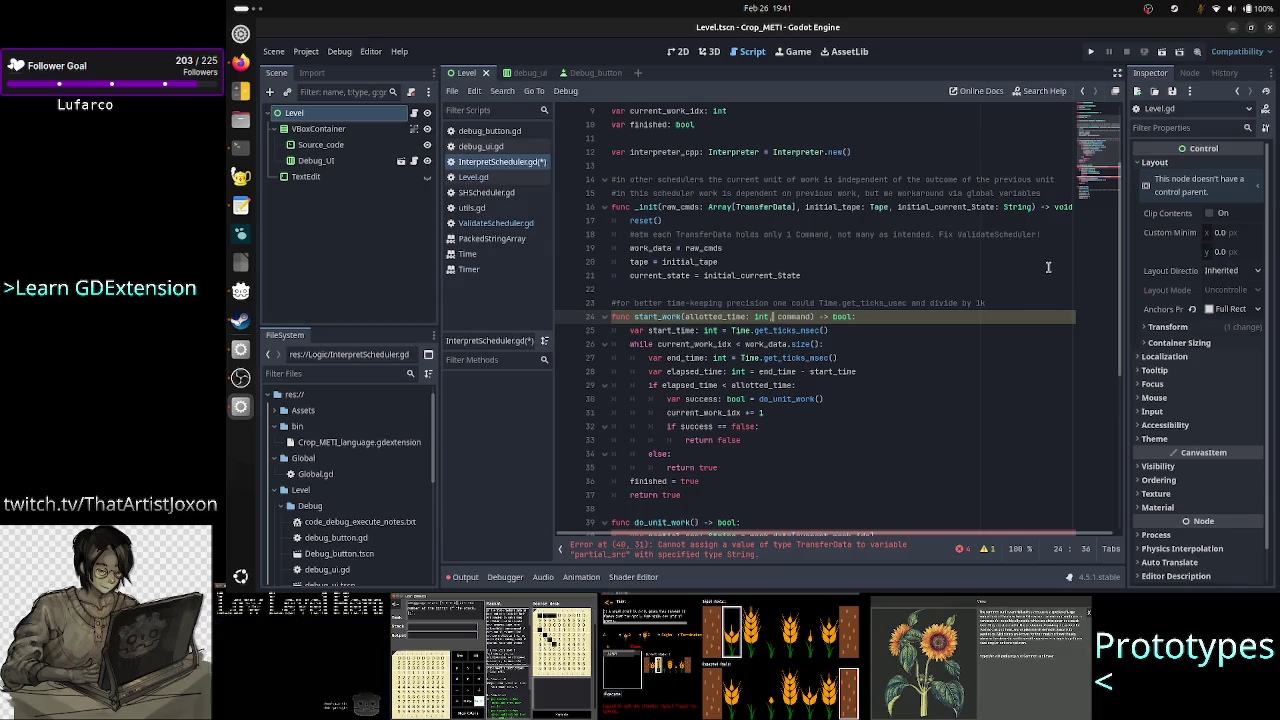
{"action": "scroll", "coordinate": [1048, 267], "scroll_direction": "up", "scroll_amount": 3}
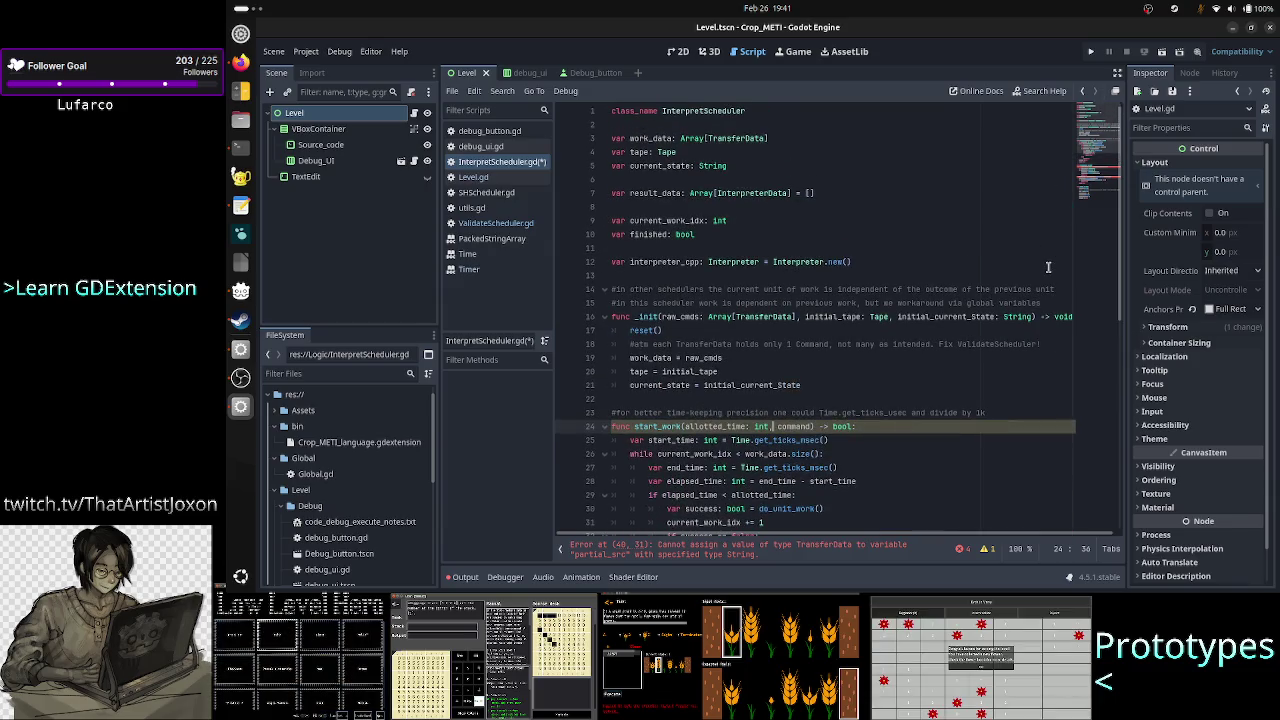
Remove the command parameter so start_work takes only allotted_time.
{"action": "key", "text": "Right"}
{"action": "key", "text": "Right"}
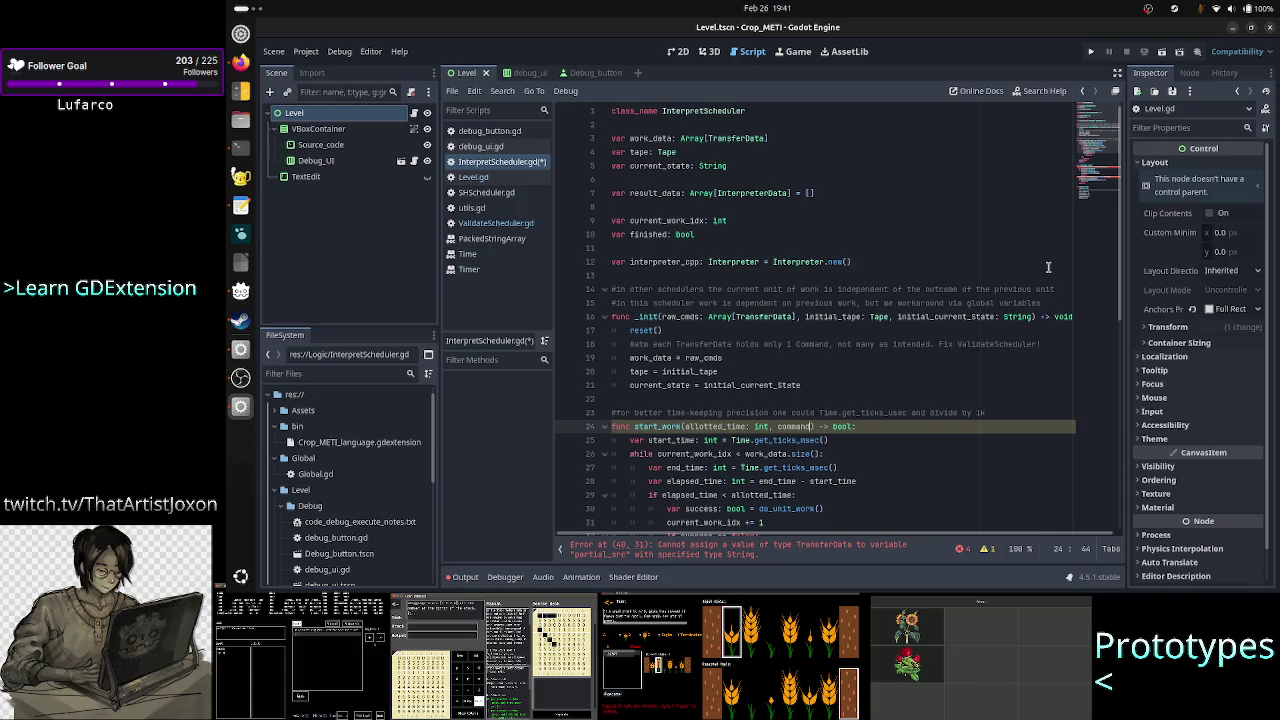
{"action": "type", "text": ":"}
{"action": "key", "text": "BackSpace"}
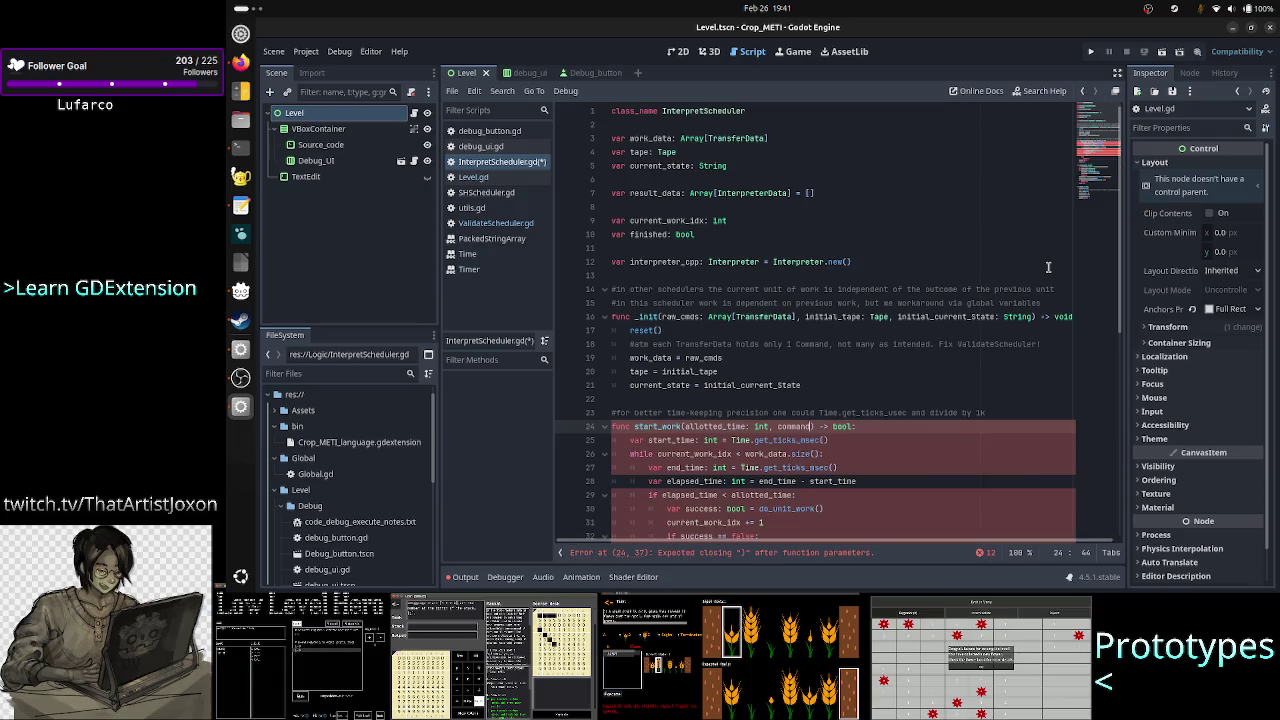
{"action": "type", "text": "_to"}
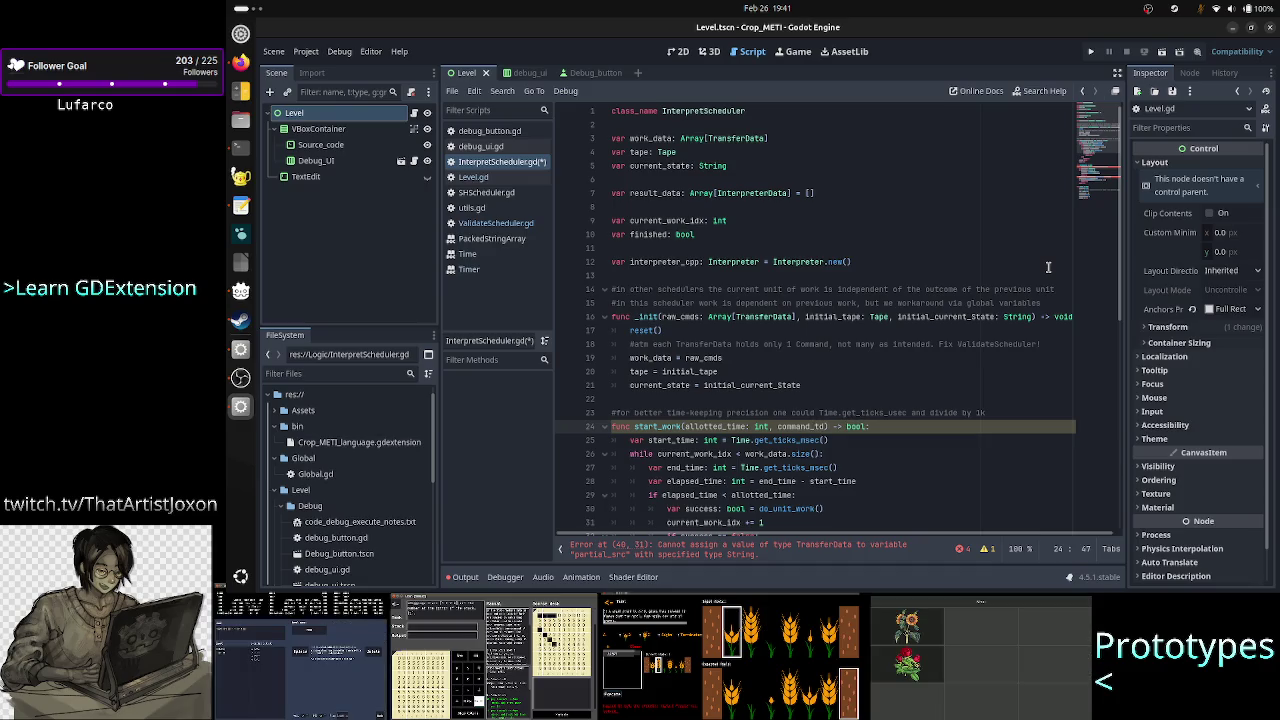
{"action": "key", "text": "BackSpace"}
{"action": "key", "text": "BackSpace"}
{"action": "key", "text": "BackSpace"}
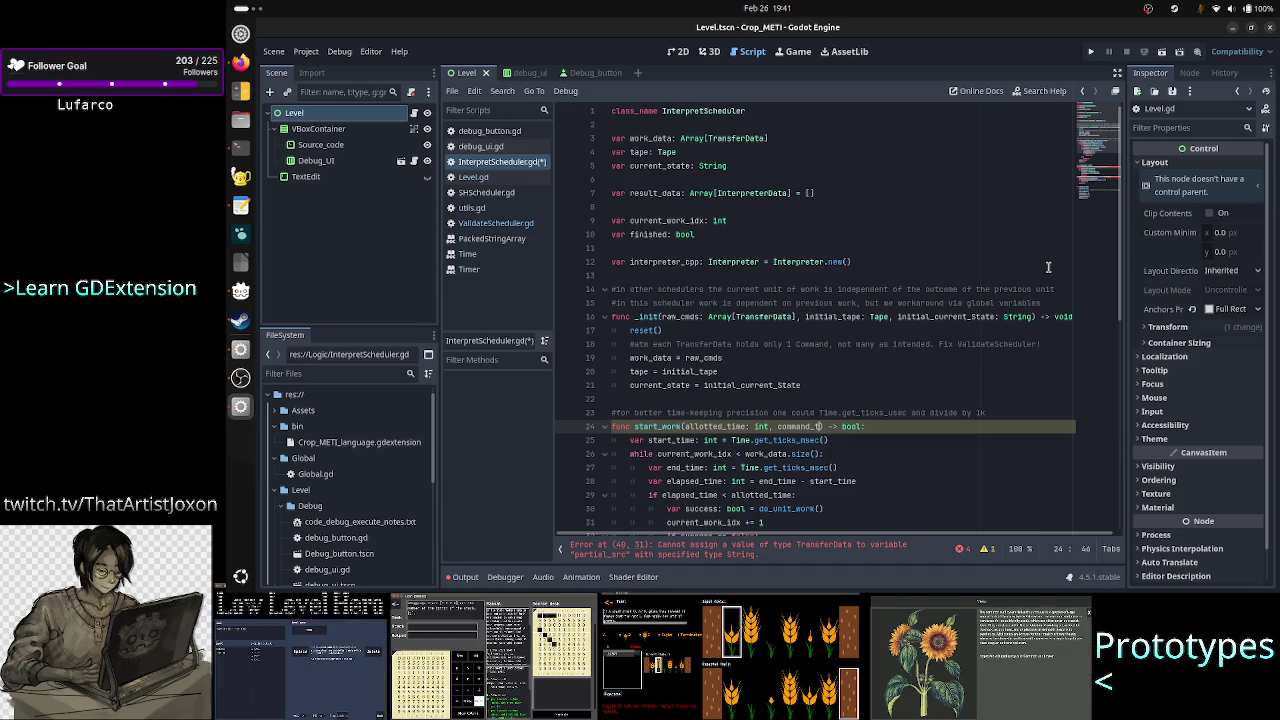
{"action": "key", "text": "Up"}
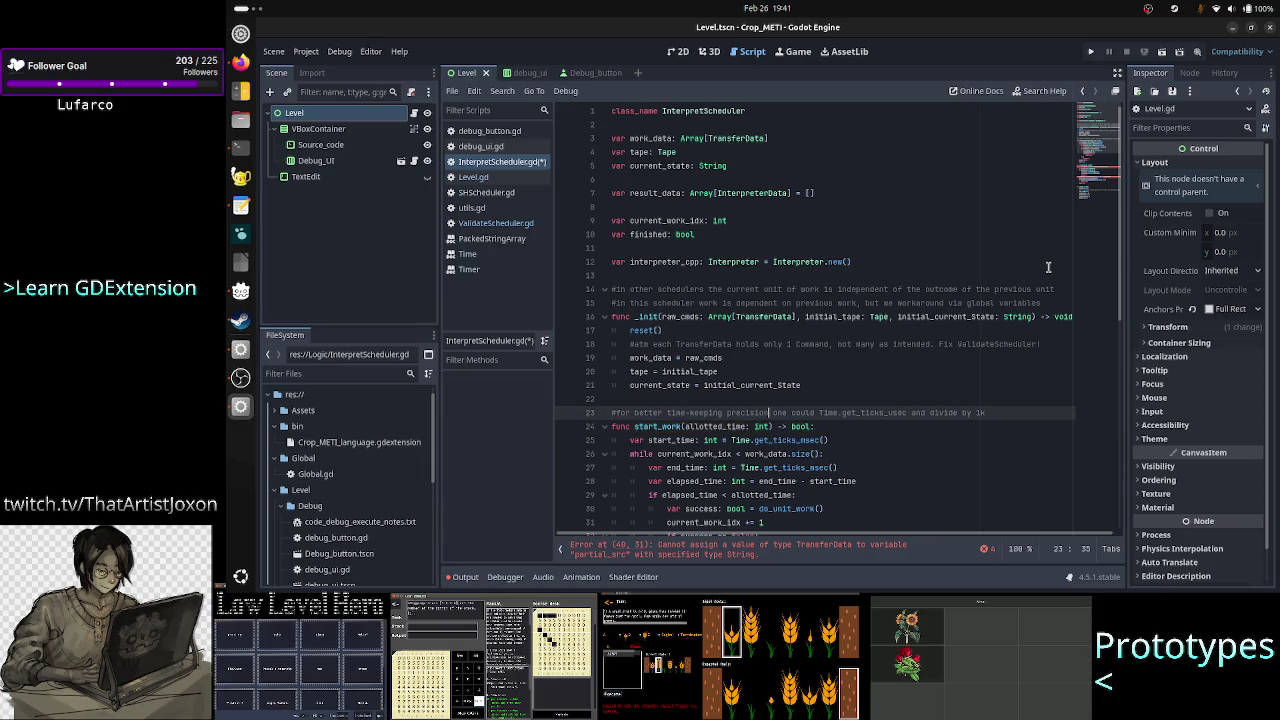
{"action": "scroll", "coordinate": [1045, 268], "scroll_direction": "down", "scroll_amount": 4}
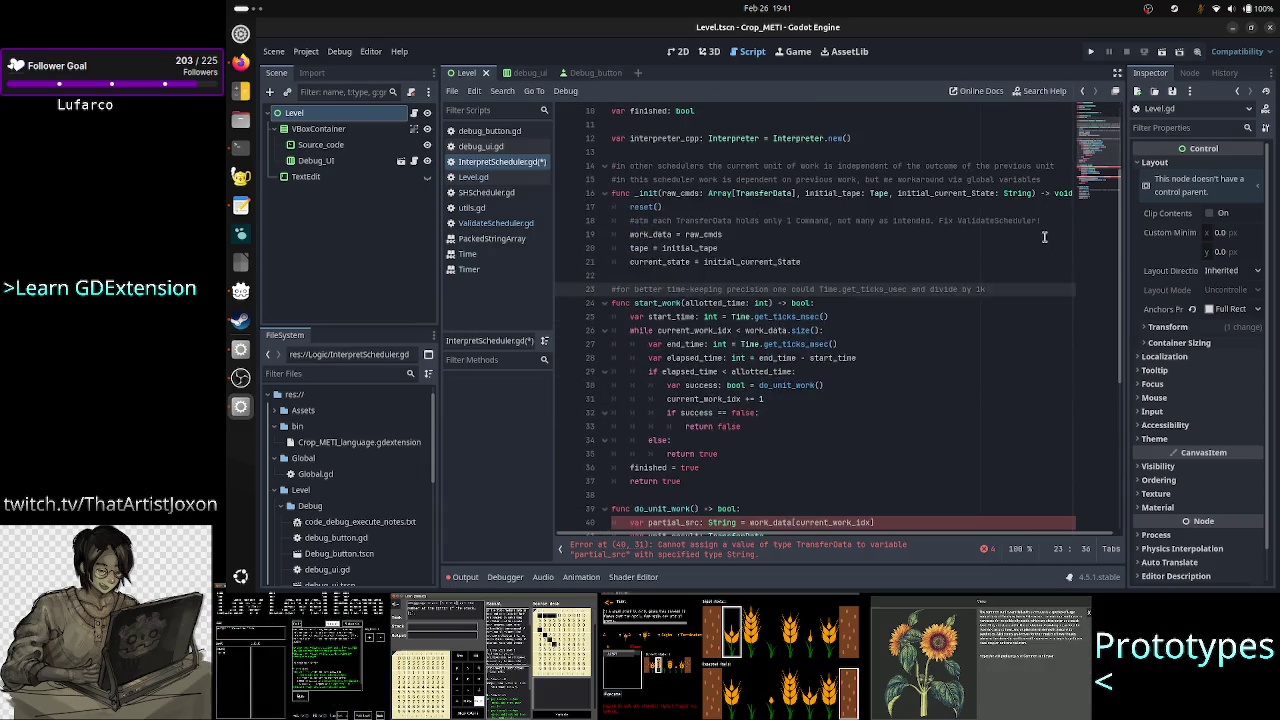
Save InterpretScheduler.gd with the reduced start_work signature.
{"action": "scroll", "coordinate": [863, 363], "scroll_direction": "down", "scroll_amount": 2}
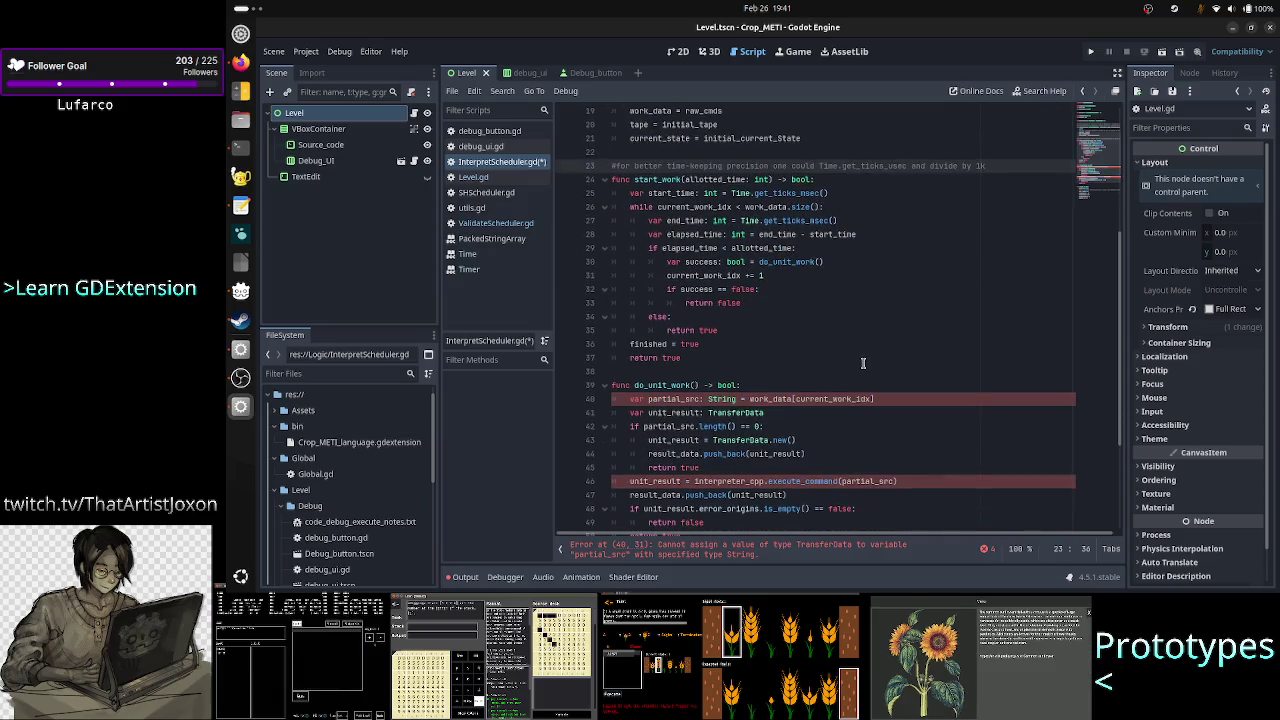
{"action": "scroll", "coordinate": [863, 363], "scroll_direction": "up", "scroll_amount": 3}
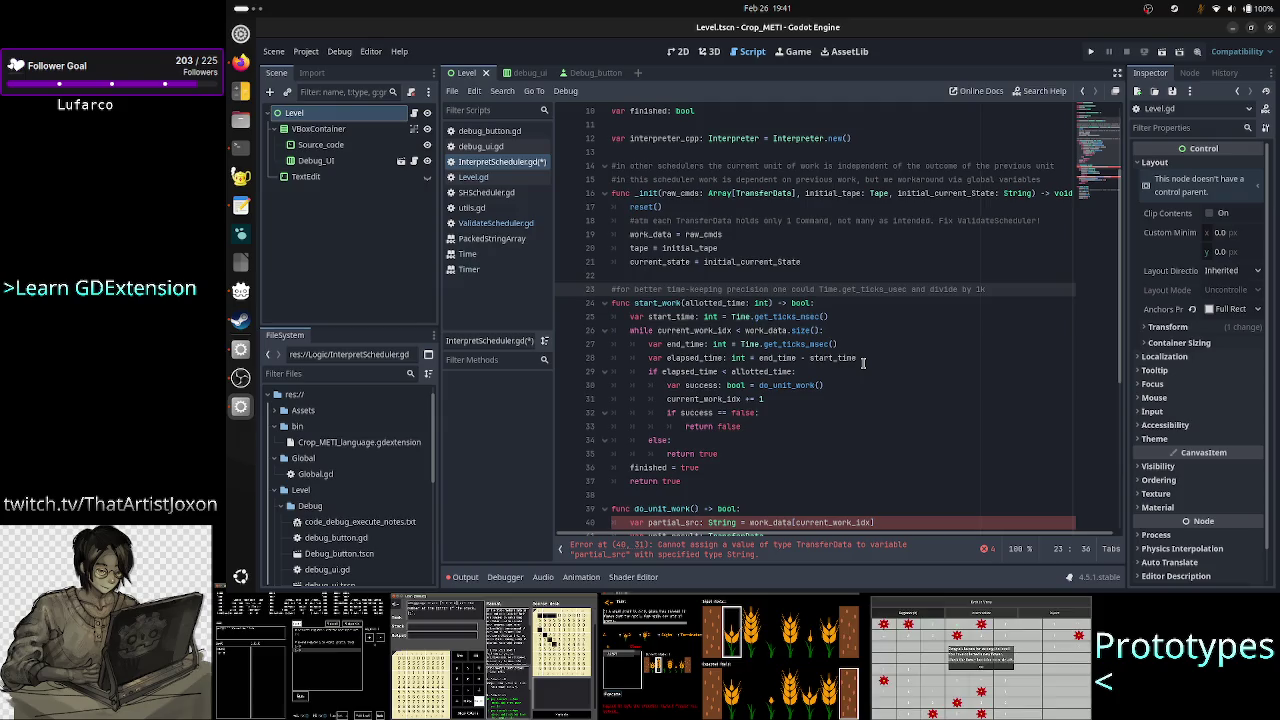
{"action": "key", "text": "Down"}
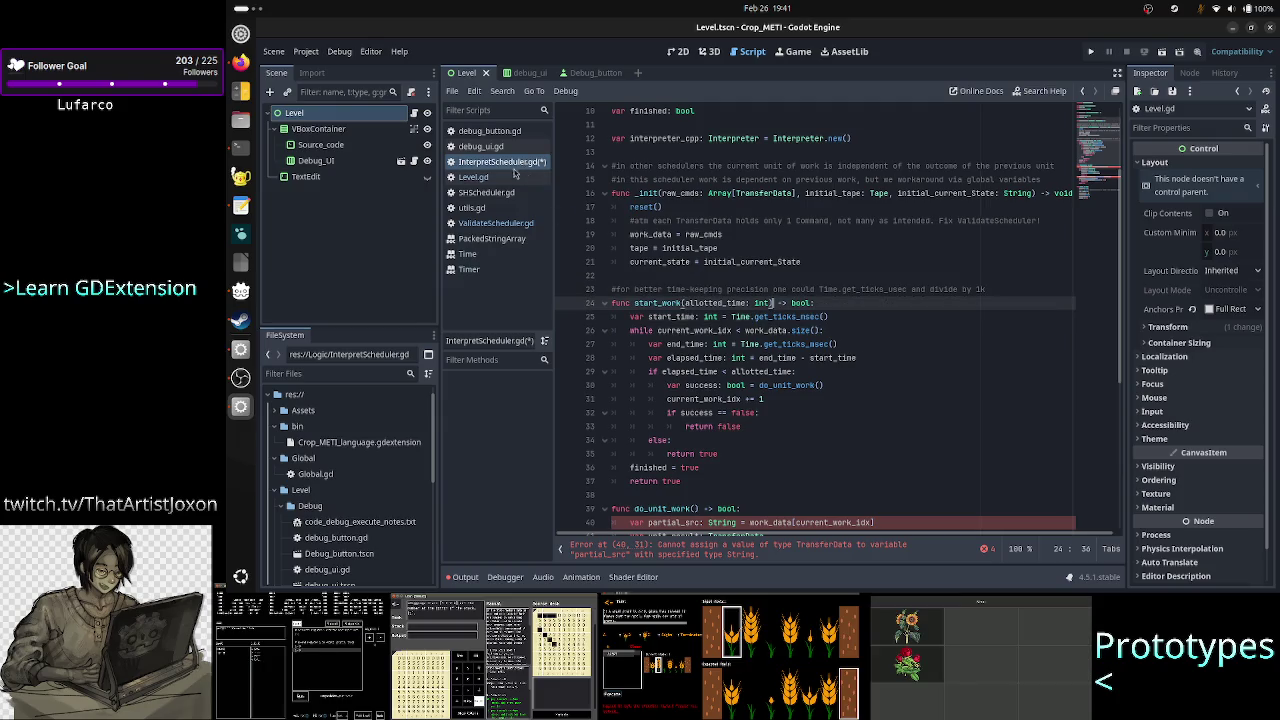
{"action": "key", "text": "ctrl+s"}
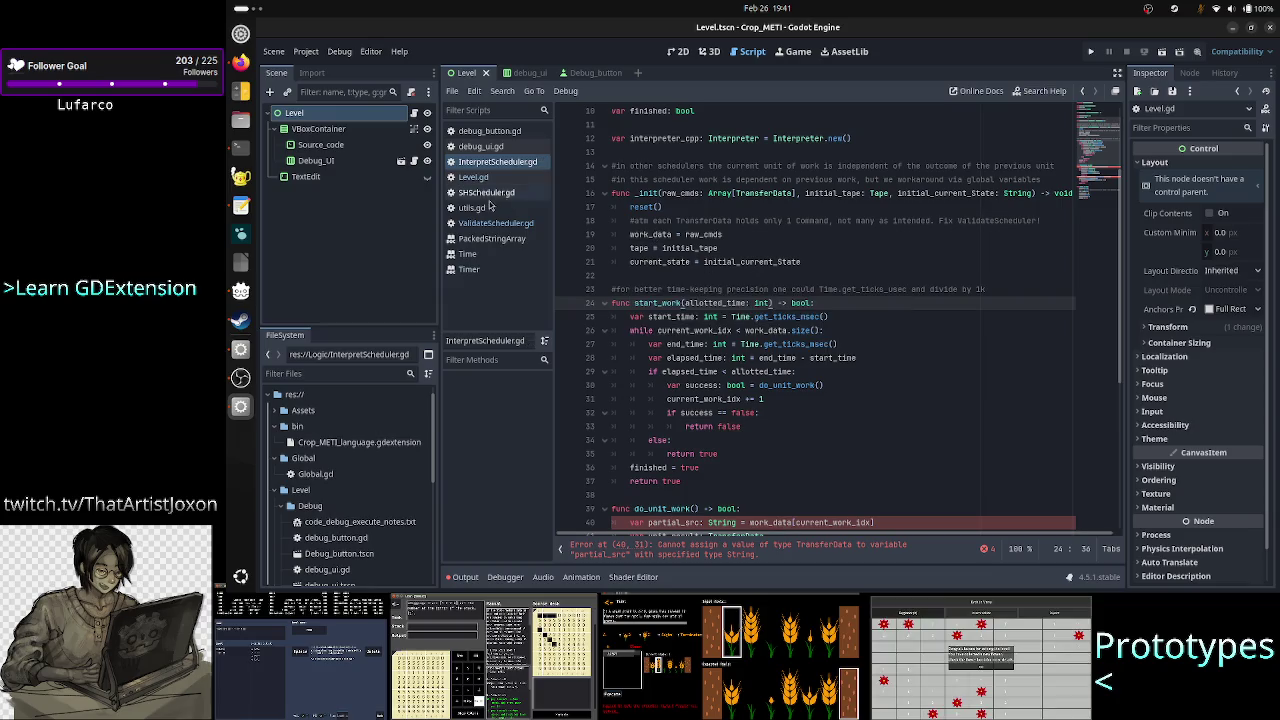
Compare allotted_time in the start_work of ValidateScheduler.gd and SHScheduler.gd, then return.
{"action": "left_click", "coordinate": [491, 224]}
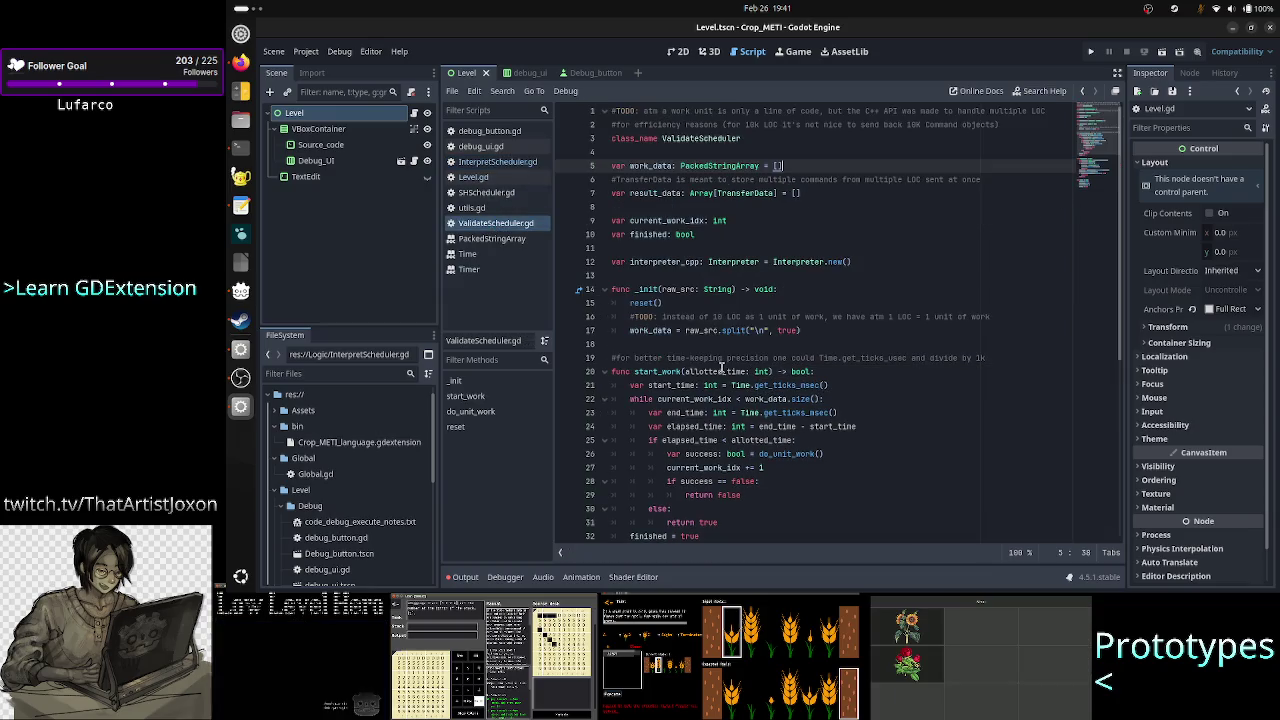
{"action": "double_click", "coordinate": [722, 371]}
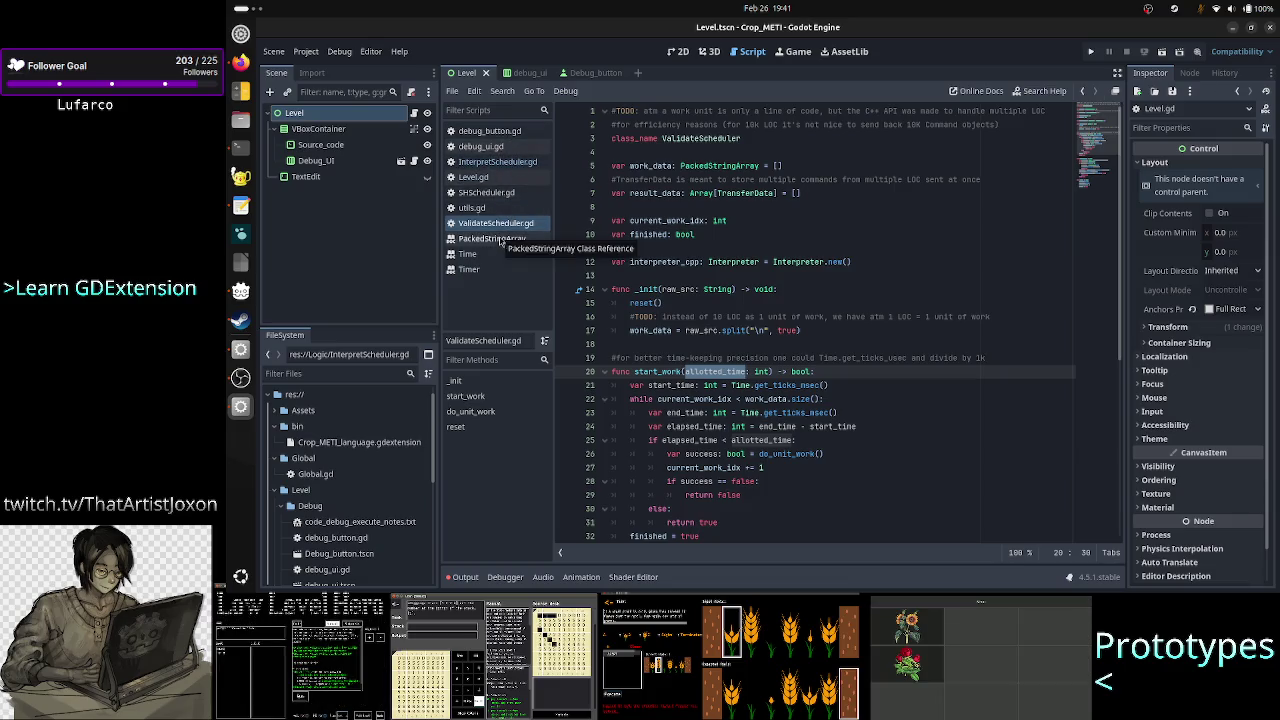
{"action": "left_click", "coordinate": [501, 193]}
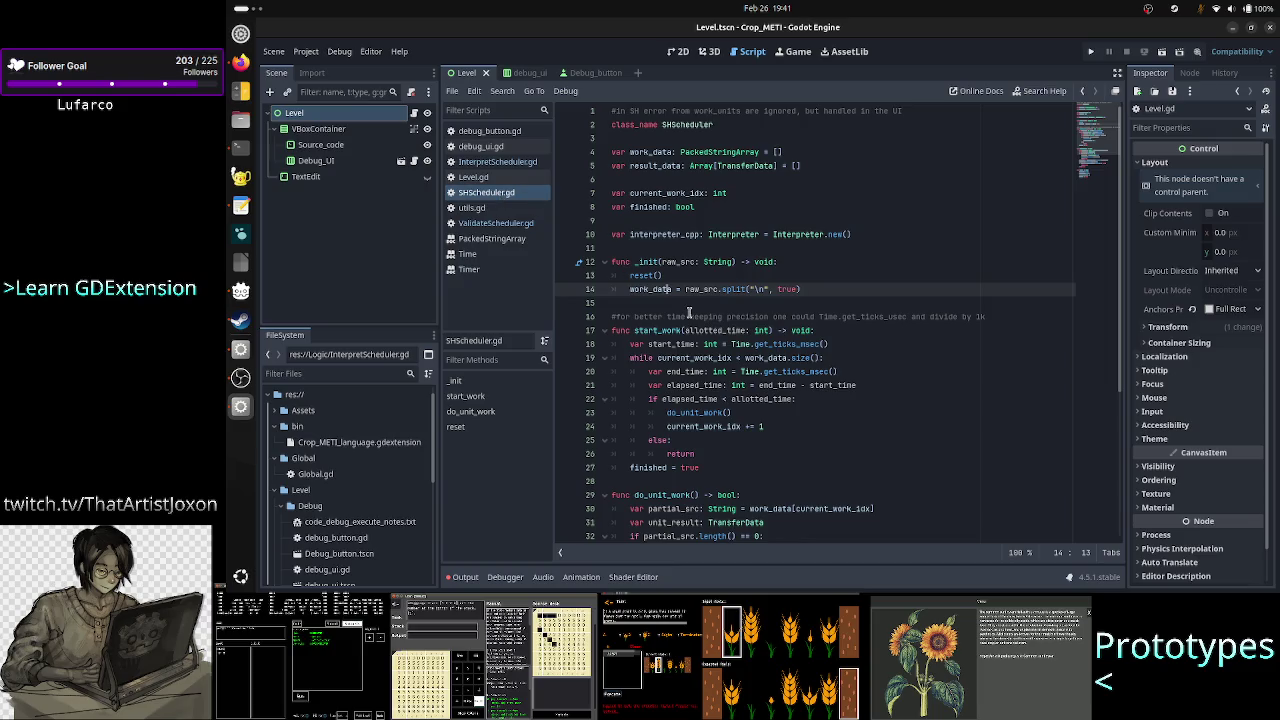
{"action": "double_click", "coordinate": [714, 330]}
{"action": "left_click", "coordinate": [522, 162]}
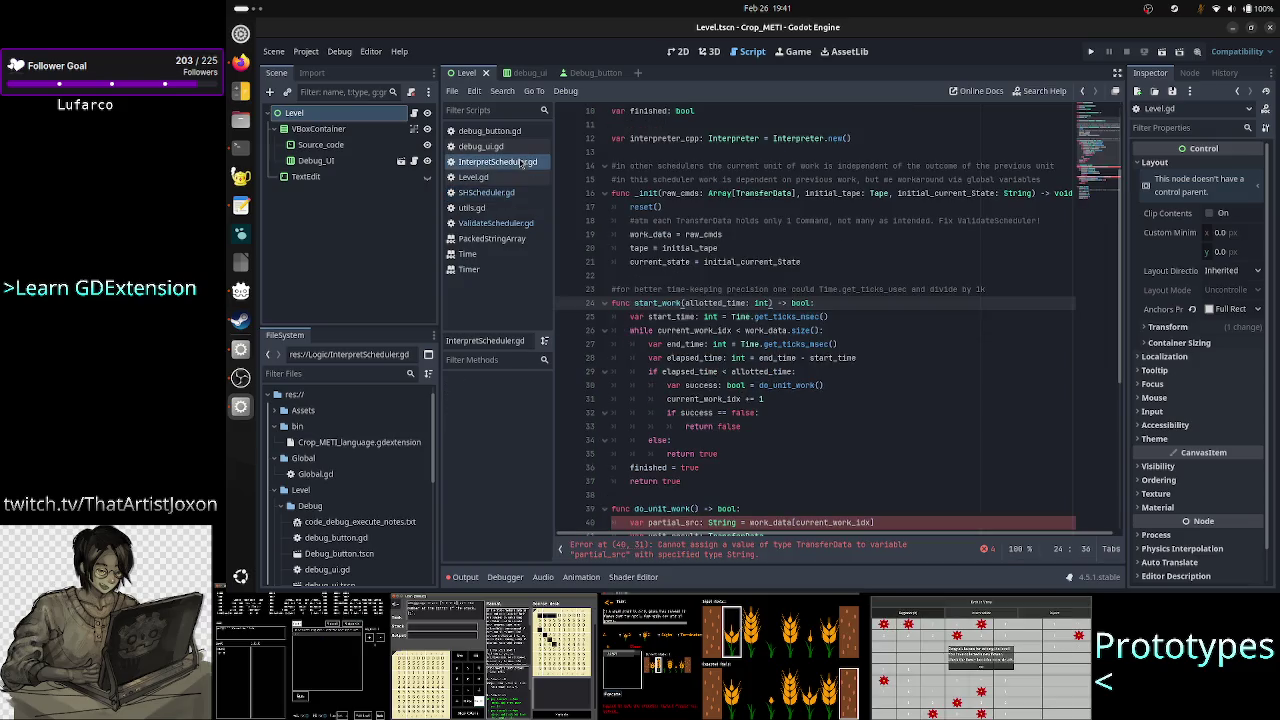
Review the start_work body from the start_time line to the while loop.
{"action": "left_click", "coordinate": [736, 302]}
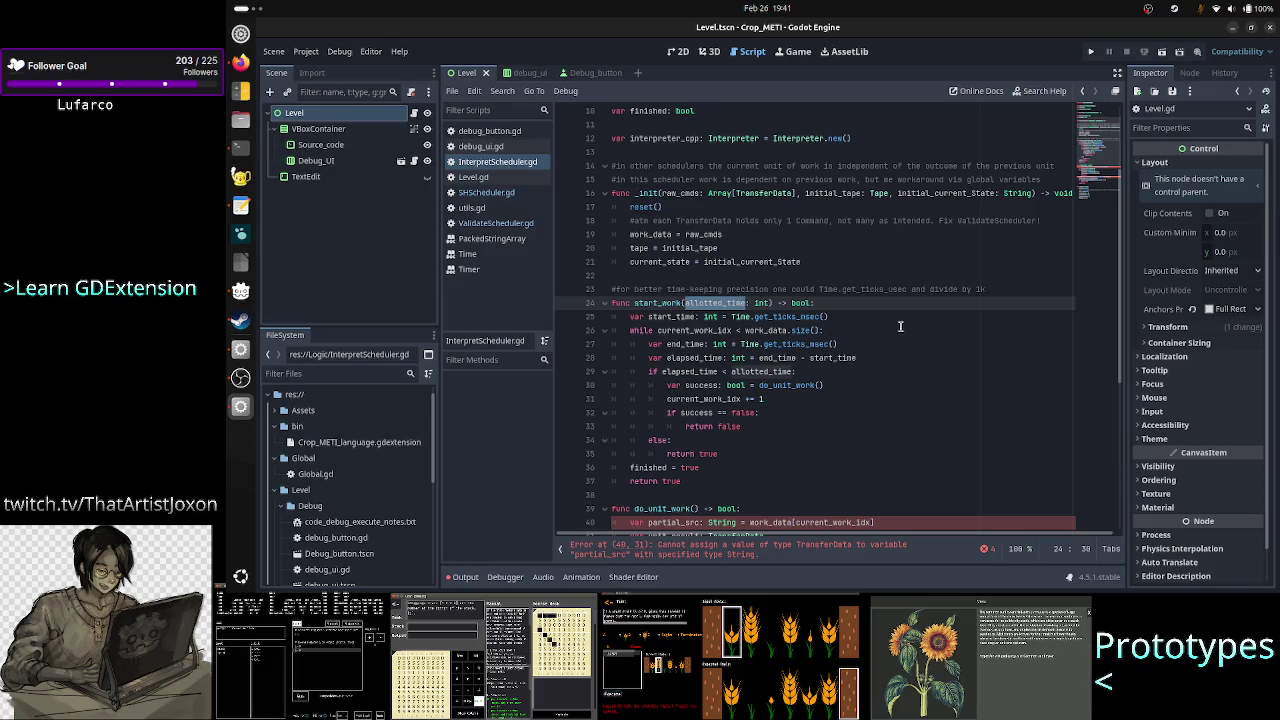
{"action": "left_click", "coordinate": [870, 316]}
{"action": "key", "text": "Right"}
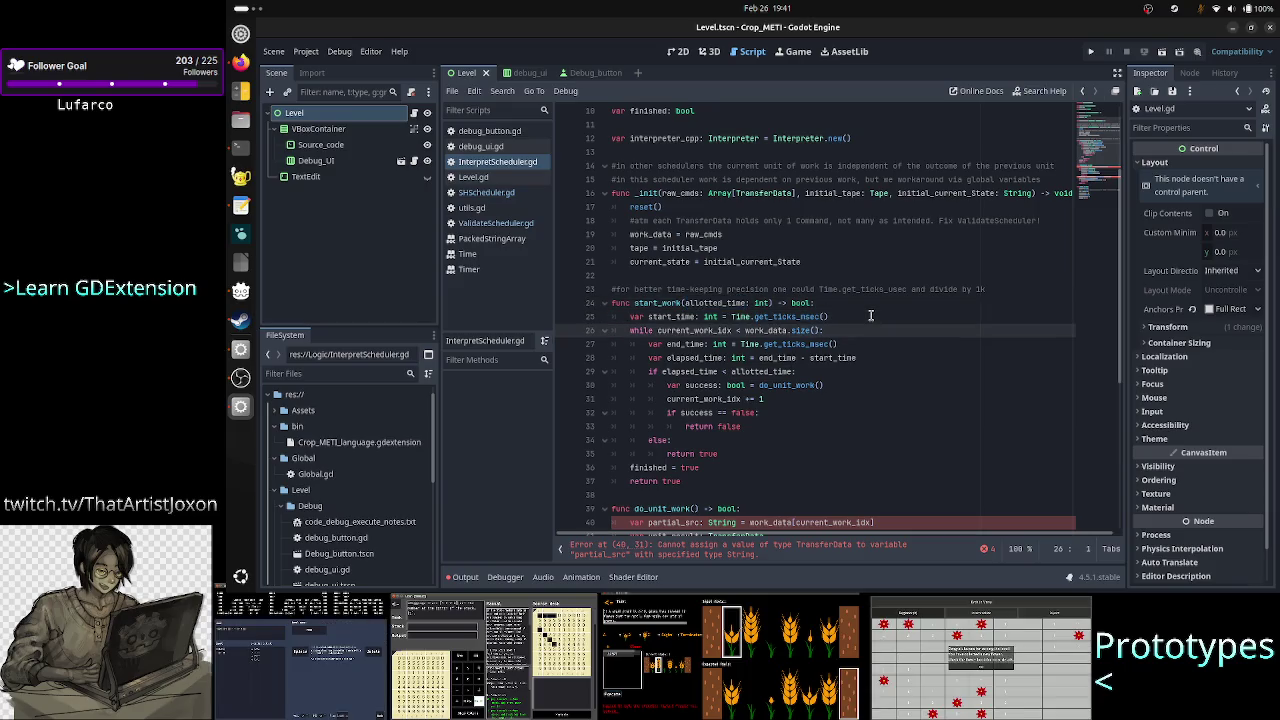
{"action": "scroll", "coordinate": [907, 291], "scroll_direction": "up", "scroll_amount": 3}
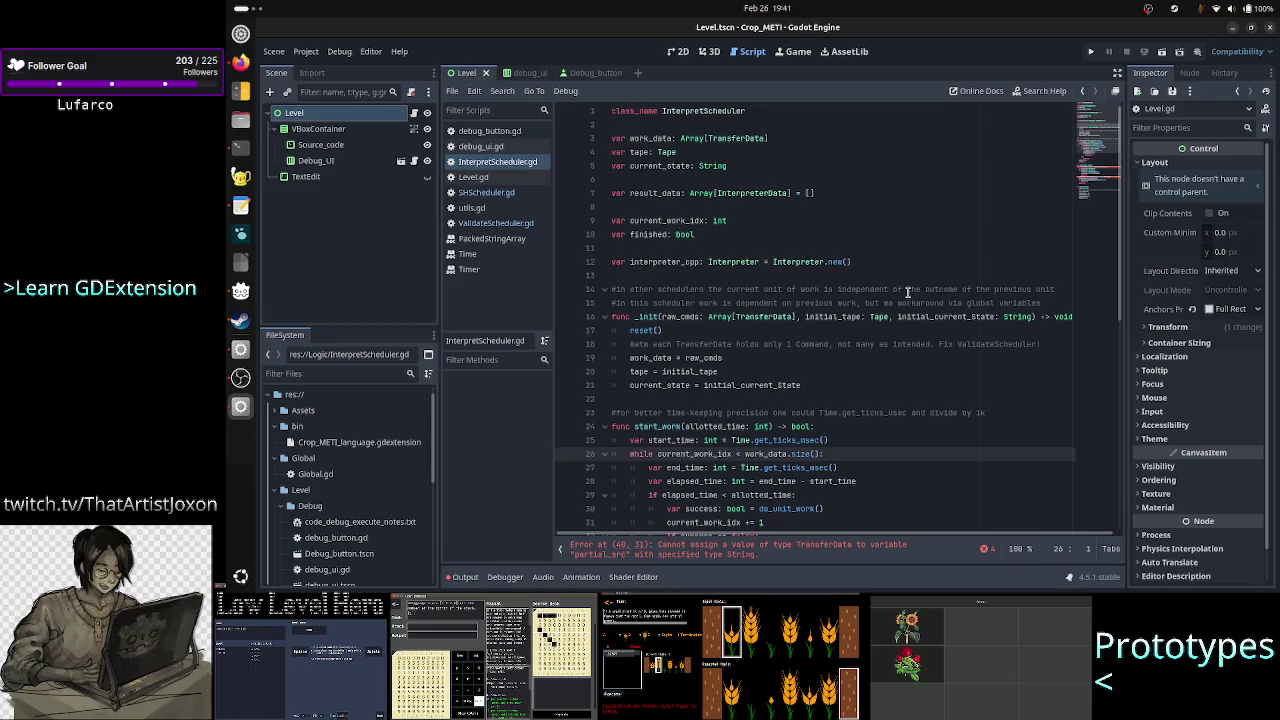
{"action": "scroll", "coordinate": [907, 291], "scroll_direction": "down", "scroll_amount": 1}
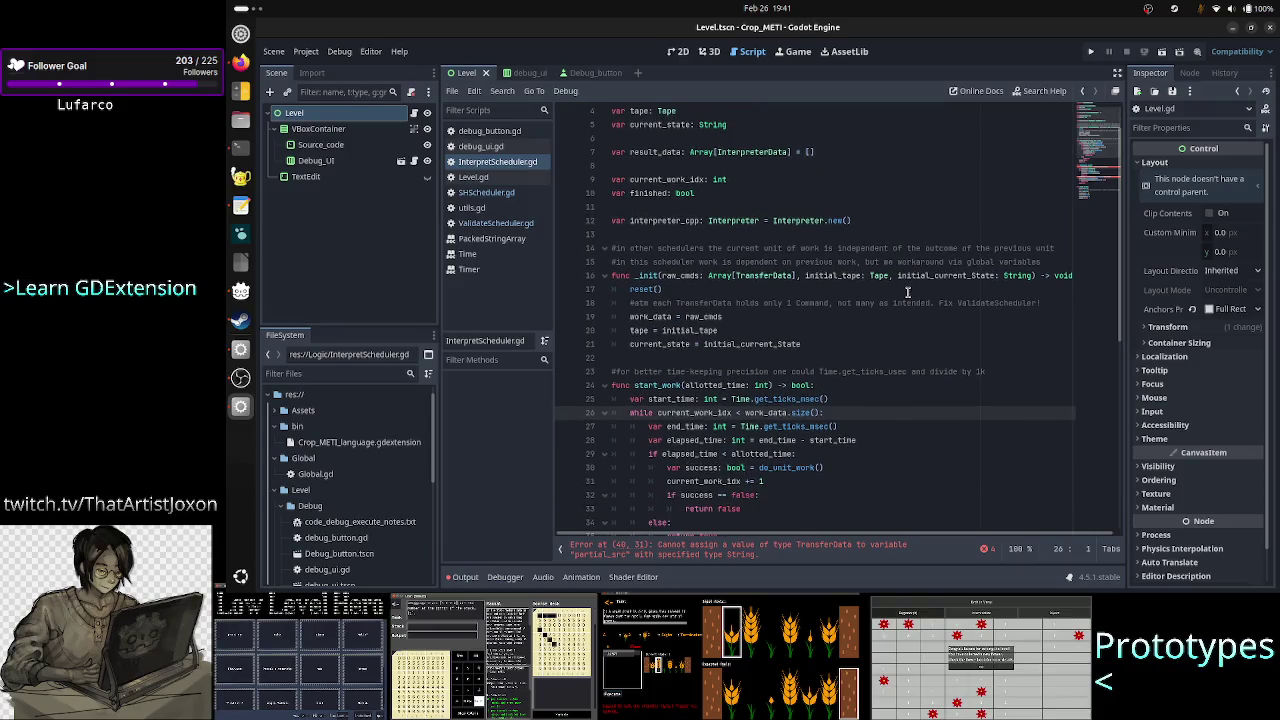
Move down to do_unit_work and select partial_src on line 40.
{"action": "key", "text": "Down"}
{"action": "key", "text": "Down"}
{"action": "key", "text": "Down"}
{"action": "key", "text": "Down"}
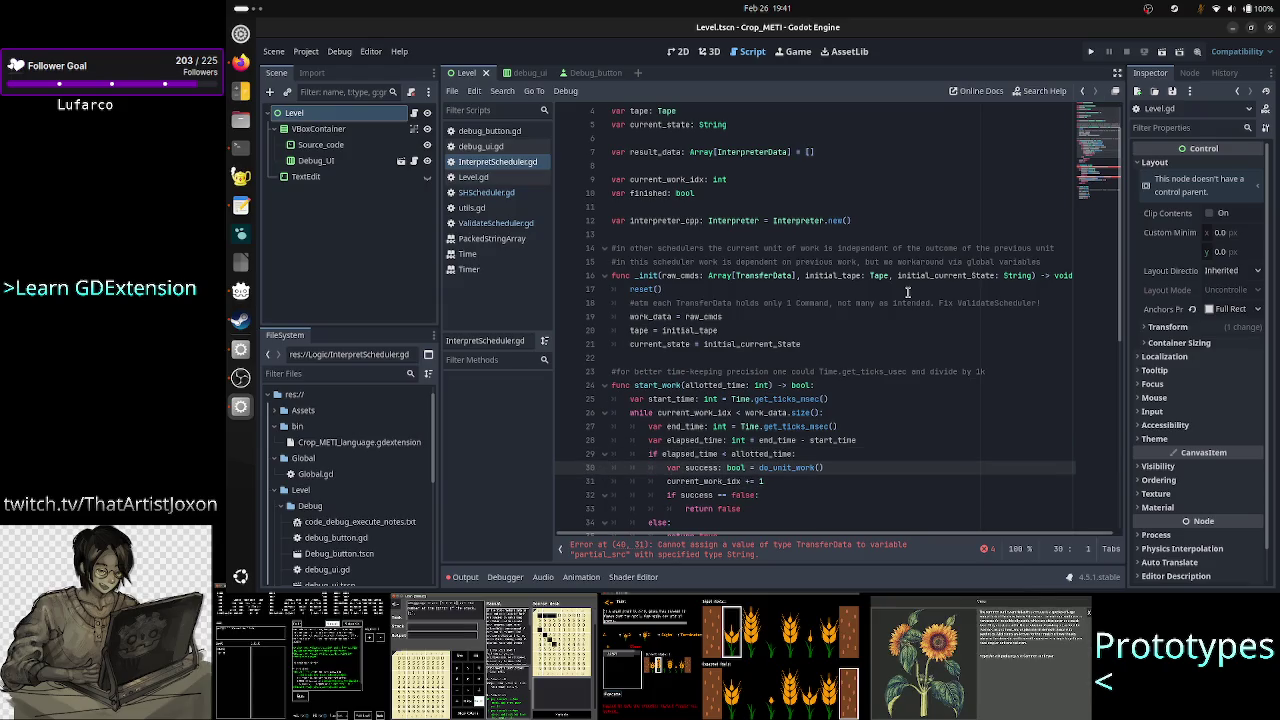
{"action": "scroll", "coordinate": [828, 323], "scroll_direction": "down", "scroll_amount": 2}
{"action": "key", "text": "Down"}
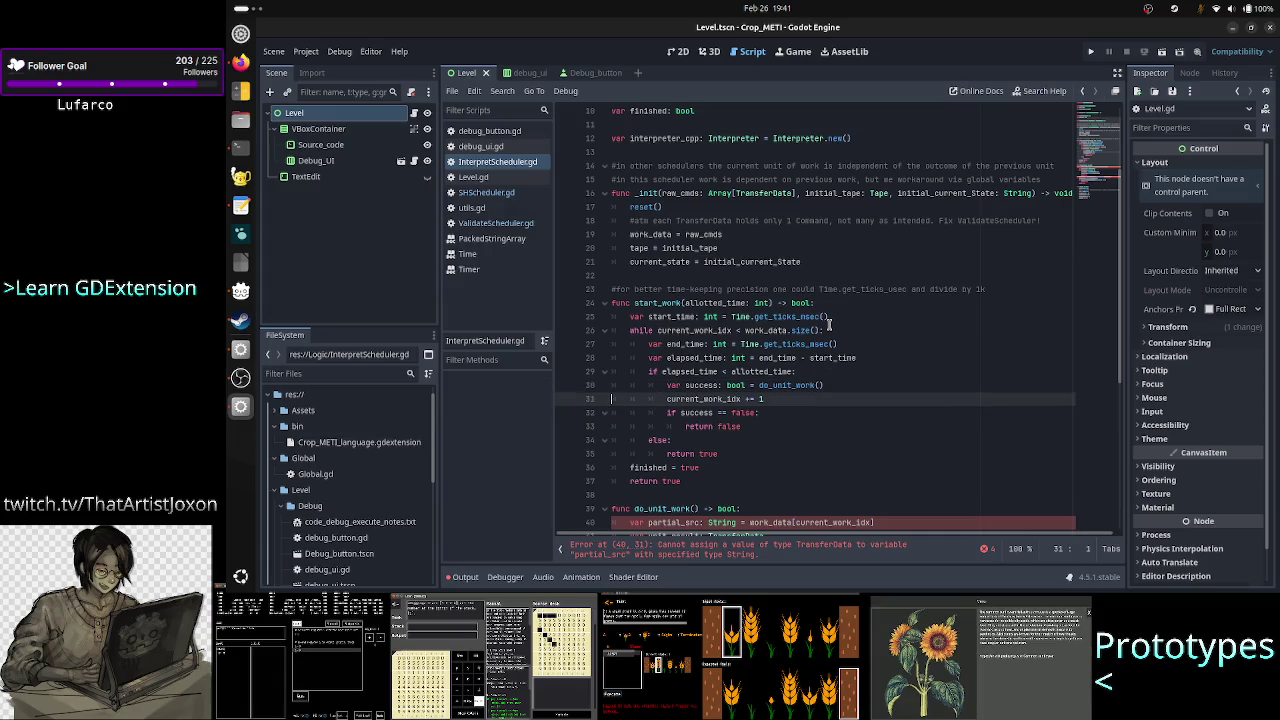
{"action": "key", "text": "Down"}
{"action": "key", "text": "Down"}
{"action": "key", "text": "Down"}
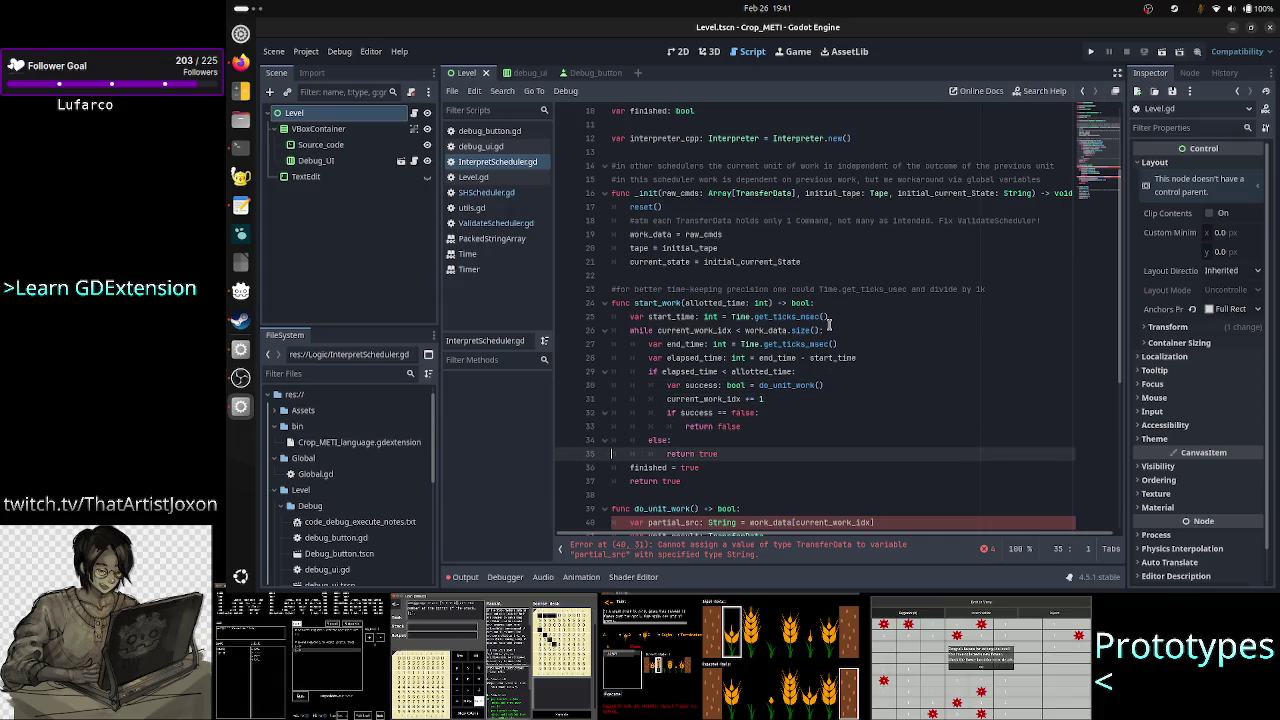
{"action": "key", "text": "Down"}
{"action": "key", "text": "Down"}
{"action": "key", "text": "Down"}
{"action": "scroll", "coordinate": [828, 325], "scroll_direction": "down", "scroll_amount": 3}
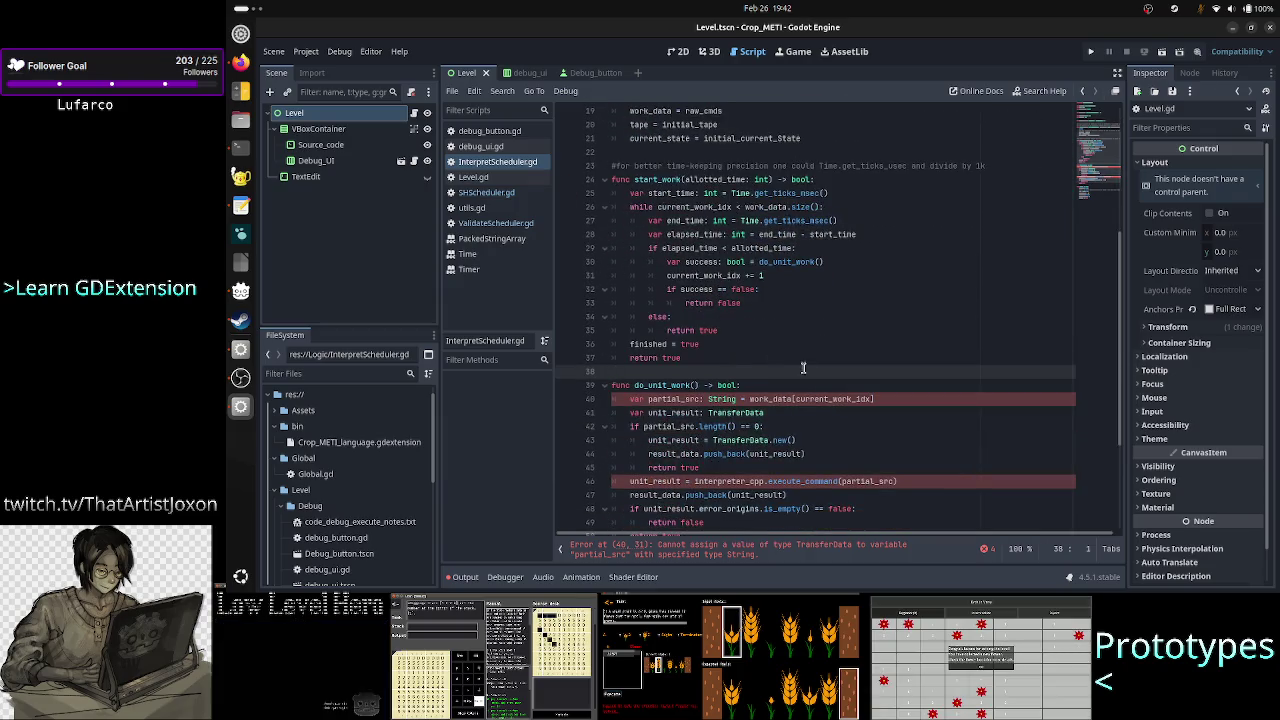
{"action": "scroll", "coordinate": [803, 365], "scroll_direction": "down", "scroll_amount": 2}
{"action": "double_click", "coordinate": [690, 316]}
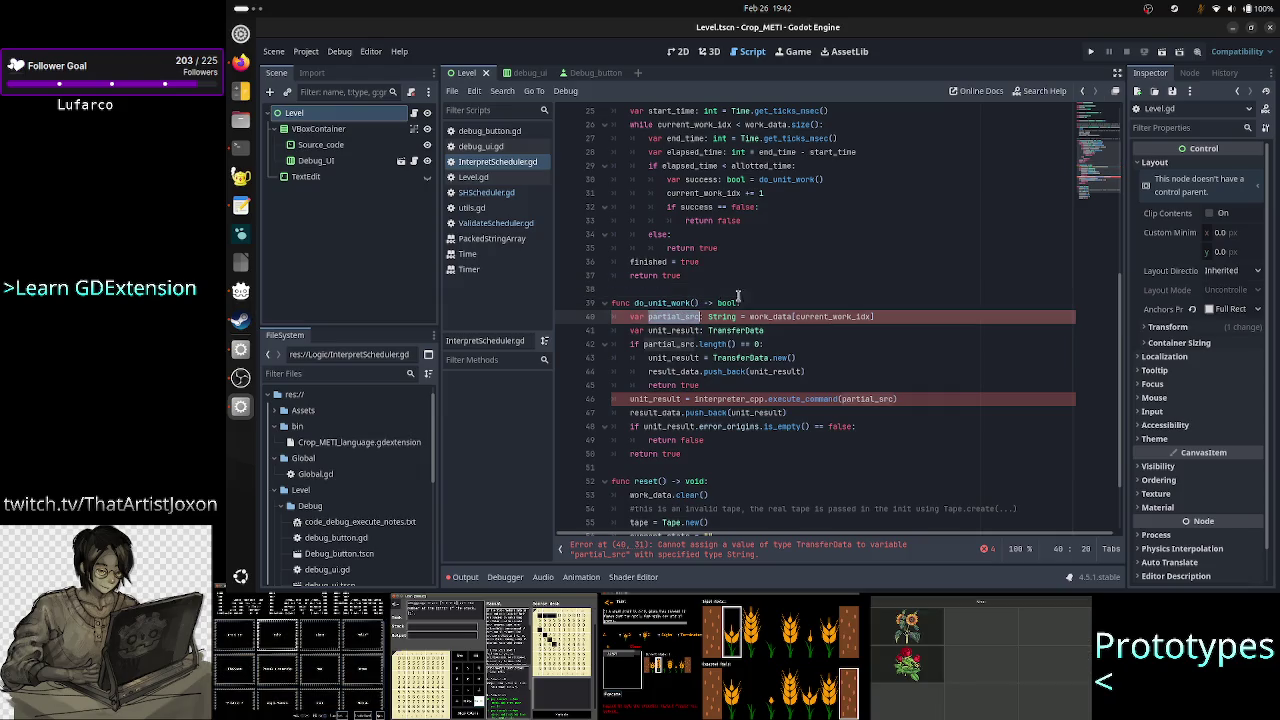
Rename partial_src to command_td and change its type from String to TransferData.
{"action": "type", "text": "comman"}
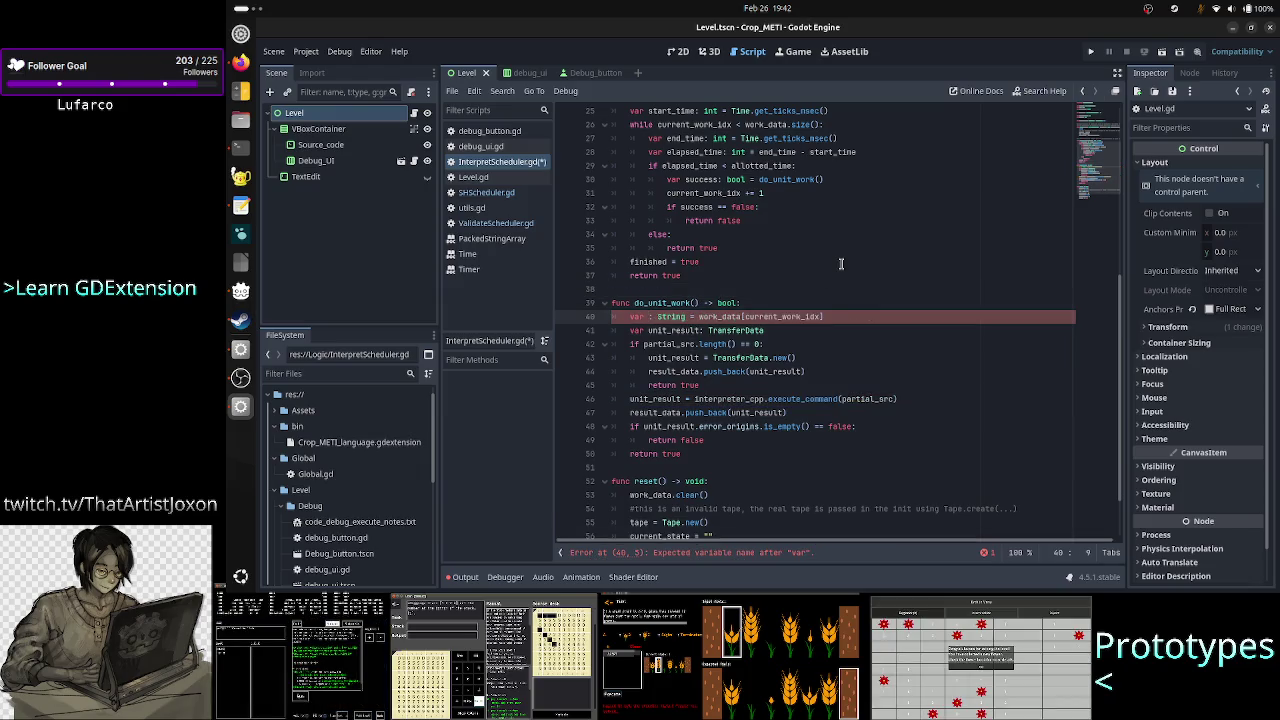
{"action": "type", "text": "d_td"}
{"action": "key", "text": "Right"}
{"action": "key", "text": "Right"}
{"action": "key", "text": "Right"}
{"action": "key", "text": "Right"}
{"action": "key", "text": "Right"}
{"action": "key", "text": "Right"}
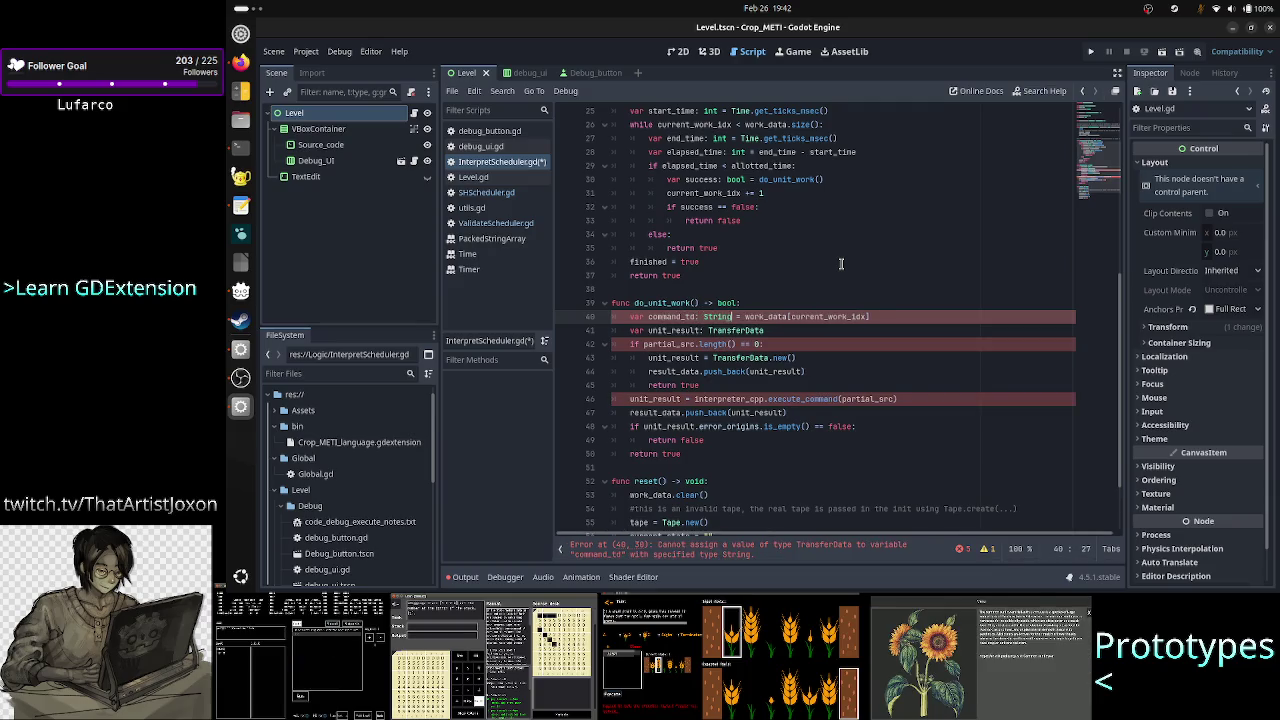
{"action": "key", "text": "BackSpace"}
{"action": "key", "text": "BackSpace"}
{"action": "key", "text": "BackSpace"}
{"action": "type", "text": "Transfer"}
{"action": "key", "text": "Return"}
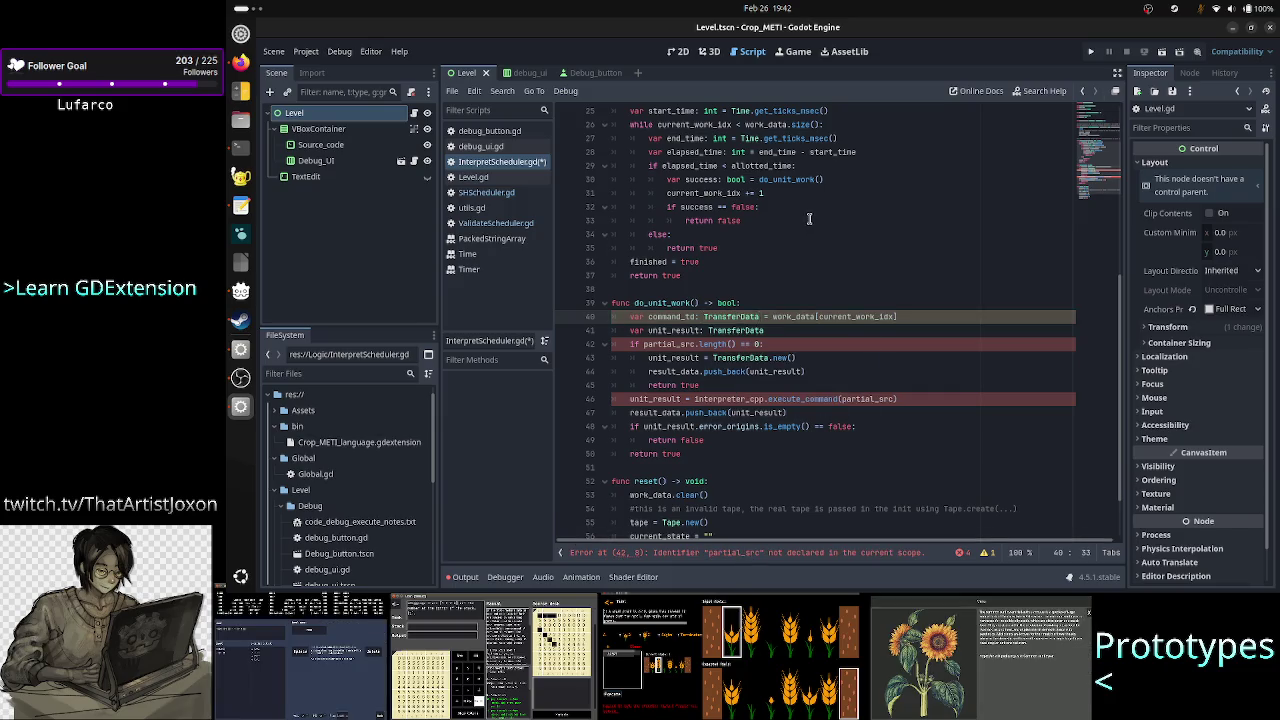
Check that result_data on line 7 is typed Array[InterpreterData].
{"action": "scroll", "coordinate": [809, 218], "scroll_direction": "up", "scroll_amount": 5}
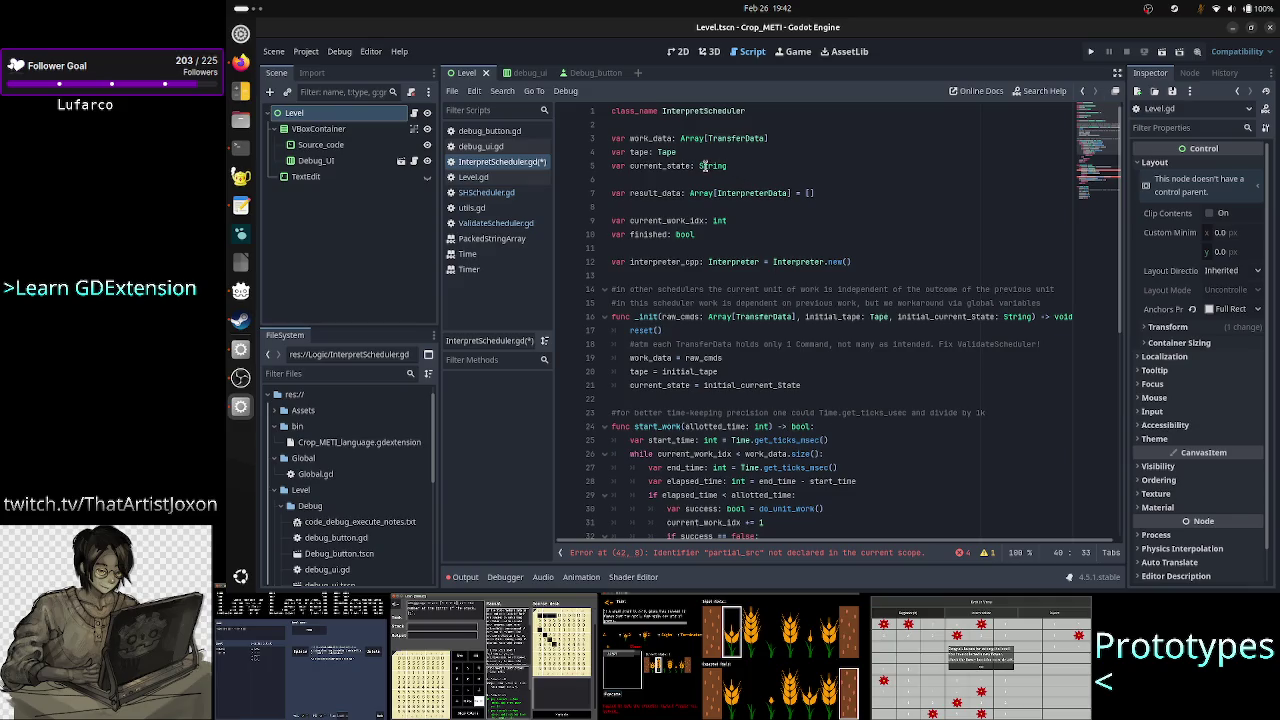
{"action": "double_click", "coordinate": [758, 193]}
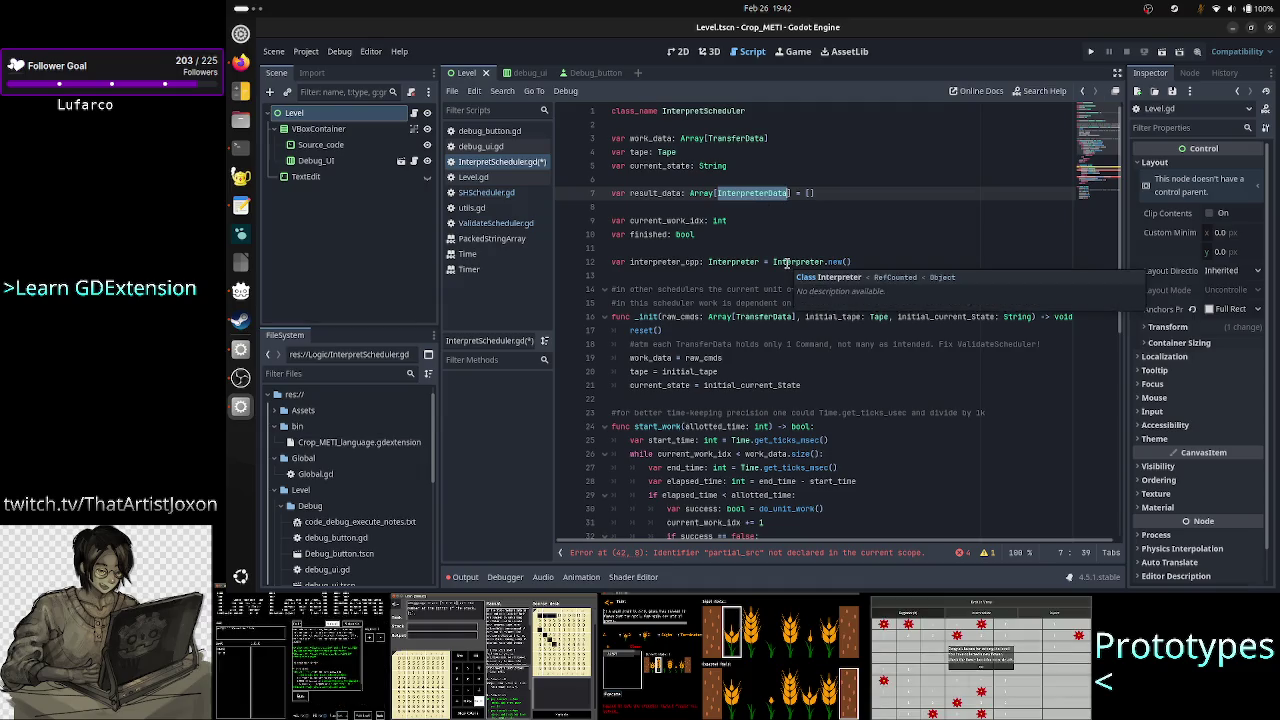
{"action": "left_click", "coordinate": [755, 209]}
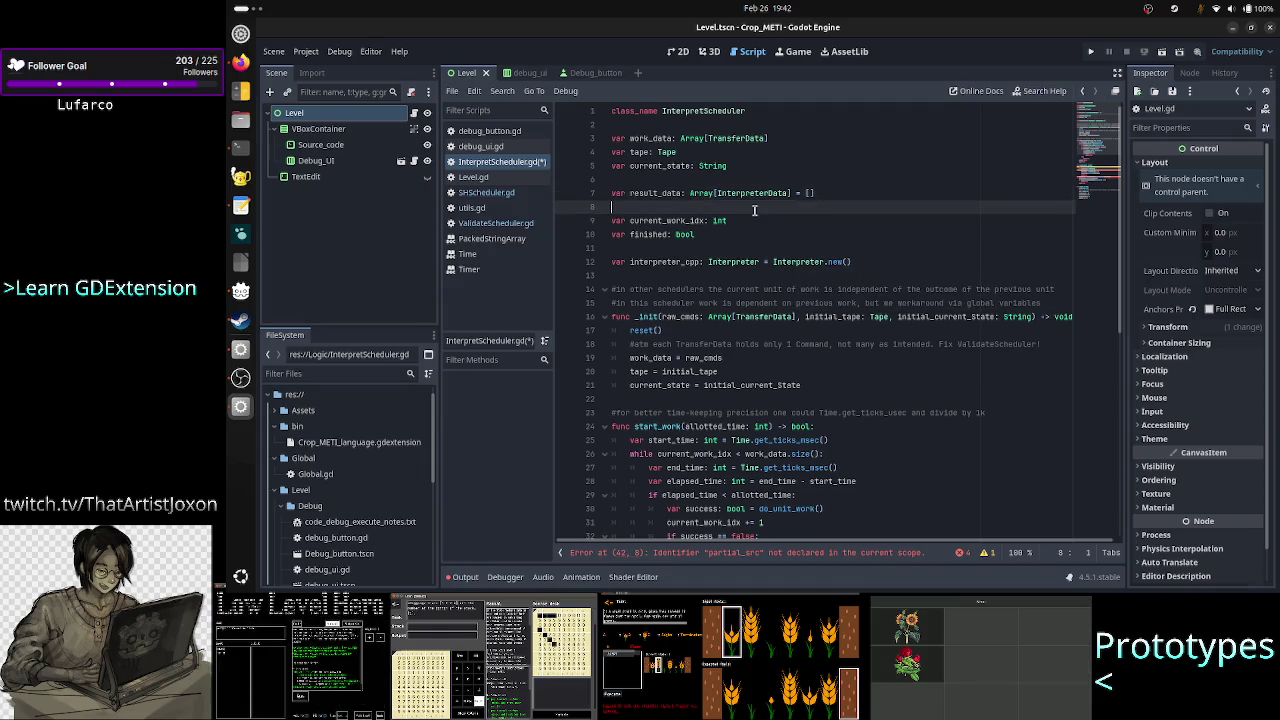
{"action": "scroll", "coordinate": [755, 209], "scroll_direction": "down", "scroll_amount": 10}
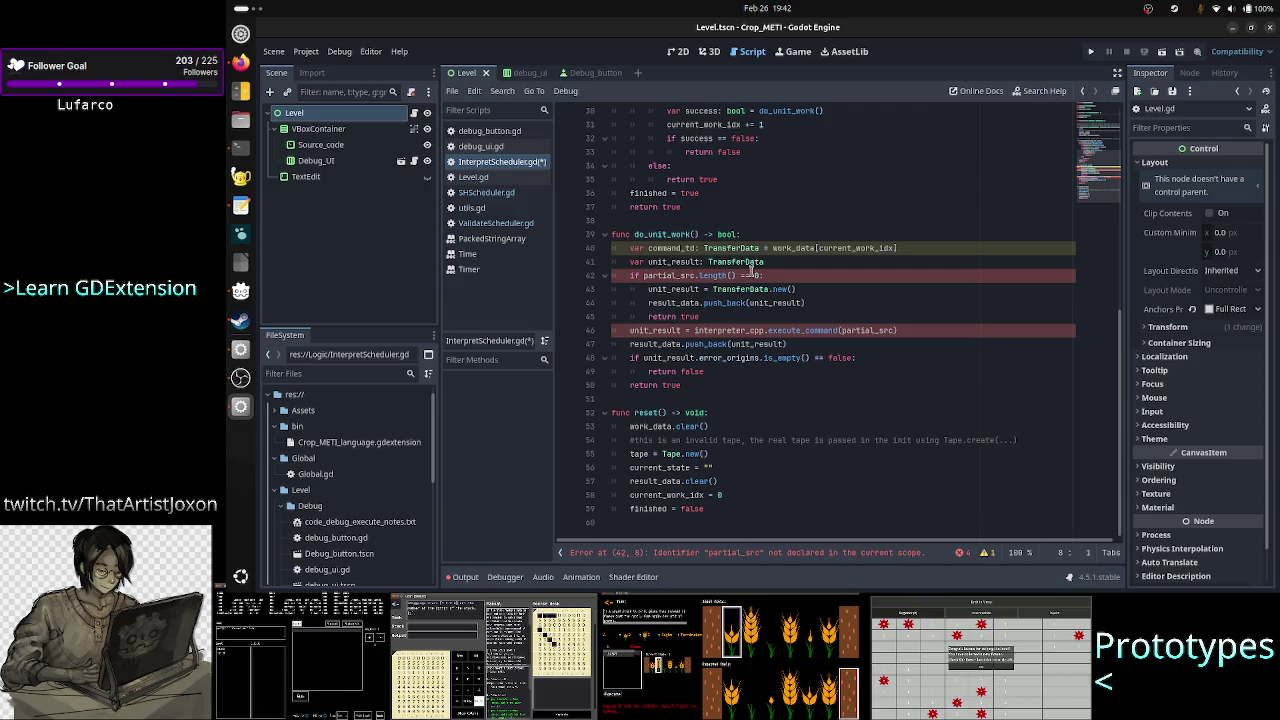
Change unit_result's type on line 41 from TransferData to InterpreterData.
{"action": "double_click", "coordinate": [675, 262]}
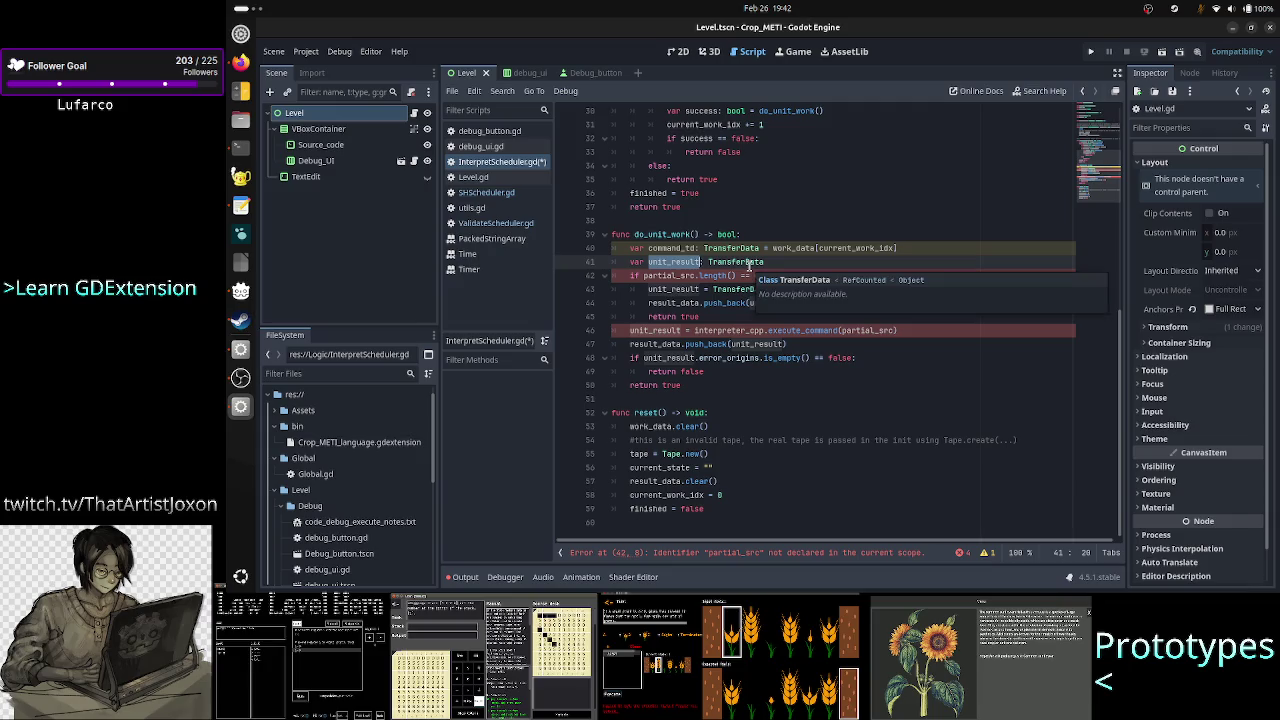
{"action": "double_click", "coordinate": [750, 263]}
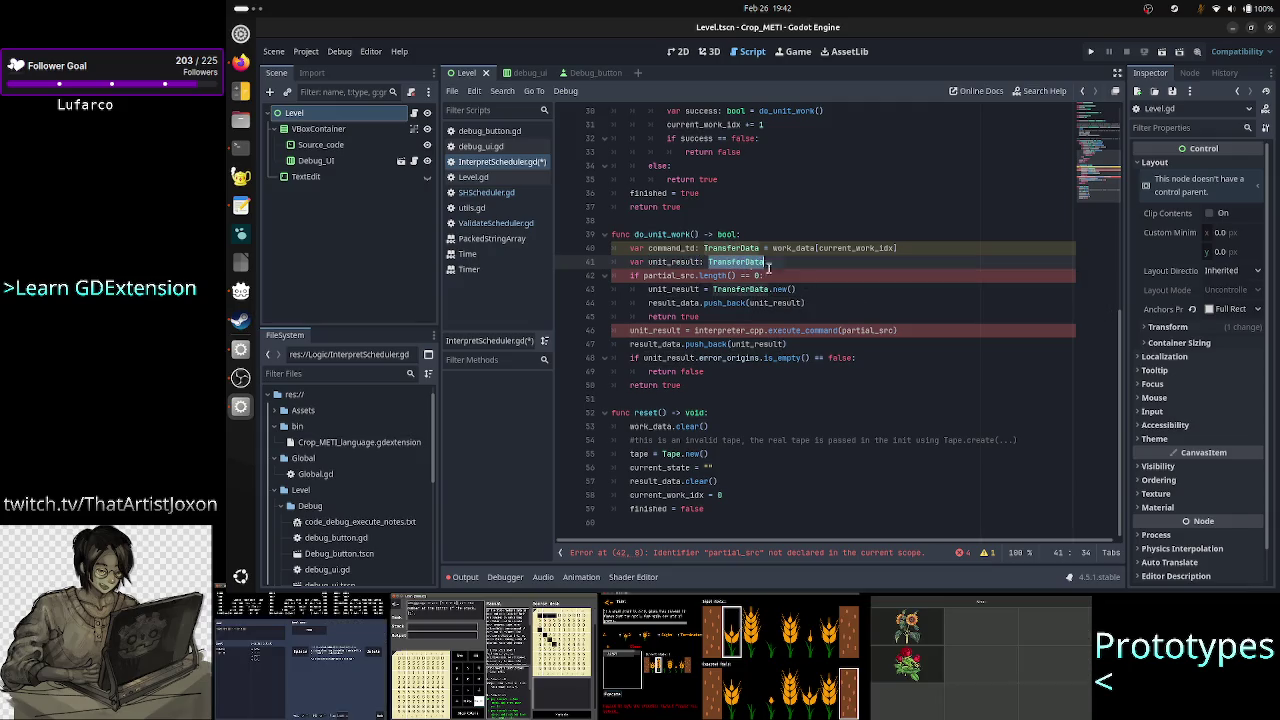
{"action": "type", "text": "Interp"}
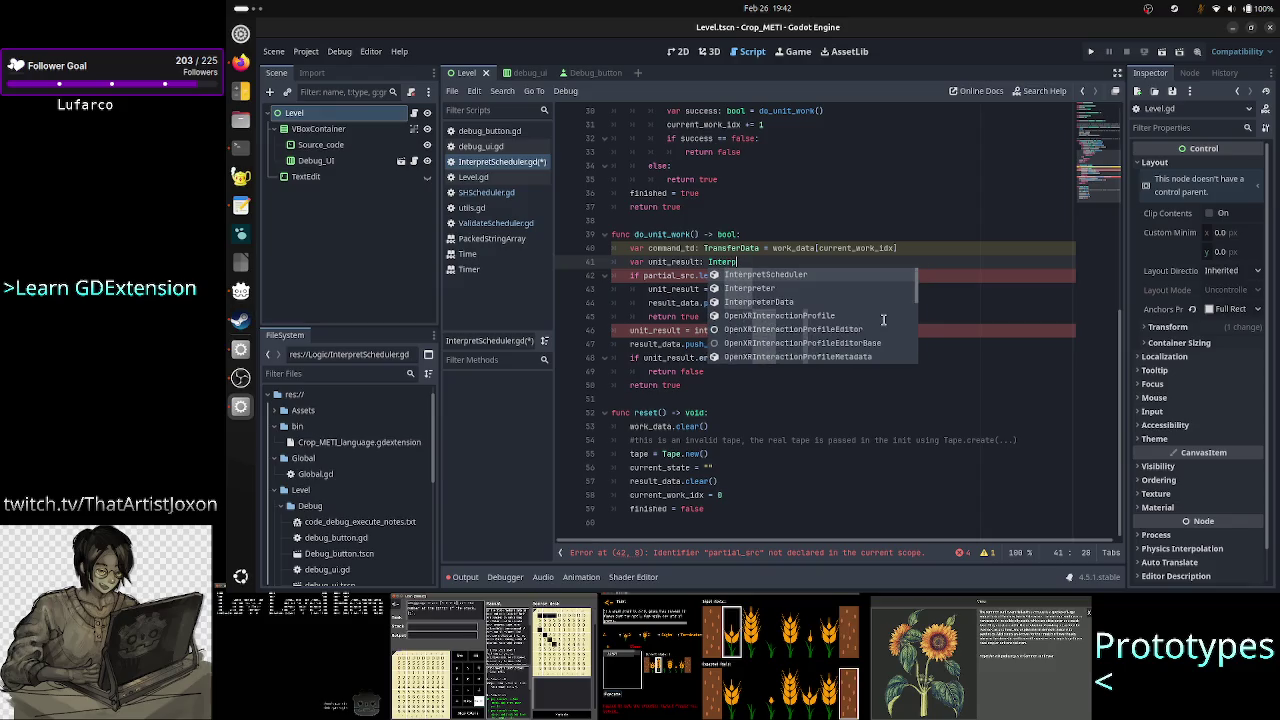
{"action": "type", "text": "reterData"}
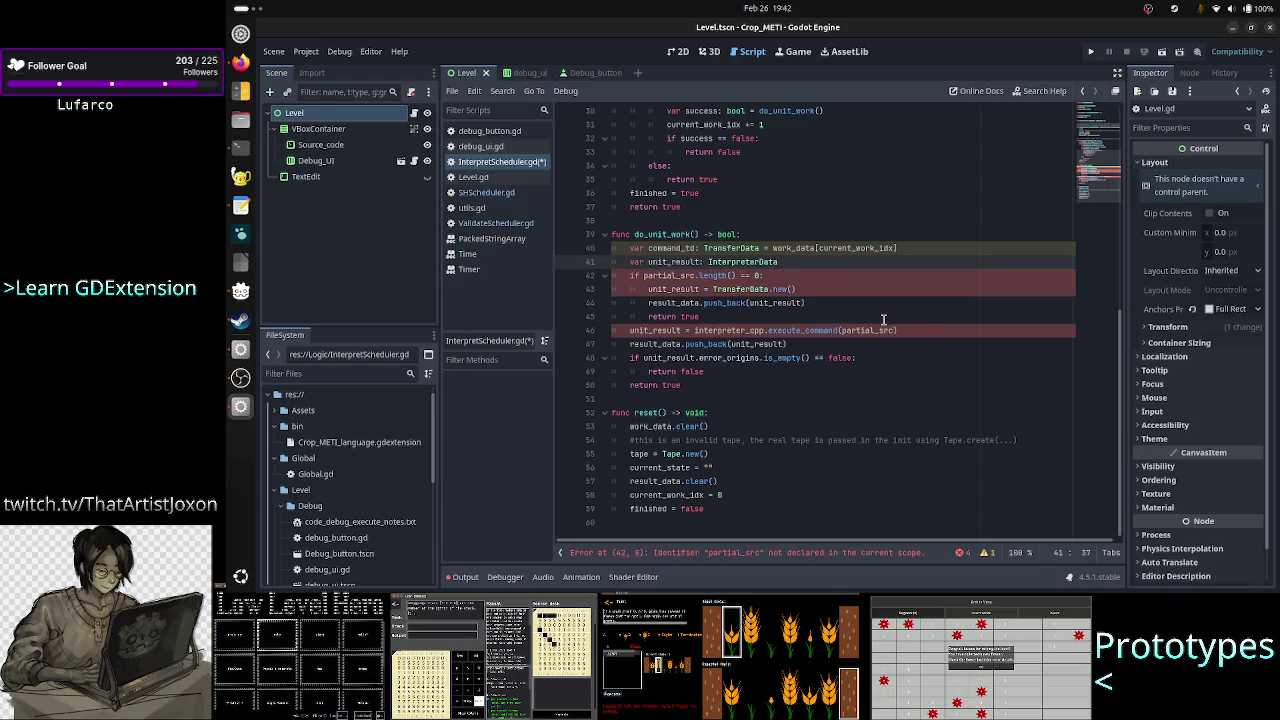
{"action": "key", "text": "Right"}
{"action": "key", "text": "Right"}
{"action": "key", "text": "Right"}
{"action": "key", "text": "Right"}
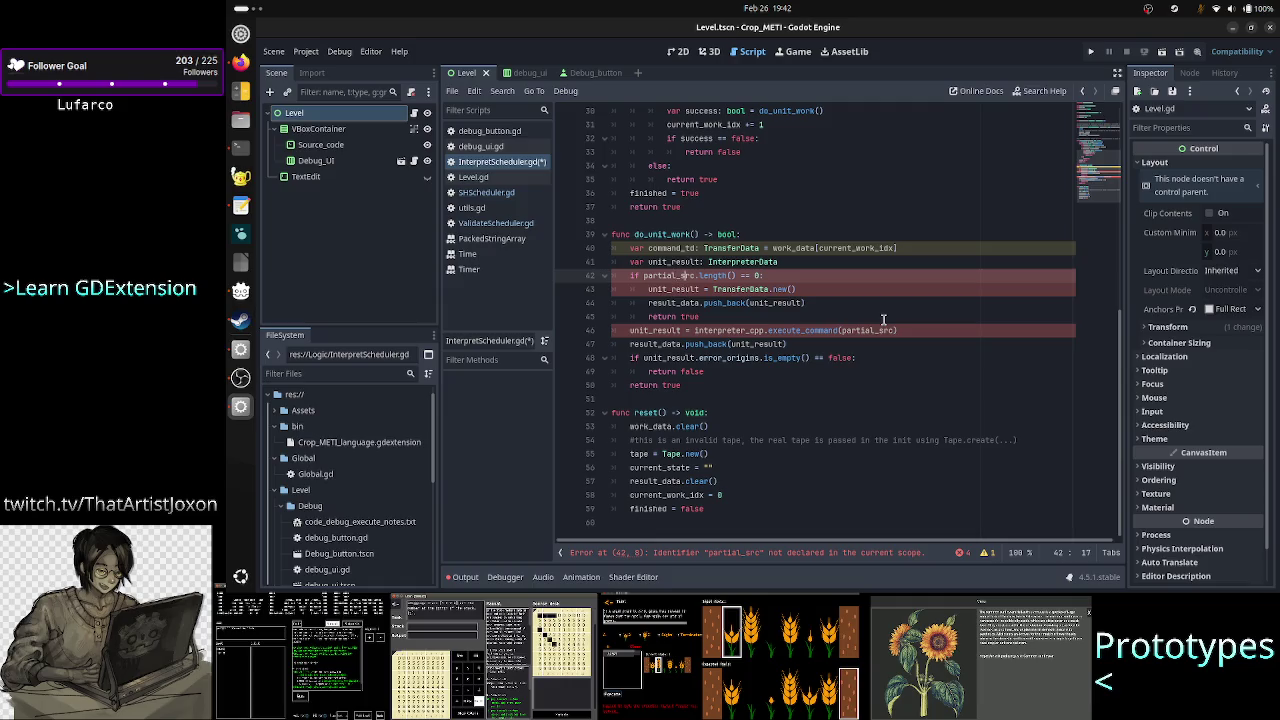
Replace partial_src with command_td in the line 42 condition and drop its .length() call.
{"action": "key", "text": "Left"}
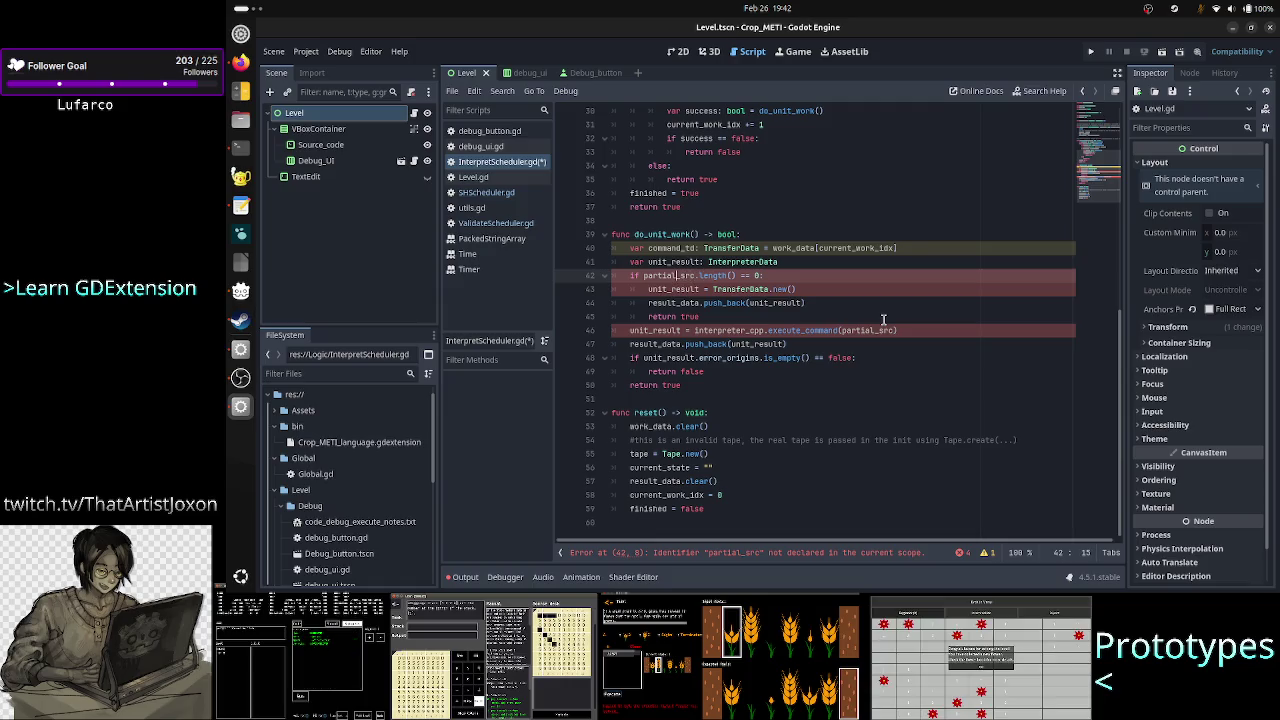
{"action": "key", "text": "Right"}
{"action": "key", "text": "Right"}
{"action": "key", "text": "Right"}
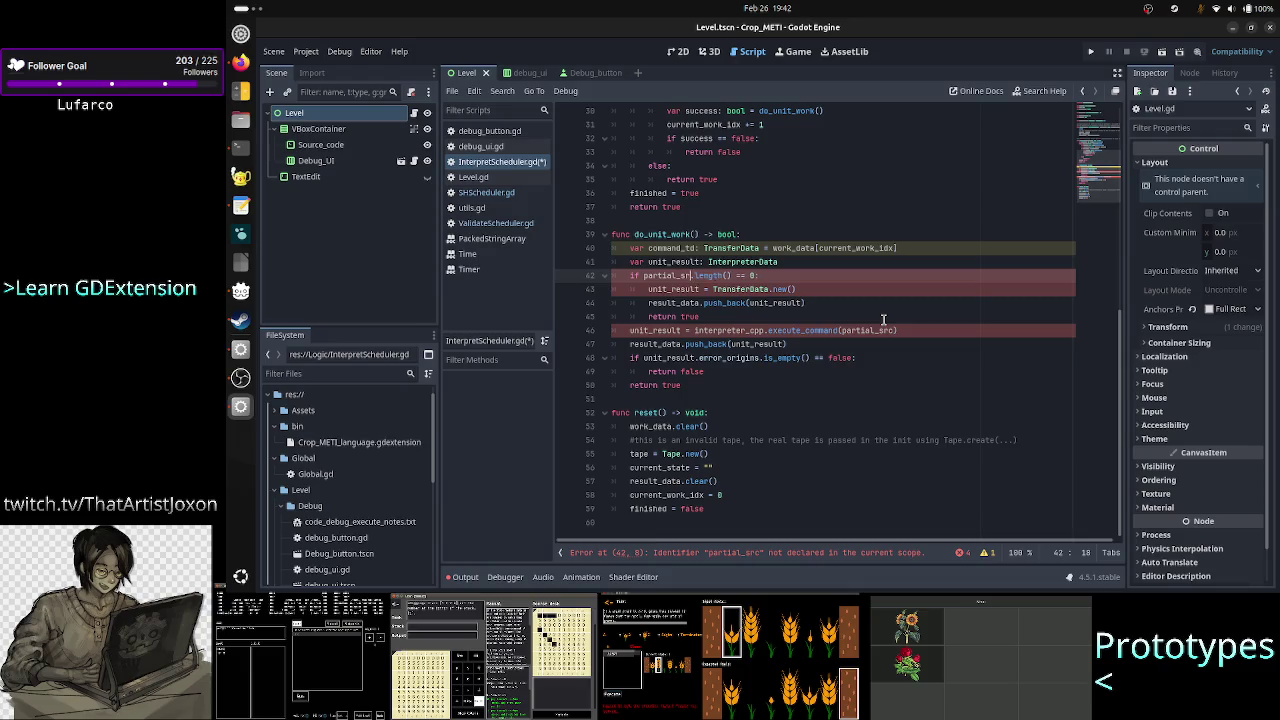
{"action": "key", "text": "Right"}
{"action": "key", "text": "BackSpace"}
{"action": "key", "text": "BackSpace"}
{"action": "key", "text": "BackSpace"}
{"action": "type", "text": "command_td"}
{"action": "key", "text": "Right"}
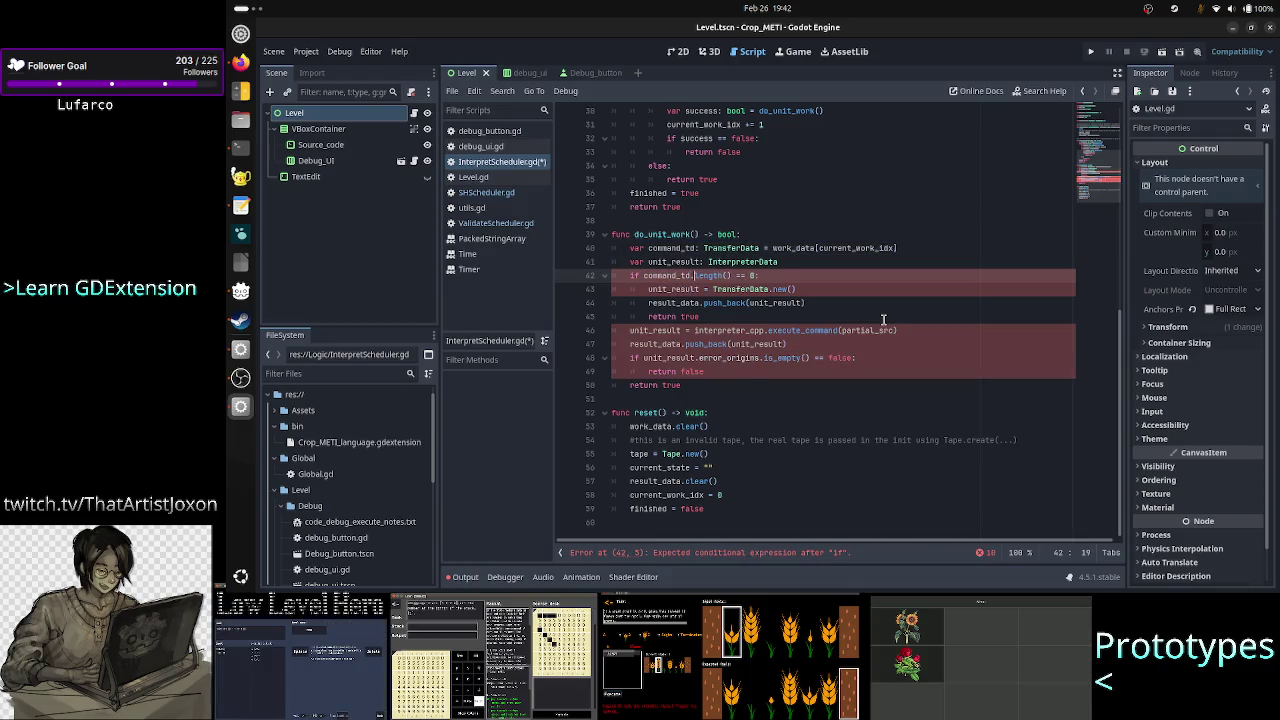
{"action": "key", "text": "Right"}
{"action": "key", "text": "Right"}
{"action": "key", "text": "Right"}
{"action": "key", "text": "BackSpace"}
{"action": "key", "text": "BackSpace"}
{"action": "key", "text": "BackSpace"}
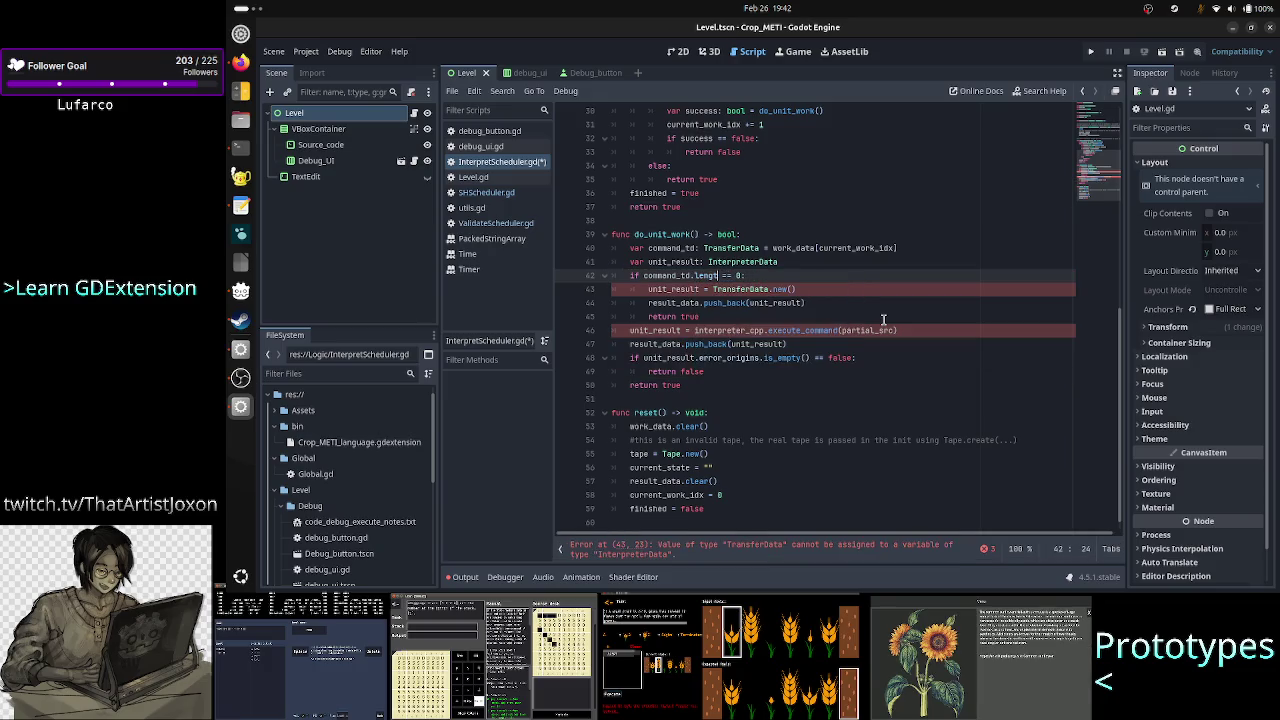
{"action": "key", "text": "BackSpace"}
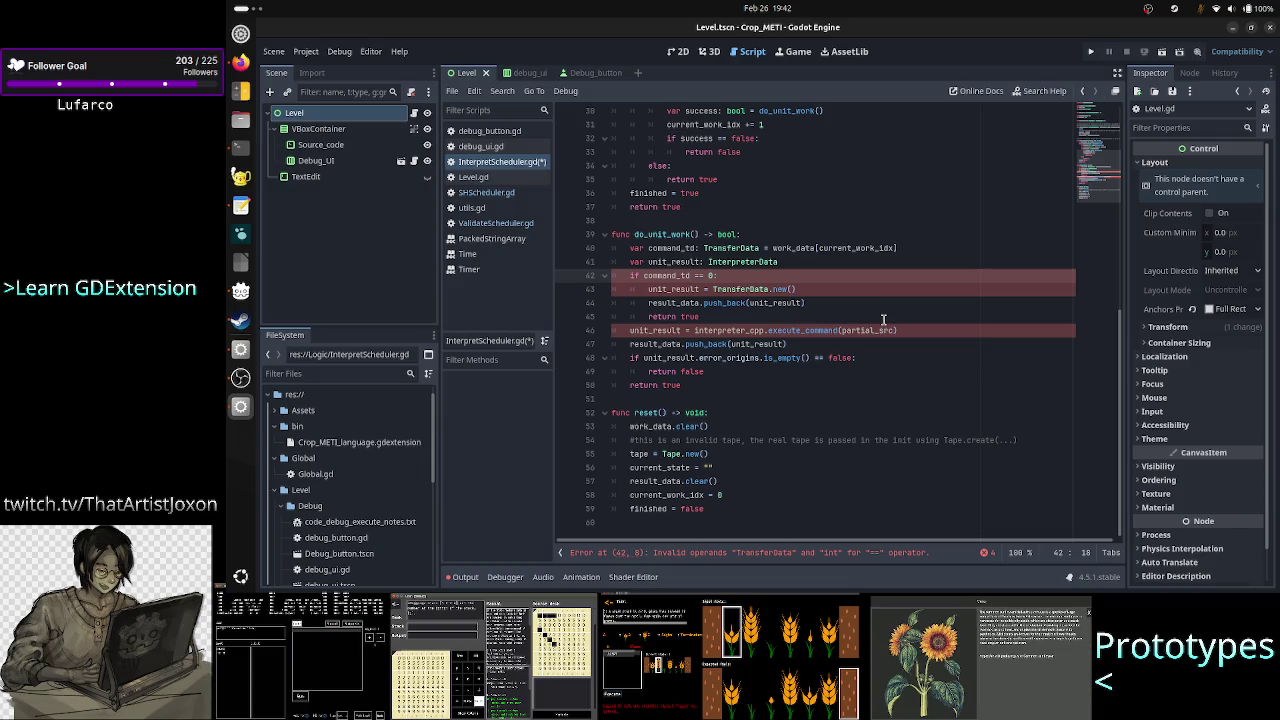
Complete the condition as command_td.token_values.is_empty() == true.
{"action": "key", "text": "Up"}
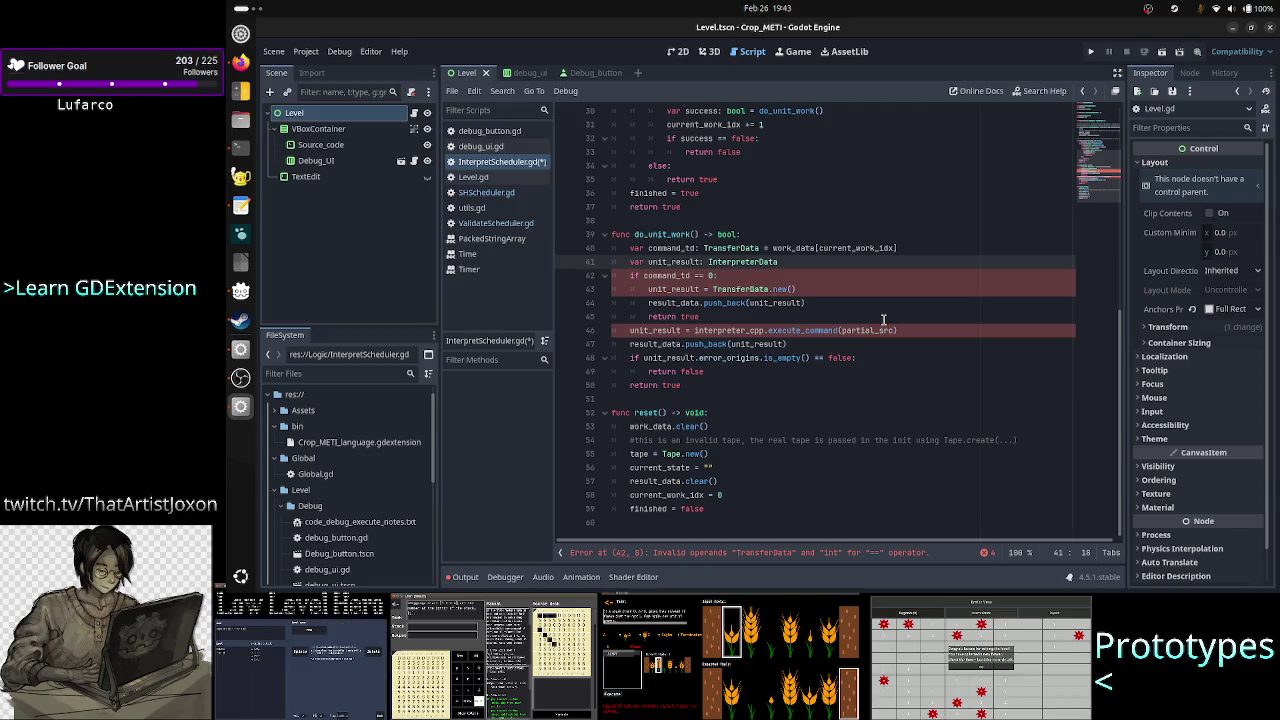
{"action": "key", "text": "Down"}
{"action": "type", "text": "."}
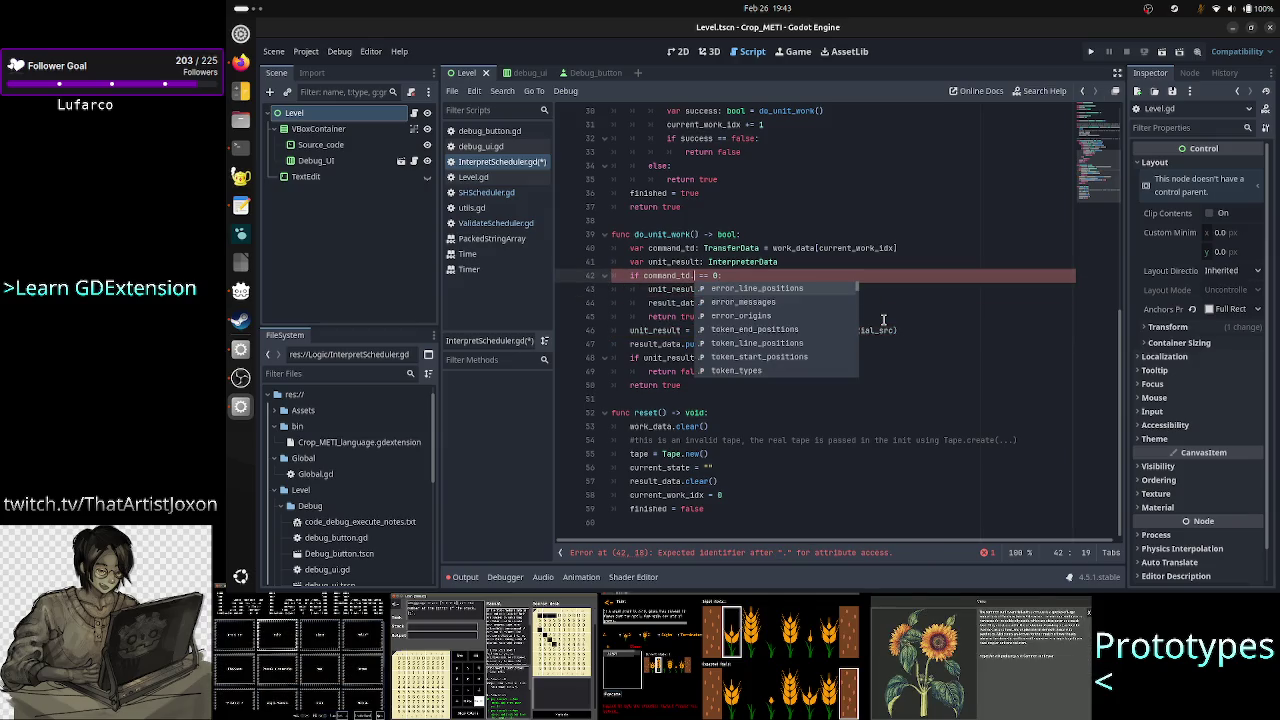
{"action": "key", "text": "Down"}
{"action": "key", "text": "Down"}
{"action": "key", "text": "Down"}
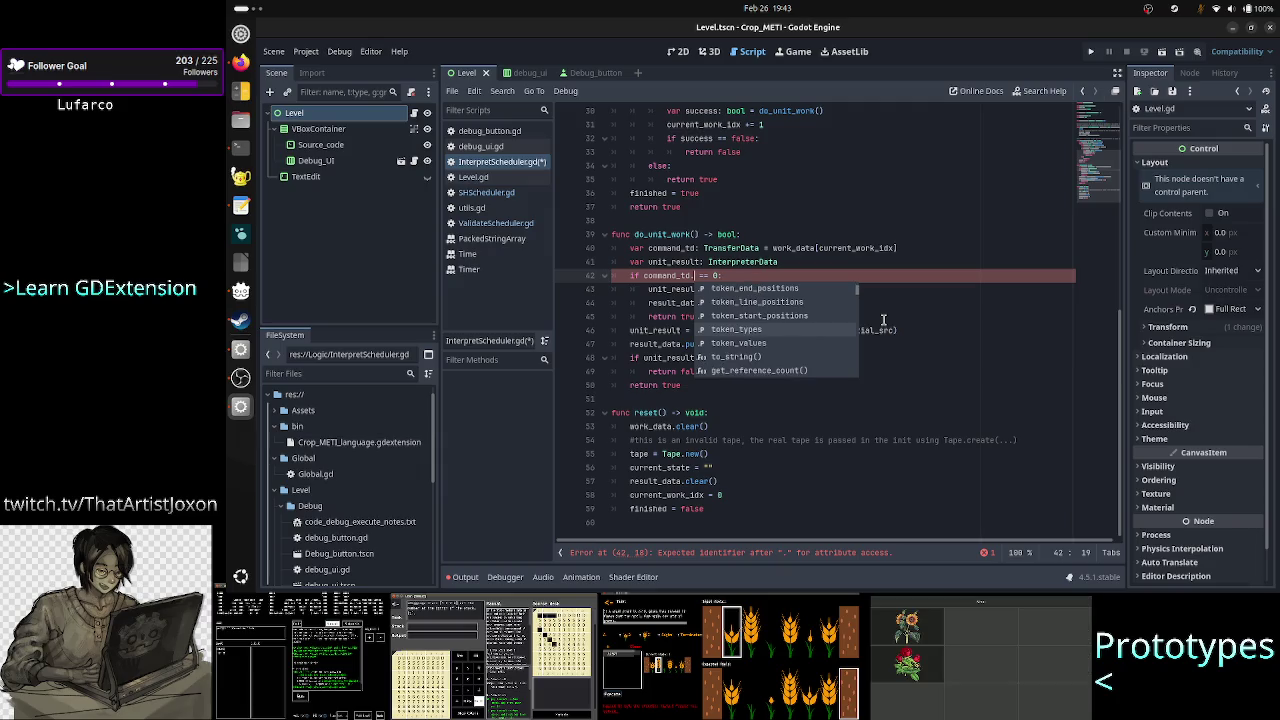
{"action": "key", "text": "Down"}
{"action": "key", "text": "Return"}
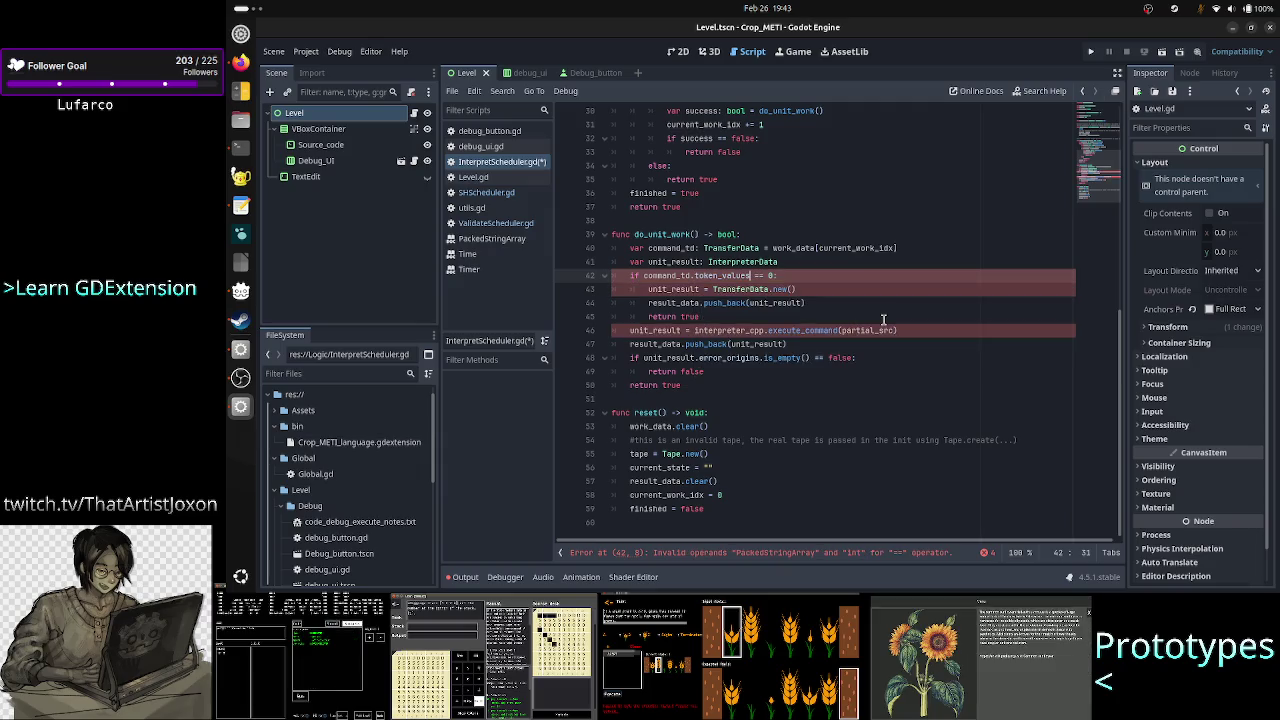
{"action": "type", "text": ".is"}
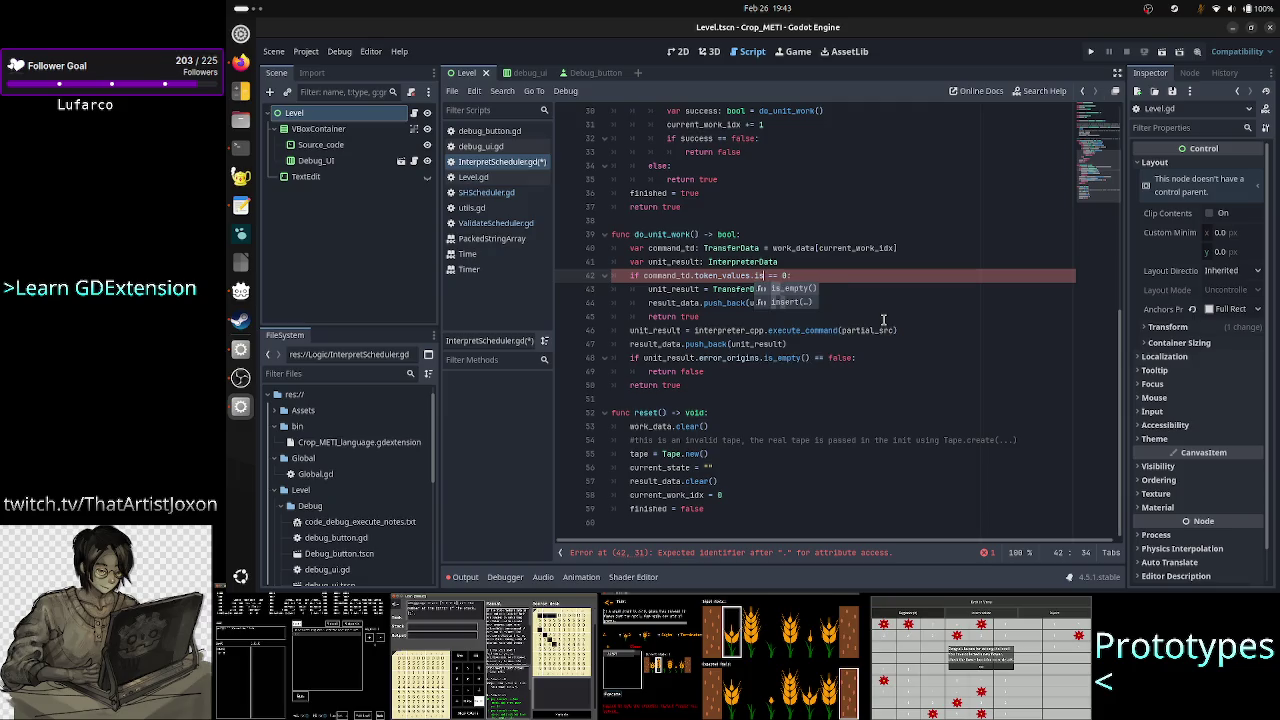
{"action": "key", "text": "Return"}
{"action": "key", "text": "Right"}
{"action": "key", "text": "Right"}
{"action": "key", "text": "Right"}
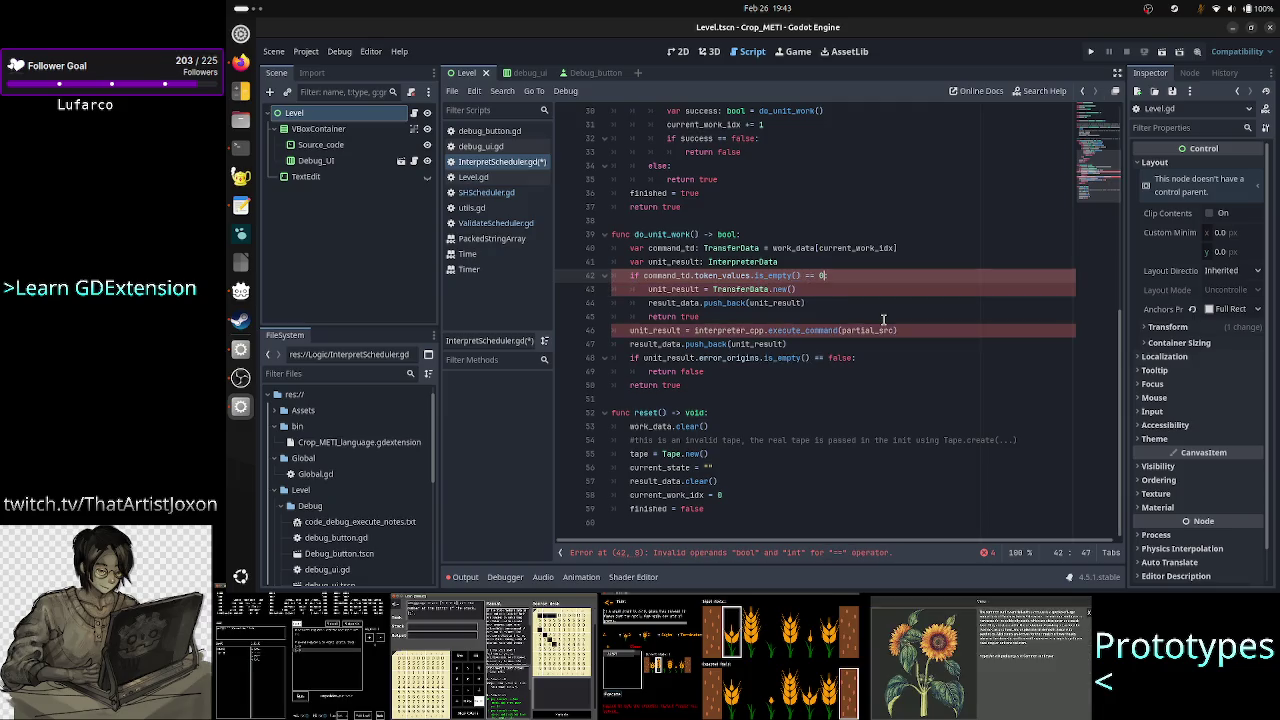
{"action": "key", "text": "BackSpace"}
{"action": "key", "text": "BackSpace"}
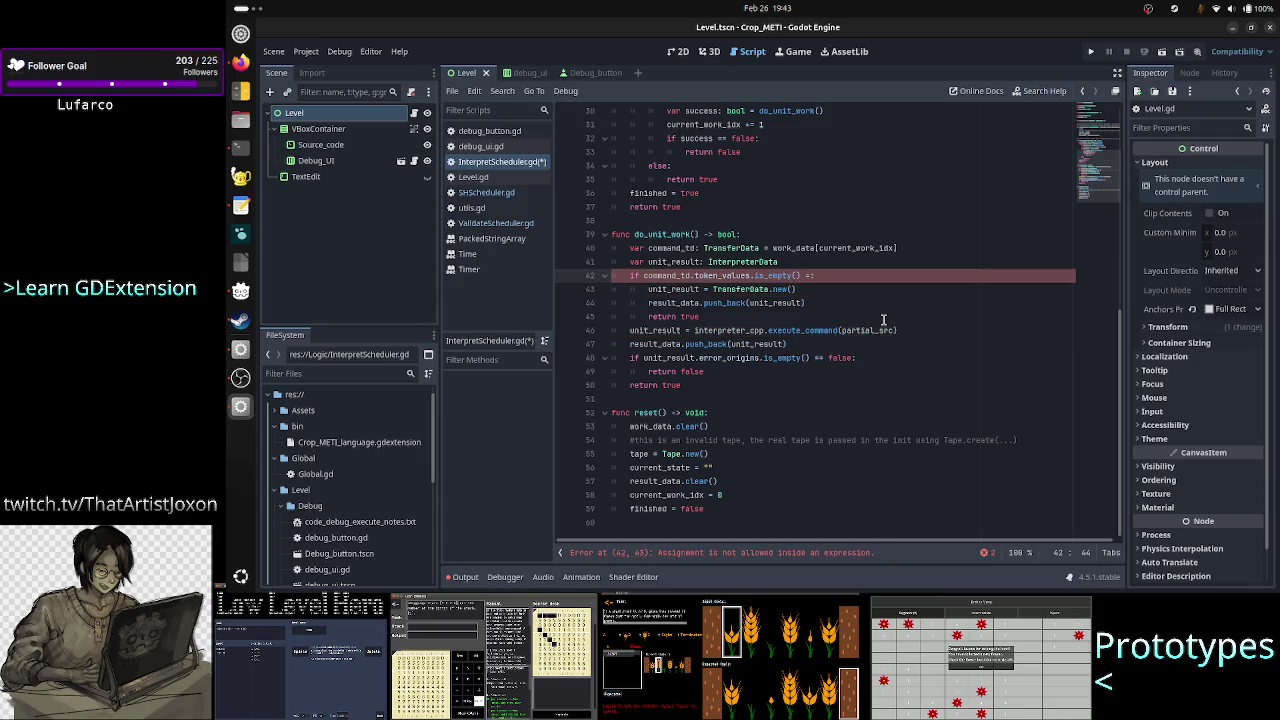
{"action": "type", "text": "=true:"}
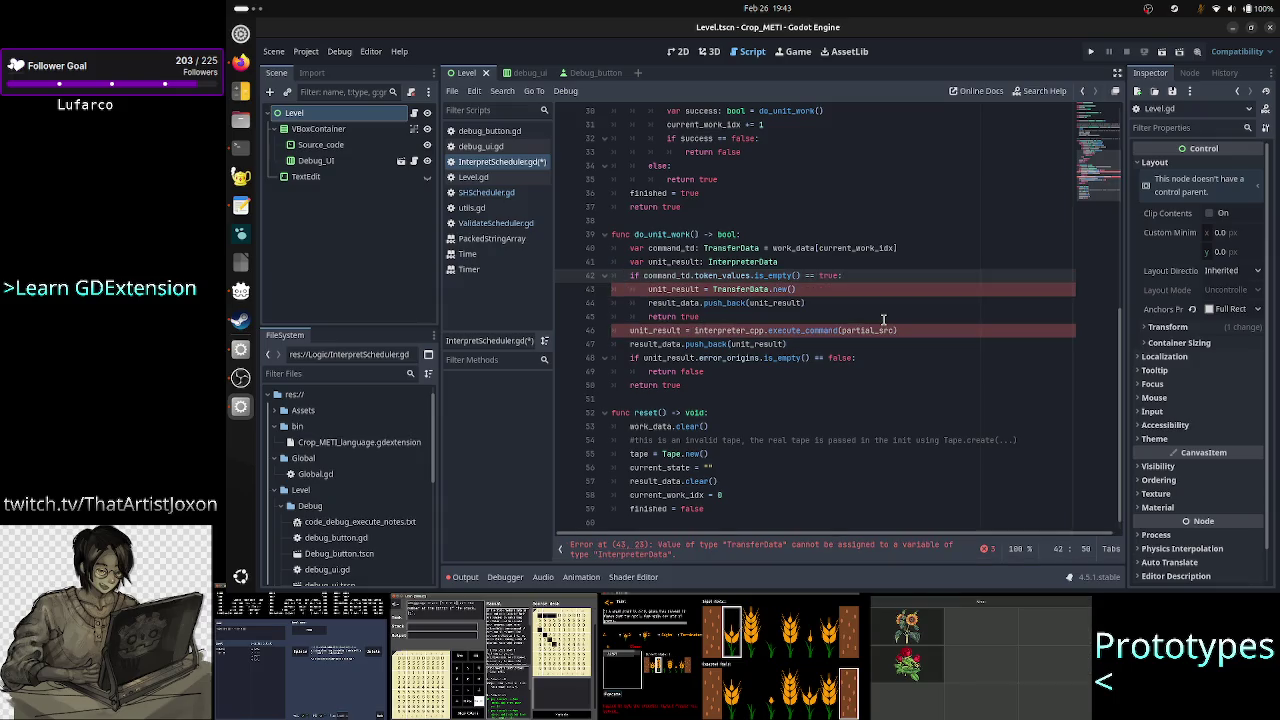
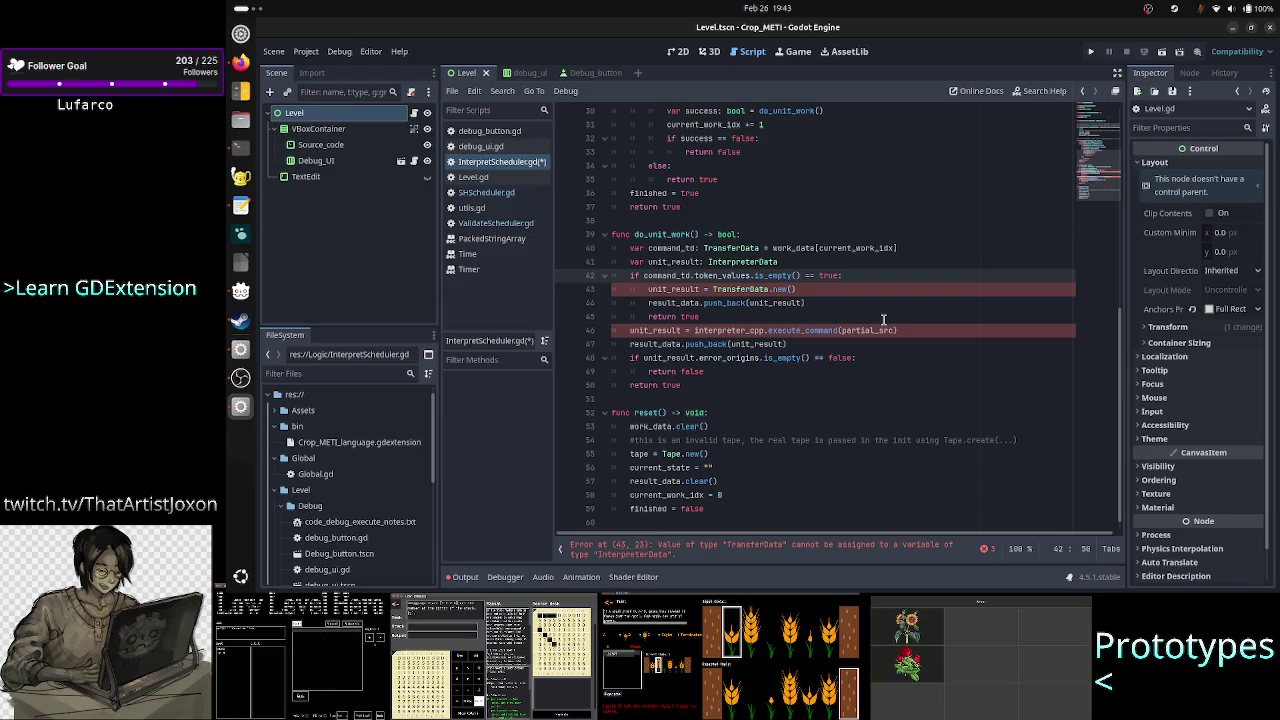
On line 43, replace TransferData.new() with InterpreterData.new().
{"action": "key", "text": "Right"}
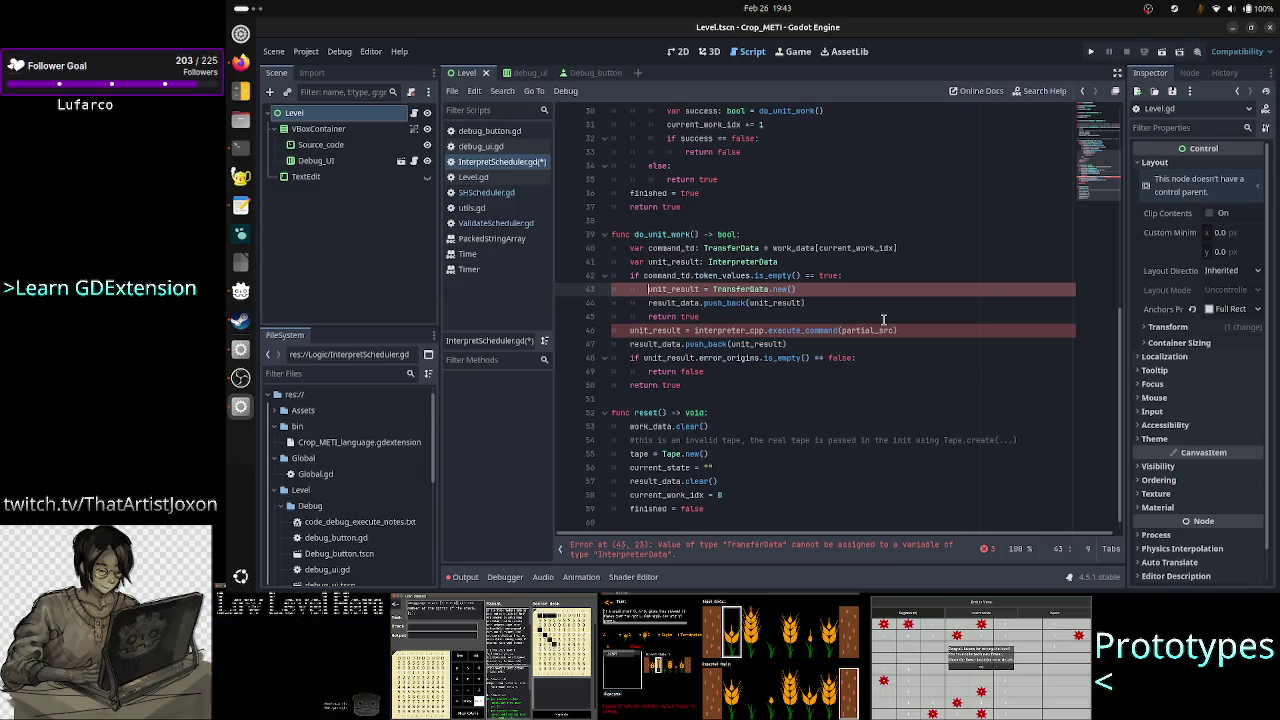
{"action": "key", "text": "Right"}
{"action": "key", "text": "Right"}
{"action": "key", "text": "Right"}
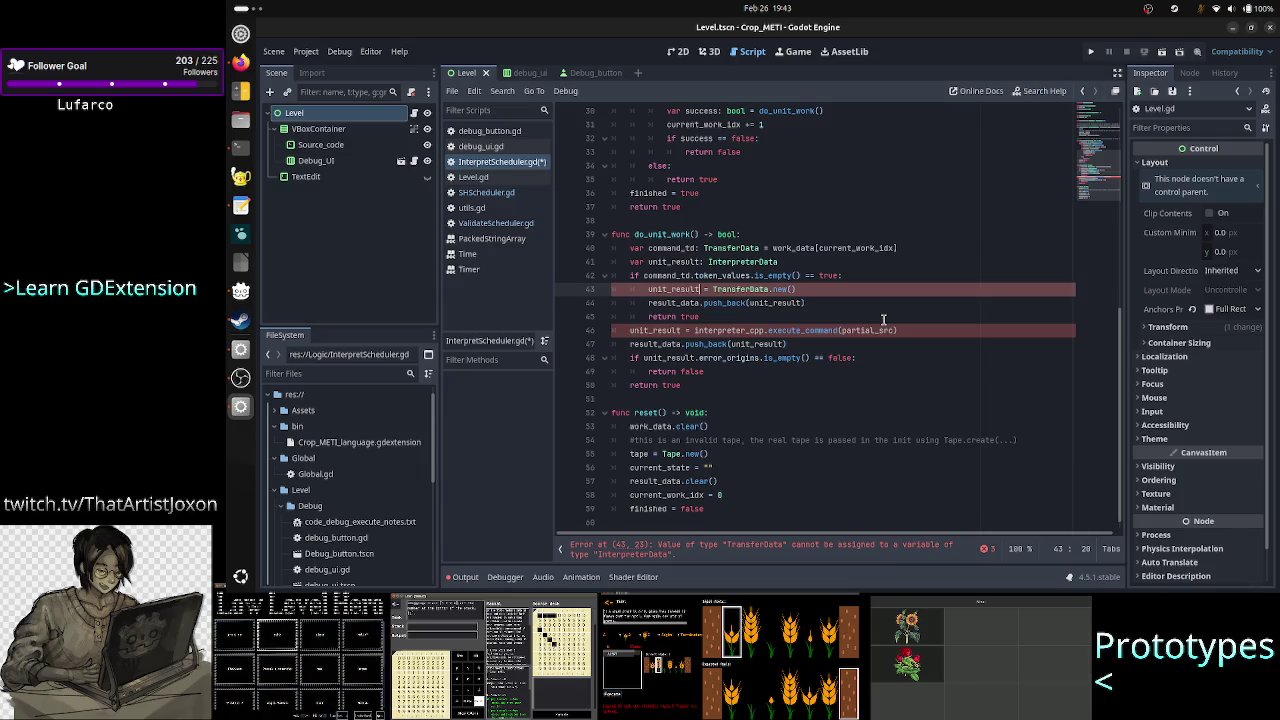
{"action": "key", "text": "Right"}
{"action": "key", "text": "Right"}
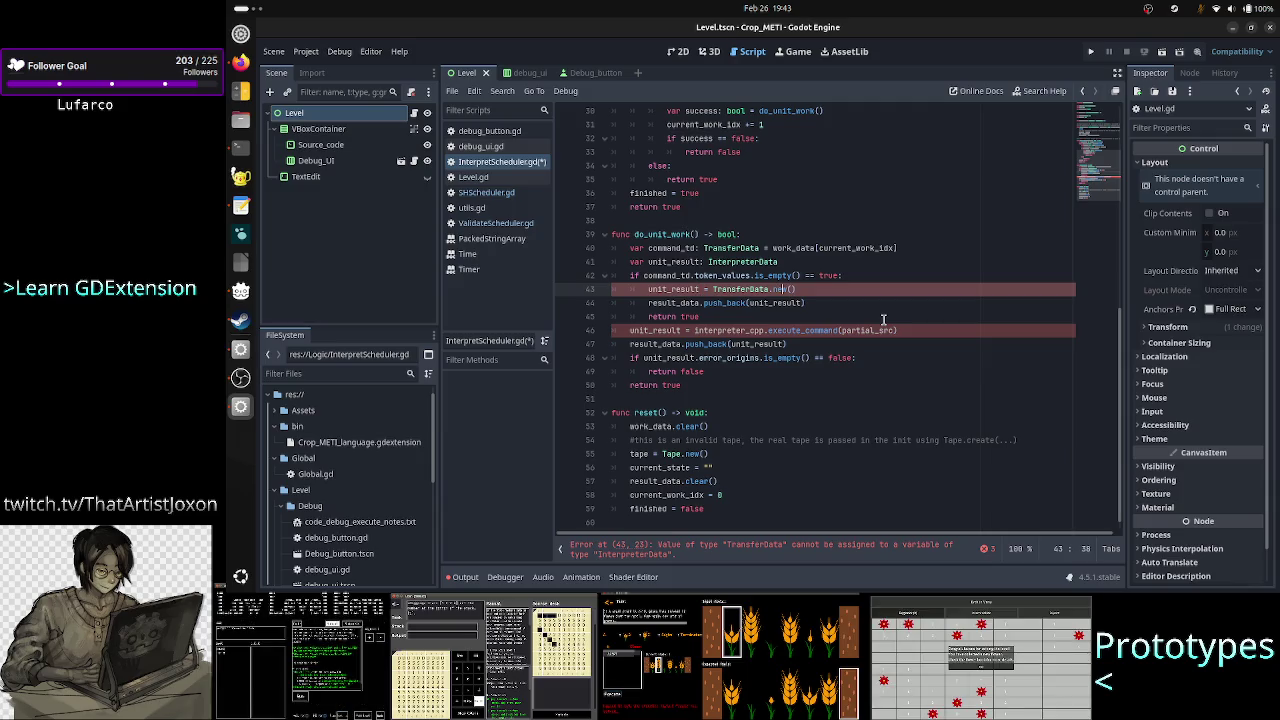
{"action": "key", "text": "BackSpace"}
{"action": "key", "text": "BackSpace"}
{"action": "key", "text": "BackSpace"}
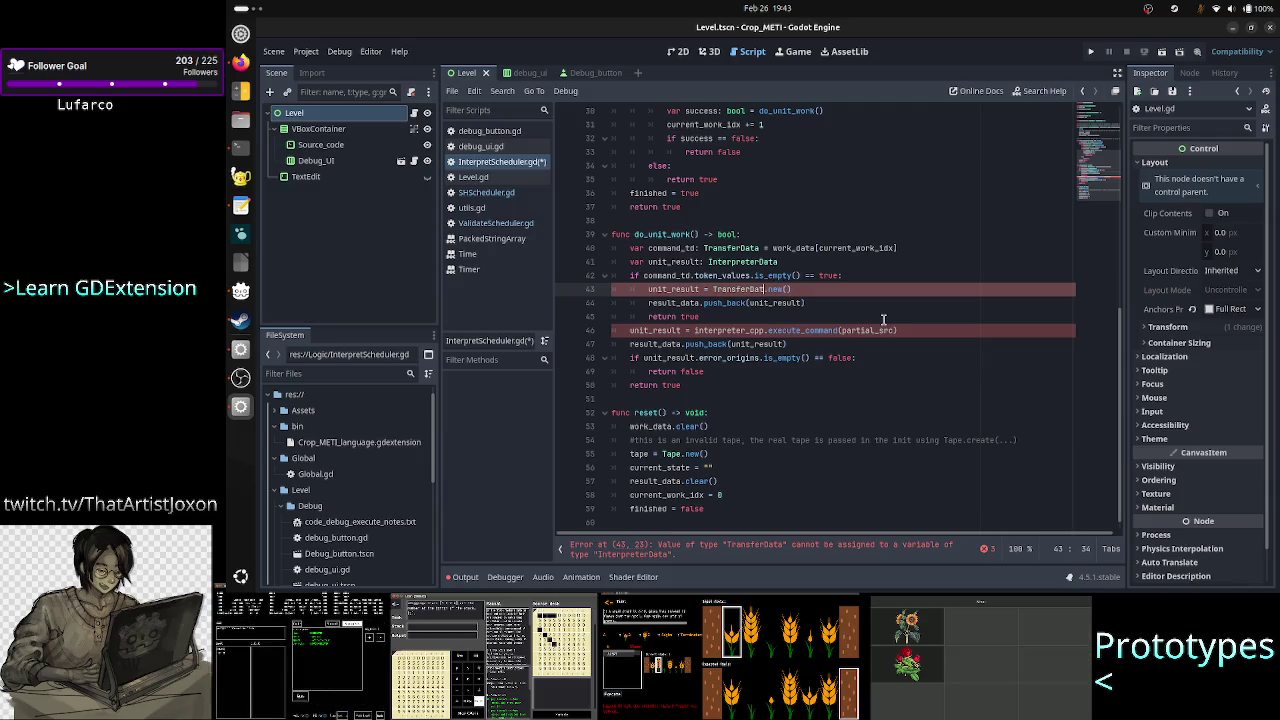
{"action": "type", "text": "Interp"}
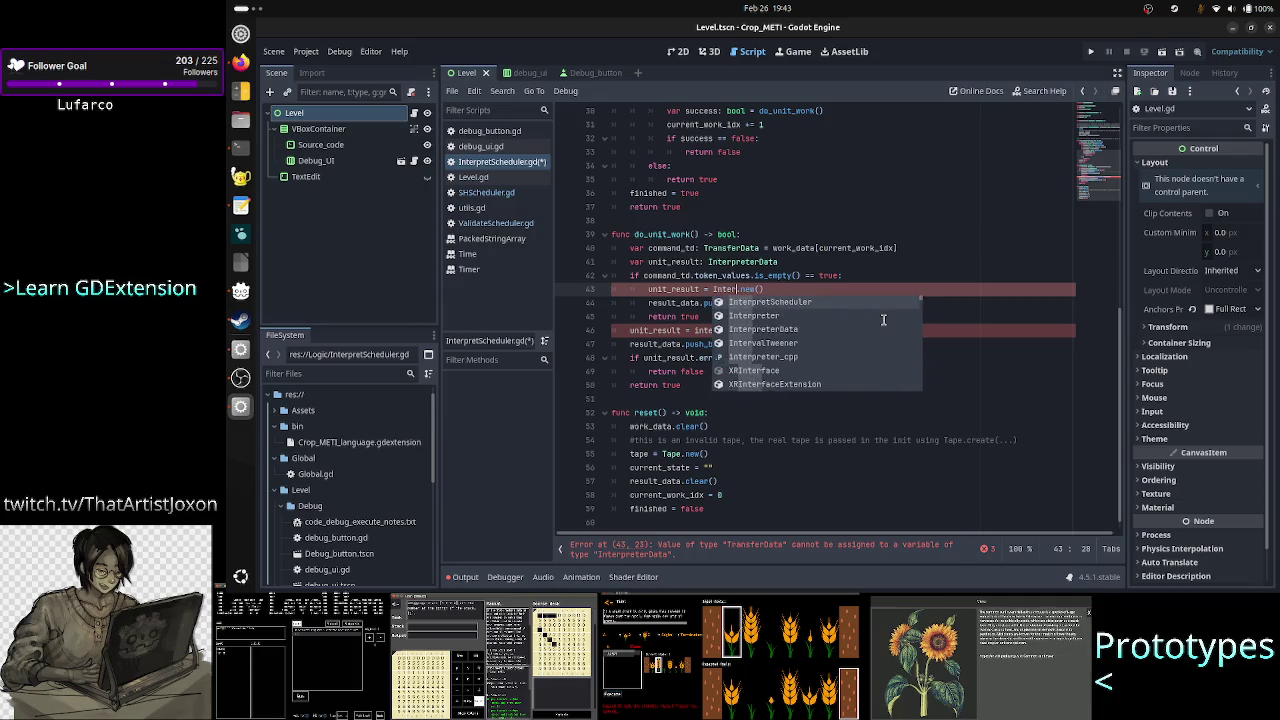
{"action": "key", "text": "Return"}
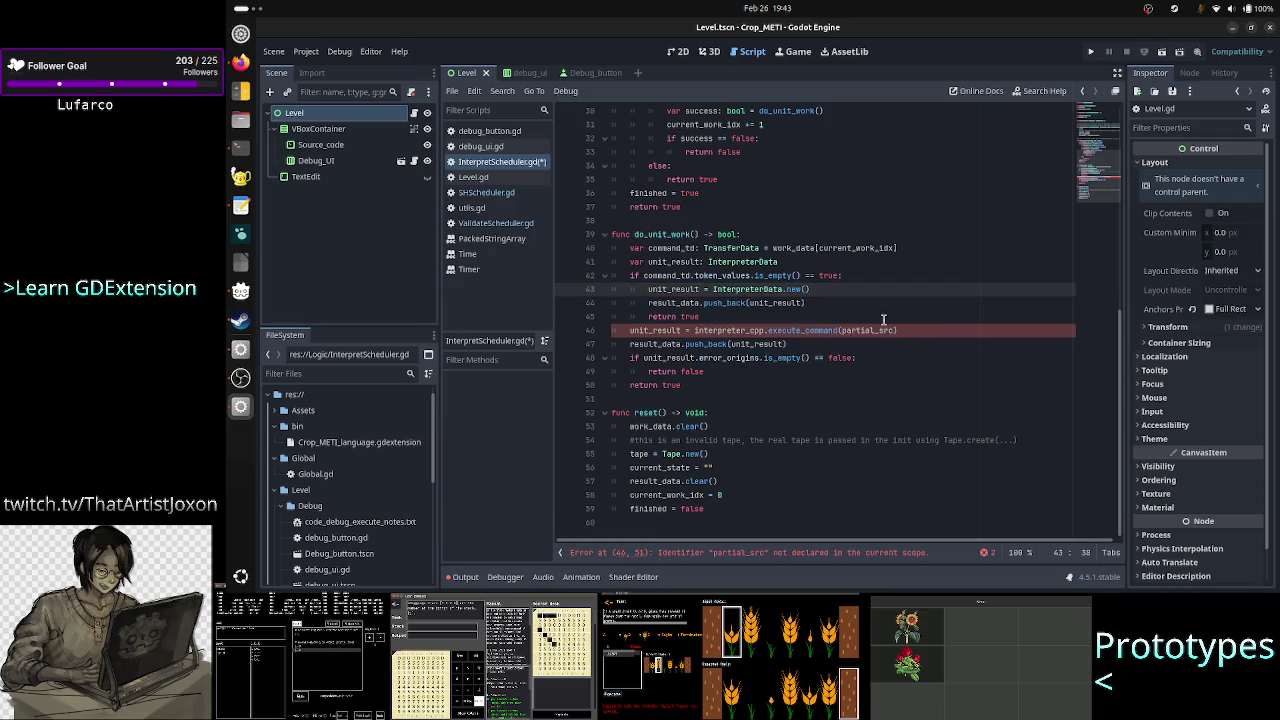
Select the word true in line 45's return statement.
{"action": "key", "text": "Down"}
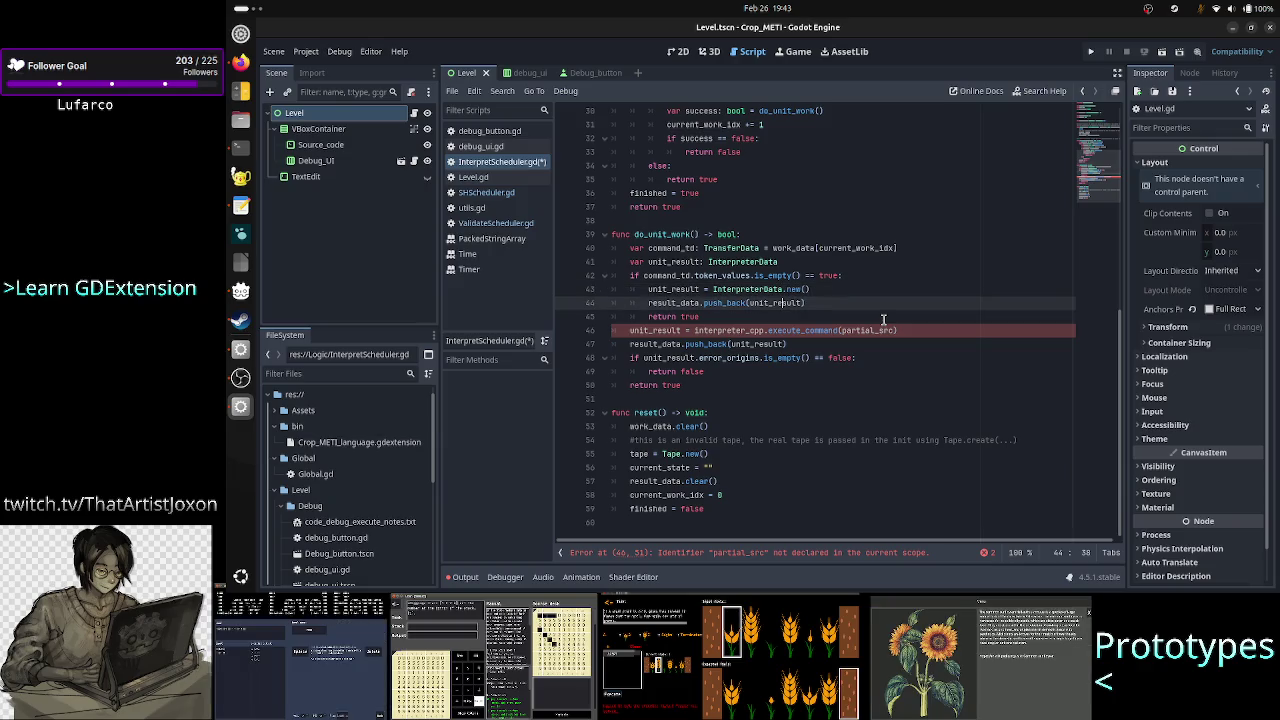
{"action": "key", "text": "Down"}
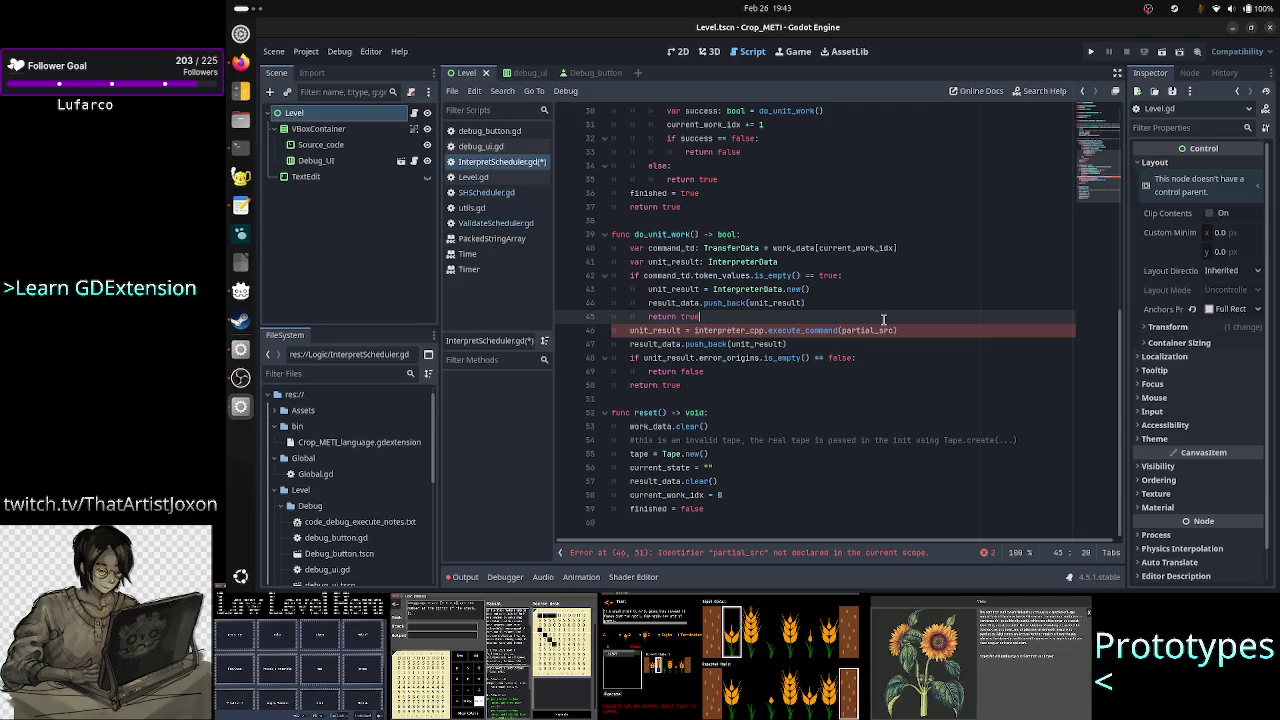
{"action": "key", "text": "Left"}
{"action": "key", "text": "ctrl+shift+Left"}
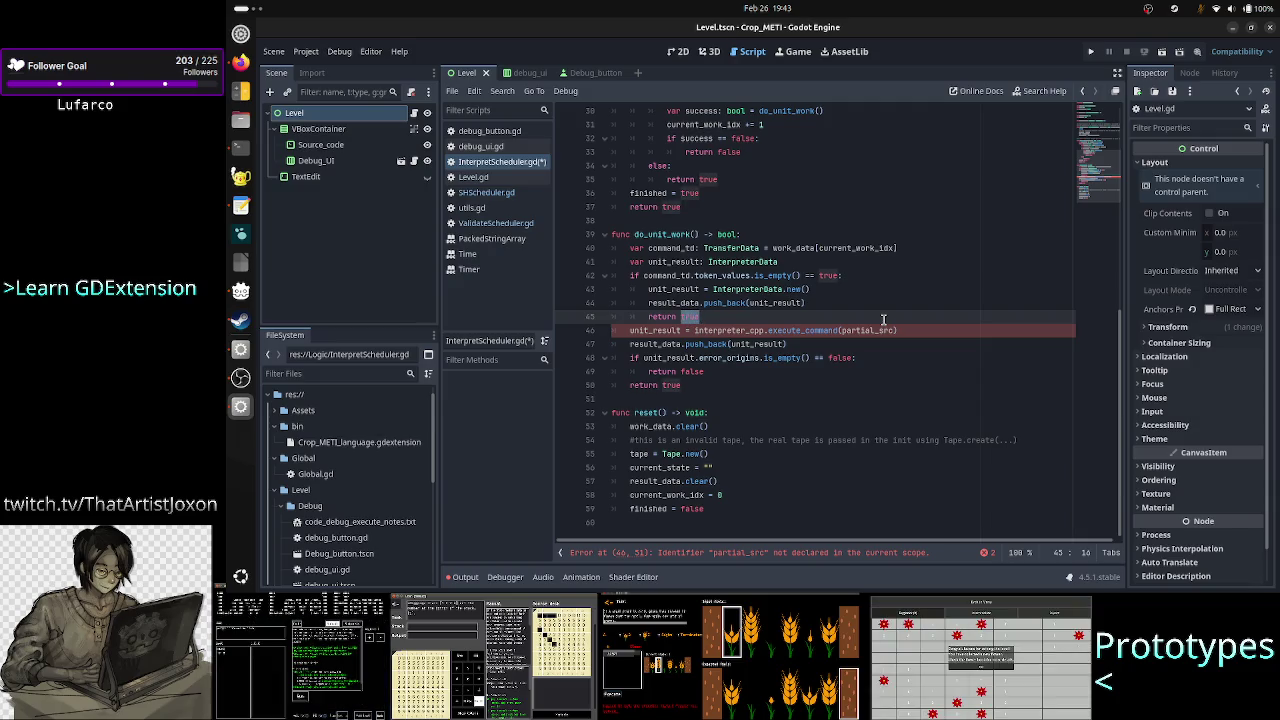
{"action": "key", "text": "End"}
{"action": "key", "text": "ctrl+shift+Left"}
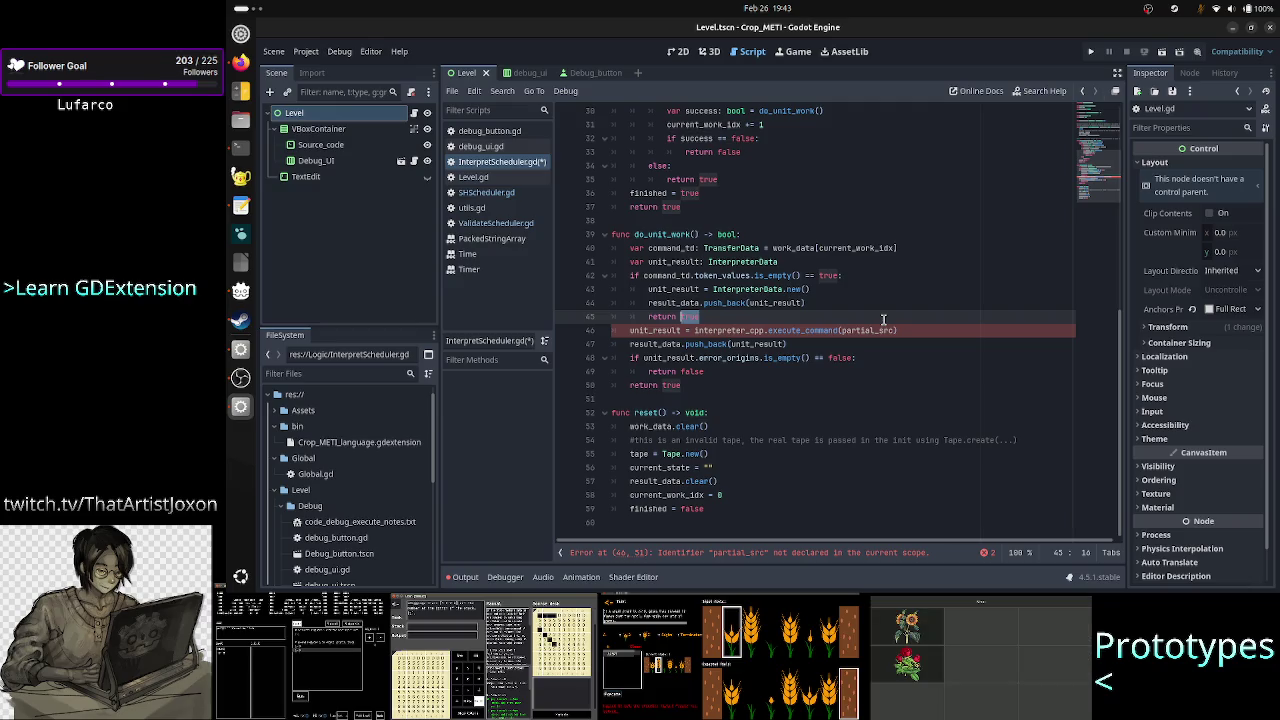
Delete the partial_src argument from the execute_command call on line 46.
{"action": "key", "text": "Down"}
{"action": "key", "text": "Home"}
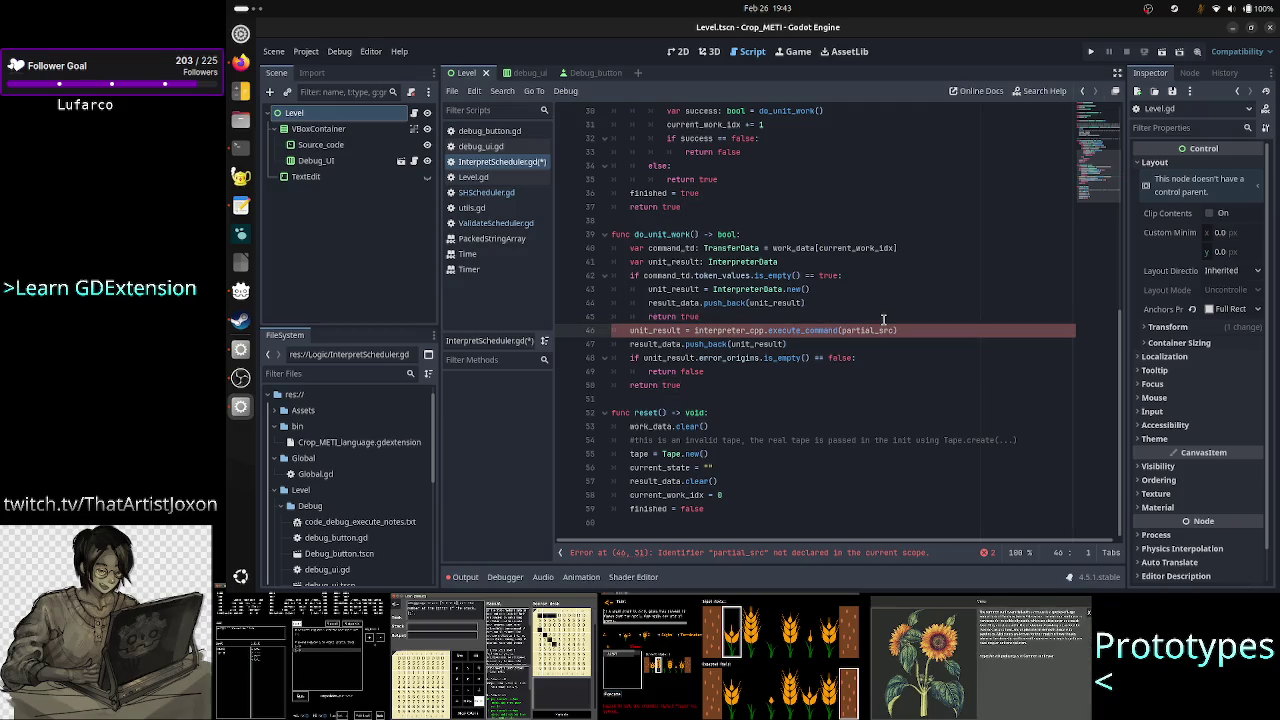
{"action": "key", "text": "Home"}
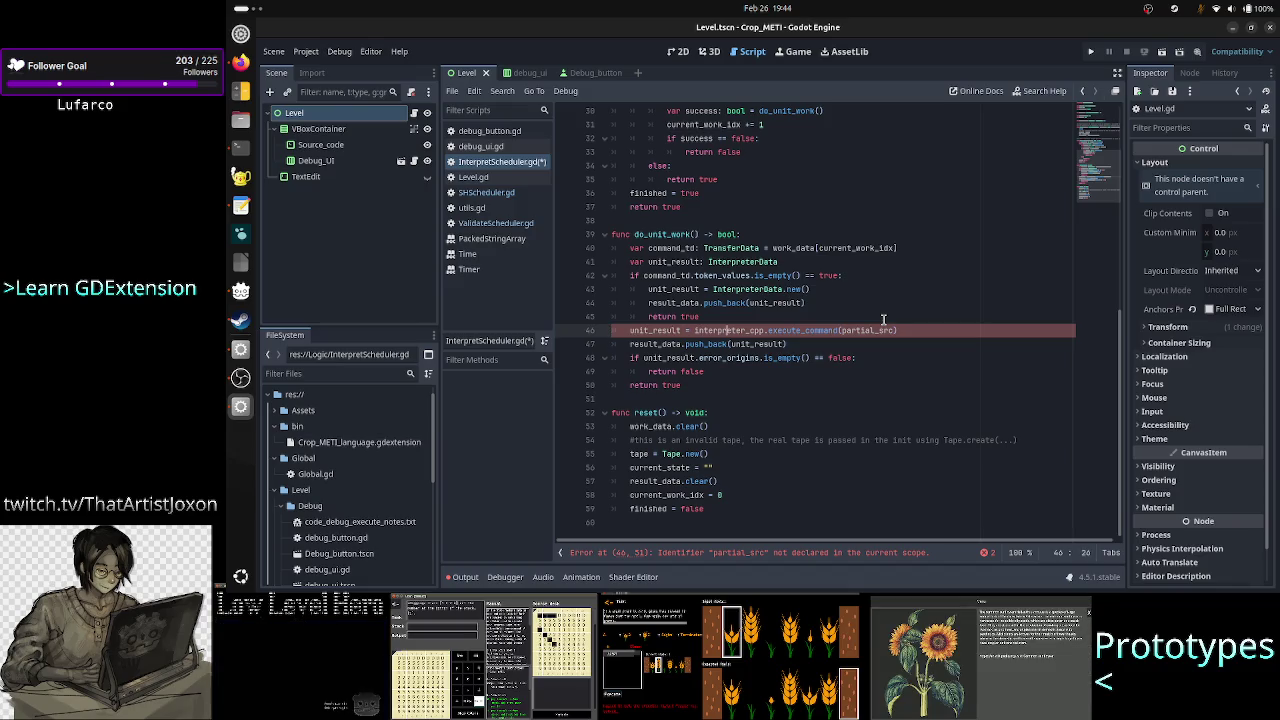
{"action": "key", "text": "Right"}
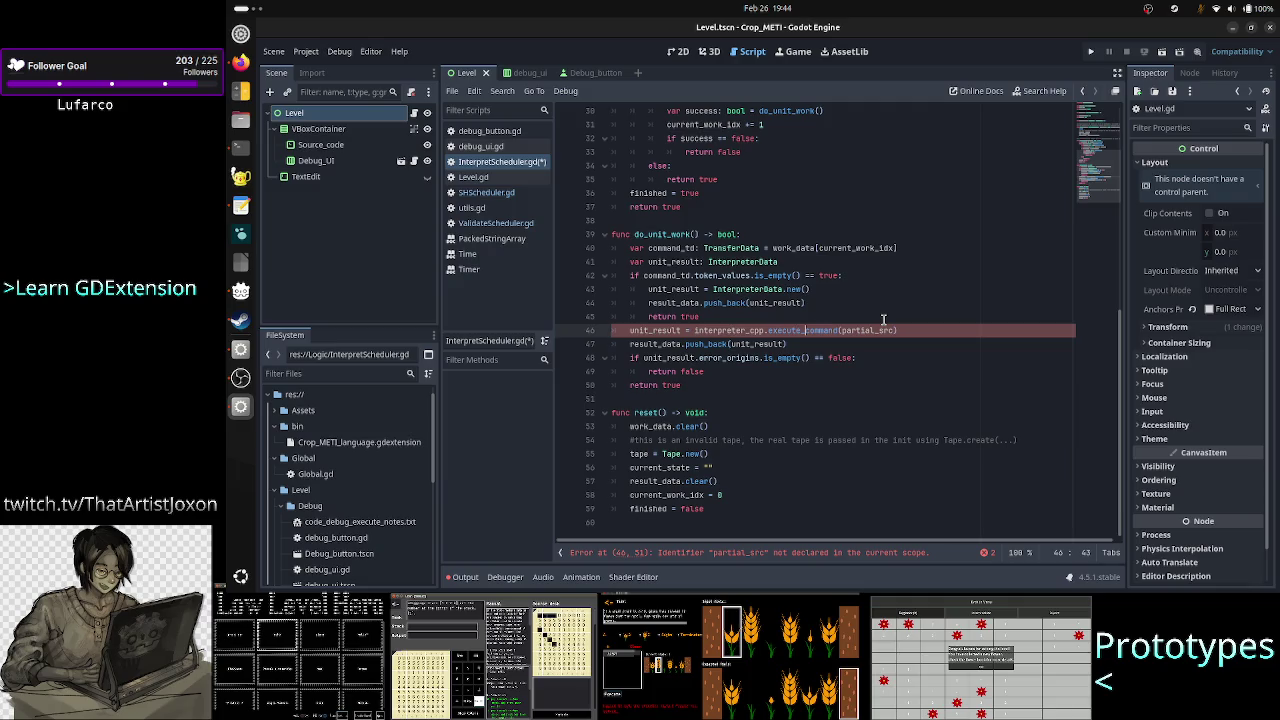
{"action": "key", "text": "Right"}
{"action": "key", "text": "Right"}
{"action": "key", "text": "Right"}
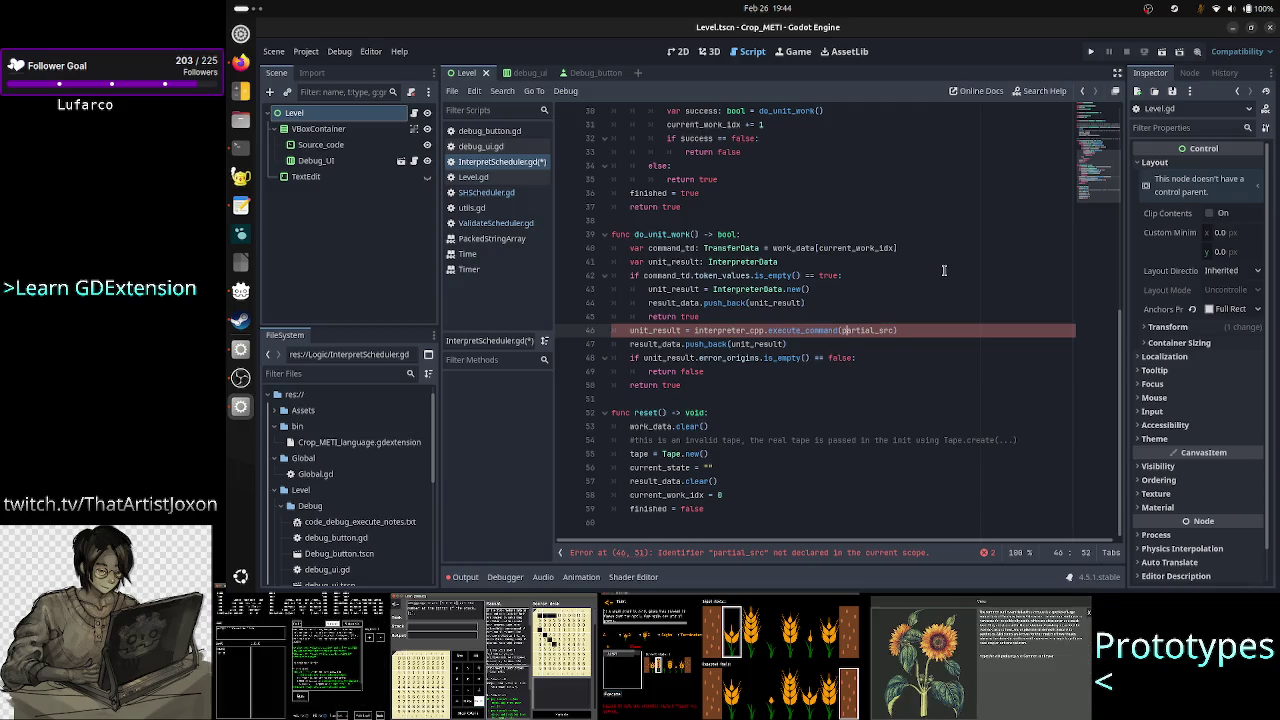
{"action": "key", "text": "Left"}
{"action": "key", "text": "Left"}
{"action": "key", "text": "Right"}
{"action": "key", "text": "Right"}
{"action": "key", "text": "Right"}
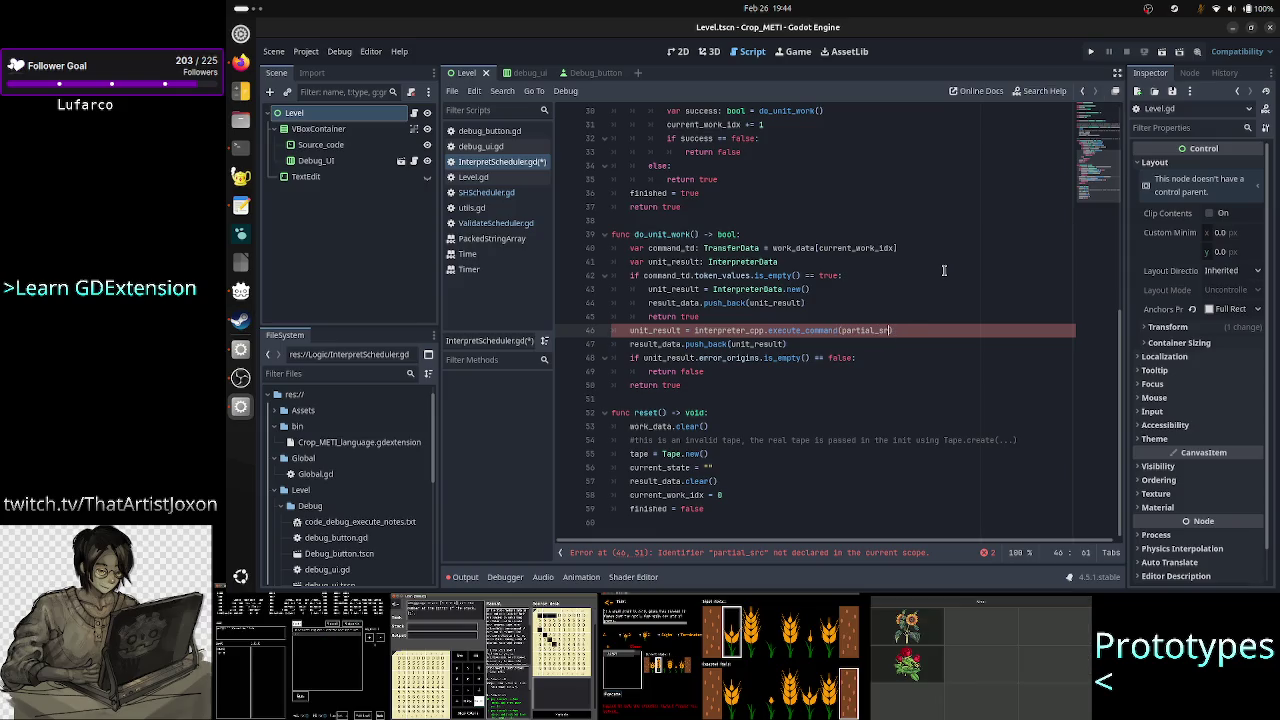
{"action": "key", "text": "BackSpace"}
{"action": "key", "text": "BackSpace"}
{"action": "key", "text": "BackSpace"}
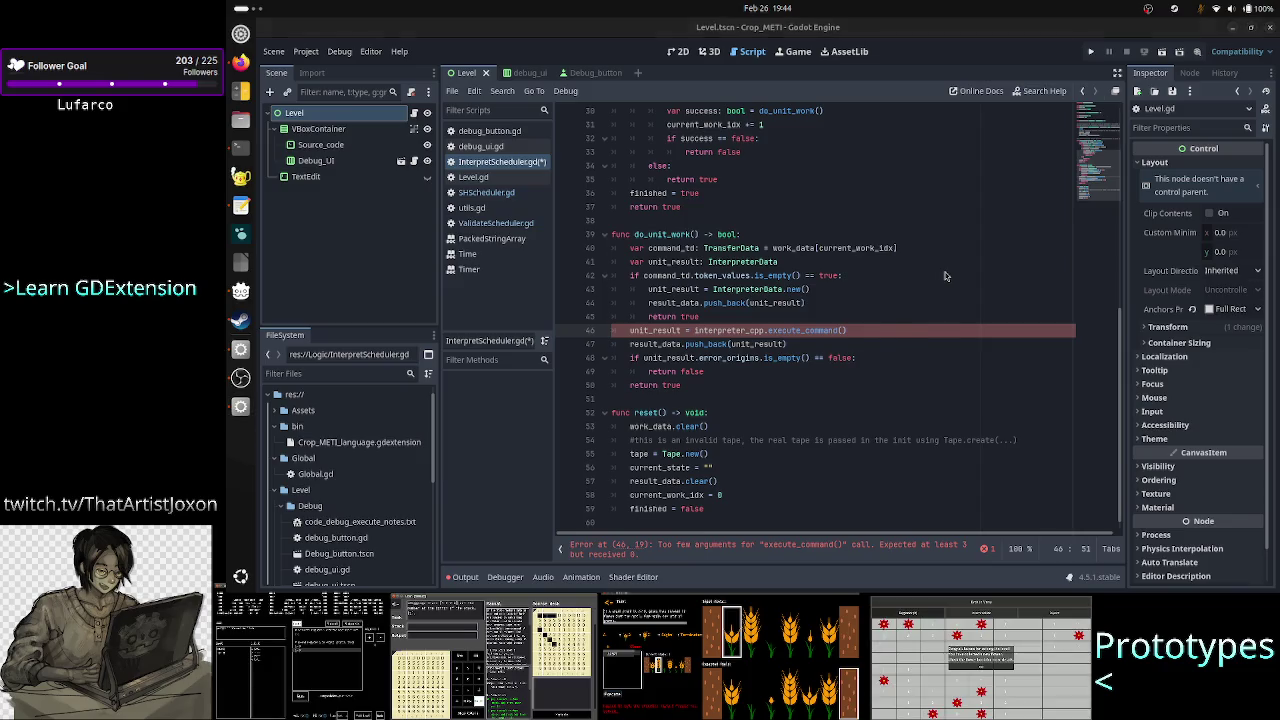
In Terminal, go to src, list its files, and read Interpreter.cpp with less.
{"action": "key", "text": "alt+Tab"}
{"action": "type", "text": "cd src/"}
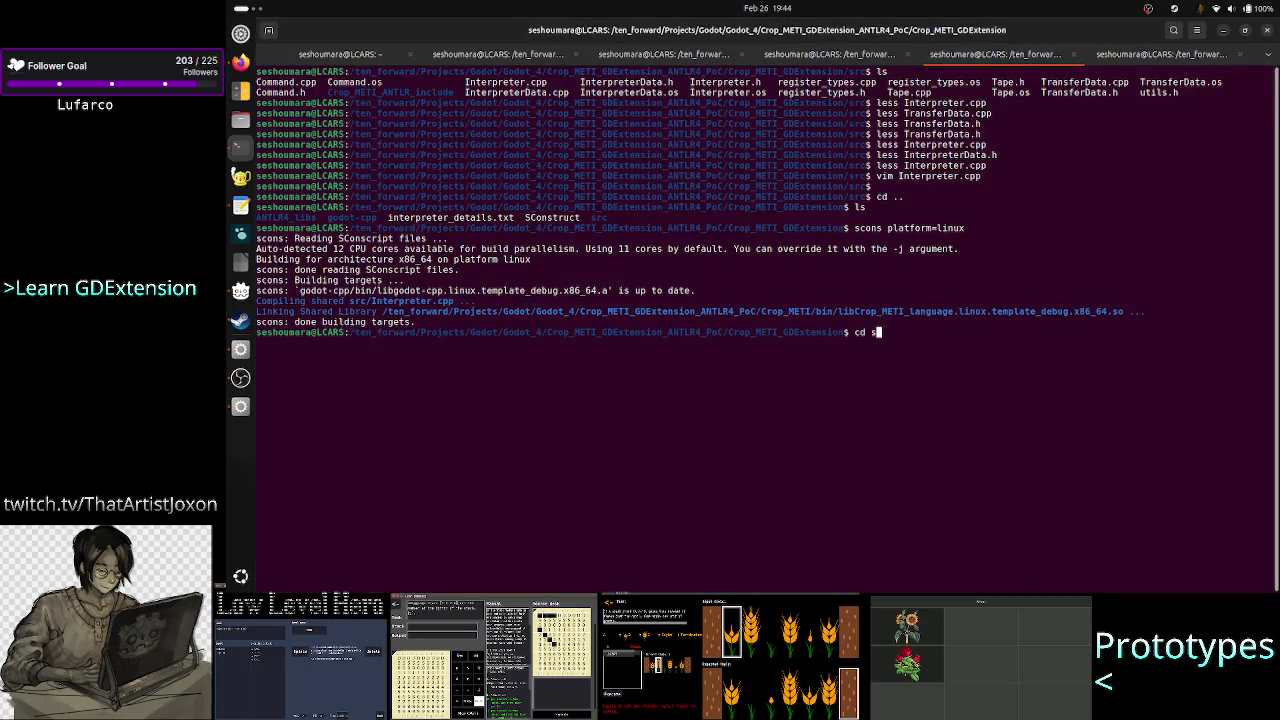
{"action": "key", "text": "Return"}
{"action": "type", "text": "ls"}
{"action": "key", "text": "Return"}
{"action": "type", "text": "less Interpreter.cpp"}
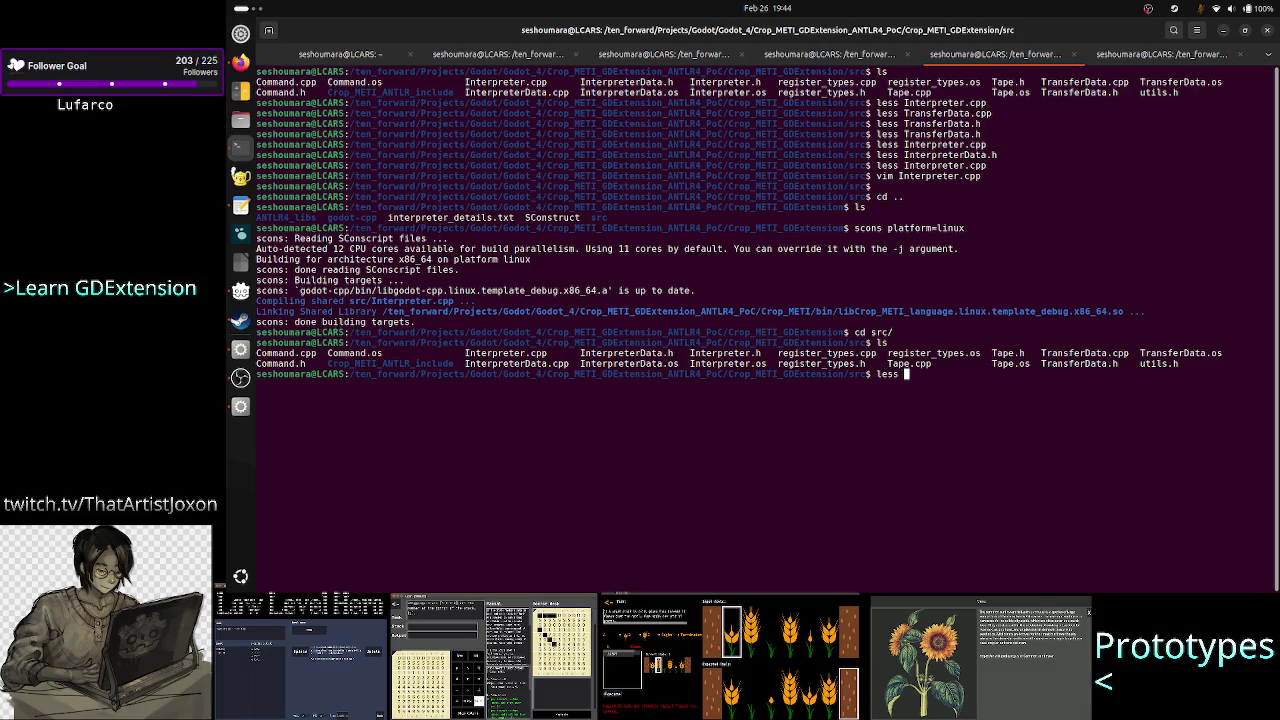
{"action": "key", "text": "Return"}
{"action": "scroll", "coordinate": [836, 243], "scroll_direction": "down", "scroll_amount": 10}
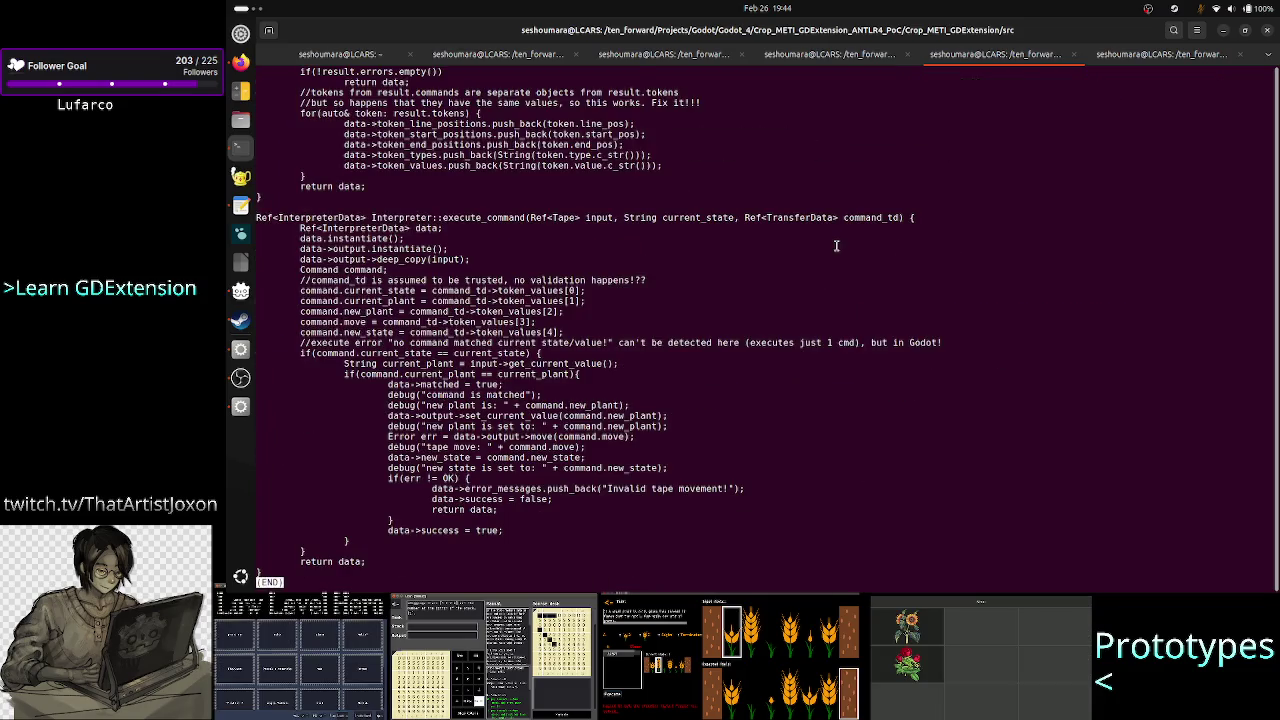
{"action": "key", "text": "alt+Tab"}
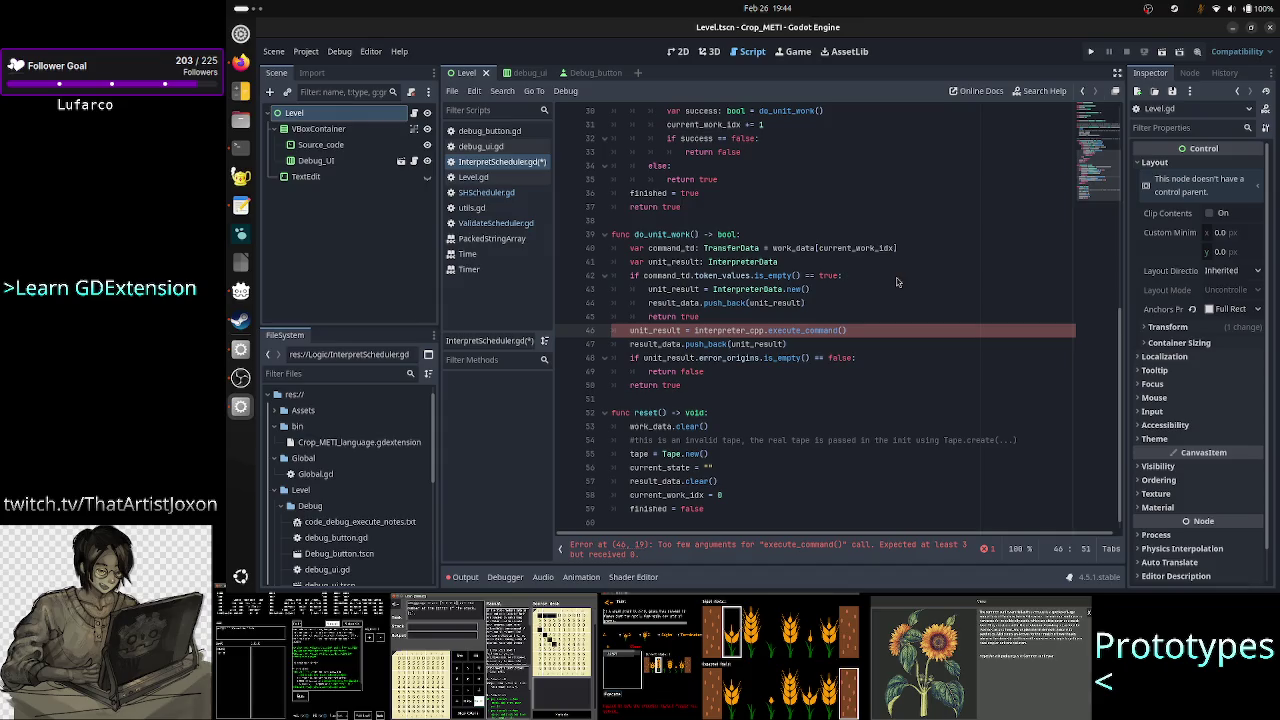
Pass tape, current_state and command_td as the execute_command arguments.
{"action": "scroll", "coordinate": [897, 282], "scroll_direction": "up", "scroll_amount": 10}
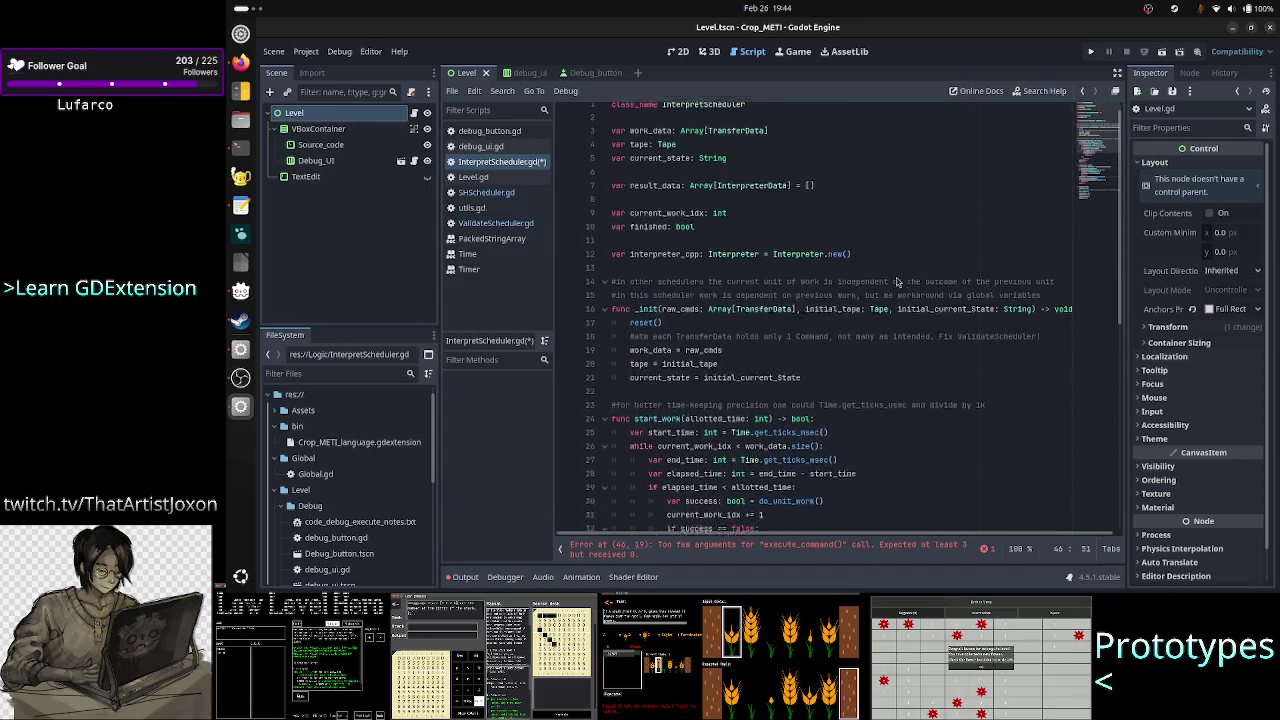
{"action": "scroll", "coordinate": [897, 282], "scroll_direction": "down", "scroll_amount": 10}
{"action": "type", "text": "tape, "}
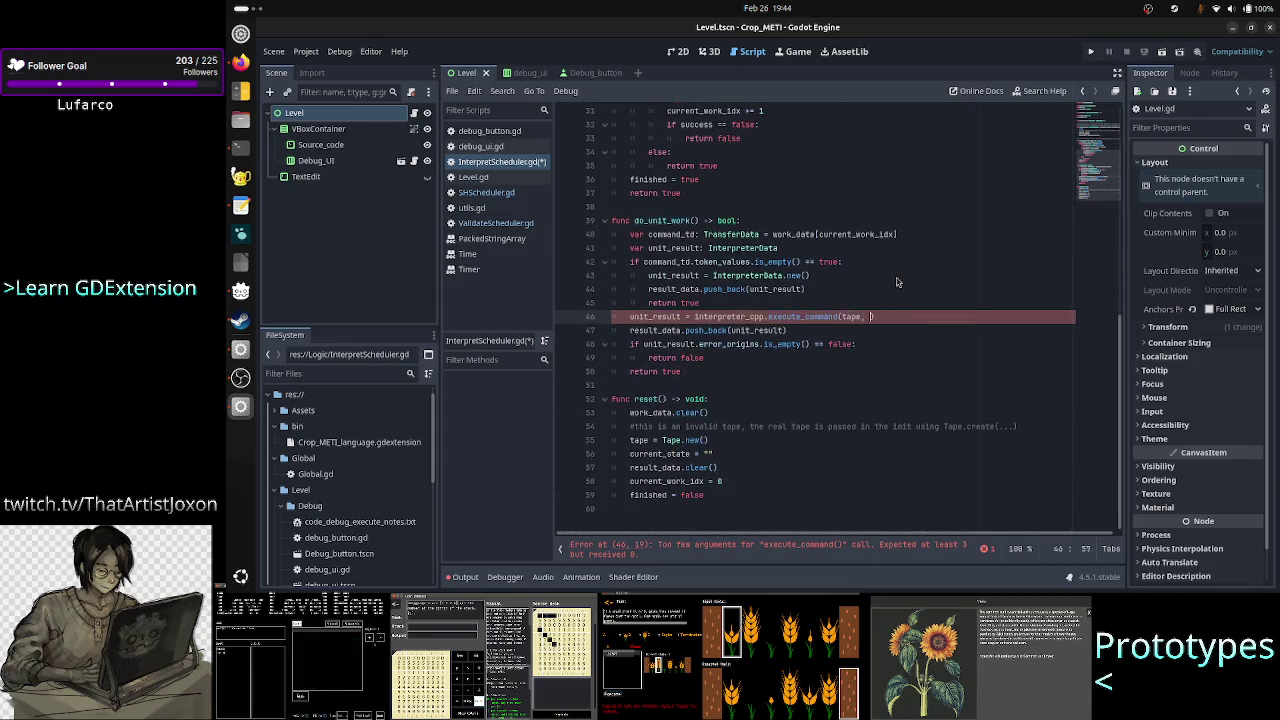
{"action": "type", "text": "curr"}
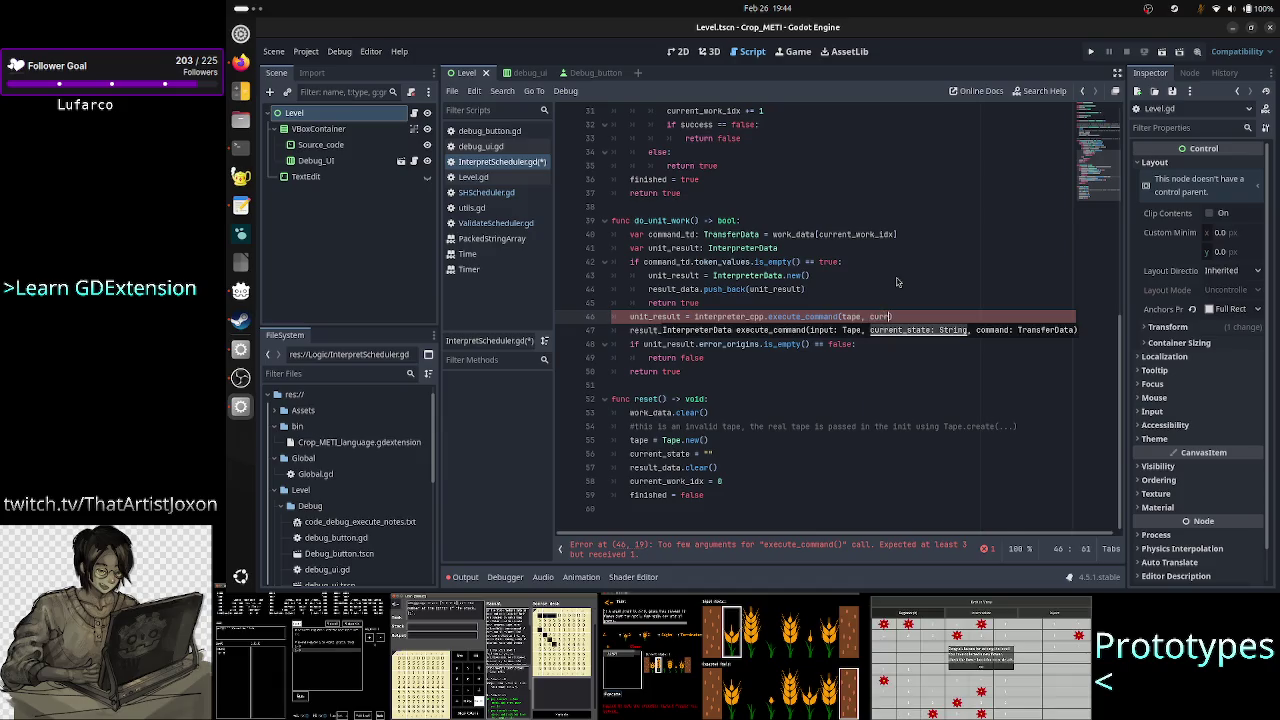
{"action": "key", "text": "Return"}
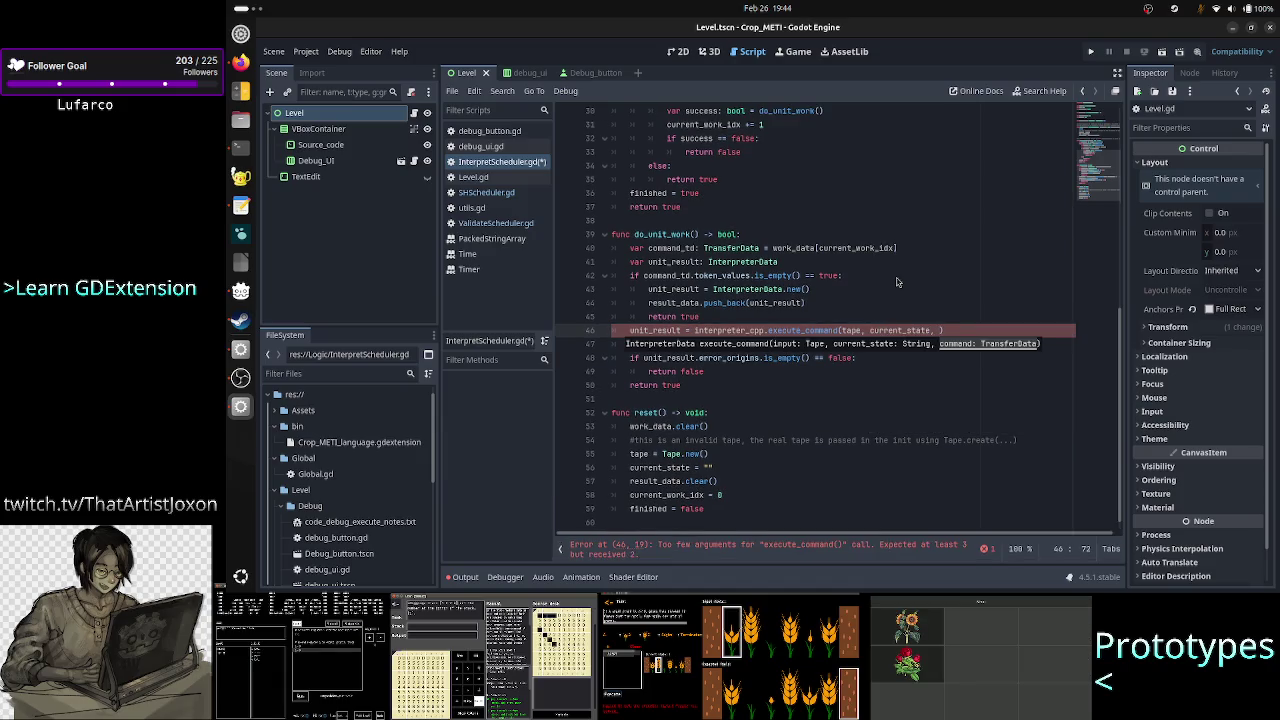
{"action": "type", "text": "command_td"}
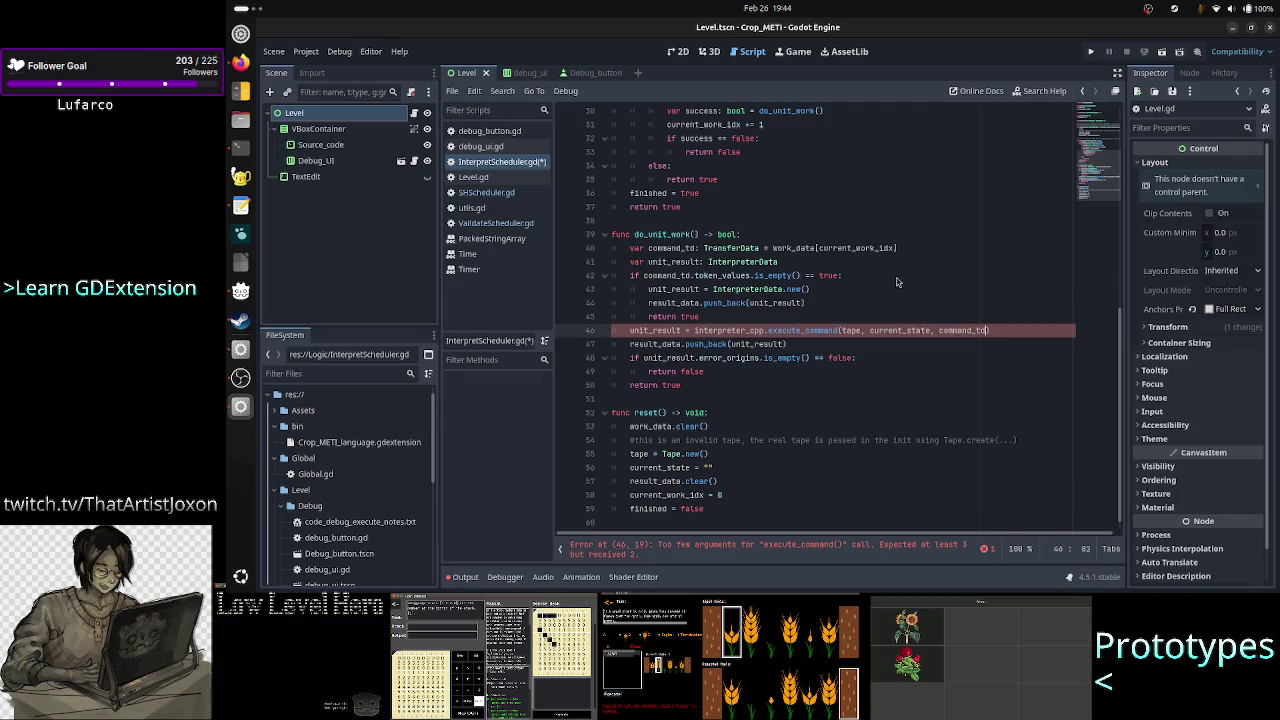
{"action": "key", "text": "Return"}
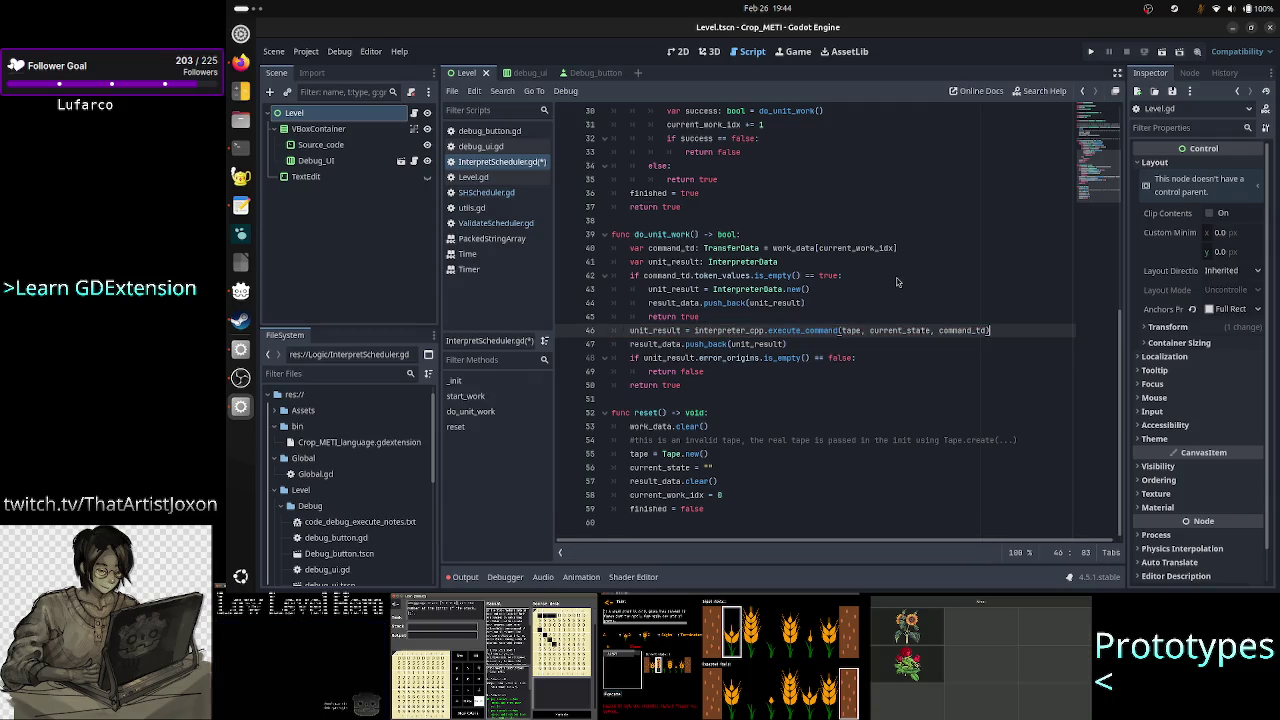
Add a blank line before the error check and cut line 49 back to 'if unit_result.'.
{"action": "key", "text": "Down"}
{"action": "key", "text": "Home"}
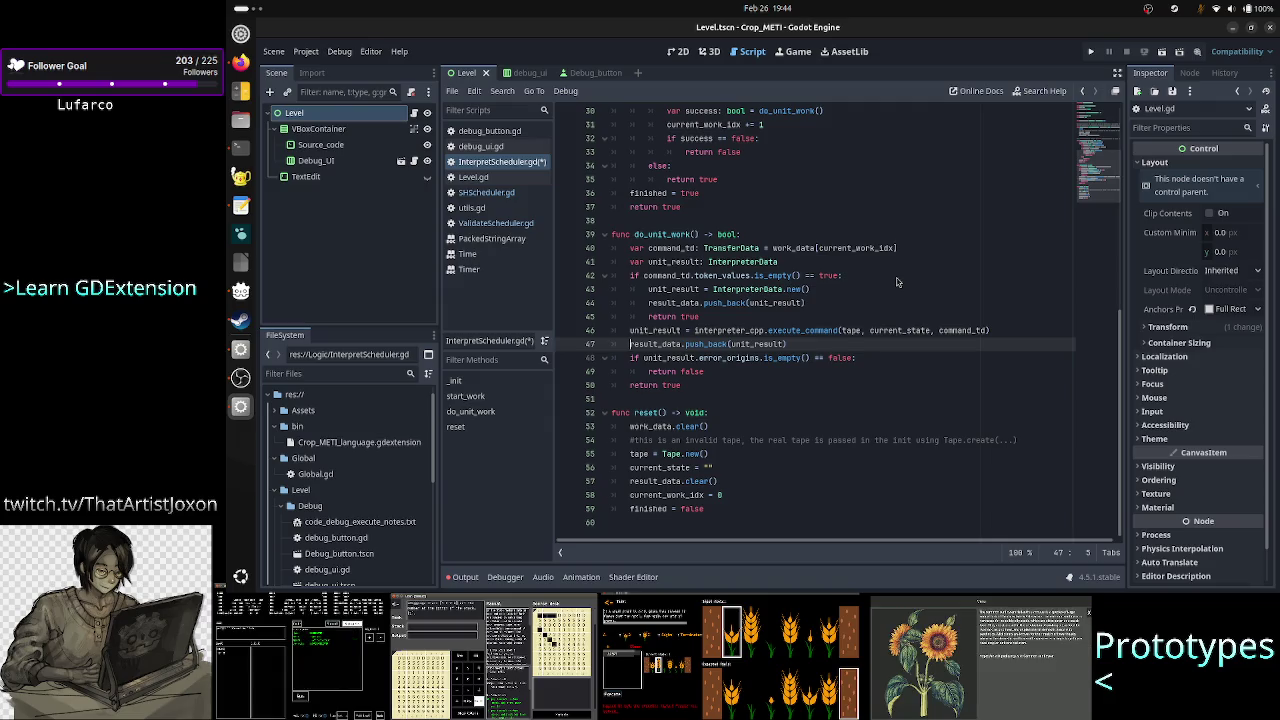
{"action": "key", "text": "Down"}
{"action": "key", "text": "Return"}
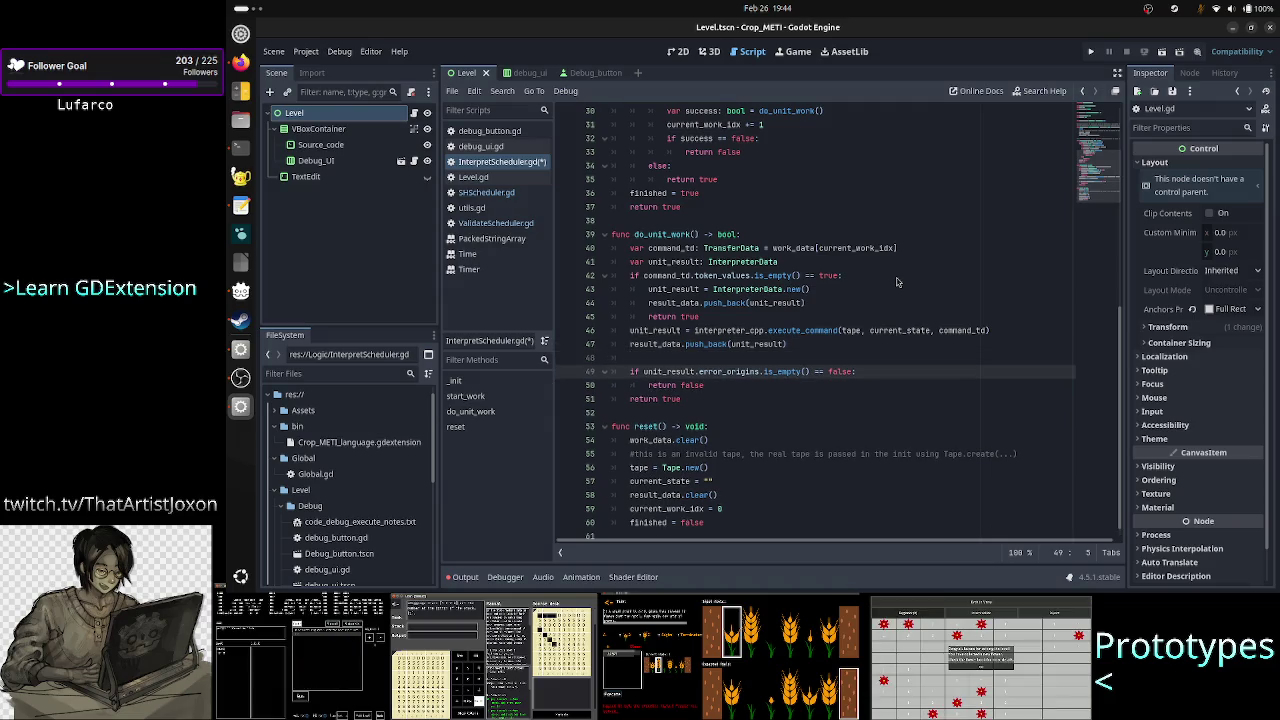
{"action": "key", "text": "Down"}
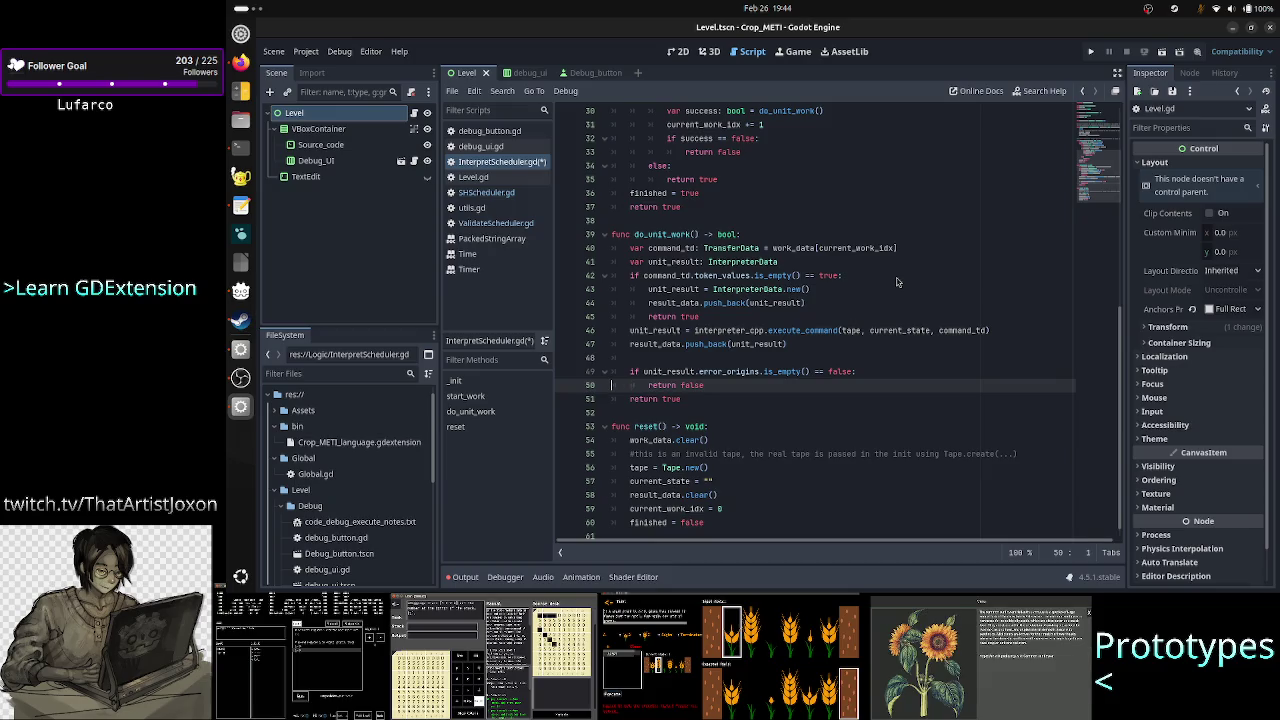
{"action": "key", "text": "Left"}
{"action": "key", "text": "BackSpace"}
{"action": "key", "text": "BackSpace"}
{"action": "key", "text": "BackSpace"}
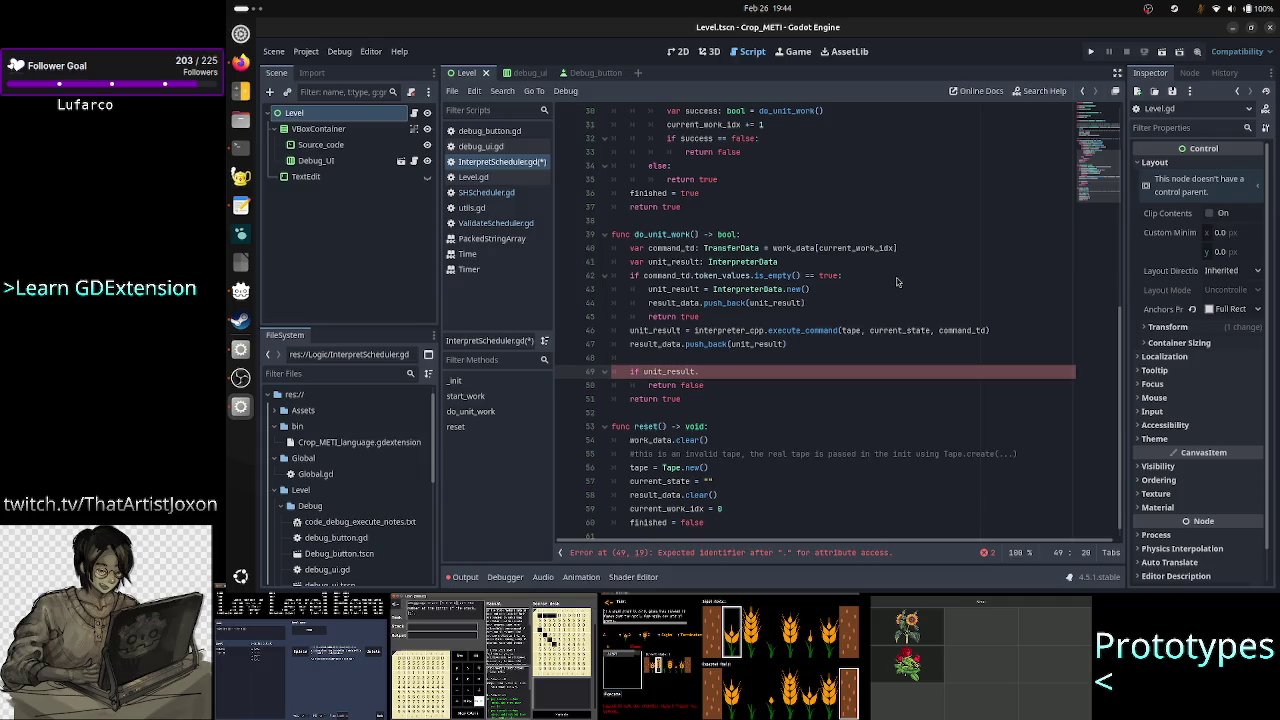
{"action": "type", "text": "error_origins.is_empty() == false:"}
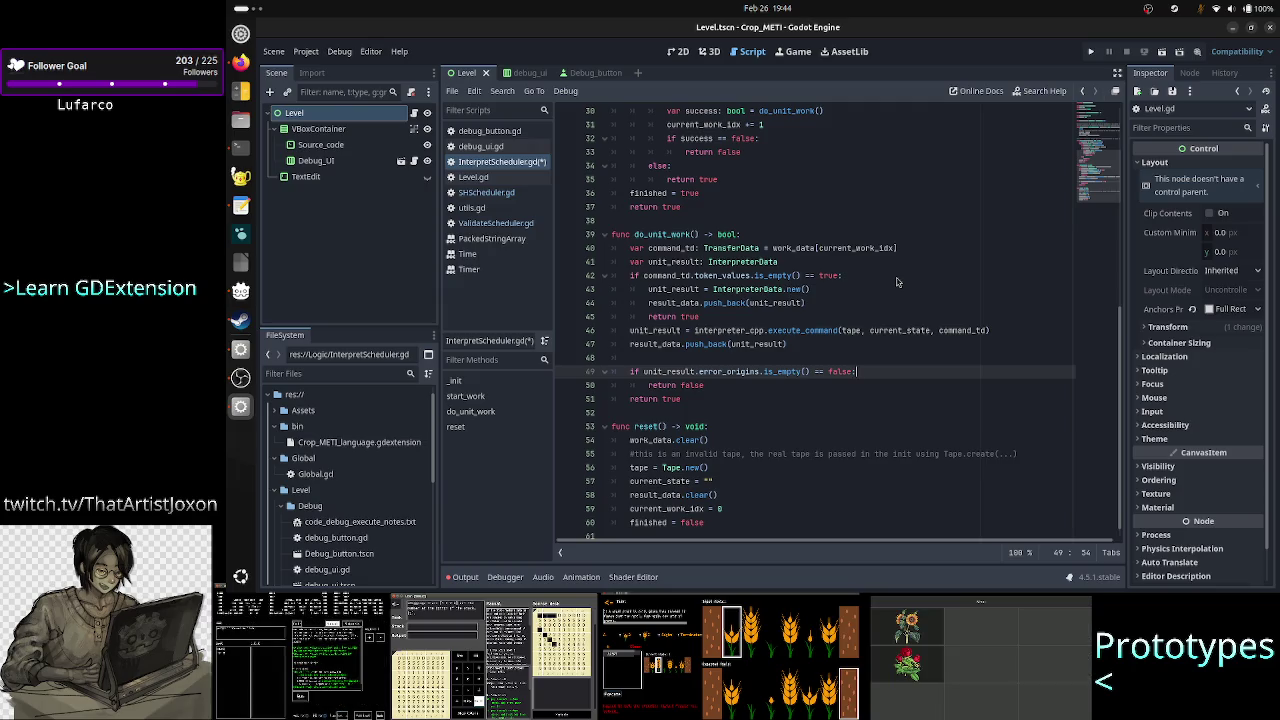
{"action": "key", "text": "BackSpace"}
{"action": "key", "text": "BackSpace"}
{"action": "key", "text": "BackSpace"}
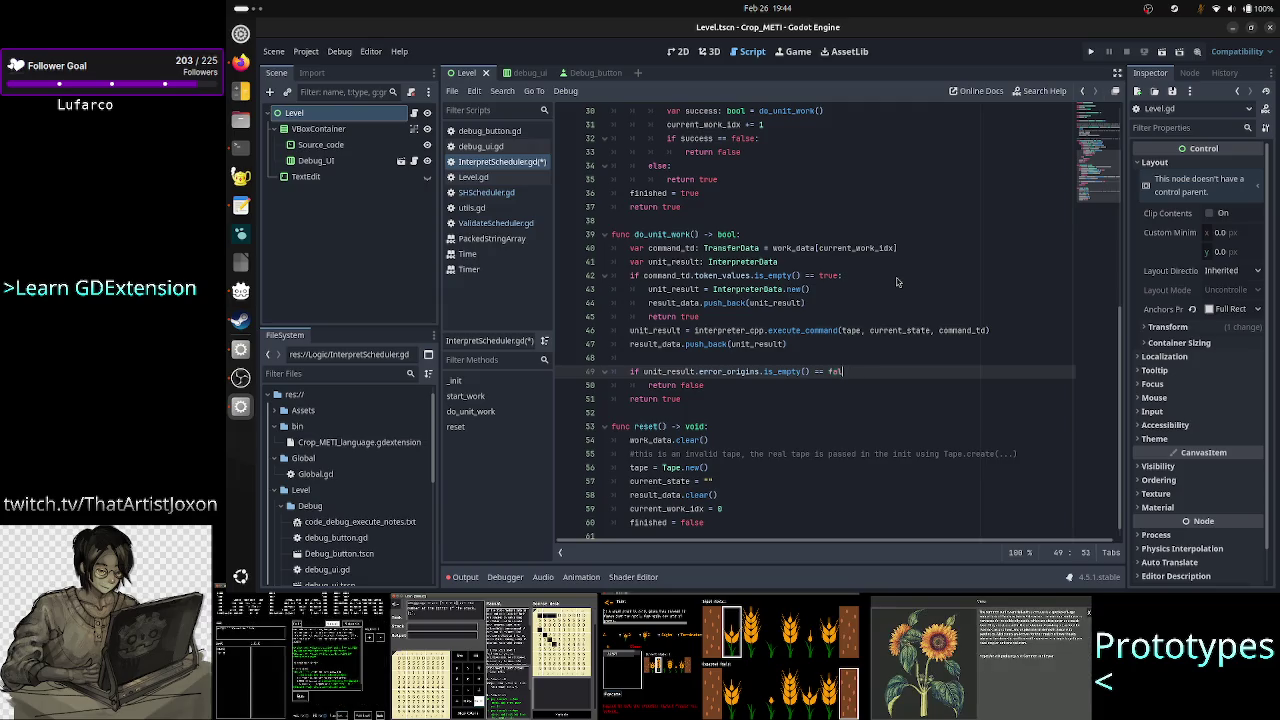
{"action": "key", "text": "BackSpace"}
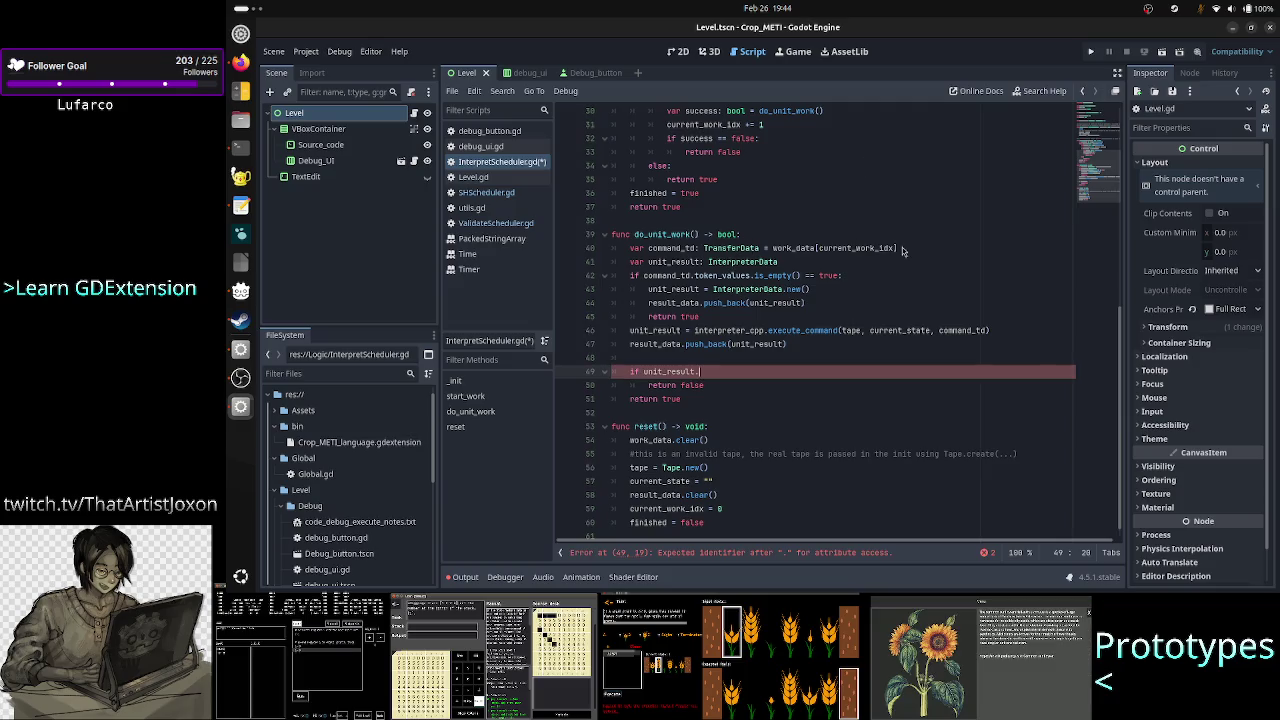
{"action": "key", "text": "alt+Tab"}
{"action": "key", "text": "Up"}
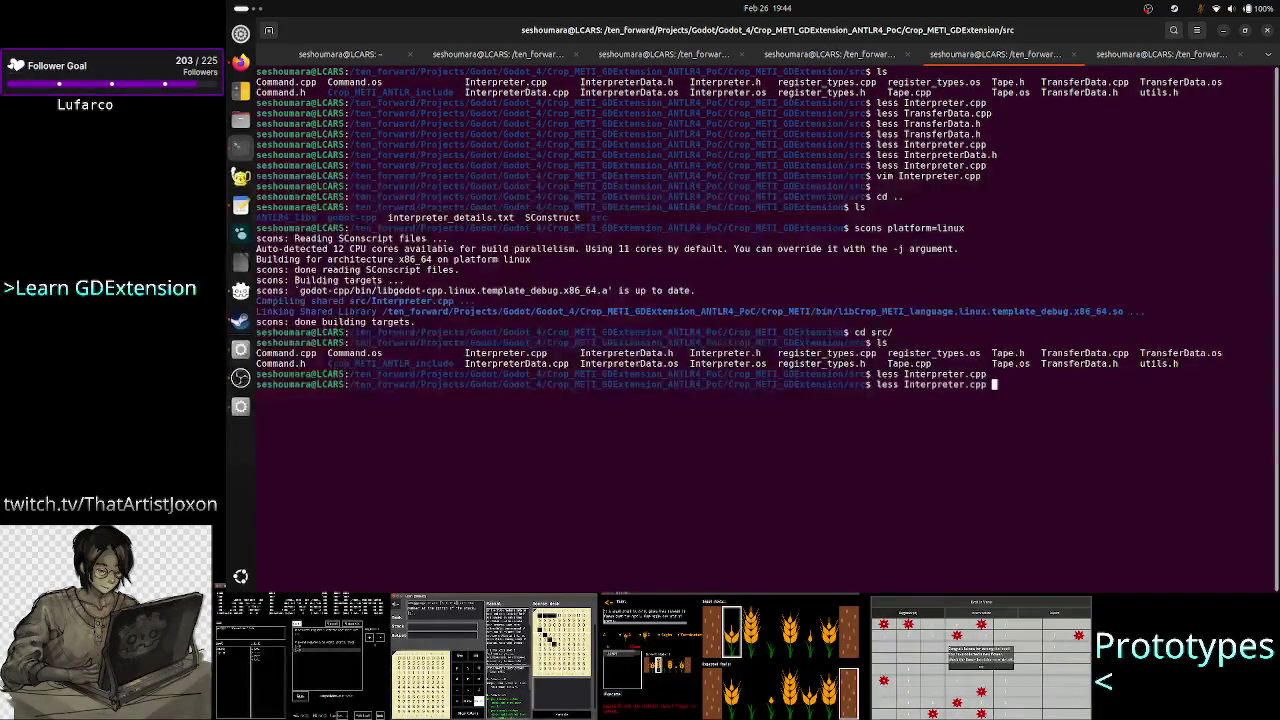
View InterpreterData.h with less and pick out its success and error_messages members.
{"action": "key", "text": "BackSpace"}
{"action": "key", "text": "BackSpace"}
{"action": "key", "text": "BackSpace"}
{"action": "key", "text": "BackSpace"}
{"action": "type", "text": "Data."}
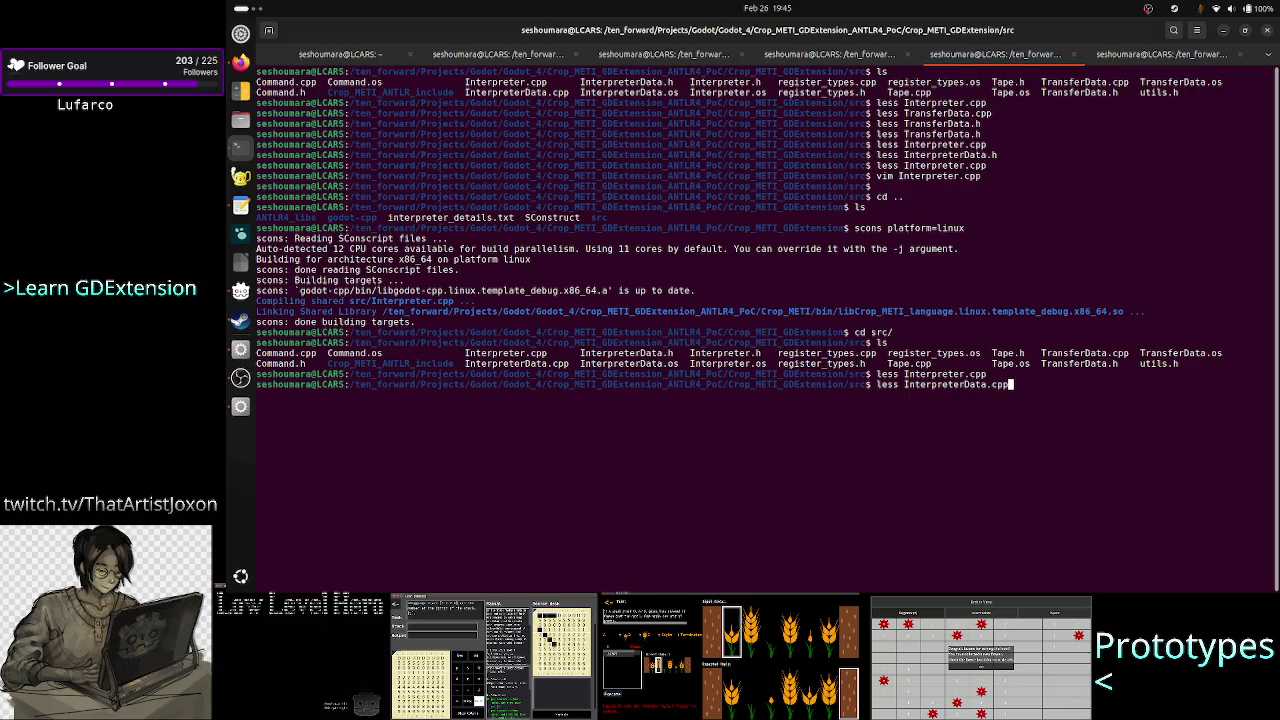
{"action": "key", "text": "BackSpace"}
{"action": "key", "text": "BackSpace"}
{"action": "key", "text": "BackSpace"}
{"action": "type", "text": "h"}
{"action": "key", "text": "Return"}
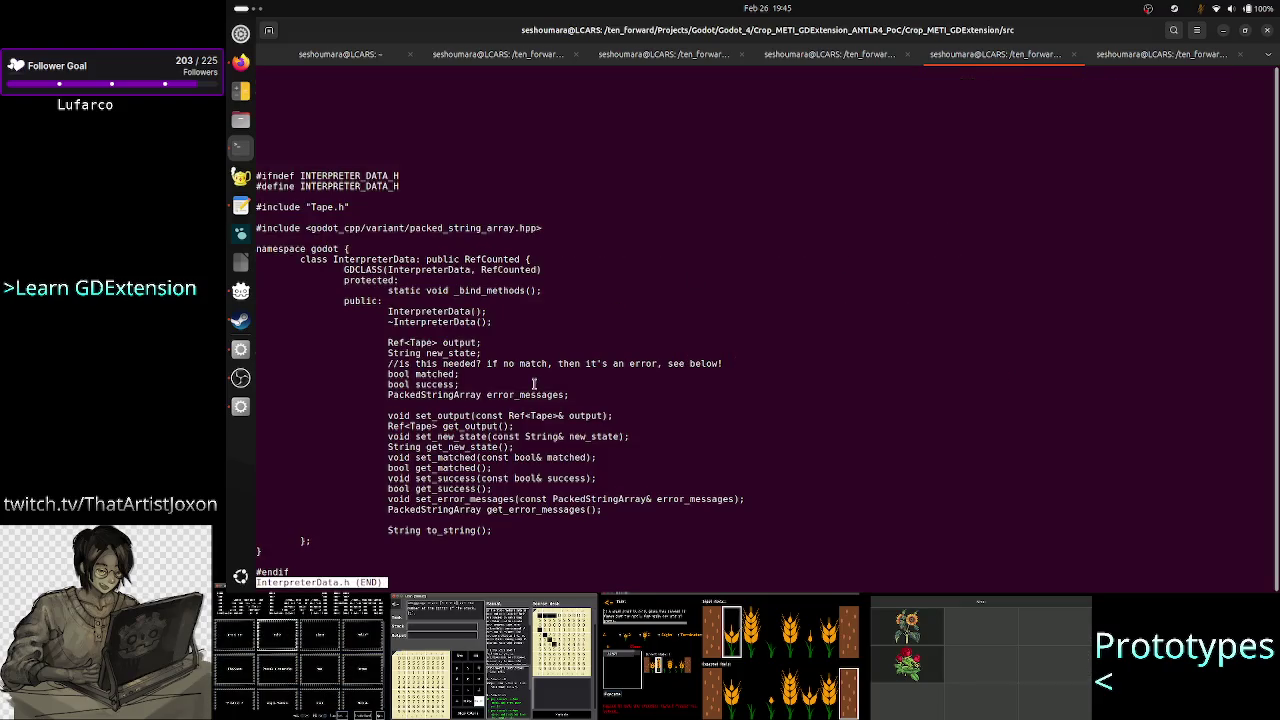
{"action": "double_click", "coordinate": [512, 394]}
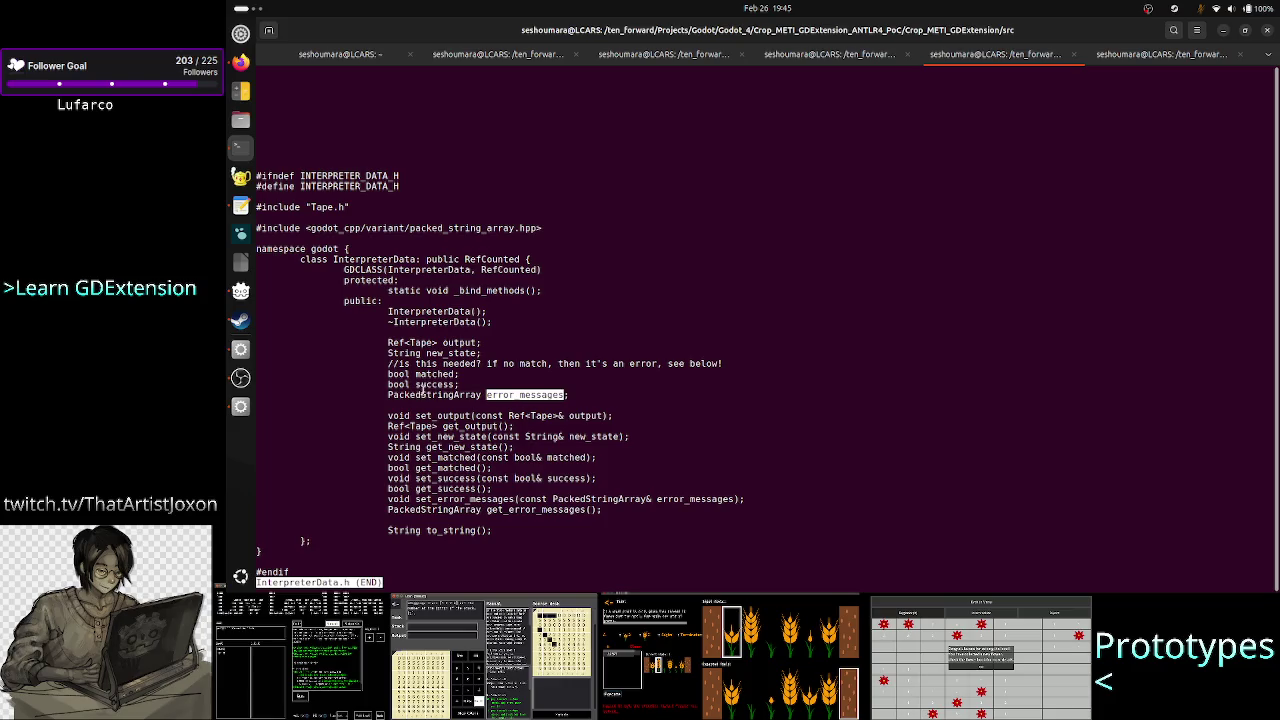
{"action": "double_click", "coordinate": [433, 384]}
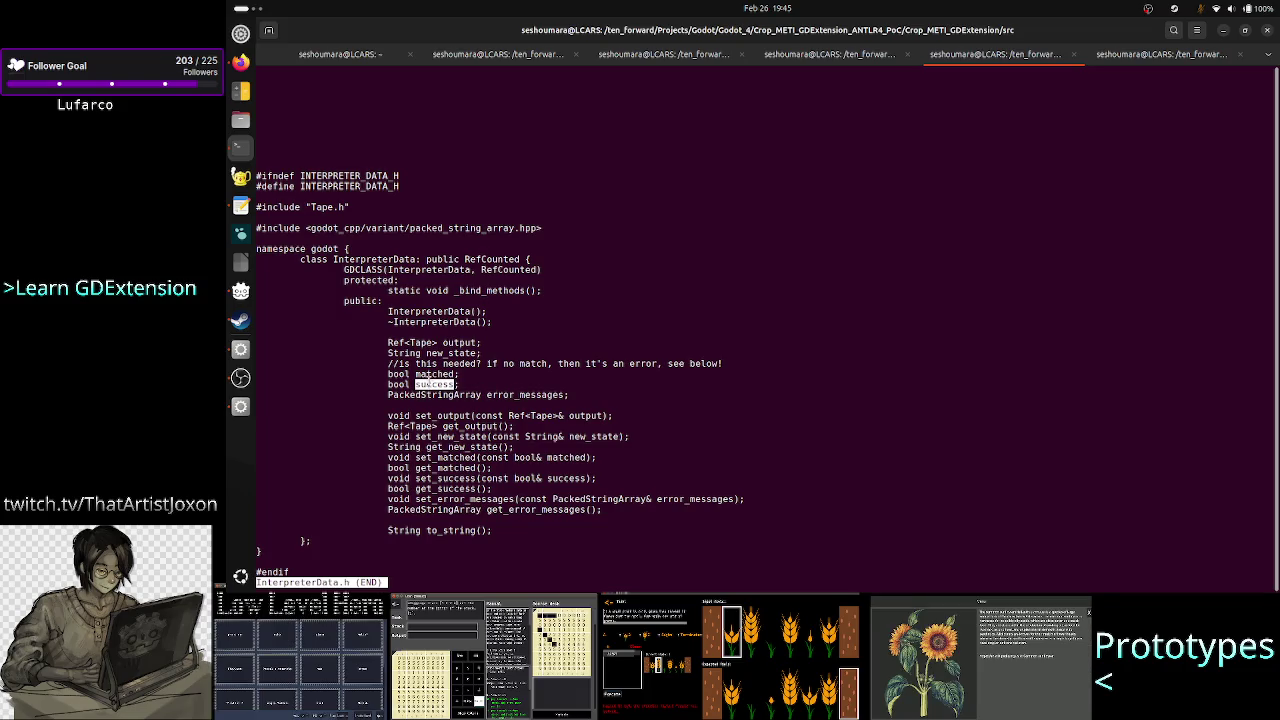
{"action": "double_click", "coordinate": [535, 394]}
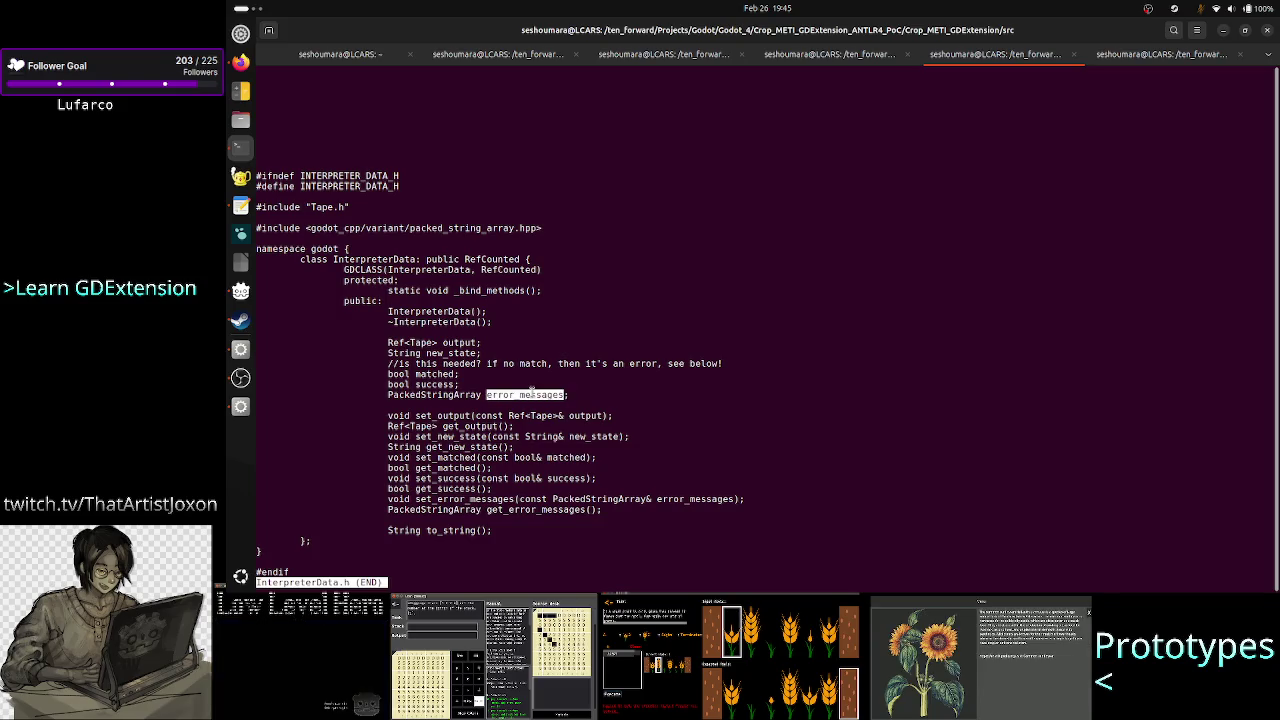
{"action": "double_click", "coordinate": [434, 384]}
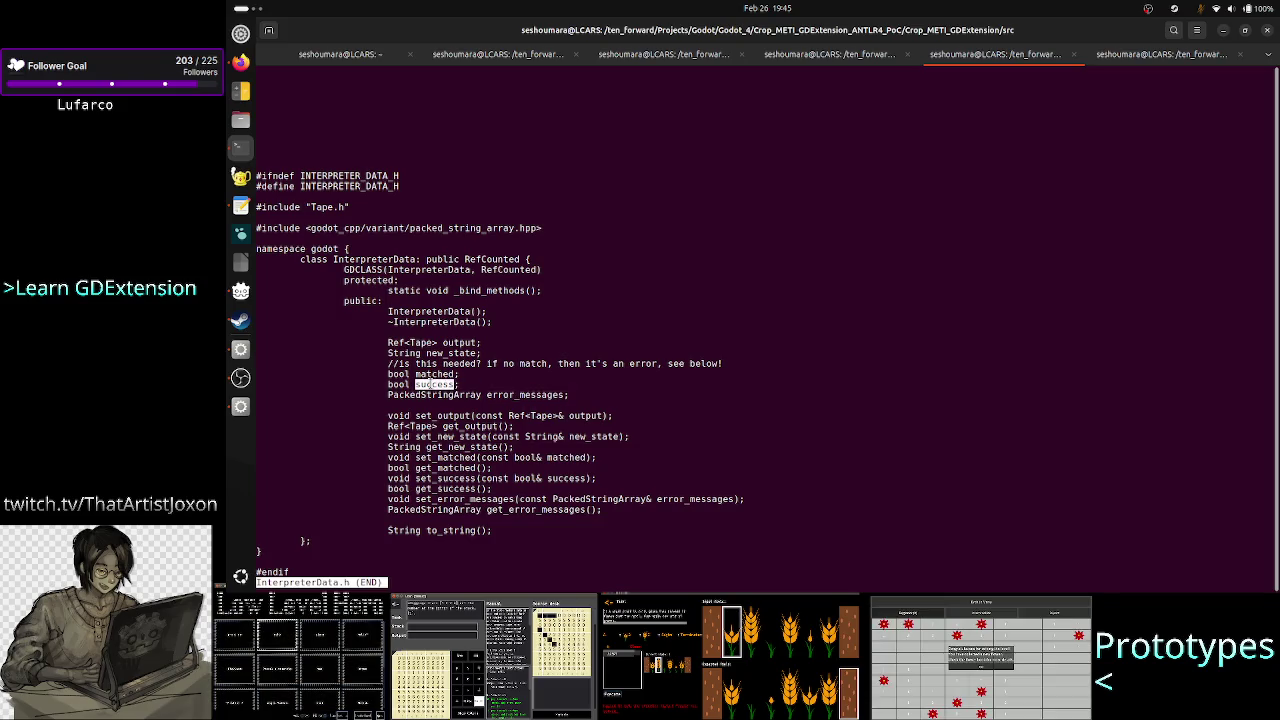
{"action": "key", "text": "alt+Tab"}
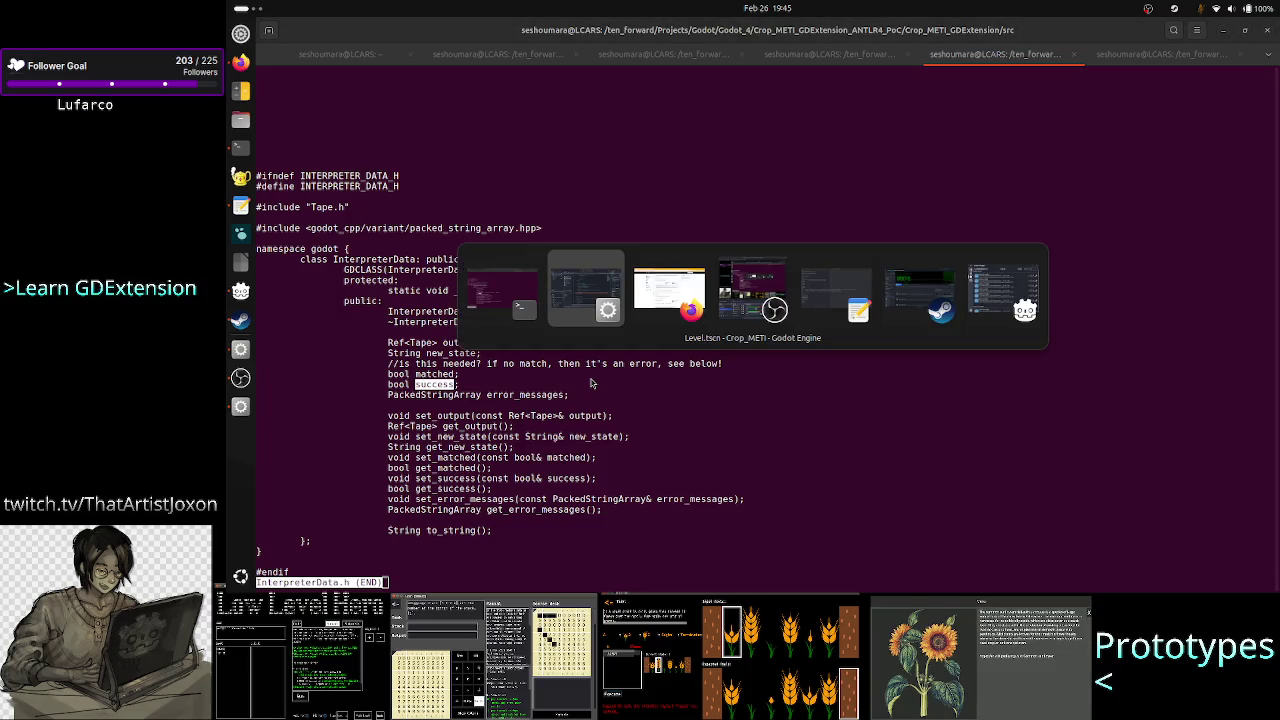
Complete line 49 as 'if unit_result.success == false:' with 'return false' beneath it.
{"action": "type", "text": "succ"}
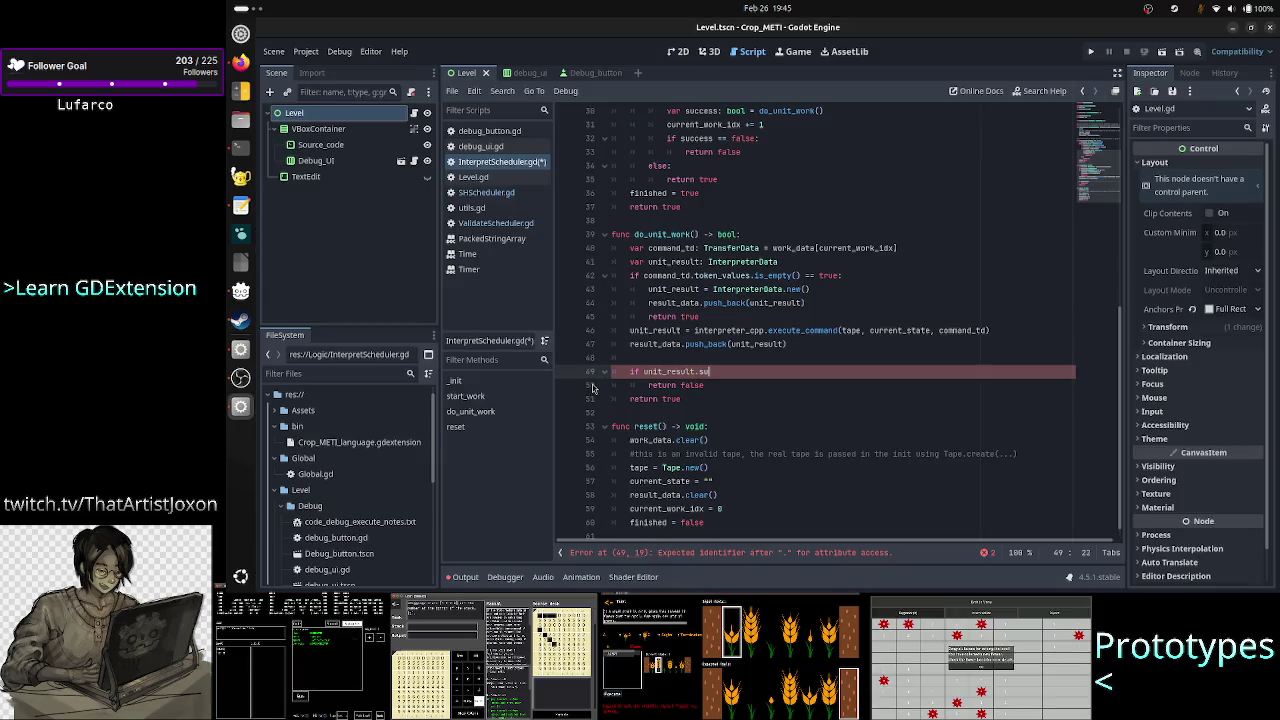
{"action": "key", "text": "Return"}
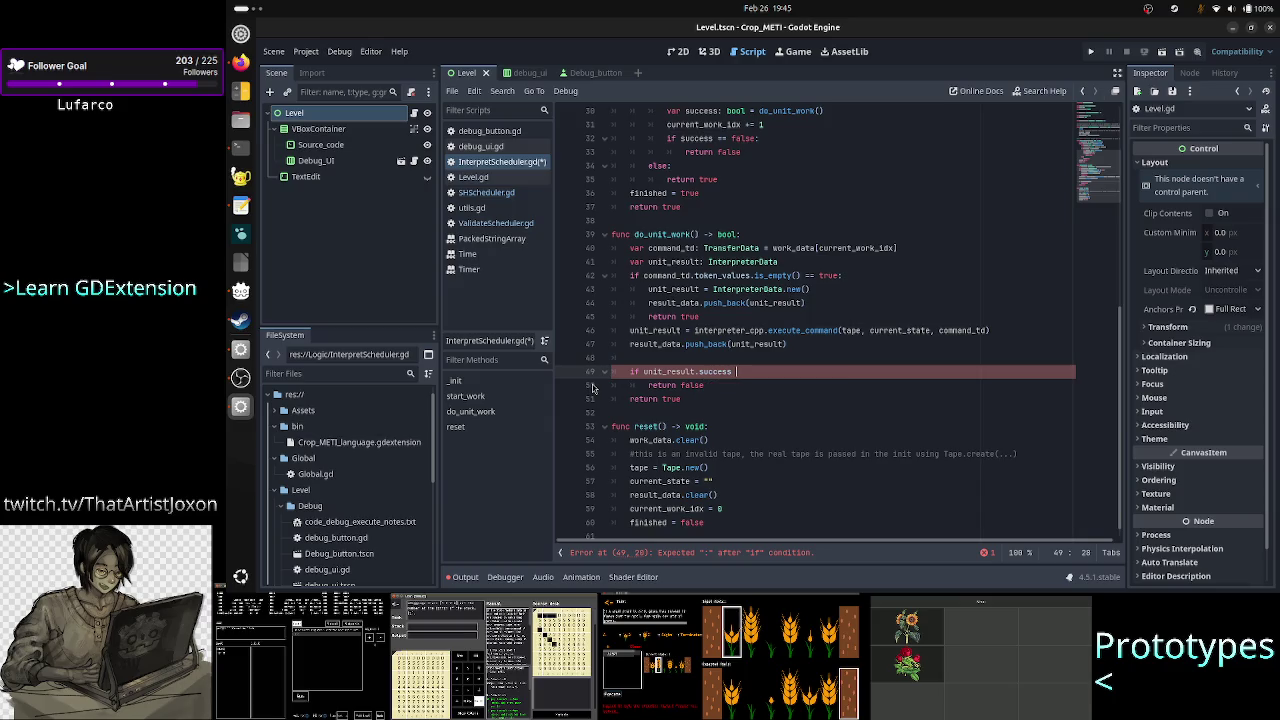
{"action": "type", "text": "== false:"}
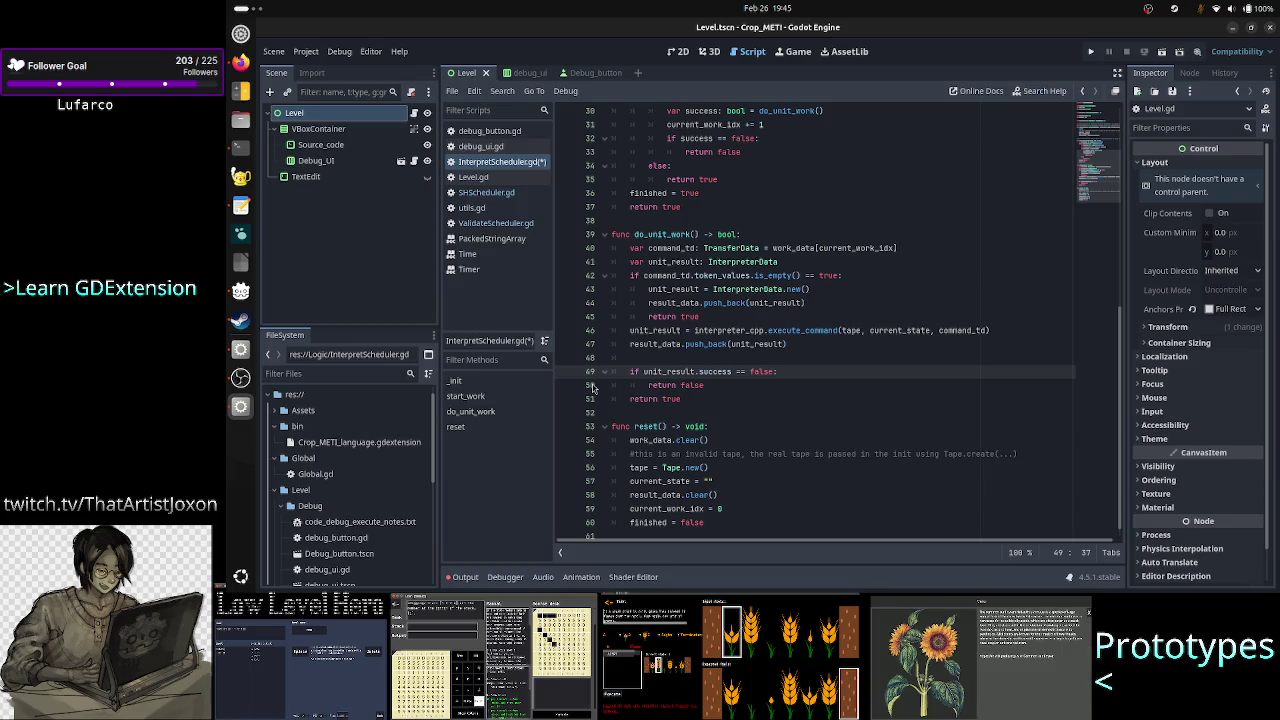
{"action": "double_click", "coordinate": [828, 330]}
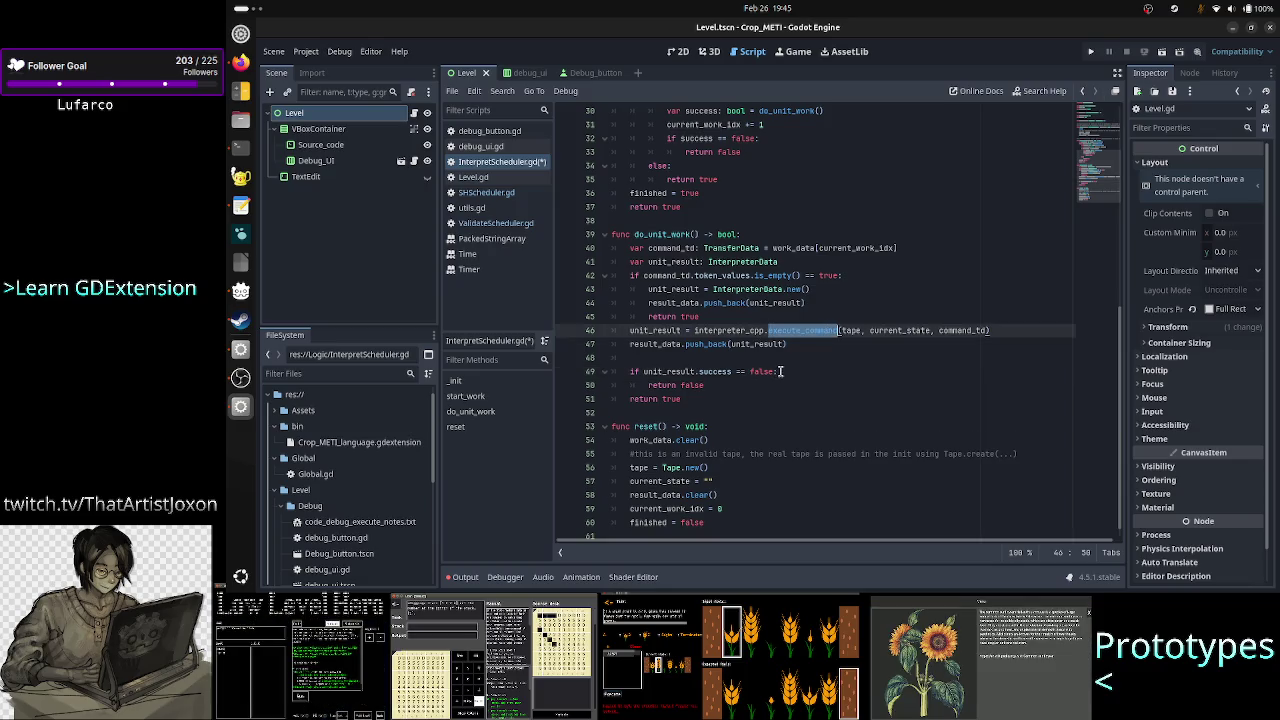
{"action": "double_click", "coordinate": [679, 371]}
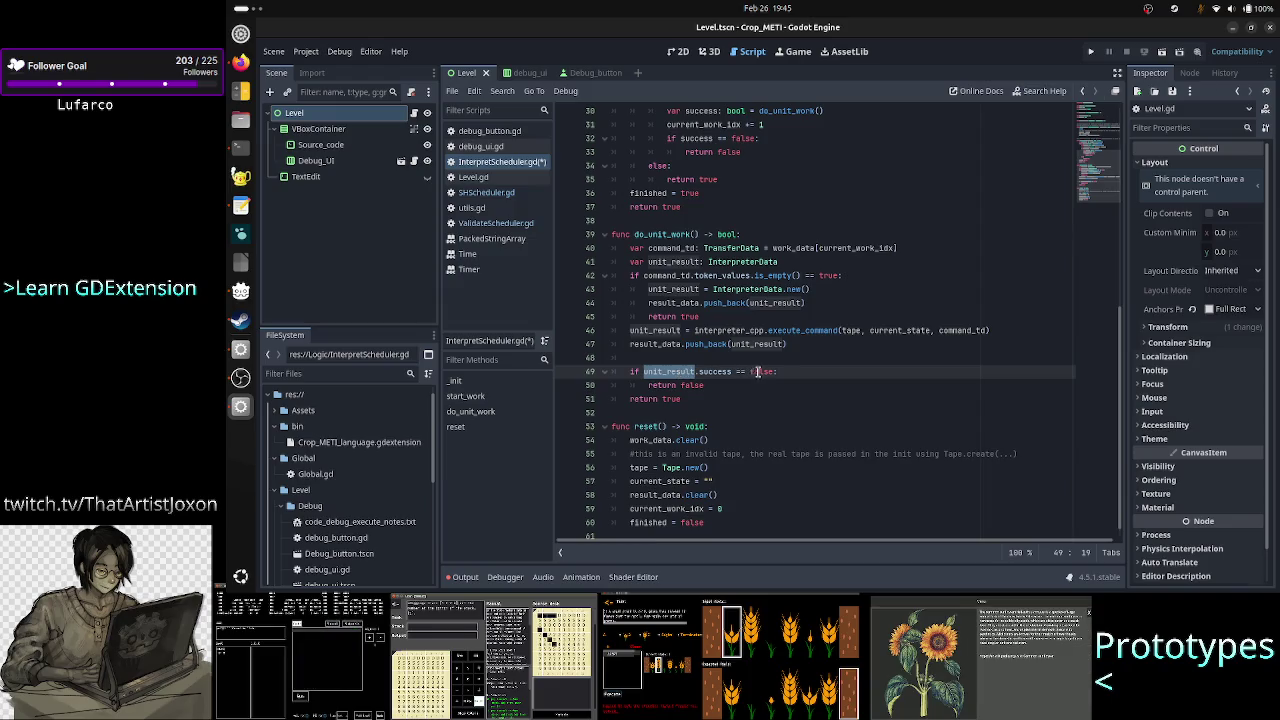
{"action": "left_click", "coordinate": [788, 371]}
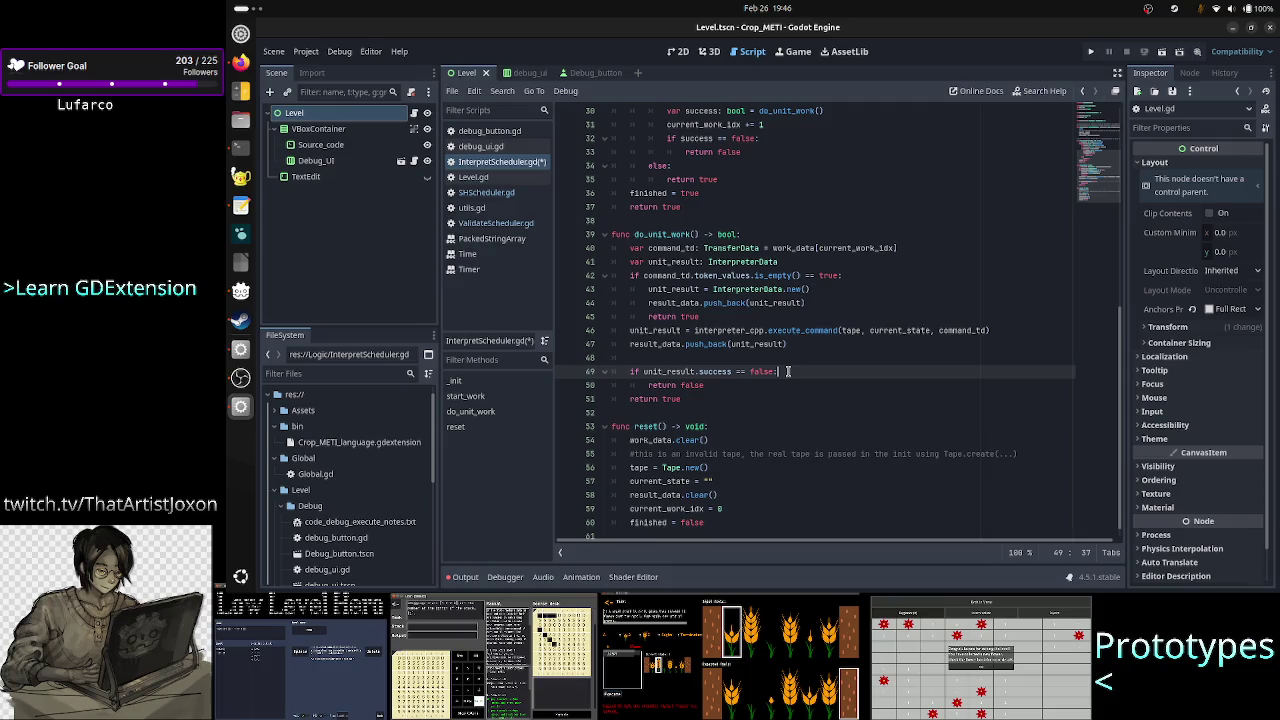
{"action": "key", "text": "Return"}
{"action": "type", "text": "return false"}
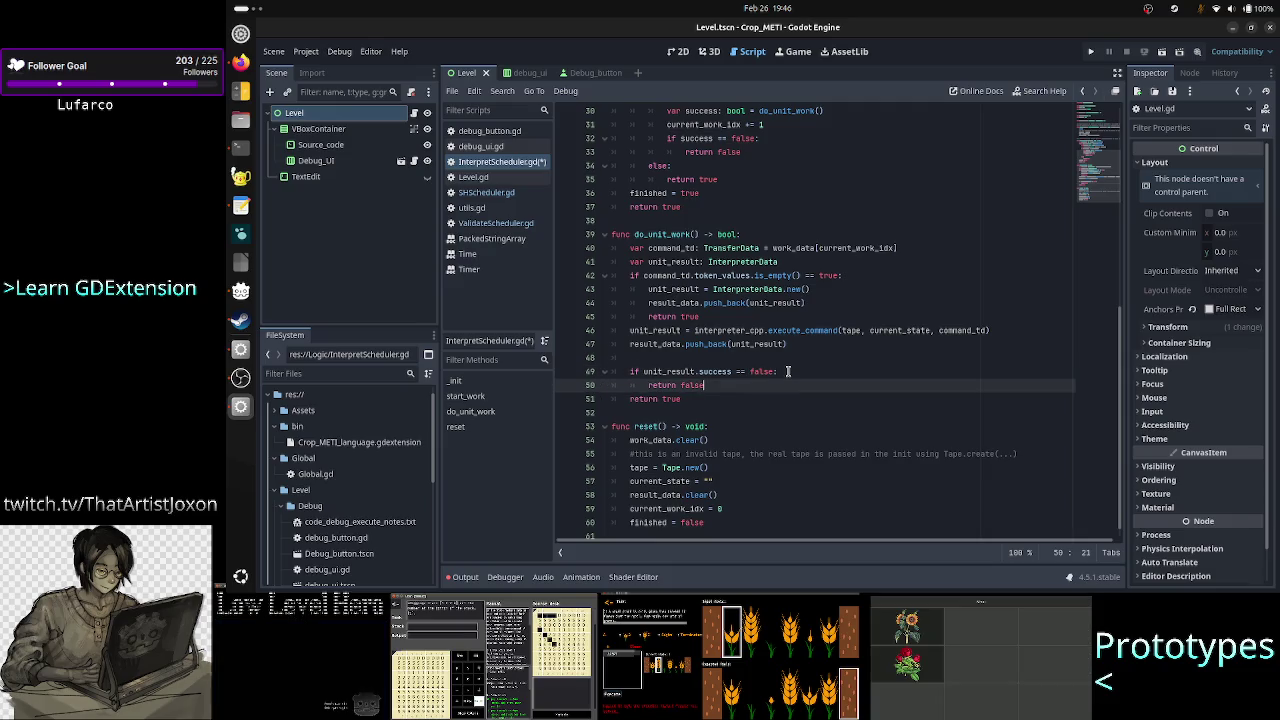
{"action": "key", "text": "Down"}
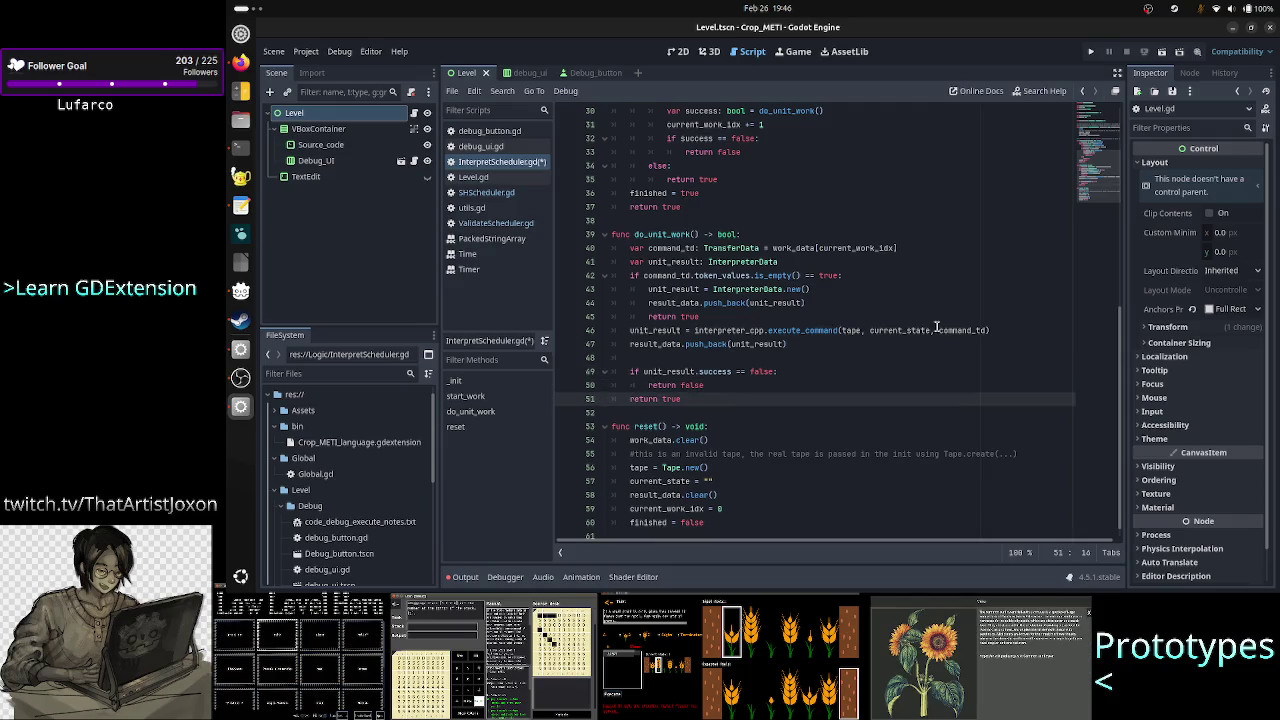
{"action": "key", "text": "Down"}
{"action": "key", "text": "Down"}
{"action": "key", "text": "Down"}
{"action": "key", "text": "Down"}
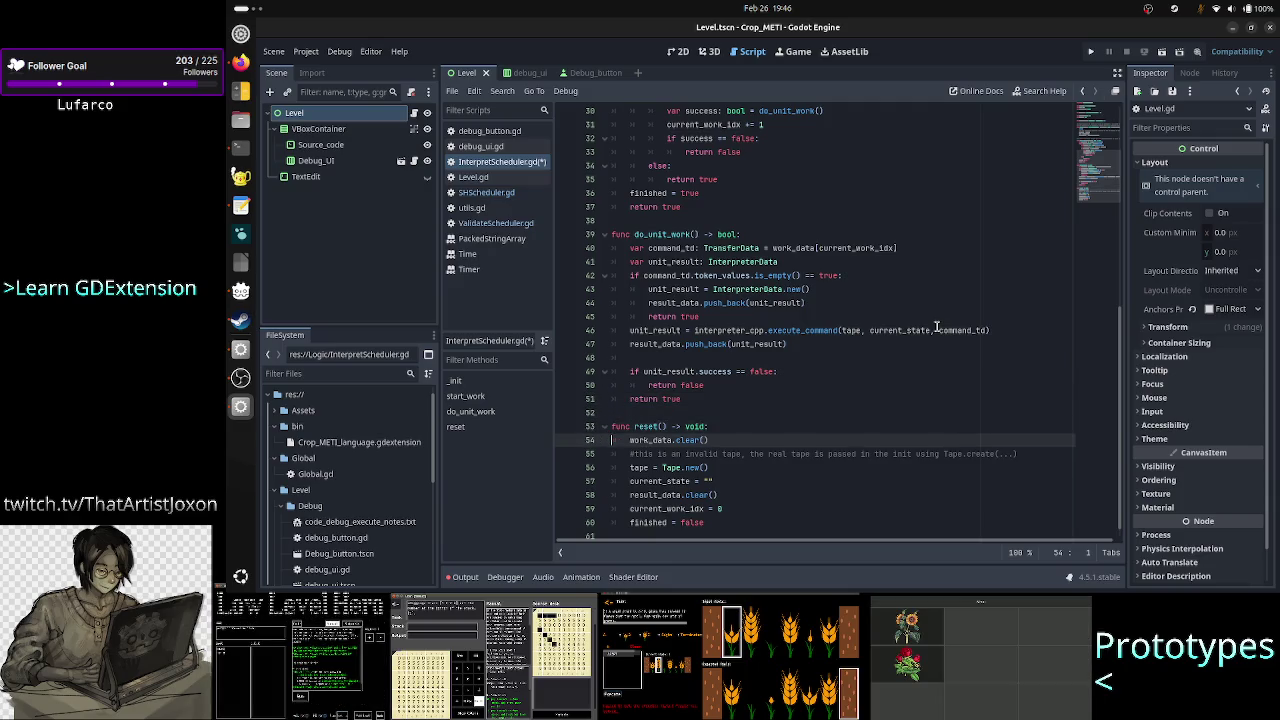
{"action": "scroll", "coordinate": [928, 298], "scroll_direction": "up", "scroll_amount": 10}
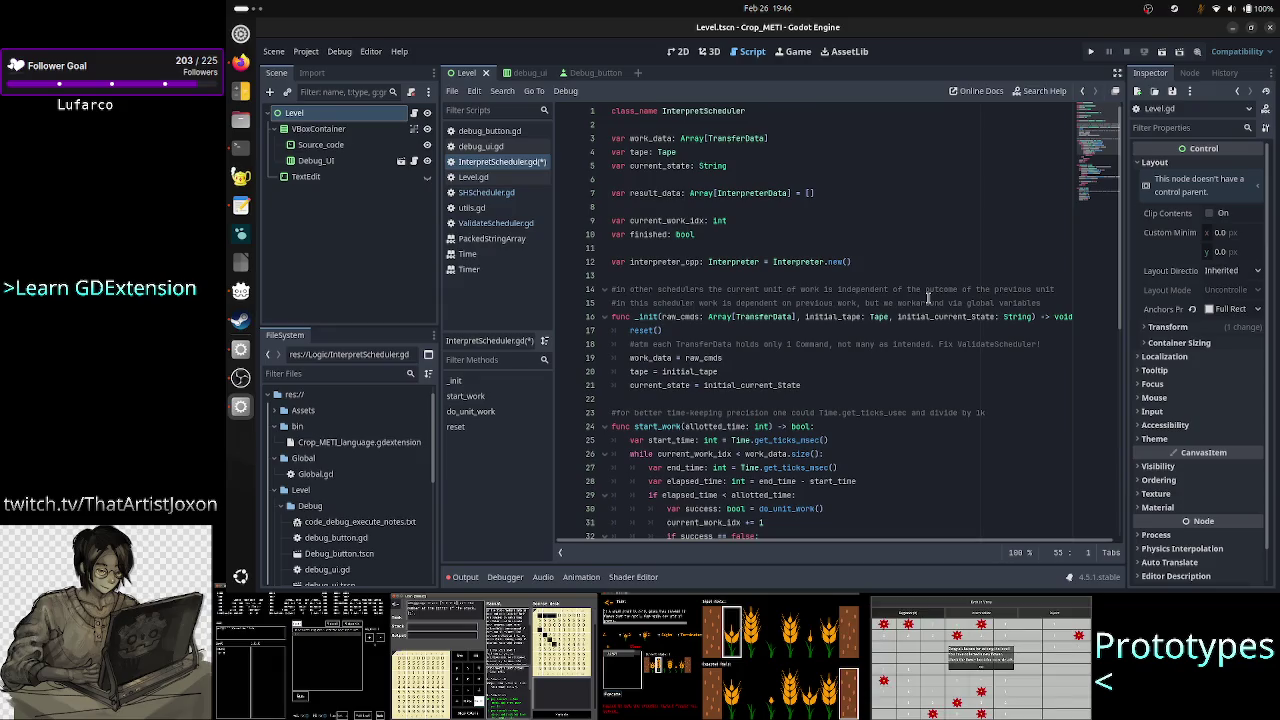
{"action": "scroll", "coordinate": [910, 359], "scroll_direction": "down", "scroll_amount": 2}
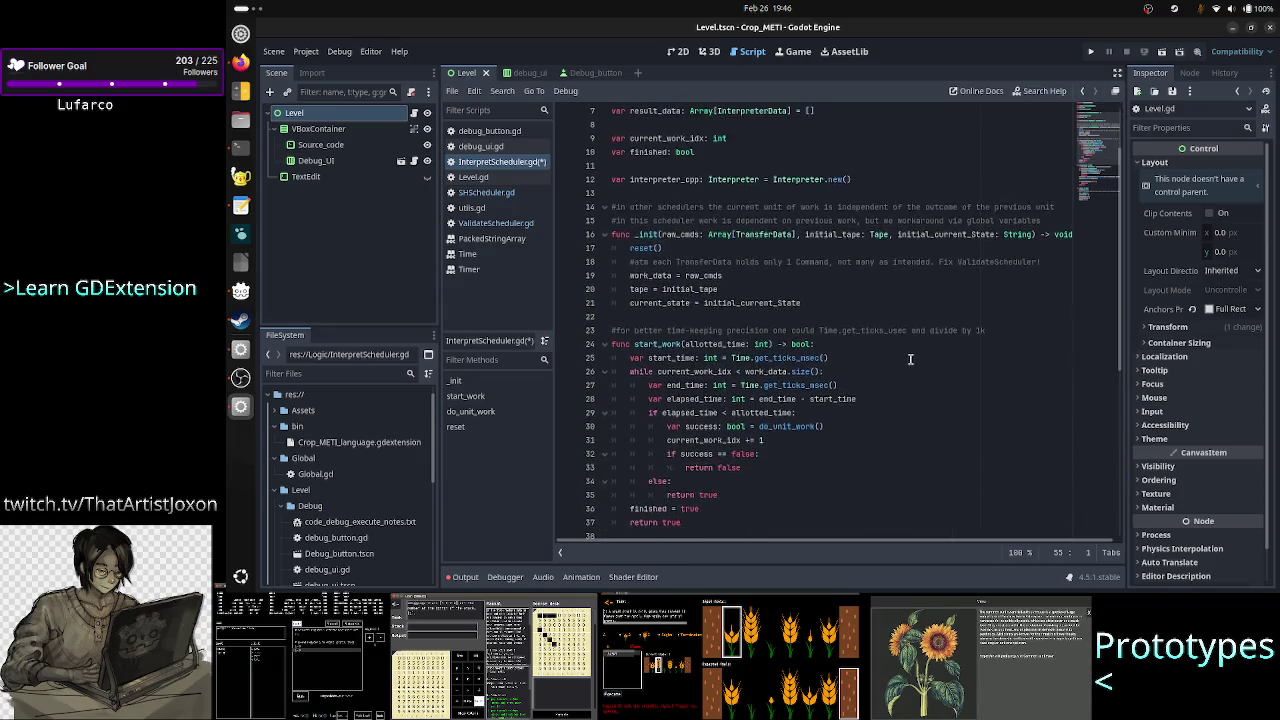
{"action": "scroll", "coordinate": [910, 359], "scroll_direction": "down", "scroll_amount": 8}
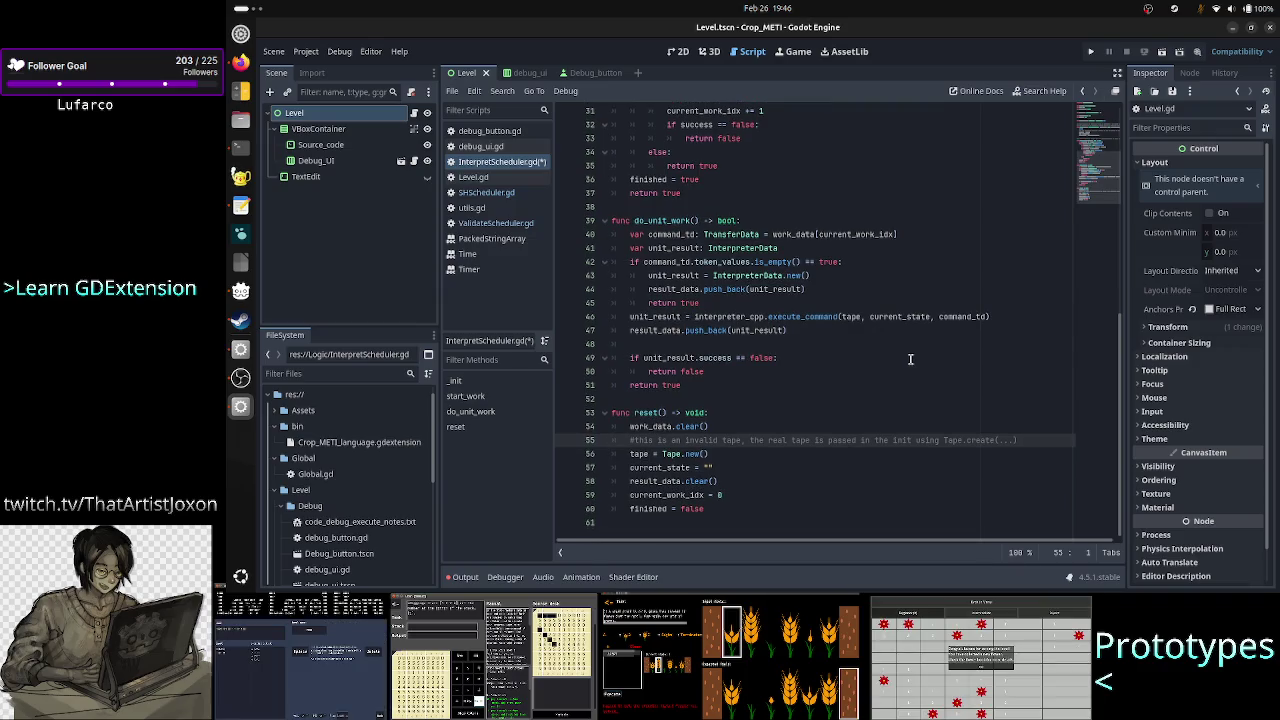
{"action": "key", "text": "Down"}
{"action": "key", "text": "Down"}
{"action": "key", "text": "Down"}
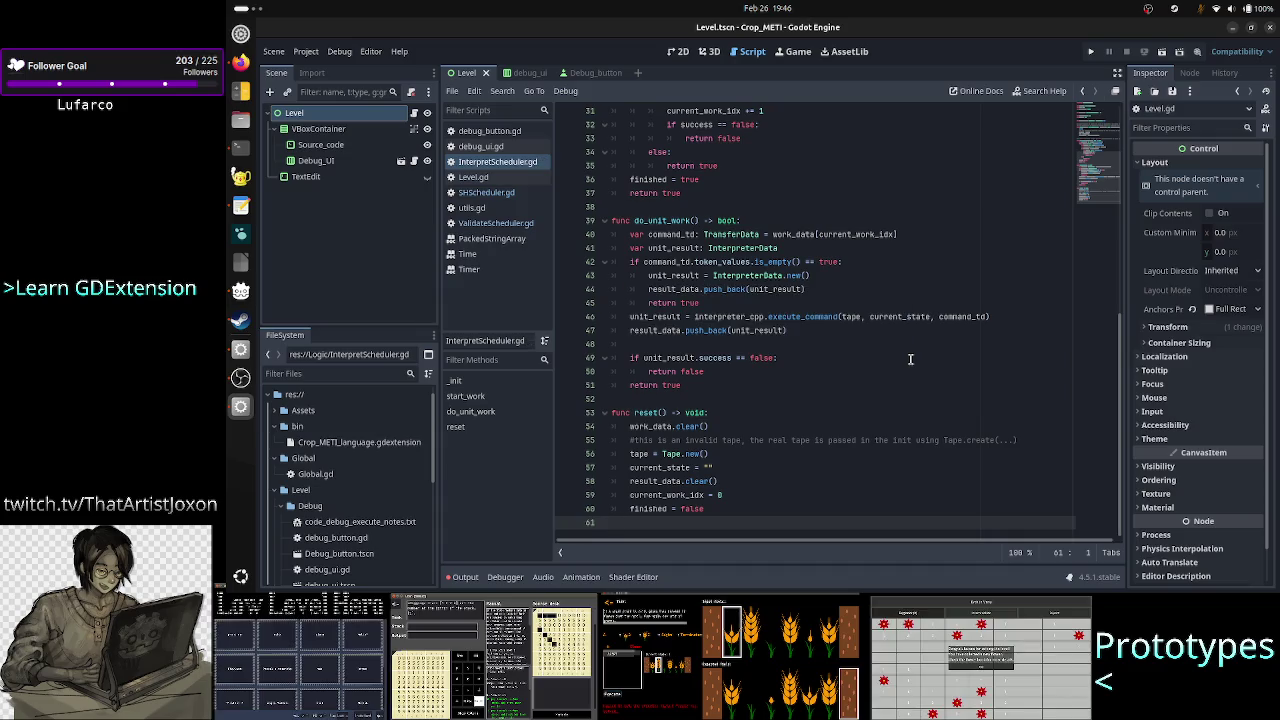
Clear the parse errors from the output log and open debug_ui.gd.
{"action": "scroll", "coordinate": [896, 243], "scroll_direction": "up", "scroll_amount": 10}
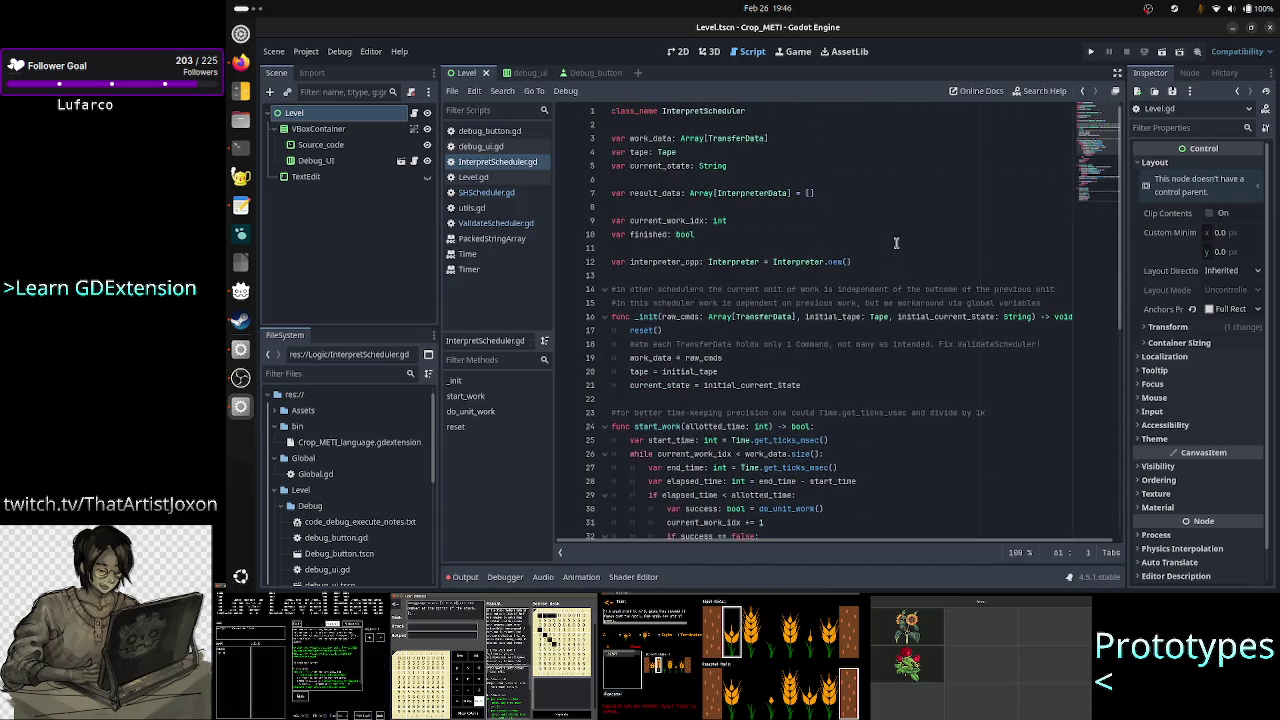
{"action": "scroll", "coordinate": [759, 185], "scroll_direction": "down", "scroll_amount": 1}
{"action": "scroll", "coordinate": [759, 185], "scroll_direction": "down", "scroll_amount": 10}
{"action": "scroll", "coordinate": [759, 185], "scroll_direction": "up", "scroll_amount": 11}
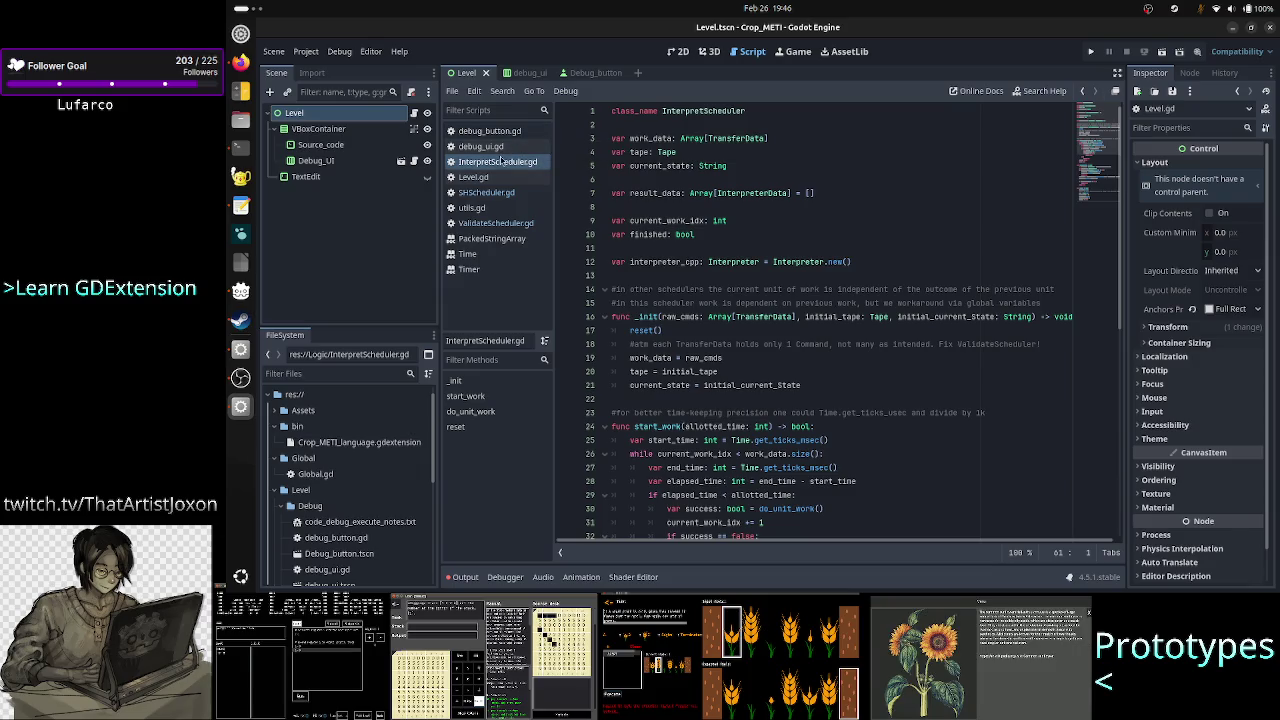
{"action": "left_click", "coordinate": [463, 577]}
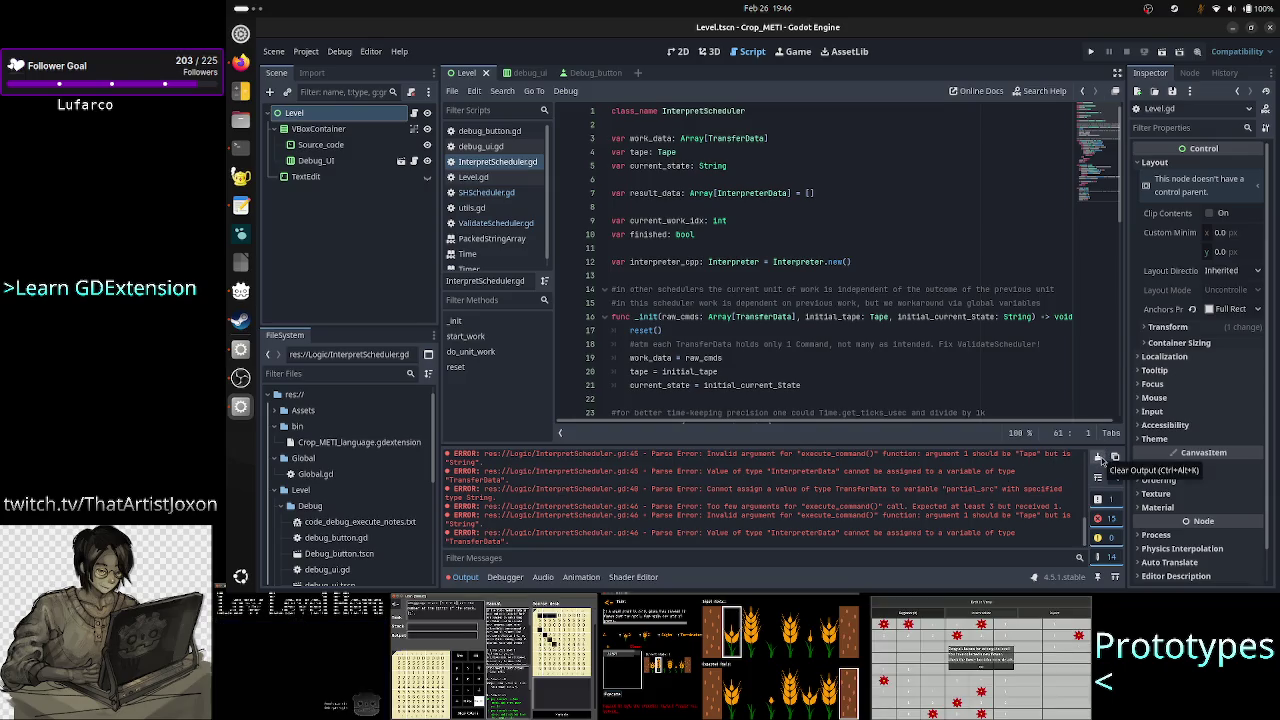
{"action": "left_click", "coordinate": [1098, 457]}
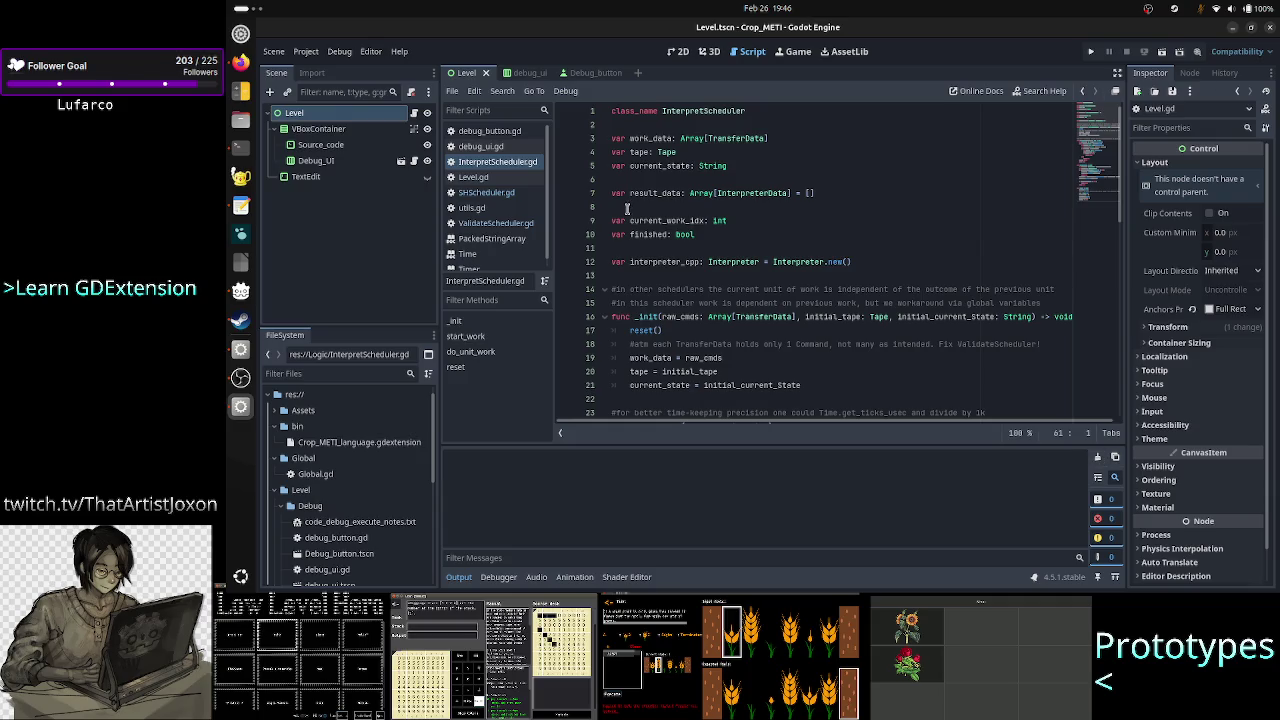
{"action": "left_click", "coordinate": [505, 147]}
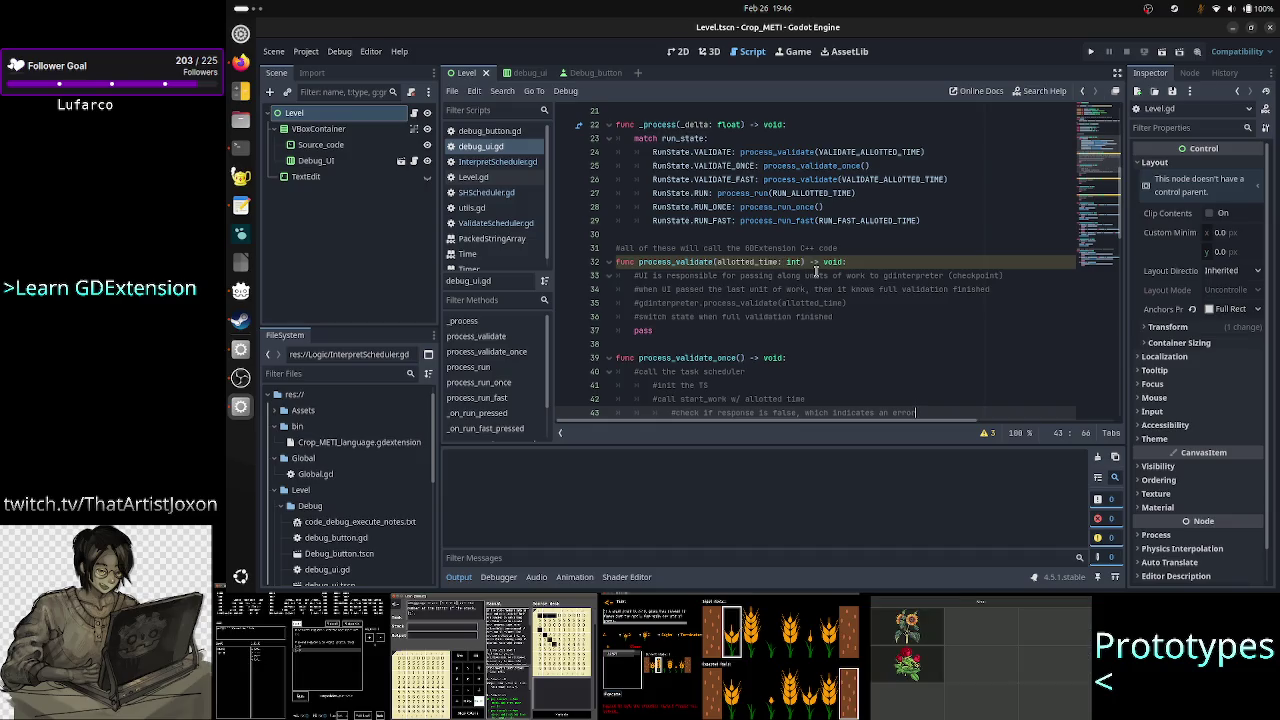
Delete the #workschedule comment line and the blank line below it.
{"action": "scroll", "coordinate": [816, 270], "scroll_direction": "up", "scroll_amount": 7}
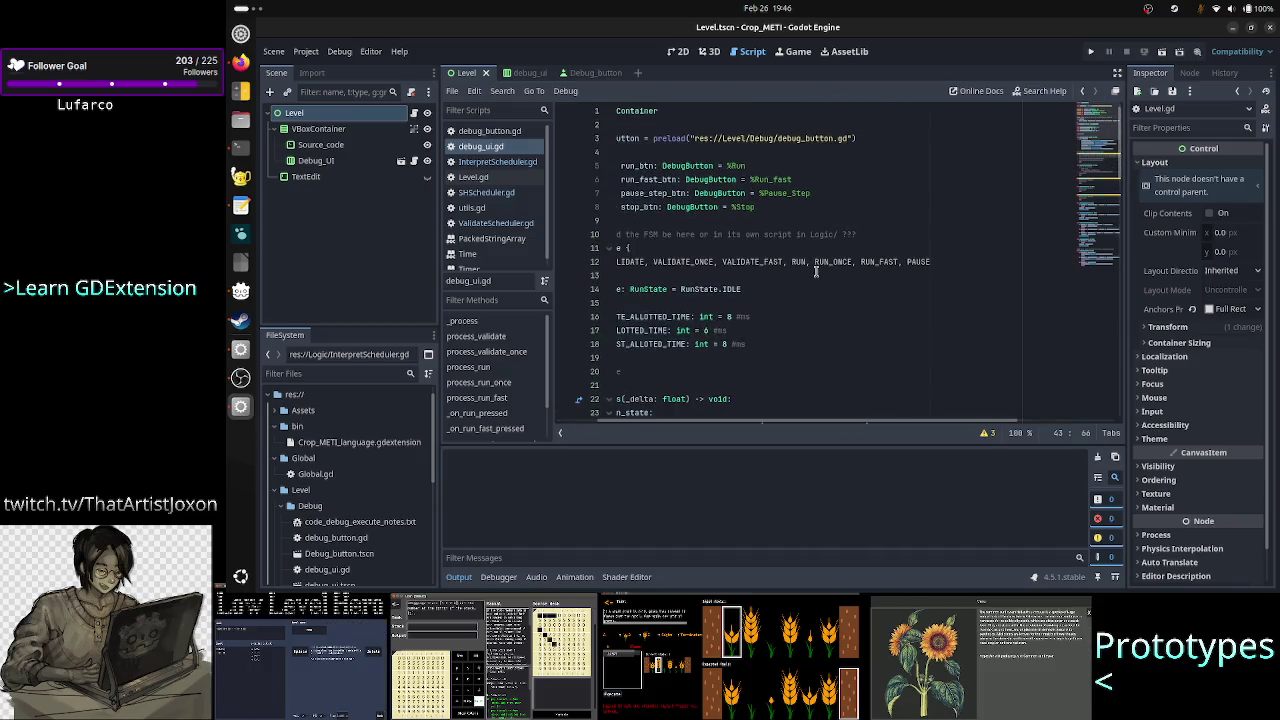
{"action": "scroll", "coordinate": [816, 270], "scroll_direction": "left", "scroll_amount": 2}
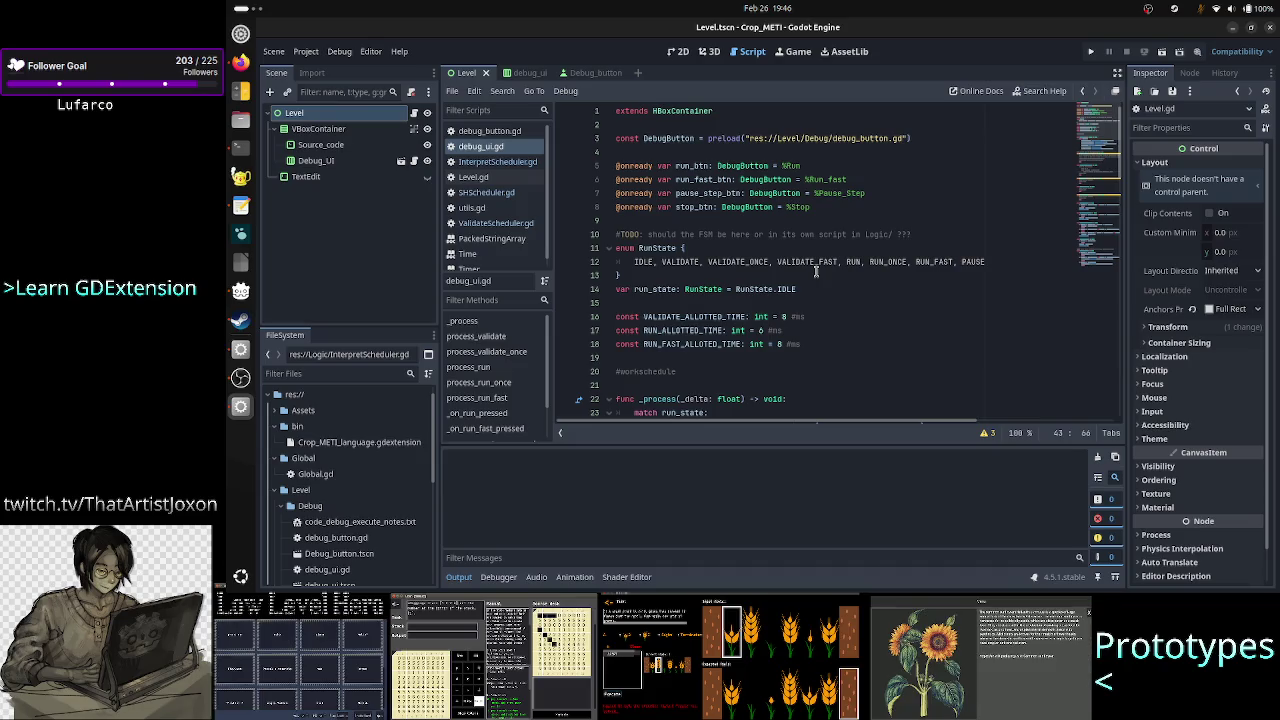
{"action": "scroll", "coordinate": [816, 270], "scroll_direction": "down", "scroll_amount": 4}
{"action": "scroll", "coordinate": [816, 270], "scroll_direction": "right", "scroll_amount": 3}
{"action": "scroll", "coordinate": [816, 270], "scroll_direction": "down", "scroll_amount": 3}
{"action": "scroll", "coordinate": [816, 270], "scroll_direction": "left", "scroll_amount": 3}
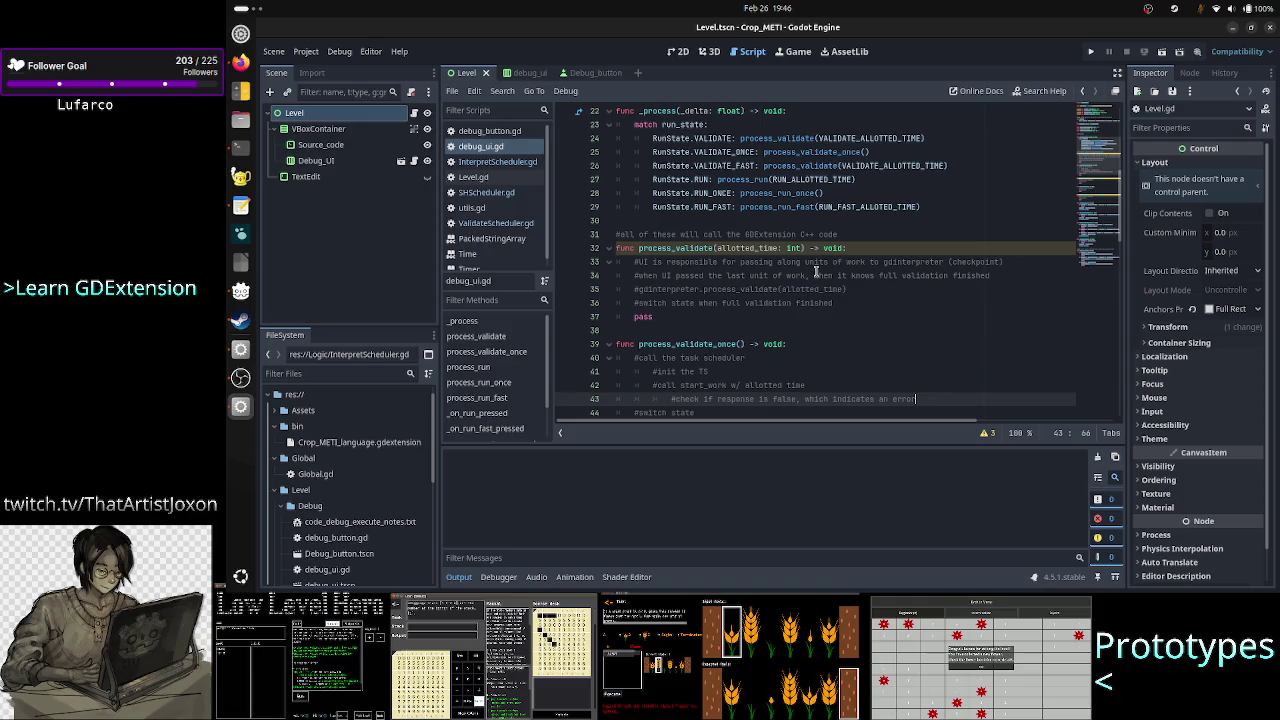
{"action": "scroll", "coordinate": [816, 270], "scroll_direction": "up", "scroll_amount": 3}
{"action": "double_click", "coordinate": [658, 234]}
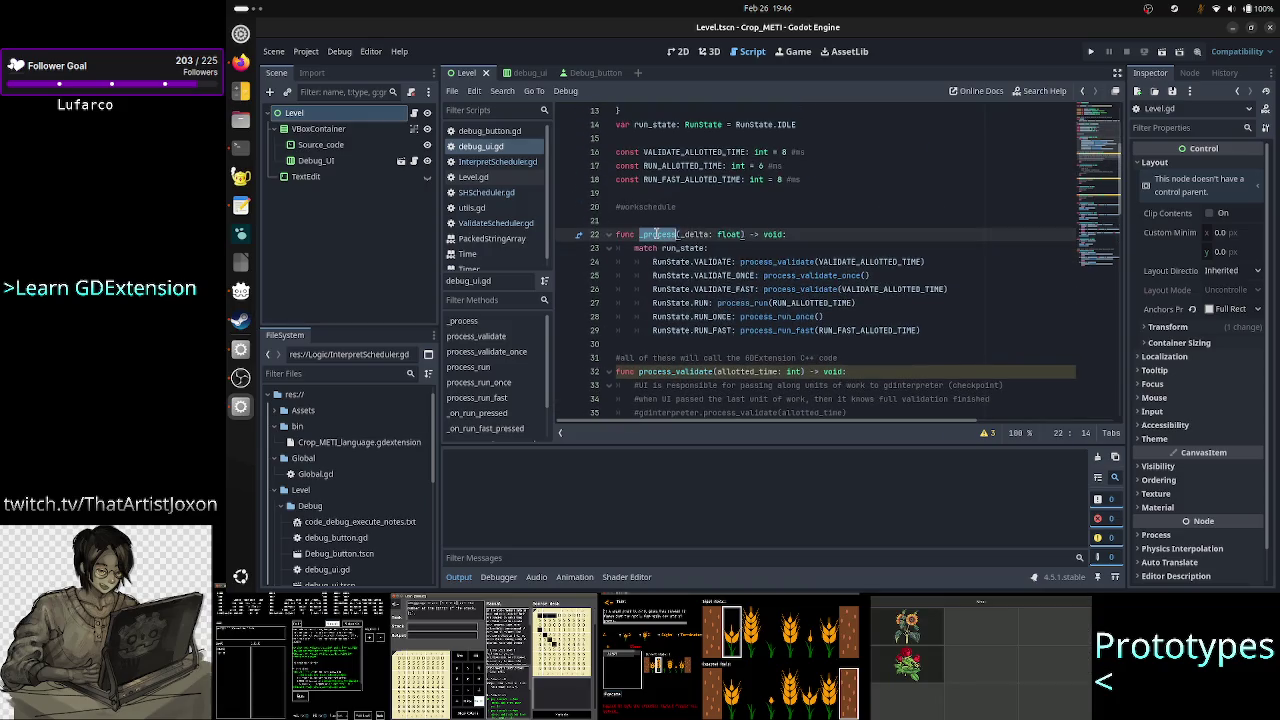
{"action": "triple_click", "coordinate": [698, 200]}
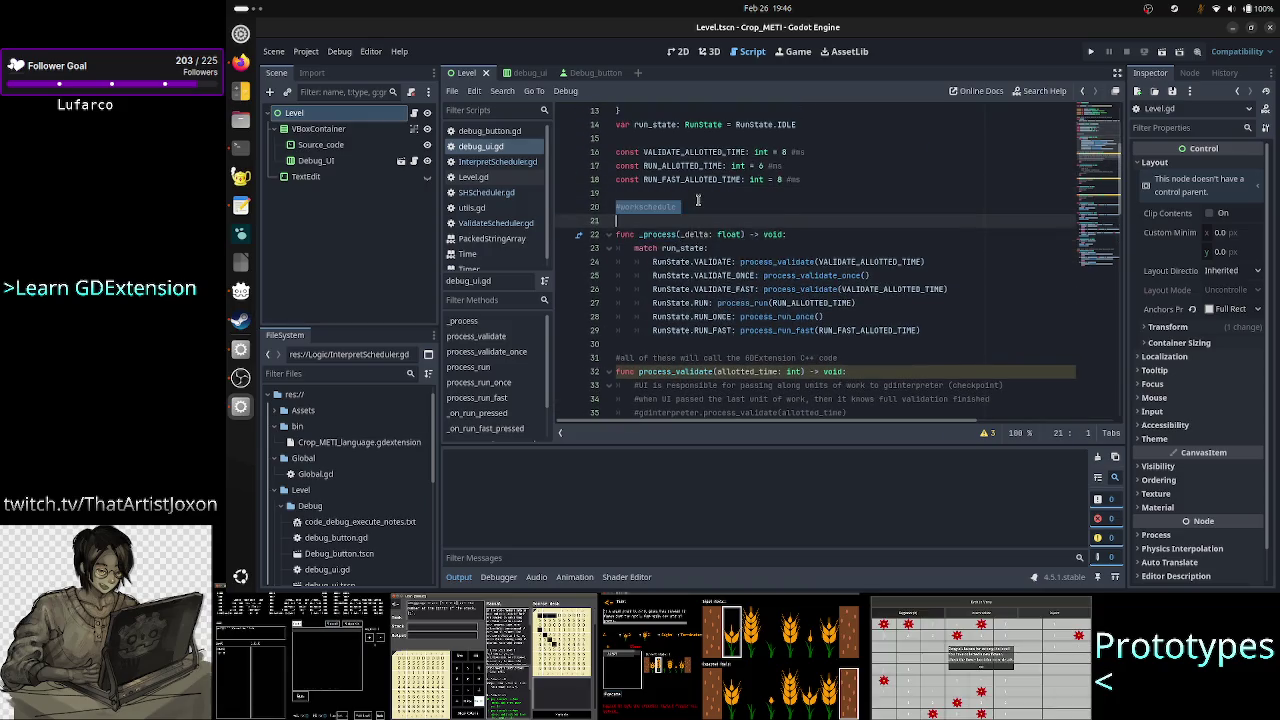
{"action": "key", "text": "shift+Down"}
{"action": "key", "text": "Delete"}
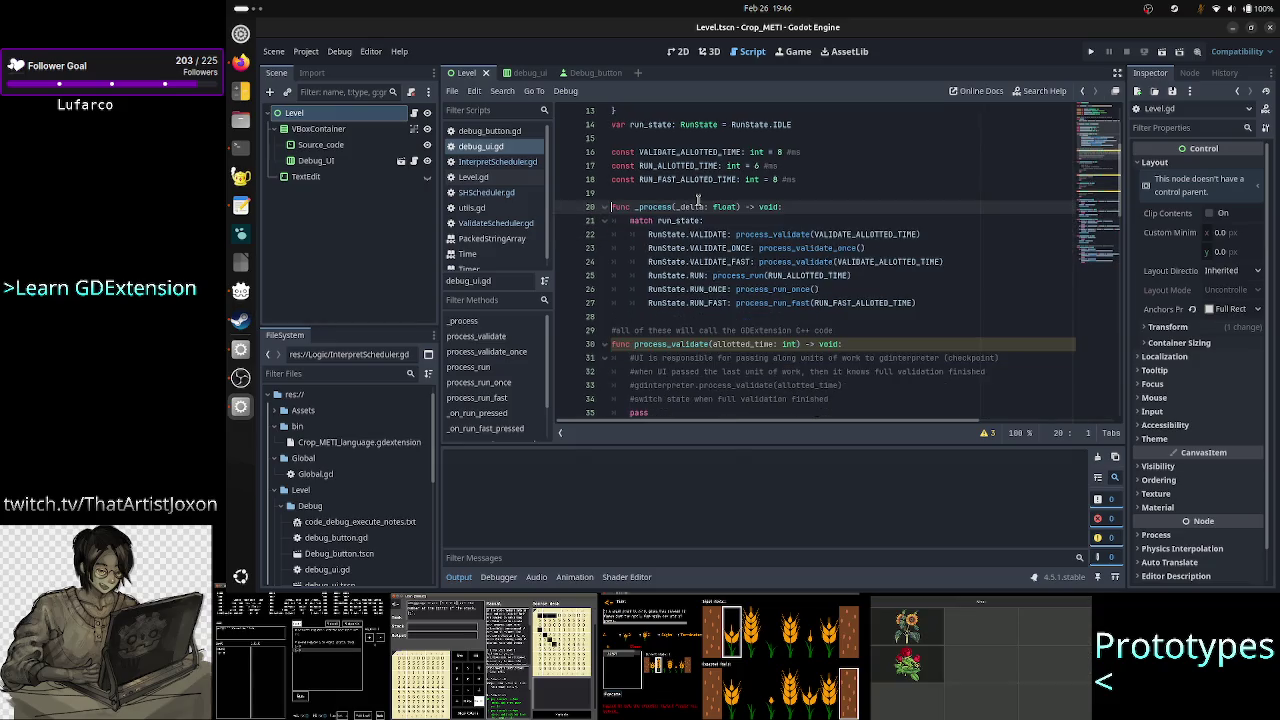
Inspect the match block and highlight the process_validate call and its other occurrences.
{"action": "key", "text": "Down"}
{"action": "key", "text": "Down"}
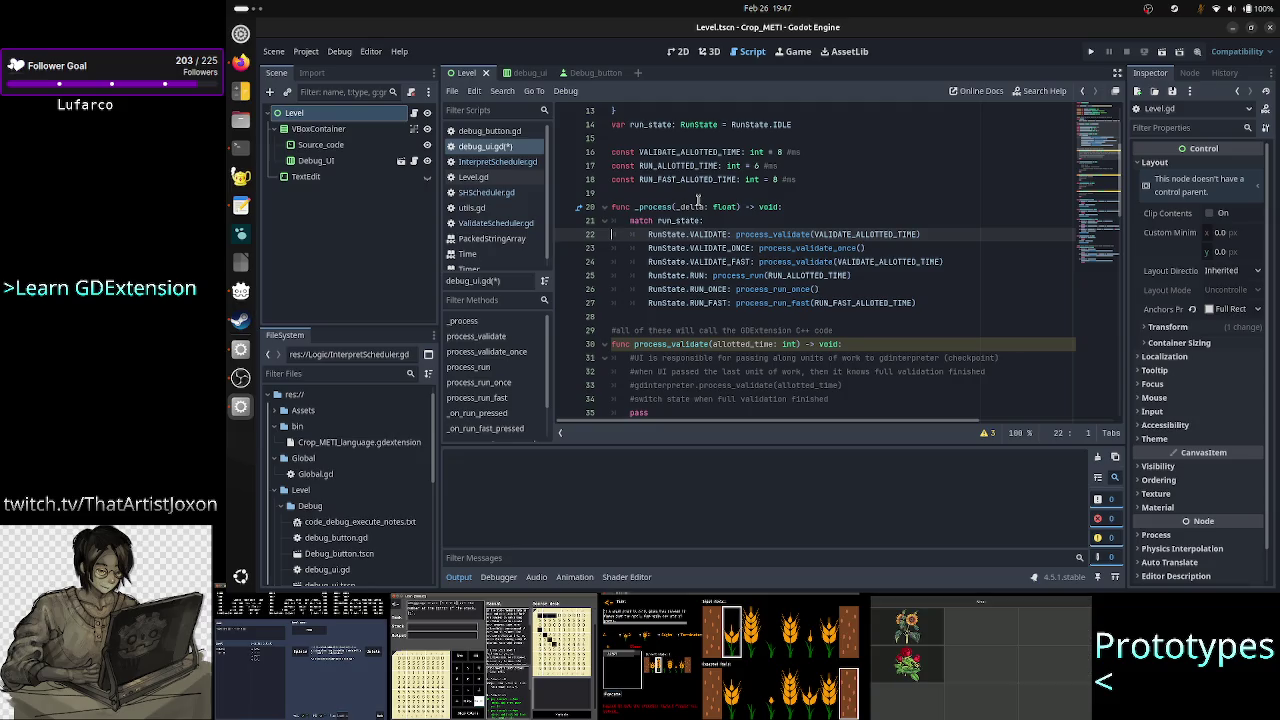
{"action": "key", "text": "Up"}
{"action": "key", "text": "shift+Down"}
{"action": "key", "text": "shift+Down"}
{"action": "key", "text": "shift+Down"}
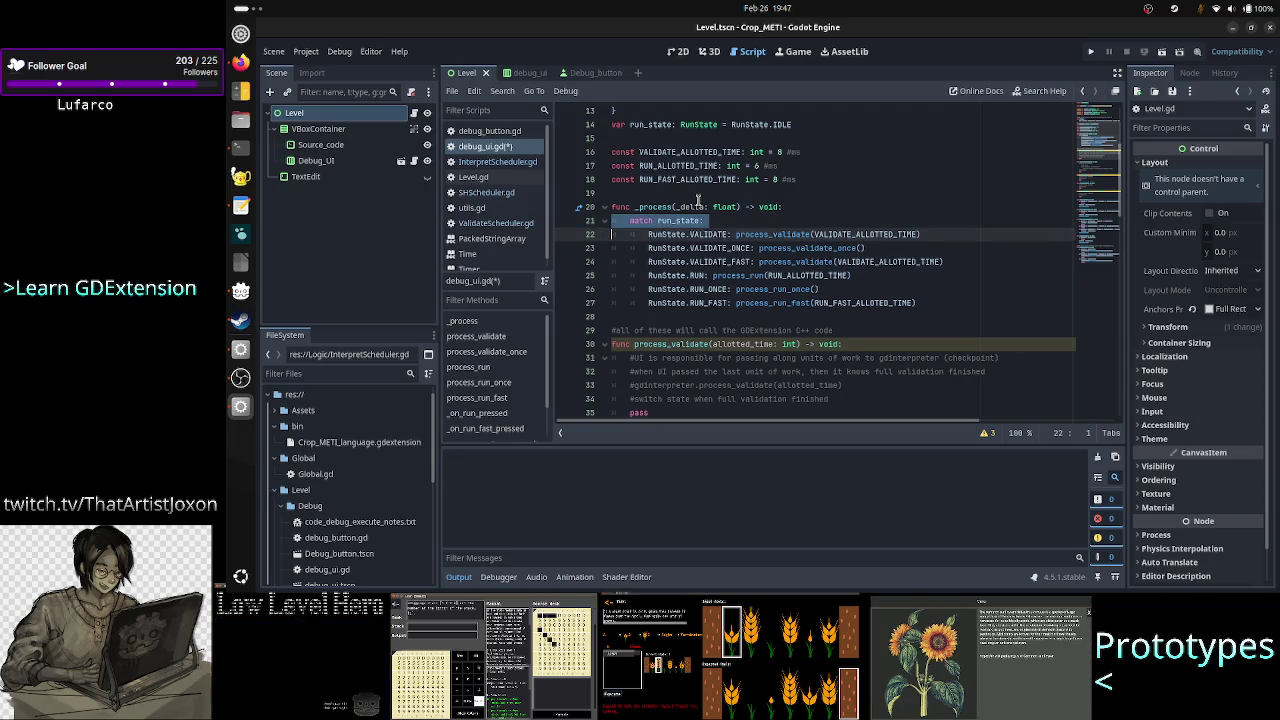
{"action": "key", "text": "shift+Down"}
{"action": "key", "text": "shift+Down"}
{"action": "key", "text": "shift+Down"}
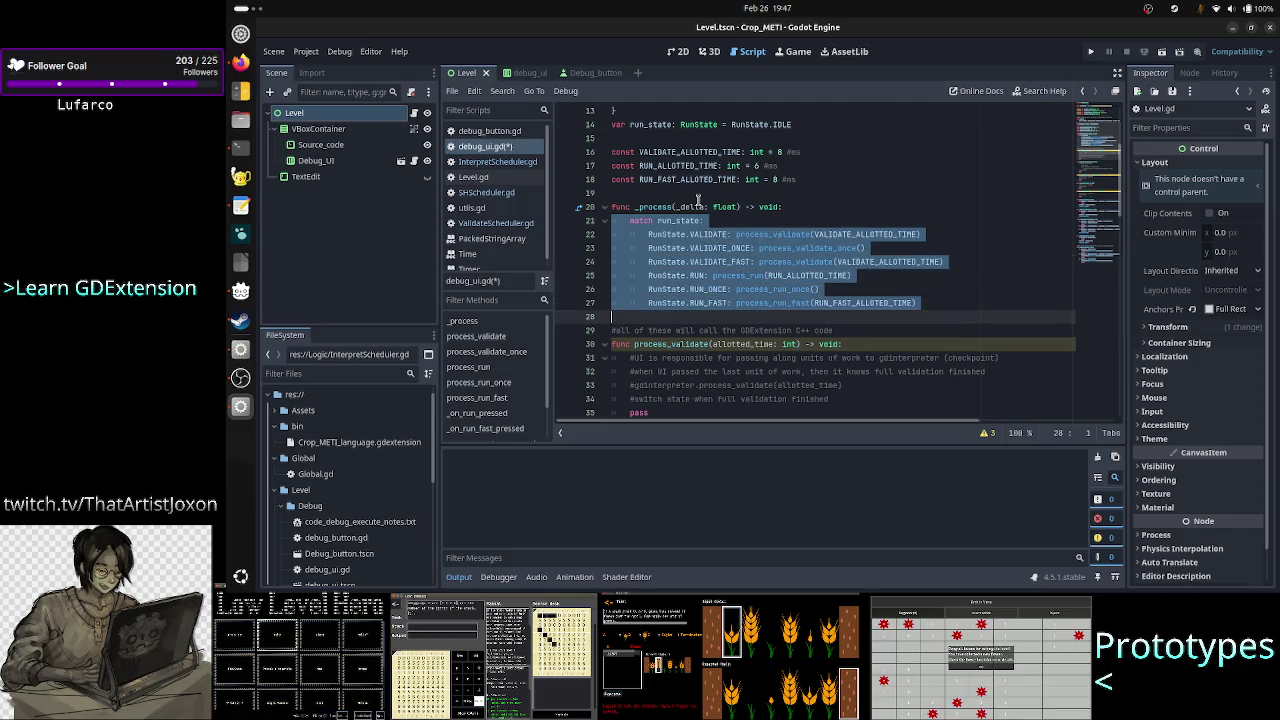
{"action": "key", "text": "shift+Left"}
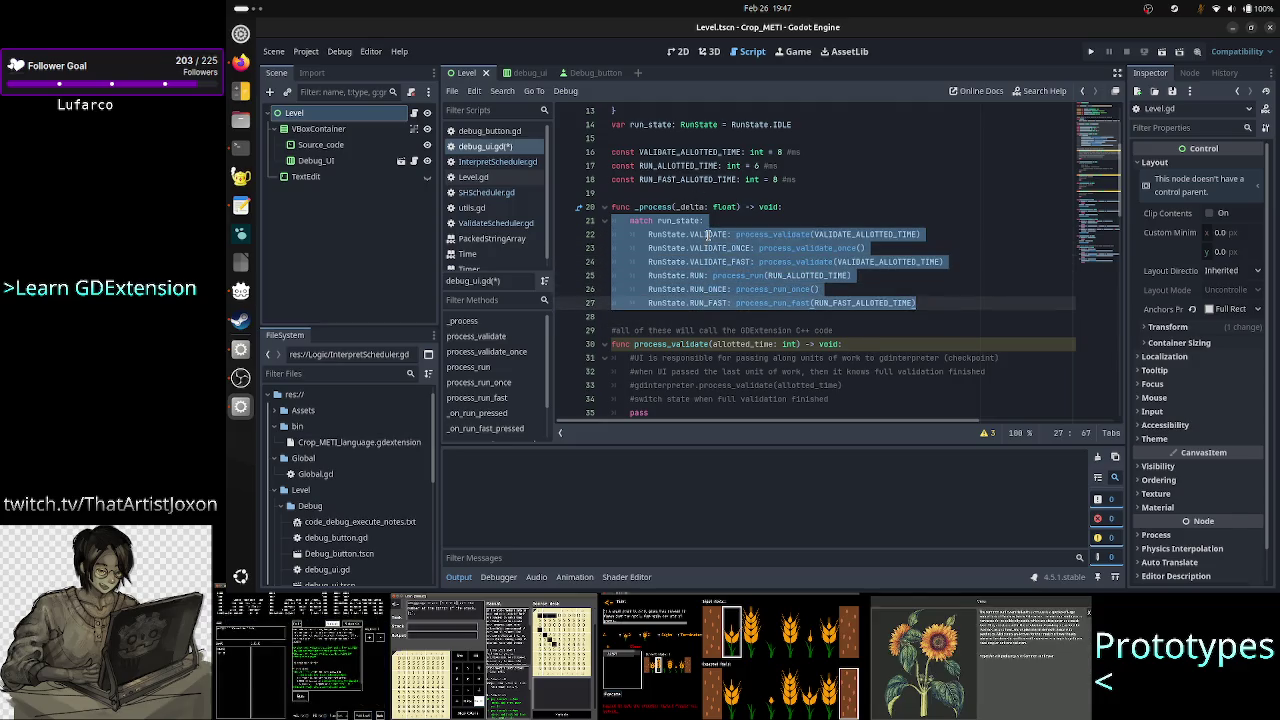
{"action": "left_click", "coordinate": [709, 234]}
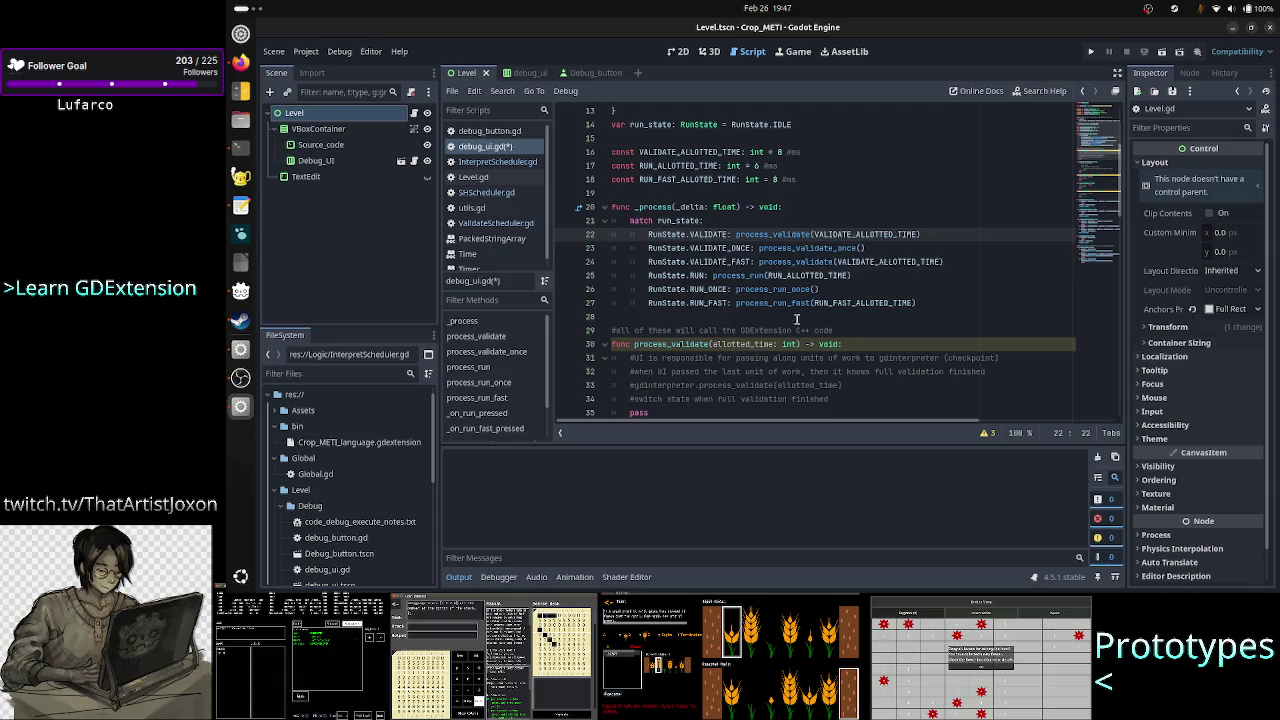
{"action": "double_click", "coordinate": [777, 233]}
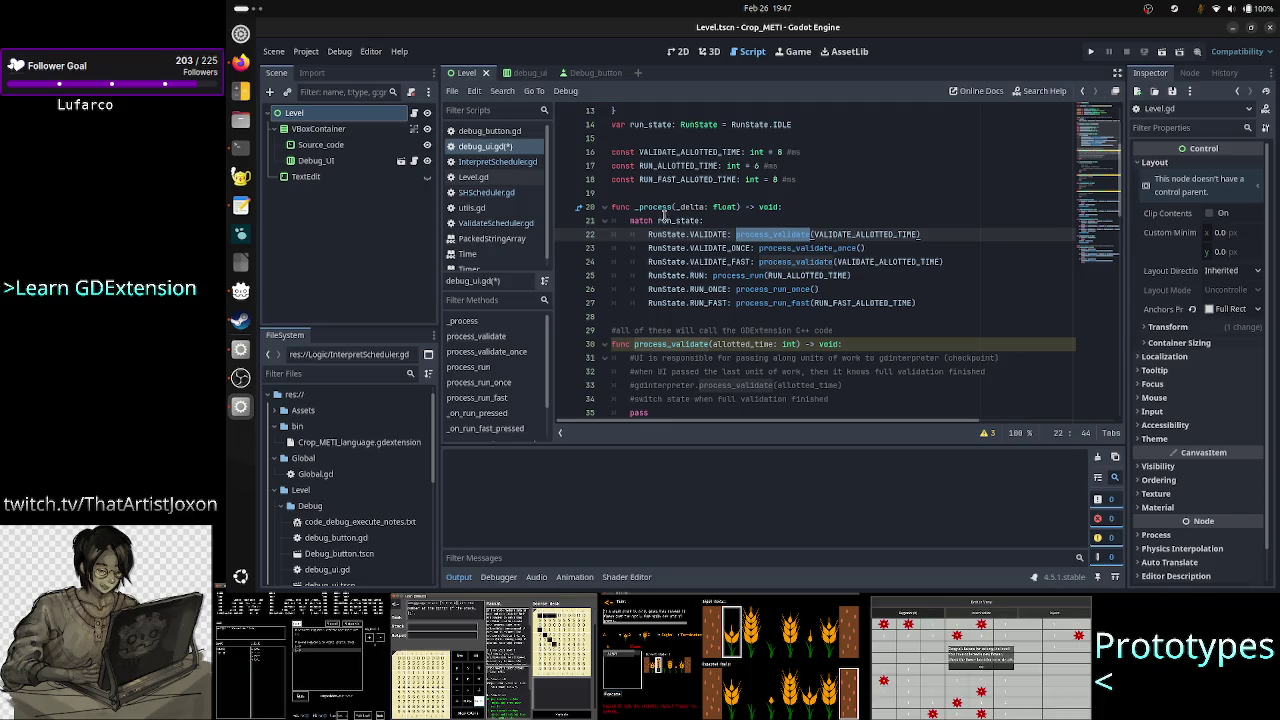
{"action": "double_click", "coordinate": [651, 207]}
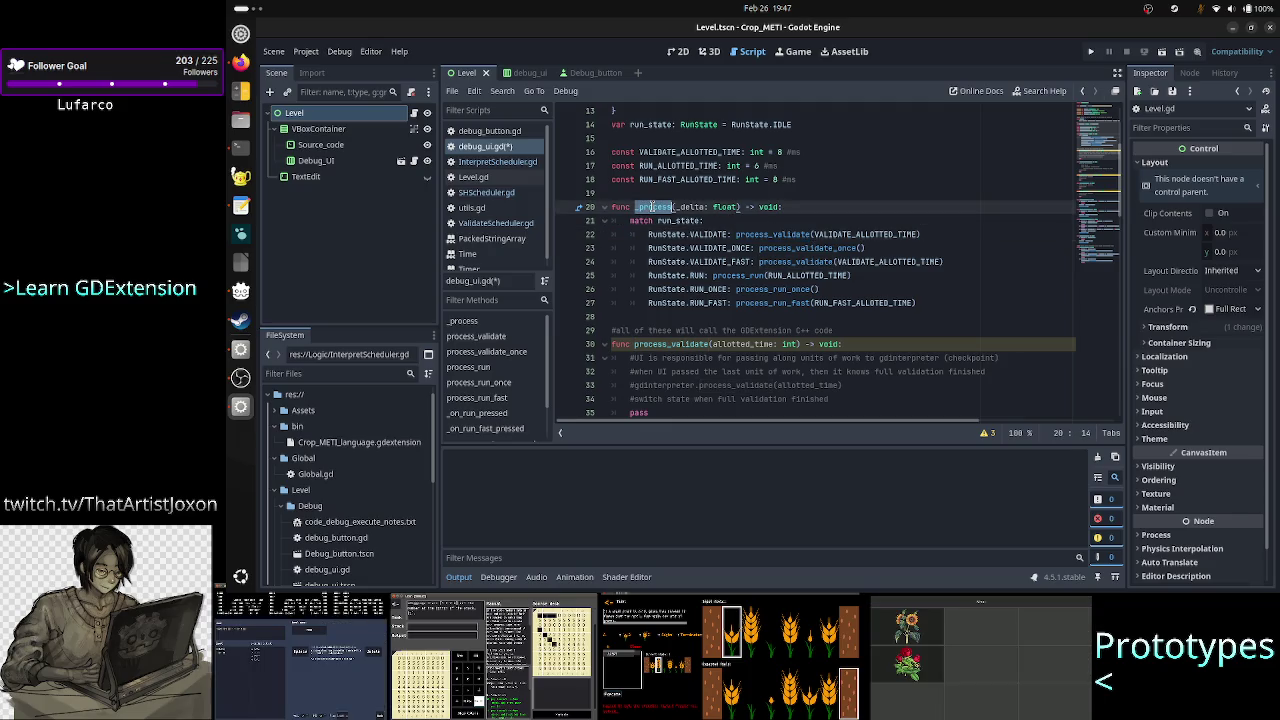
{"action": "double_click", "coordinate": [796, 234]}
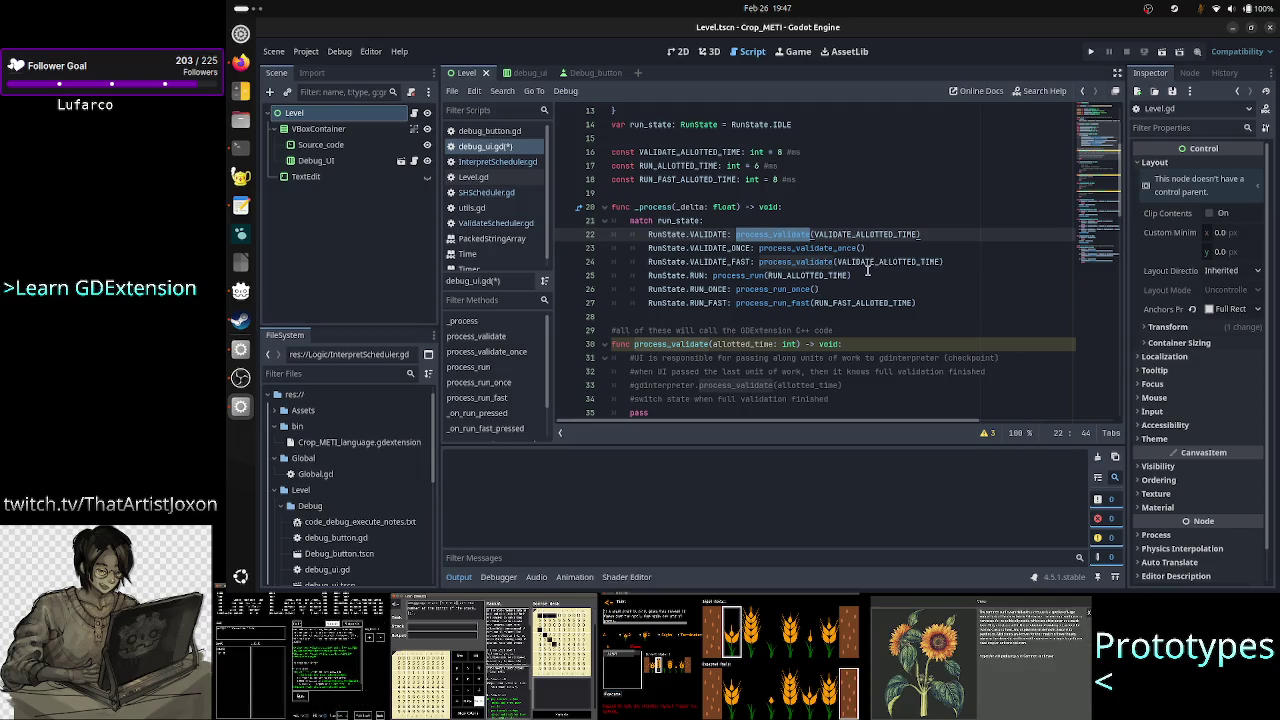
{"action": "scroll", "coordinate": [788, 337], "scroll_direction": "down", "scroll_amount": 2}
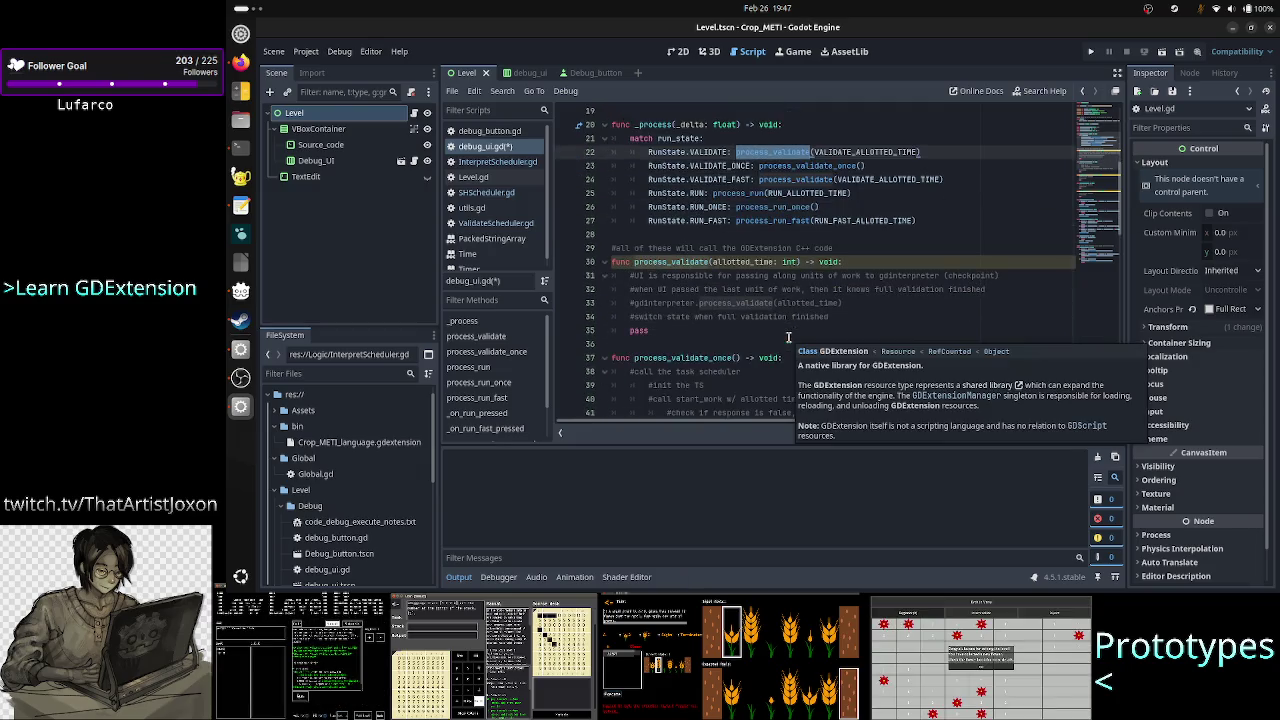
{"action": "left_click", "coordinate": [728, 371]}
{"action": "scroll", "coordinate": [761, 335], "scroll_direction": "down", "scroll_amount": 4}
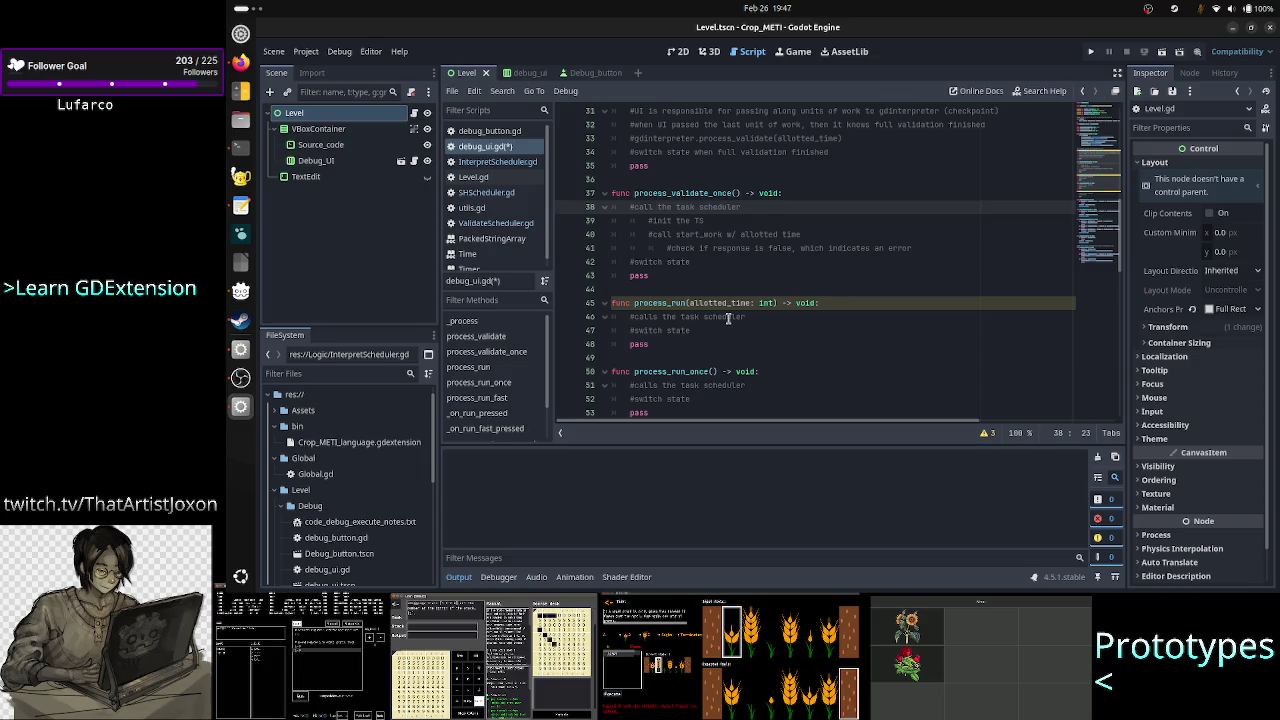
{"action": "double_click", "coordinate": [727, 317]}
{"action": "scroll", "coordinate": [705, 360], "scroll_direction": "down", "scroll_amount": 2}
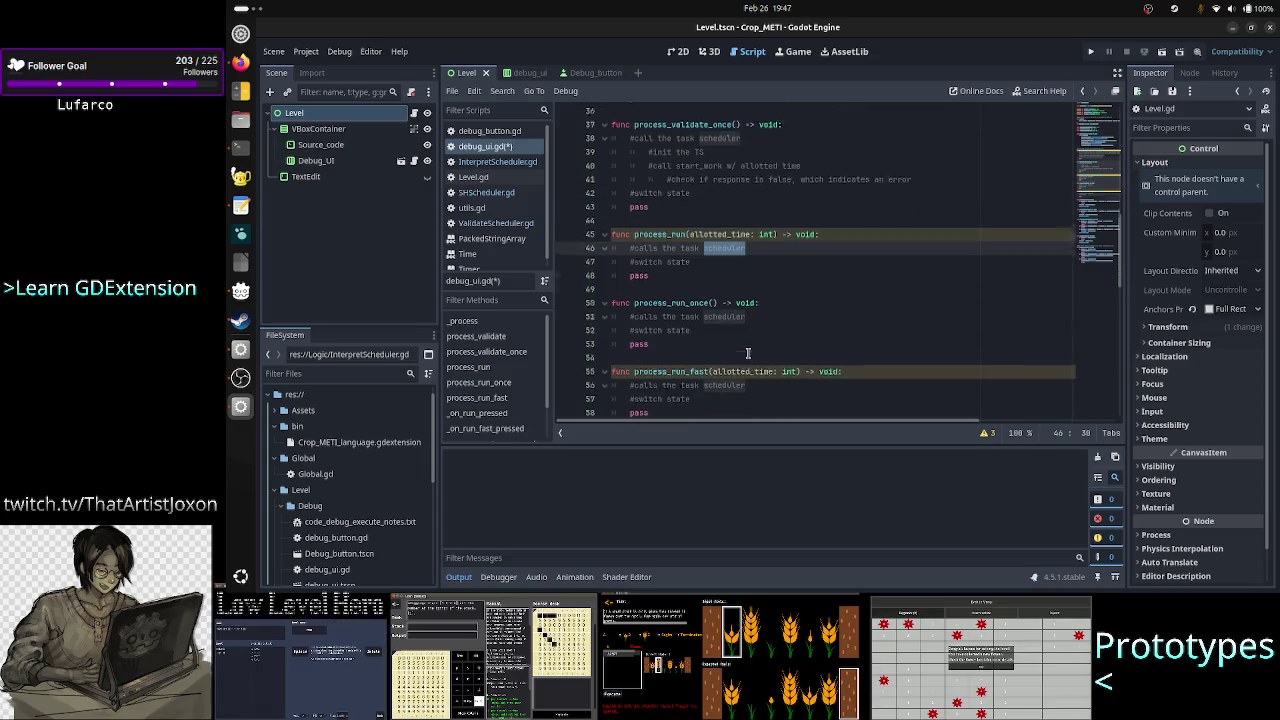
{"action": "scroll", "coordinate": [710, 373], "scroll_direction": "down", "scroll_amount": 2}
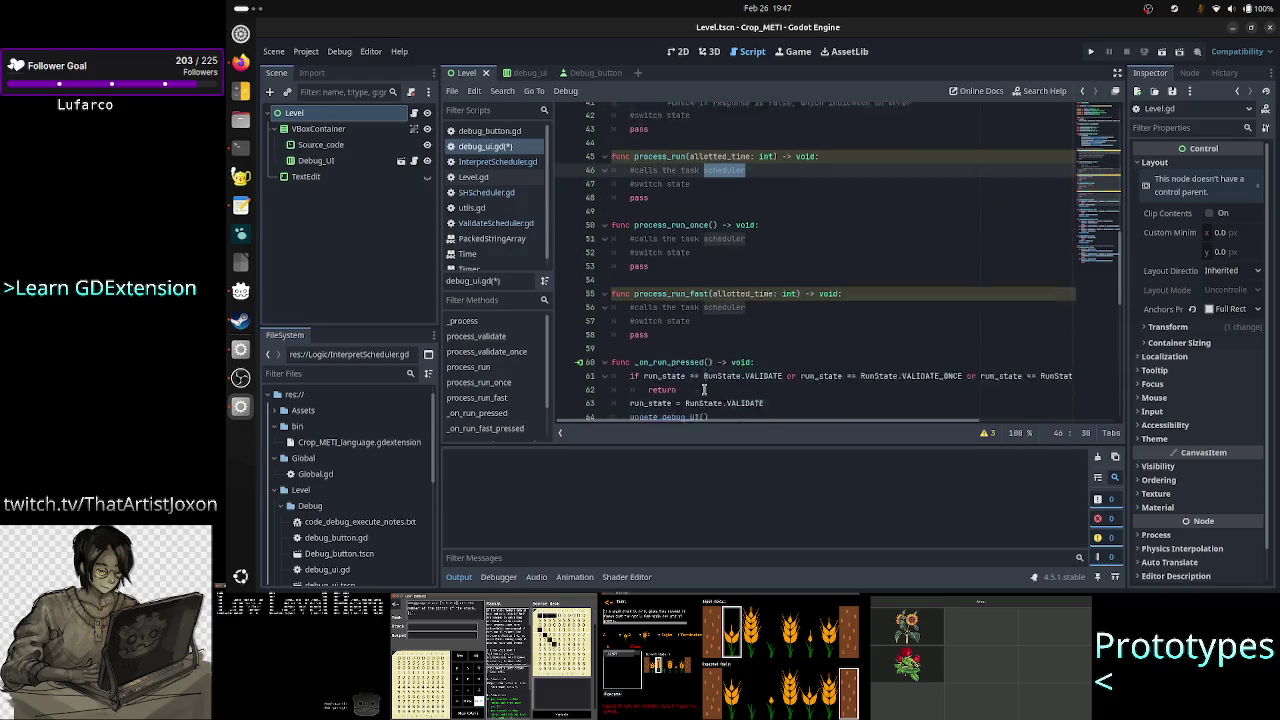
{"action": "scroll", "coordinate": [704, 389], "scroll_direction": "up", "scroll_amount": 3}
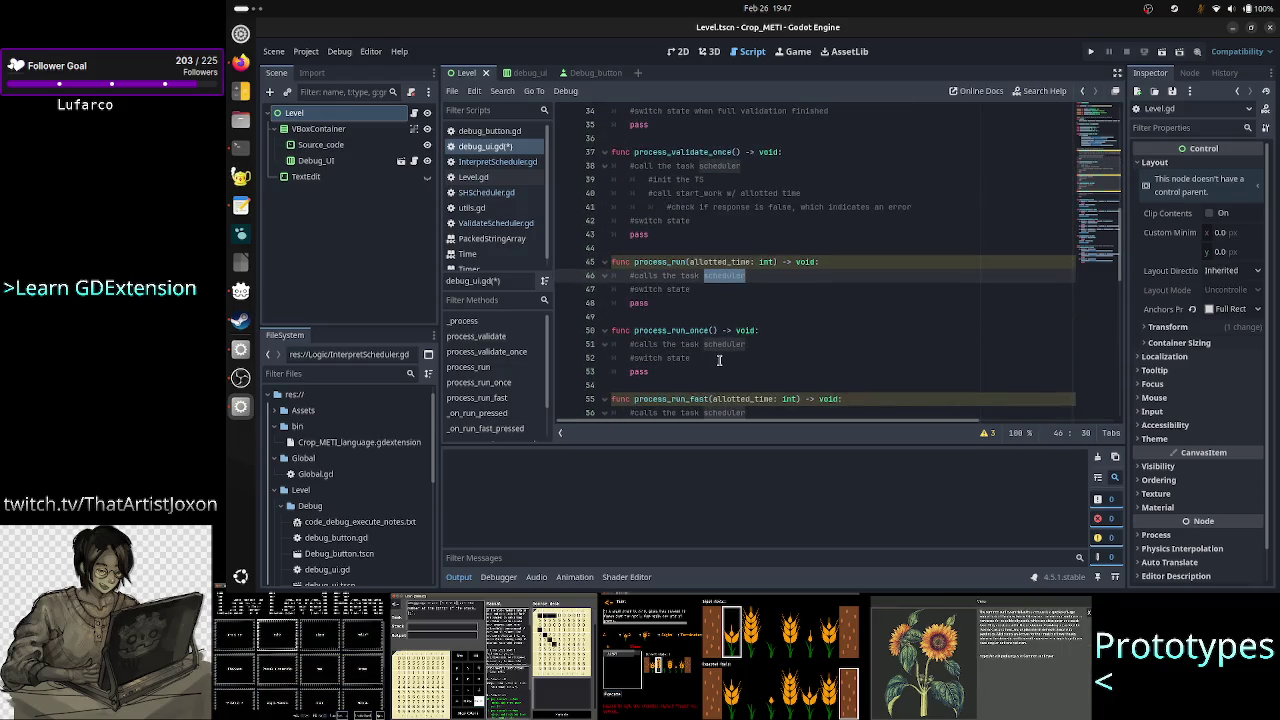
{"action": "scroll", "coordinate": [718, 358], "scroll_direction": "up", "scroll_amount": 5}
{"action": "scroll", "coordinate": [719, 360], "scroll_direction": "up", "scroll_amount": 2}
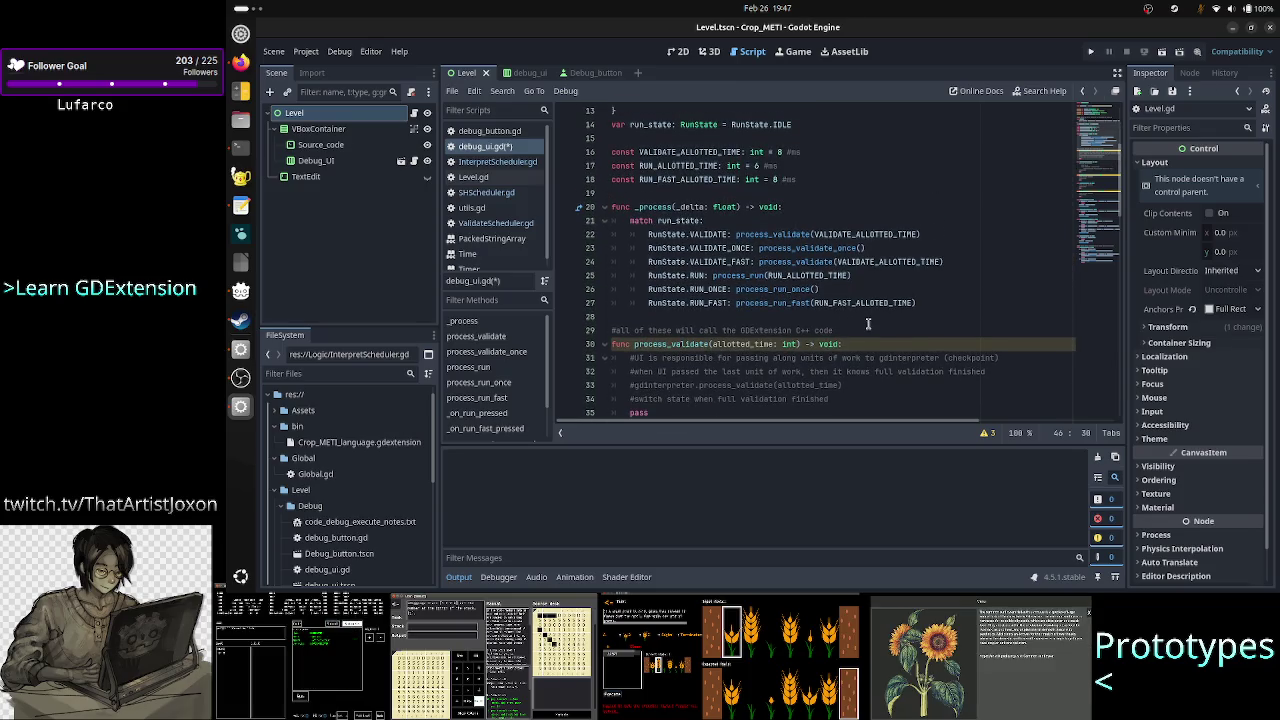
{"action": "scroll", "coordinate": [868, 323], "scroll_direction": "down", "scroll_amount": 3}
{"action": "scroll", "coordinate": [814, 355], "scroll_direction": "up", "scroll_amount": 3}
{"action": "scroll", "coordinate": [814, 355], "scroll_direction": "right", "scroll_amount": 2}
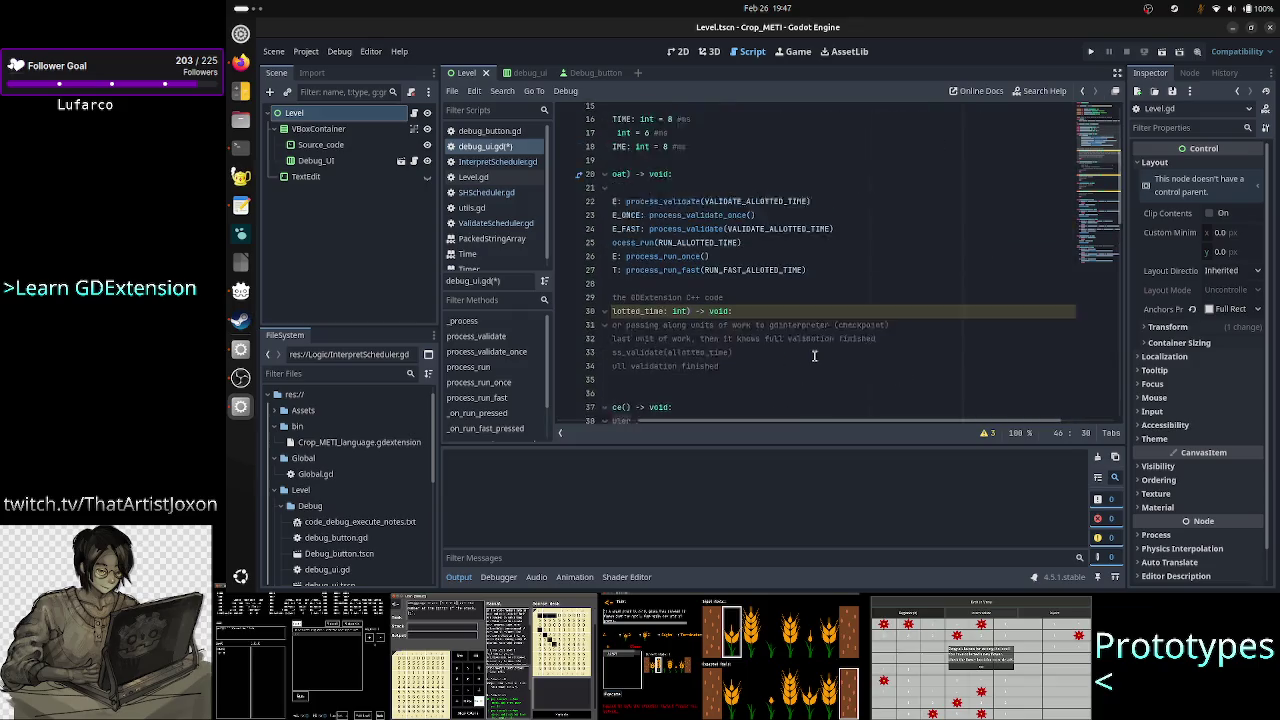
{"action": "scroll", "coordinate": [830, 340], "scroll_direction": "left", "scroll_amount": 2}
{"action": "scroll", "coordinate": [790, 346], "scroll_direction": "up", "scroll_amount": 1}
{"action": "left_click", "coordinate": [815, 318]}
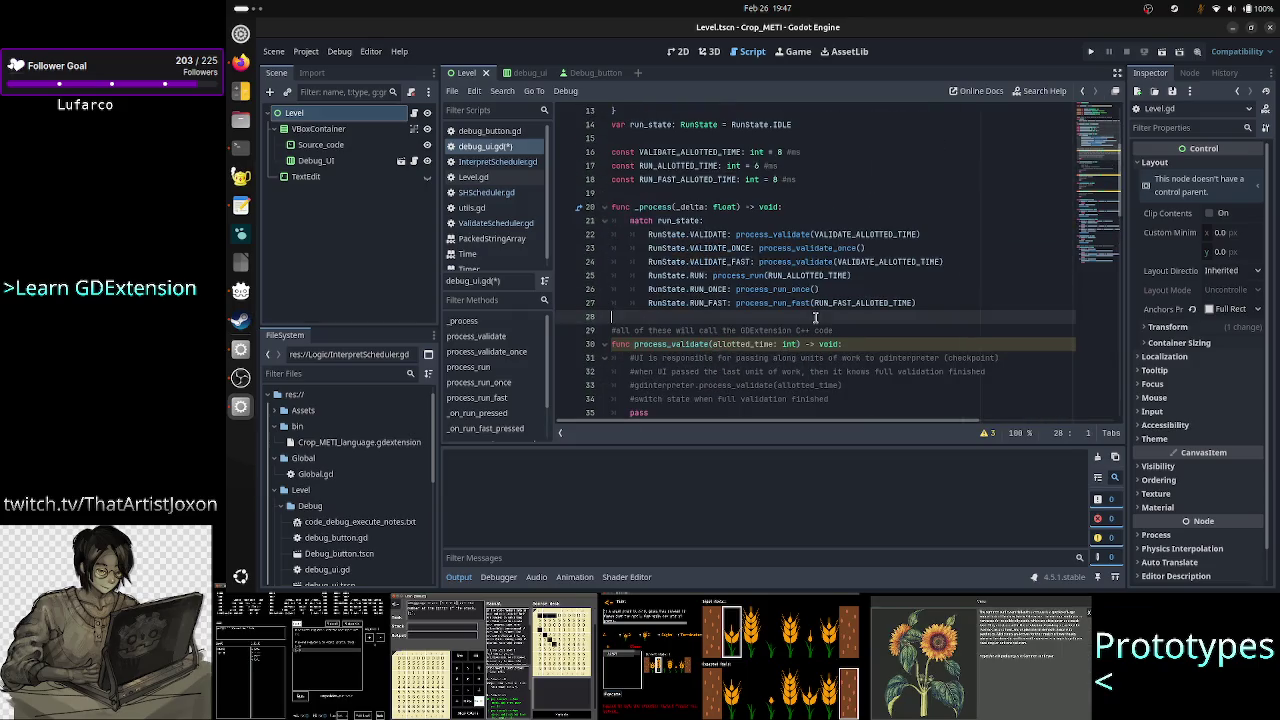
Delete the 'all of these will call' comment on line 29.
{"action": "key", "text": "Down"}
{"action": "key", "text": "shift+Down"}
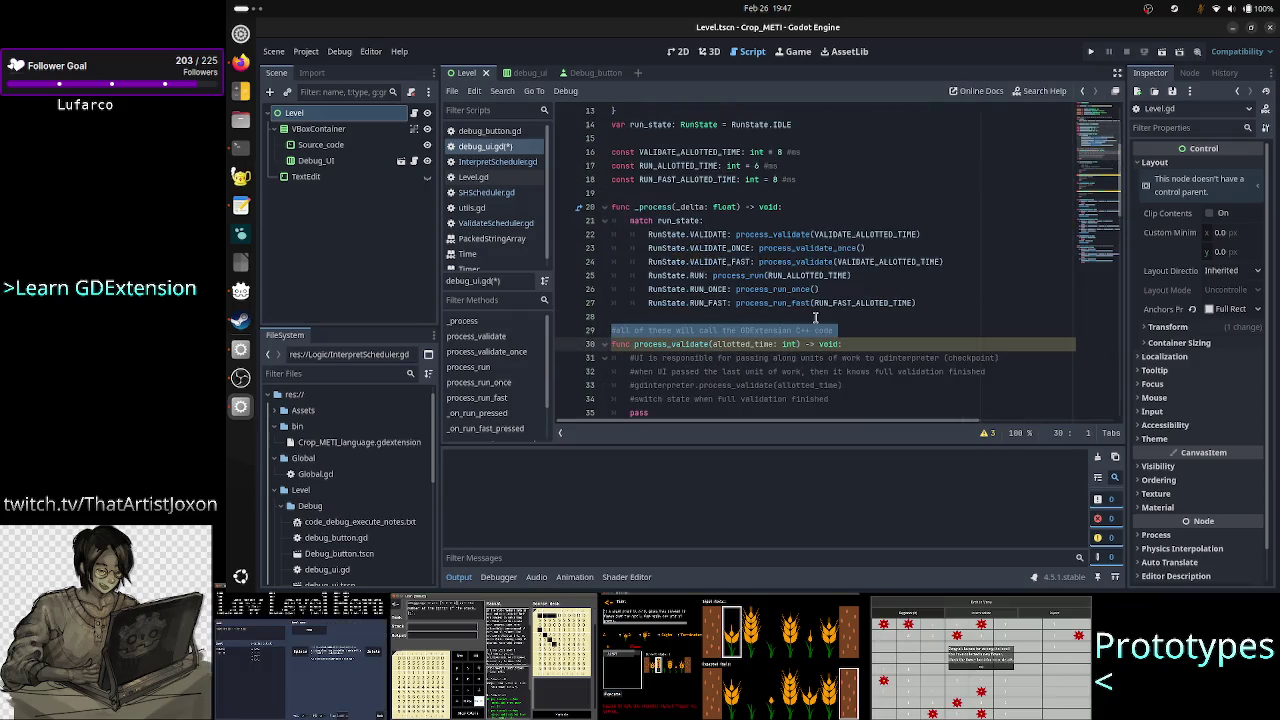
{"action": "key", "text": "shift+Left"}
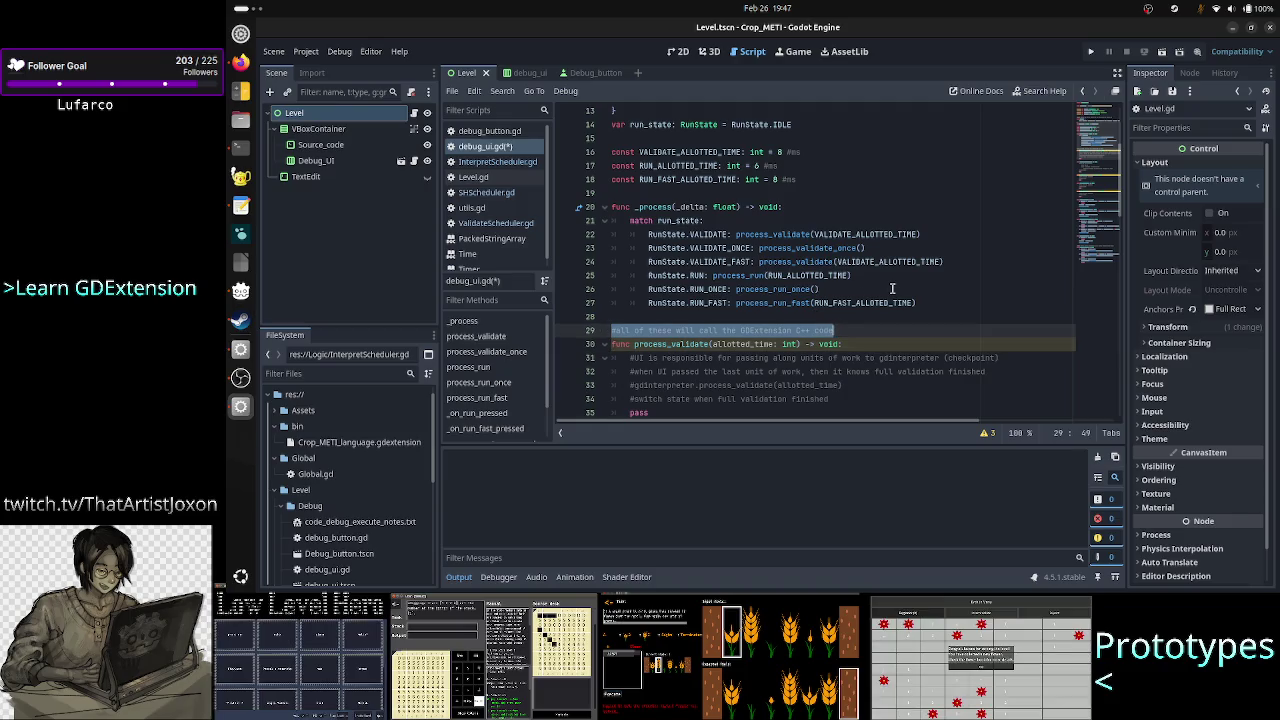
{"action": "key", "text": "BackSpace"}
{"action": "key", "text": "BackSpace"}
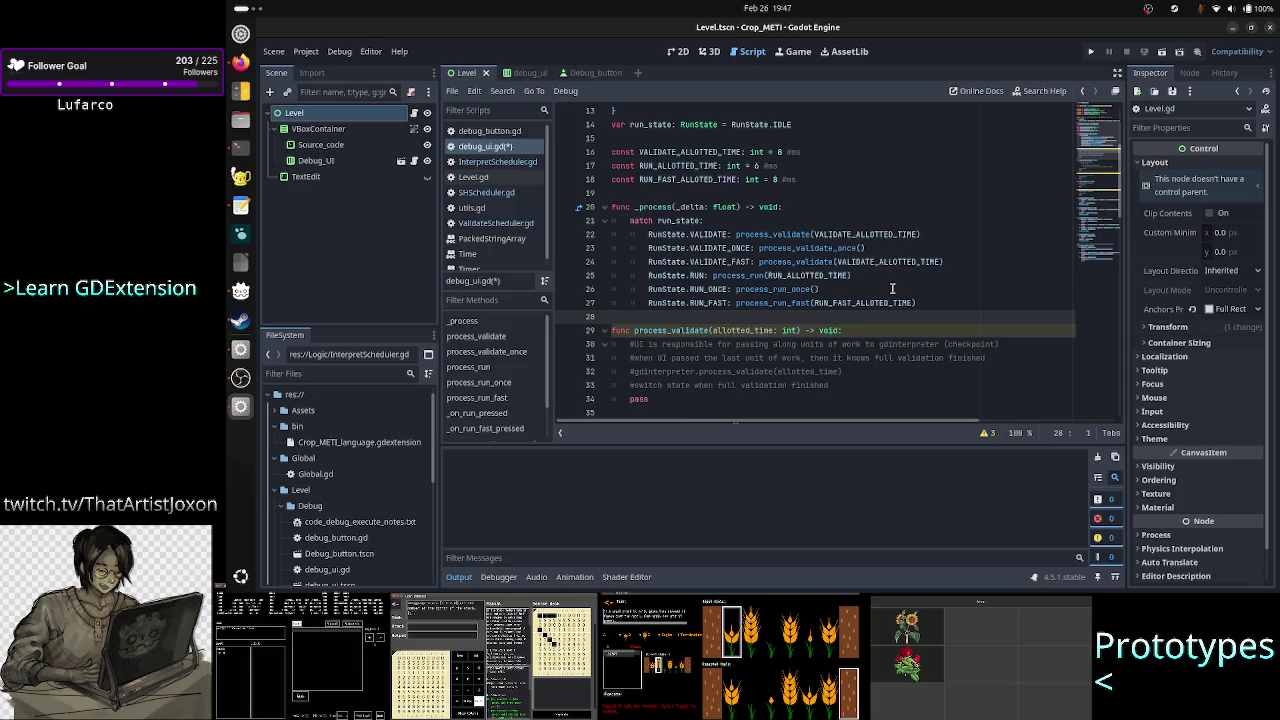
Delete the two explanatory comment lines in process_validate, then open ValidateScheduler.gd.
{"action": "key", "text": "Down"}
{"action": "key", "text": "Down"}
{"action": "key", "text": "Home"}
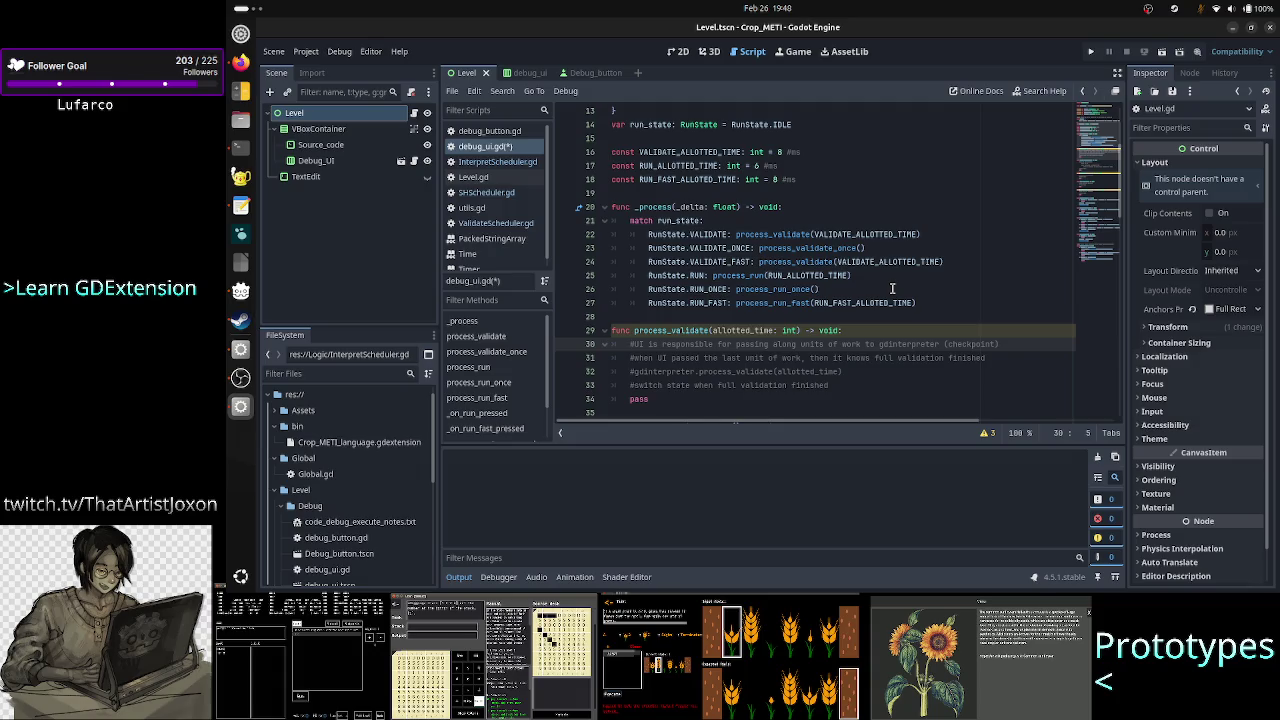
{"action": "key", "text": "shift+Down"}
{"action": "key", "text": "shift+Down"}
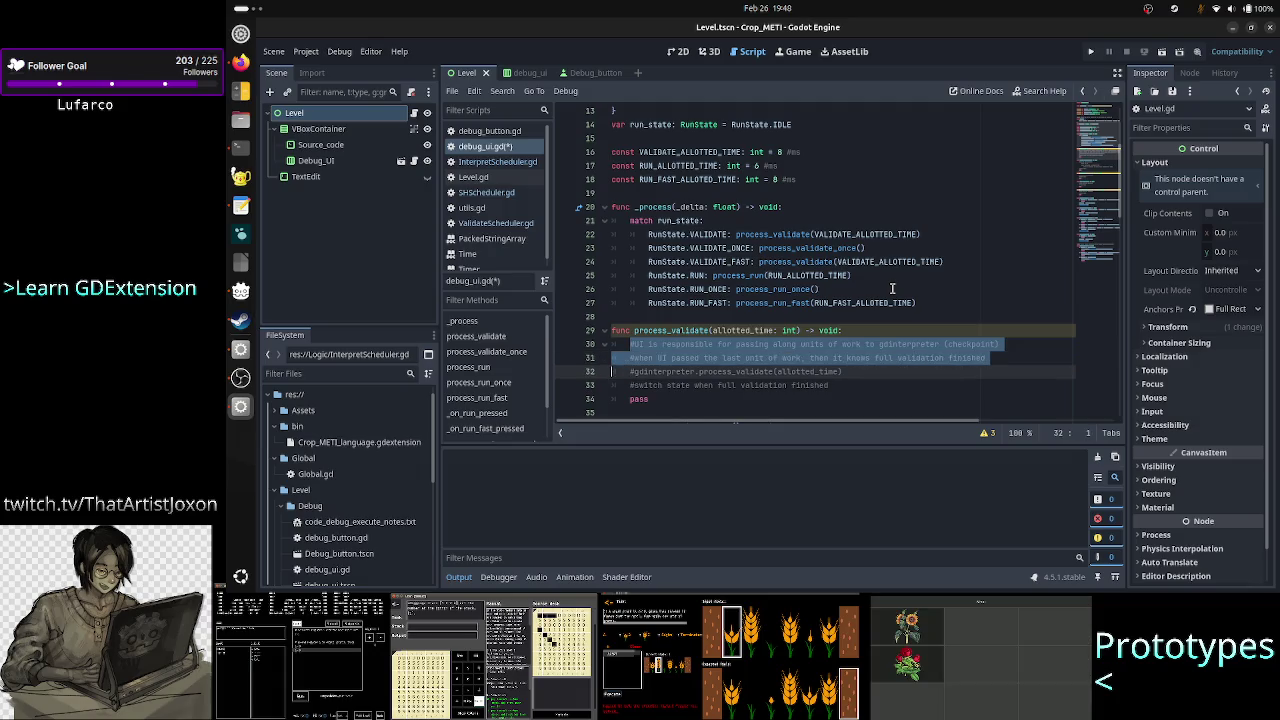
{"action": "key", "text": "shift+Left"}
{"action": "key", "text": "BackSpace"}
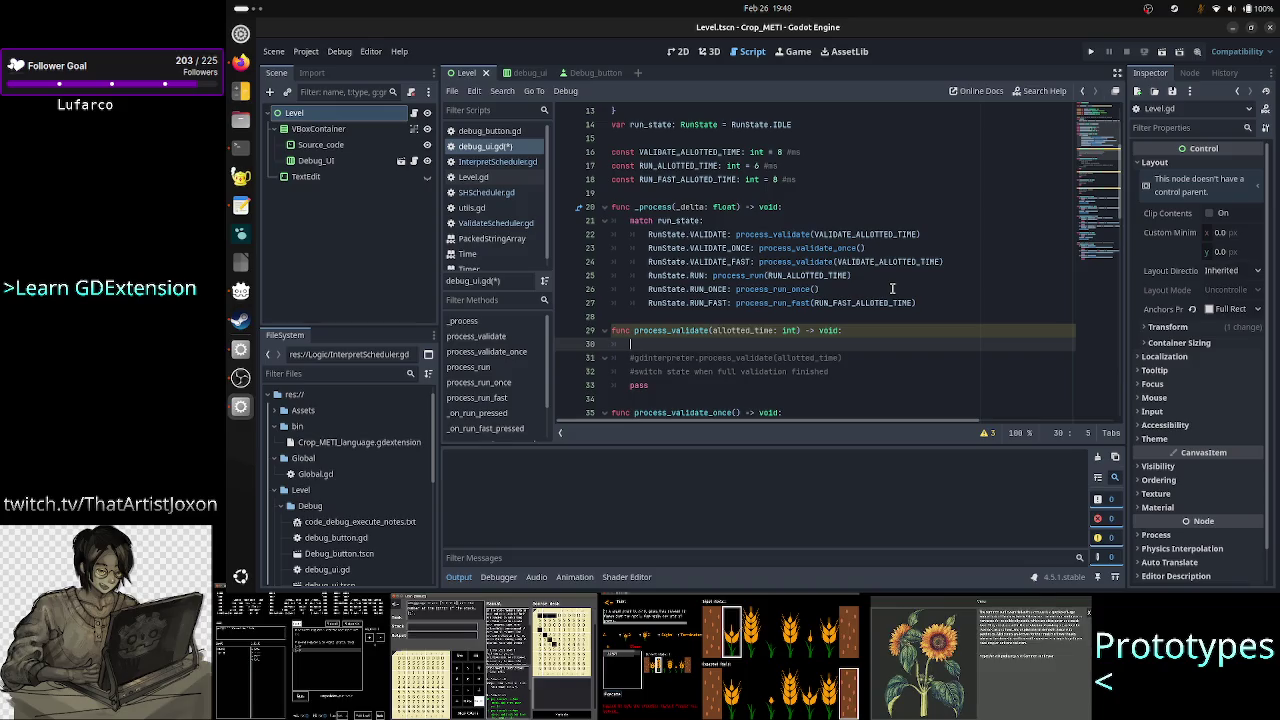
{"action": "left_click", "coordinate": [495, 222]}
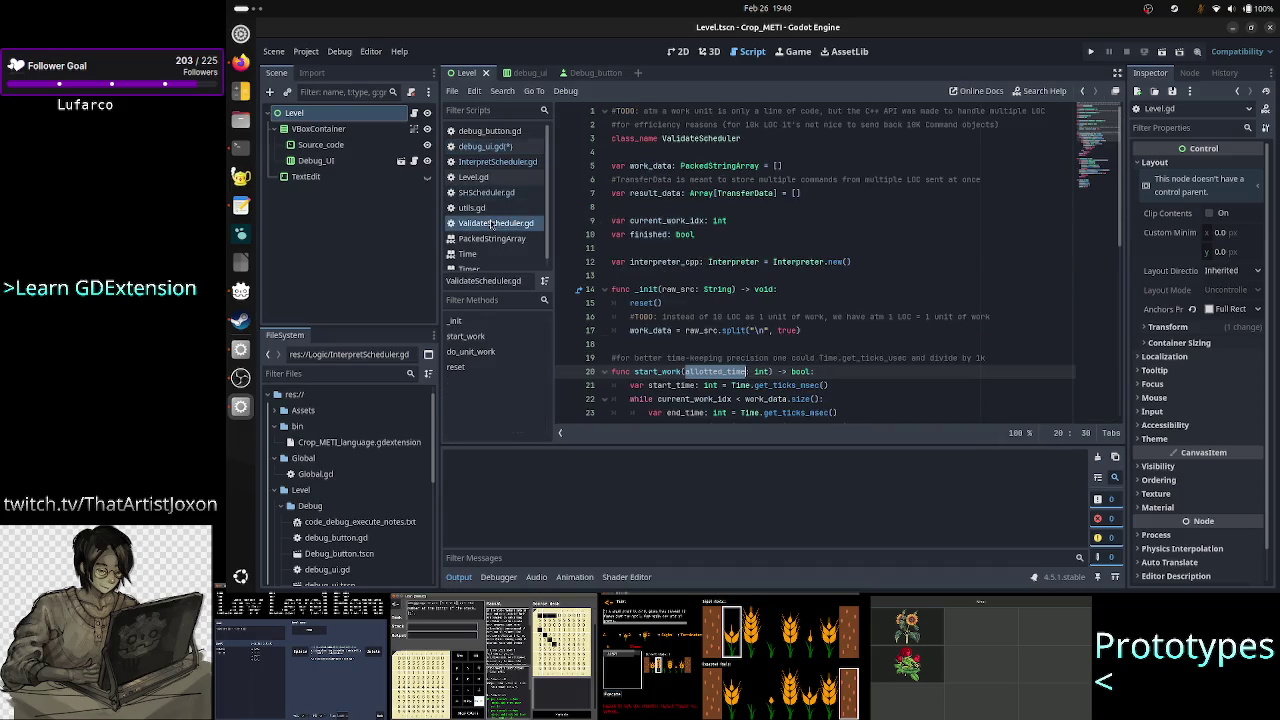
Compare where finished is set in ValidateScheduler.gd and InterpretScheduler.gd, then return to debug_ui.gd.
{"action": "double_click", "coordinate": [650, 233]}
{"action": "scroll", "coordinate": [730, 309], "scroll_direction": "down", "scroll_amount": 6}
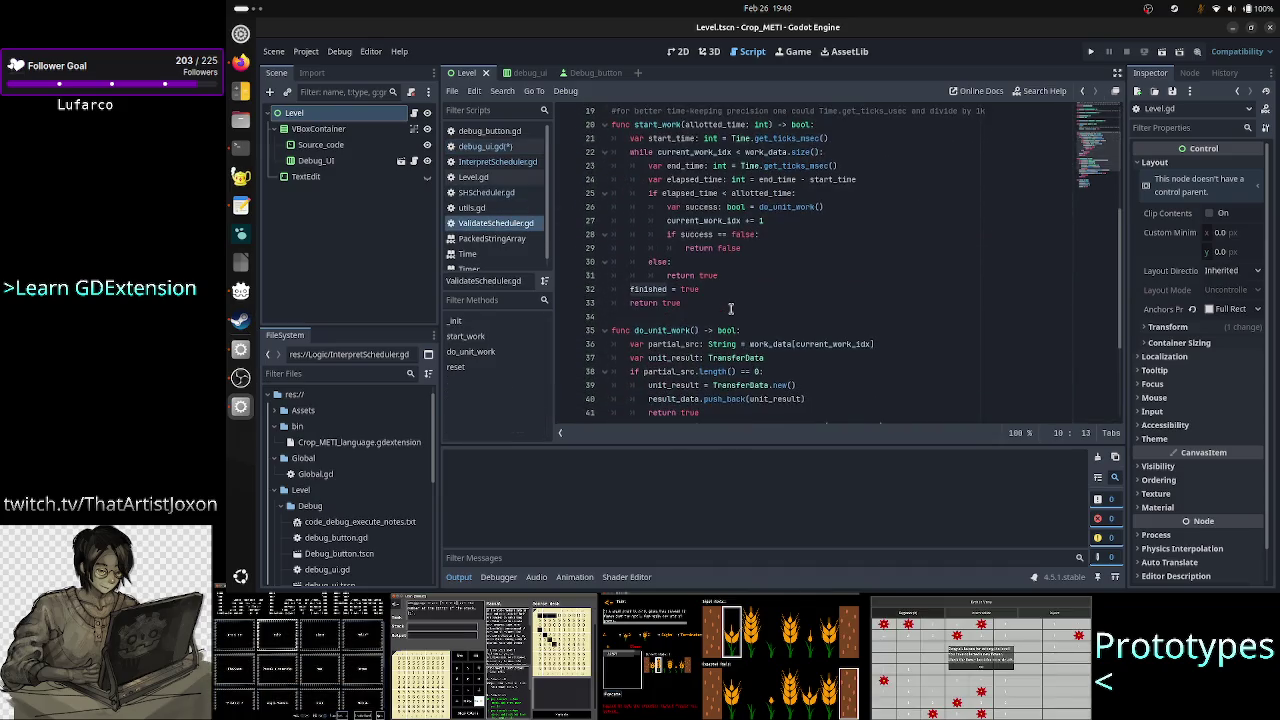
{"action": "left_click", "coordinate": [505, 163]}
{"action": "scroll", "coordinate": [752, 290], "scroll_direction": "down", "scroll_amount": 9}
{"action": "scroll", "coordinate": [752, 290], "scroll_direction": "down", "scroll_amount": 4}
{"action": "scroll", "coordinate": [752, 289], "scroll_direction": "up", "scroll_amount": 1}
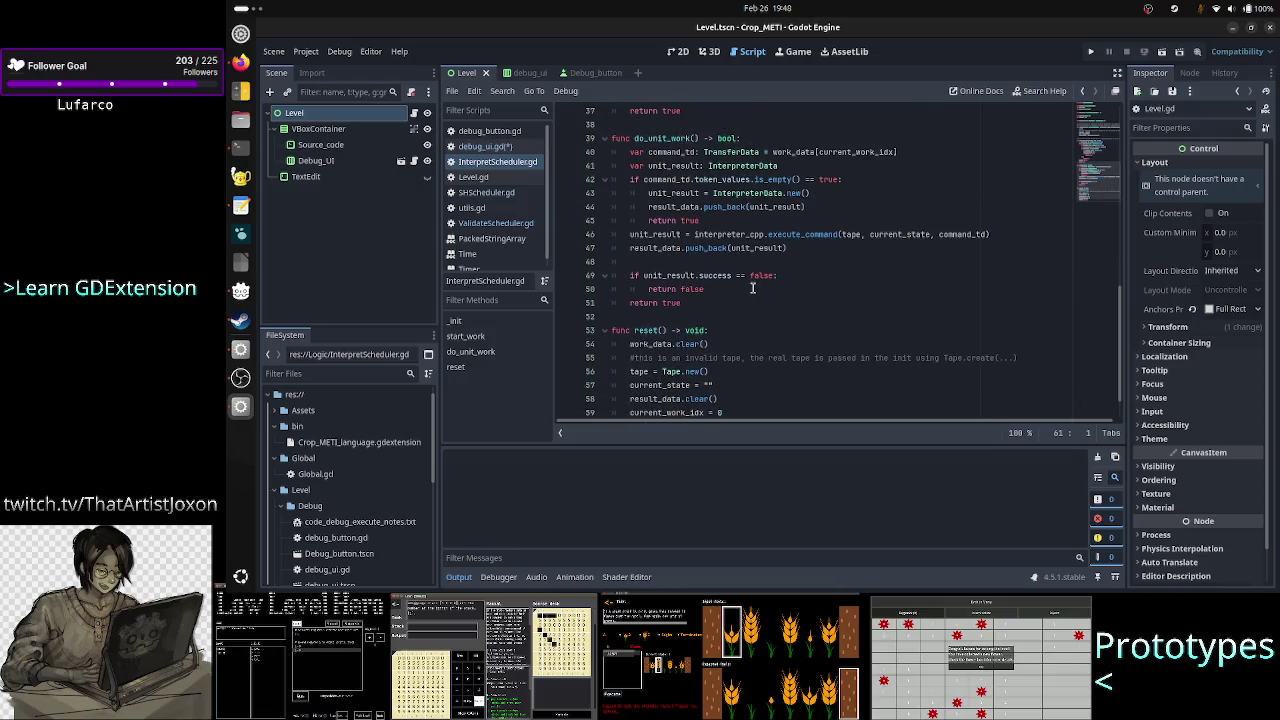
{"action": "scroll", "coordinate": [752, 289], "scroll_direction": "down", "scroll_amount": 1}
{"action": "scroll", "coordinate": [752, 289], "scroll_direction": "up", "scroll_amount": 4}
{"action": "scroll", "coordinate": [752, 289], "scroll_direction": "up", "scroll_amount": 2}
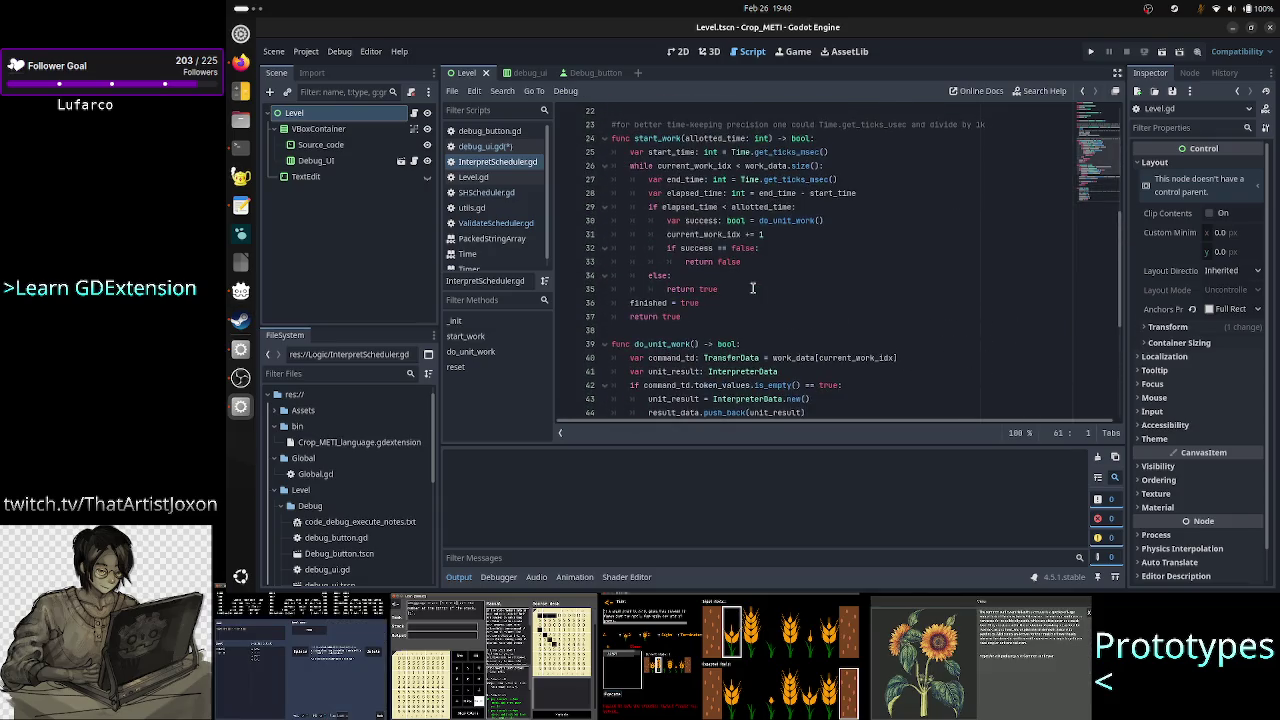
{"action": "double_click", "coordinate": [648, 302]}
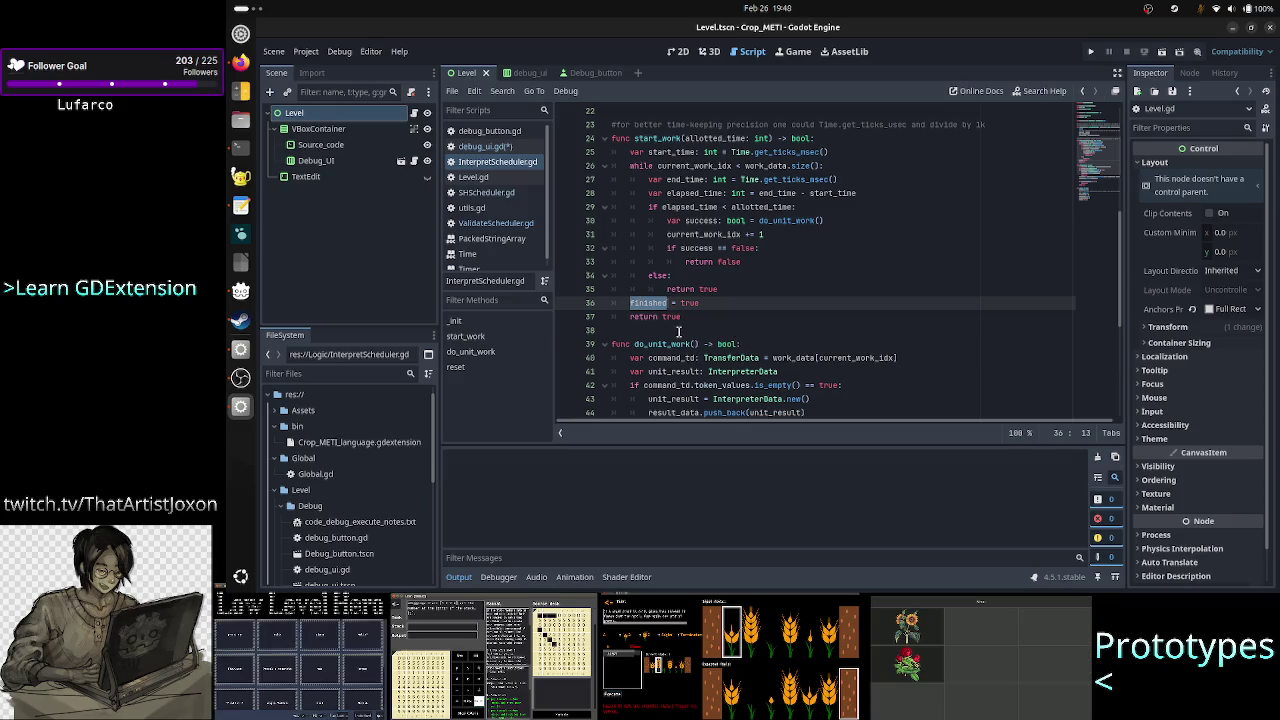
{"action": "left_click", "coordinate": [684, 330]}
{"action": "left_click", "coordinate": [492, 147]}
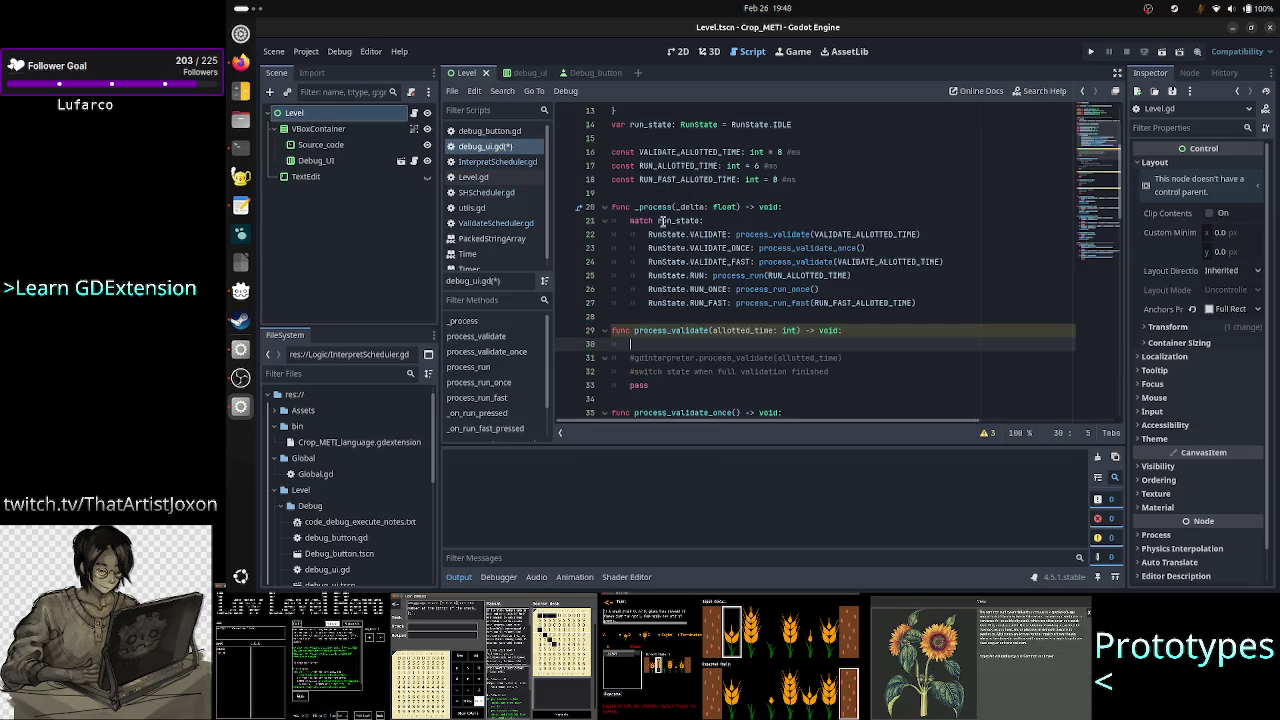
Delete the commented-out gdinterpreter.process_validate(allotted_time) line, then open ValidateScheduler.gd.
{"action": "key", "text": "Down"}
{"action": "key", "text": "Home"}
{"action": "key", "text": "shift+Down"}
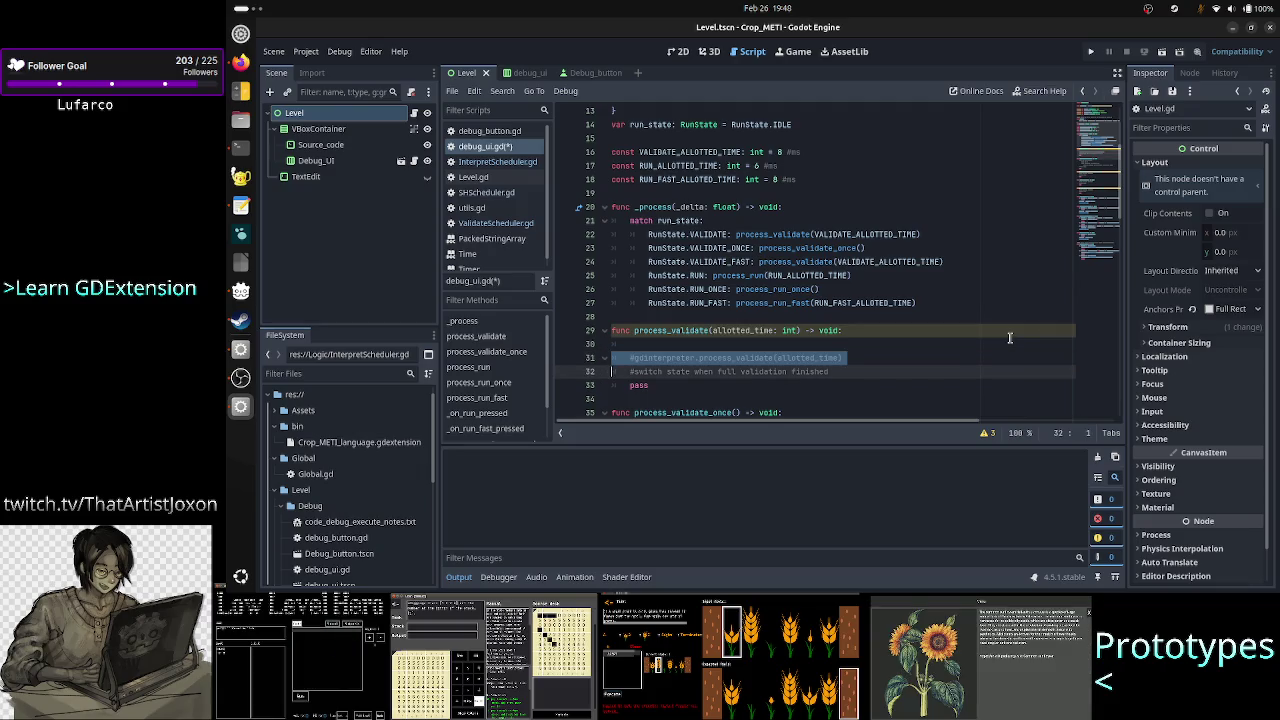
{"action": "key", "text": "shift+Left"}
{"action": "key", "text": "BackSpace"}
{"action": "key", "text": "BackSpace"}
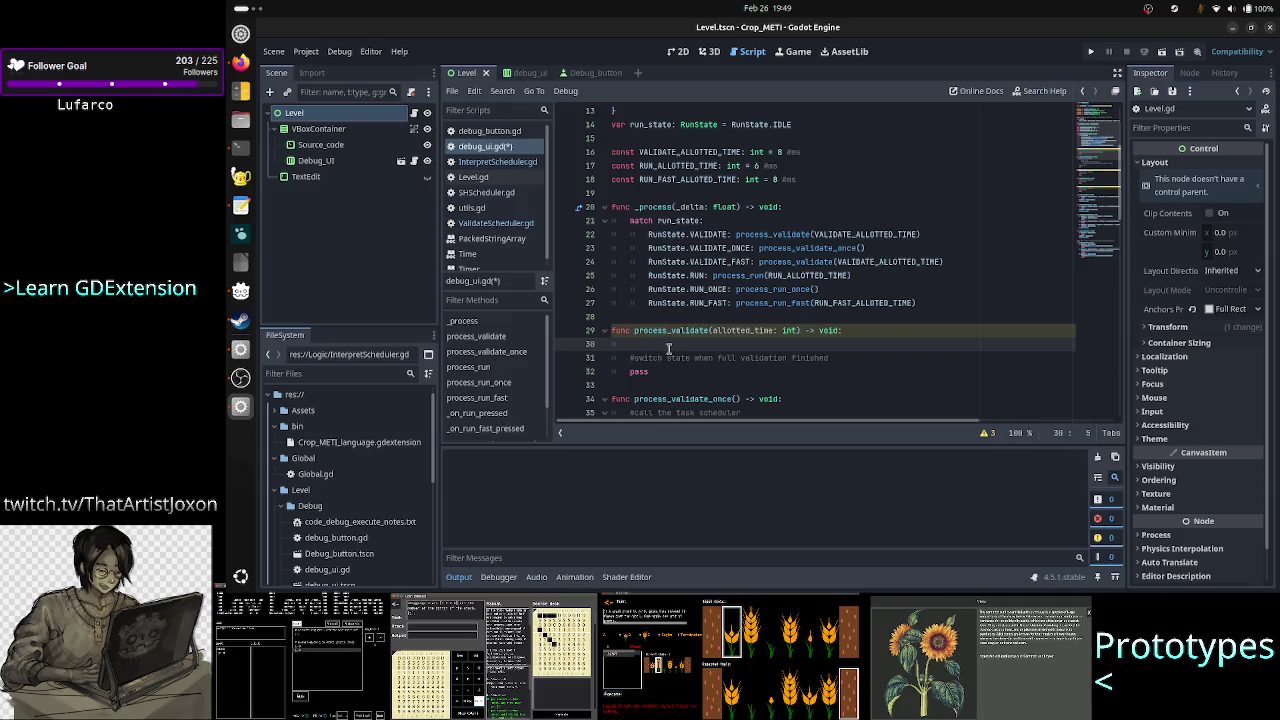
{"action": "left_click", "coordinate": [524, 226]}
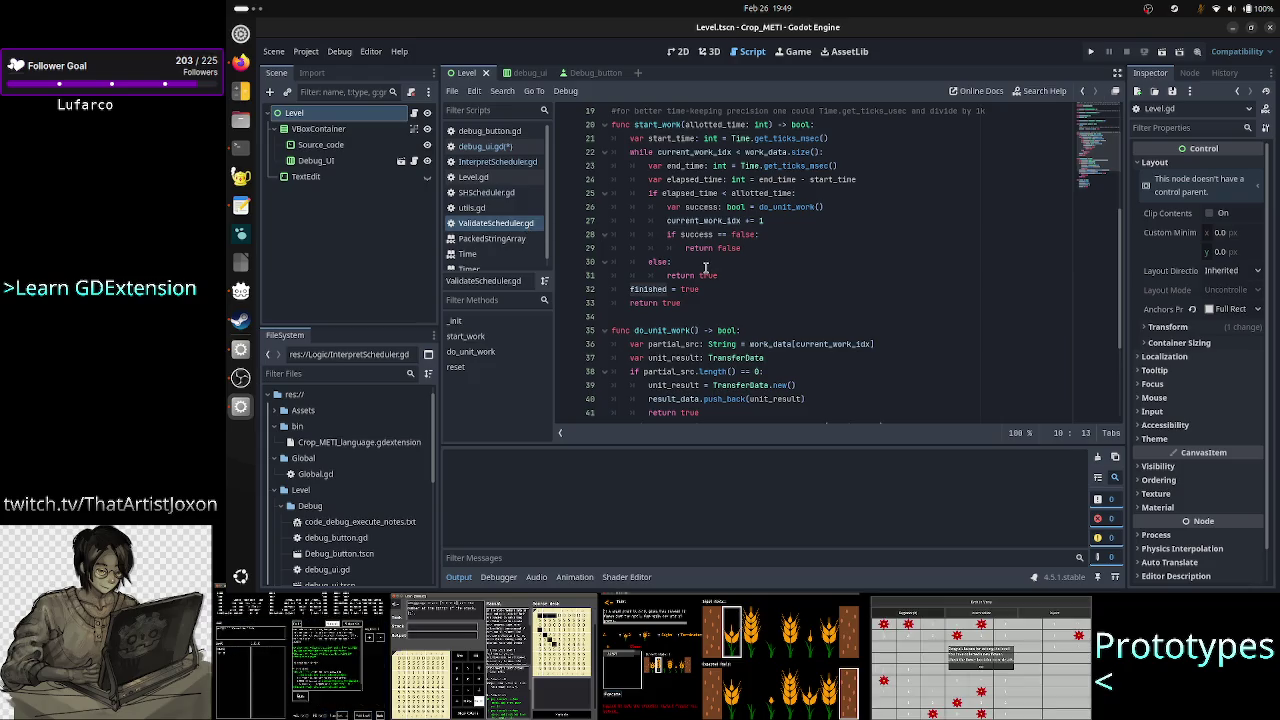
{"action": "scroll", "coordinate": [694, 334], "scroll_direction": "down", "scroll_amount": 4}
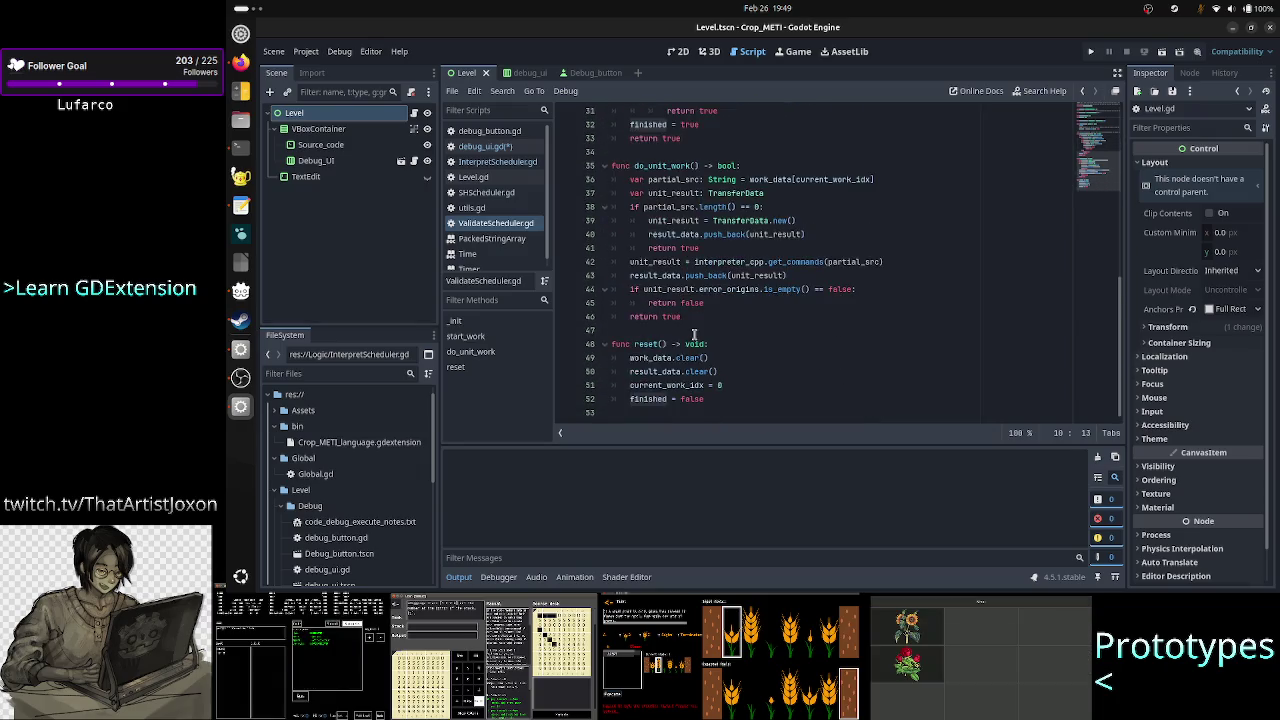
{"action": "double_click", "coordinate": [648, 343]}
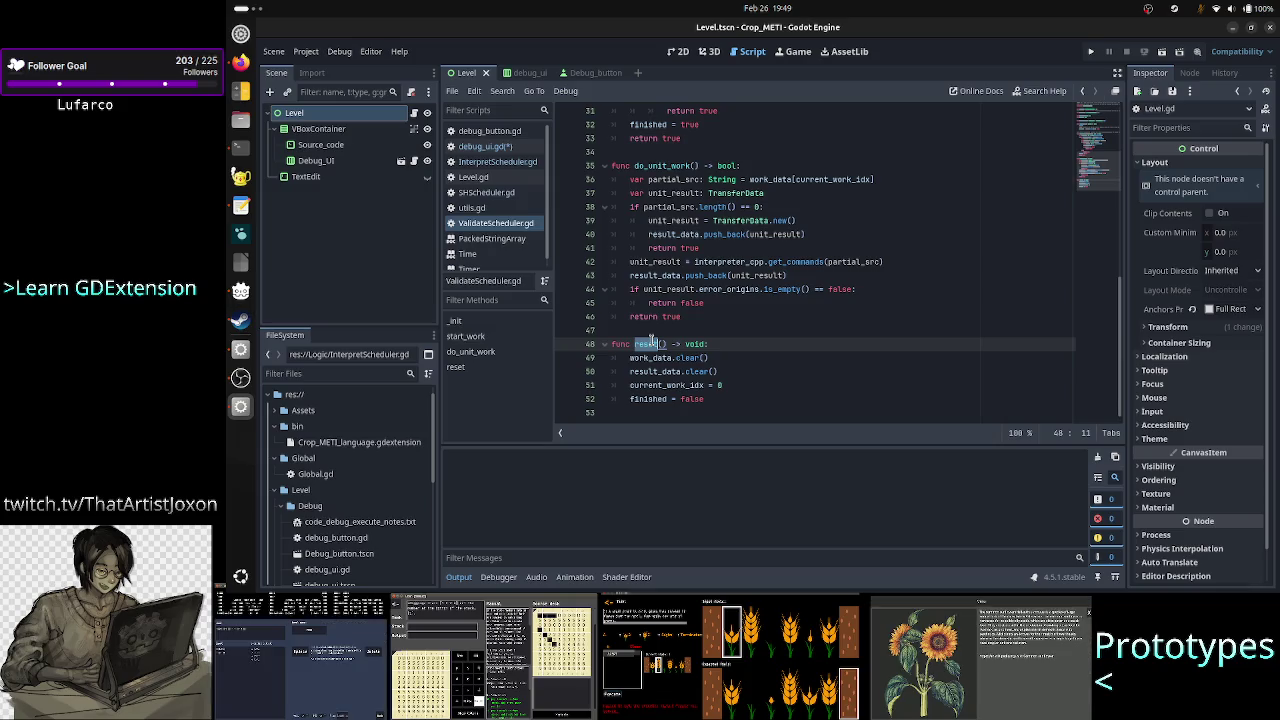
{"action": "left_click", "coordinate": [711, 330]}
{"action": "scroll", "coordinate": [711, 330], "scroll_direction": "up", "scroll_amount": 10}
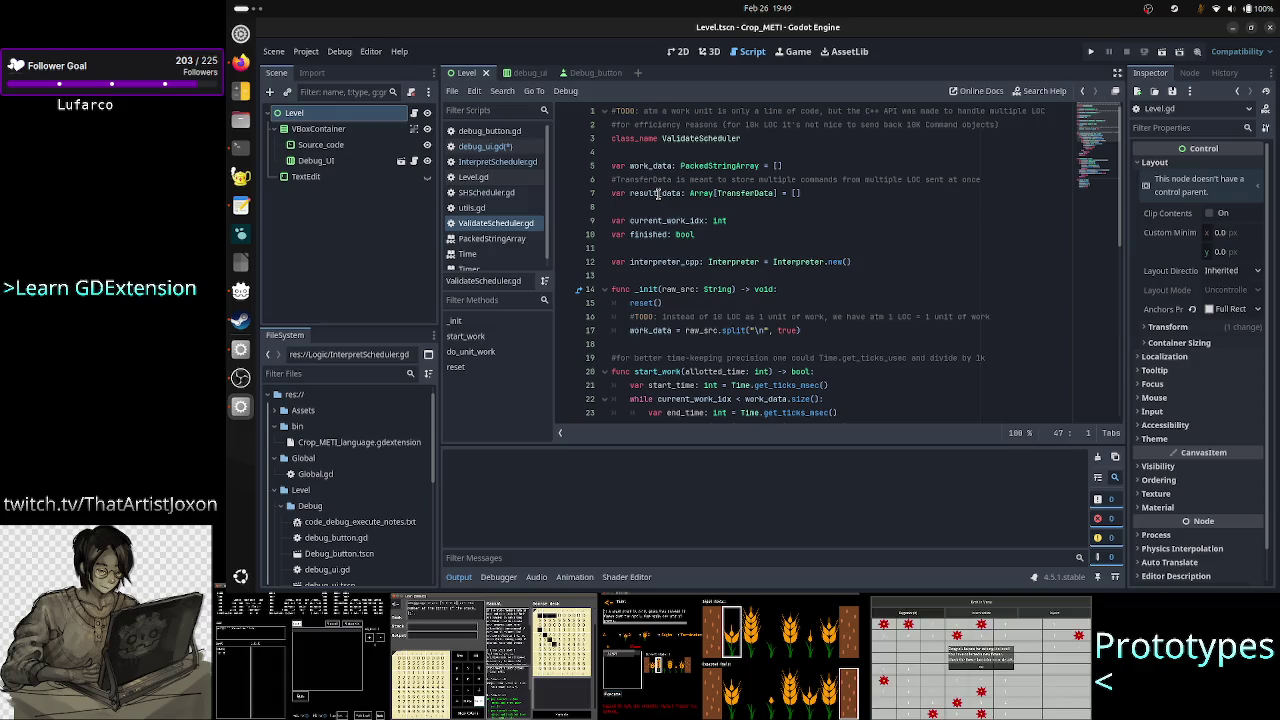
{"action": "left_click_drag", "start_coordinate": [643, 165], "coordinate": [641, 184]}
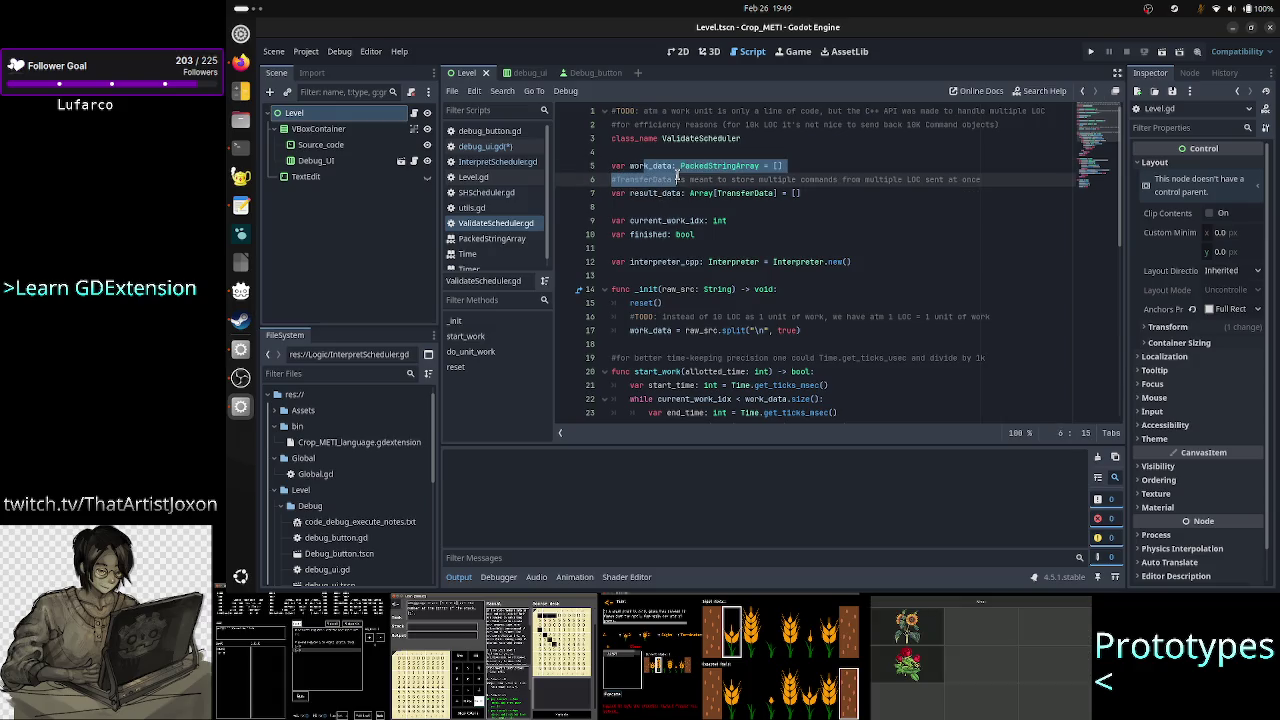
{"action": "left_click", "coordinate": [655, 193]}
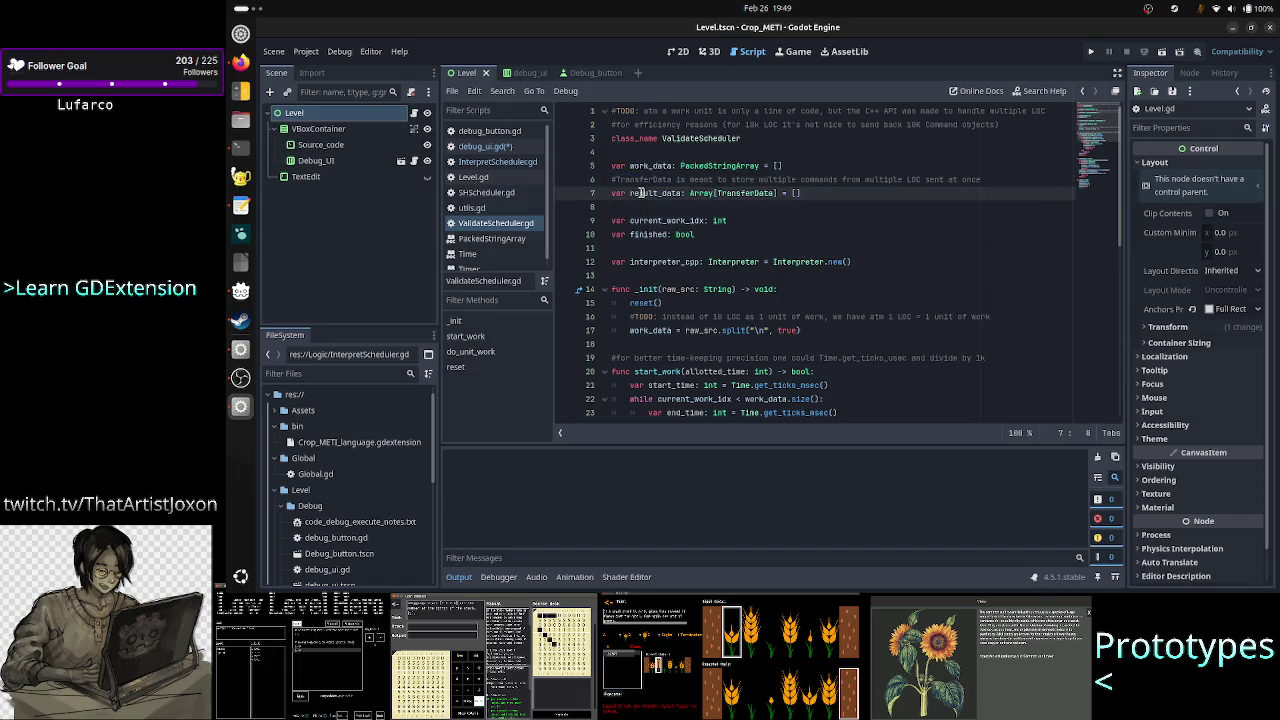
{"action": "left_click", "coordinate": [490, 147]}
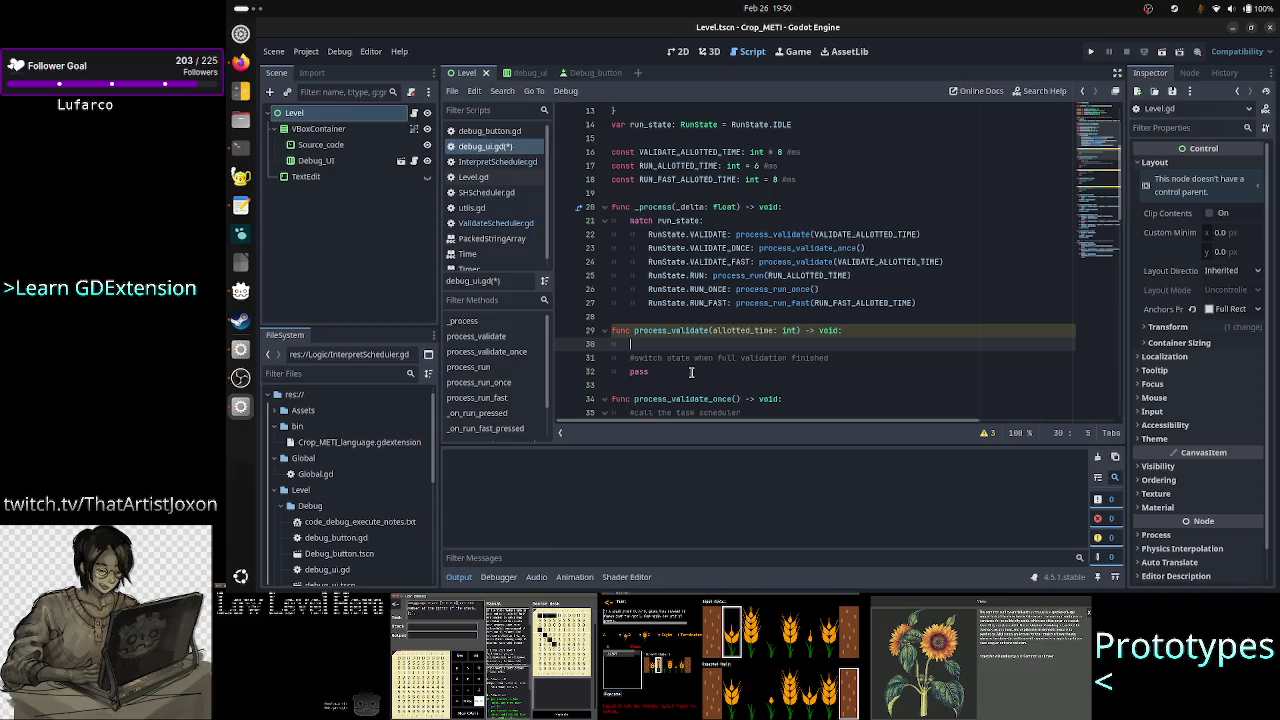
{"action": "left_click", "coordinate": [520, 224]}
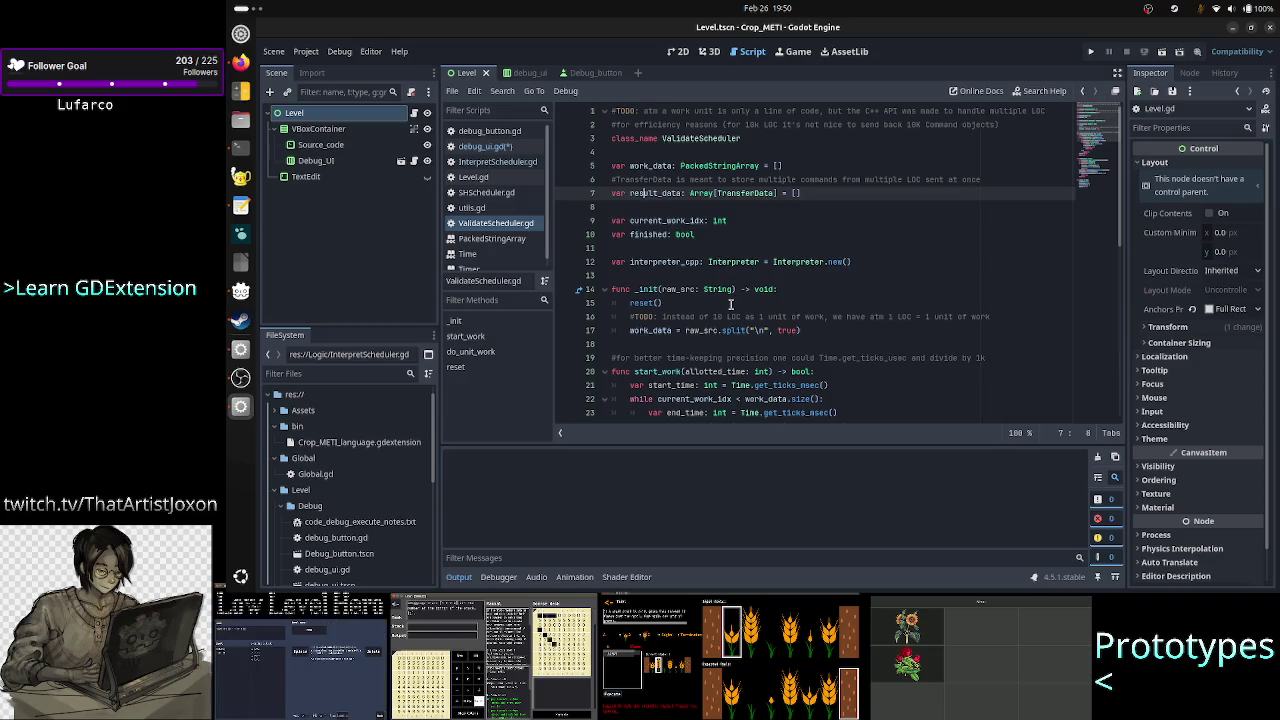
{"action": "scroll", "coordinate": [703, 358], "scroll_direction": "down", "scroll_amount": 8}
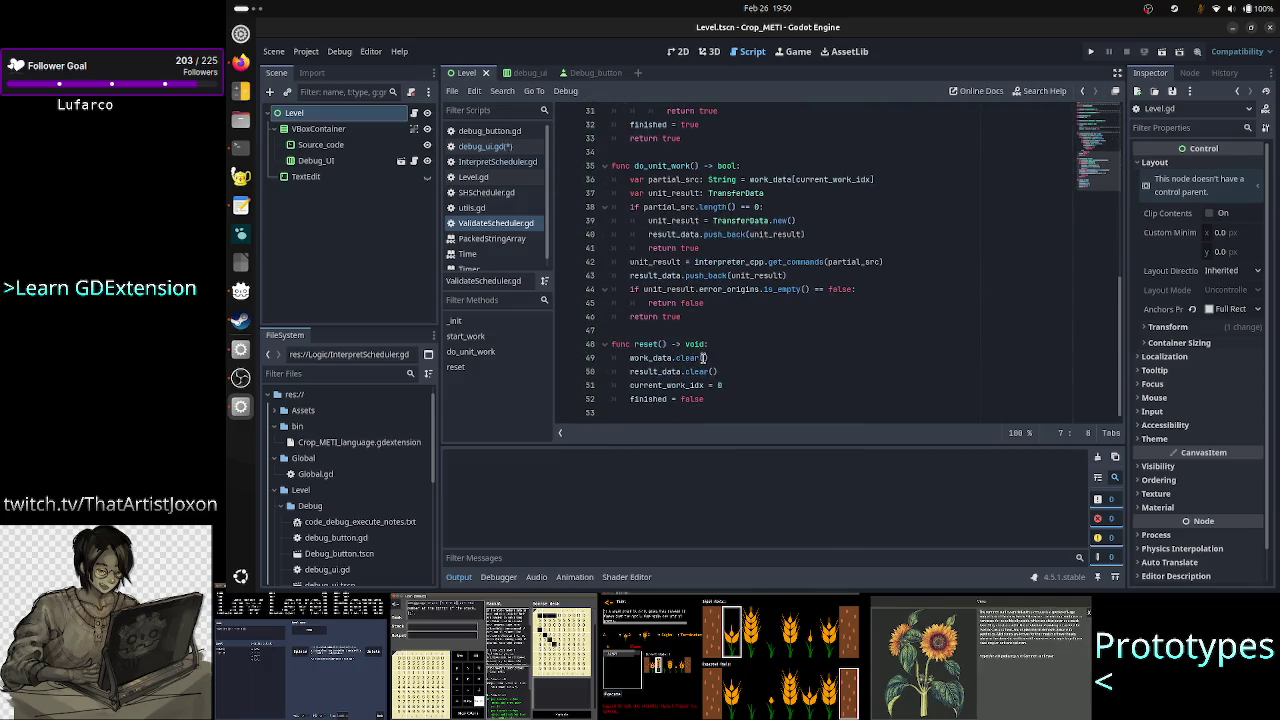
{"action": "scroll", "coordinate": [703, 358], "scroll_direction": "up", "scroll_amount": 8}
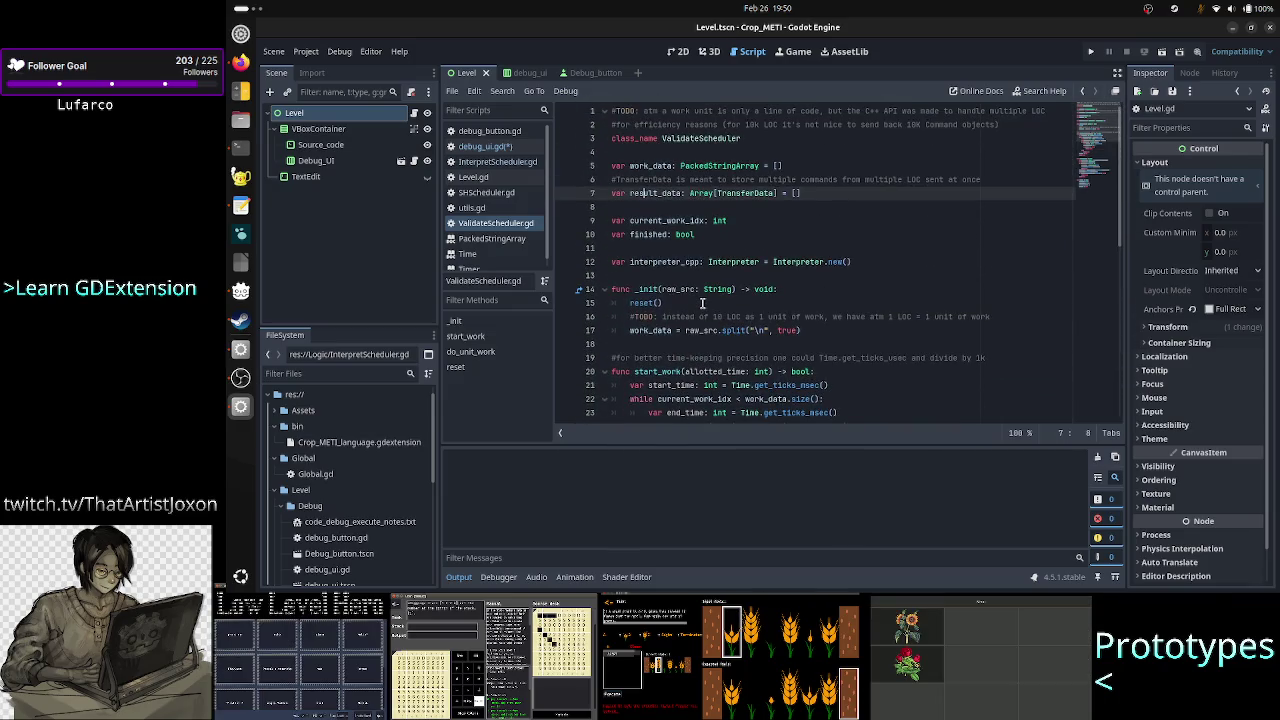
Inspect ValidateScheduler's _init, its work_data split line, and the reset function definition.
{"action": "double_click", "coordinate": [646, 289]}
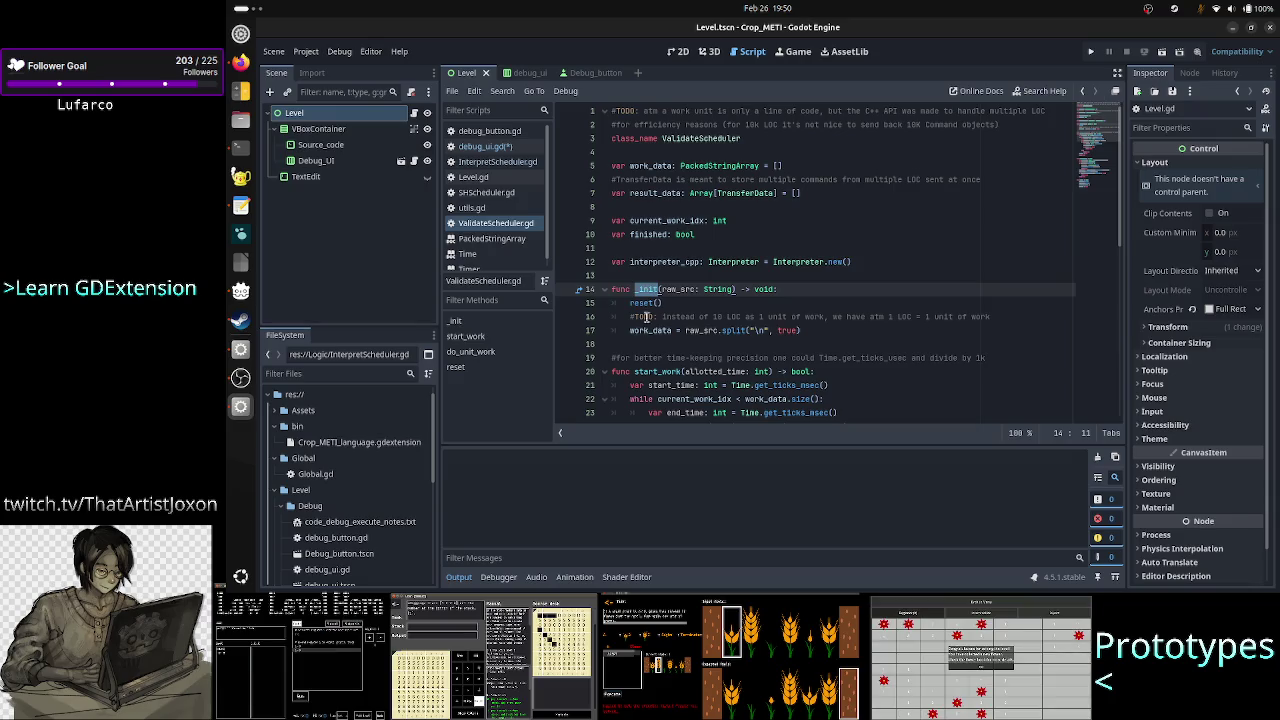
{"action": "left_click_drag", "start_coordinate": [651, 330], "coordinate": [762, 330]}
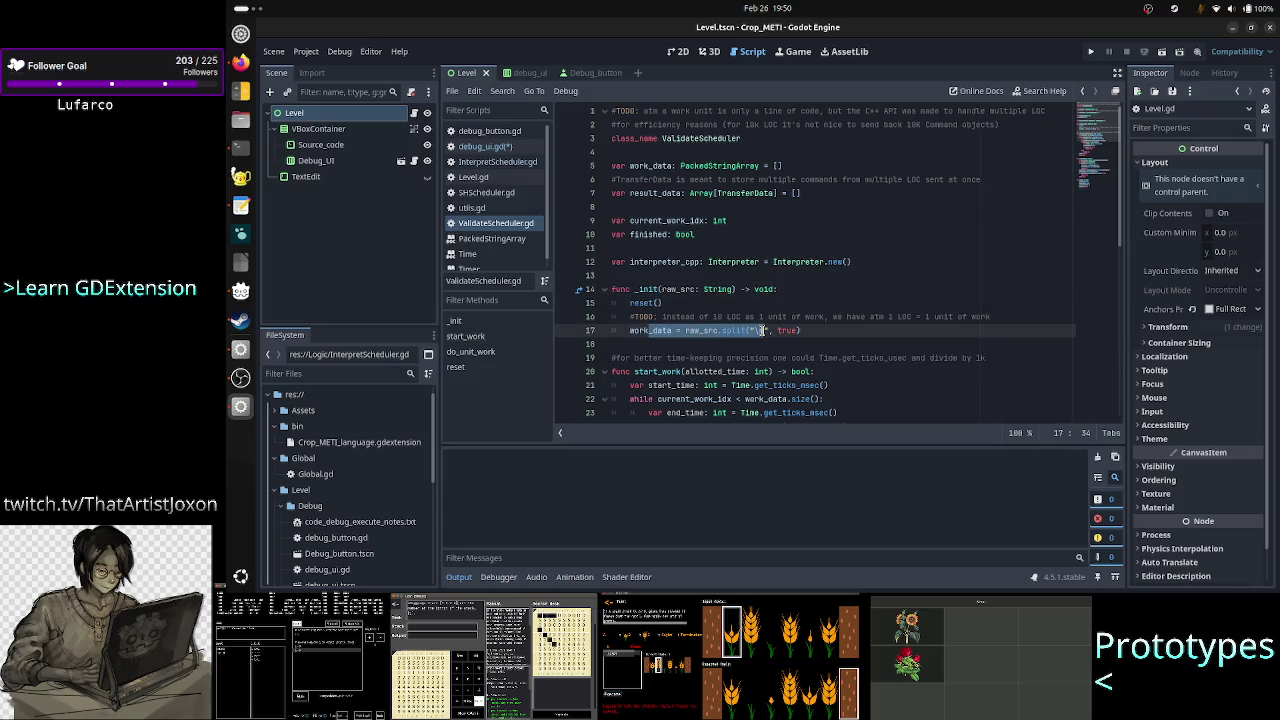
{"action": "left_click", "coordinate": [762, 330]}
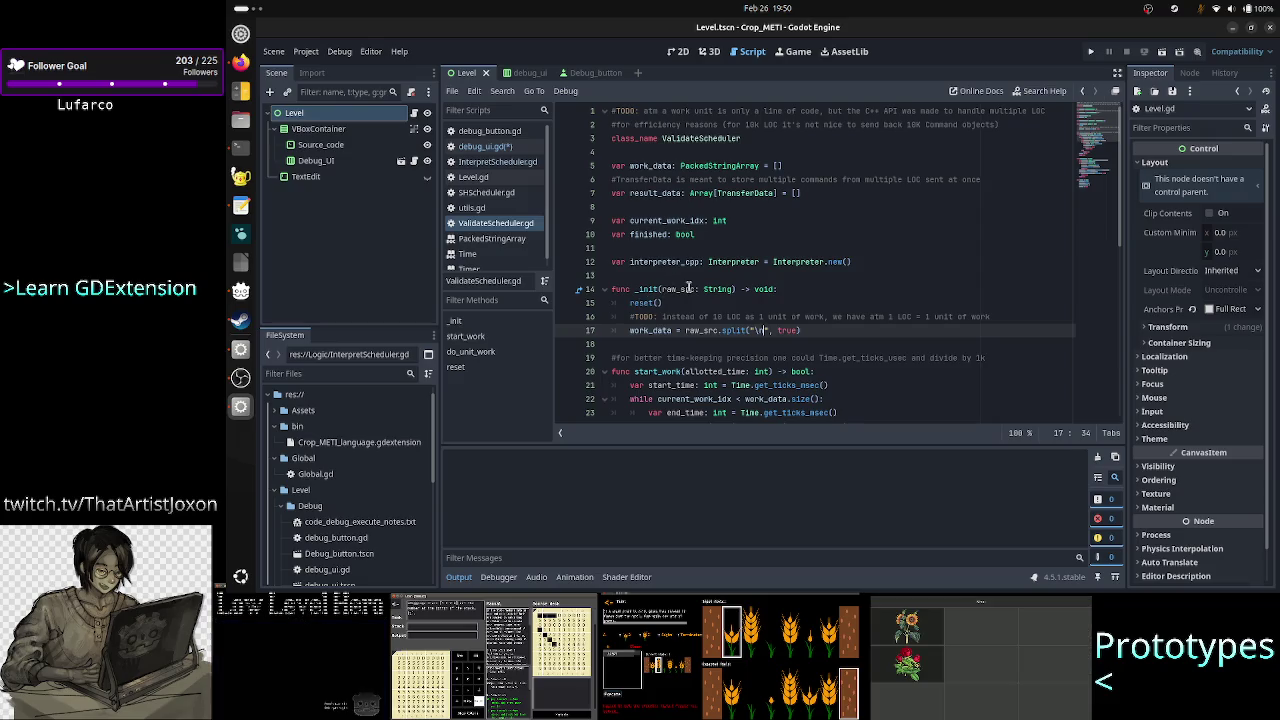
{"action": "double_click", "coordinate": [648, 302]}
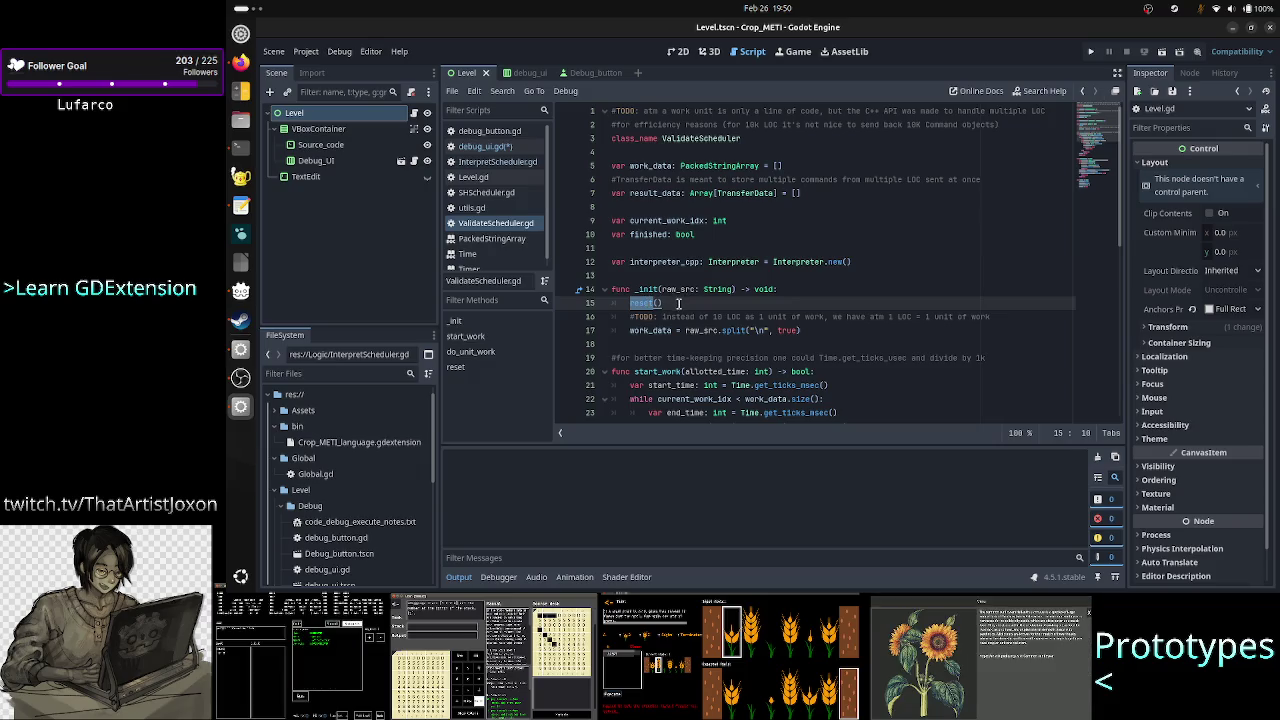
{"action": "scroll", "coordinate": [690, 369], "scroll_direction": "down", "scroll_amount": 5}
{"action": "scroll", "coordinate": [690, 369], "scroll_direction": "down", "scroll_amount": 5}
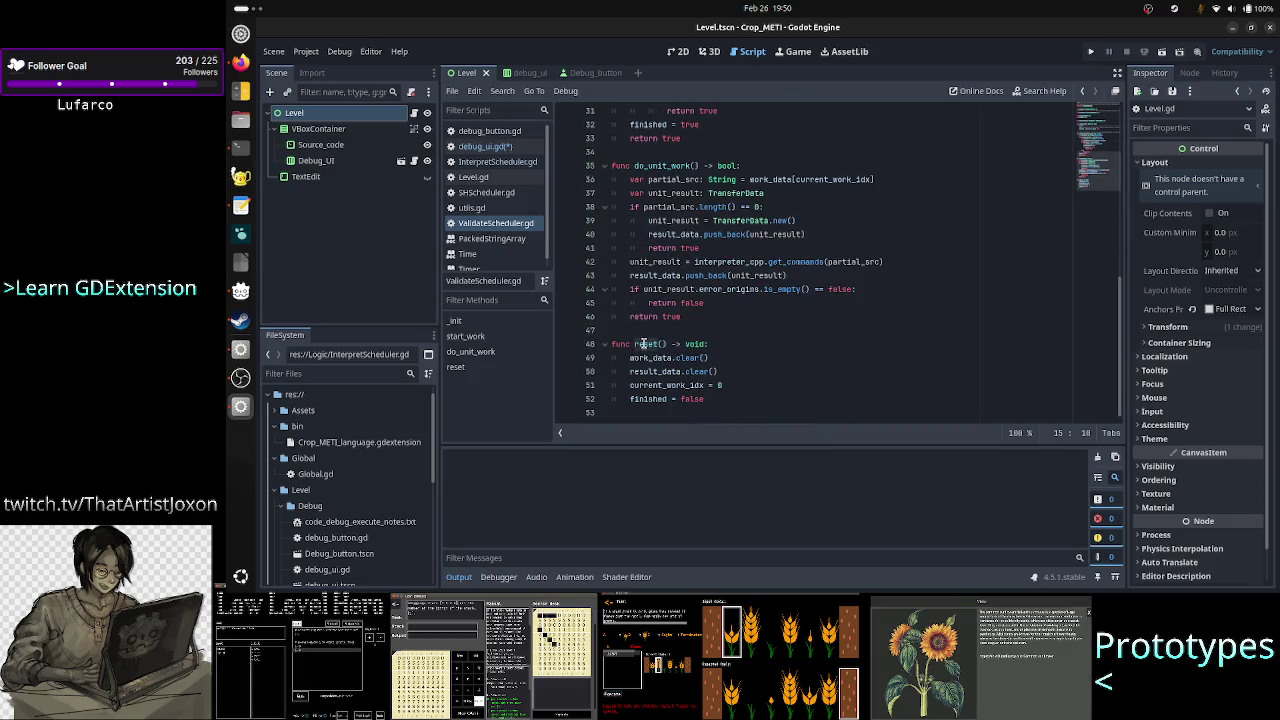
{"action": "double_click", "coordinate": [645, 343]}
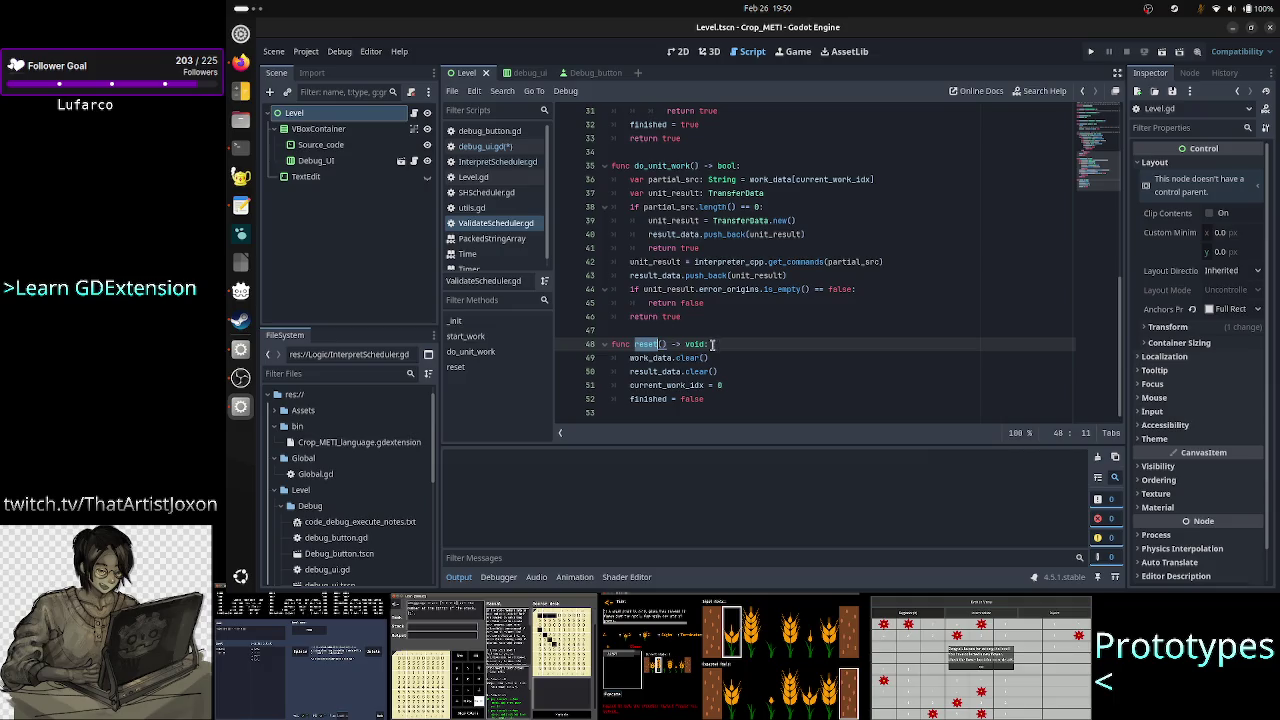
Review the reset() call and raw_src parameter in _init, then return to debug_ui.gd.
{"action": "scroll", "coordinate": [728, 280], "scroll_direction": "up", "scroll_amount": 3}
{"action": "scroll", "coordinate": [728, 280], "scroll_direction": "up", "scroll_amount": 8}
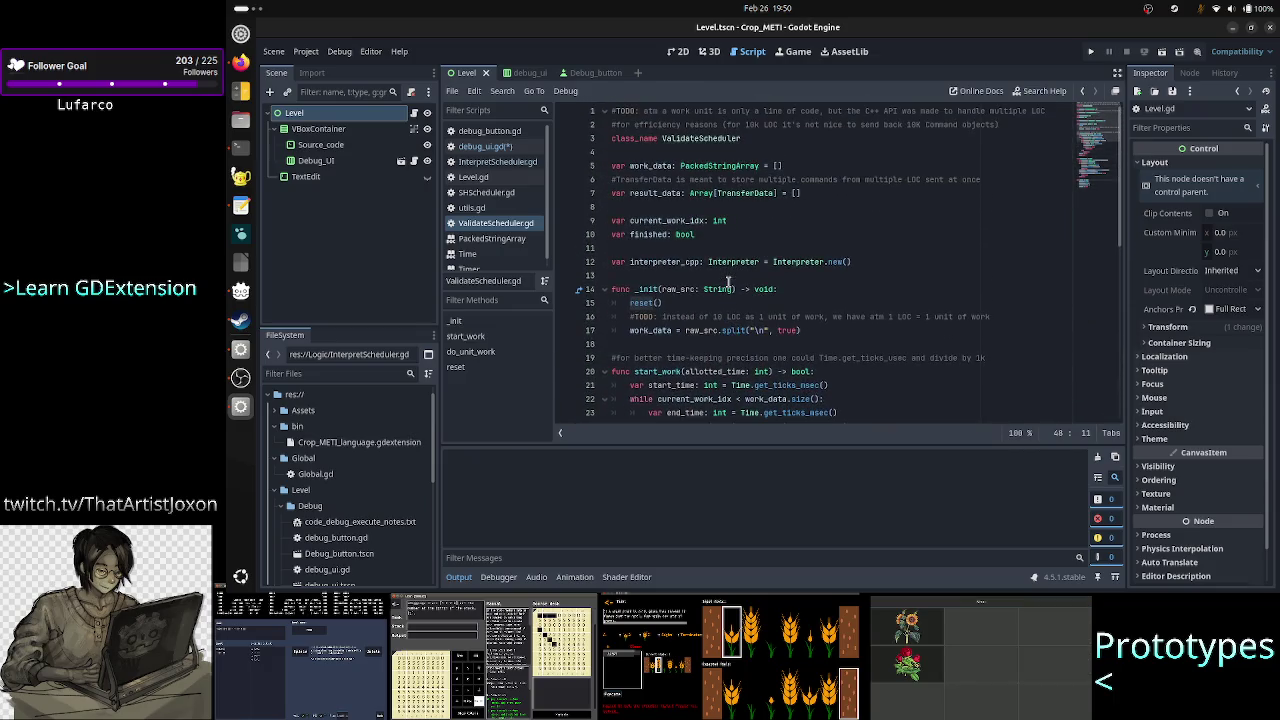
{"action": "scroll", "coordinate": [640, 320], "scroll_direction": "down", "scroll_amount": 10}
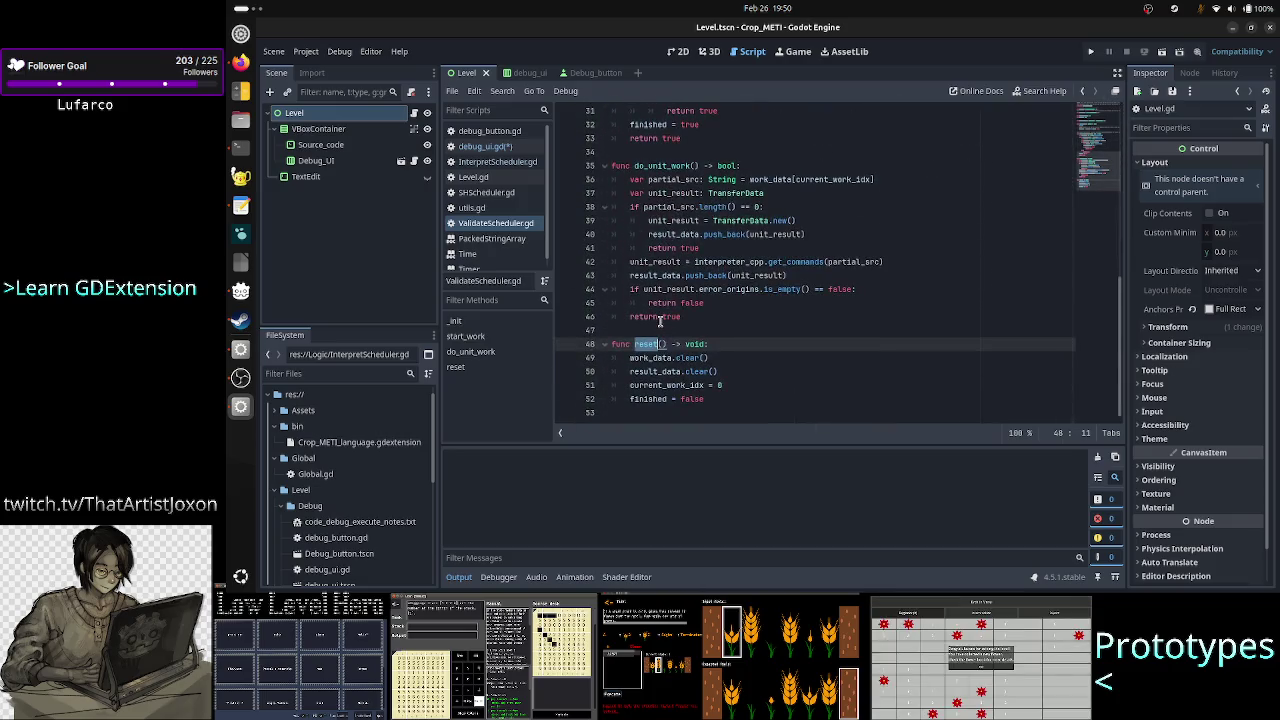
{"action": "left_click", "coordinate": [682, 344]}
{"action": "scroll", "coordinate": [774, 347], "scroll_direction": "up", "scroll_amount": 10}
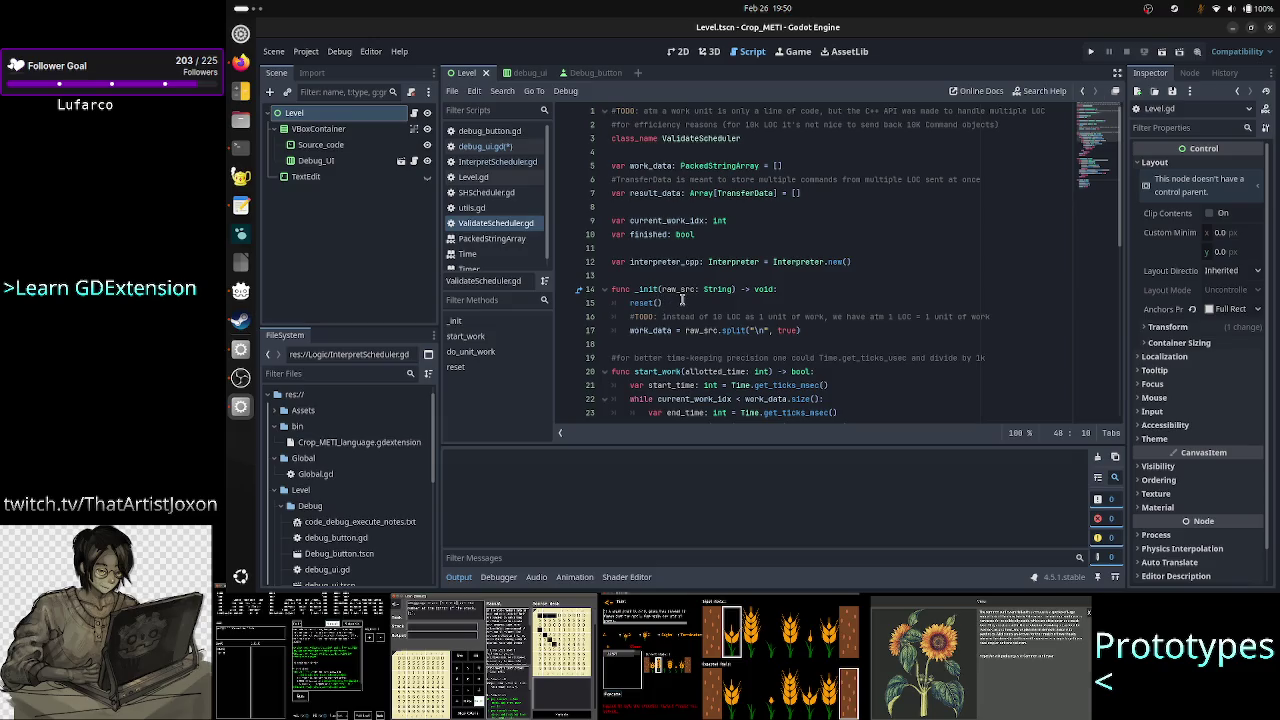
{"action": "left_click", "coordinate": [668, 302]}
{"action": "left_click_drag", "start_coordinate": [668, 302], "coordinate": [611, 302]}
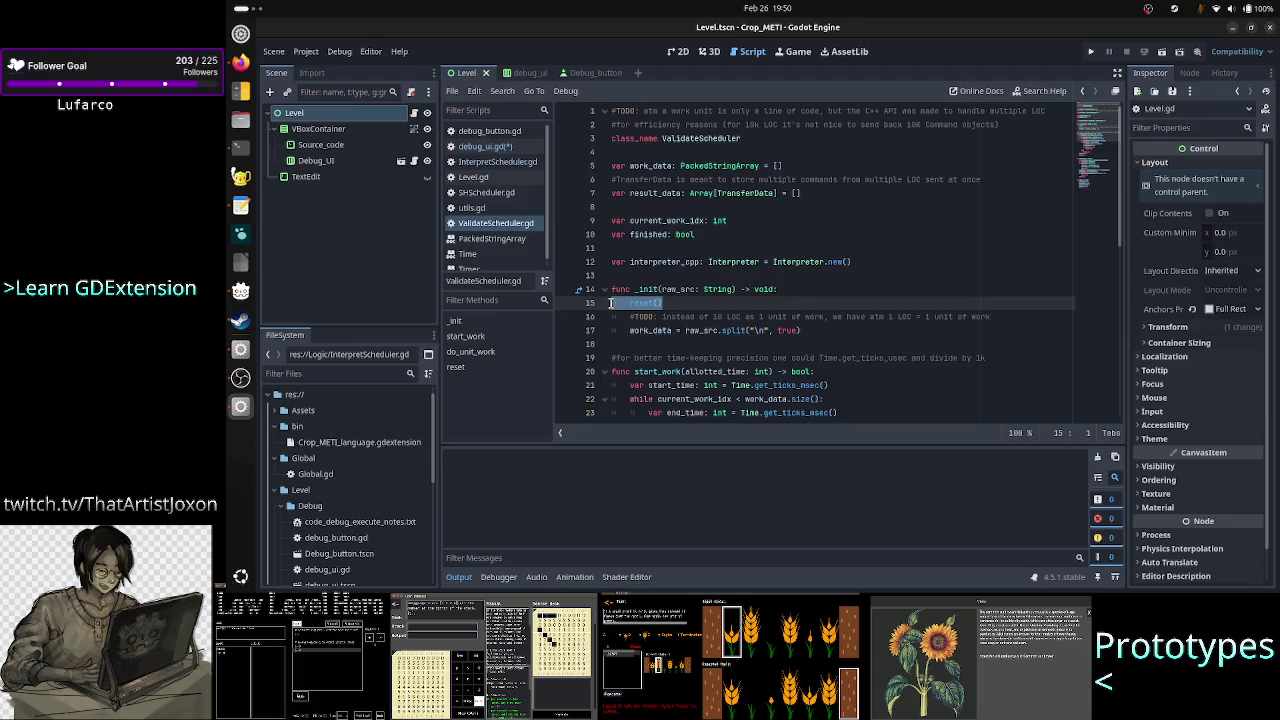
{"action": "double_click", "coordinate": [686, 289]}
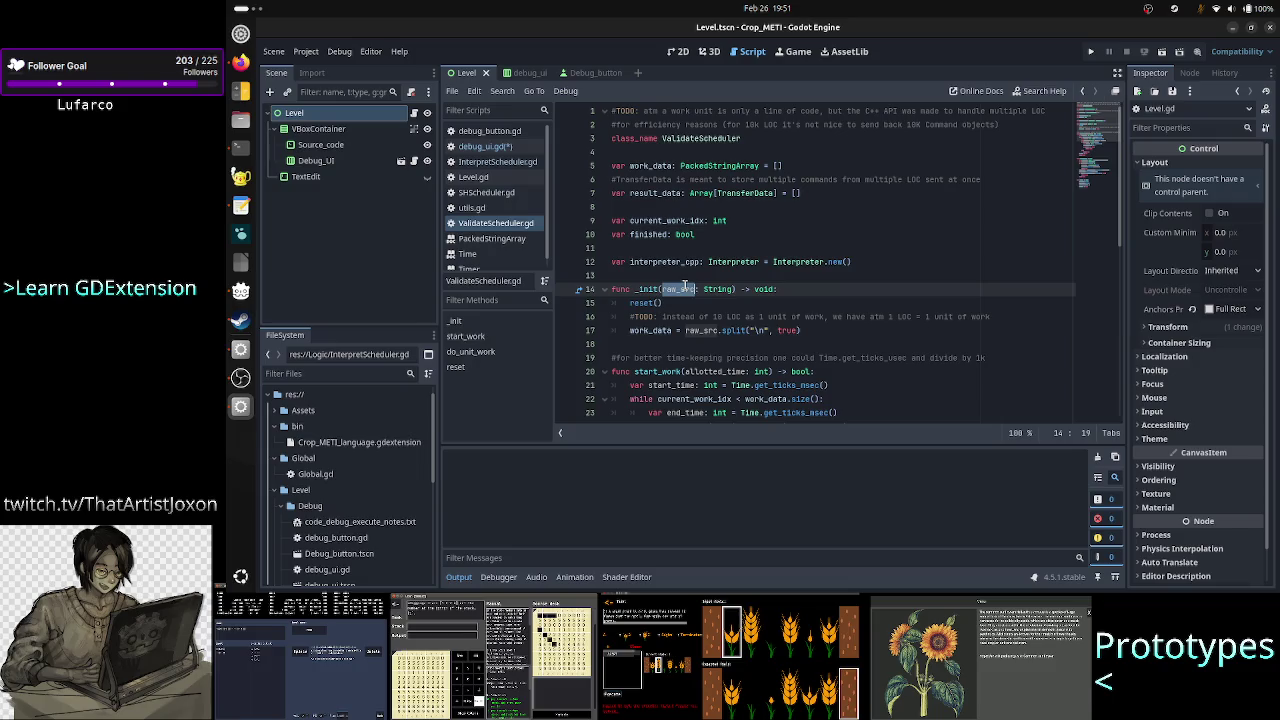
{"action": "left_click", "coordinate": [675, 303]}
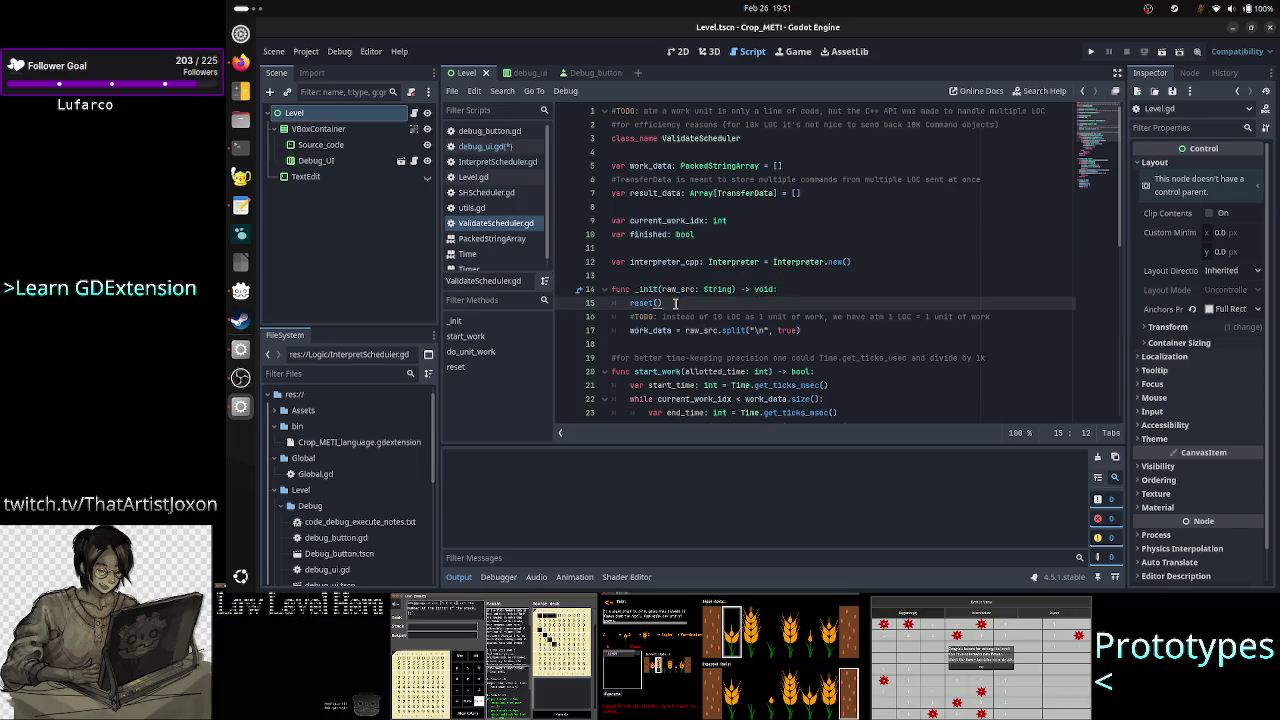
{"action": "left_click", "coordinate": [499, 150]}
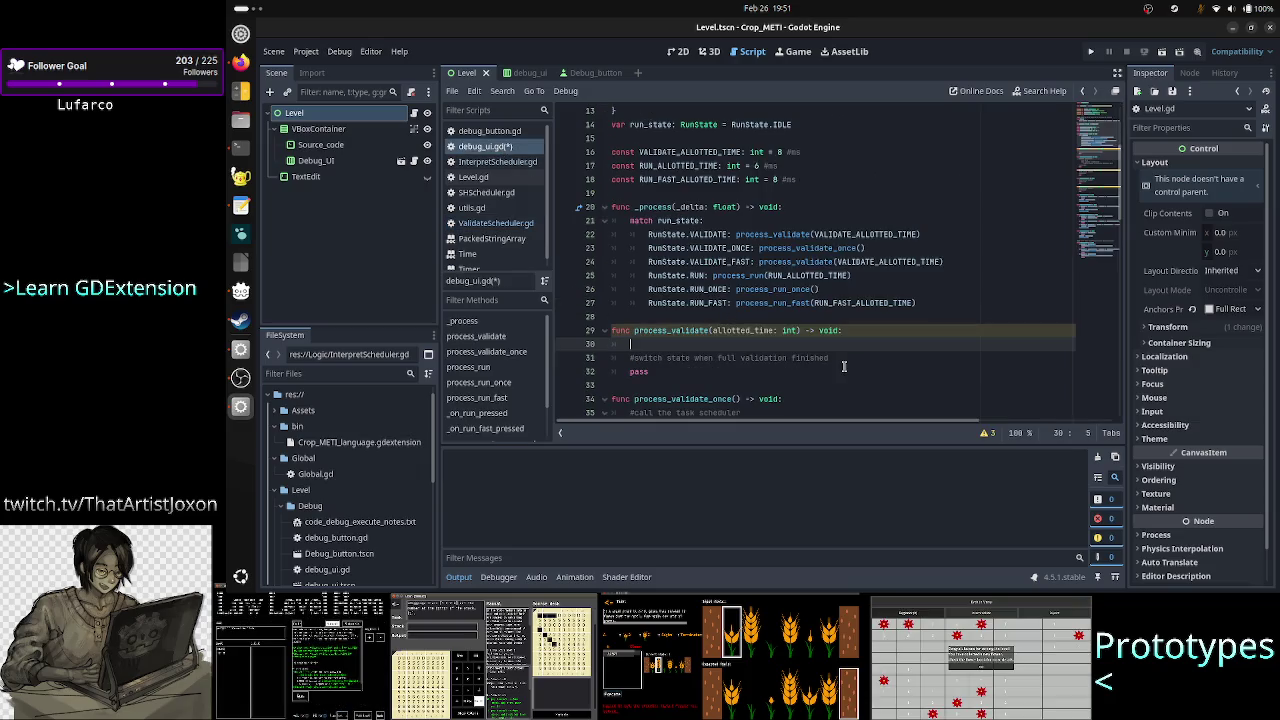
Write 'var scheduler: ValidateScheduler = ValidateScheduler.new()' at the start of process_validate.
{"action": "type", "text": "var v"}
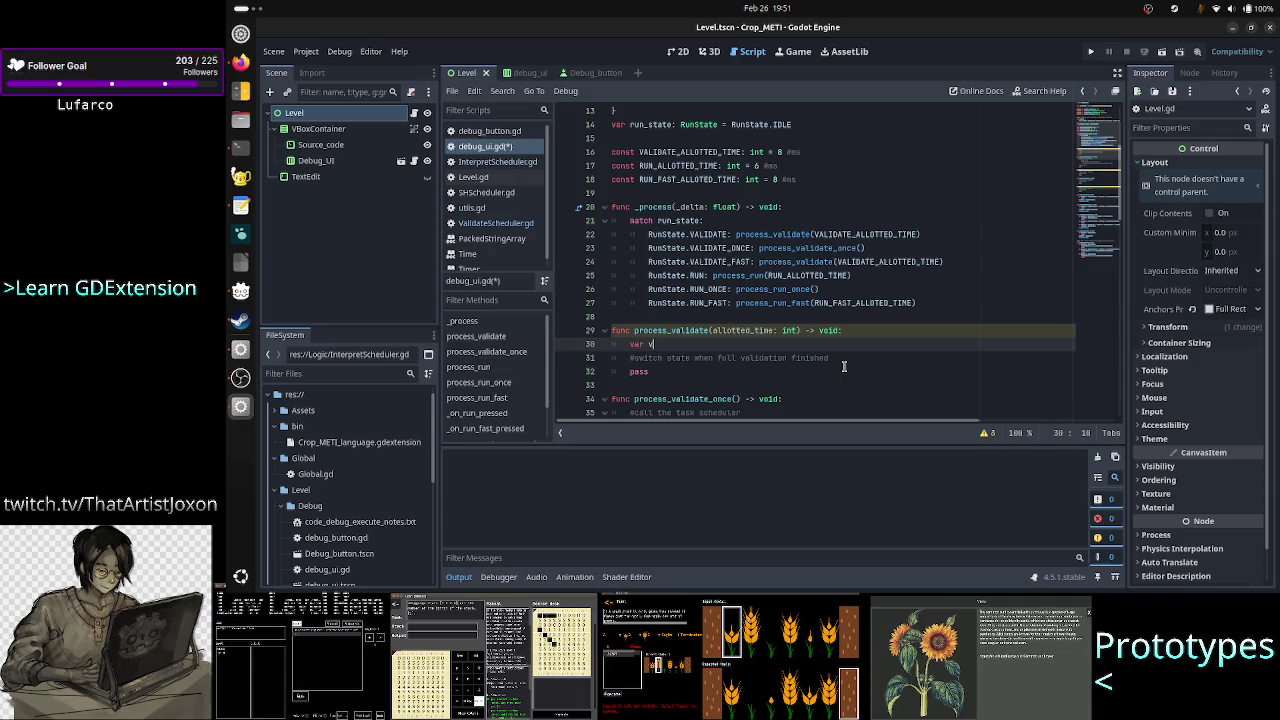
{"action": "key", "text": "BackSpace"}
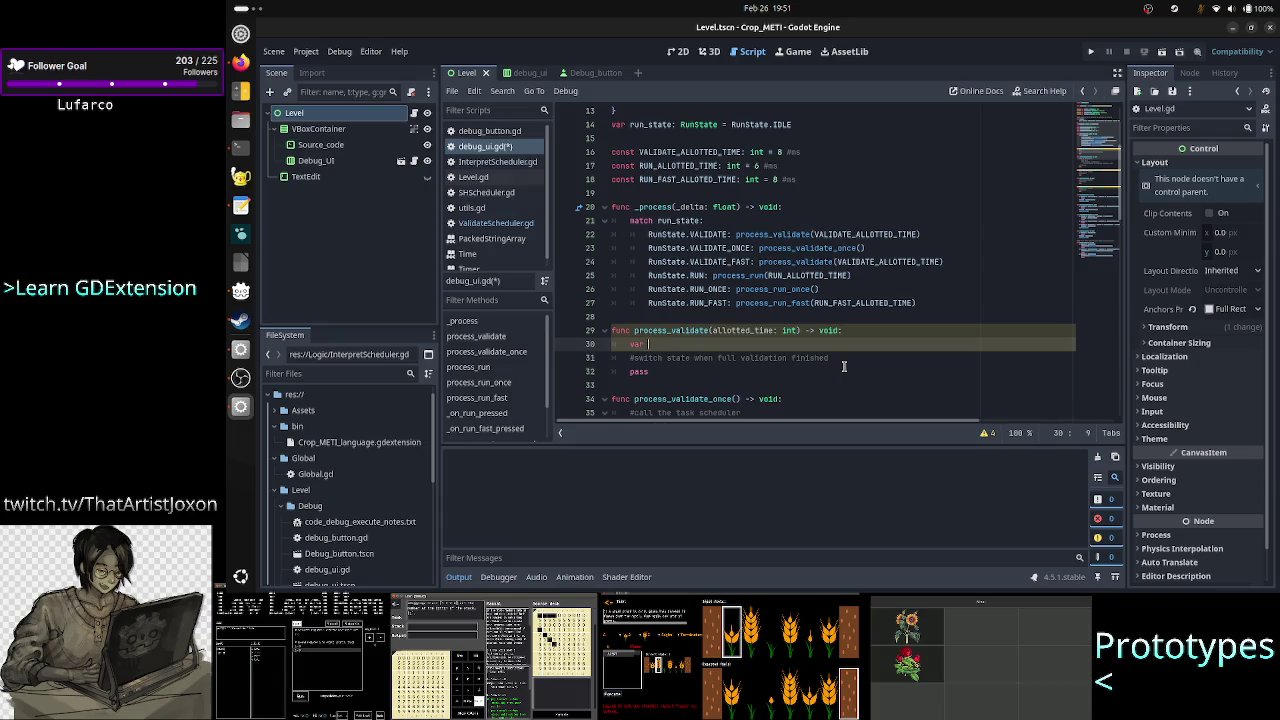
{"action": "type", "text": "va"}
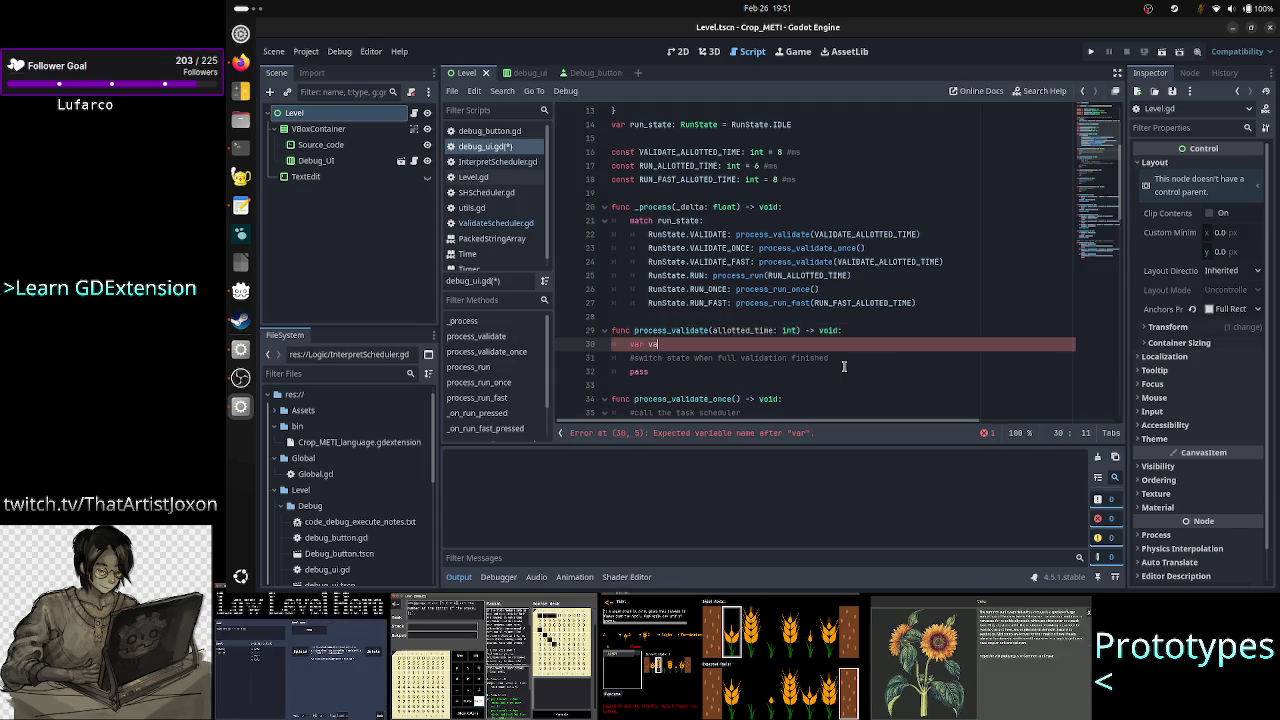
{"action": "type", "text": "lidate"}
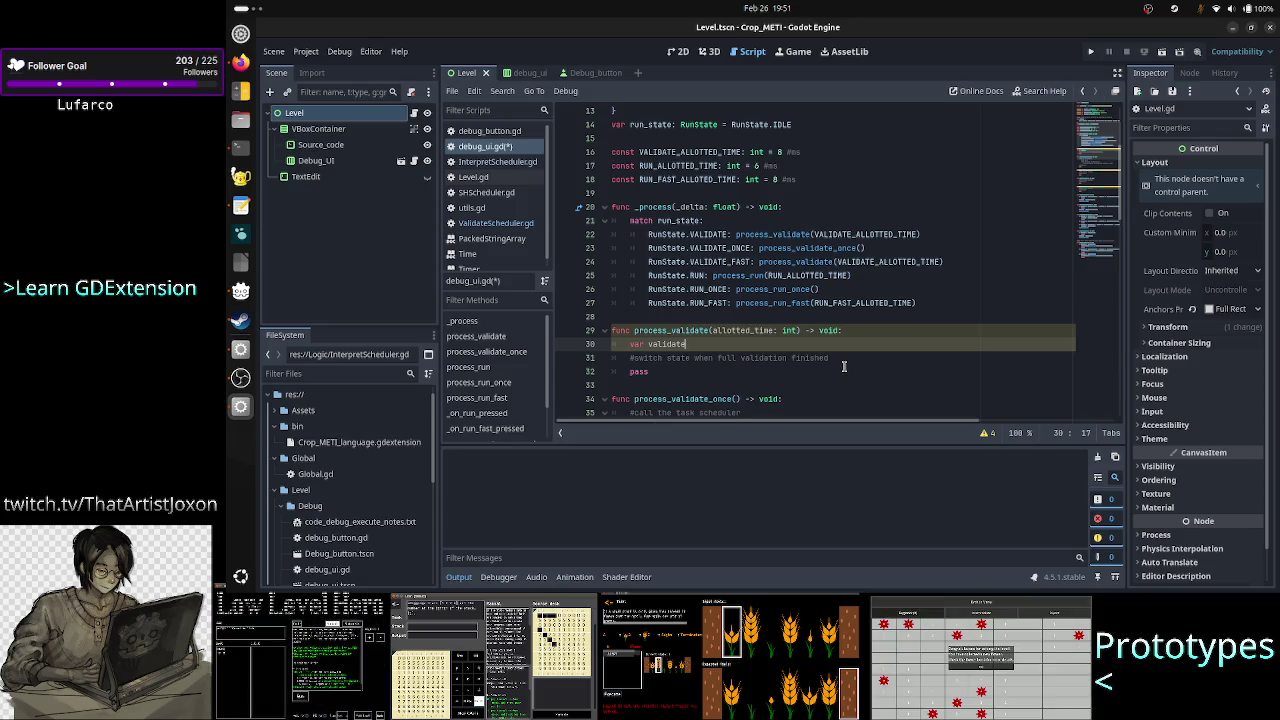
{"action": "key", "text": "BackSpace"}
{"action": "key", "text": "BackSpace"}
{"action": "key", "text": "BackSpace"}
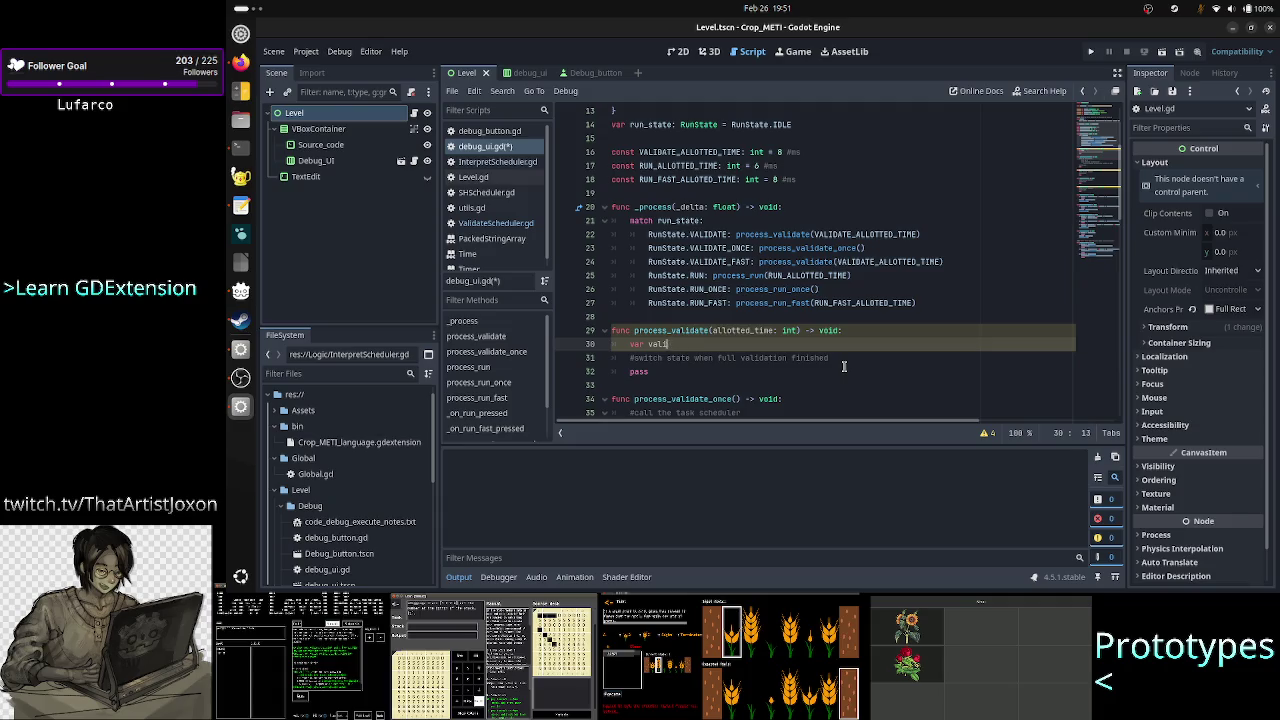
{"action": "type", "text": "scheduler:"}
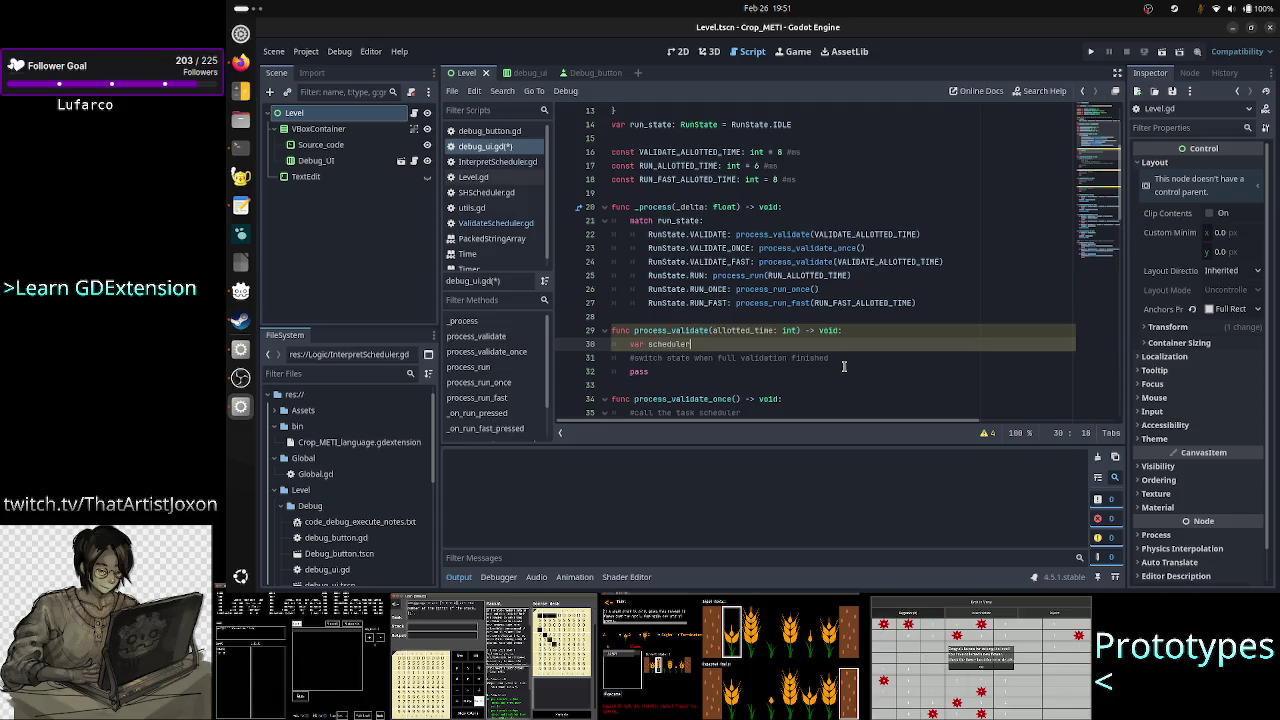
{"action": "type", "text": " ValidateScheduler "}
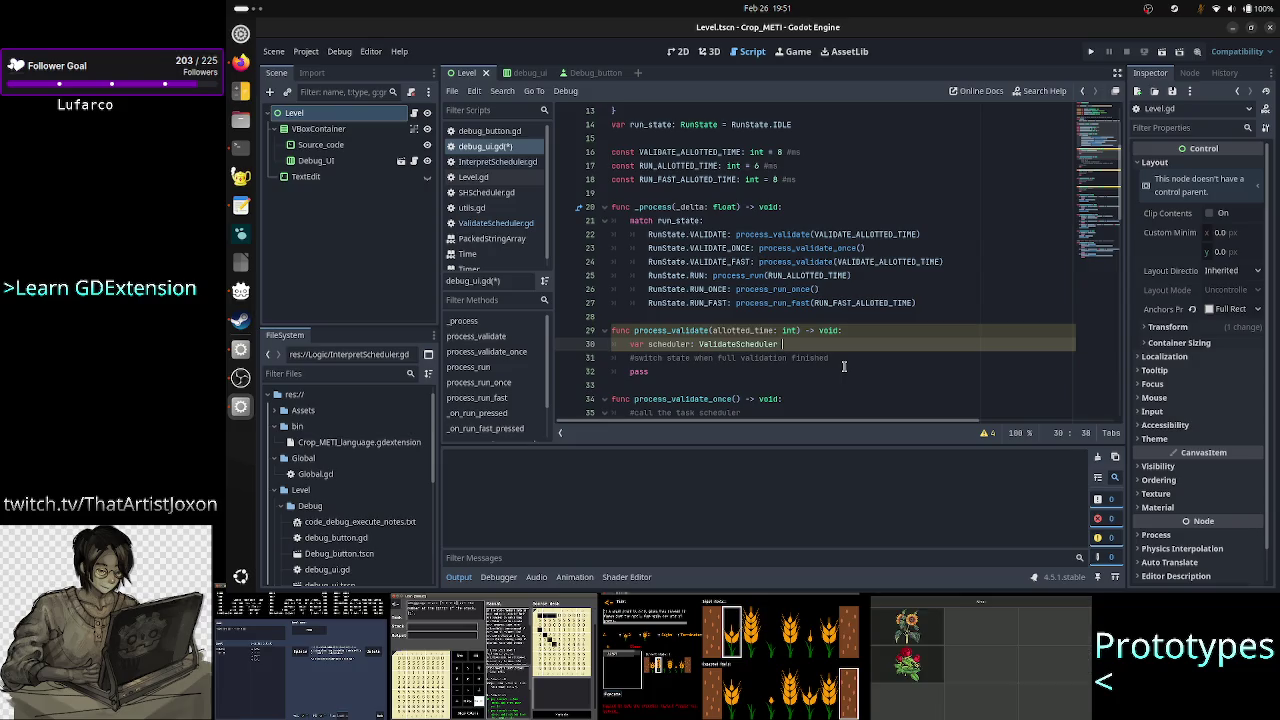
{"action": "type", "text": "= V"}
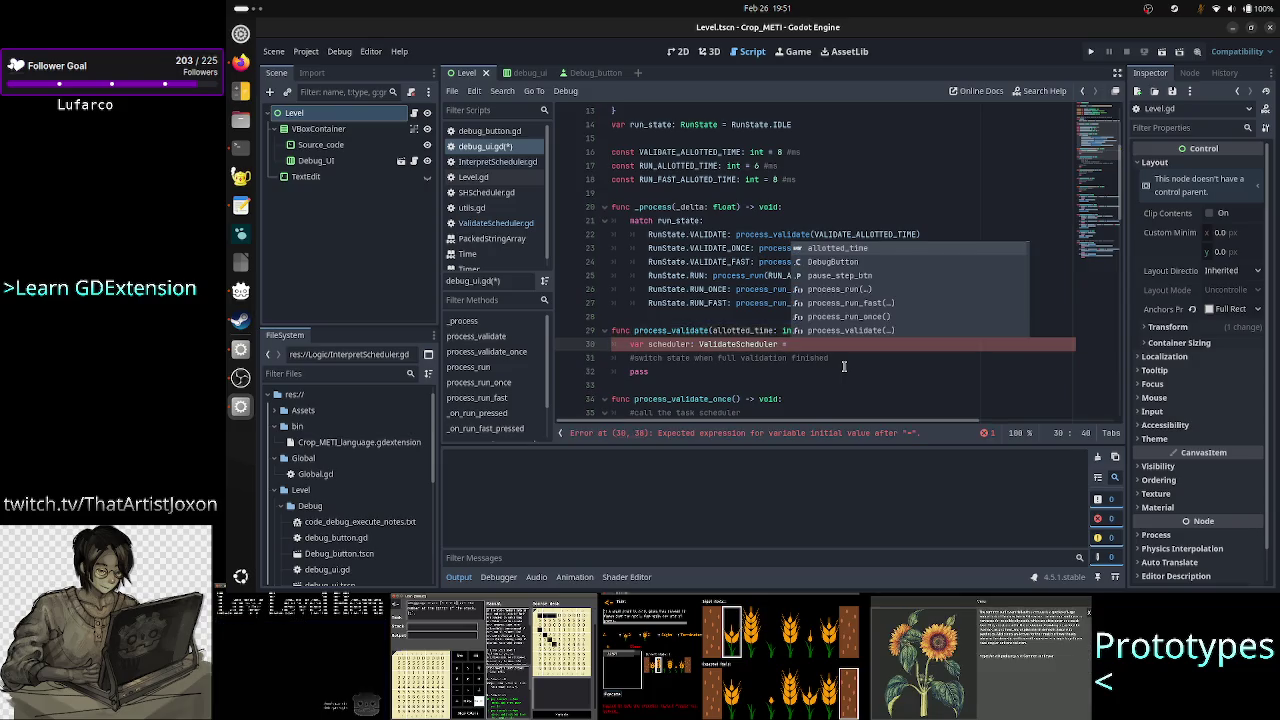
{"action": "type", "text": "al"}
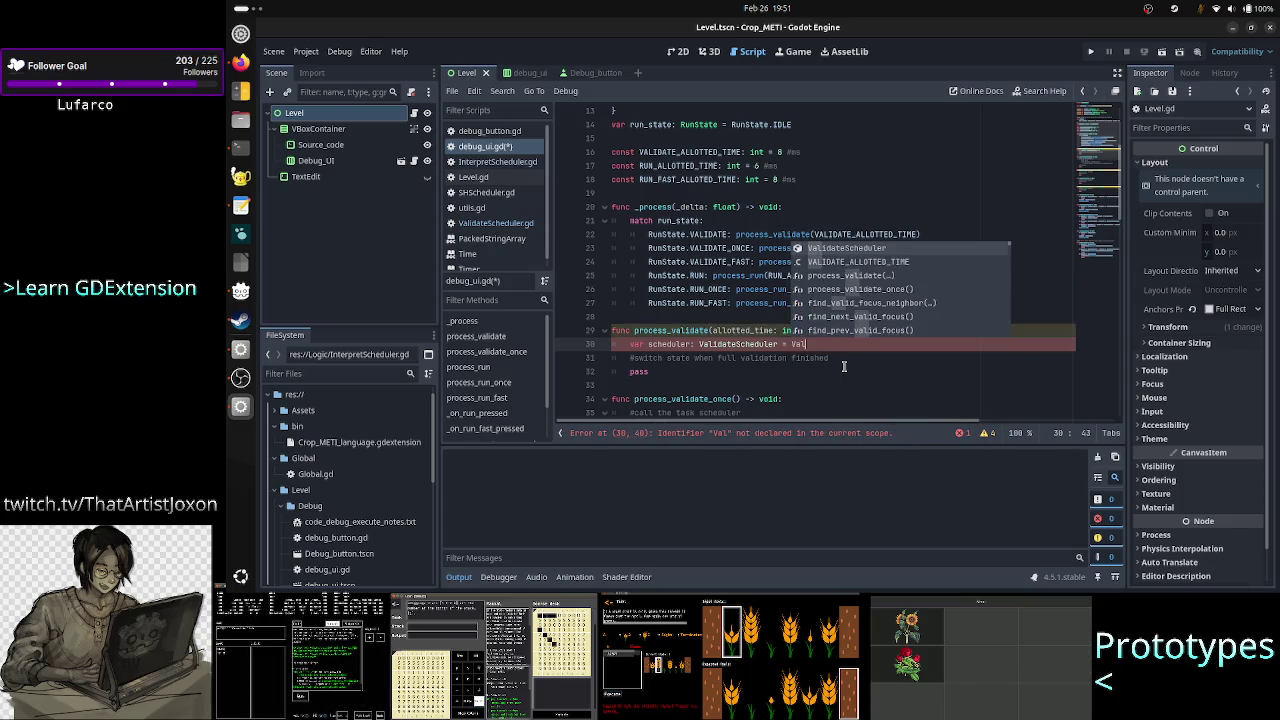
{"action": "type", "text": "ValidateScheduler"}
{"action": "key", "text": "Return"}
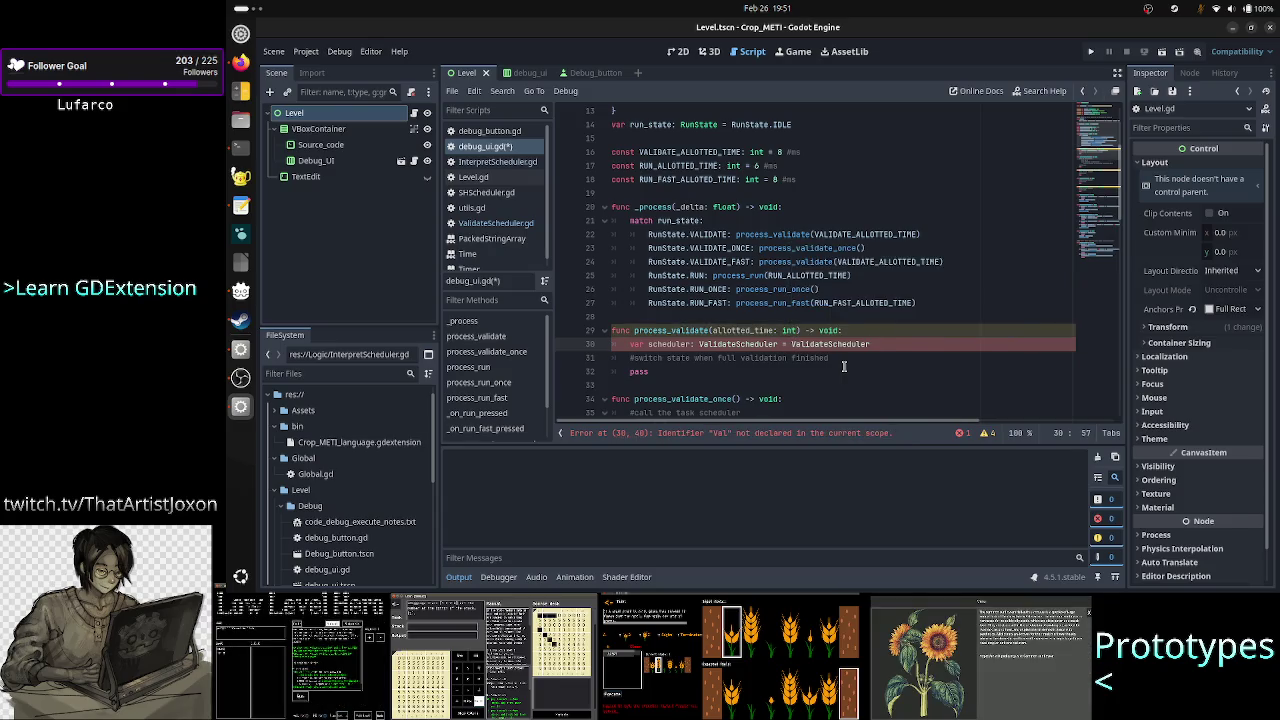
{"action": "type", "text": "."}
{"action": "key", "text": "Return"}
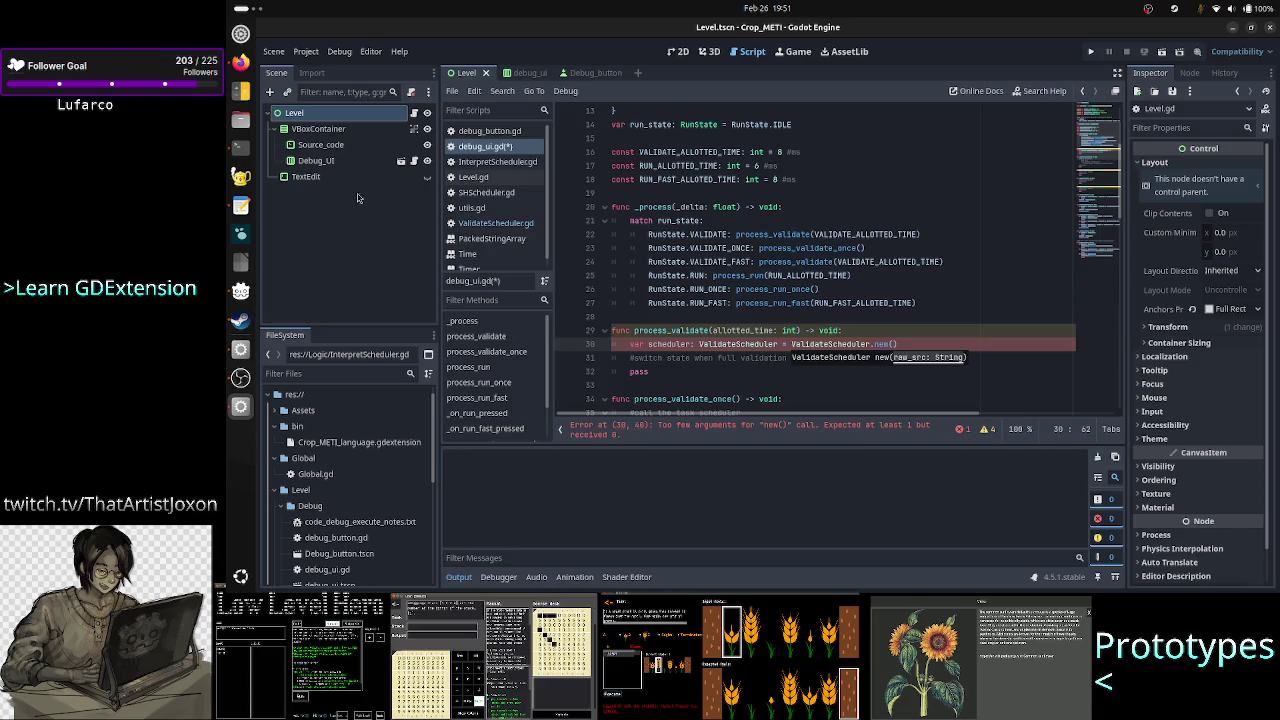
Make the Source_code node in the scene tree accessible by unique name.
{"action": "left_click", "coordinate": [335, 148]}
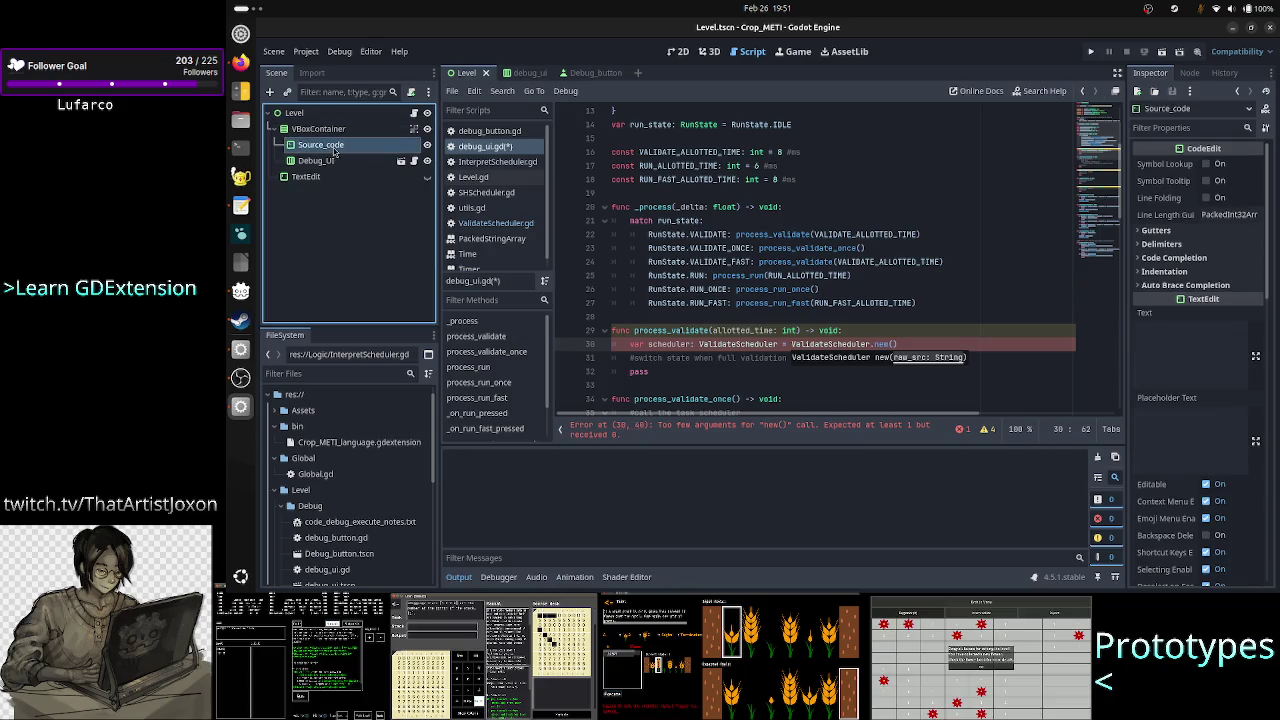
{"action": "right_click", "coordinate": [335, 150]}
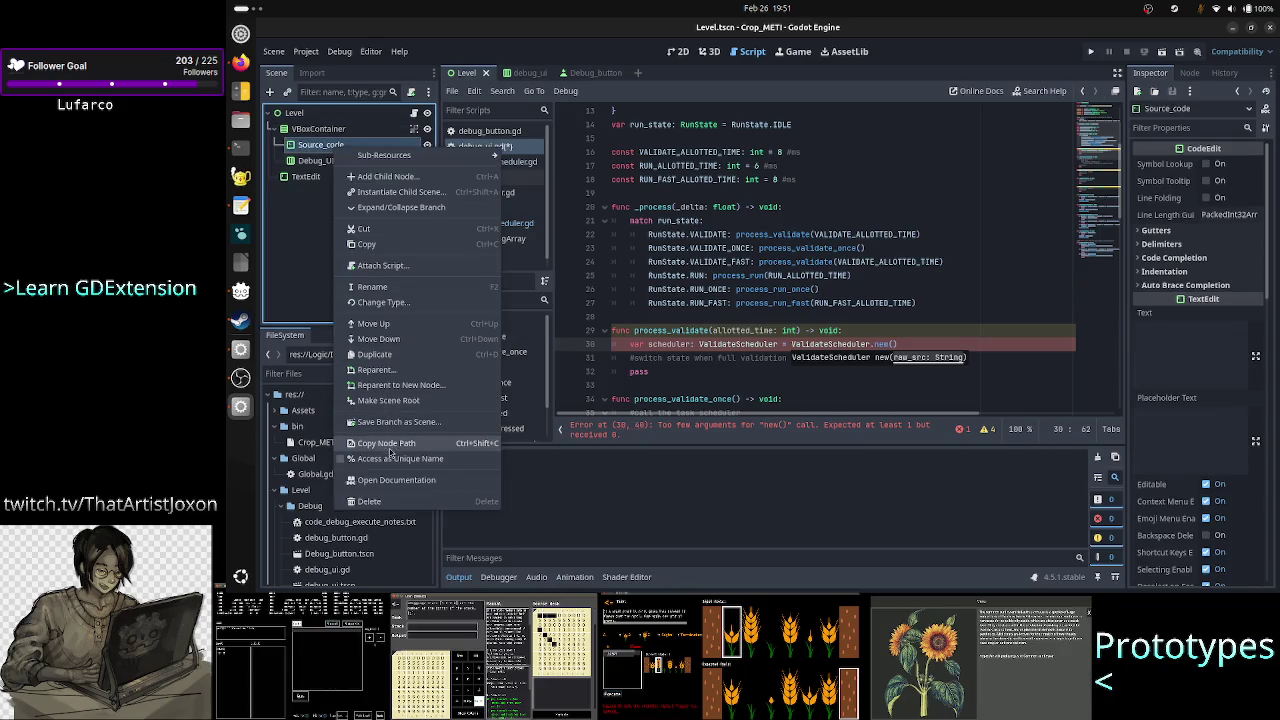
{"action": "left_click", "coordinate": [390, 463]}
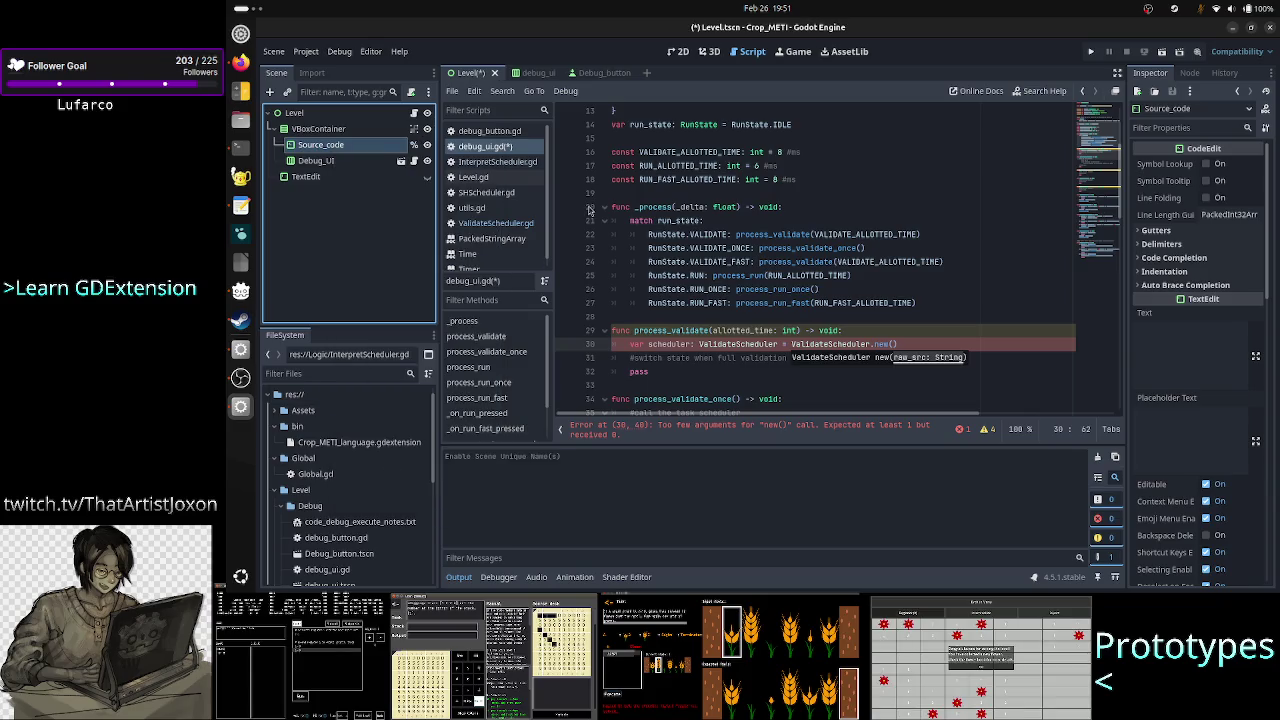
Open blank lines between the extends line and the const line at the top of debug_ui.gd.
{"action": "scroll", "coordinate": [707, 195], "scroll_direction": "up", "scroll_amount": 4}
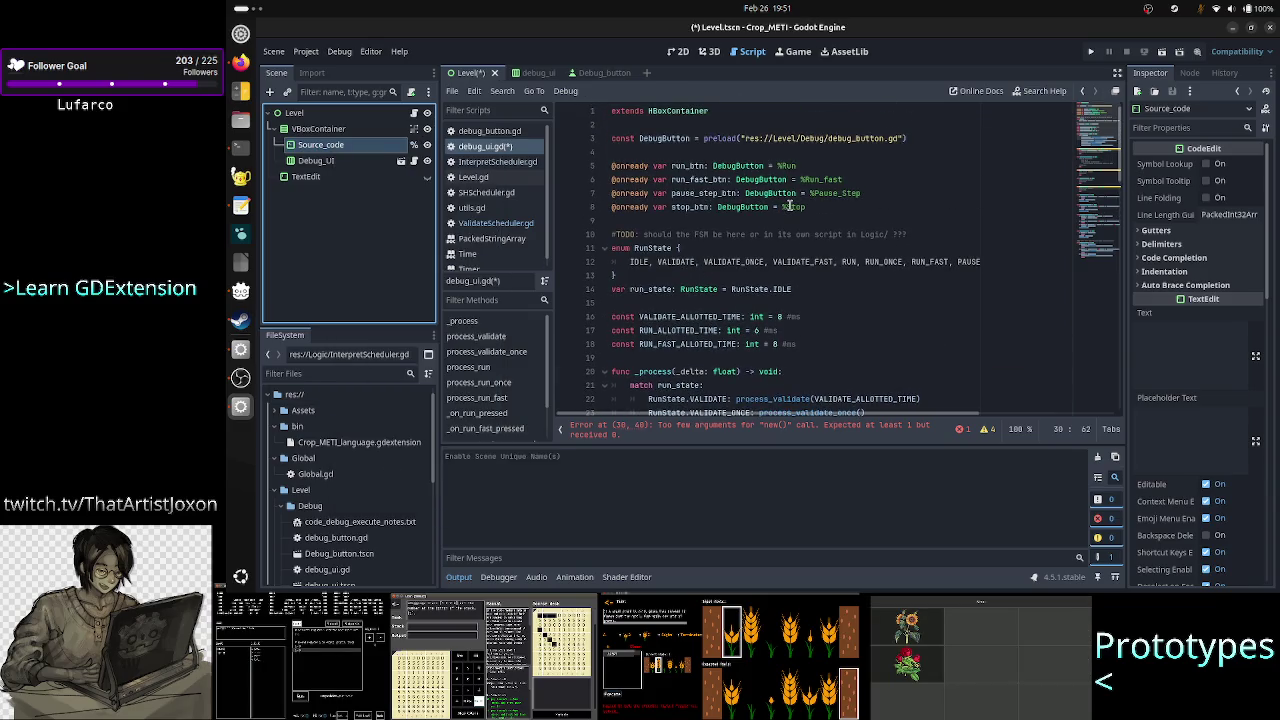
{"action": "left_click", "coordinate": [824, 204]}
{"action": "key", "text": "Up"}
{"action": "key", "text": "Up"}
{"action": "key", "text": "Up"}
{"action": "key", "text": "Home"}
{"action": "key", "text": "Return"}
{"action": "key", "text": "Up"}
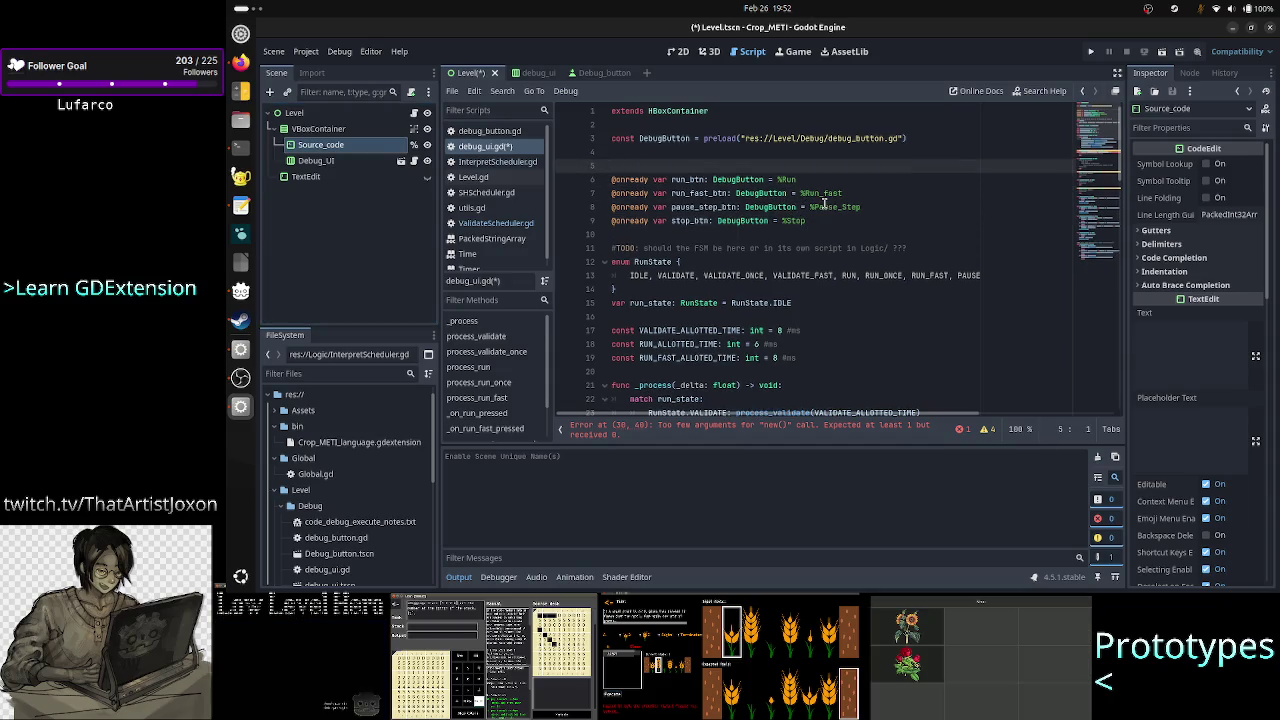
{"action": "key", "text": "Return"}
{"action": "key", "text": "Up"}
{"action": "key", "text": "BackSpace"}
{"action": "key", "text": "BackSpace"}
{"action": "key", "text": "Delete"}
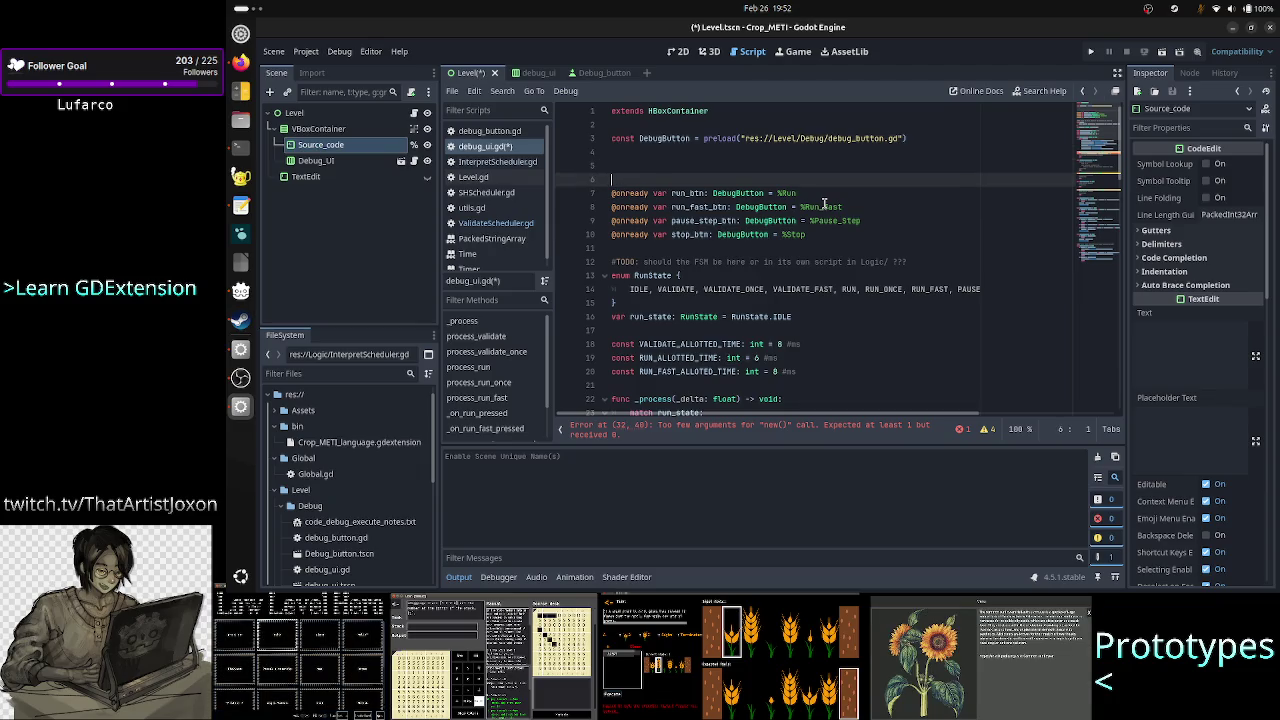
{"action": "key", "text": "Return"}
{"action": "key", "text": "Up"}
{"action": "key", "text": "Home"}
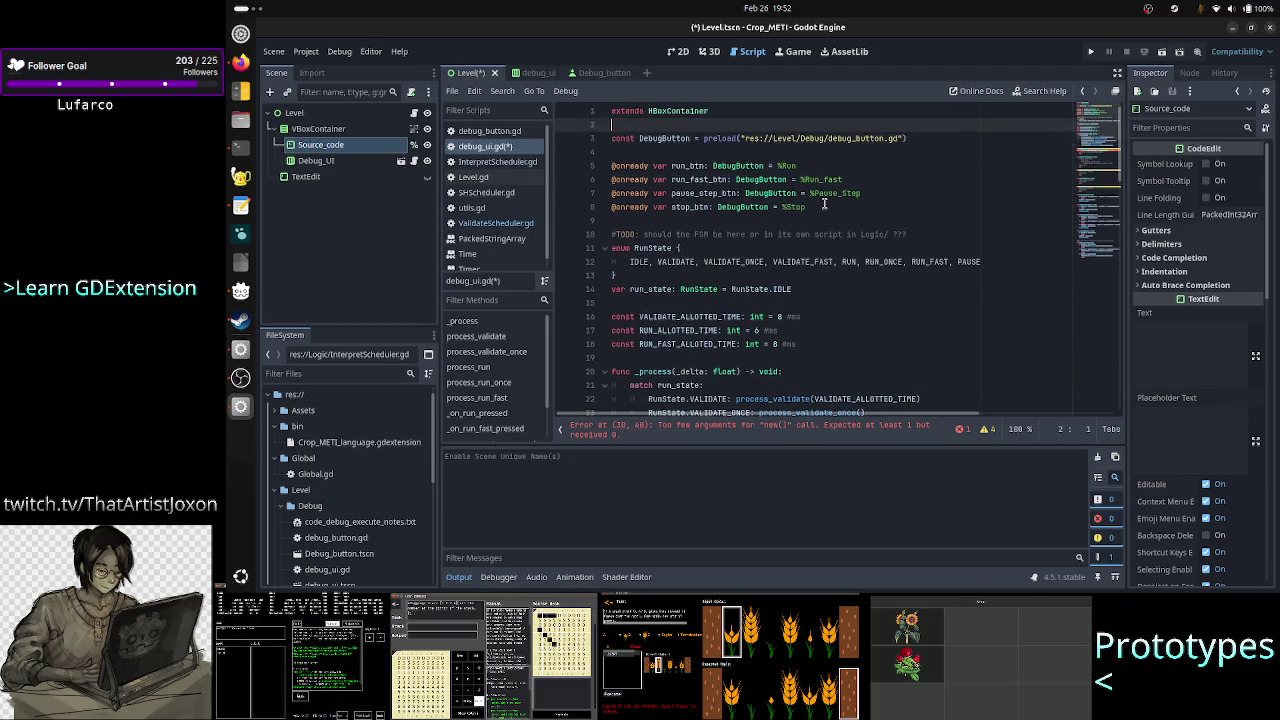
{"action": "key", "text": "Return"}
{"action": "key", "text": "Return"}
{"action": "key", "text": "Up"}
{"action": "key", "text": "Up"}
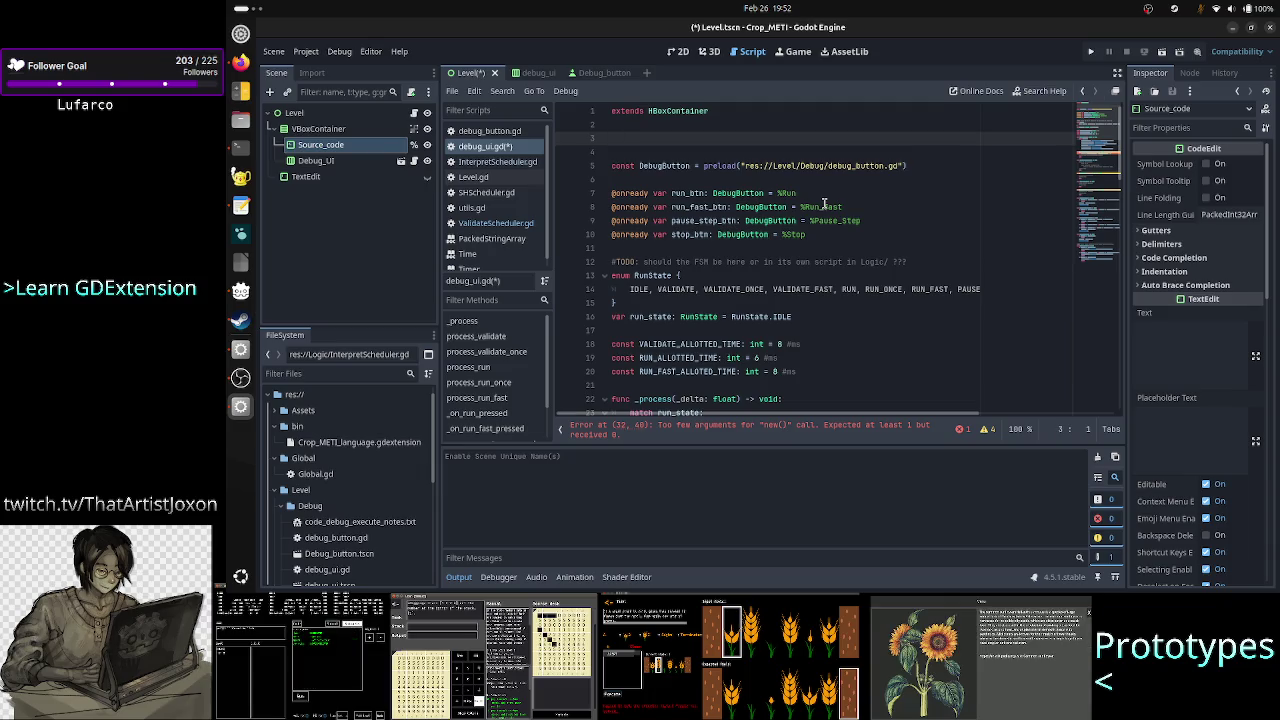
{"action": "type", "text": "@onready"}
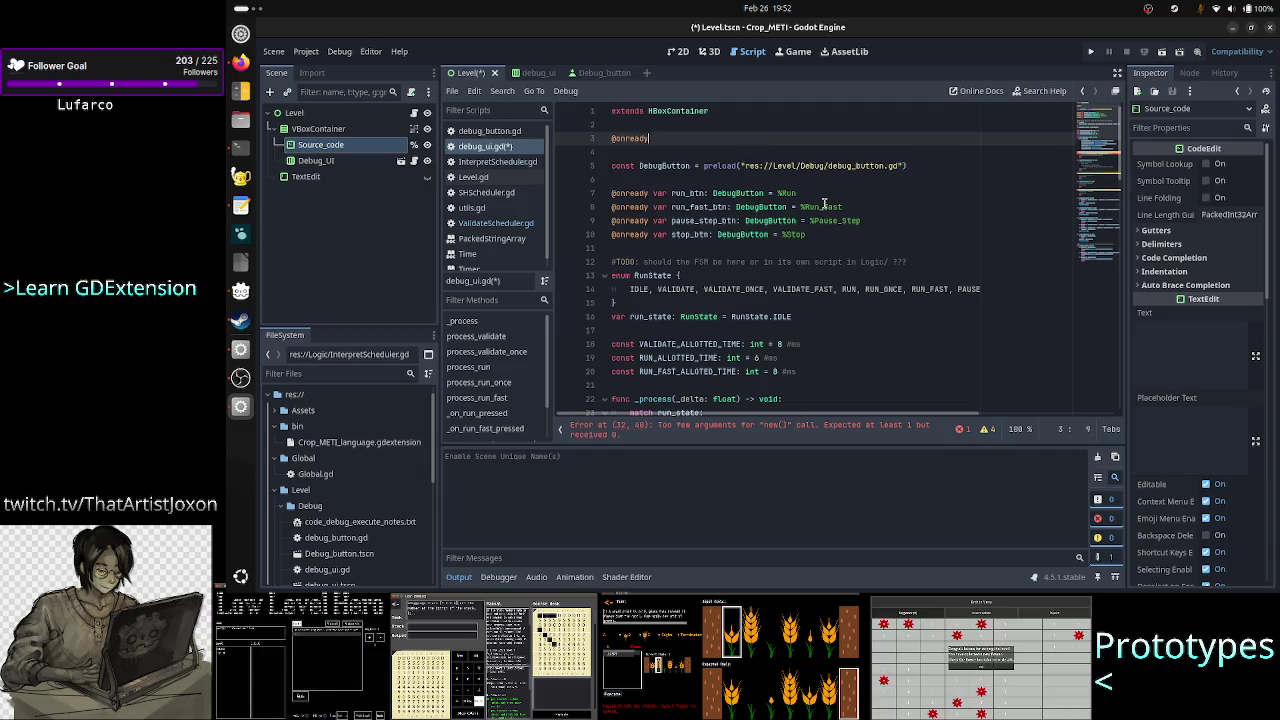
{"action": "type", "text": " var "}
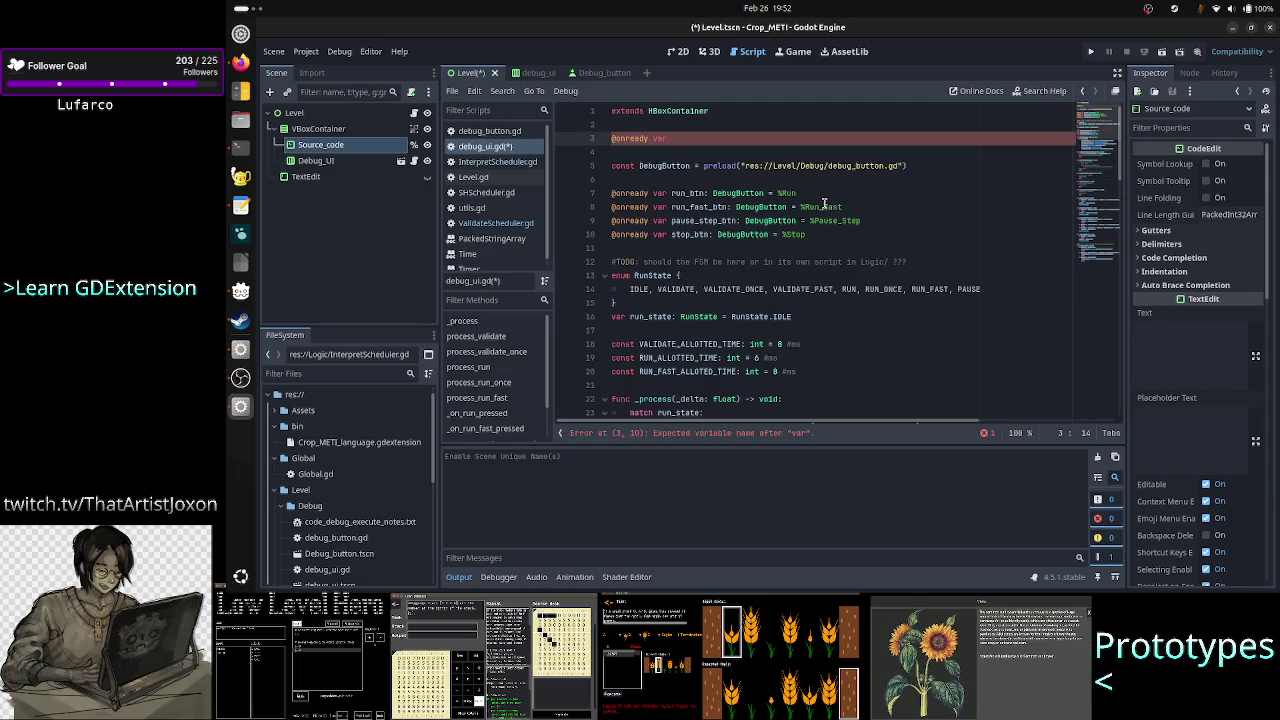
{"action": "type", "text": "player"}
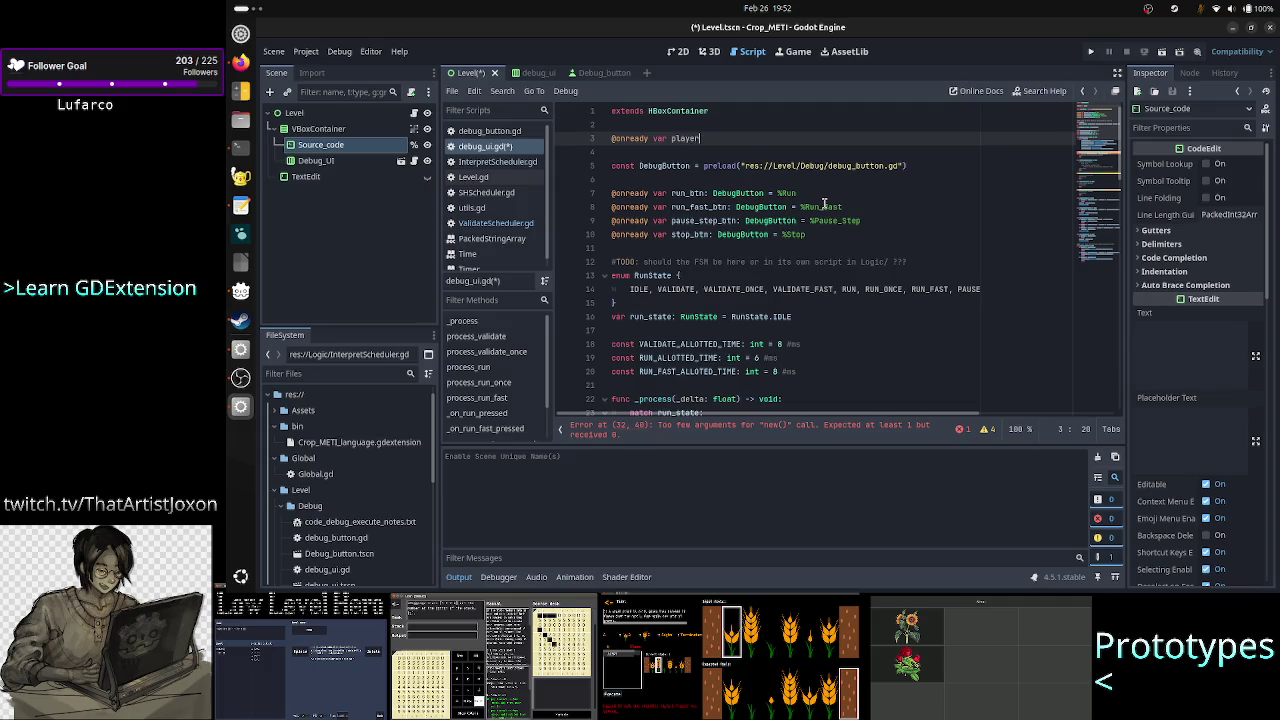
{"action": "type", "text": "_src:"}
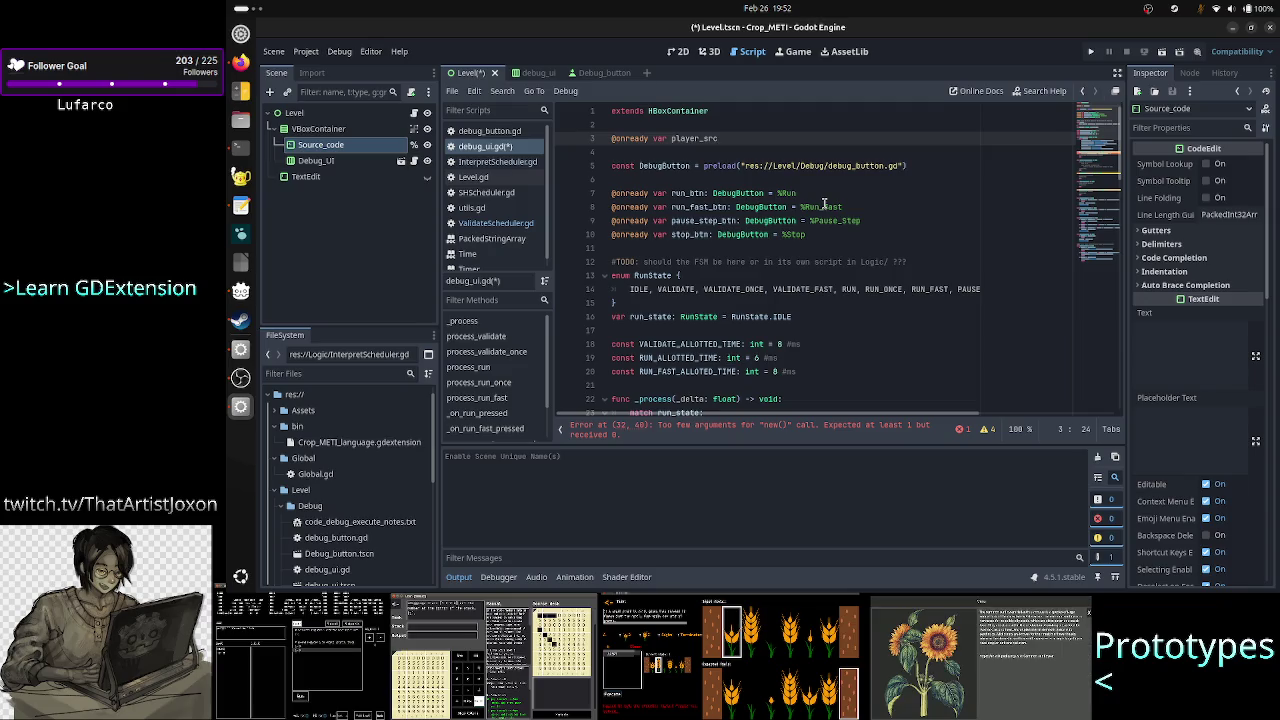
{"action": "key", "text": "BackSpace"}
{"action": "key", "text": "BackSpace"}
{"action": "key", "text": "BackSpace"}
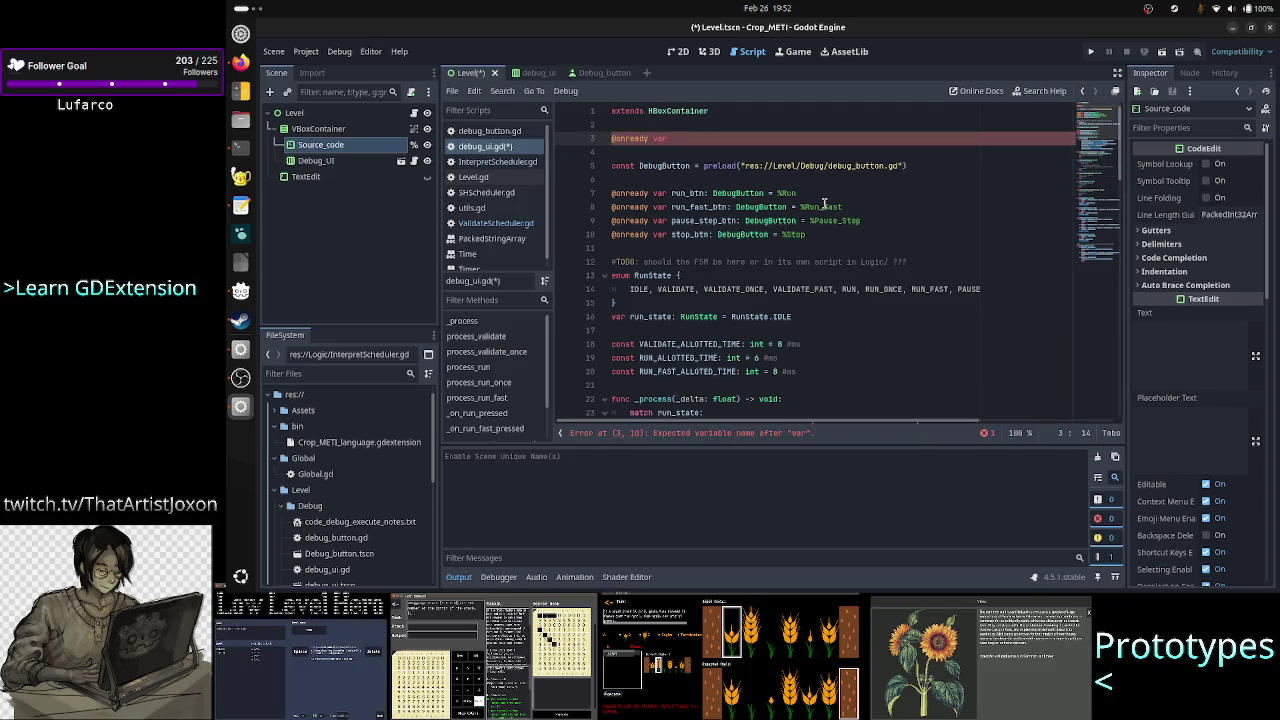
{"action": "type", "text": "src_n"}
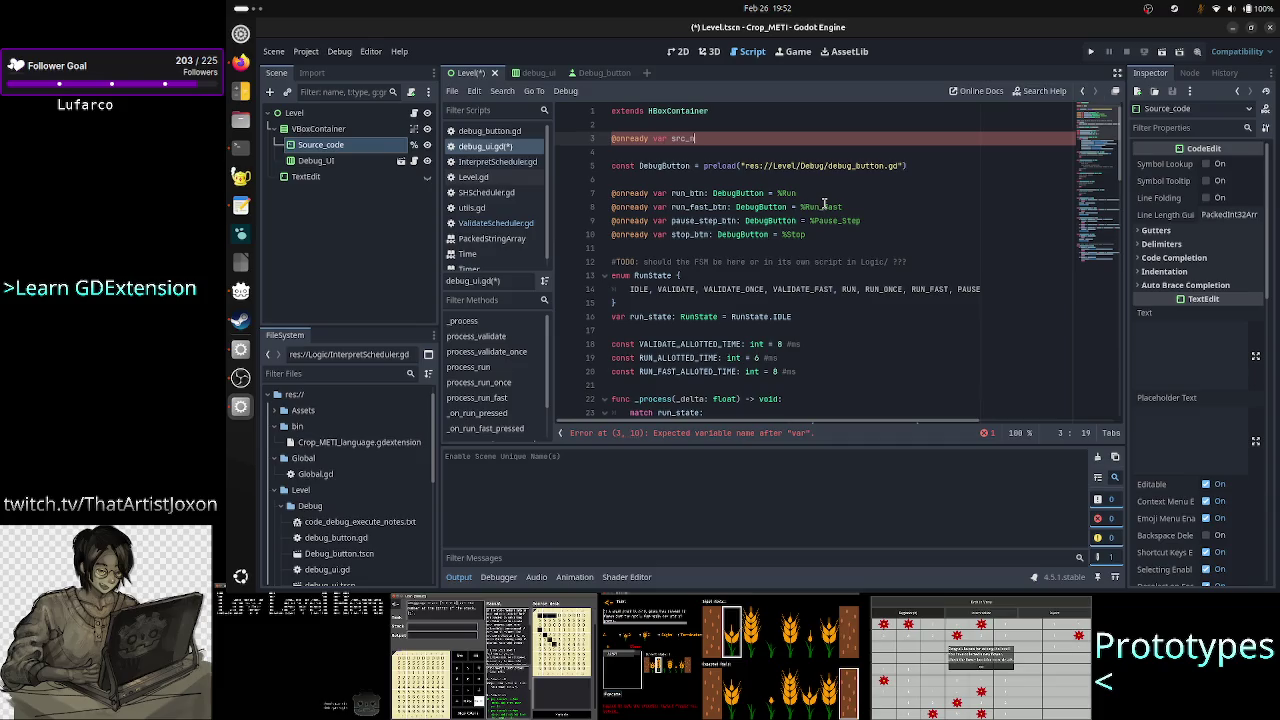
{"action": "type", "text": "ode"}
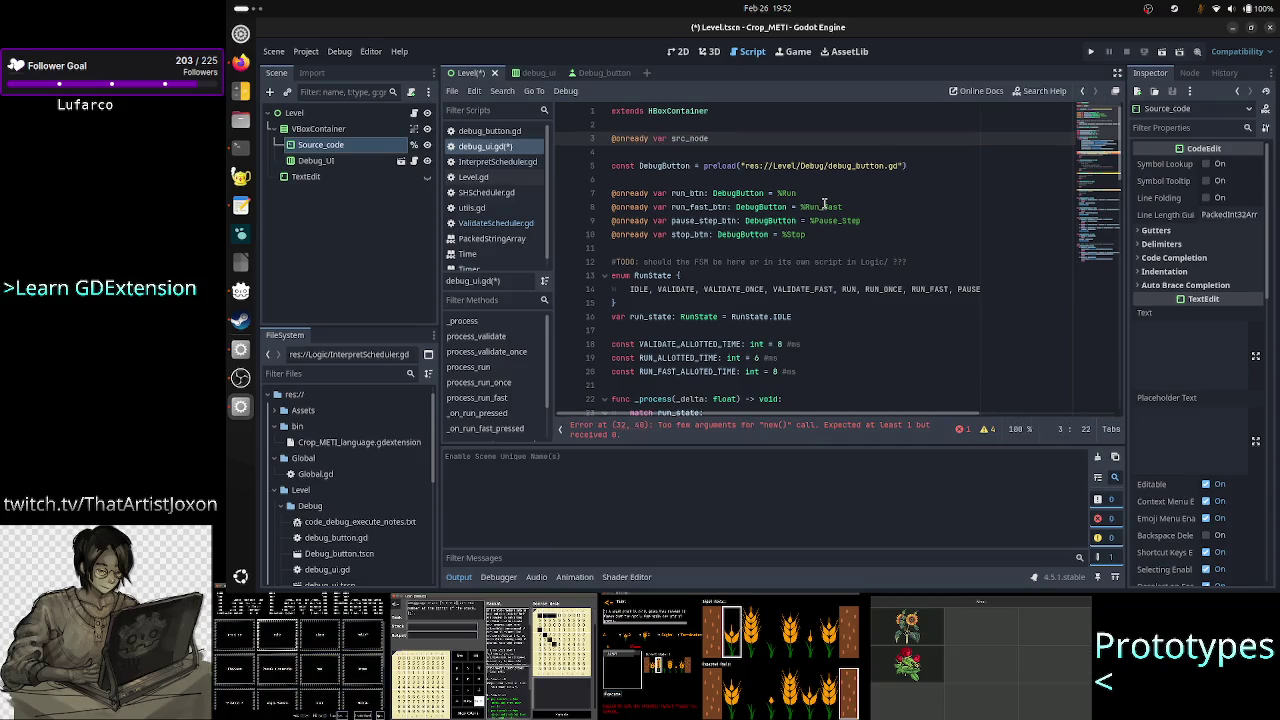
{"action": "type", "text": ": CodeE"}
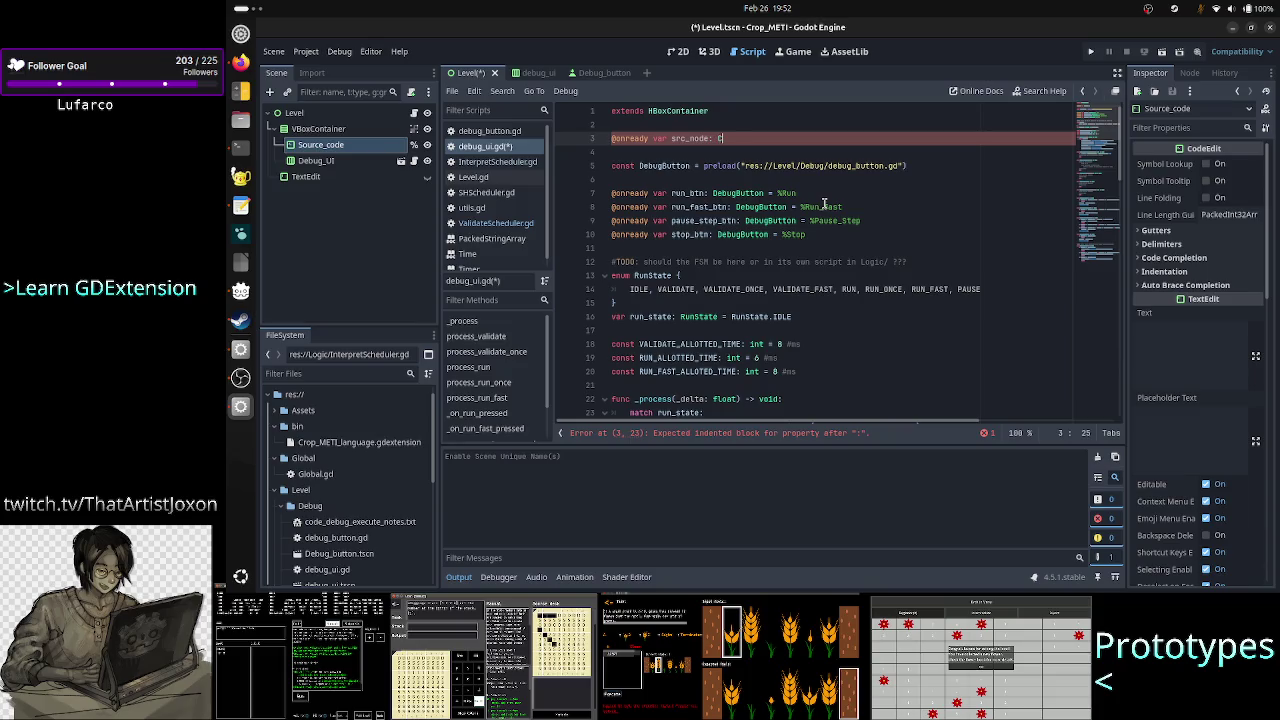
{"action": "key", "text": "Return"}
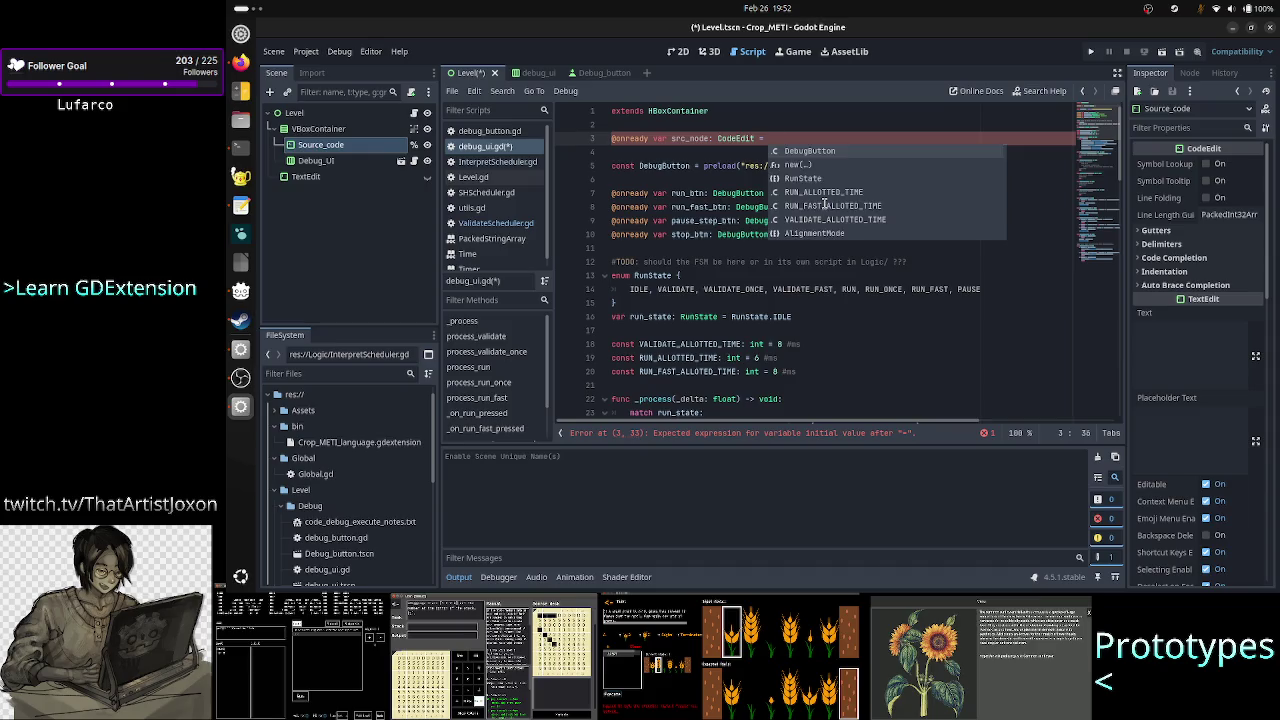
{"action": "type", "text": "%St"}
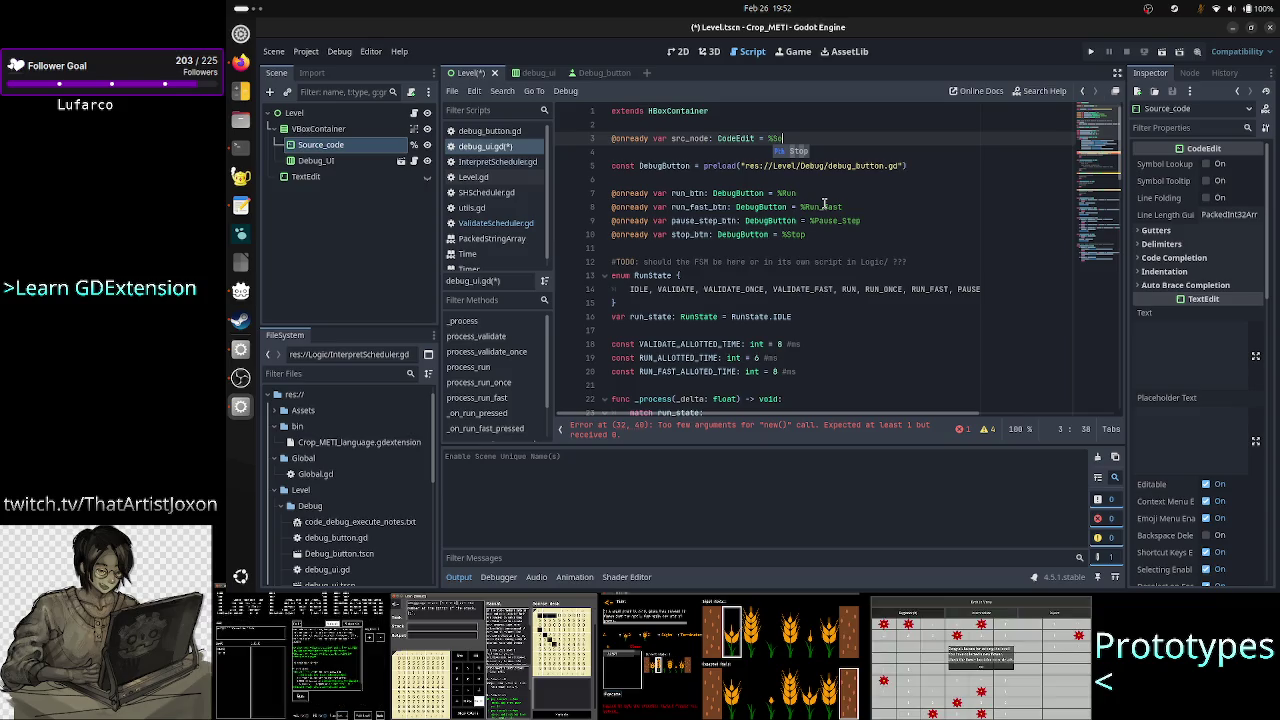
{"action": "key", "text": "ctrl+s"}
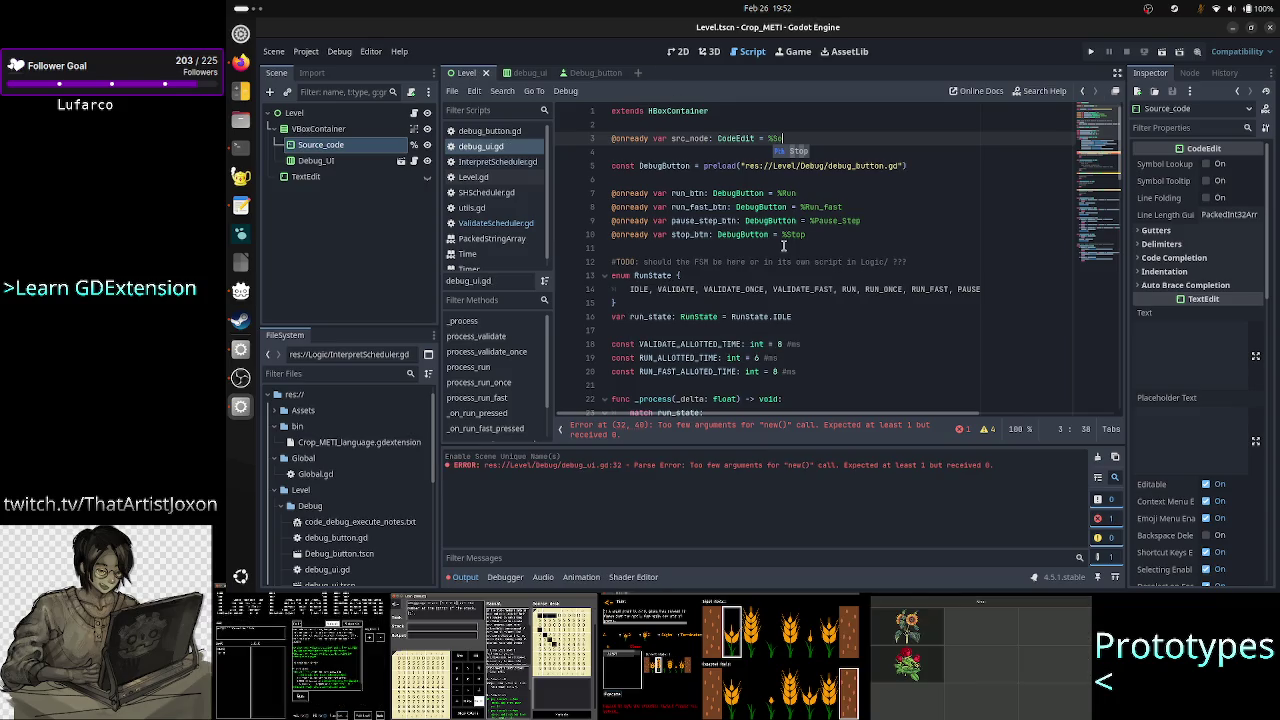
Compare the debug_ui and Level scenes, then open Debug_UI's script debug_ui.gd for editing.
{"action": "left_click", "coordinate": [522, 74]}
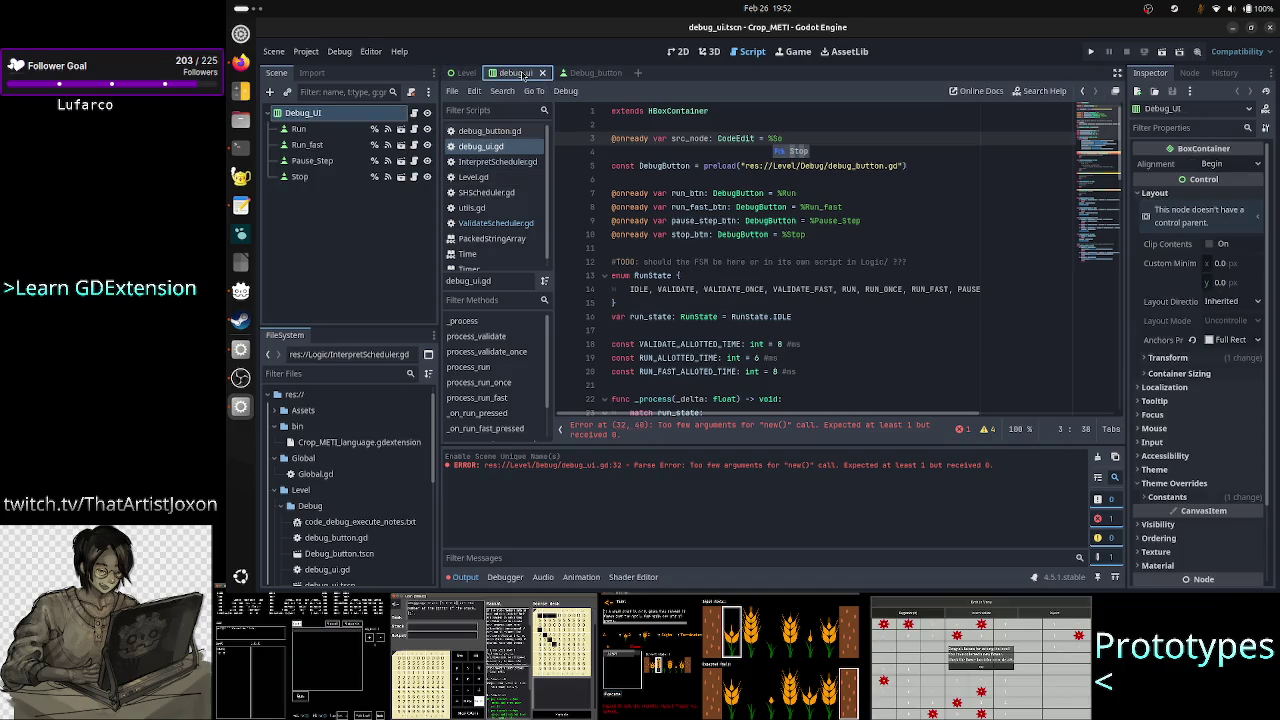
{"action": "left_click", "coordinate": [678, 51]}
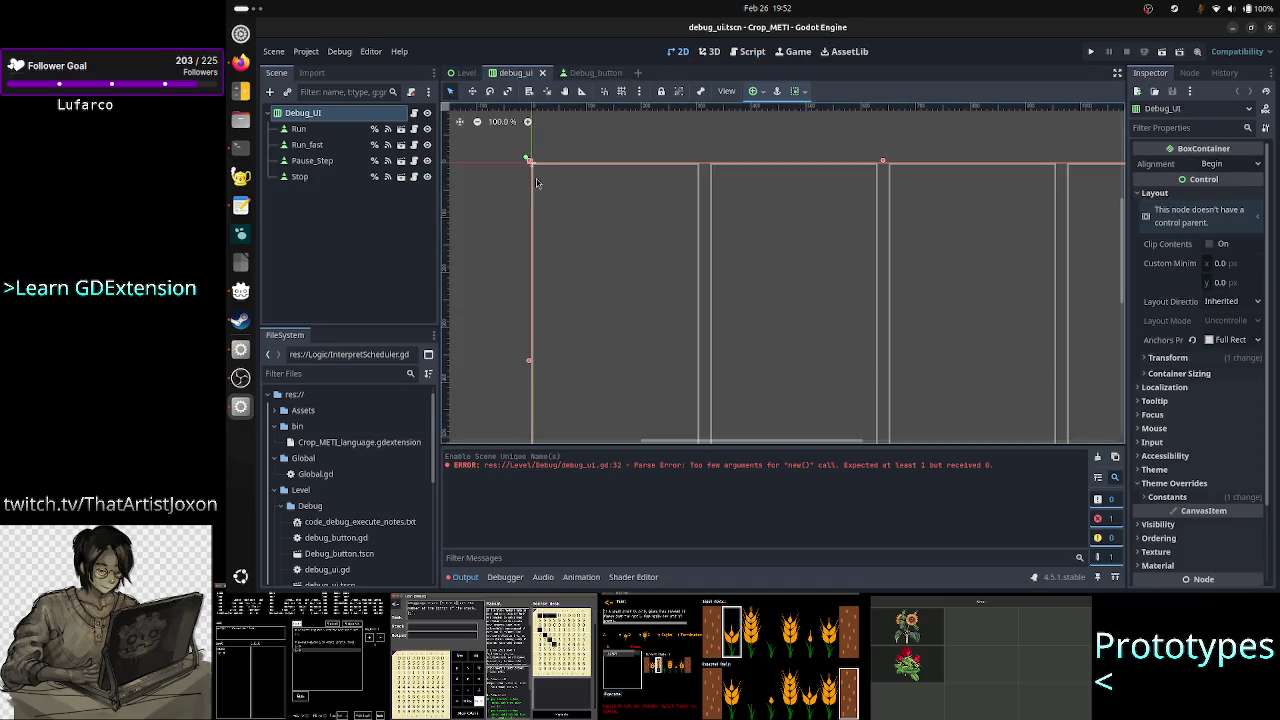
{"action": "left_click", "coordinate": [415, 115]}
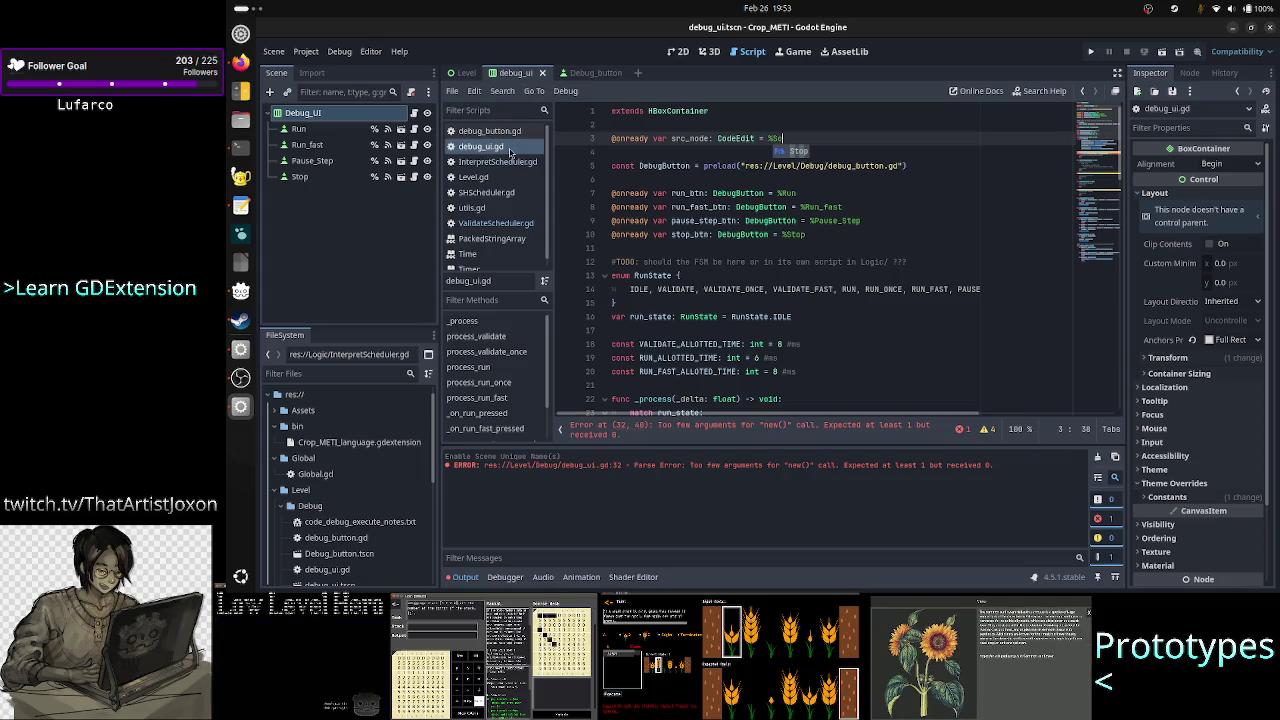
{"action": "left_click", "coordinate": [470, 74]}
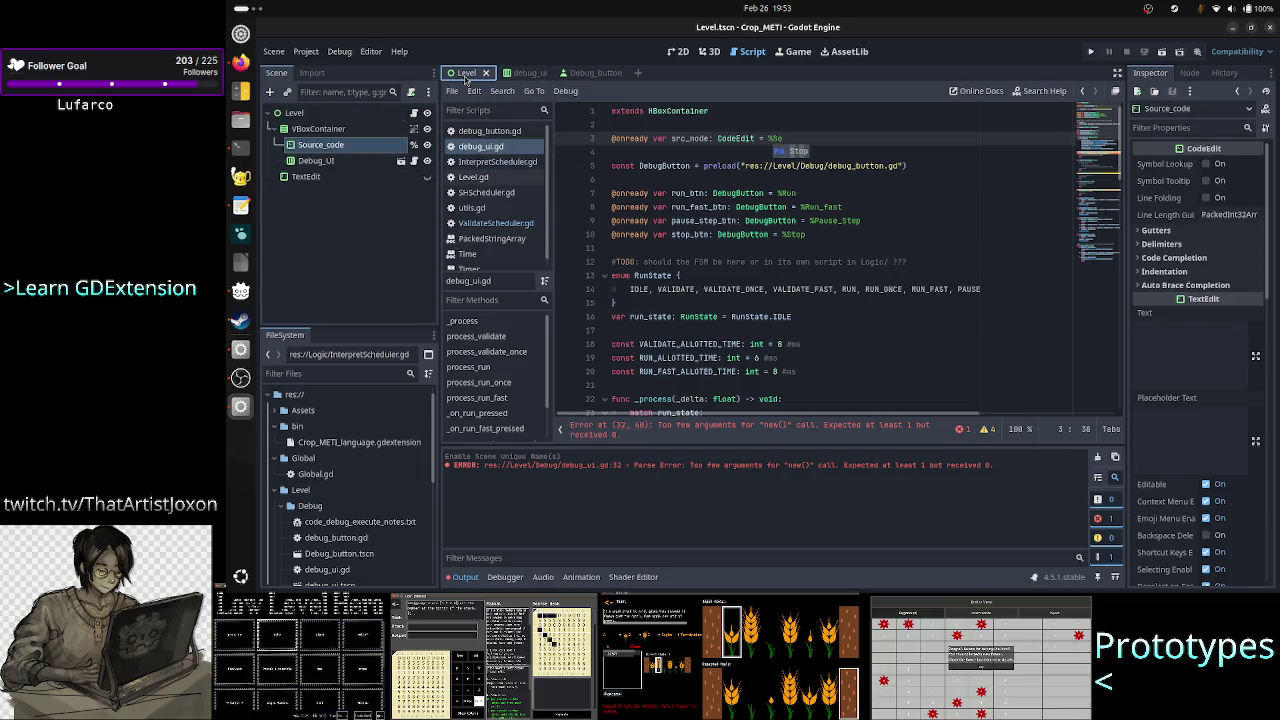
{"action": "left_click", "coordinate": [677, 51]}
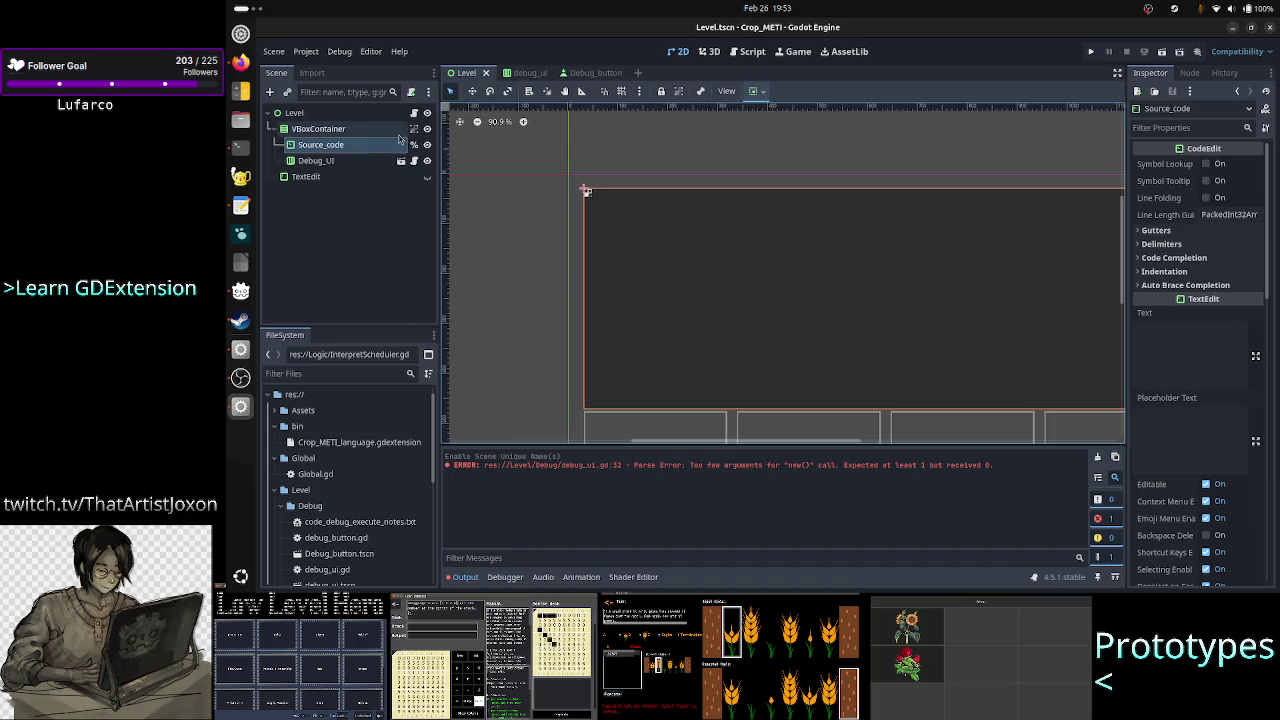
{"action": "left_click", "coordinate": [524, 72]}
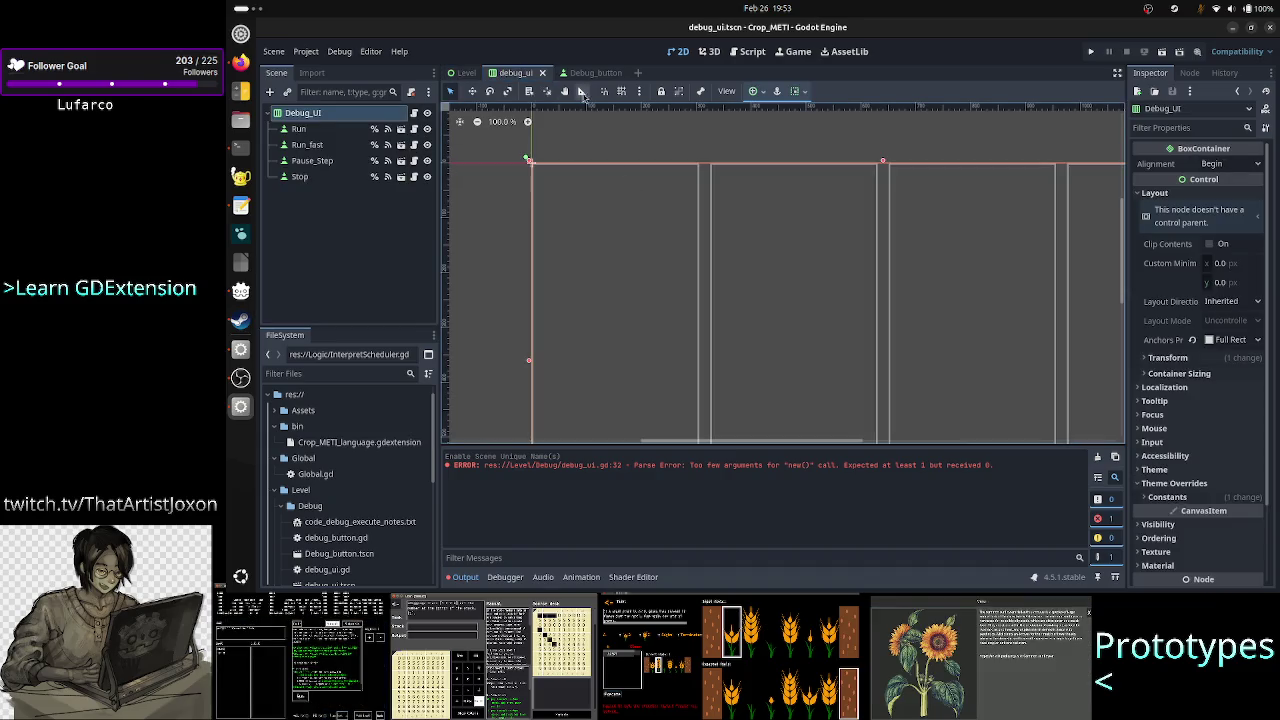
{"action": "left_click", "coordinate": [415, 114]}
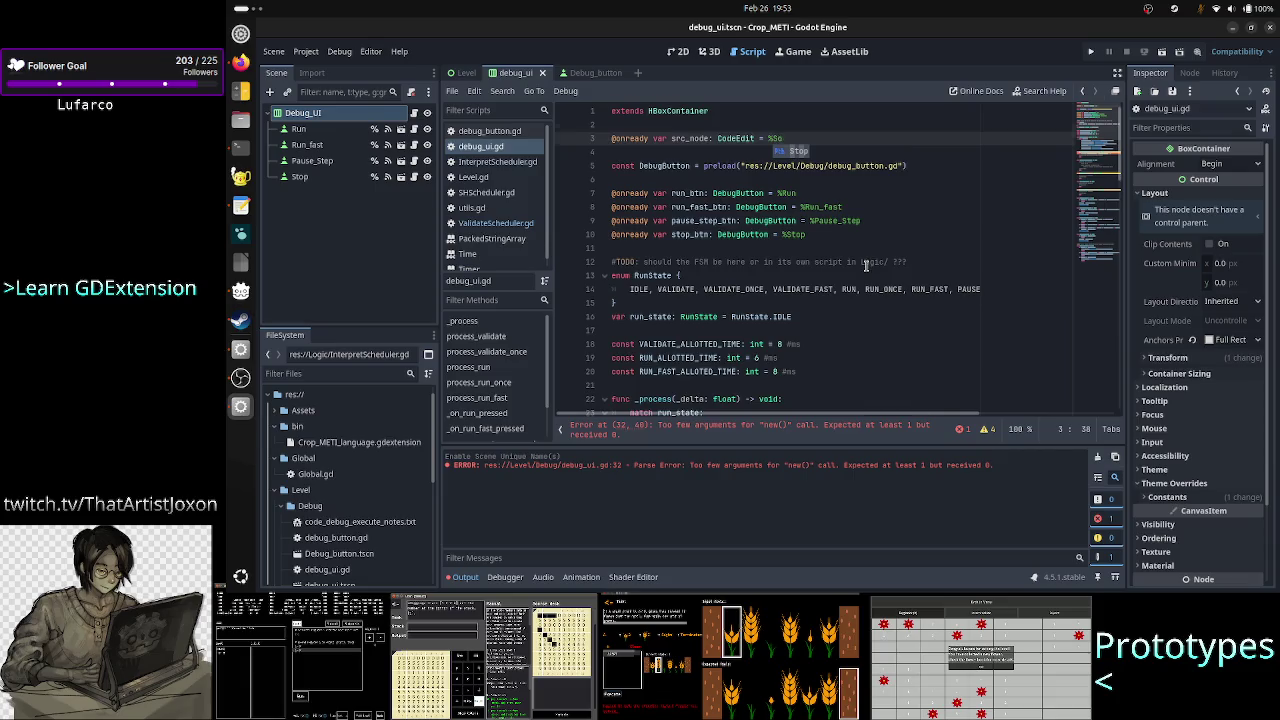
{"action": "scroll", "coordinate": [866, 266], "scroll_direction": "down", "scroll_amount": 1}
{"action": "scroll", "coordinate": [866, 266], "scroll_direction": "up", "scroll_amount": 1}
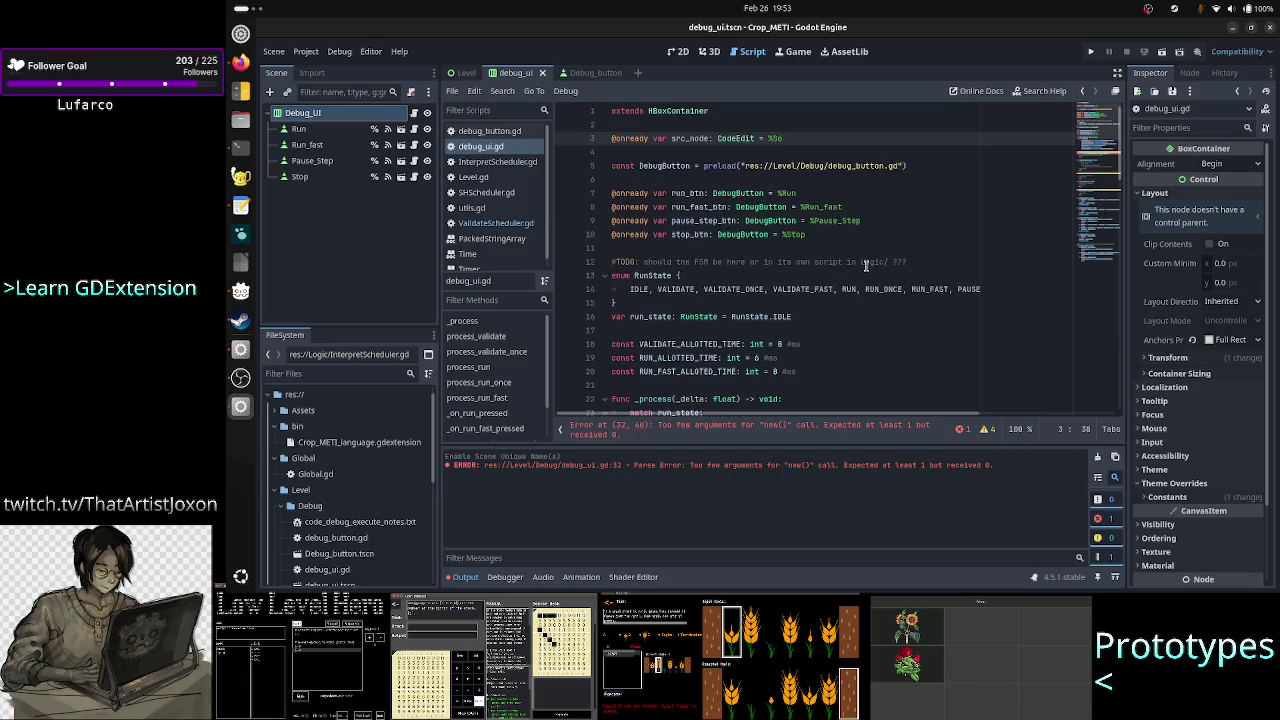
Delete the src_node declaration line from debug_ui.gd.
{"action": "key", "text": "Home"}
{"action": "key", "text": "shift+End"}
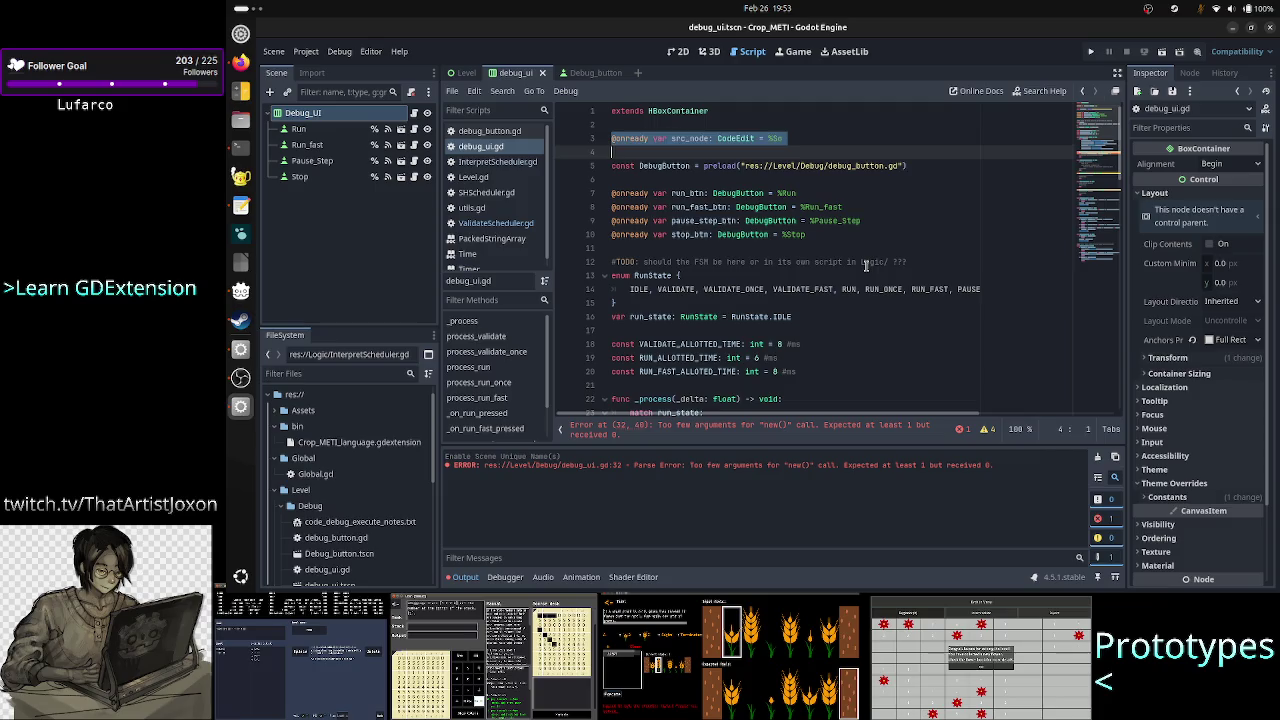
{"action": "key", "text": "BackSpace"}
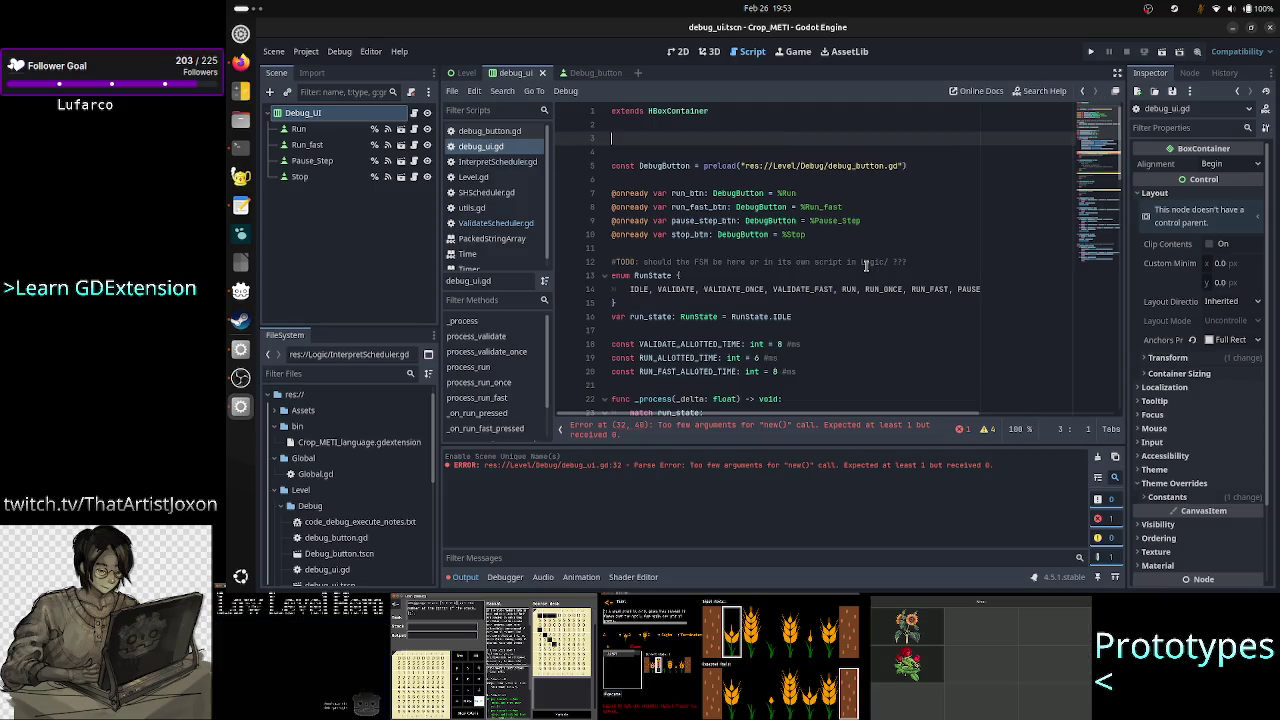
{"action": "left_click", "coordinate": [464, 72]}
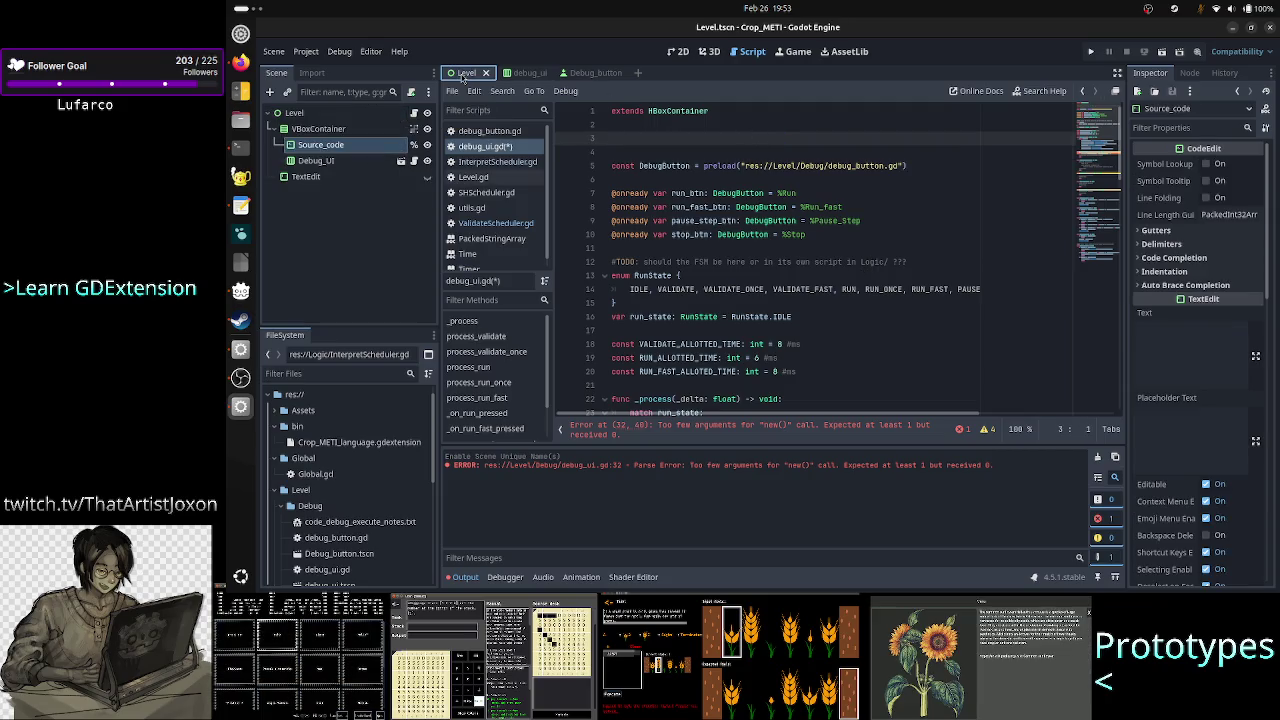
{"action": "left_click", "coordinate": [678, 50]}
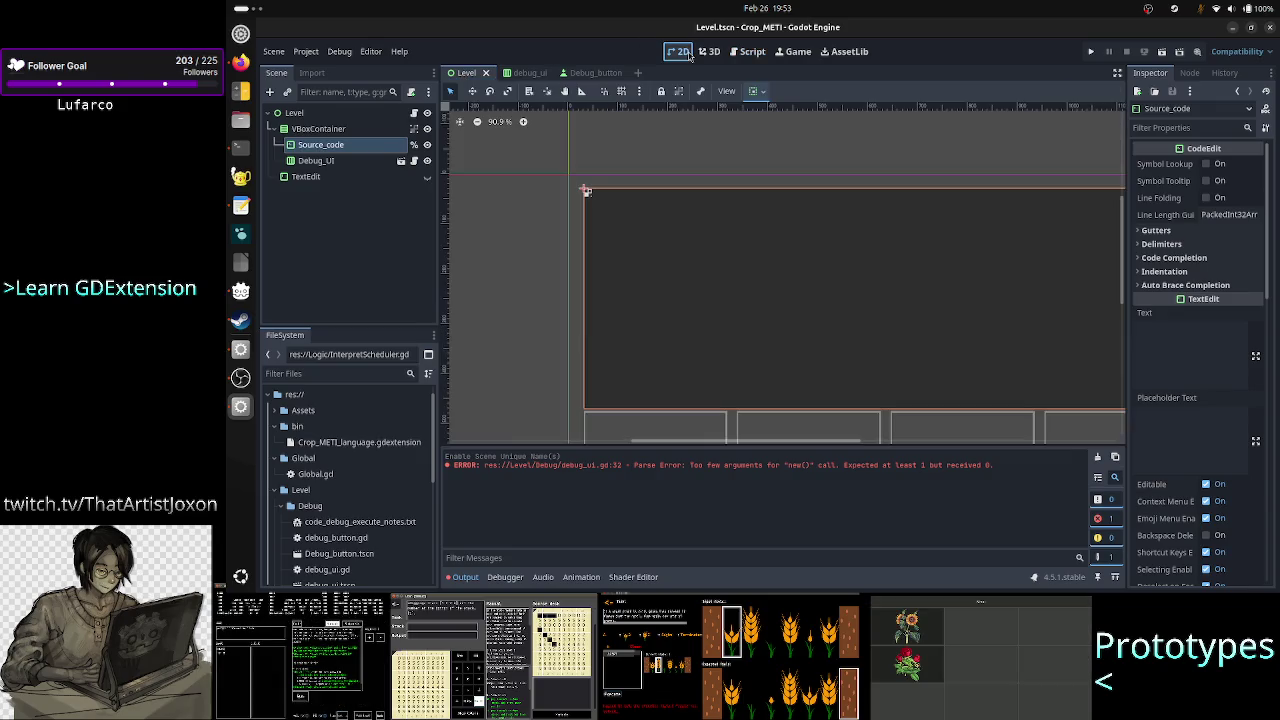
{"action": "left_click", "coordinate": [414, 112]}
{"action": "key", "text": "Return"}
{"action": "type", "text": "@onready var src_node: CodeEdit = %So"}
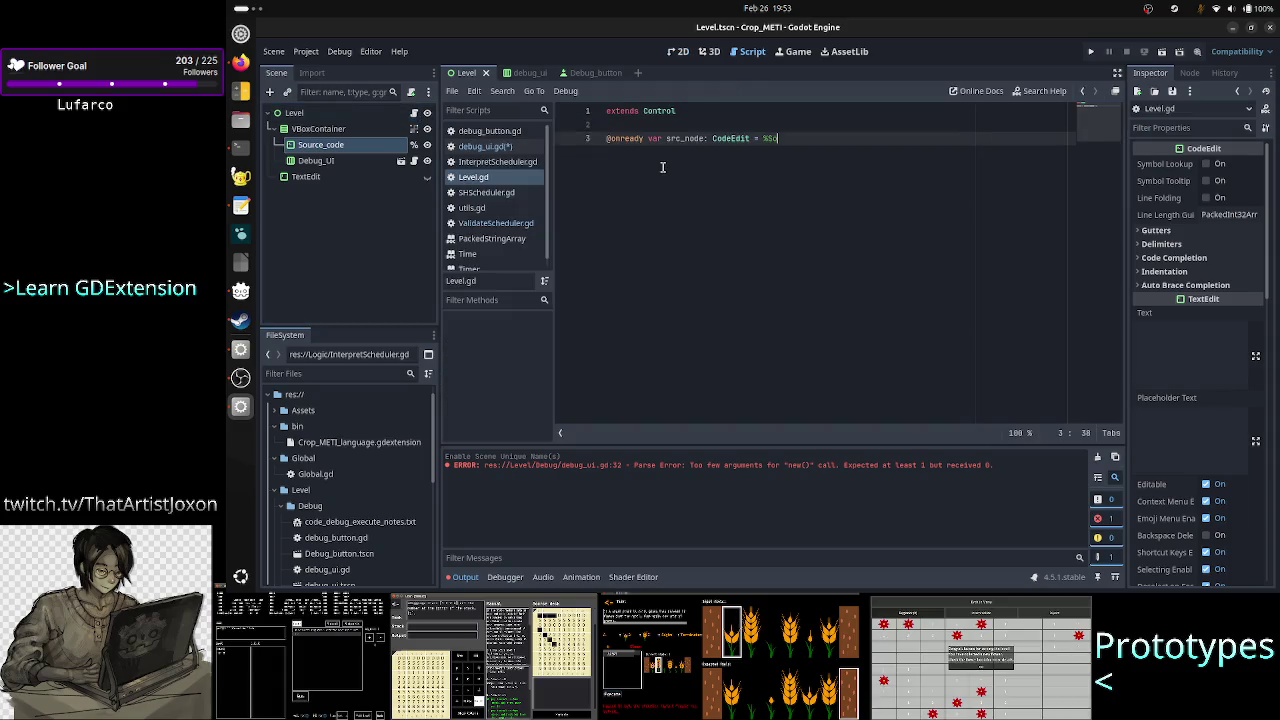
{"action": "key", "text": "BackSpace"}
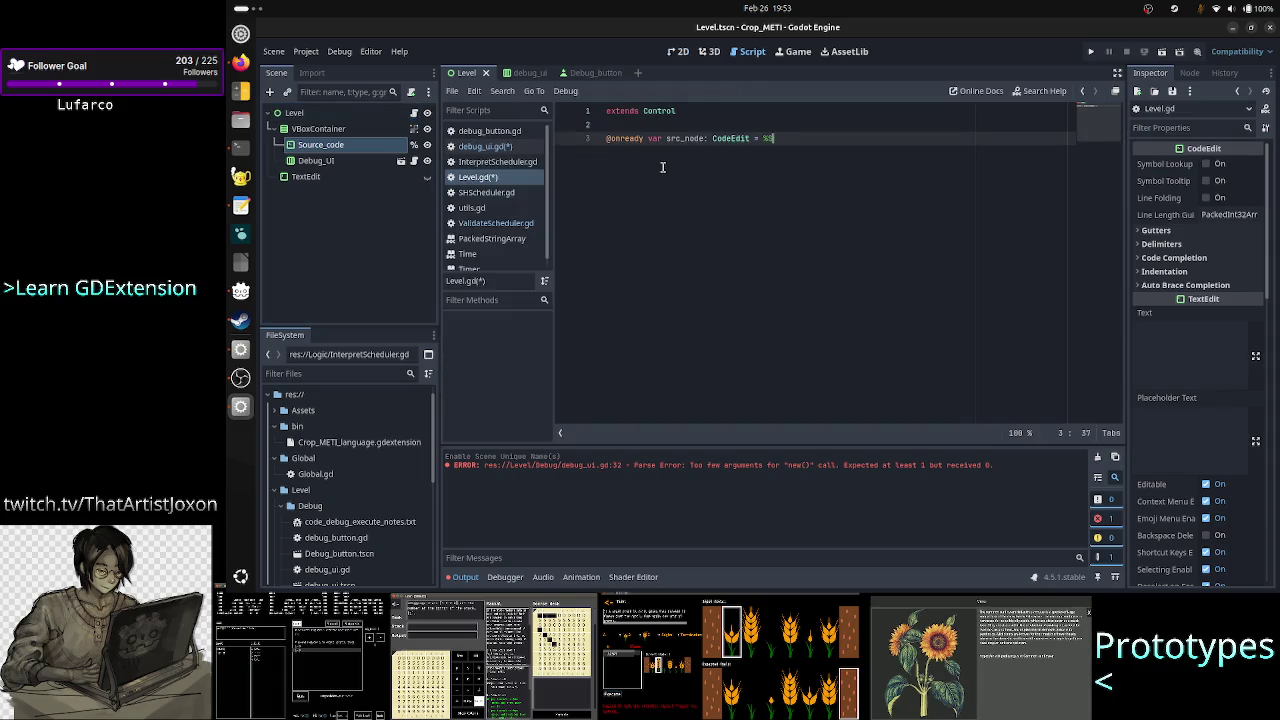
{"action": "type", "text": "%"}
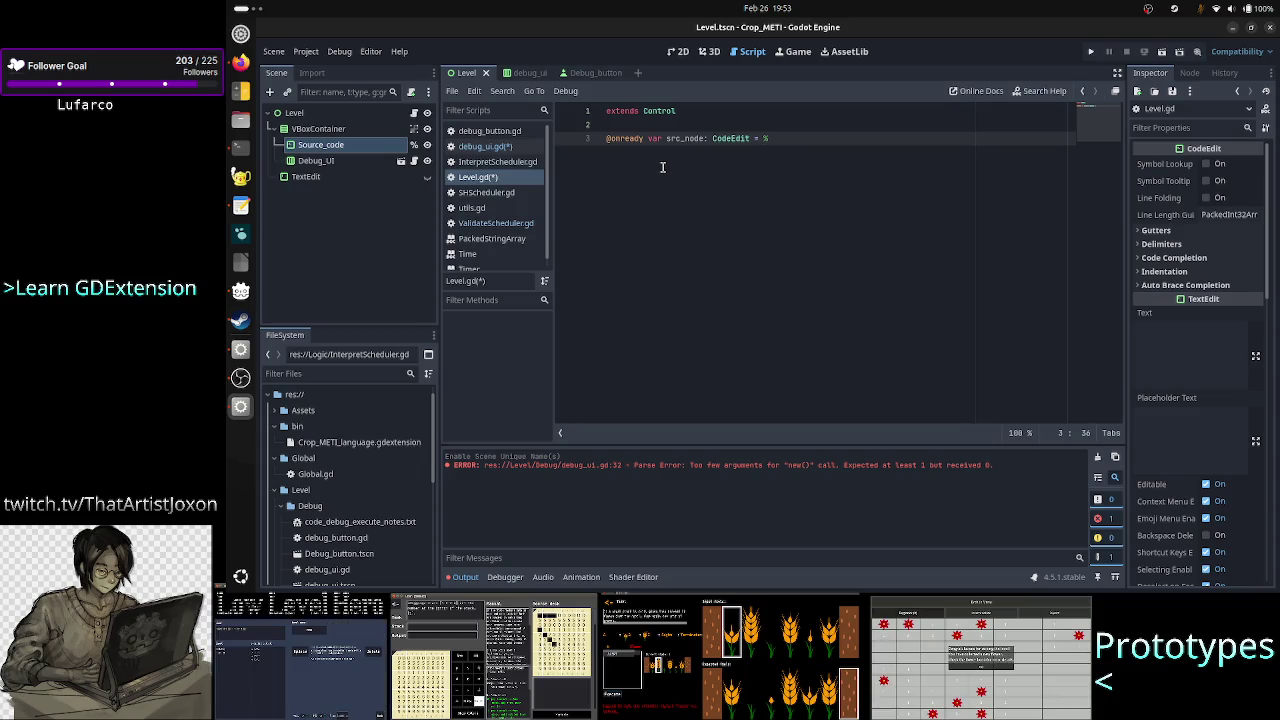
{"action": "type", "text": "So"}
{"action": "key", "text": "Return"}
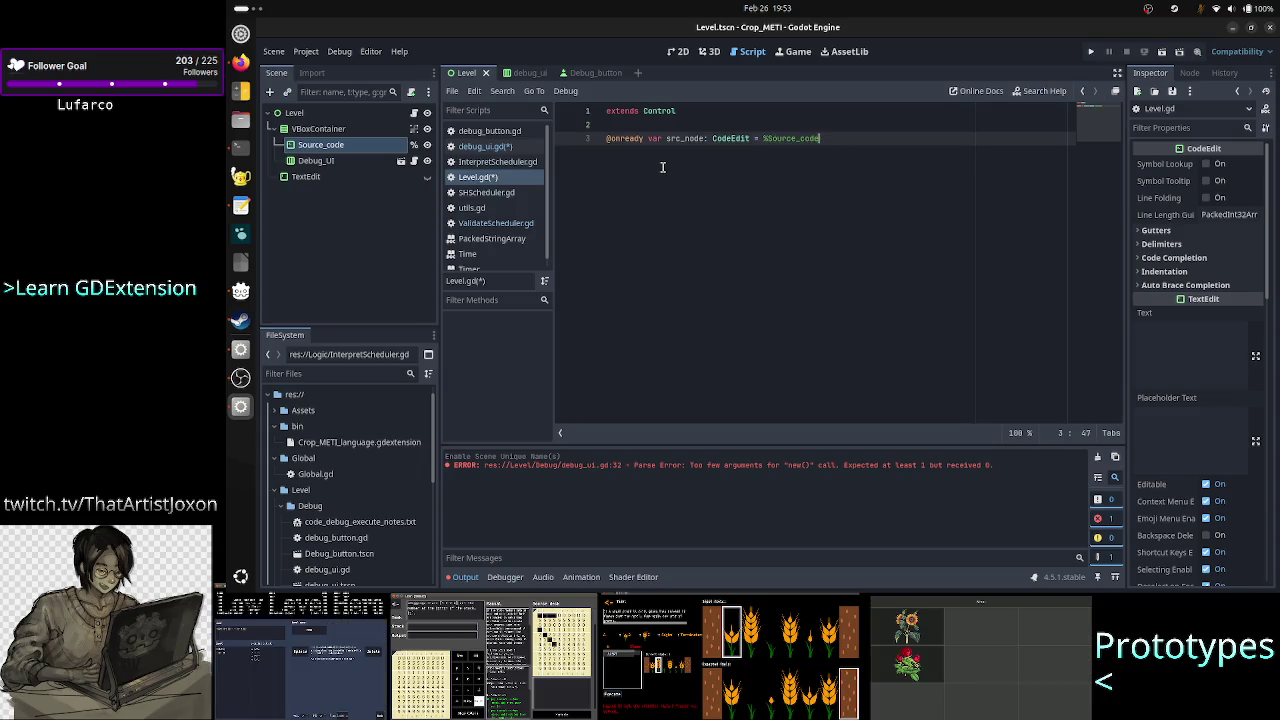
{"action": "key", "text": "Return"}
{"action": "key", "text": "Return"}
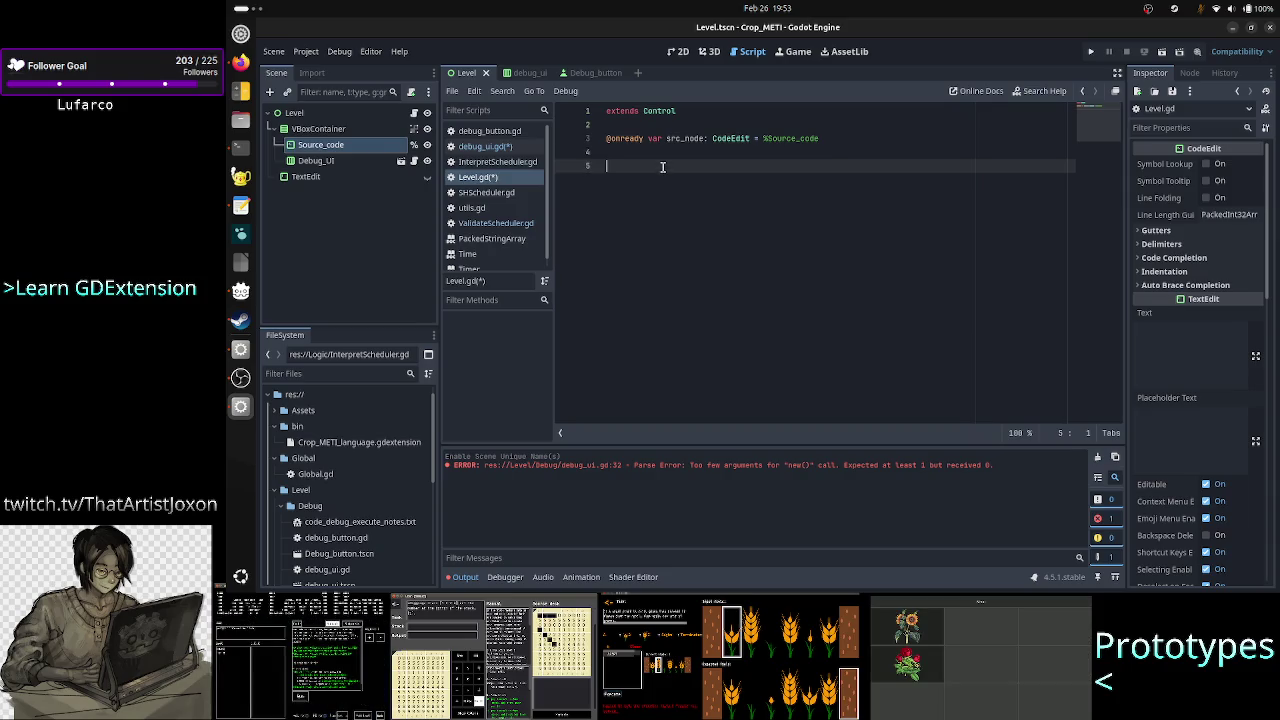
{"action": "left_click", "coordinate": [350, 164]}
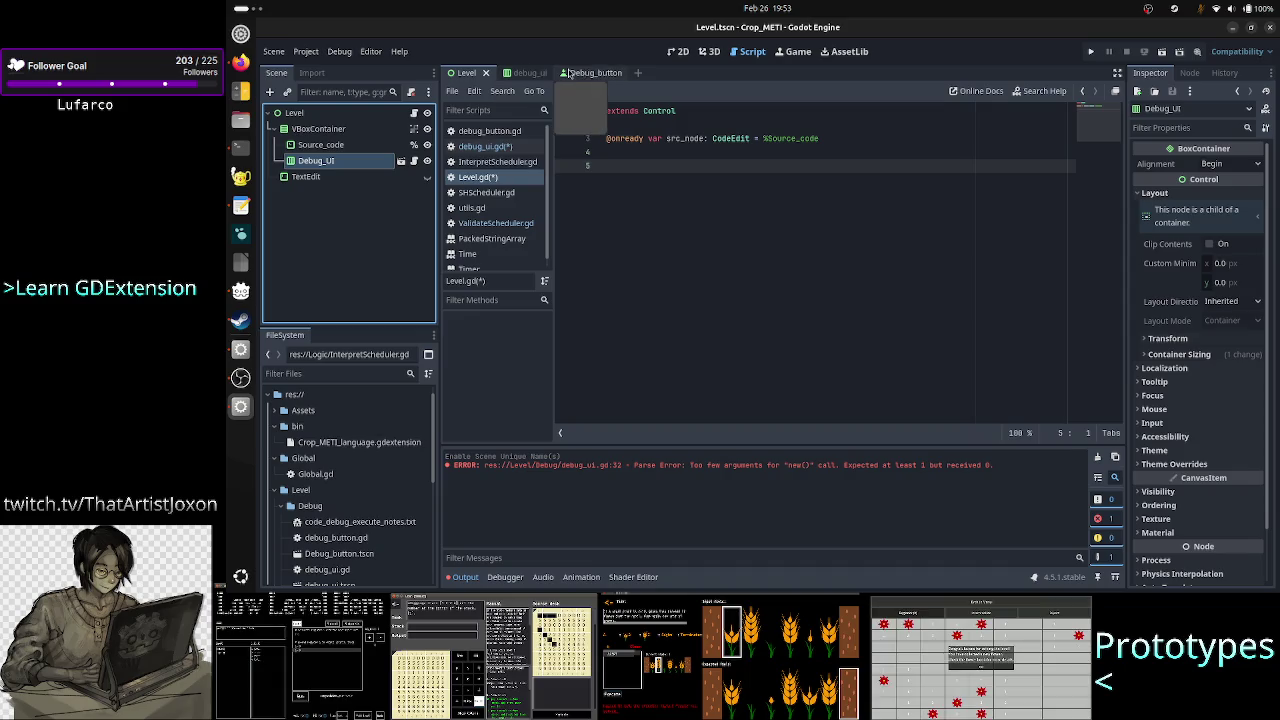
{"action": "left_click", "coordinate": [522, 70]}
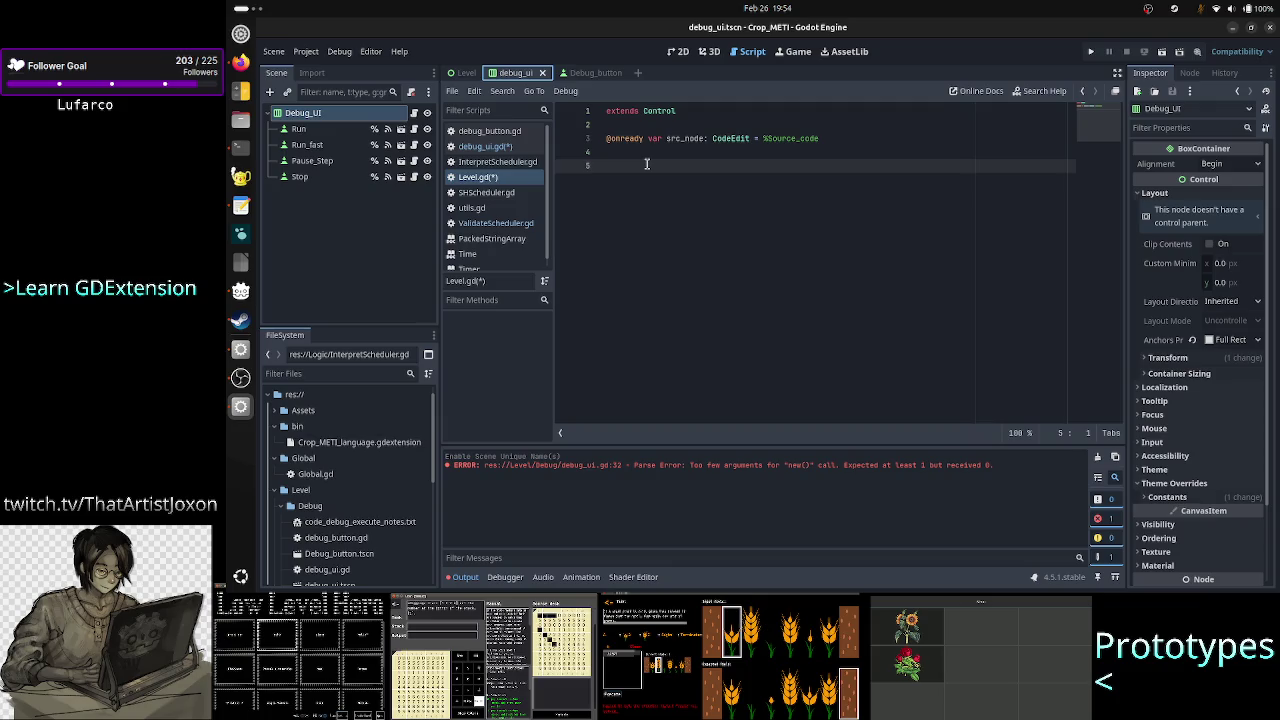
{"action": "left_click", "coordinate": [485, 146]}
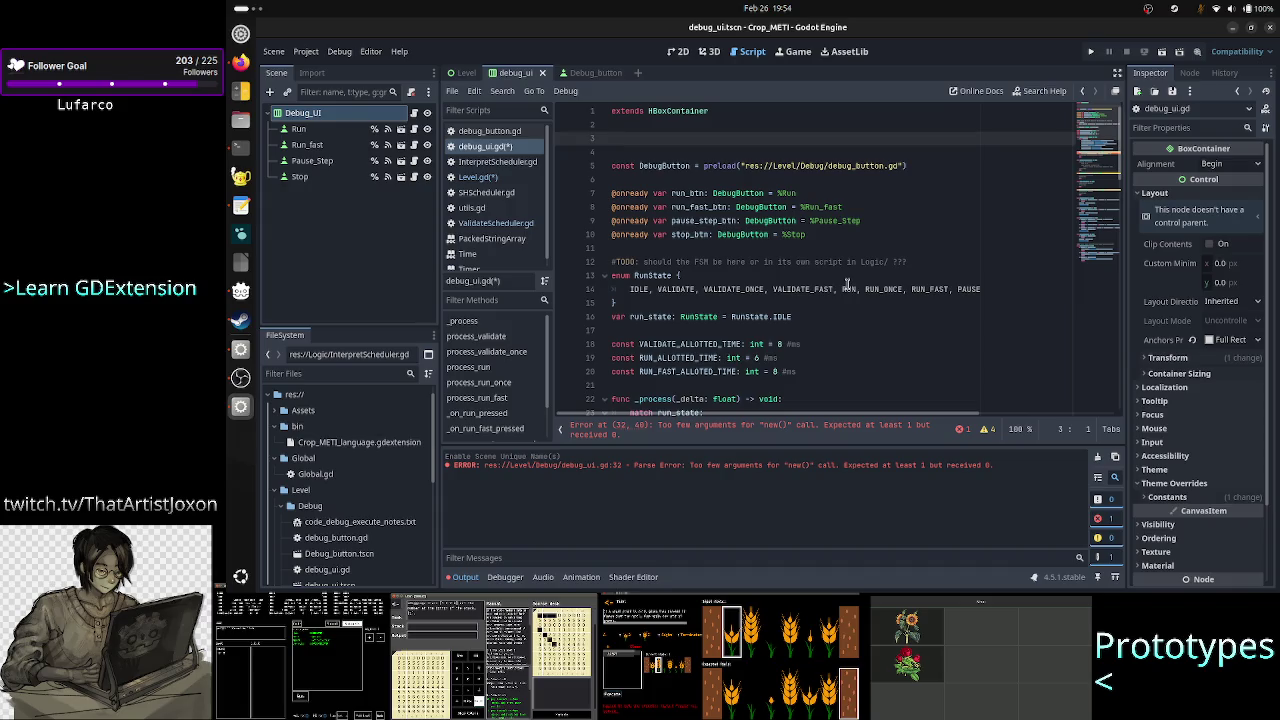
{"action": "key", "text": "BackSpace"}
{"action": "key", "text": "Delete"}
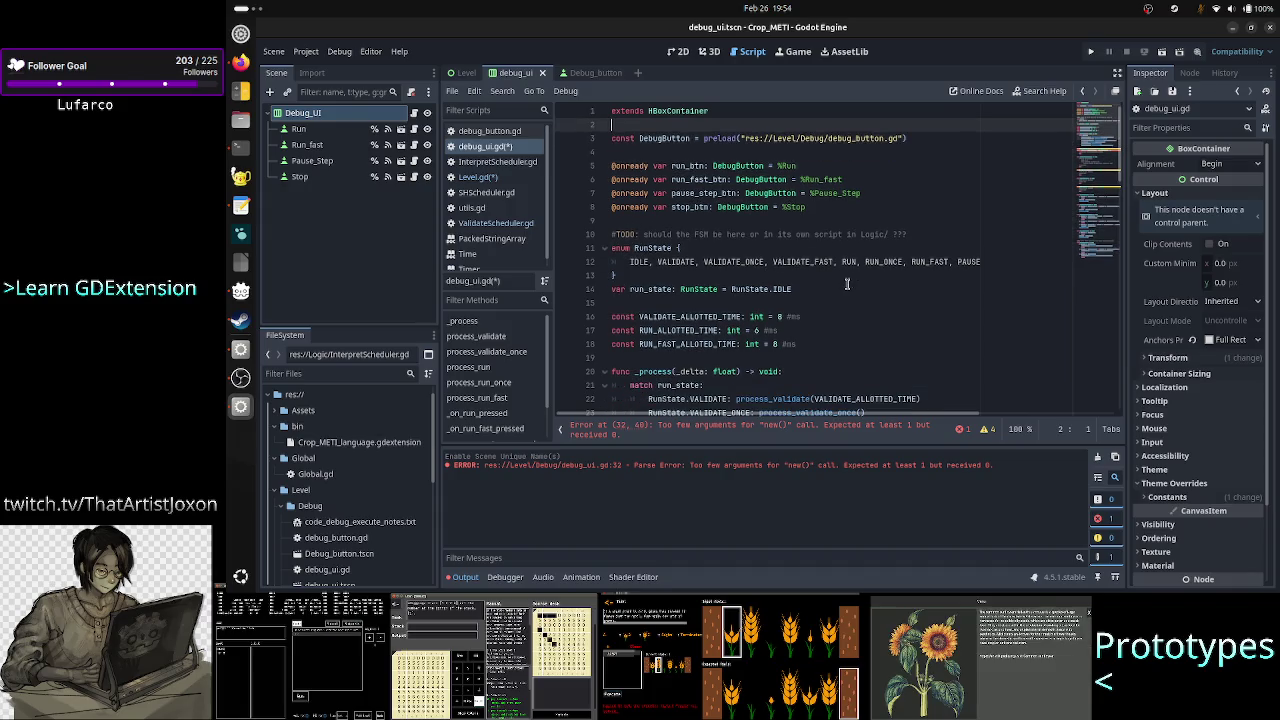
{"action": "scroll", "coordinate": [843, 255], "scroll_direction": "down", "scroll_amount": 4}
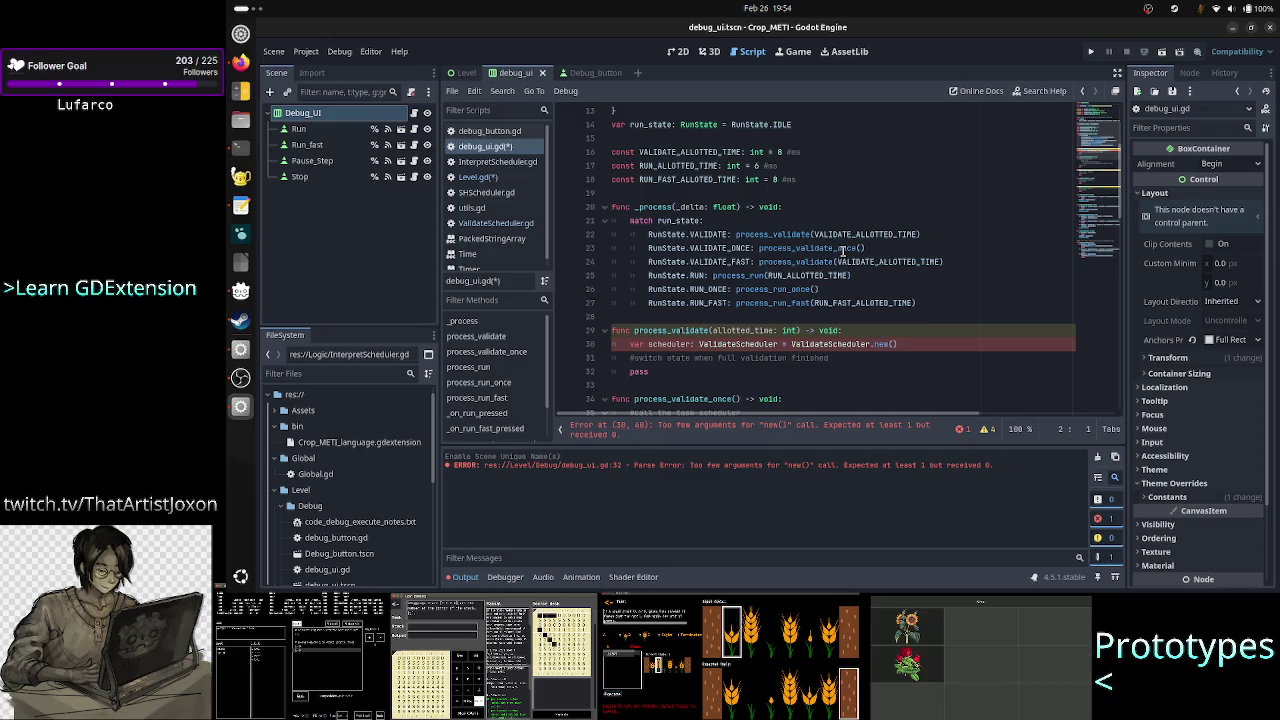
{"action": "scroll", "coordinate": [843, 250], "scroll_direction": "up", "scroll_amount": 4}
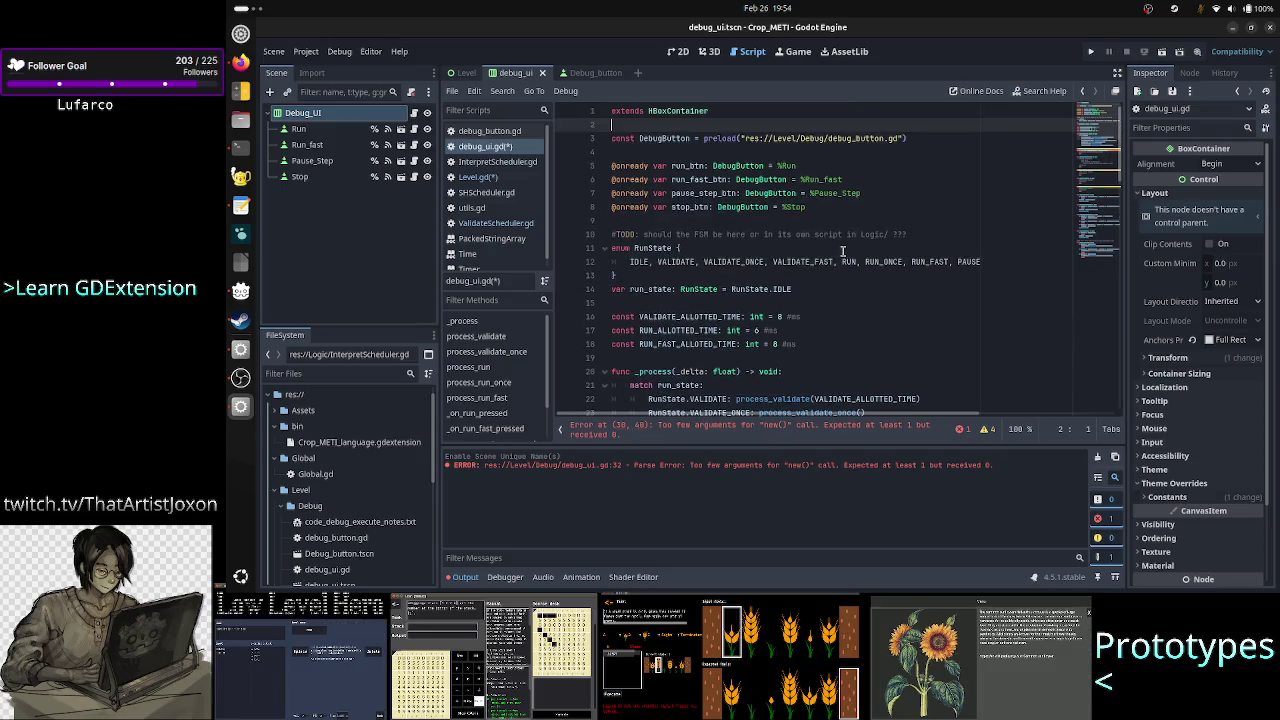
{"action": "scroll", "coordinate": [843, 251], "scroll_direction": "down", "scroll_amount": 6}
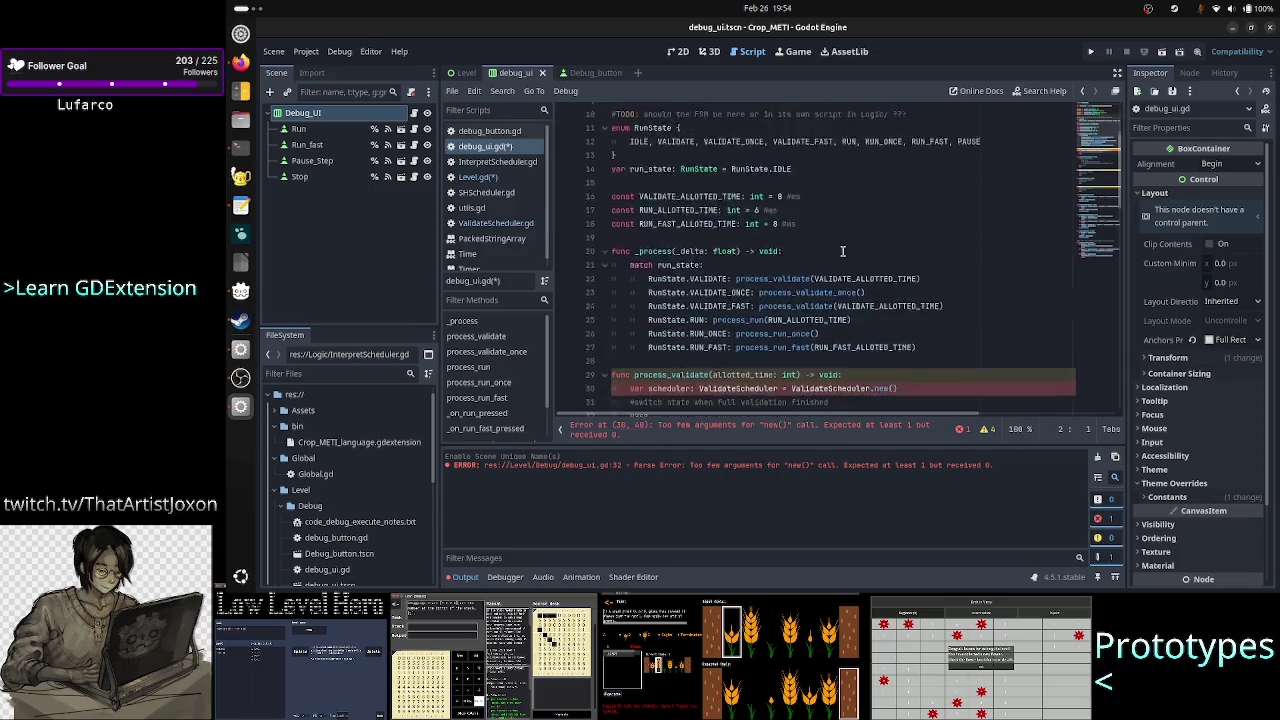
{"action": "scroll", "coordinate": [843, 250], "scroll_direction": "down", "scroll_amount": 3}
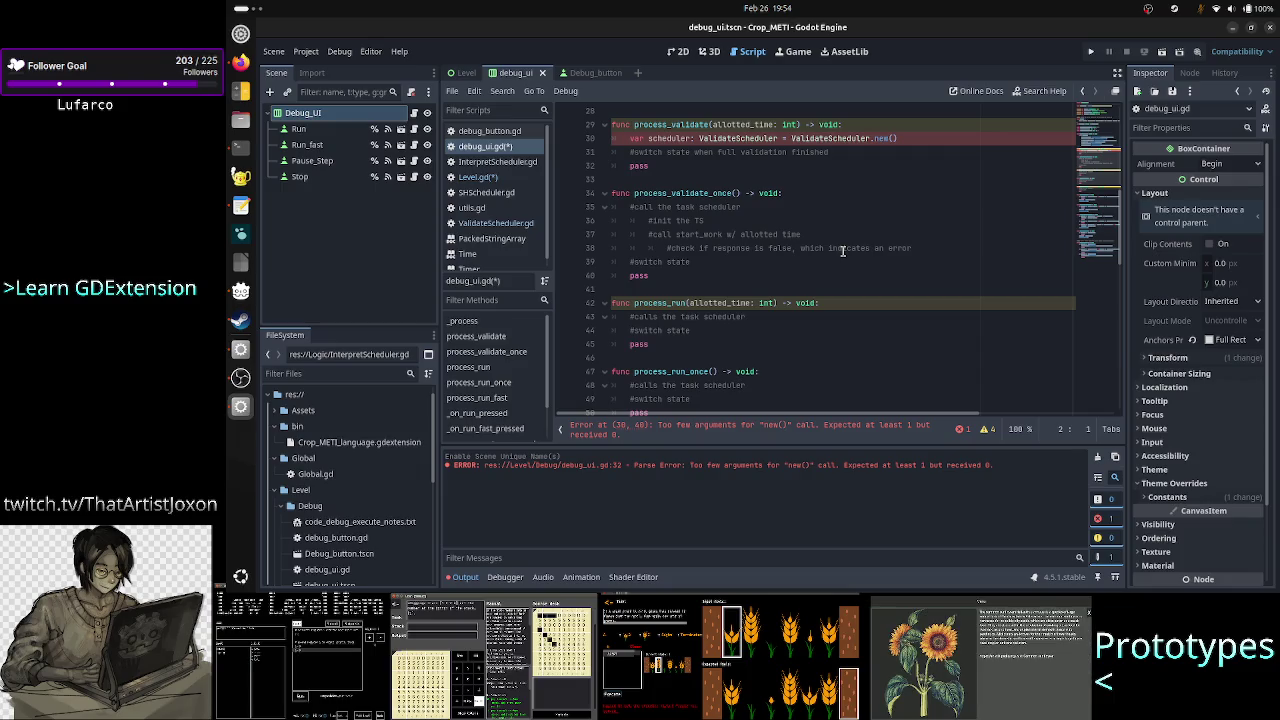
{"action": "scroll", "coordinate": [843, 251], "scroll_direction": "up", "scroll_amount": 9}
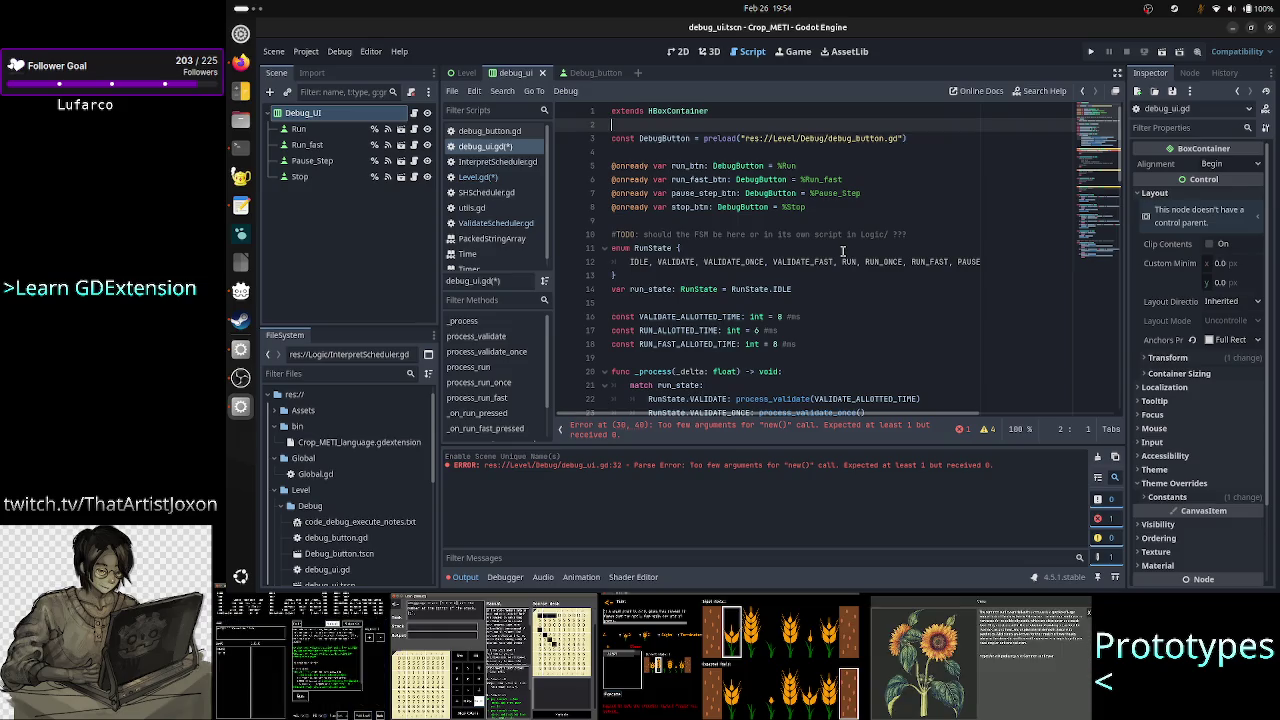
{"action": "key", "text": "Return"}
{"action": "key", "text": "Return"}
{"action": "key", "text": "Up"}
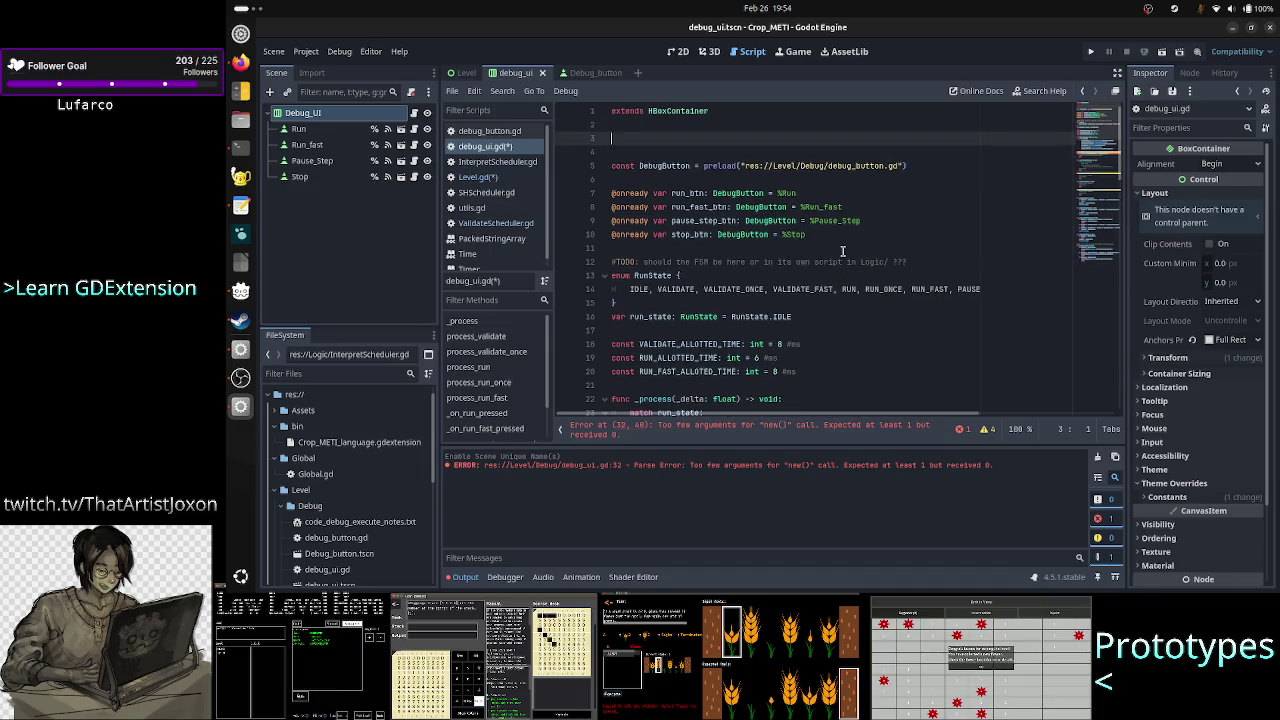
{"action": "type", "text": "@expo"}
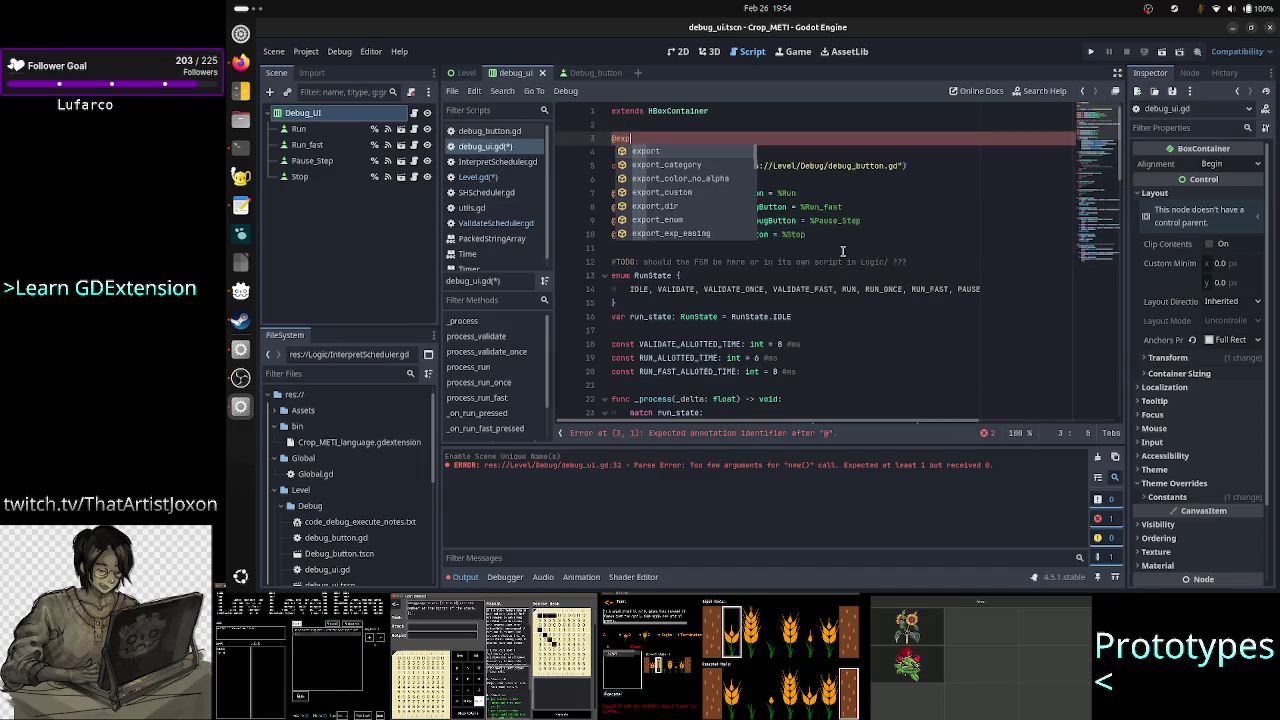
{"action": "type", "text": "rt_"}
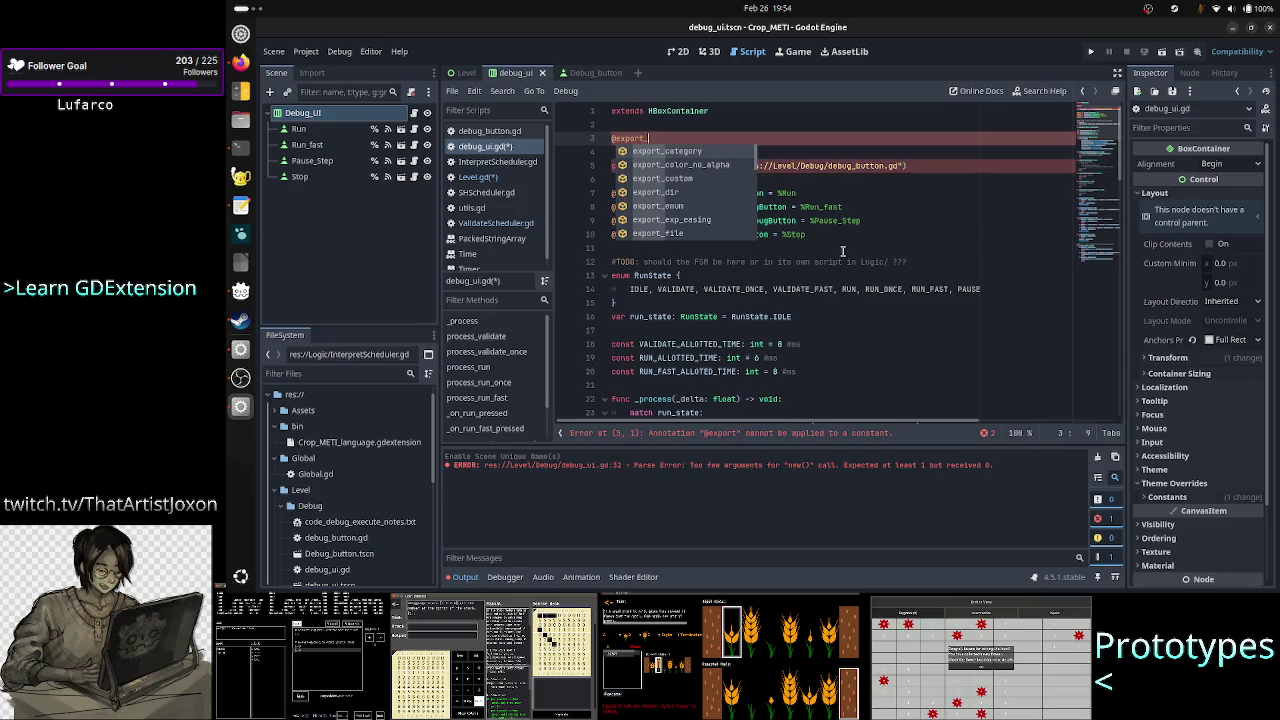
{"action": "type", "text": "node"}
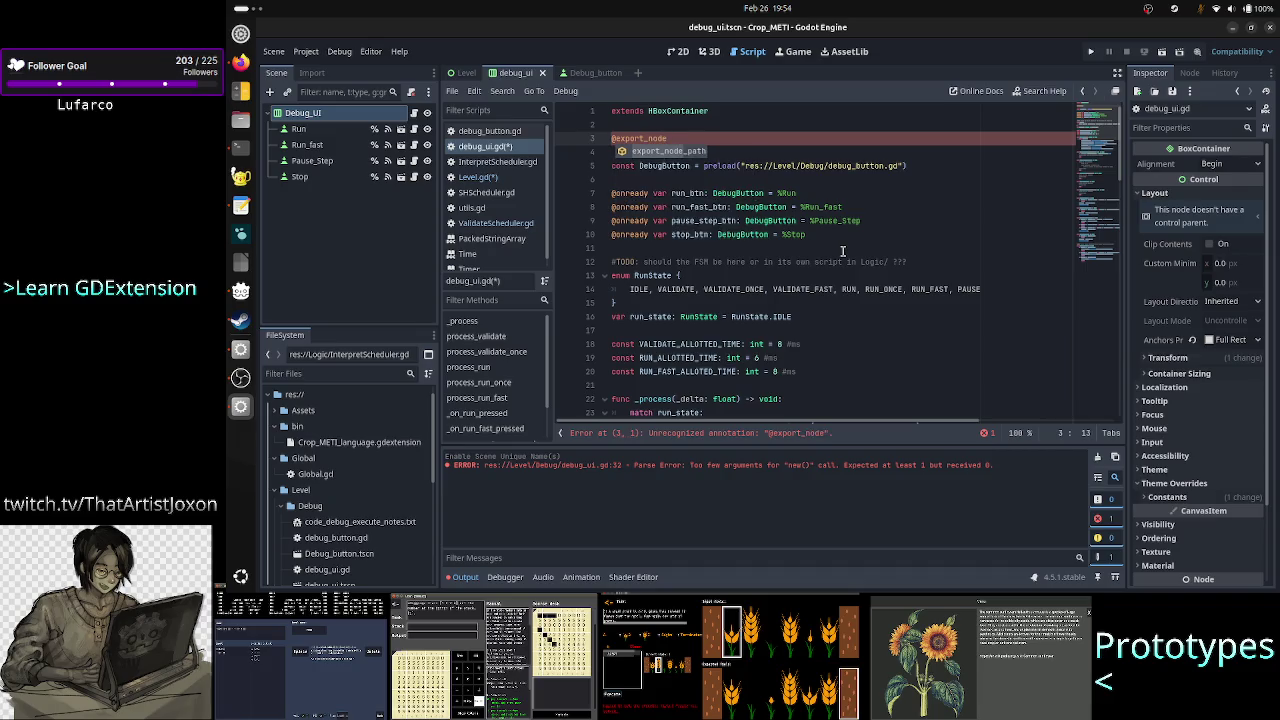
{"action": "key", "text": "Return"}
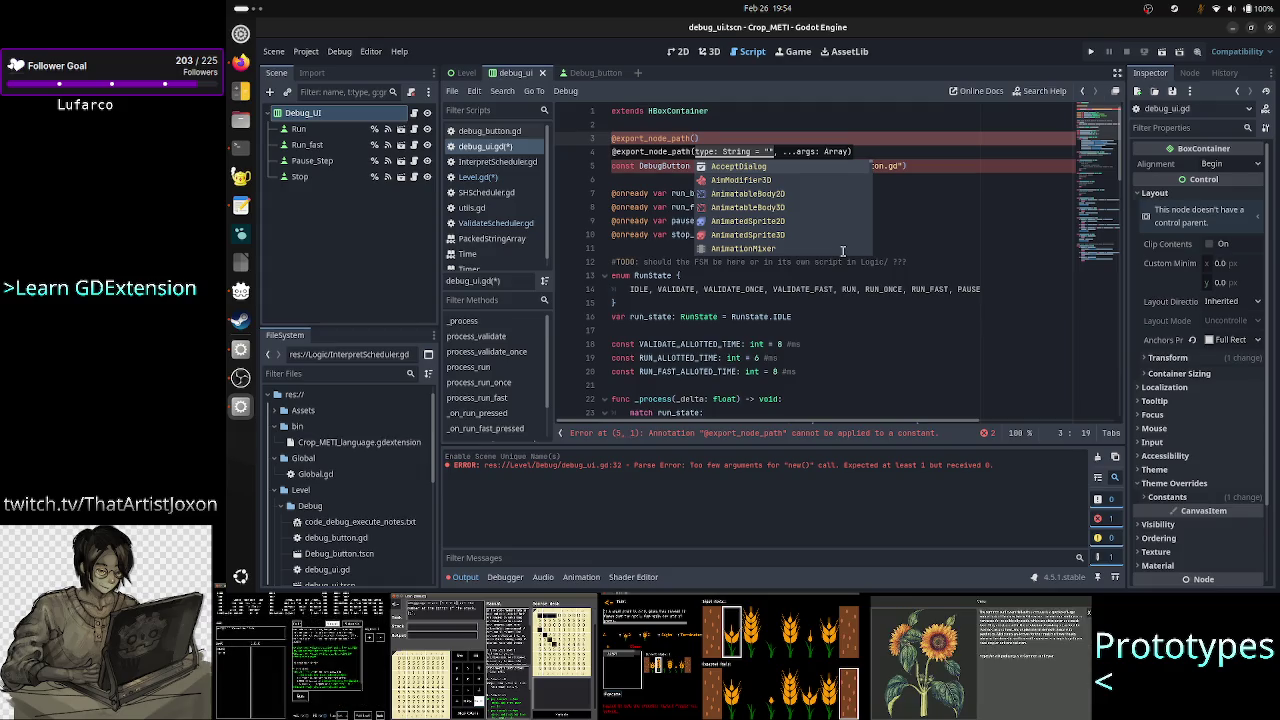
{"action": "type", "text": "Coed"}
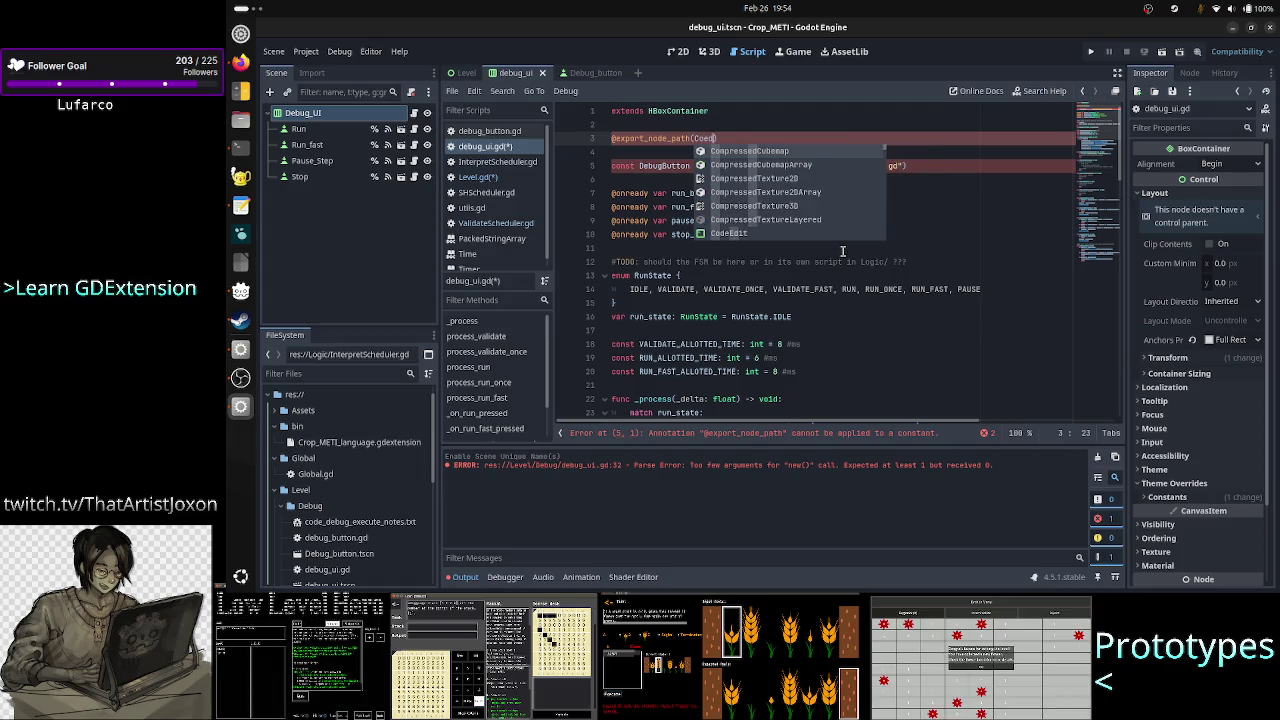
{"action": "key", "text": "BackSpace"}
{"action": "key", "text": "BackSpace"}
{"action": "type", "text": "d"}
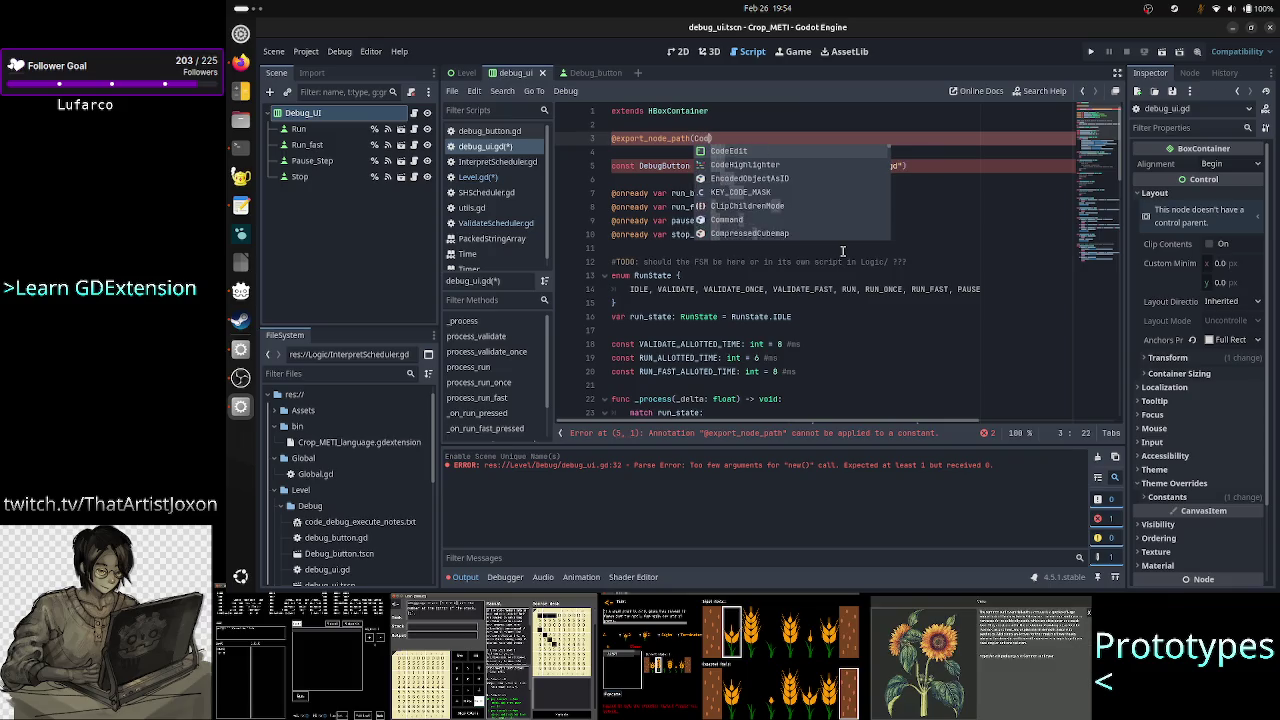
{"action": "key", "text": "Return"}
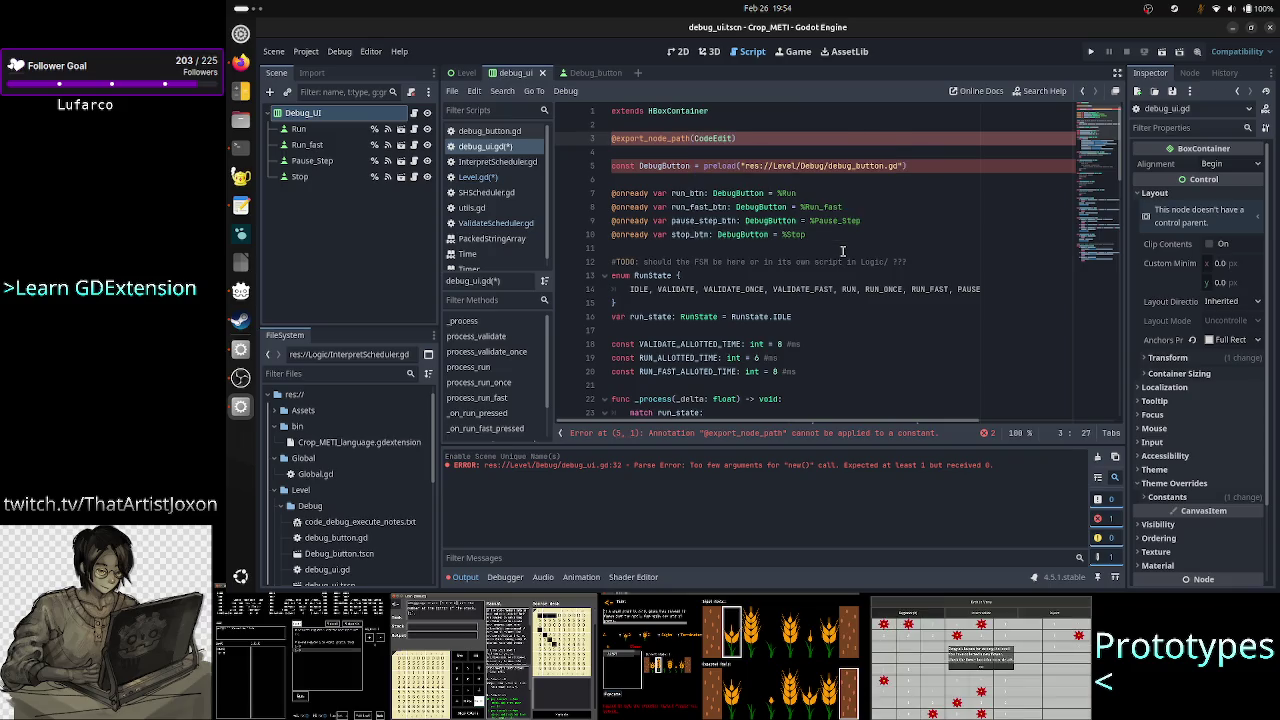
{"action": "key", "text": "End"}
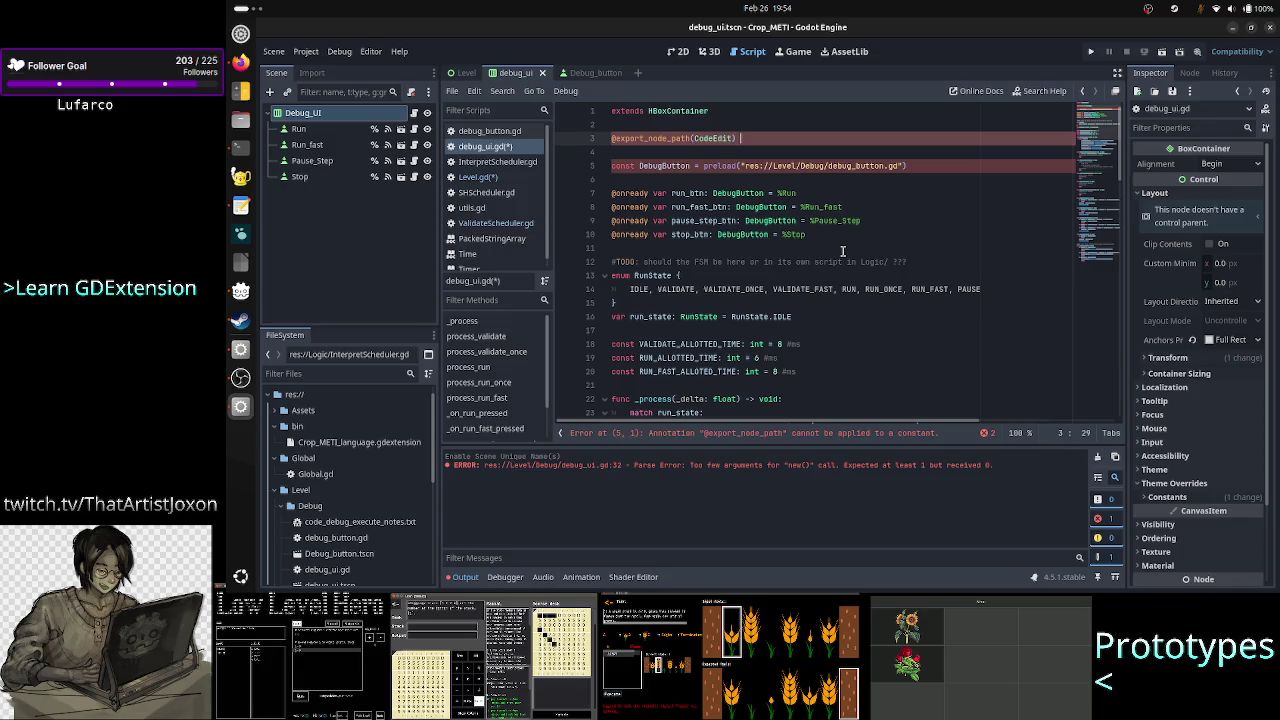
{"action": "type", "text": "var"}
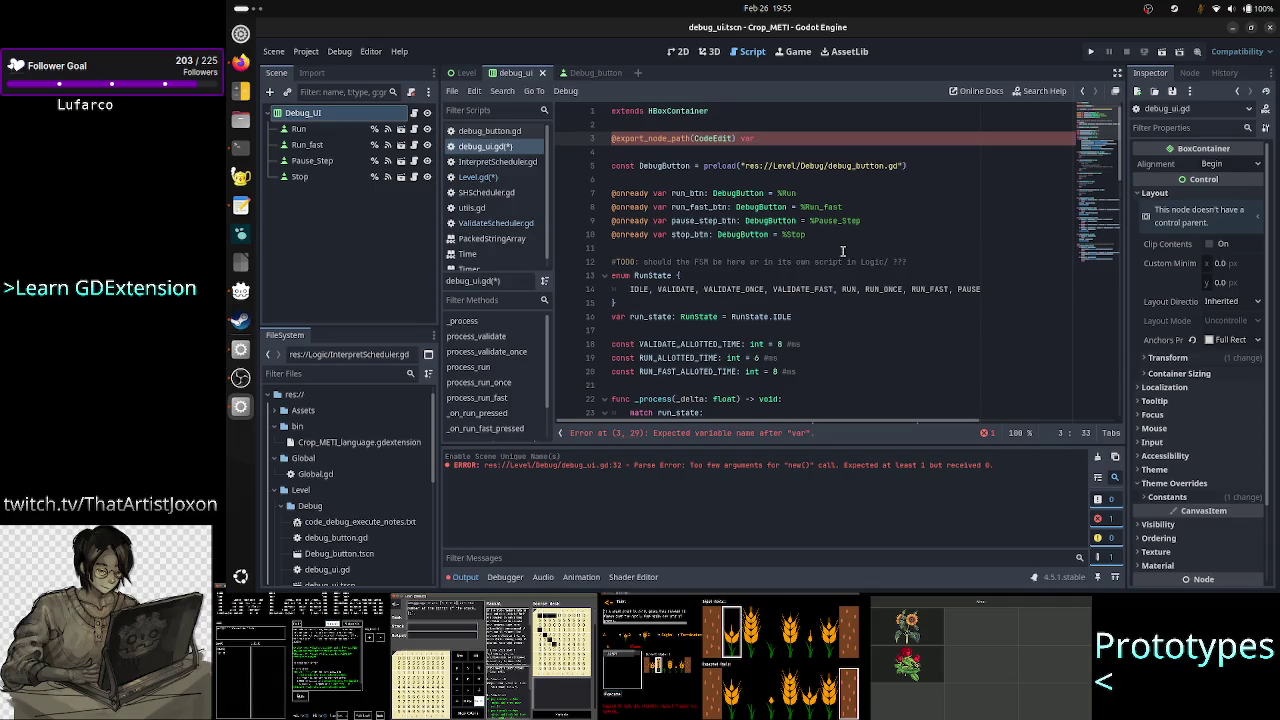
{"action": "type", "text": "code"}
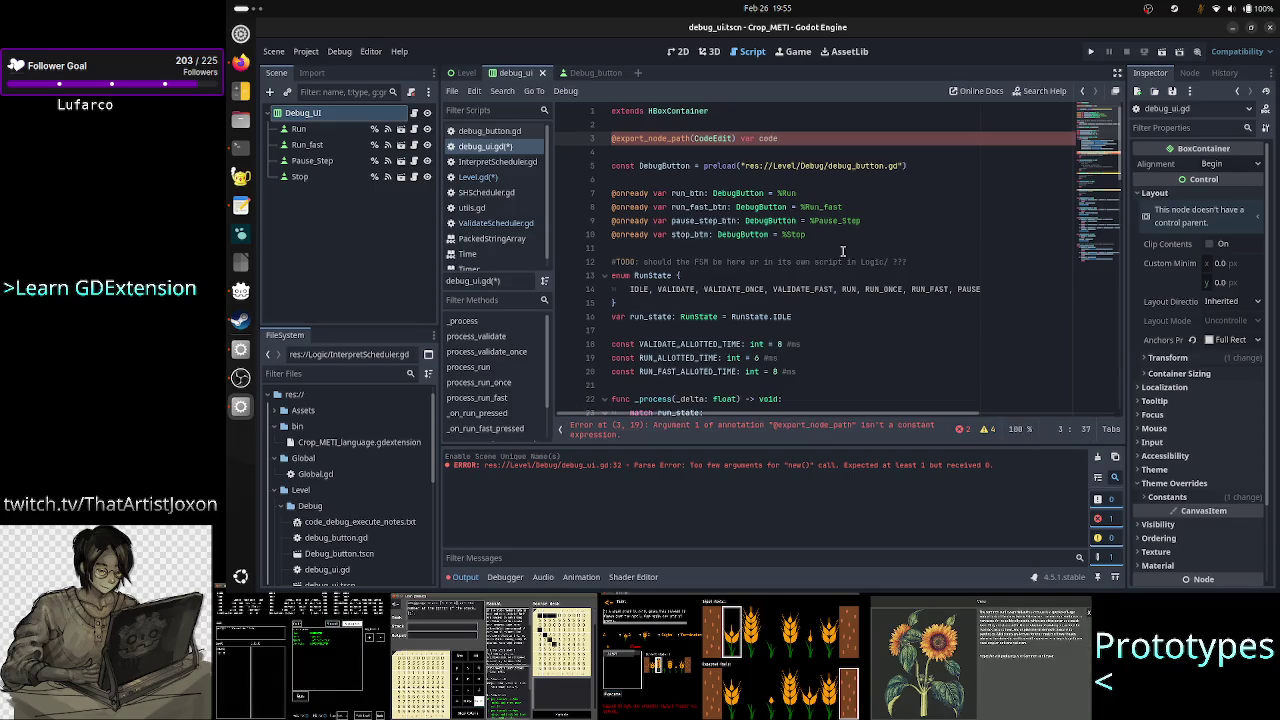
{"action": "key", "text": "BackSpace"}
{"action": "key", "text": "BackSpace"}
{"action": "key", "text": "BackSpace"}
{"action": "key", "text": "BackSpace"}
{"action": "type", "text": "IDE: C"}
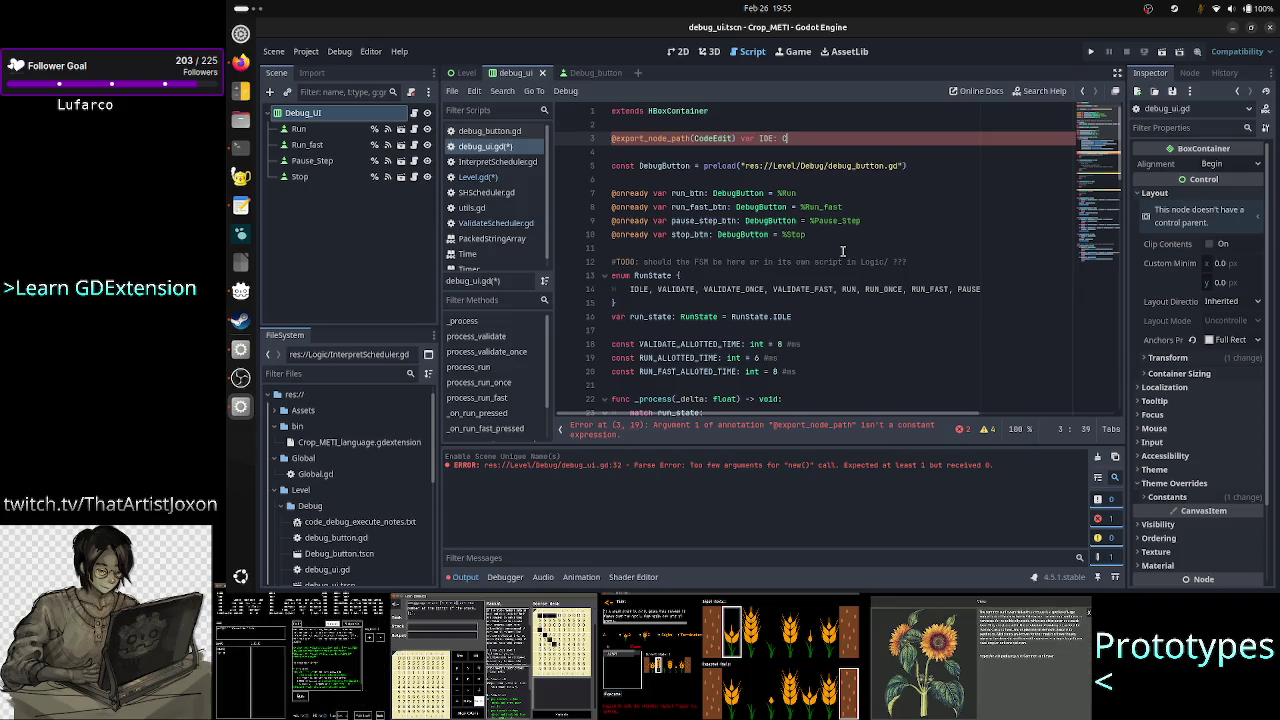
{"action": "type", "text": "odeEdit"}
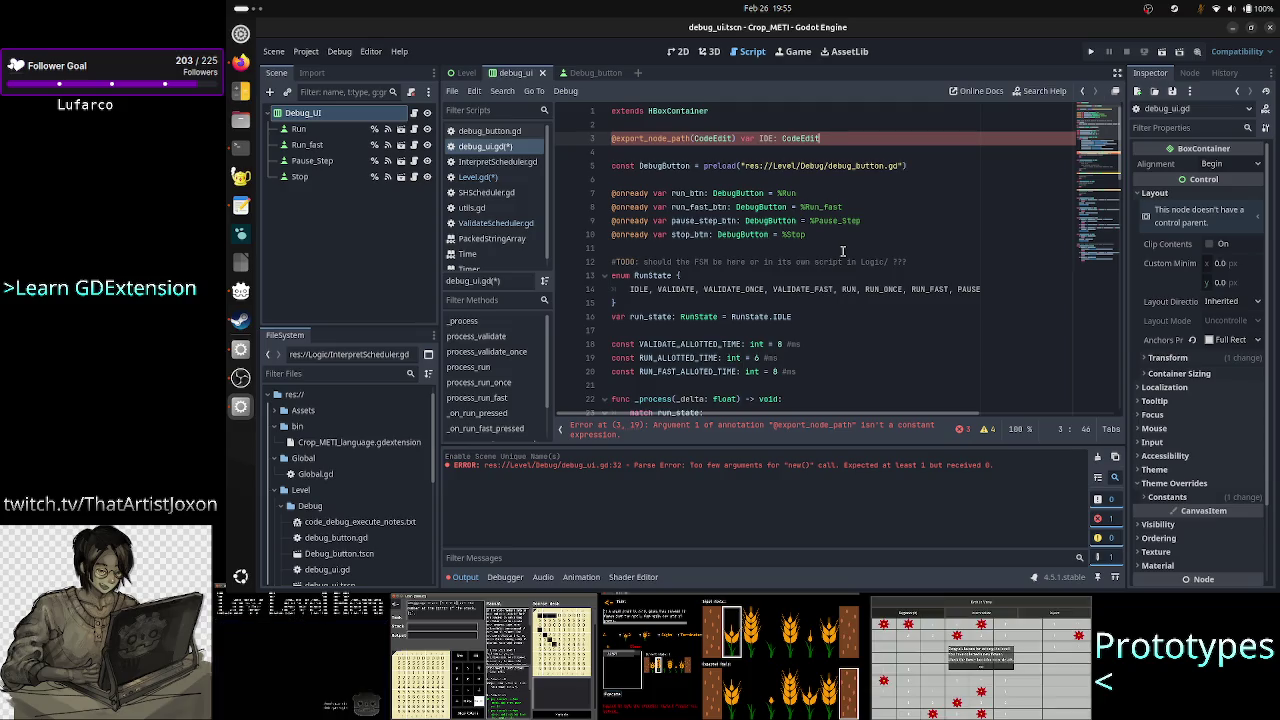
{"action": "key", "text": "alt+Tab"}
{"action": "key", "text": "alt+Tab"}
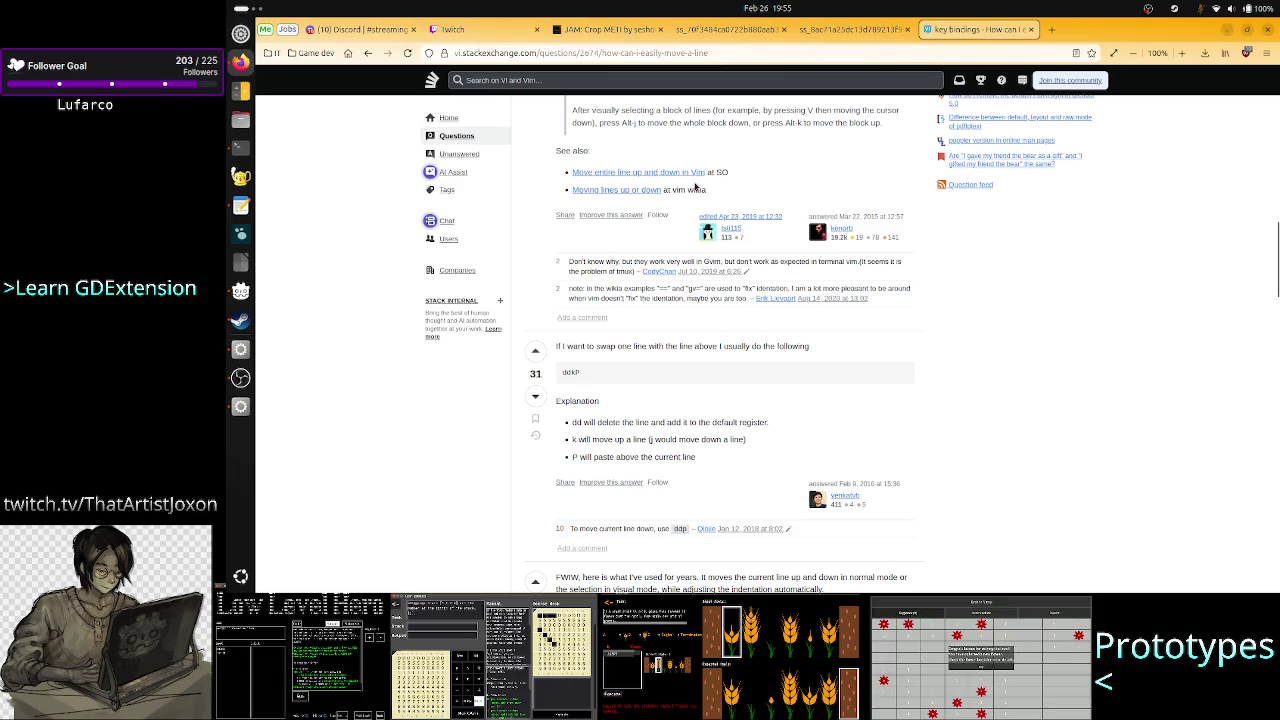
{"action": "left_click", "coordinate": [347, 53]}
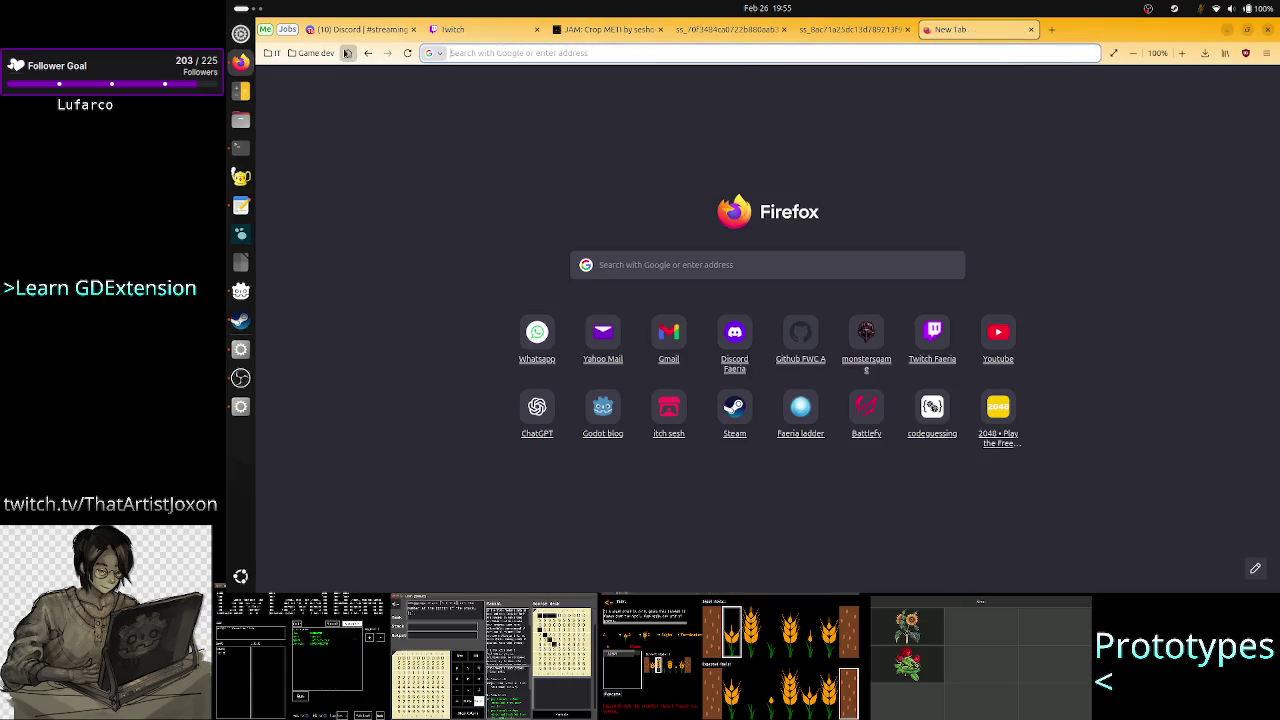
{"action": "type", "text": "gdscirp"}
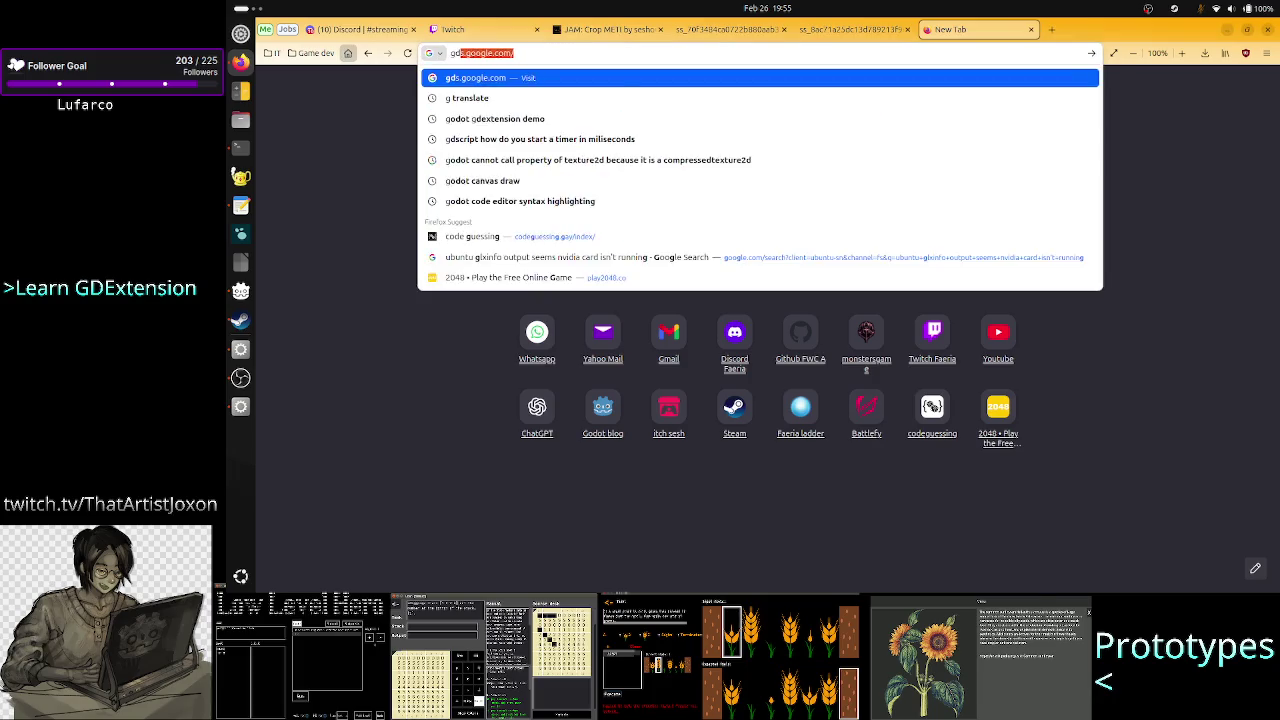
{"action": "key", "text": "BackSpace"}
{"action": "key", "text": "BackSpace"}
{"action": "key", "text": "BackSpace"}
{"action": "type", "text": "ript basics "}
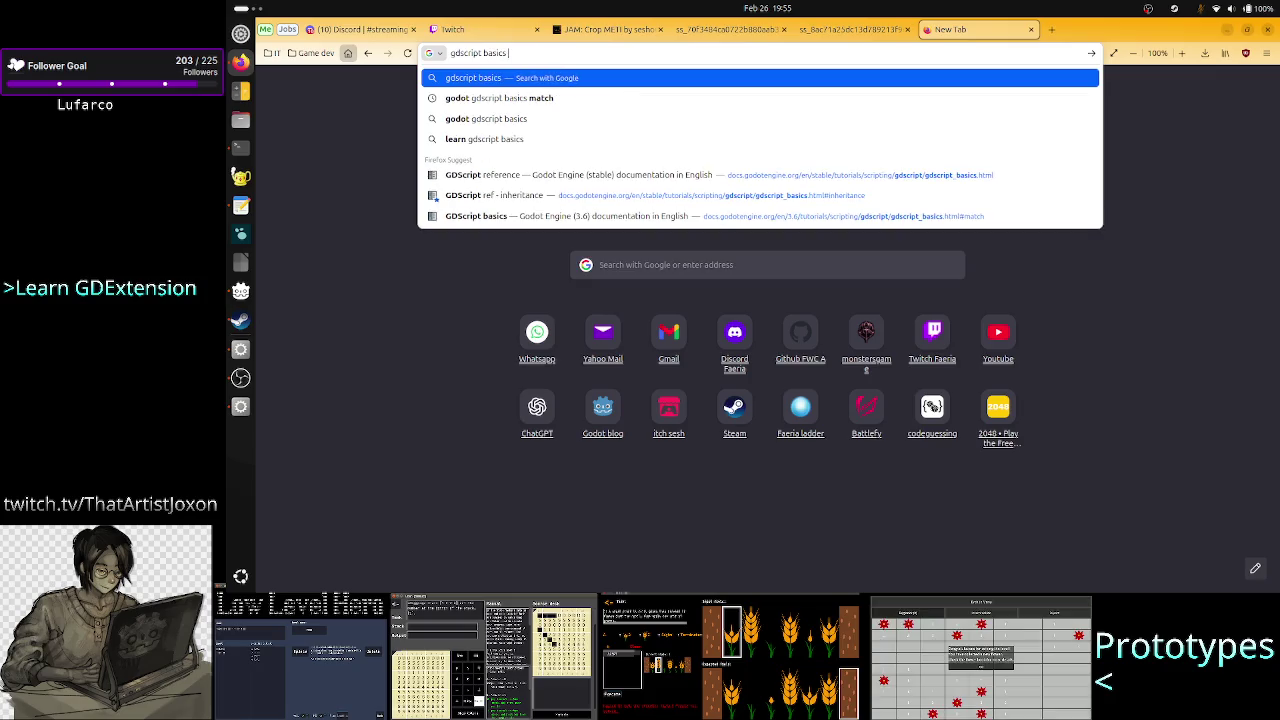
{"action": "type", "text": "export"}
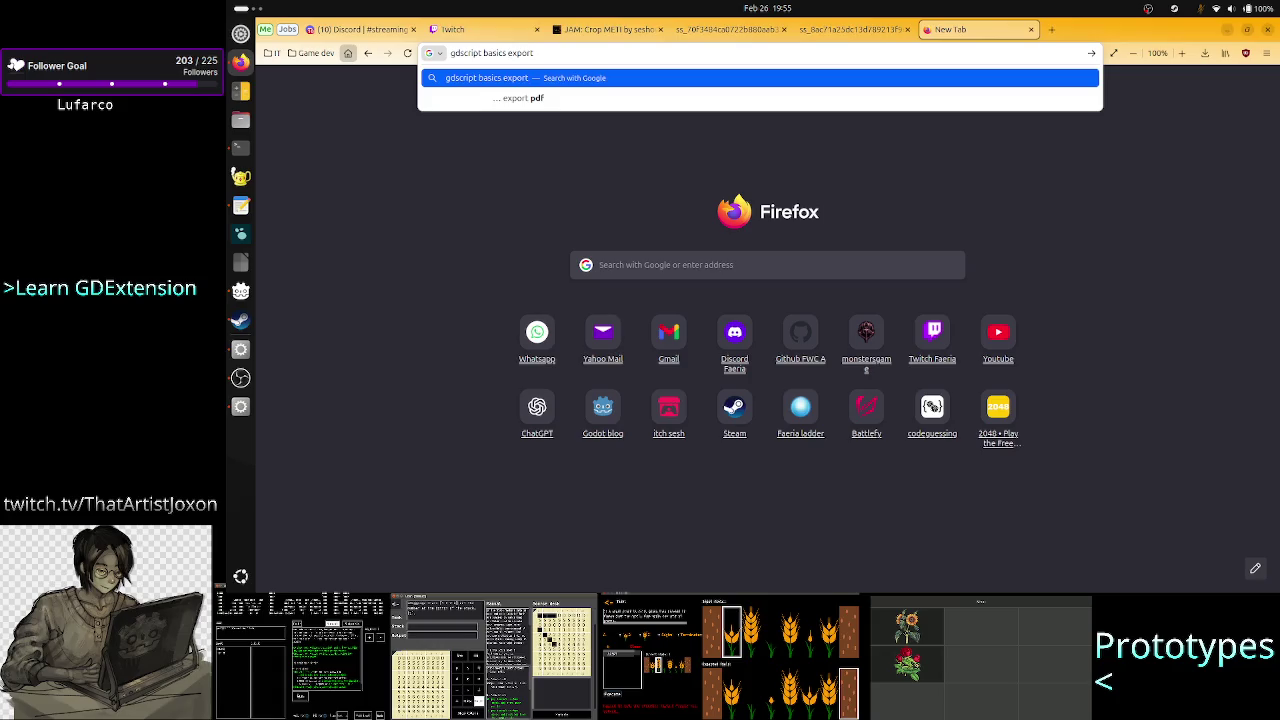
{"action": "key", "text": "ctrl+Left"}
{"action": "type", "text": "@"}
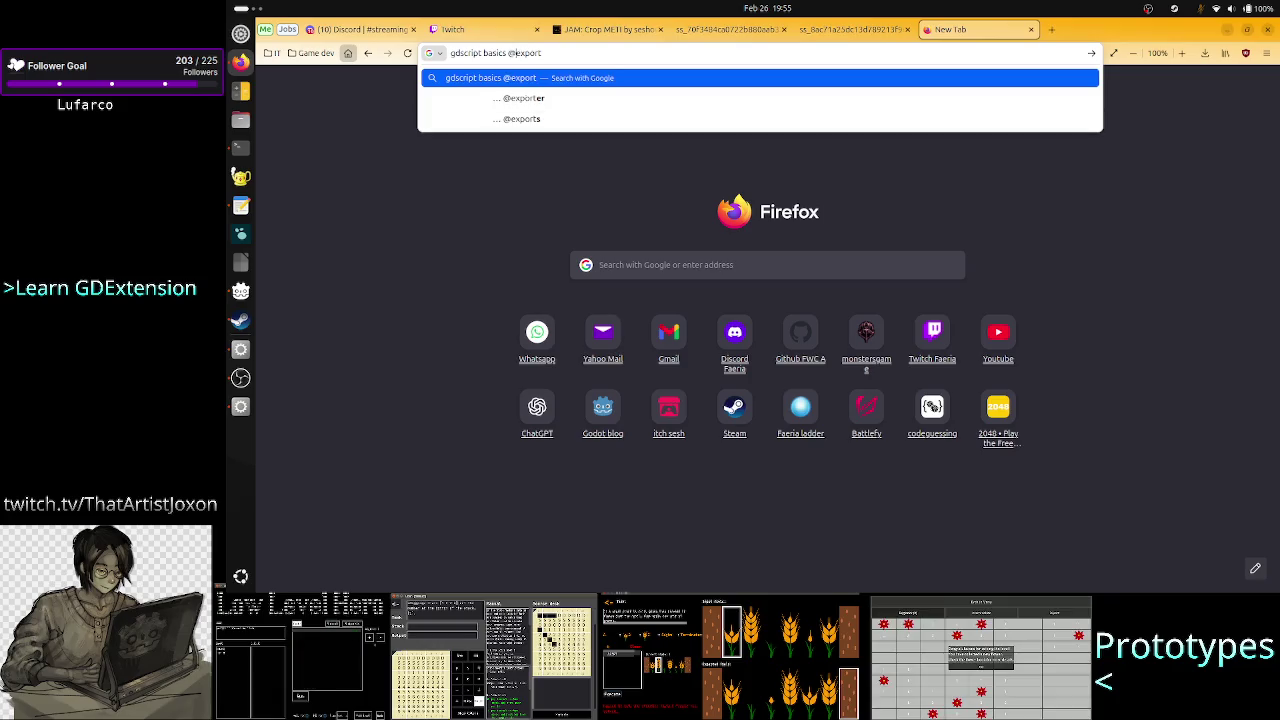
{"action": "key", "text": "Return"}
{"action": "left_click", "coordinate": [430, 187]}
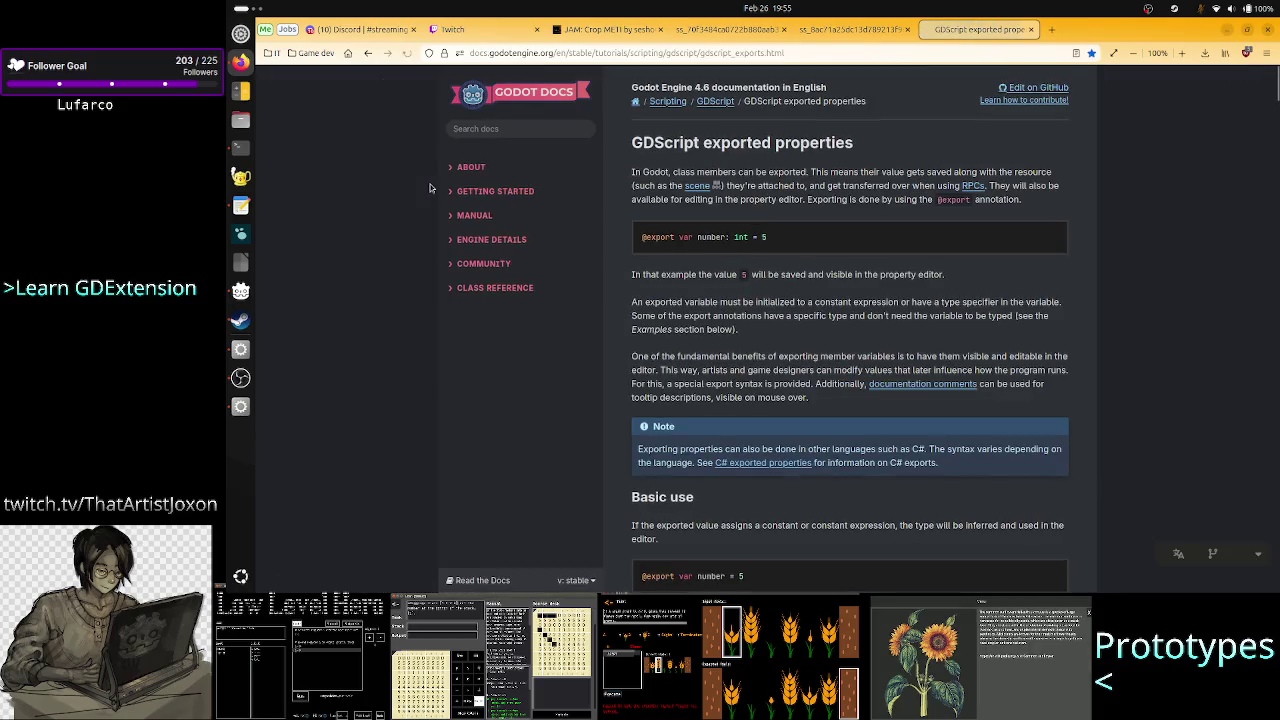
Browse the exported properties examples, highlighting Resource and Node in the sample code.
{"action": "scroll", "coordinate": [800, 295], "scroll_direction": "down", "scroll_amount": 5}
{"action": "scroll", "coordinate": [800, 295], "scroll_direction": "down", "scroll_amount": 5}
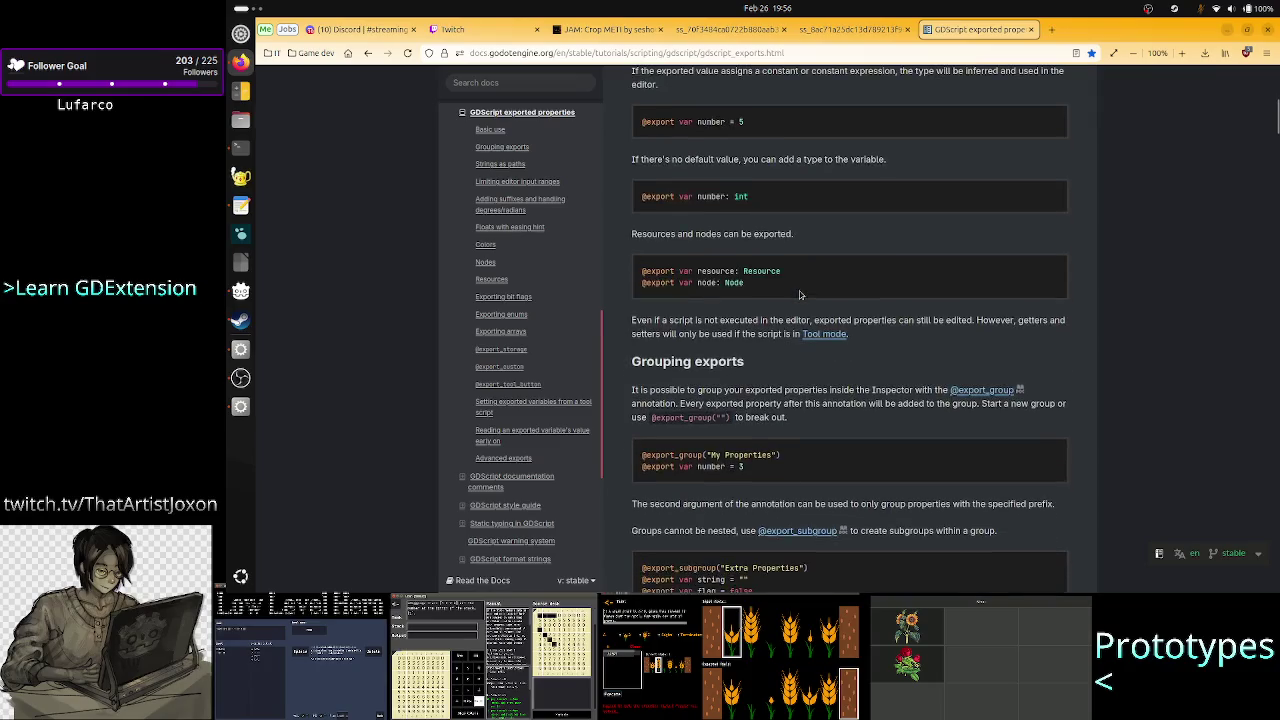
{"action": "scroll", "coordinate": [800, 285], "scroll_direction": "up", "scroll_amount": 5}
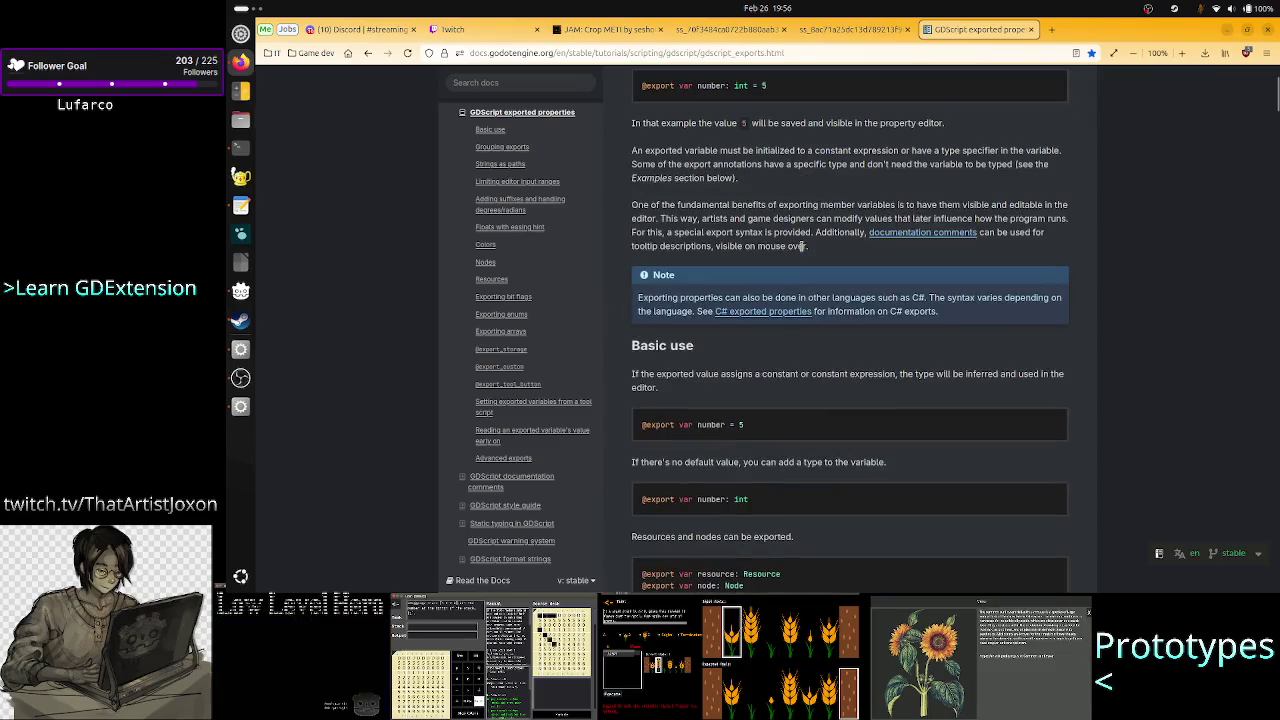
{"action": "scroll", "coordinate": [802, 250], "scroll_direction": "down", "scroll_amount": 3}
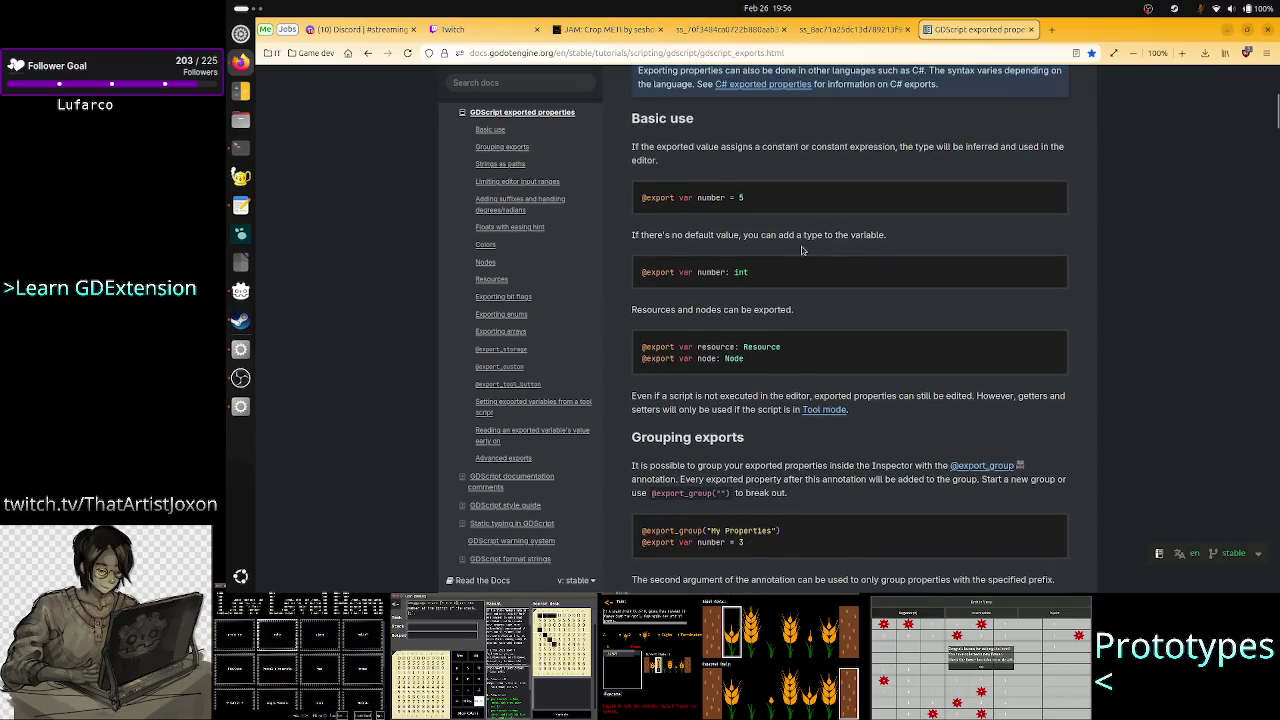
{"action": "scroll", "coordinate": [801, 250], "scroll_direction": "down", "scroll_amount": 4}
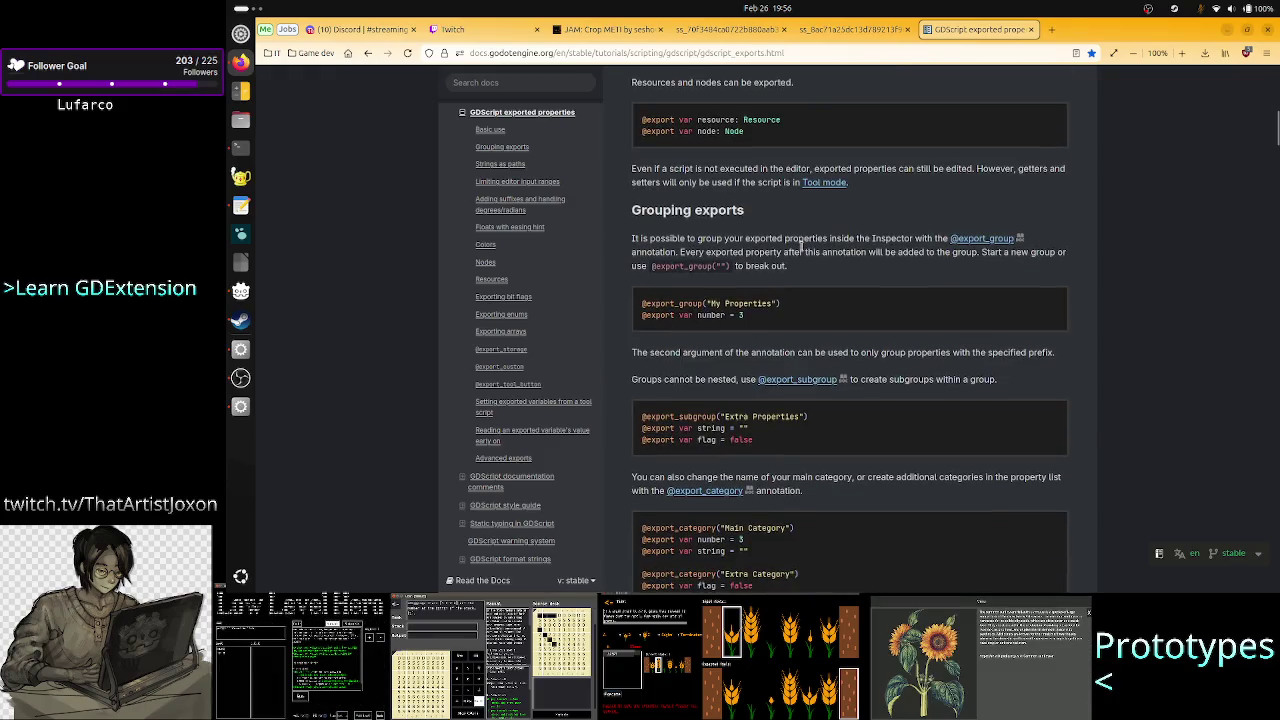
{"action": "scroll", "coordinate": [801, 245], "scroll_direction": "up", "scroll_amount": 1}
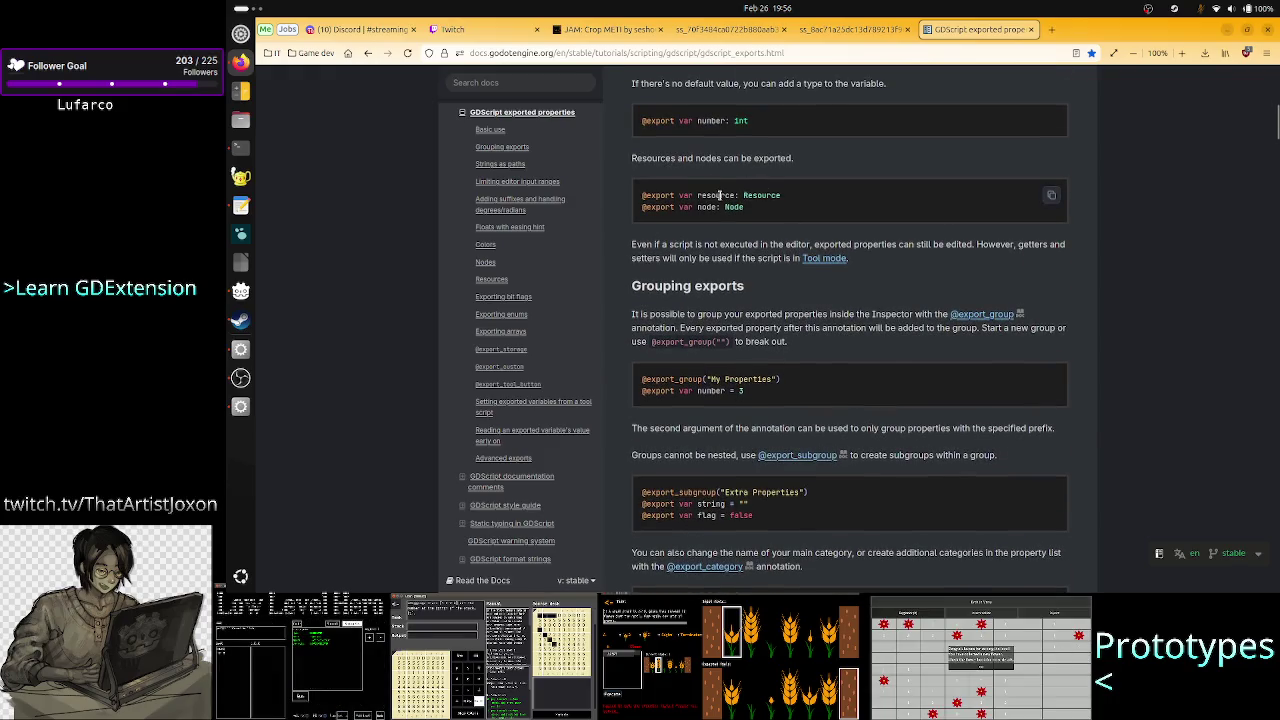
{"action": "double_click", "coordinate": [757, 197]}
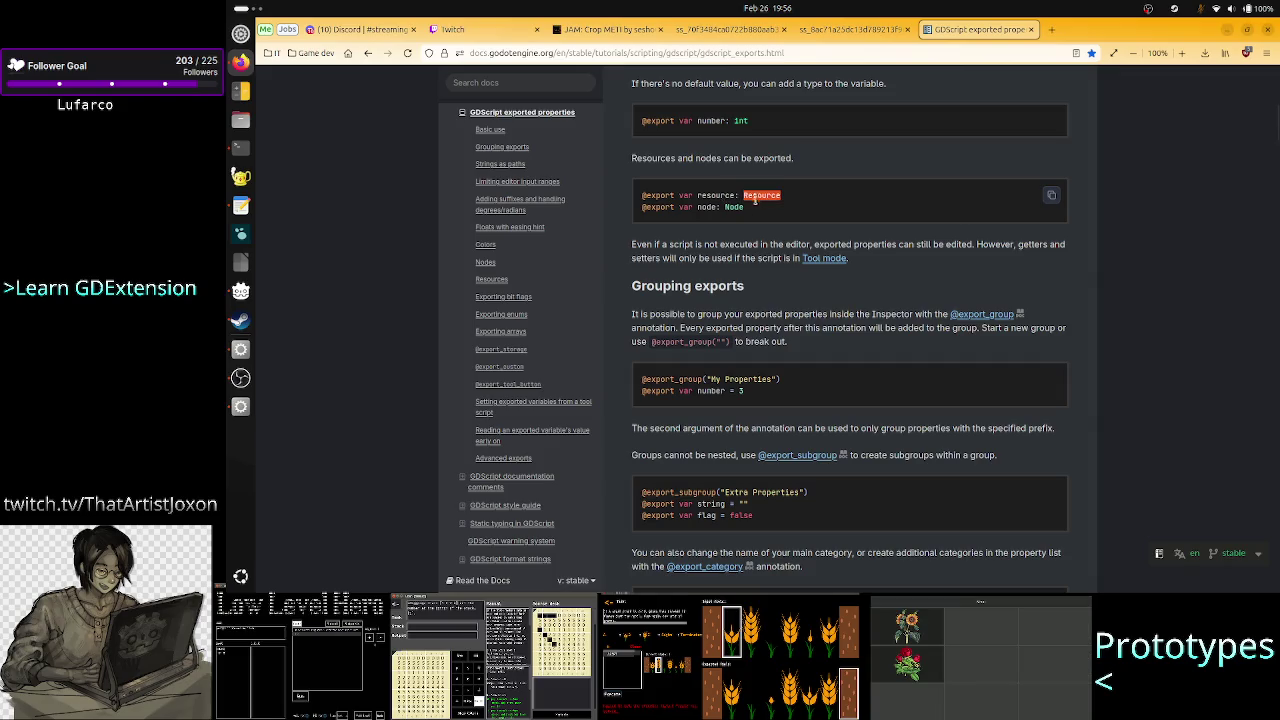
{"action": "left_click", "coordinate": [736, 207]}
{"action": "double_click", "coordinate": [733, 207]}
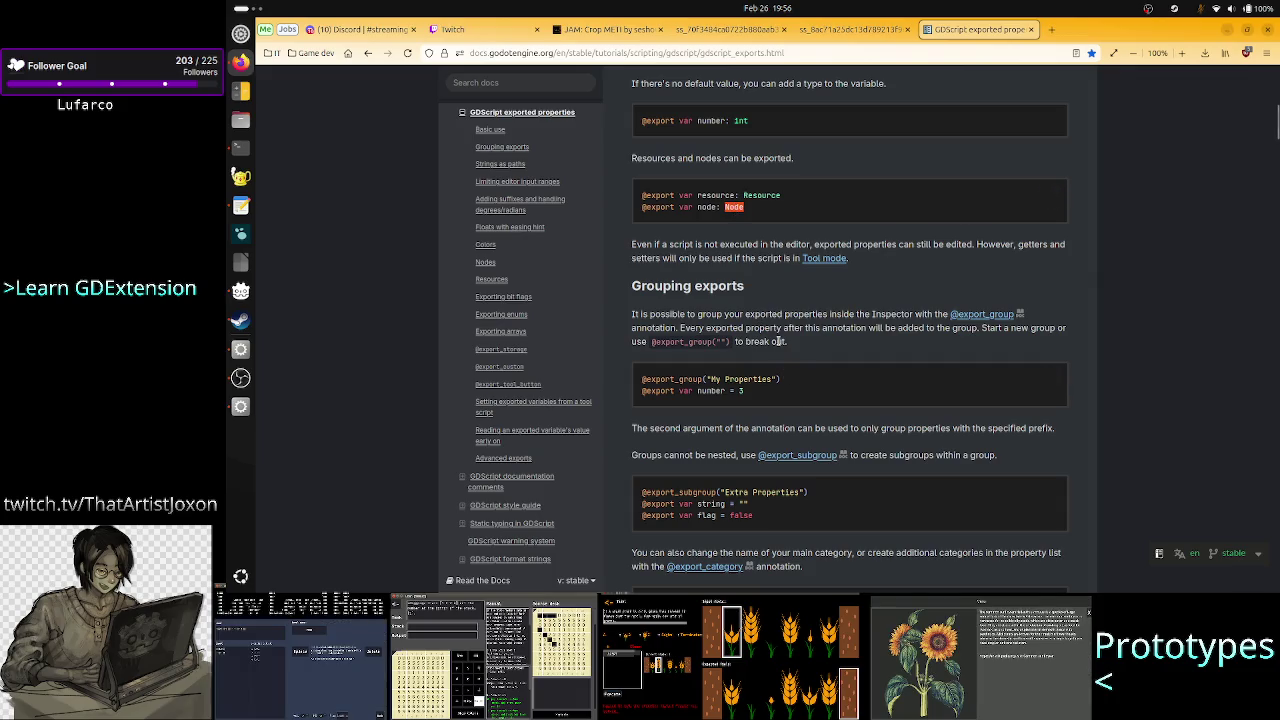
{"action": "key", "text": "alt+Tab"}
{"action": "key", "text": "alt+Tab"}
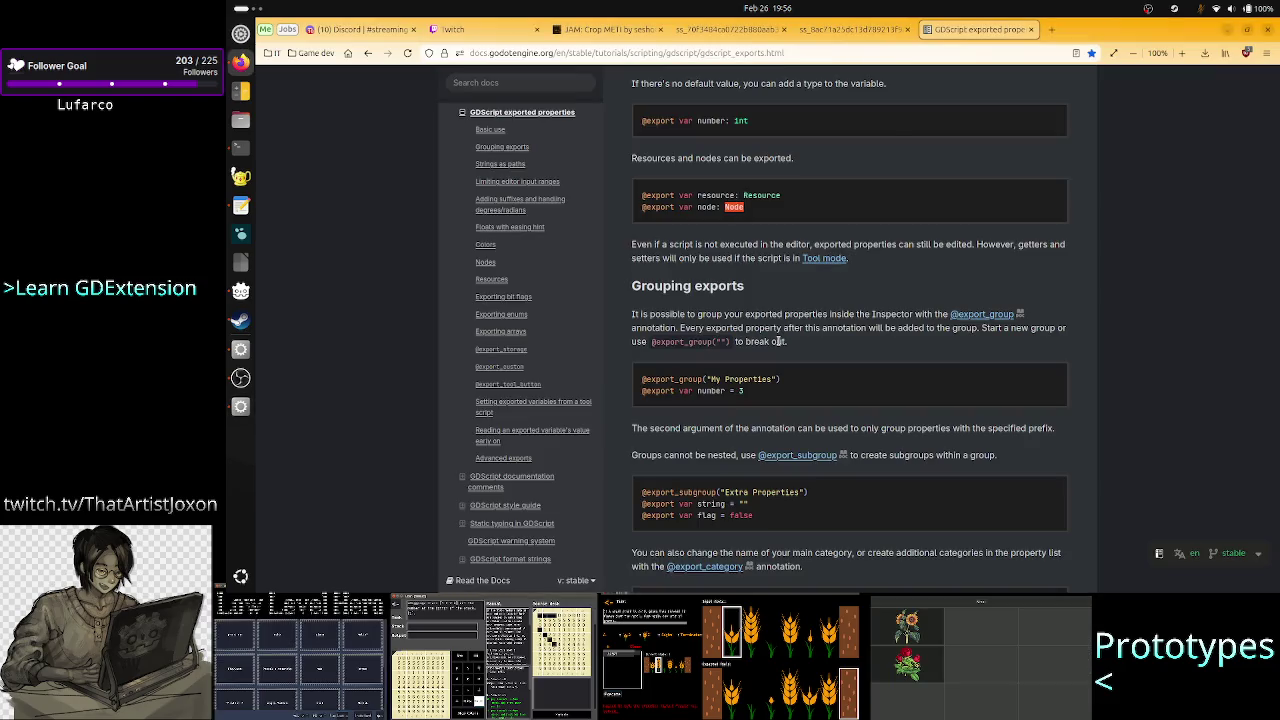
Find the node_path examples on the page, then return to debug_ui.gd in Godot.
{"action": "scroll", "coordinate": [780, 380], "scroll_direction": "down", "scroll_amount": 3}
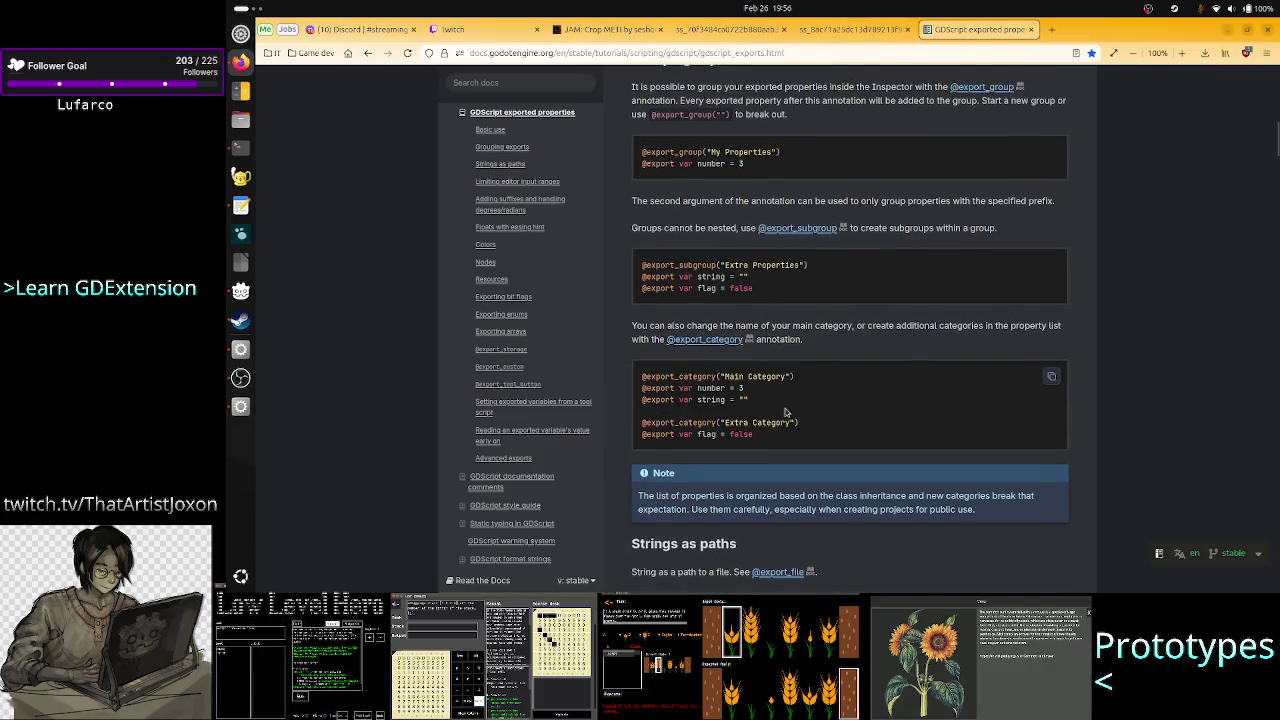
{"action": "key", "text": "ctrl+f"}
{"action": "type", "text": "node_path"}
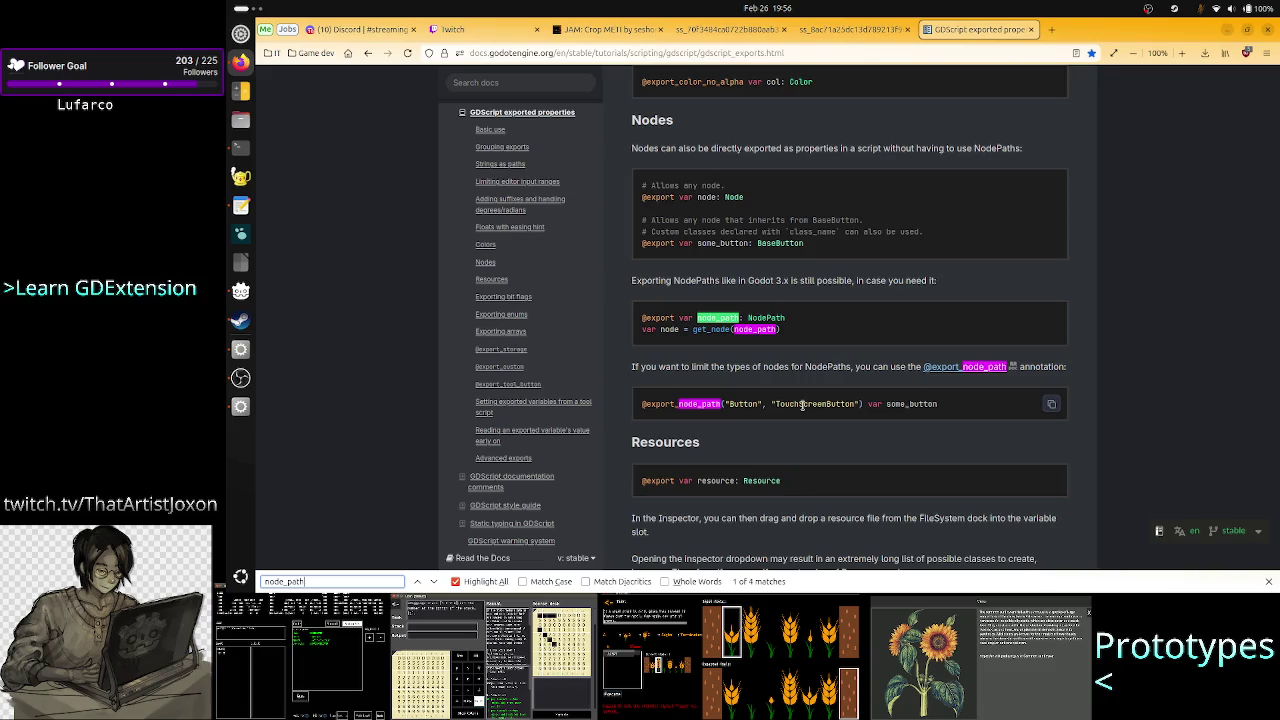
{"action": "scroll", "coordinate": [802, 405], "scroll_direction": "up", "scroll_amount": 5}
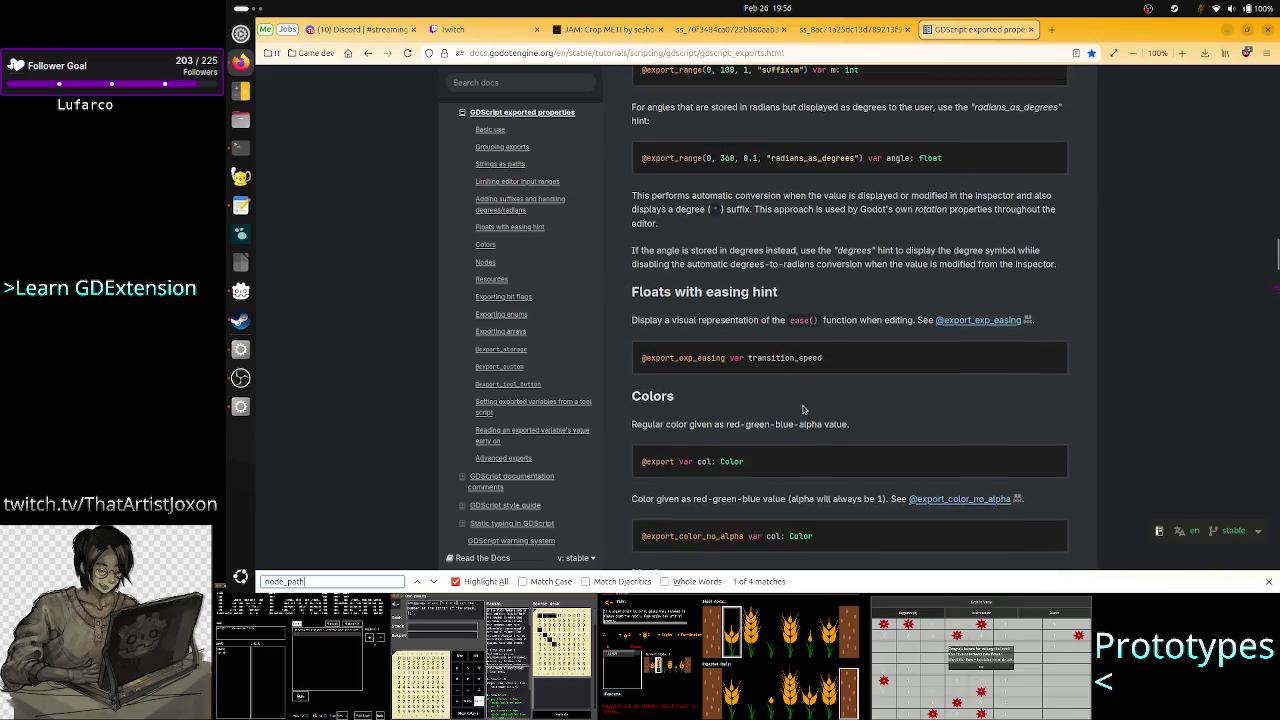
{"action": "scroll", "coordinate": [802, 409], "scroll_direction": "up", "scroll_amount": 8}
{"action": "scroll", "coordinate": [802, 409], "scroll_direction": "up", "scroll_amount": 15}
{"action": "scroll", "coordinate": [802, 409], "scroll_direction": "down", "scroll_amount": 4}
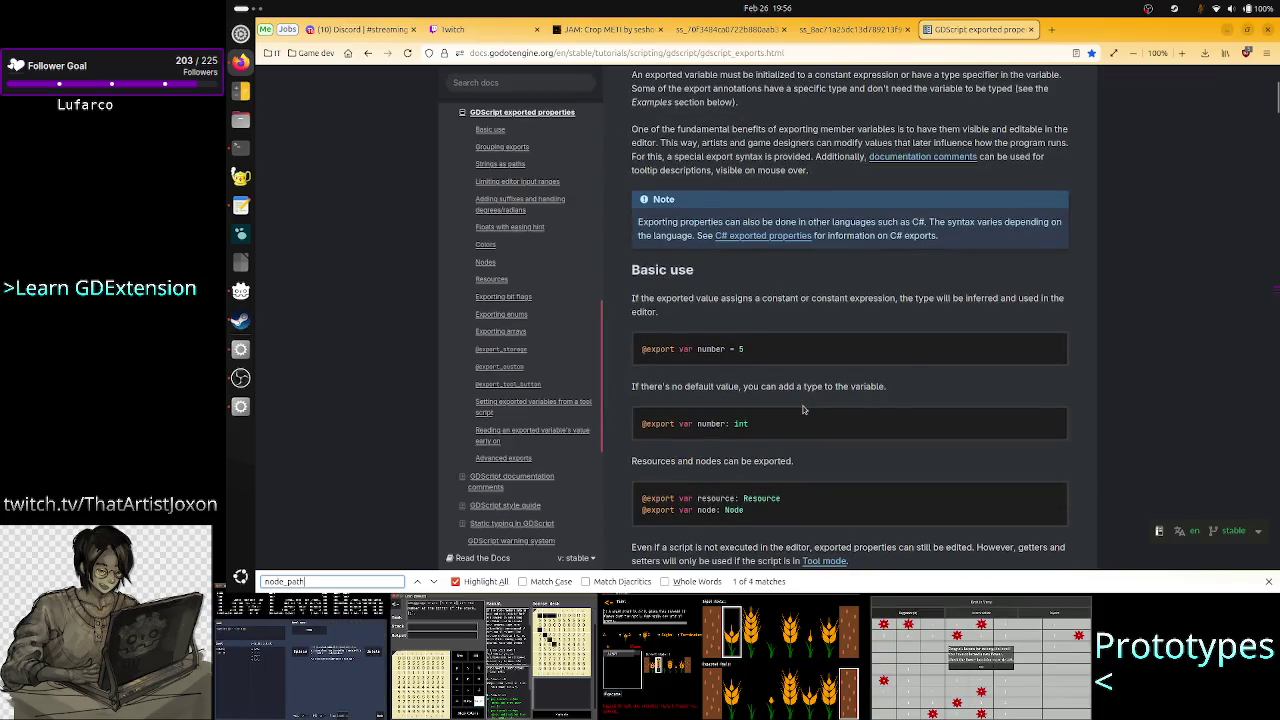
{"action": "key", "text": "alt+Tab"}
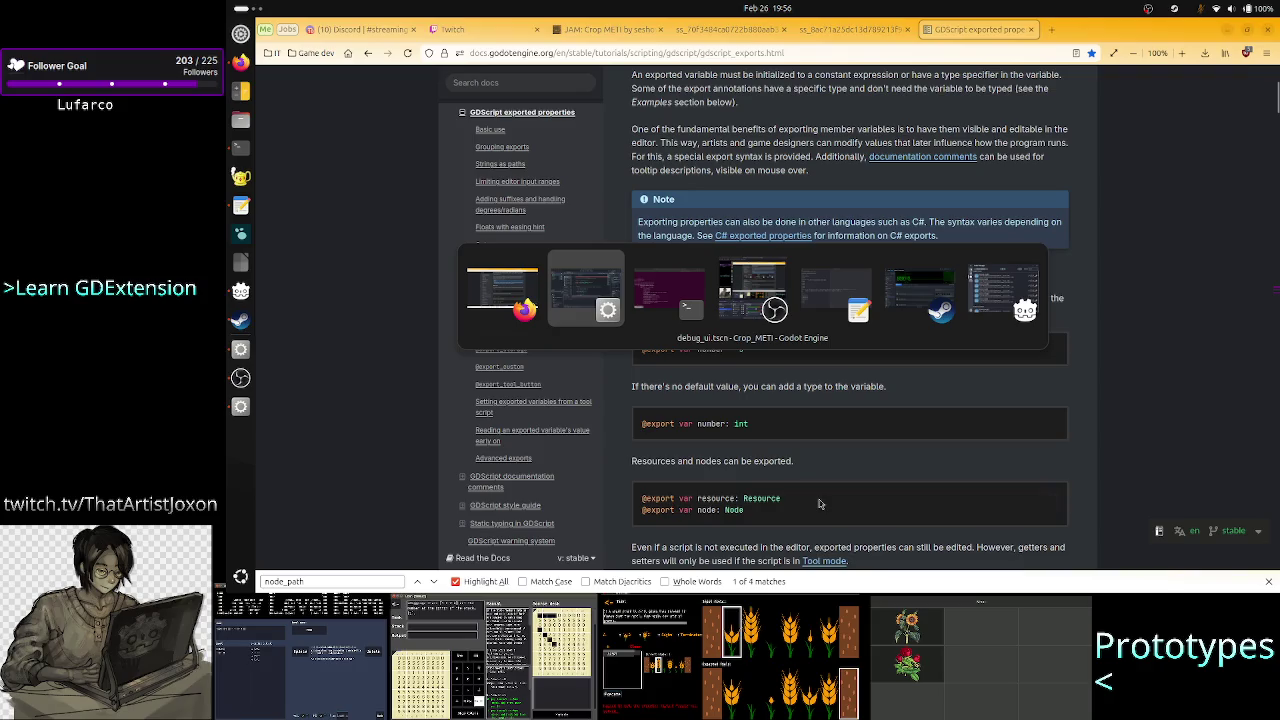
{"action": "key", "text": "alt+Tab"}
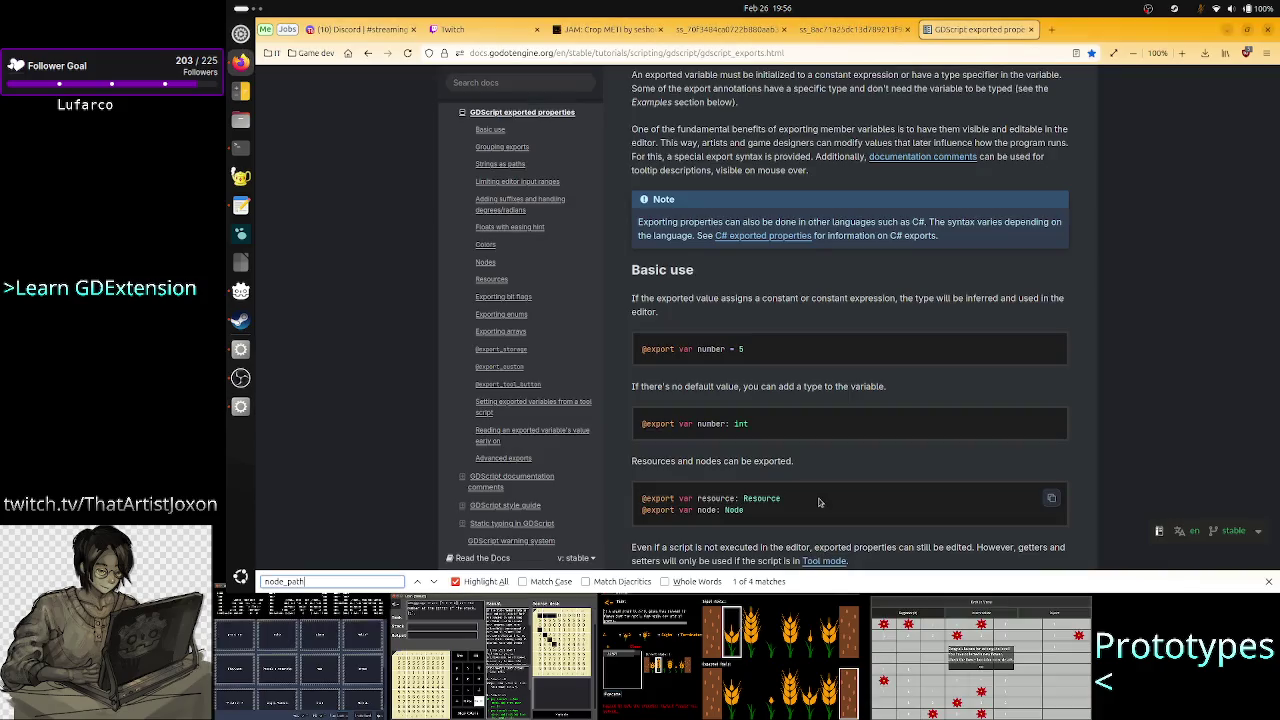
{"action": "key", "text": "alt+Tab"}
{"action": "key", "text": "Left"}
{"action": "key", "text": "Left"}
{"action": "key", "text": "Left"}
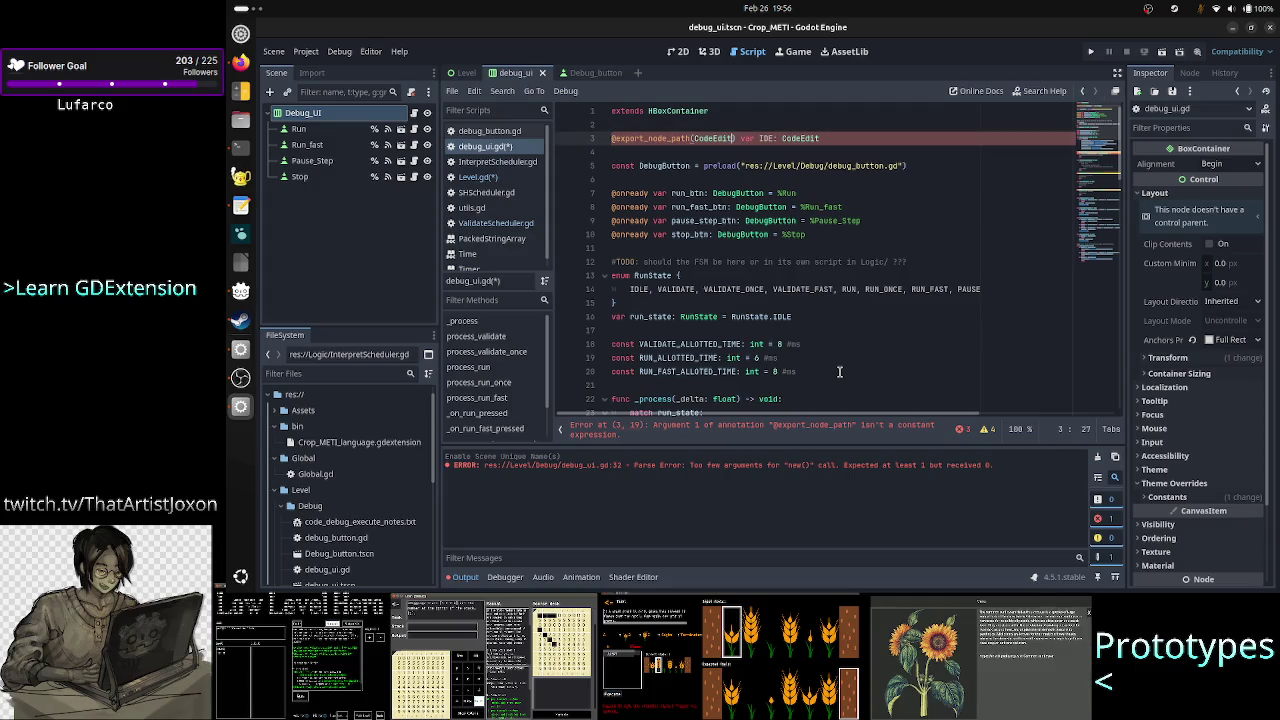
Drop _node_path(CodeEdit) so line 3 exports IDE as a plain CodeEdit.
{"action": "key", "text": "BackSpace"}
{"action": "key", "text": "BackSpace"}
{"action": "key", "text": "BackSpace"}
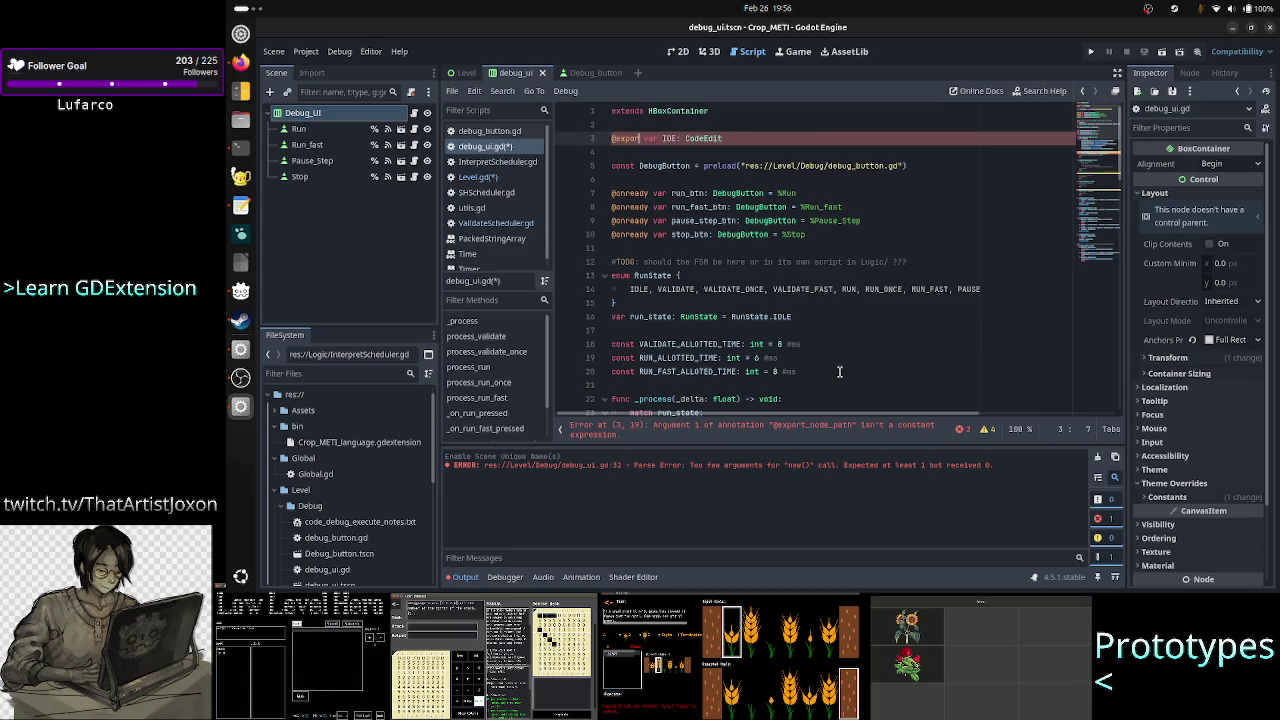
{"action": "type", "text": "_fla"}
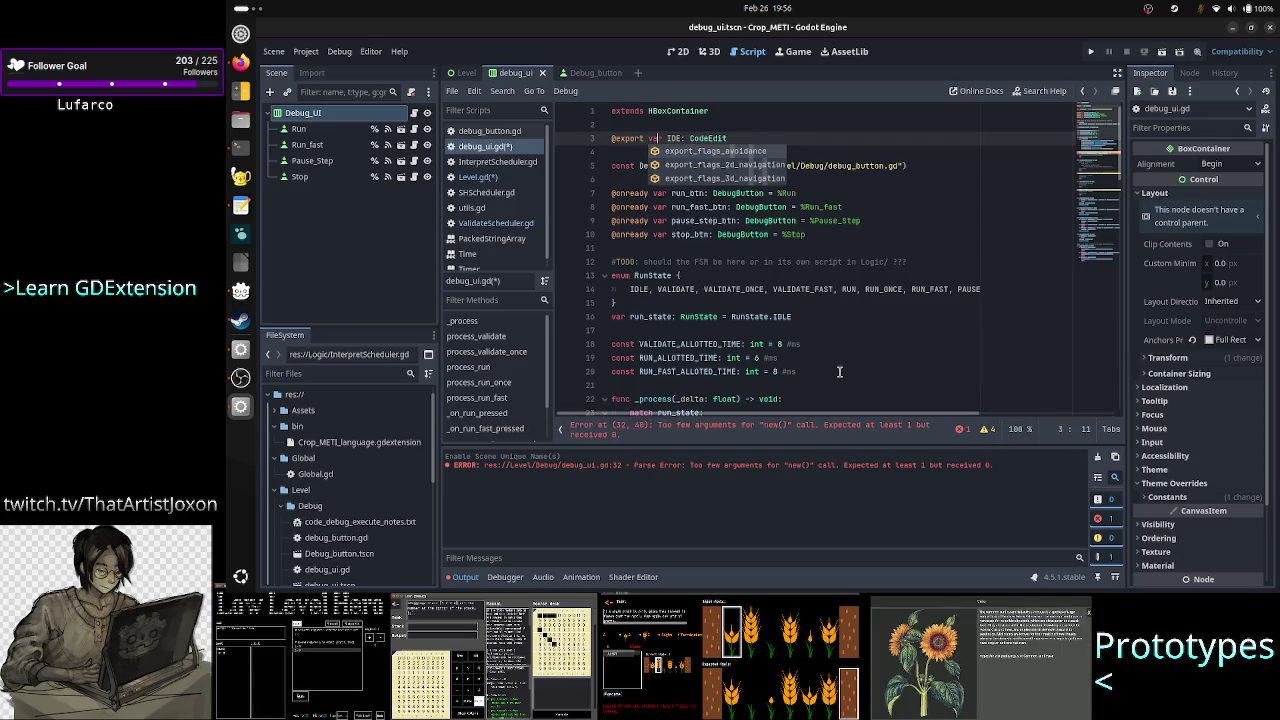
{"action": "key", "text": "Right"}
{"action": "key", "text": "Right"}
{"action": "key", "text": "Right"}
{"action": "key", "text": "Down"}
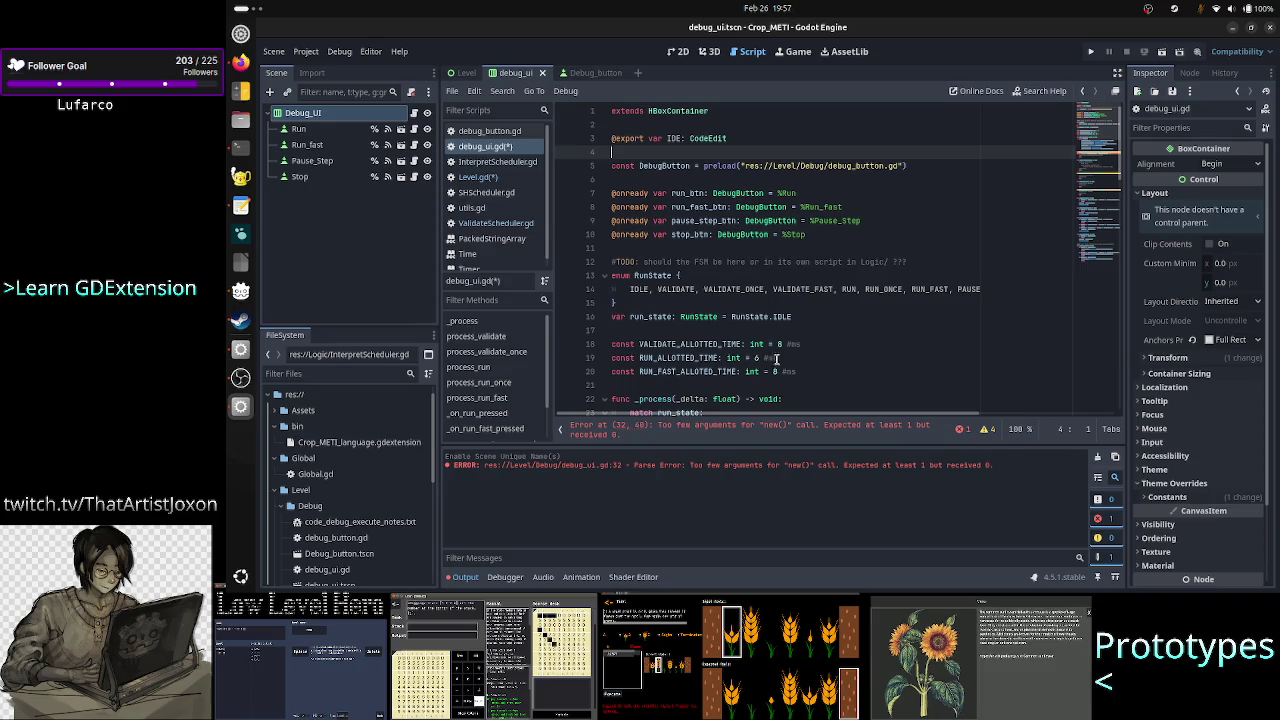
Start passing 'IDE.' into ValidateScheduler.new() on line 32.
{"action": "scroll", "coordinate": [817, 307], "scroll_direction": "down", "scroll_amount": 7}
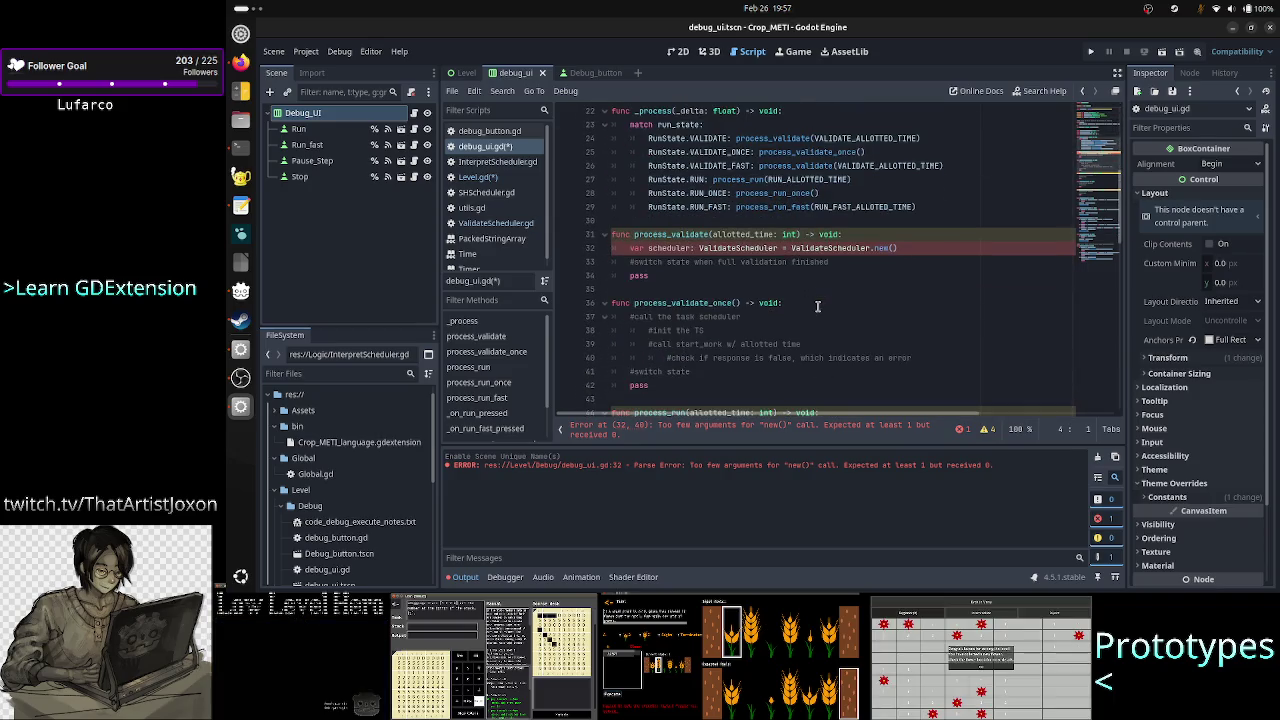
{"action": "left_click", "coordinate": [904, 248]}
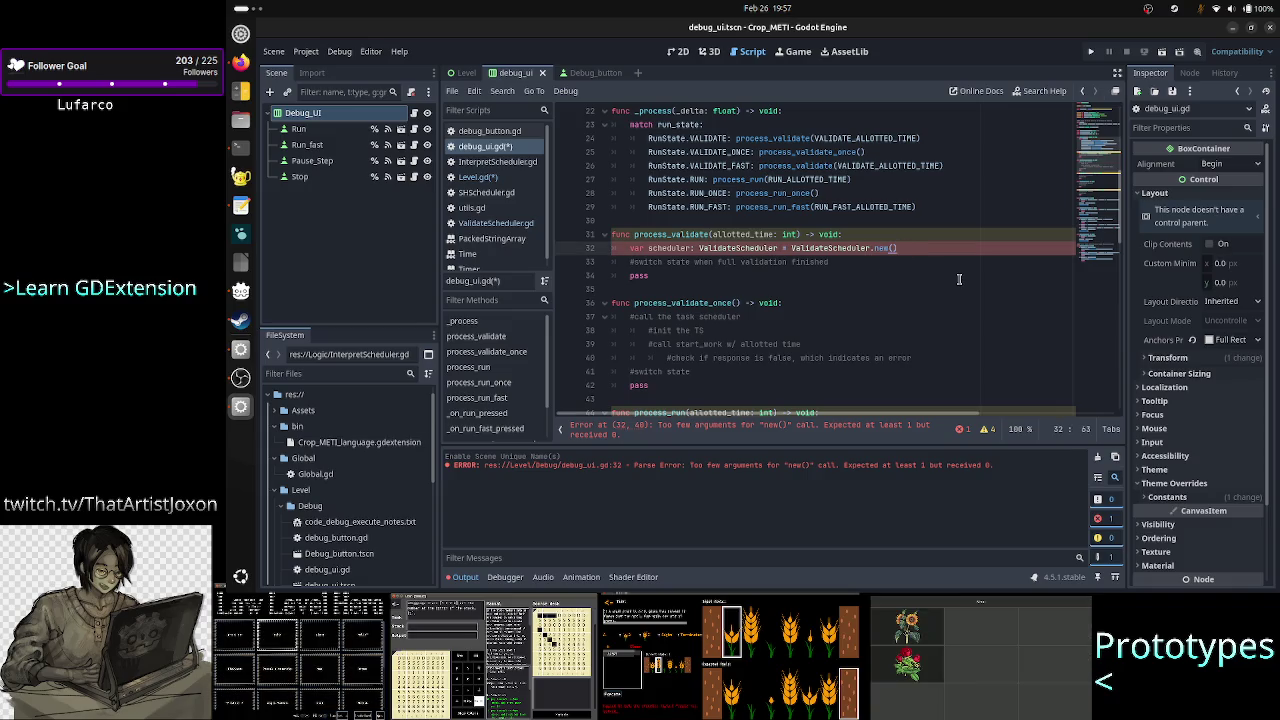
{"action": "key", "text": "Left"}
{"action": "type", "text": "."}
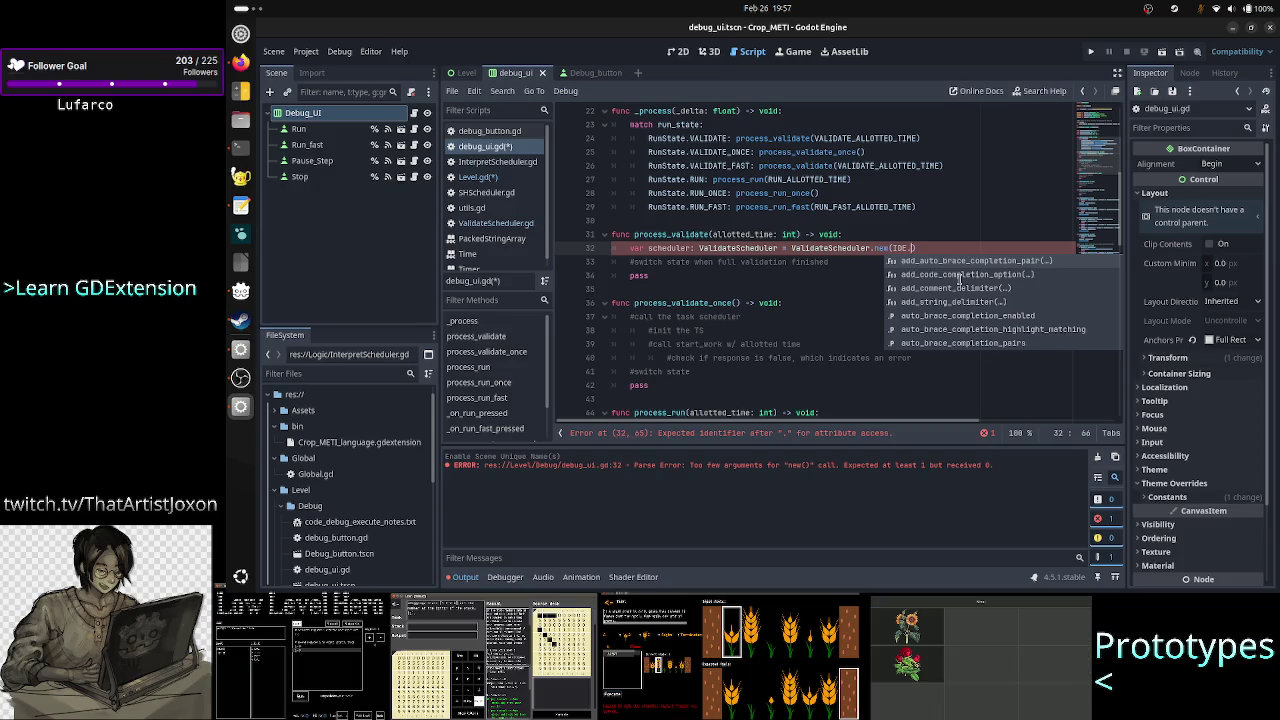
Look up the CodeEdit class documentation through Search Help.
{"action": "left_click", "coordinate": [1042, 91]}
{"action": "type", "text": "Codeed"}
{"action": "key", "text": "Return"}
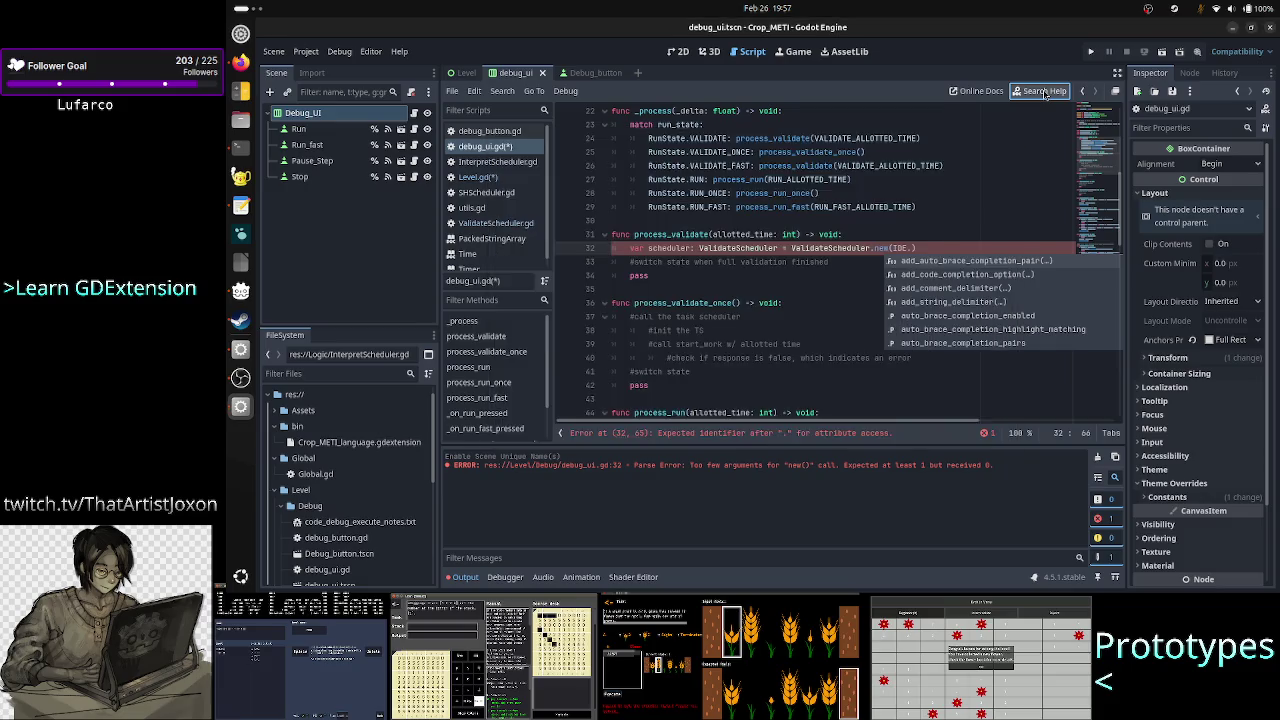
{"action": "scroll", "coordinate": [789, 252], "scroll_direction": "down", "scroll_amount": 6}
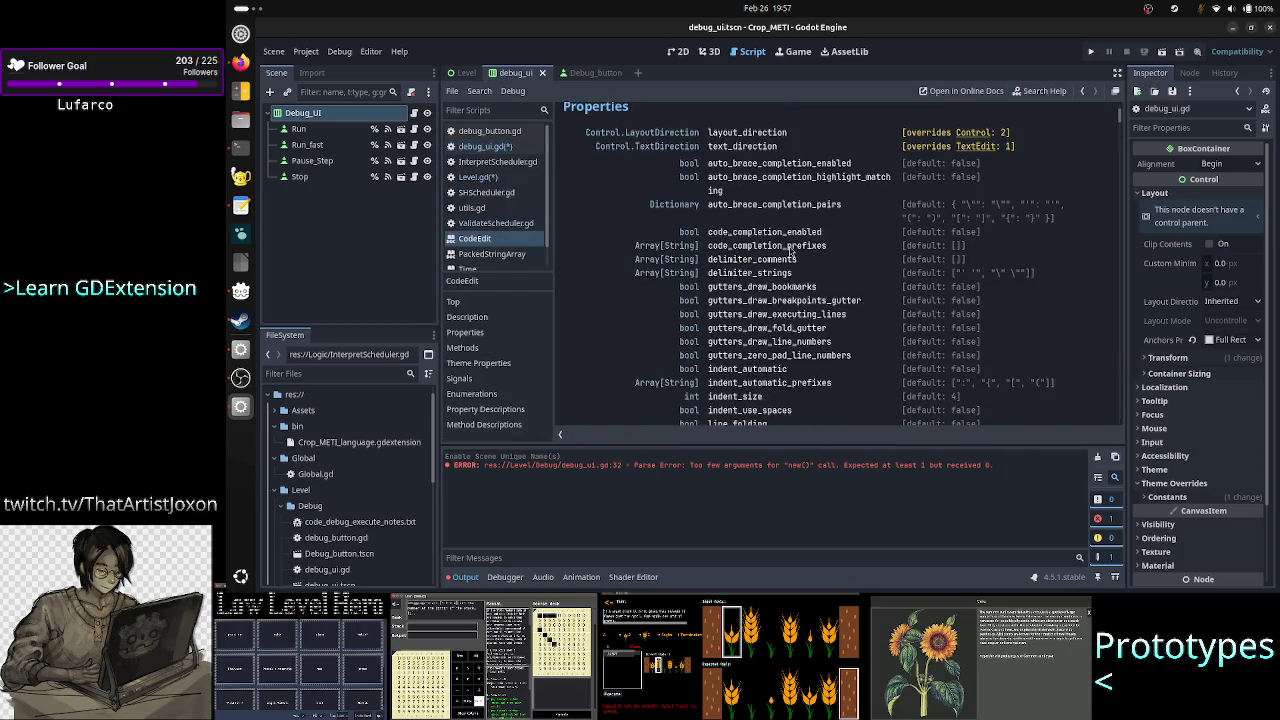
{"action": "scroll", "coordinate": [792, 252], "scroll_direction": "down", "scroll_amount": 8}
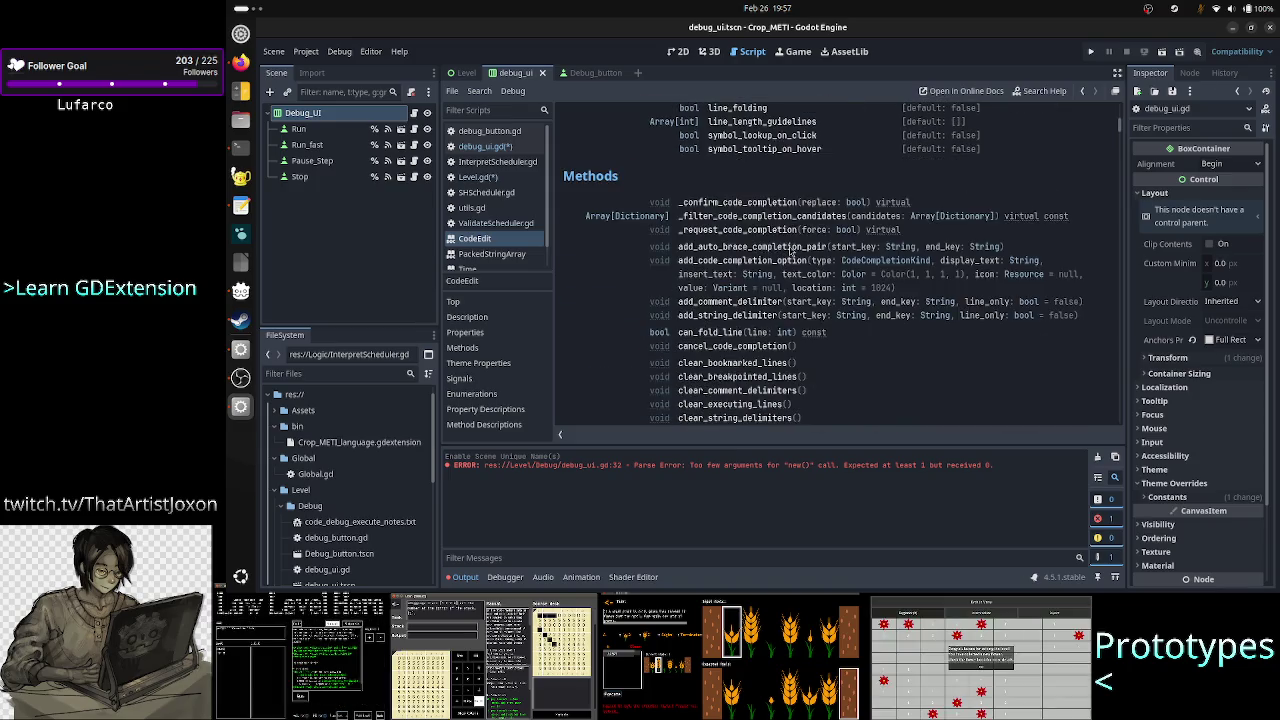
{"action": "scroll", "coordinate": [789, 250], "scroll_direction": "down", "scroll_amount": 8}
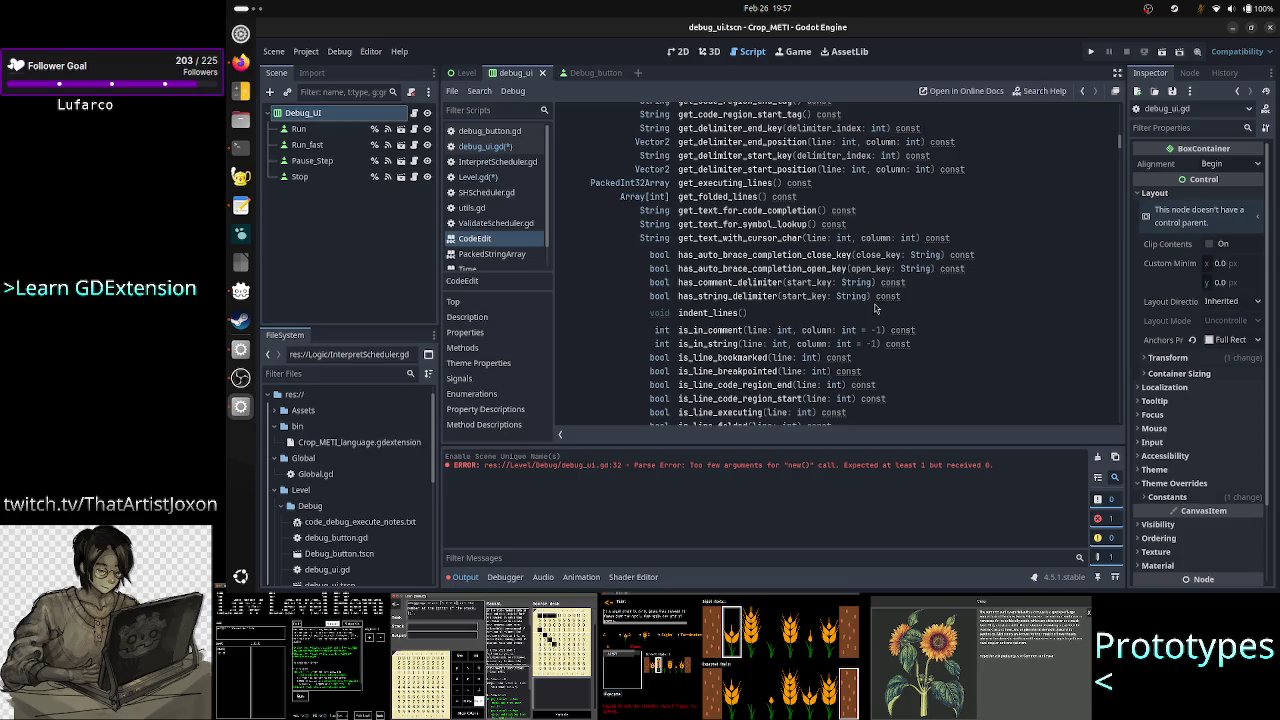
{"action": "scroll", "coordinate": [932, 309], "scroll_direction": "down", "scroll_amount": 15}
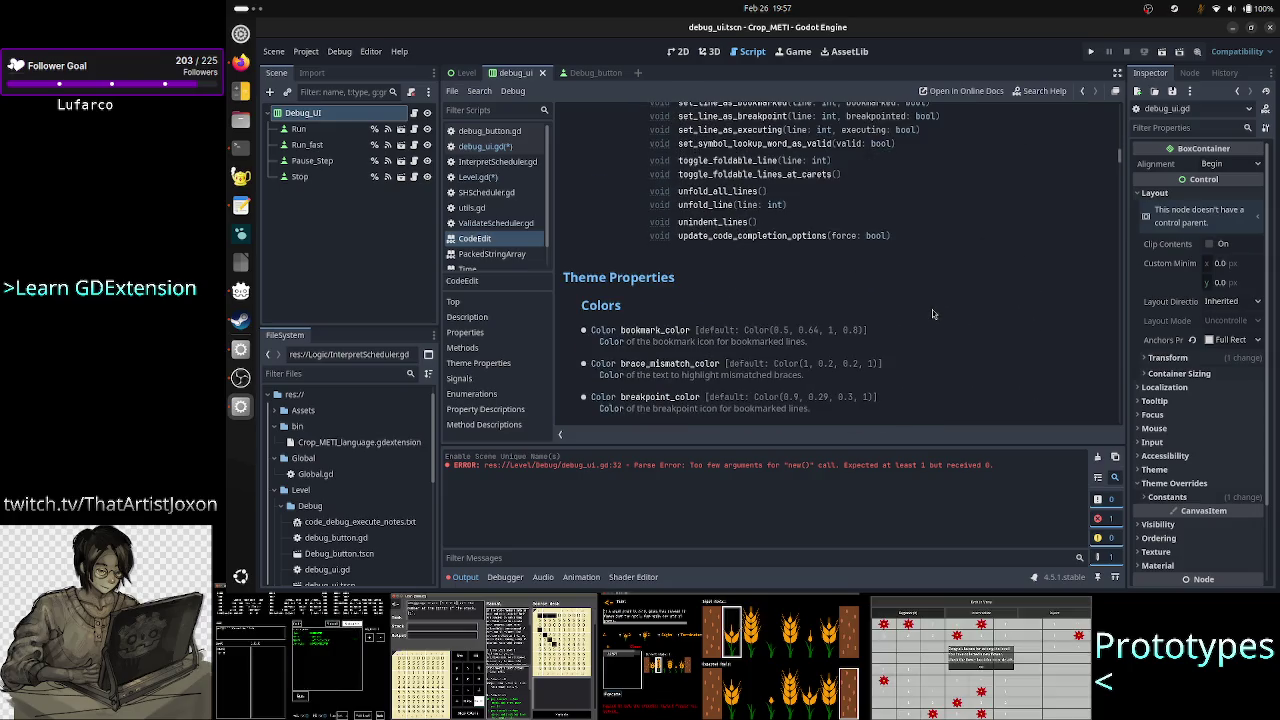
{"action": "scroll", "coordinate": [932, 314], "scroll_direction": "up", "scroll_amount": 12}
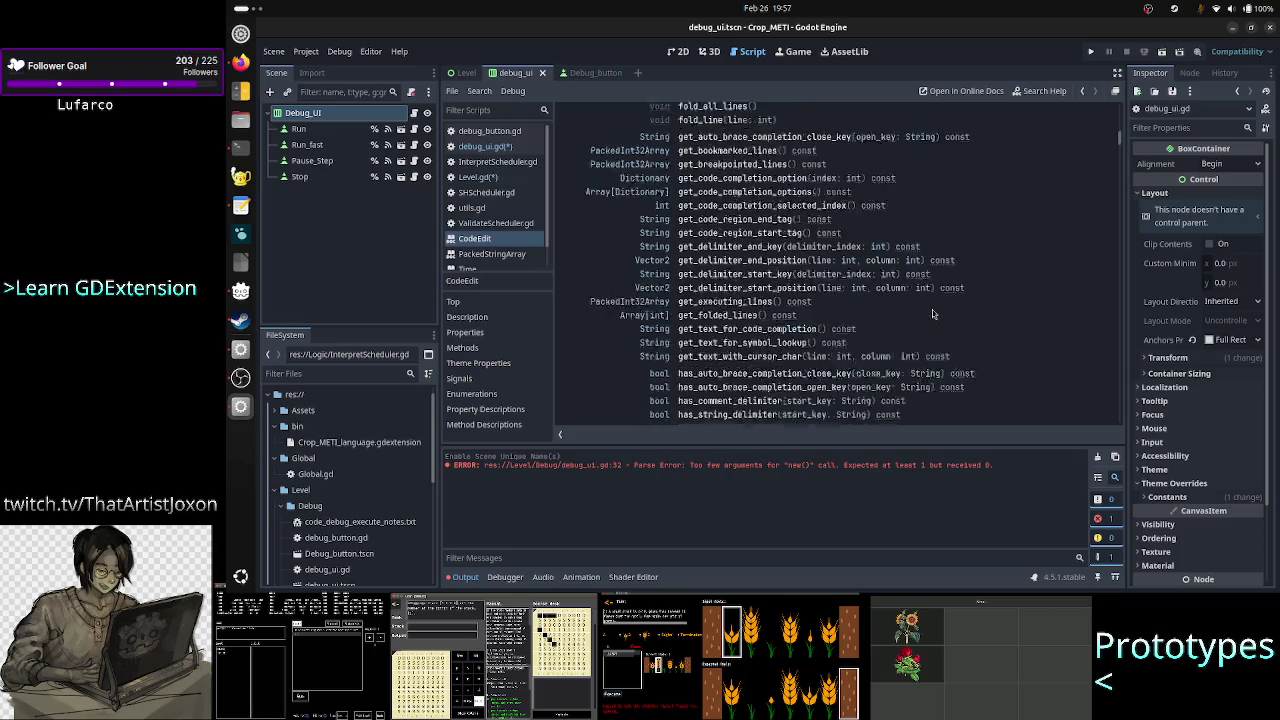
{"action": "scroll", "coordinate": [932, 314], "scroll_direction": "up", "scroll_amount": 5}
{"action": "scroll", "coordinate": [932, 314], "scroll_direction": "up", "scroll_amount": 1}
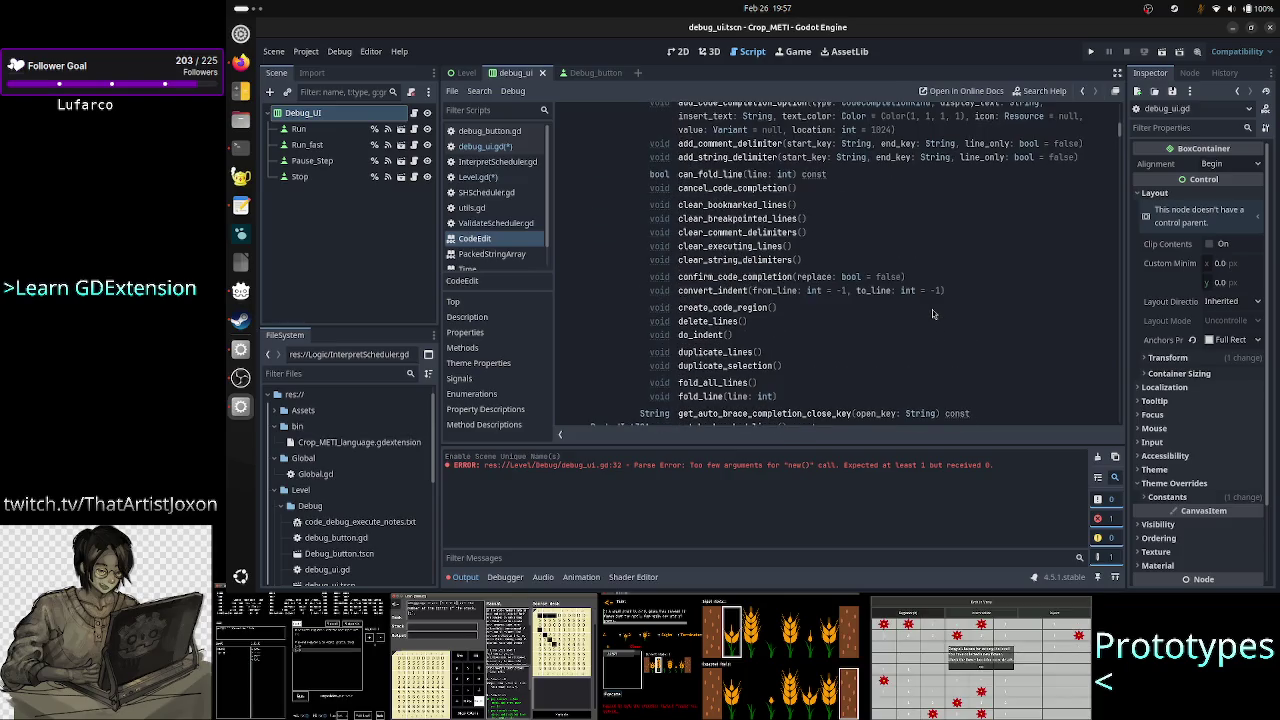
{"action": "scroll", "coordinate": [932, 314], "scroll_direction": "up", "scroll_amount": 10}
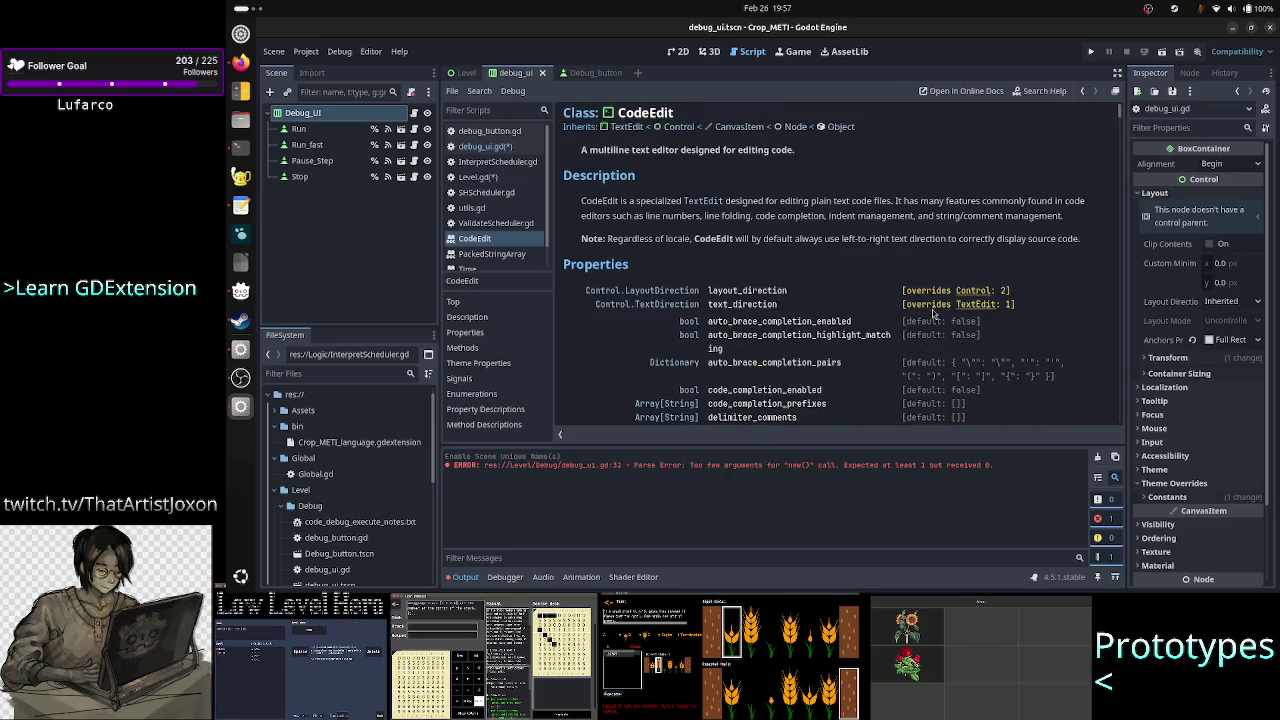
{"action": "left_click", "coordinate": [626, 127]}
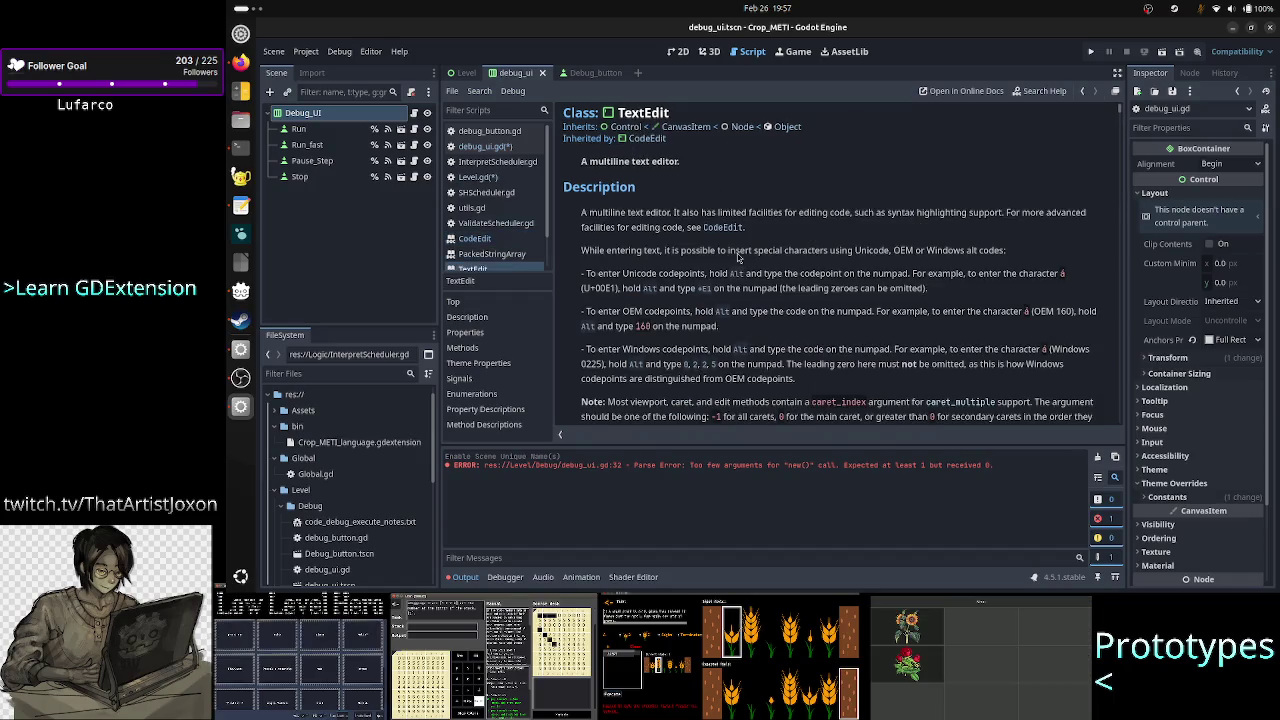
Read the TextEdit help entry for the text property, then return to debug_ui.gd.
{"action": "scroll", "coordinate": [738, 257], "scroll_direction": "down", "scroll_amount": 8}
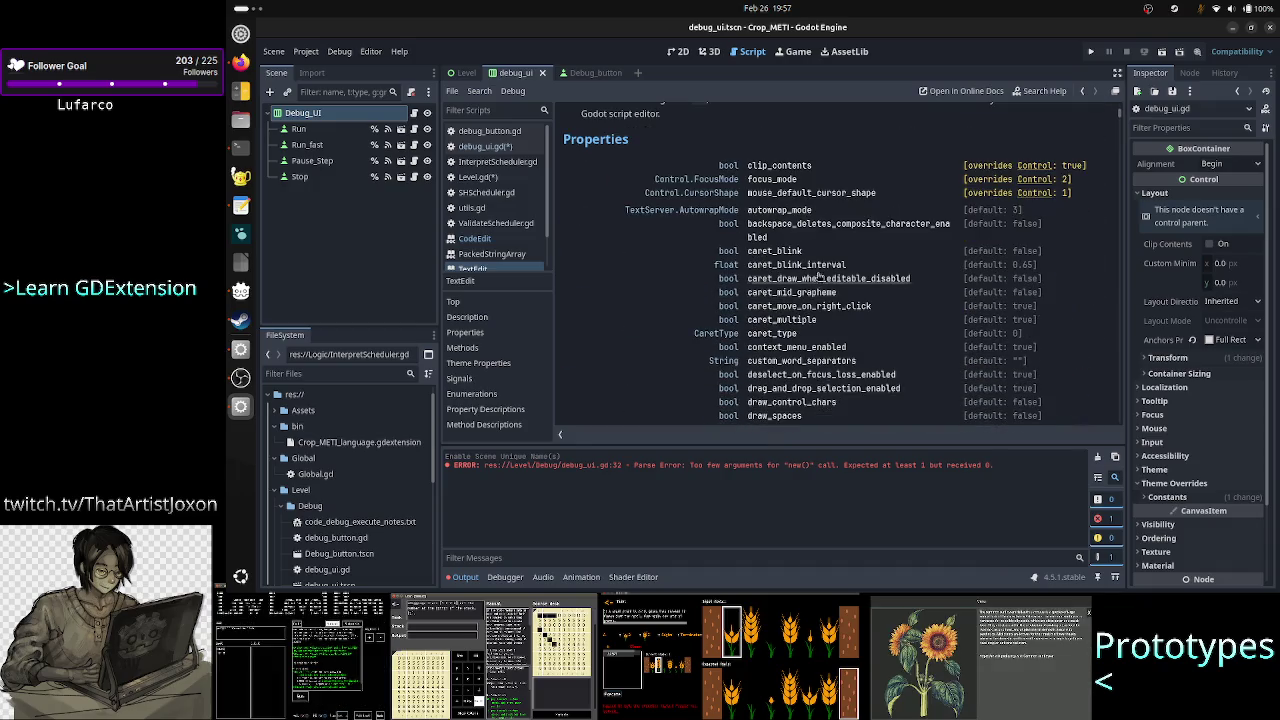
{"action": "scroll", "coordinate": [825, 285], "scroll_direction": "down", "scroll_amount": 5}
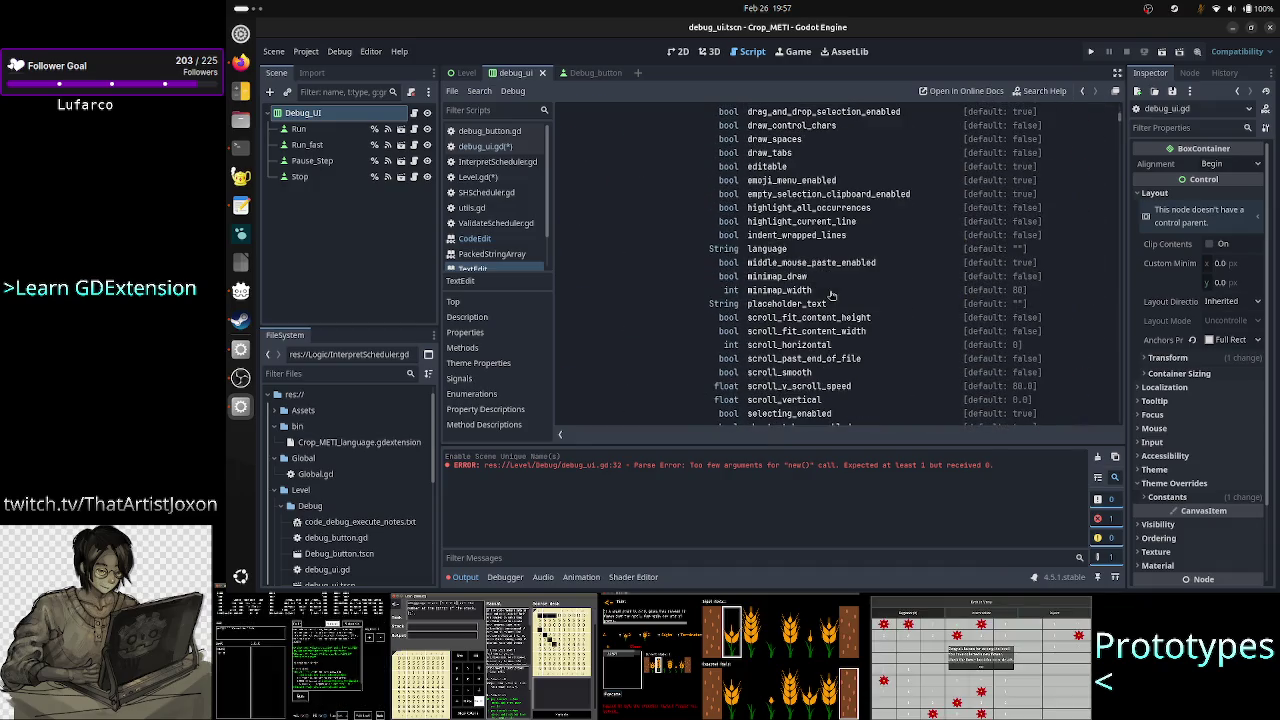
{"action": "scroll", "coordinate": [830, 293], "scroll_direction": "down", "scroll_amount": 3}
{"action": "scroll", "coordinate": [830, 293], "scroll_direction": "down", "scroll_amount": 3}
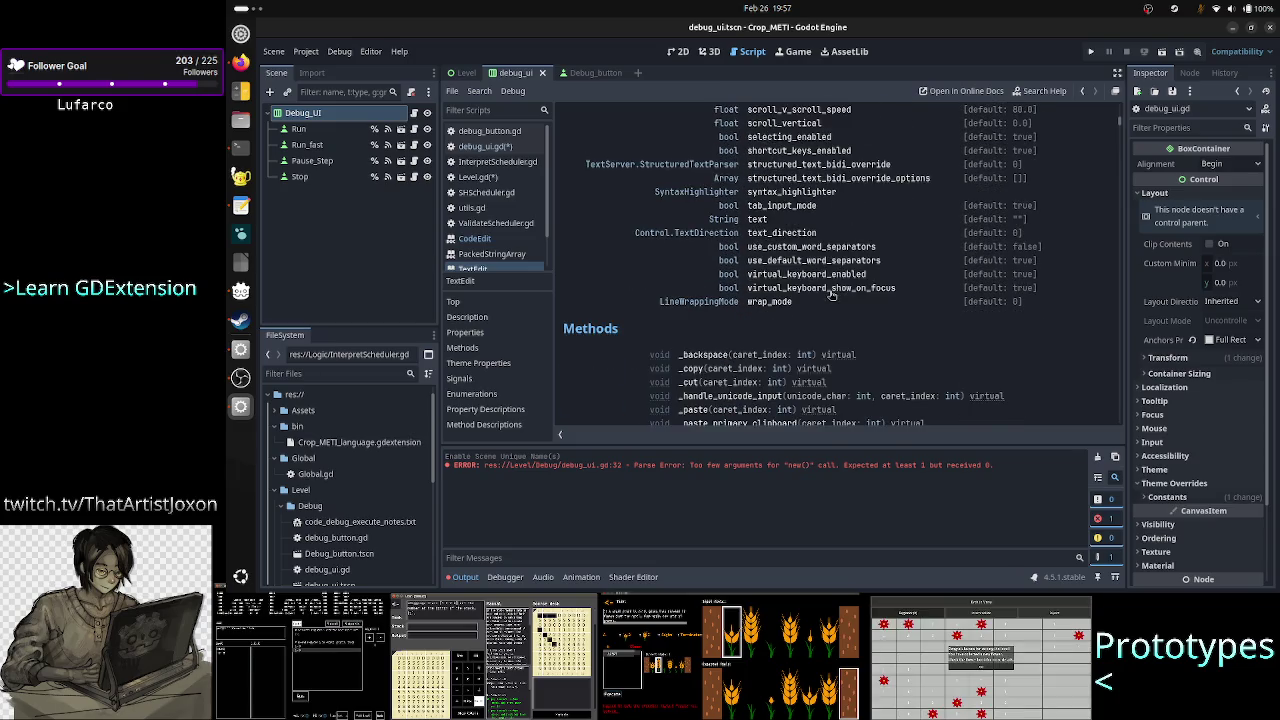
{"action": "scroll", "coordinate": [830, 293], "scroll_direction": "up", "scroll_amount": 8}
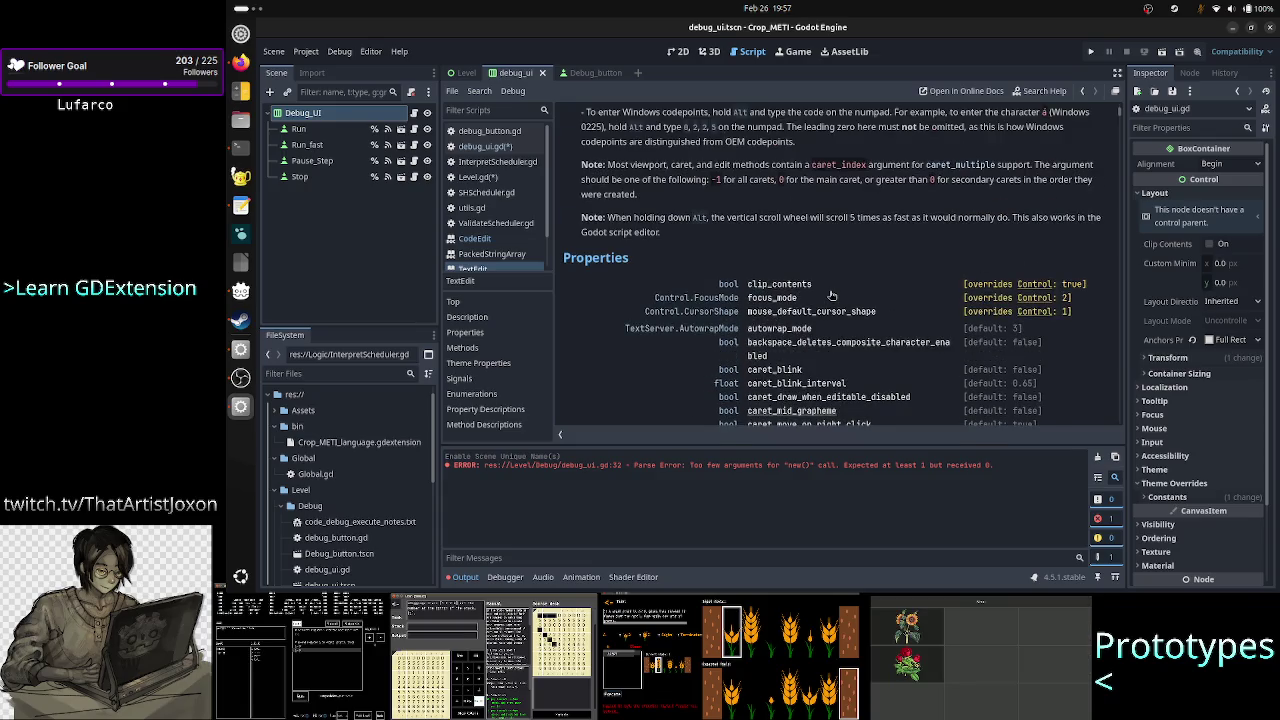
{"action": "scroll", "coordinate": [830, 295], "scroll_direction": "up", "scroll_amount": 5}
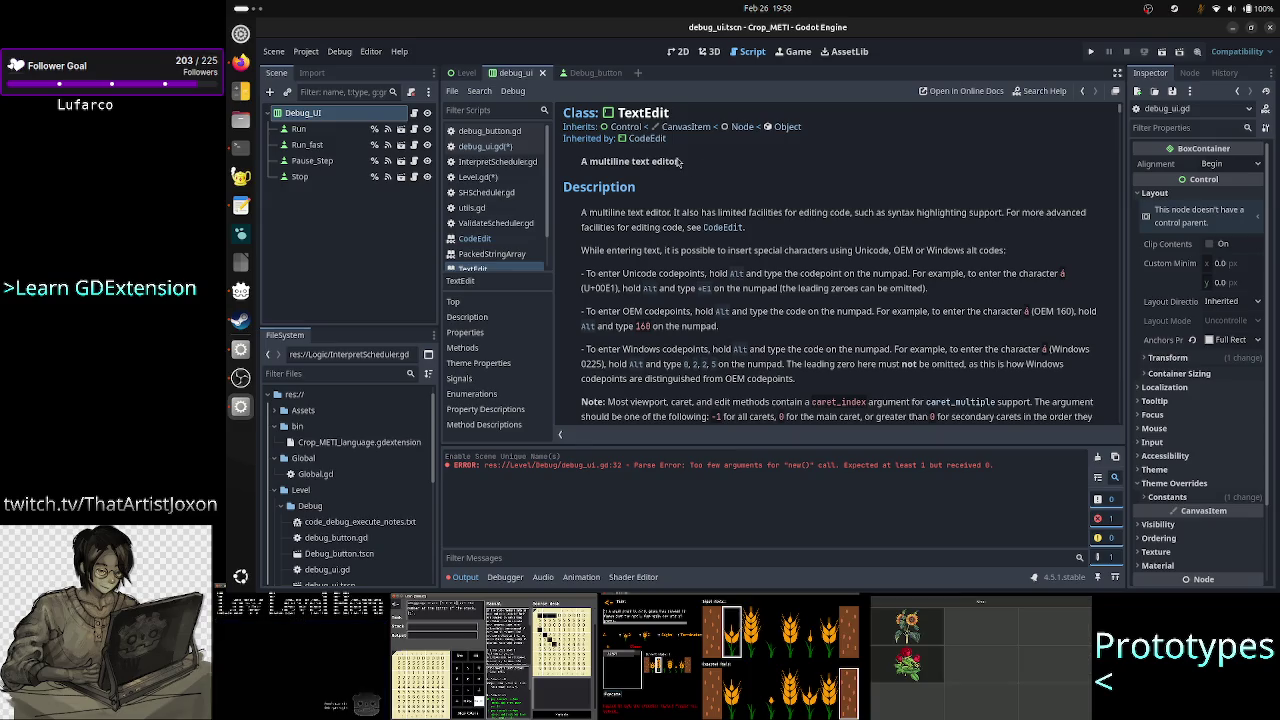
{"action": "scroll", "coordinate": [831, 283], "scroll_direction": "down", "scroll_amount": 3}
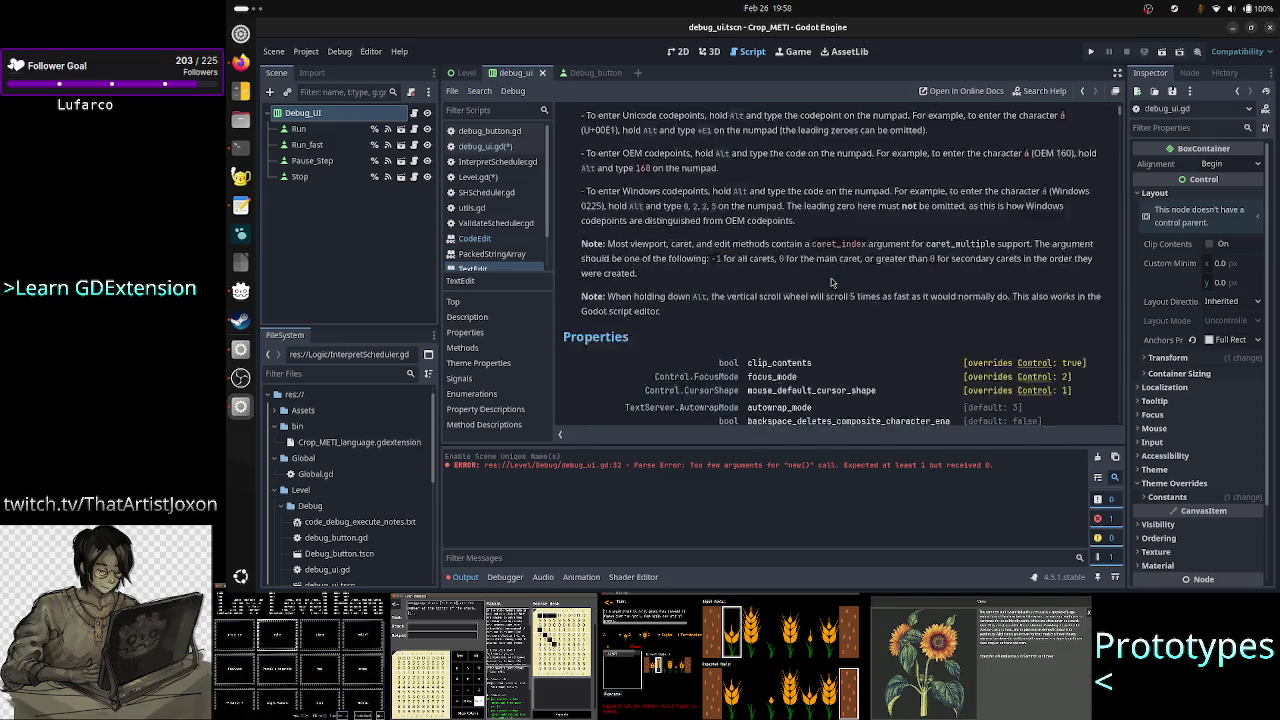
{"action": "scroll", "coordinate": [830, 283], "scroll_direction": "down", "scroll_amount": 3}
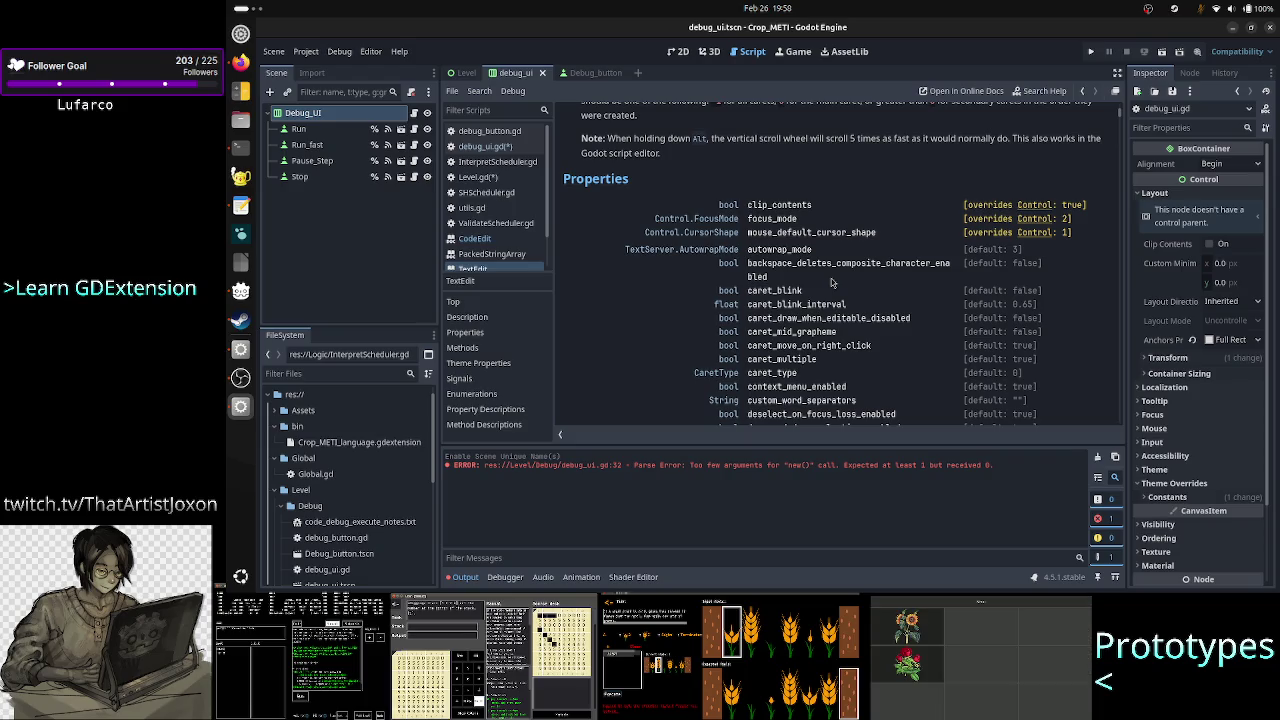
{"action": "scroll", "coordinate": [831, 283], "scroll_direction": "down", "scroll_amount": 2}
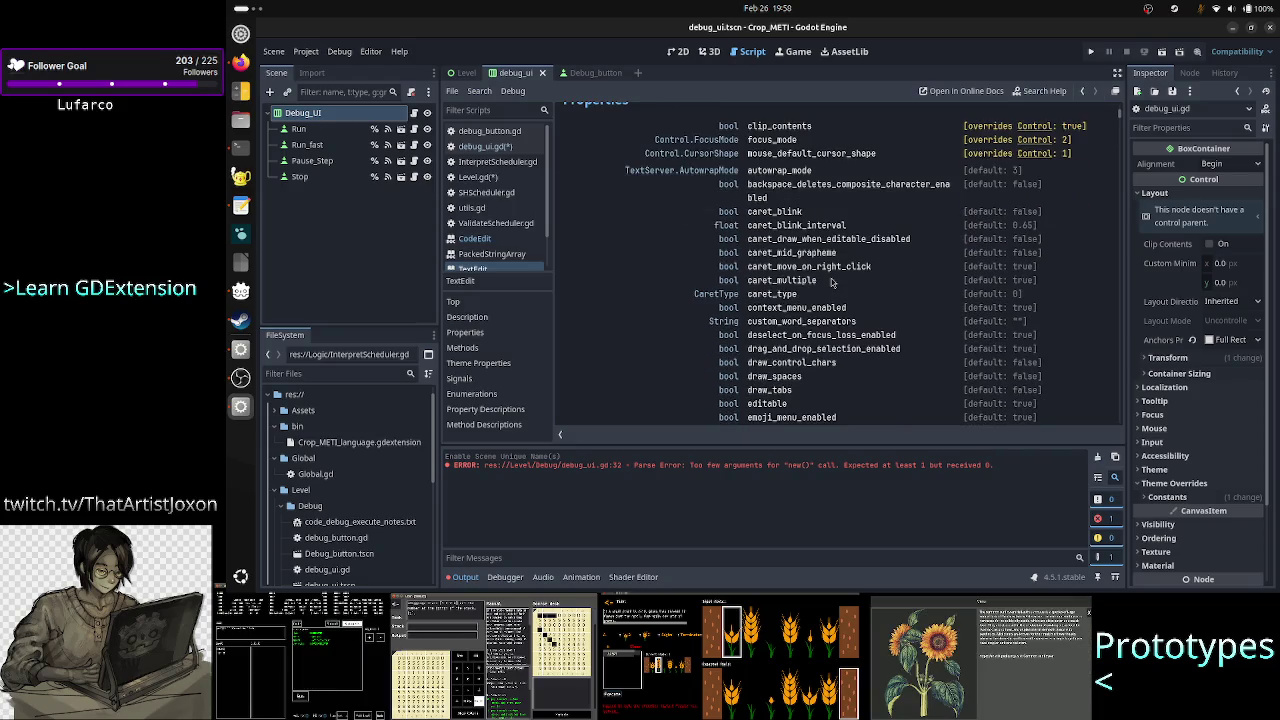
{"action": "scroll", "coordinate": [830, 283], "scroll_direction": "down", "scroll_amount": 3}
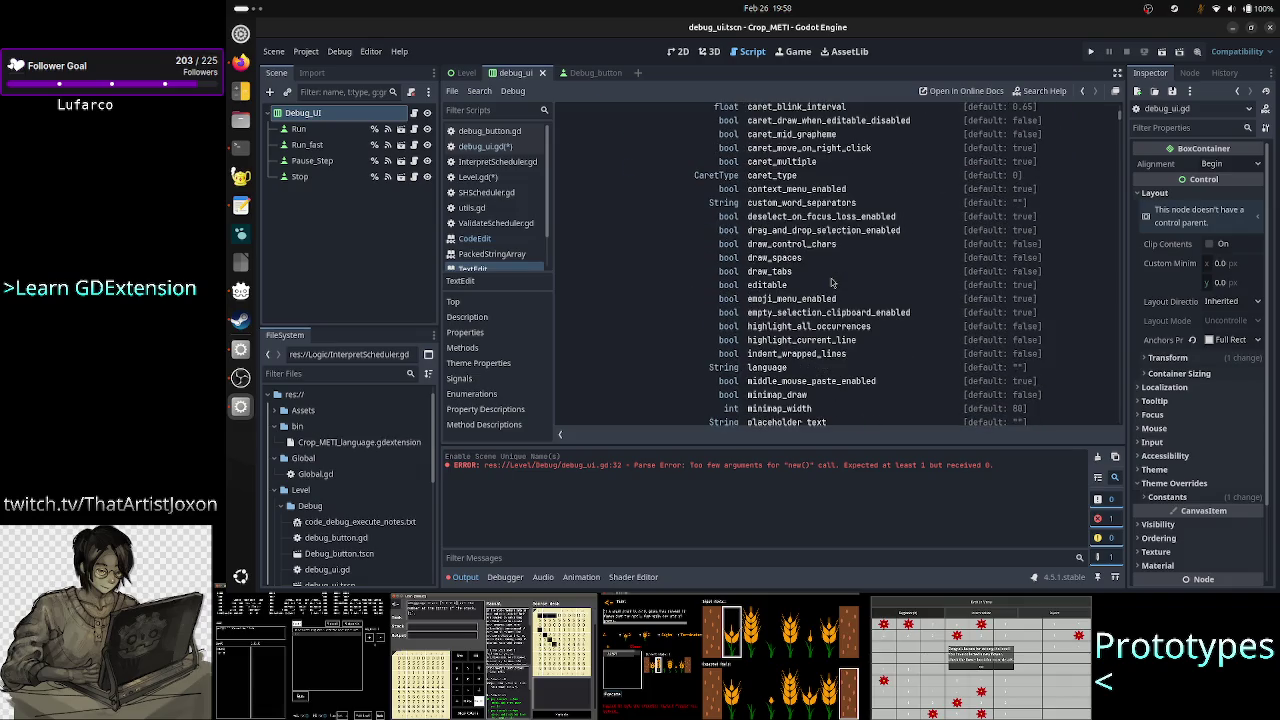
{"action": "scroll", "coordinate": [831, 283], "scroll_direction": "down", "scroll_amount": 3}
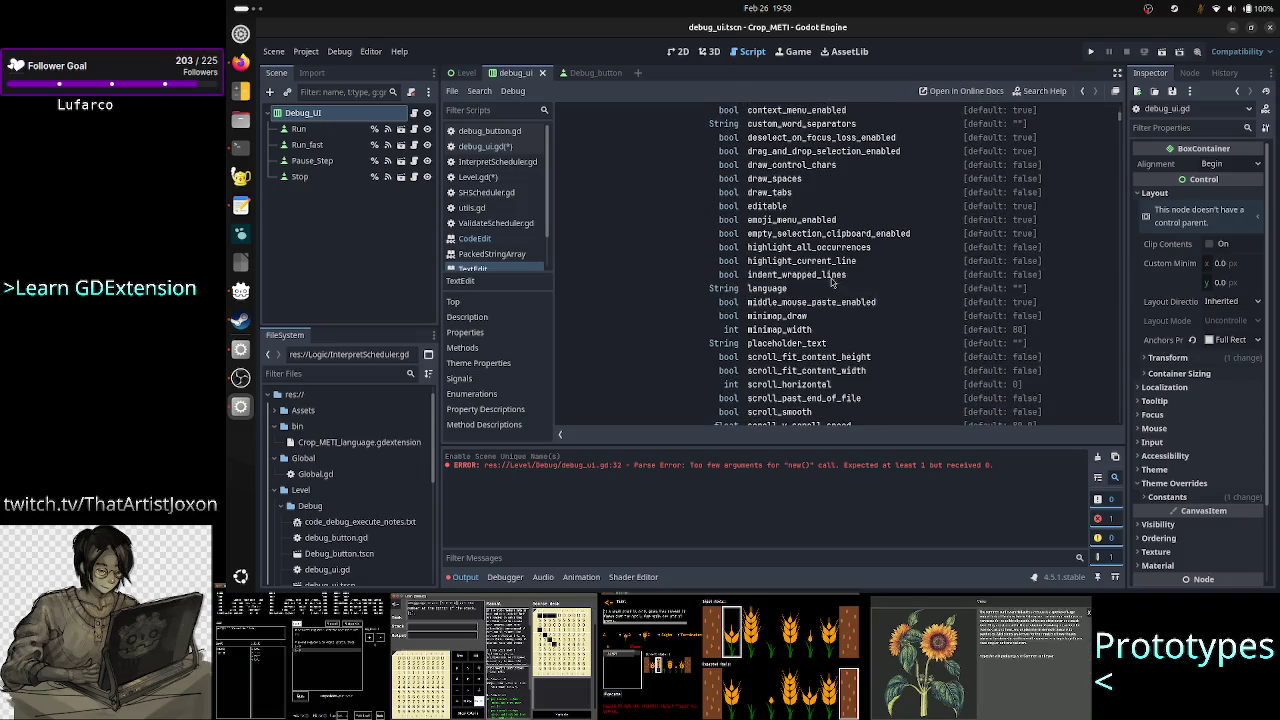
{"action": "scroll", "coordinate": [831, 283], "scroll_direction": "down", "scroll_amount": 1}
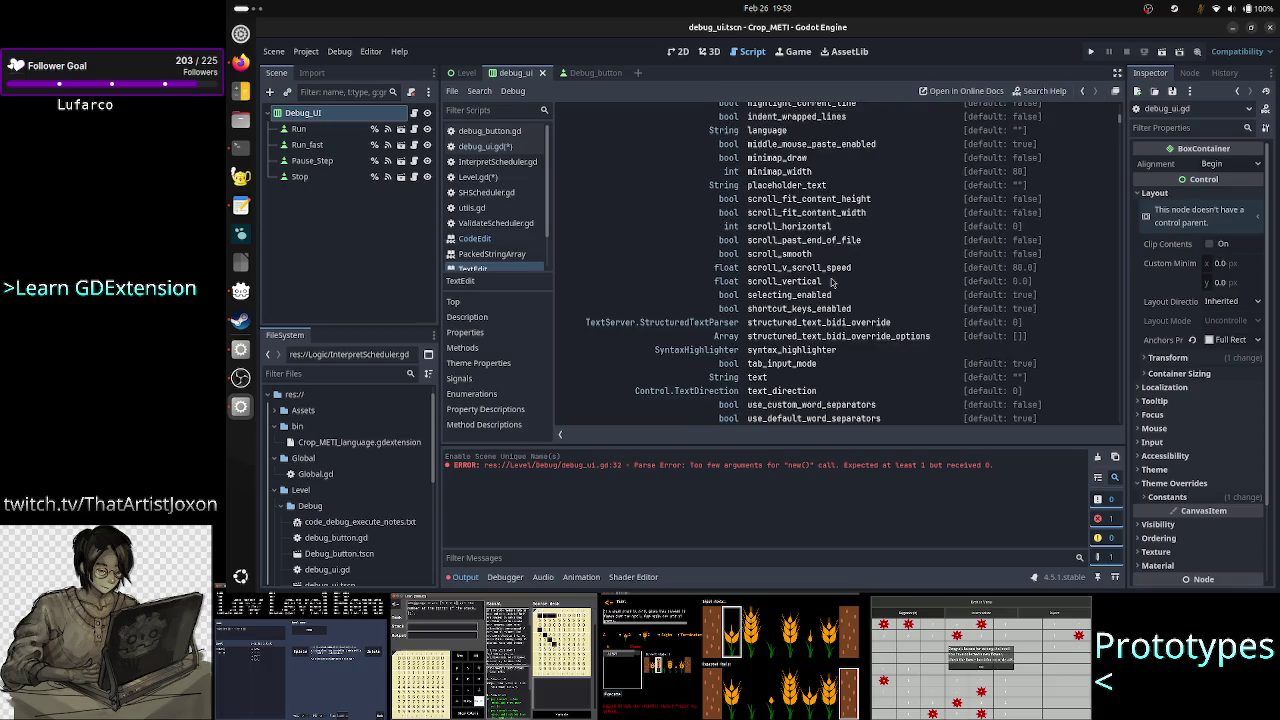
{"action": "left_click", "coordinate": [756, 378]}
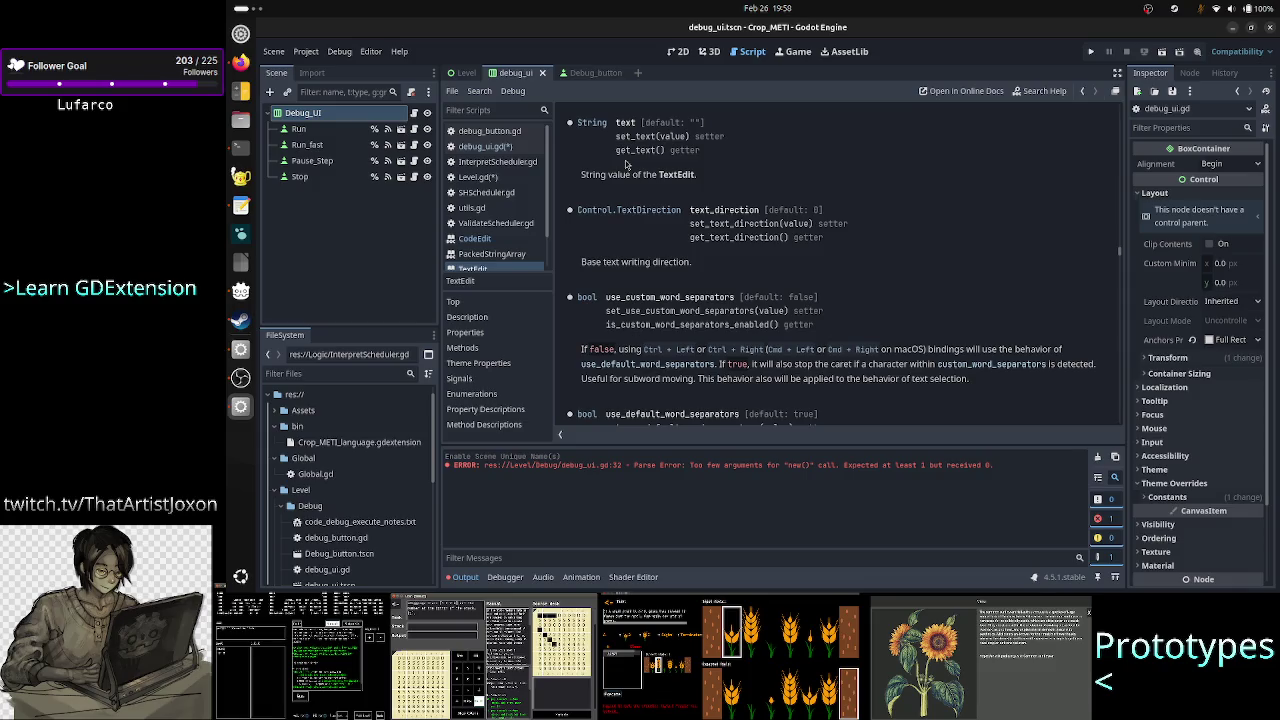
{"action": "left_click", "coordinate": [495, 149]}
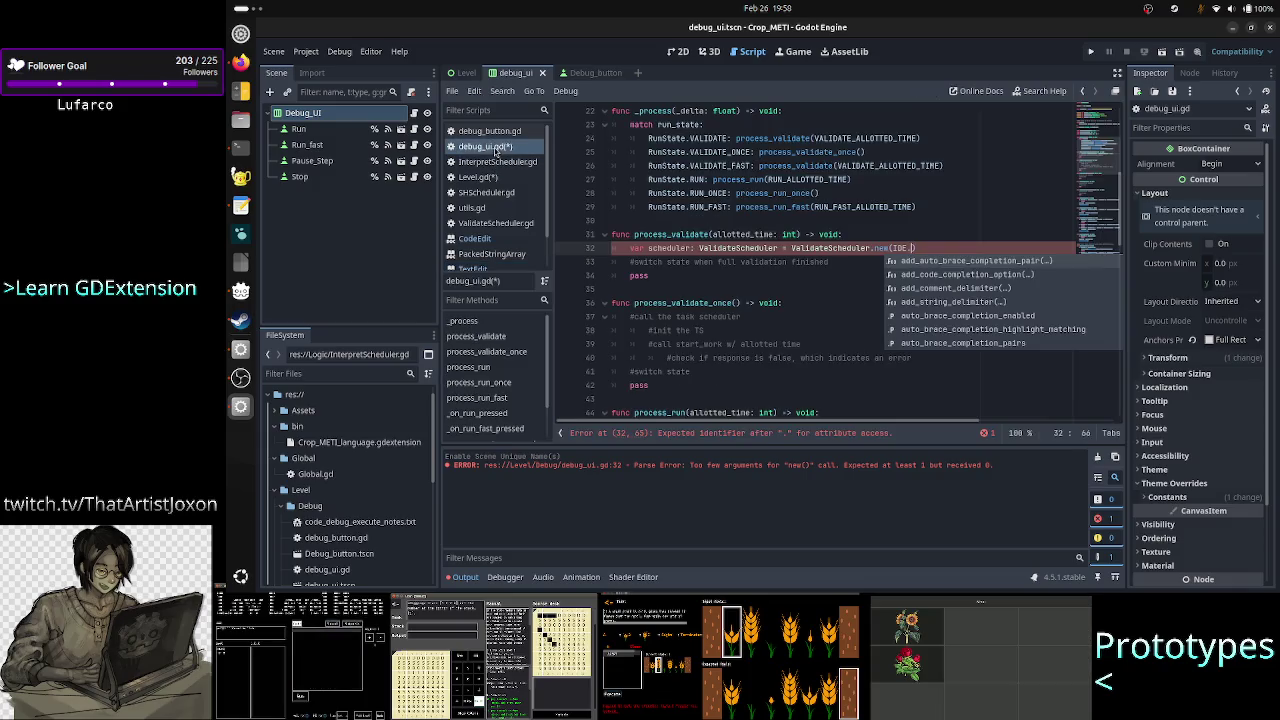
Finish line 32 as ValidateScheduler.new(IDE.text), checking _init's raw_src parameter in ValidateScheduler.gd.
{"action": "type", "text": "text"}
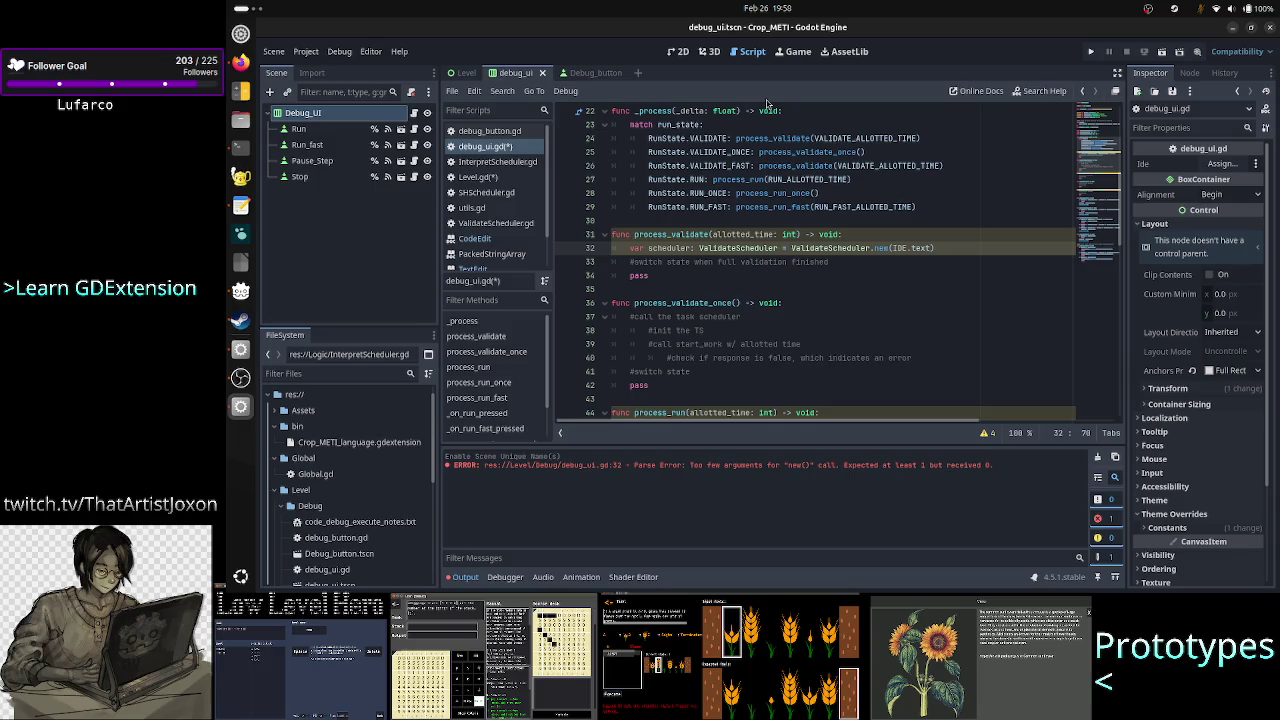
{"action": "left_click", "coordinate": [510, 224]}
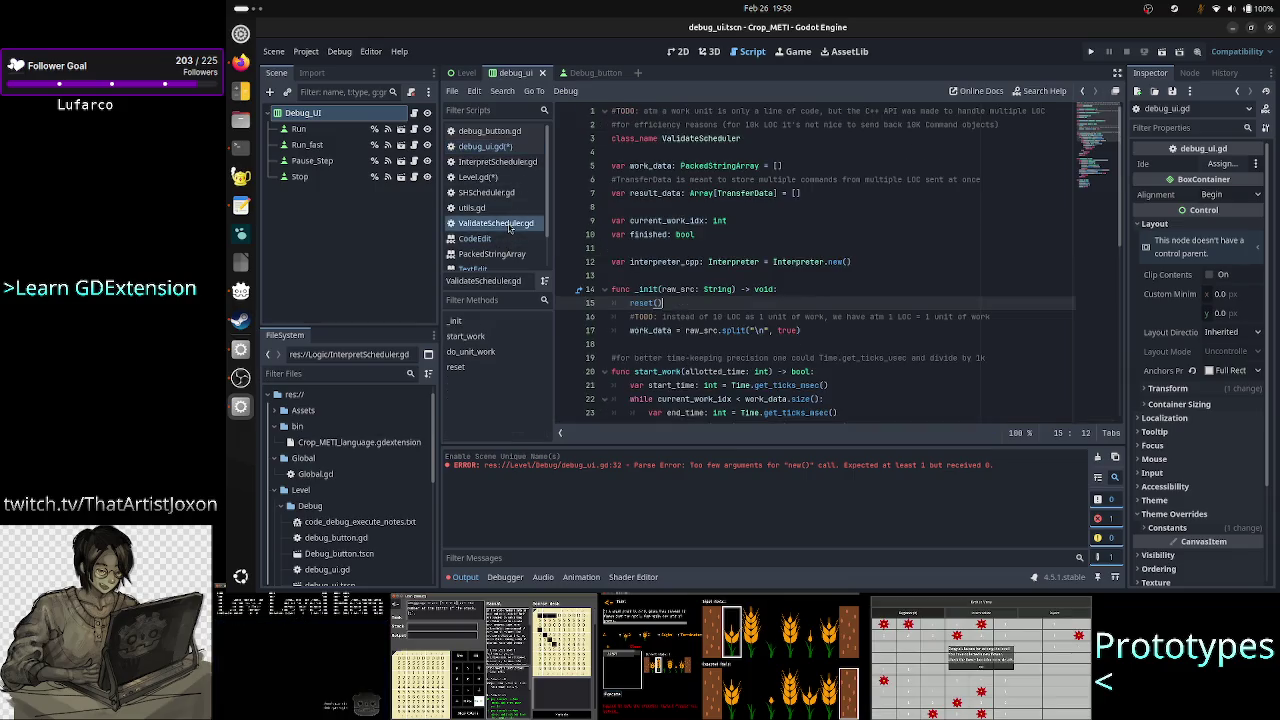
{"action": "double_click", "coordinate": [690, 290]}
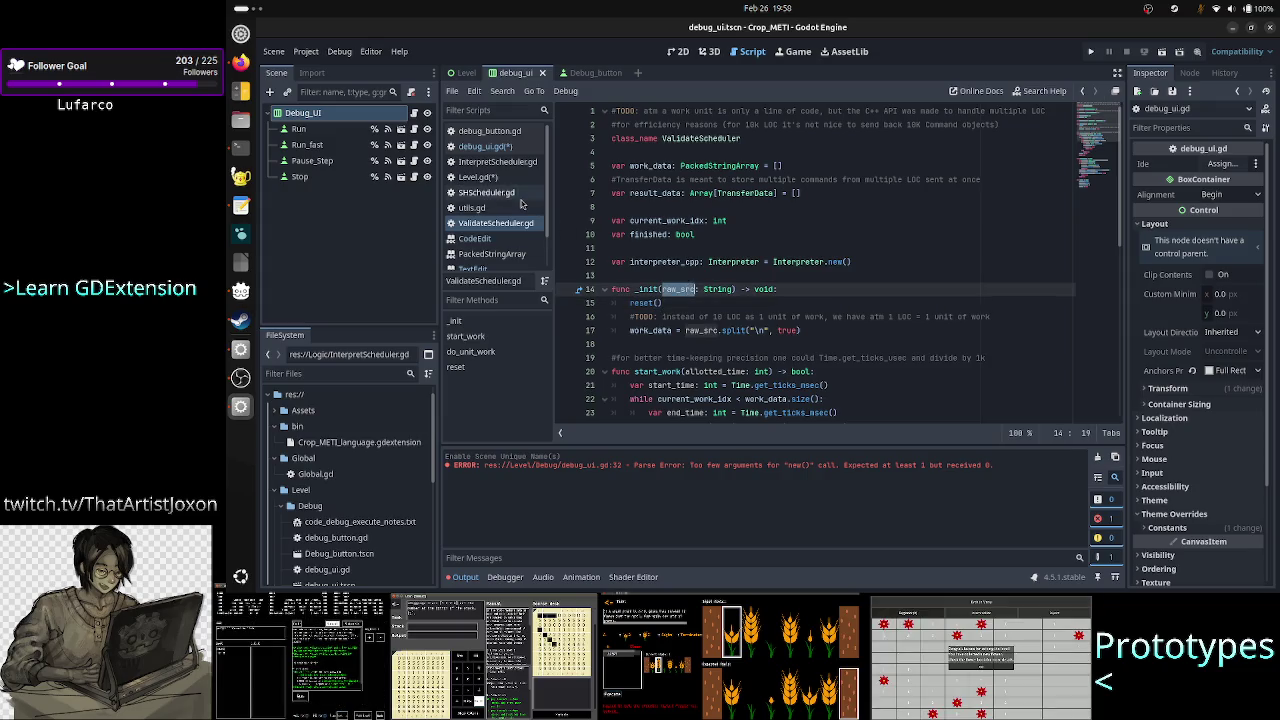
{"action": "left_click", "coordinate": [485, 146]}
{"action": "type", "text": ")"}
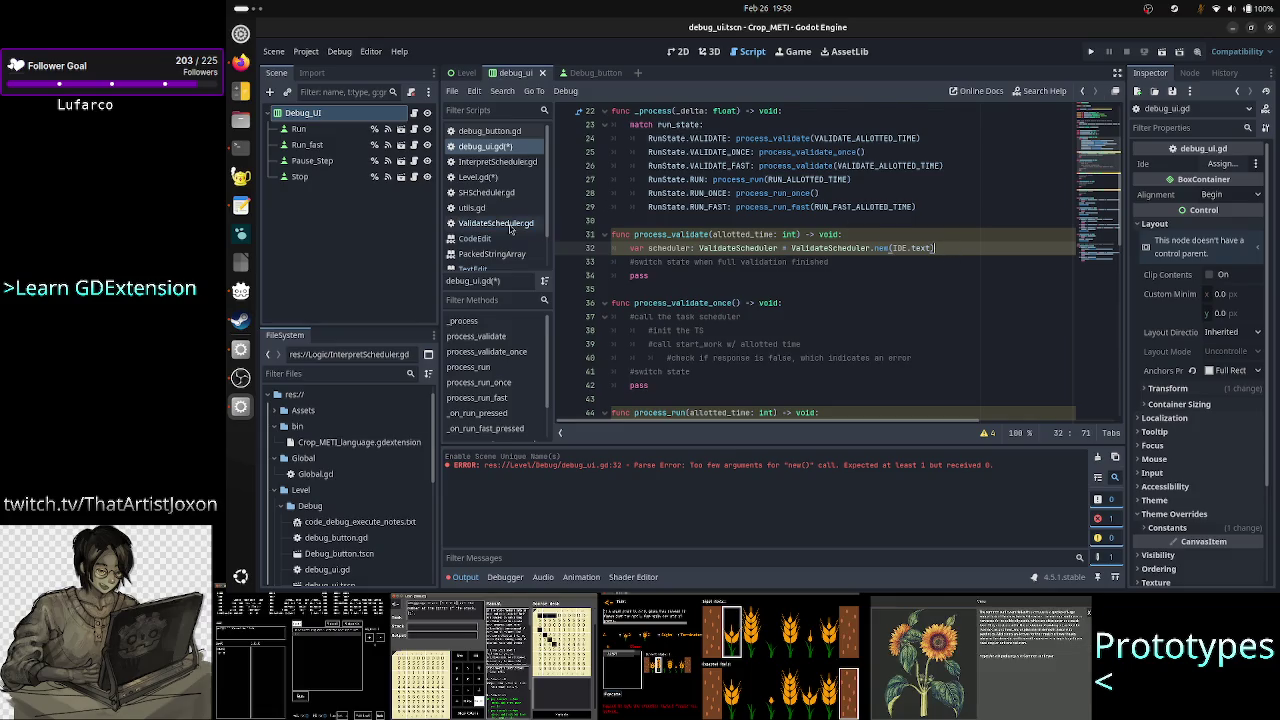
{"action": "left_click", "coordinate": [495, 223]}
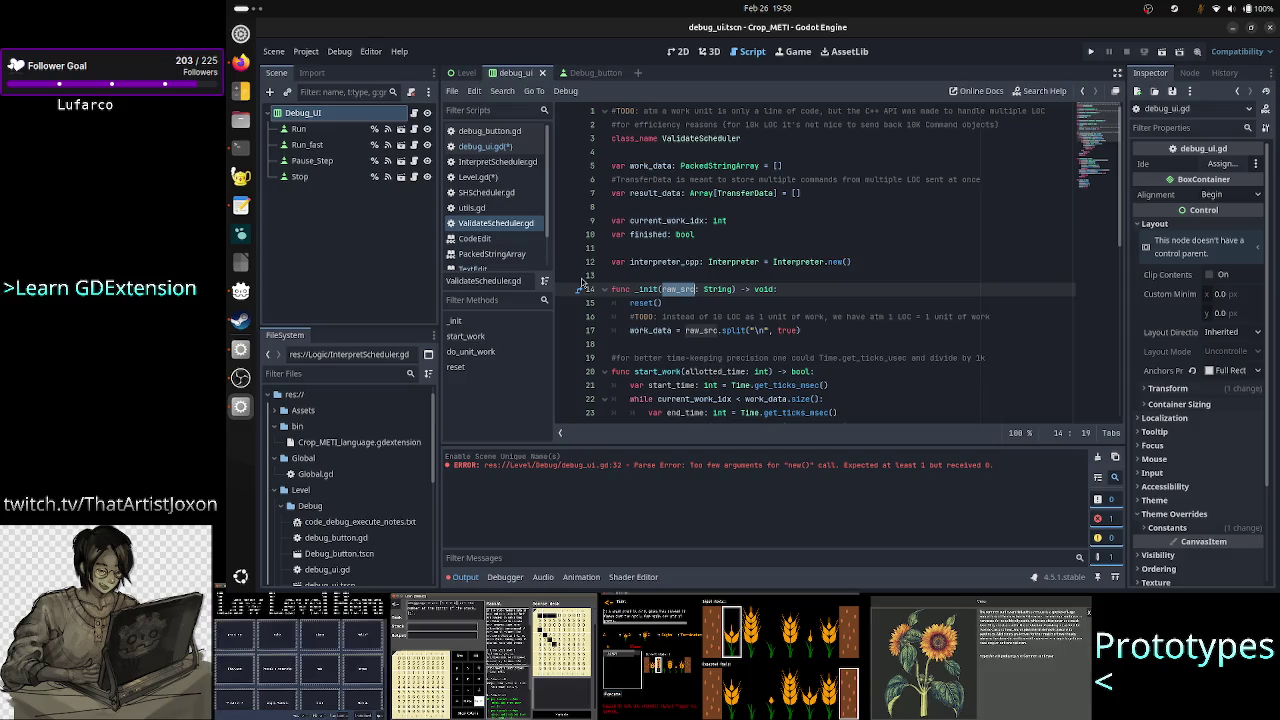
{"action": "left_click", "coordinate": [485, 146]}
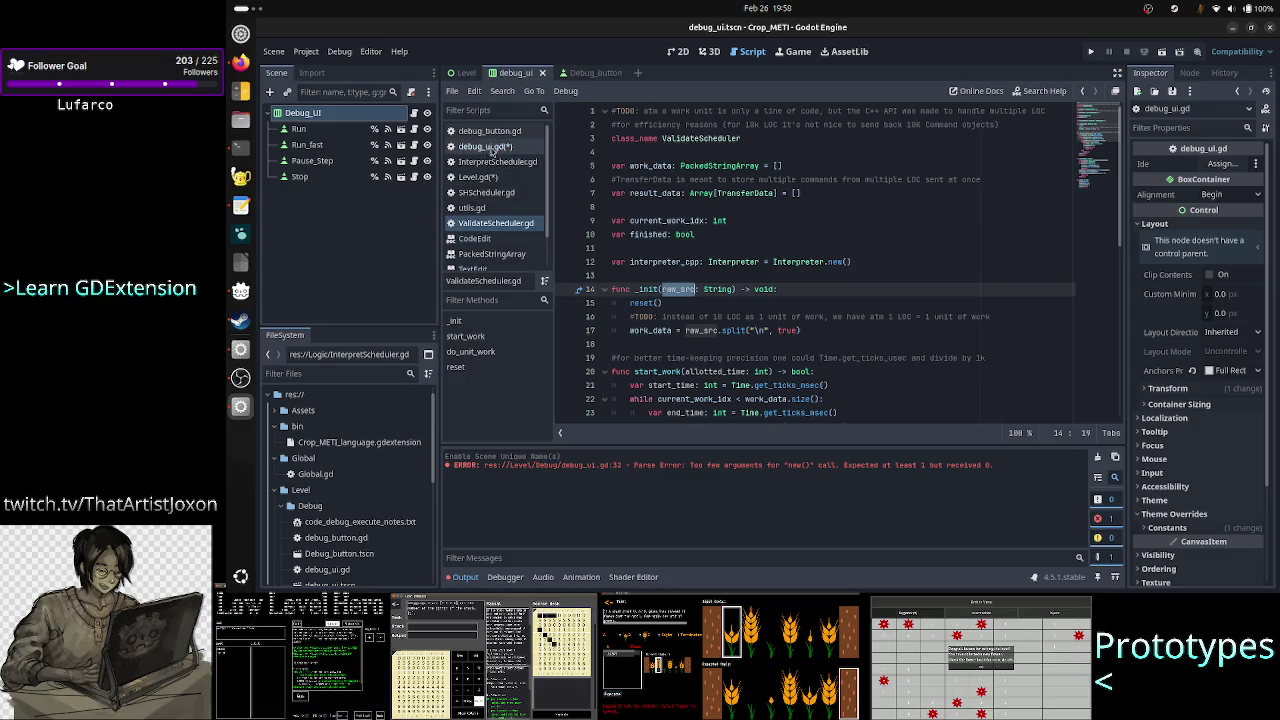
Add a line 33 calling scheduler.start_work(allotted_time) below the constructor.
{"action": "key", "text": "Return"}
{"action": "type", "text": "scheduler.start_work(allotted_time)"}
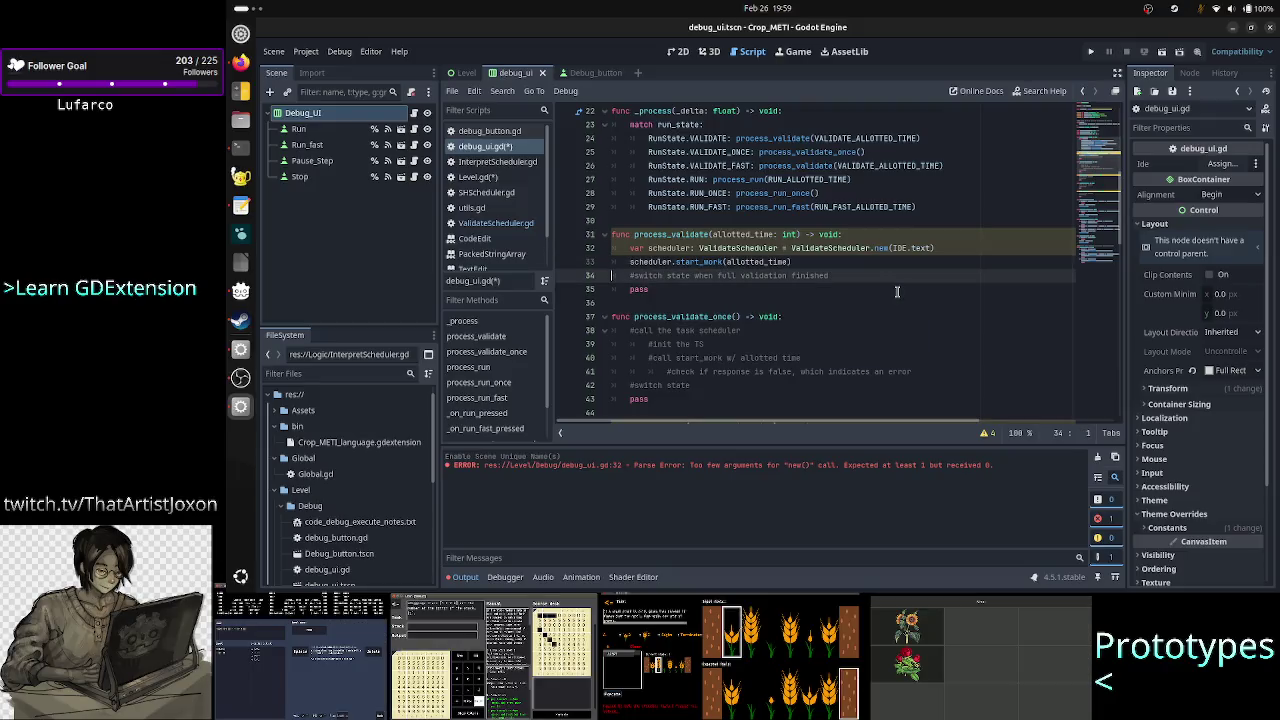
{"action": "key", "text": "Home"}
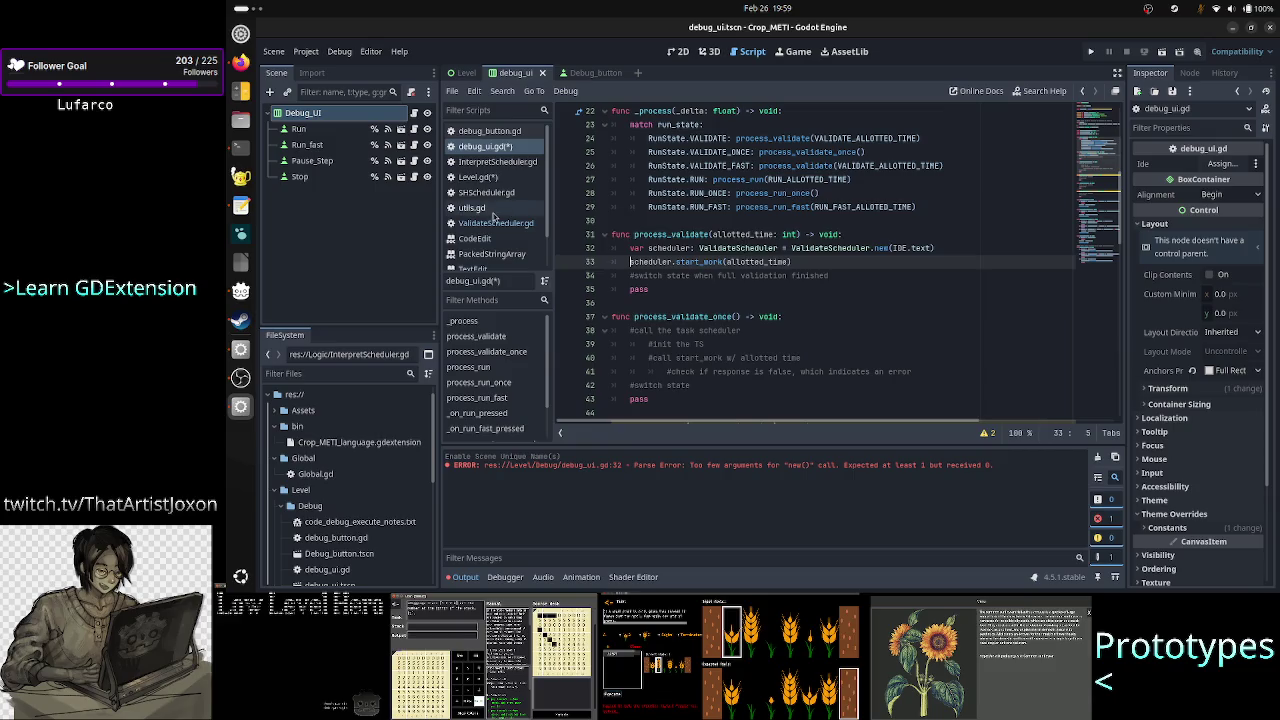
Review start_work's bool return and its do_unit_work loop in ValidateScheduler.gd.
{"action": "left_click", "coordinate": [513, 224]}
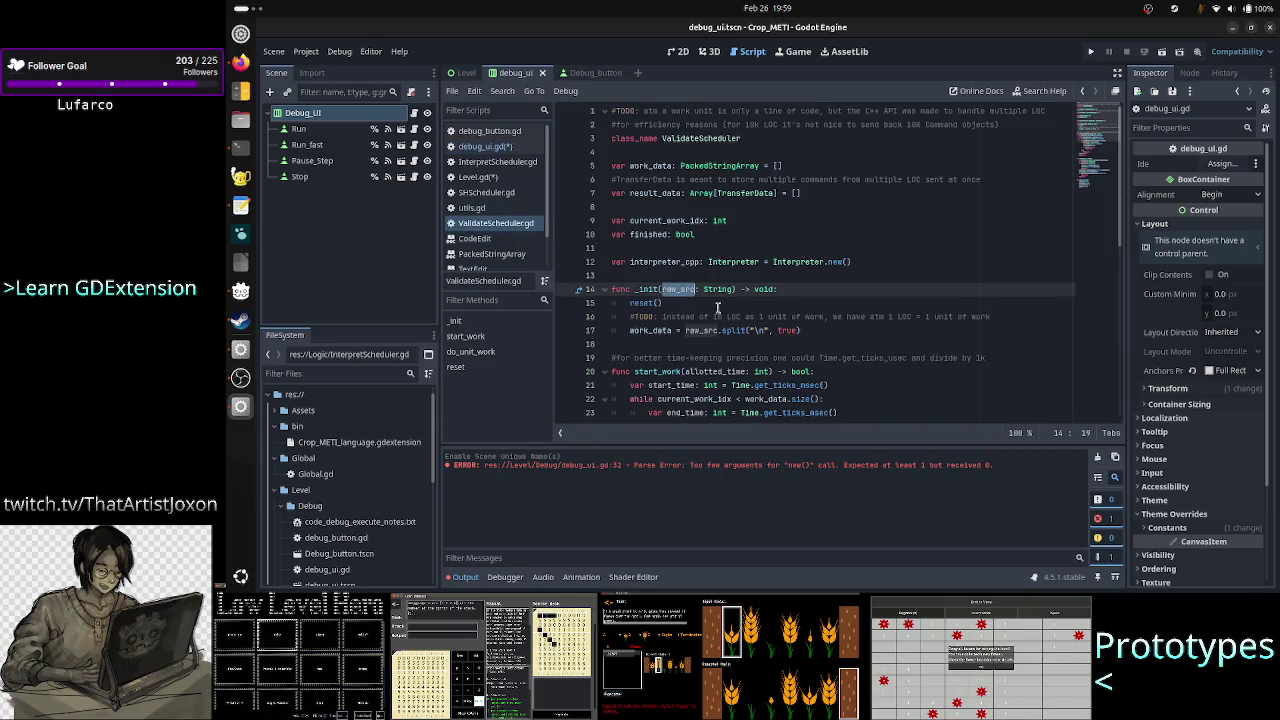
{"action": "left_click", "coordinate": [811, 367]}
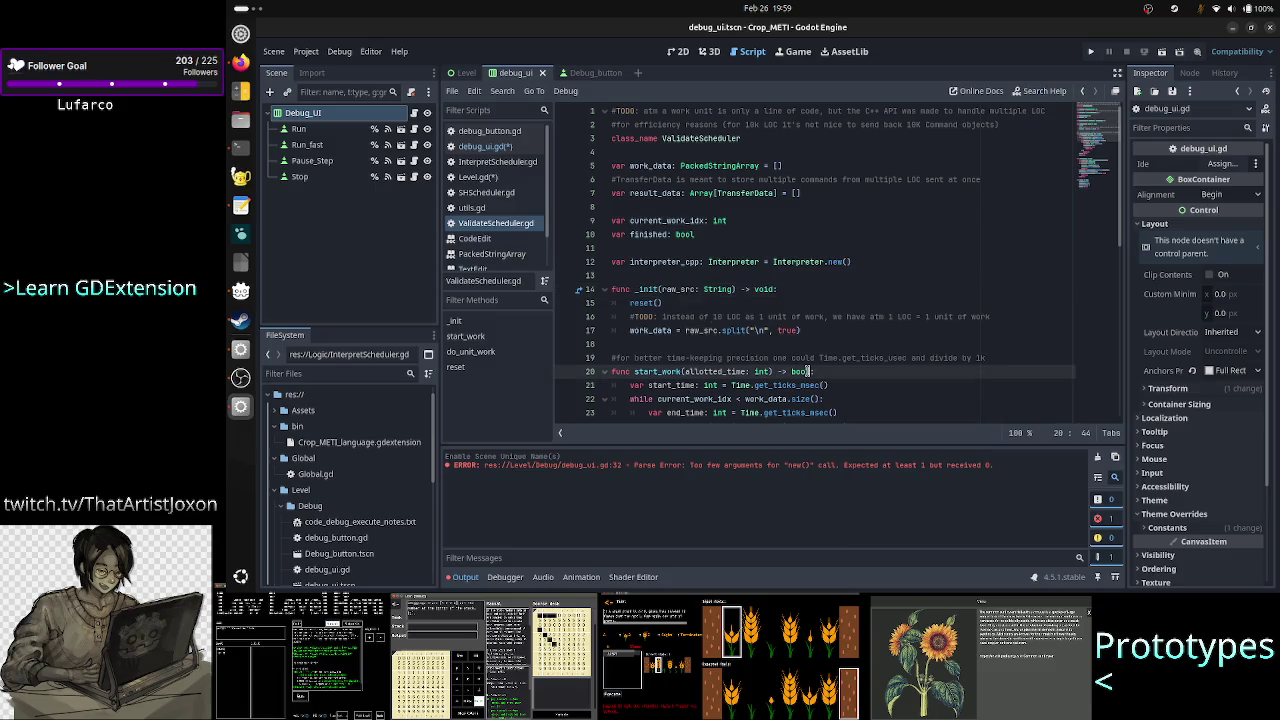
{"action": "scroll", "coordinate": [857, 323], "scroll_direction": "down", "scroll_amount": 2}
{"action": "scroll", "coordinate": [857, 323], "scroll_direction": "down", "scroll_amount": 1}
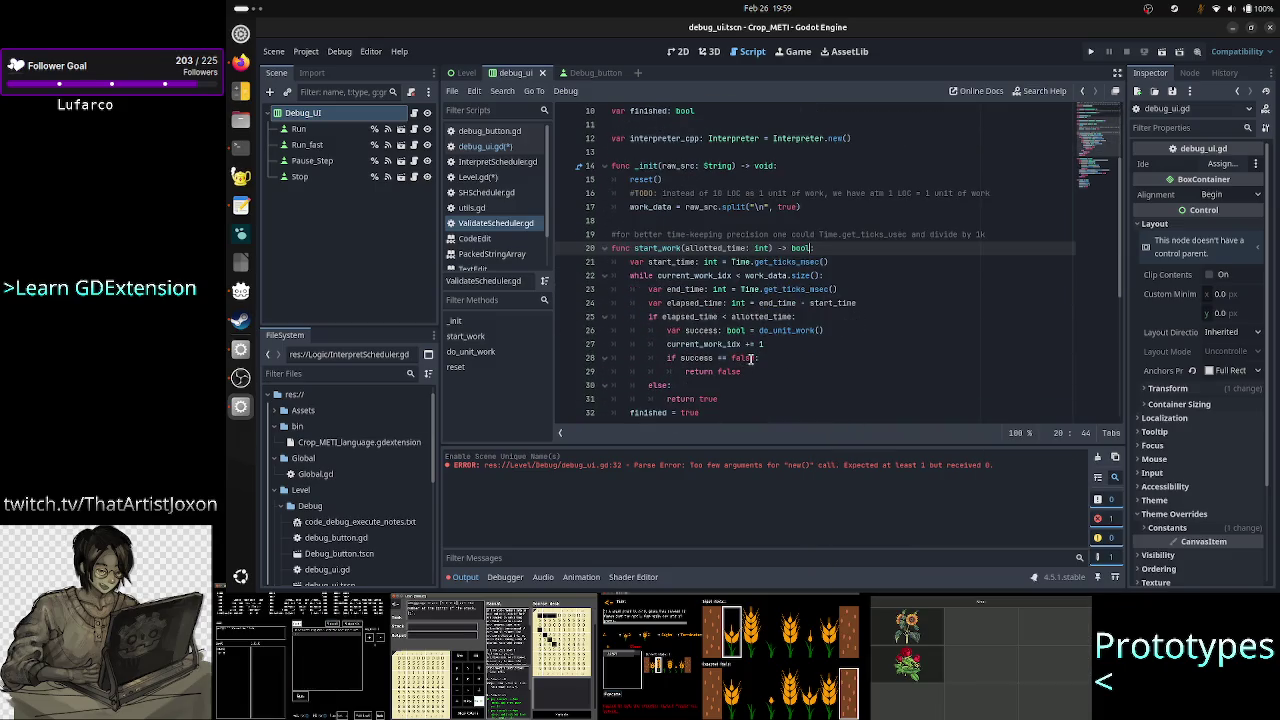
{"action": "scroll", "coordinate": [770, 357], "scroll_direction": "down", "scroll_amount": 1}
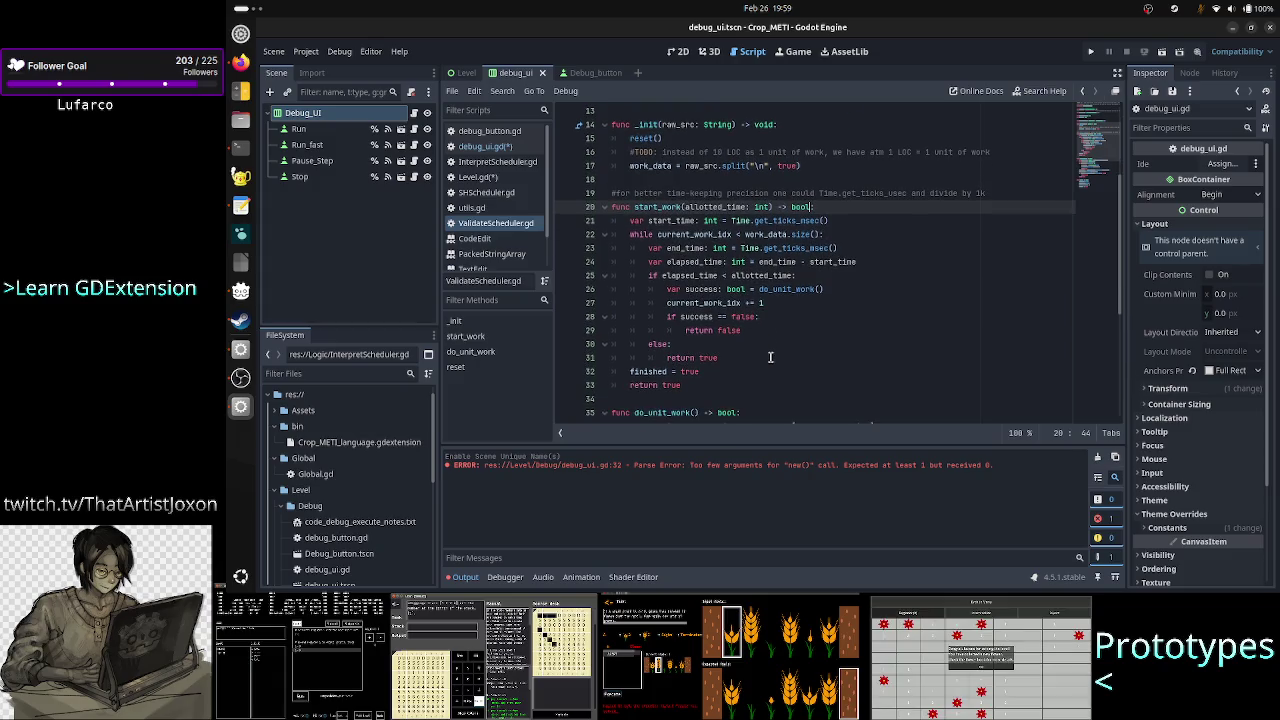
{"action": "scroll", "coordinate": [770, 357], "scroll_direction": "down", "scroll_amount": 6}
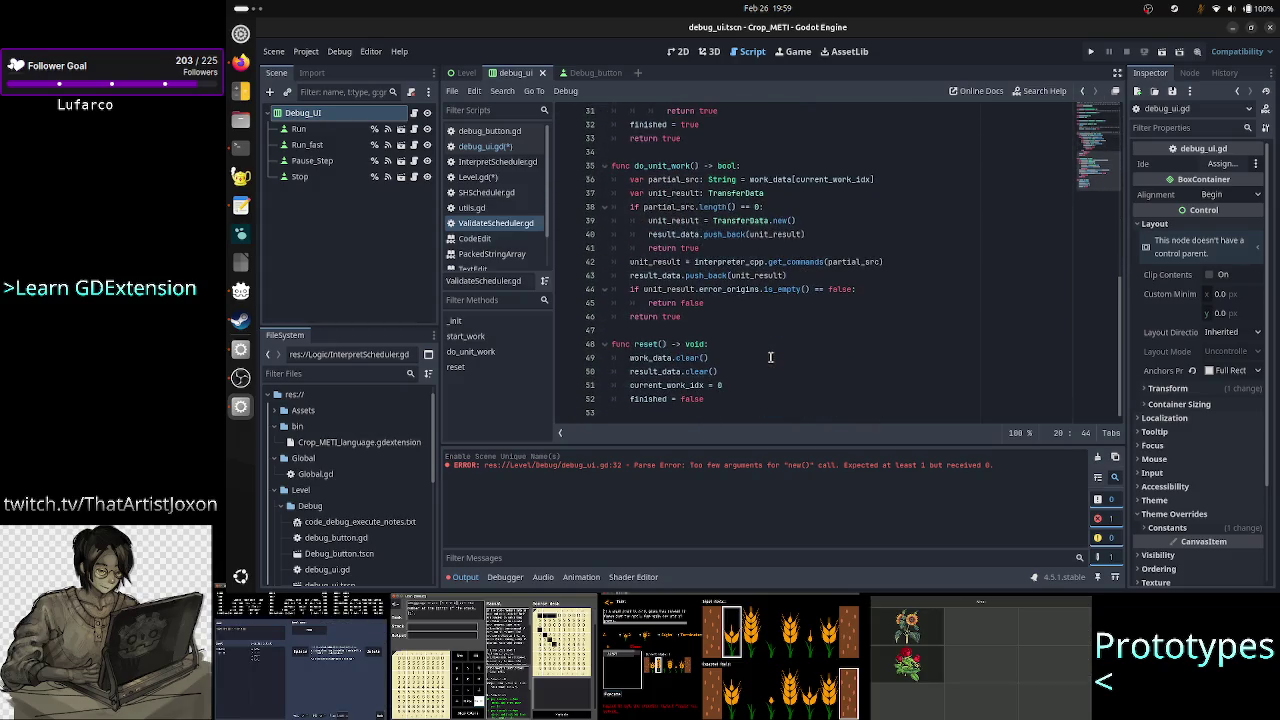
{"action": "scroll", "coordinate": [770, 357], "scroll_direction": "up", "scroll_amount": 5}
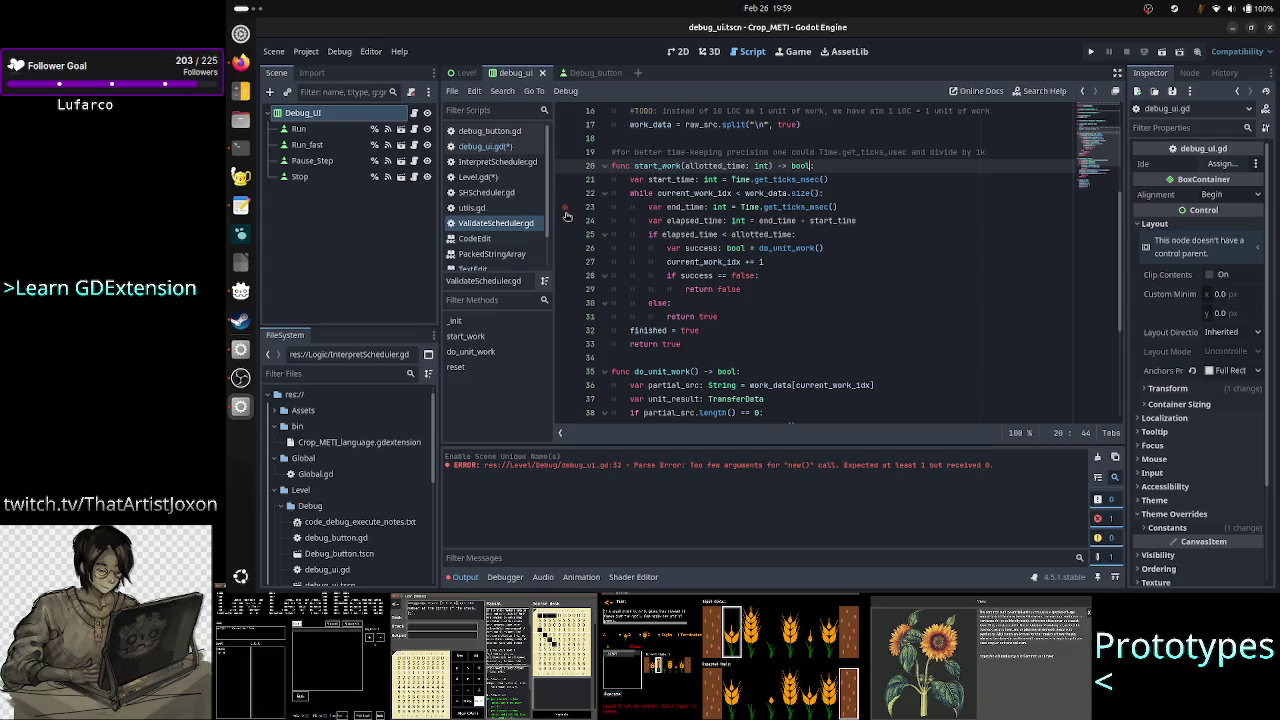
Save debug_ui.gd and prefix line 33 with 'var suscess: bool =' to store start_work's result.
{"action": "left_click", "coordinate": [500, 147]}
{"action": "key", "text": "ctrl+s"}
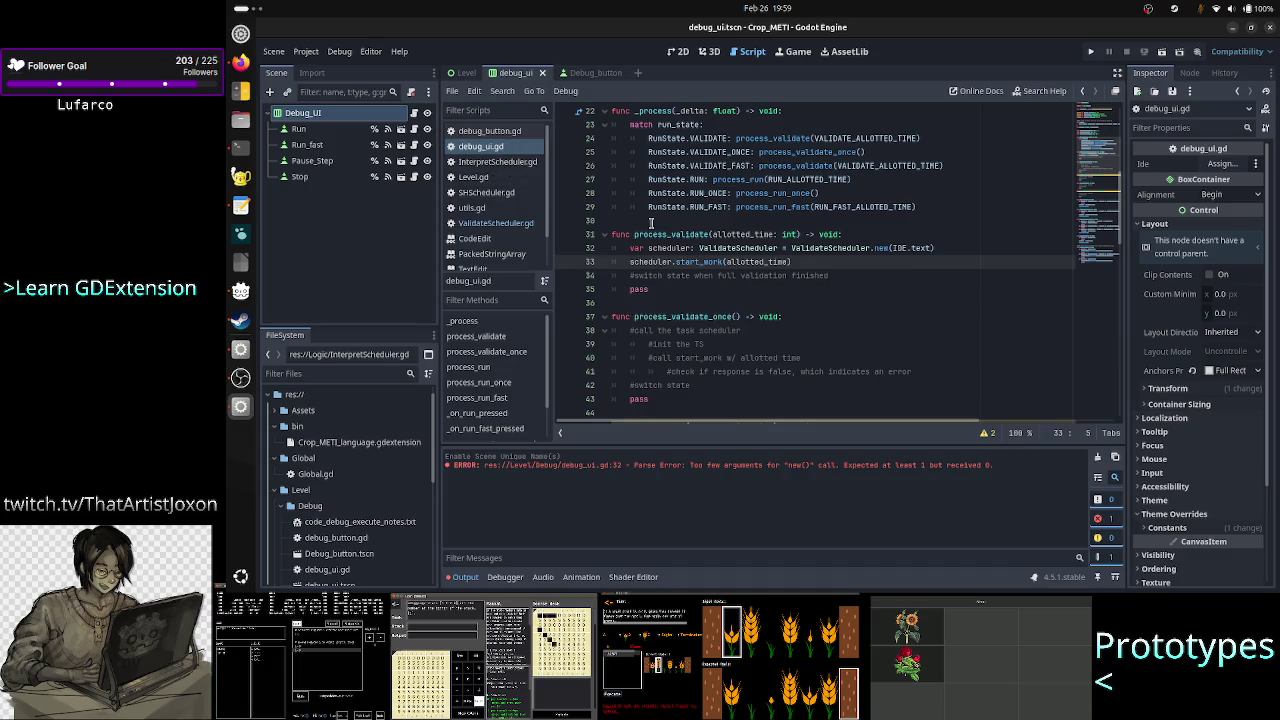
{"action": "type", "text": "var sus"}
{"action": "type", "text": "ccess: boo"}
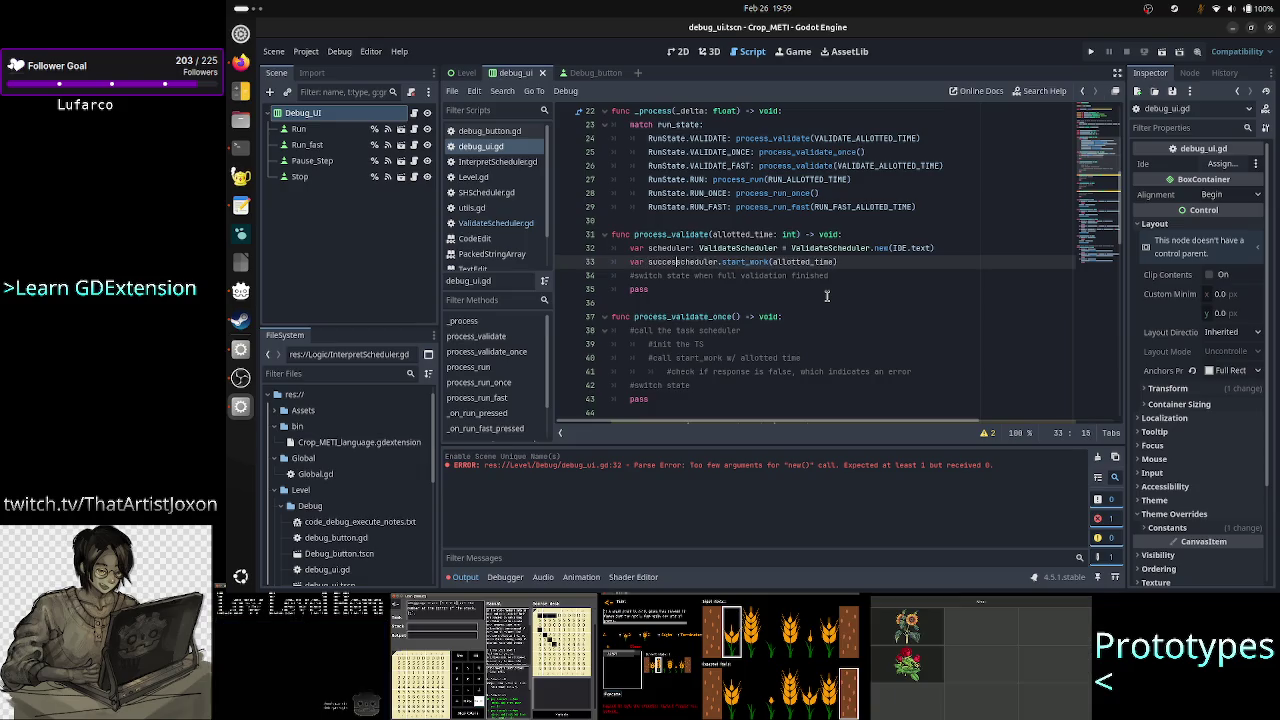
{"action": "type", "text": "l ="}
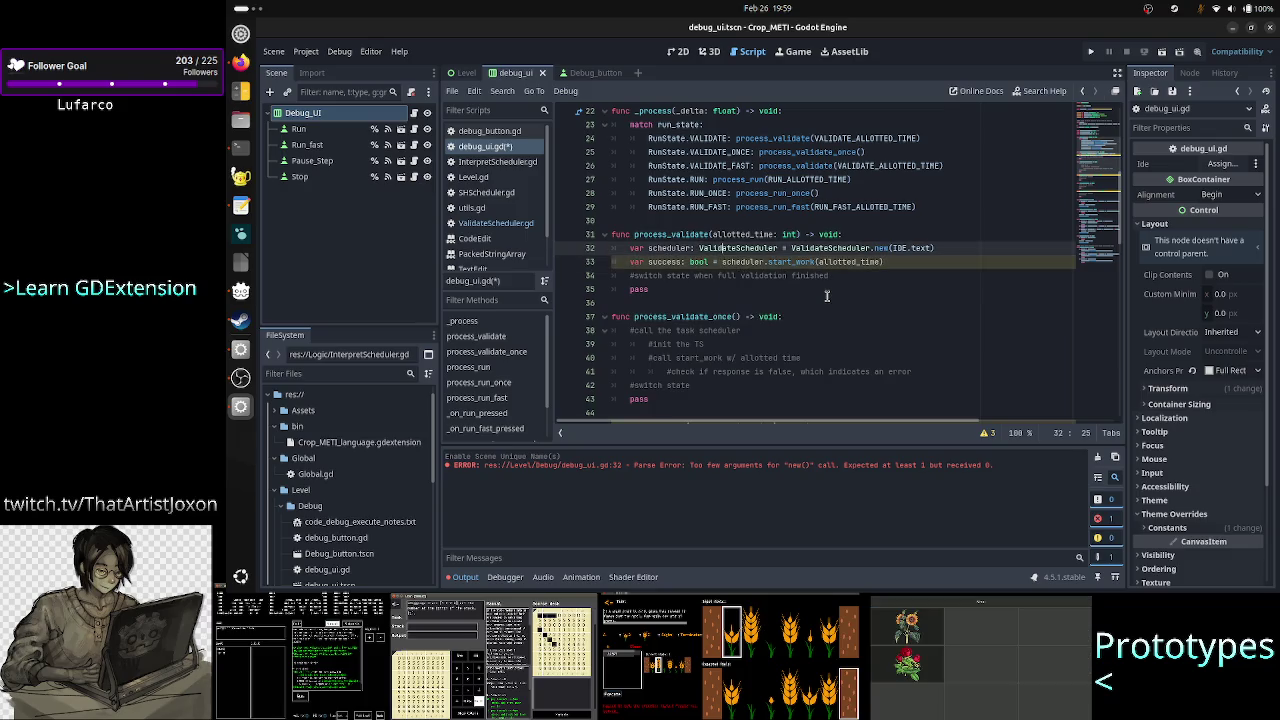
{"action": "key", "text": "End"}
Add an 'if success == false:' branch with an indented print(" line beneath.
{"action": "key", "text": "Return"}
{"action": "type", "text": "if success == f"}
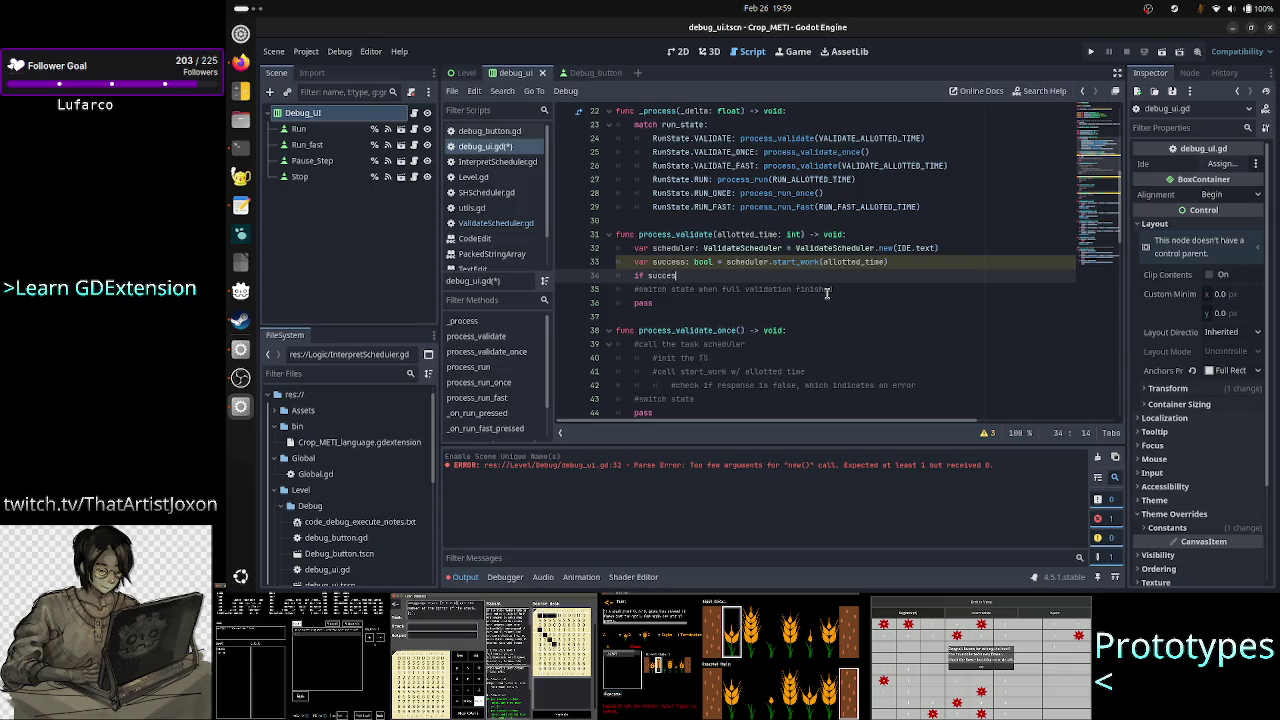
{"action": "type", "text": "alse:"}
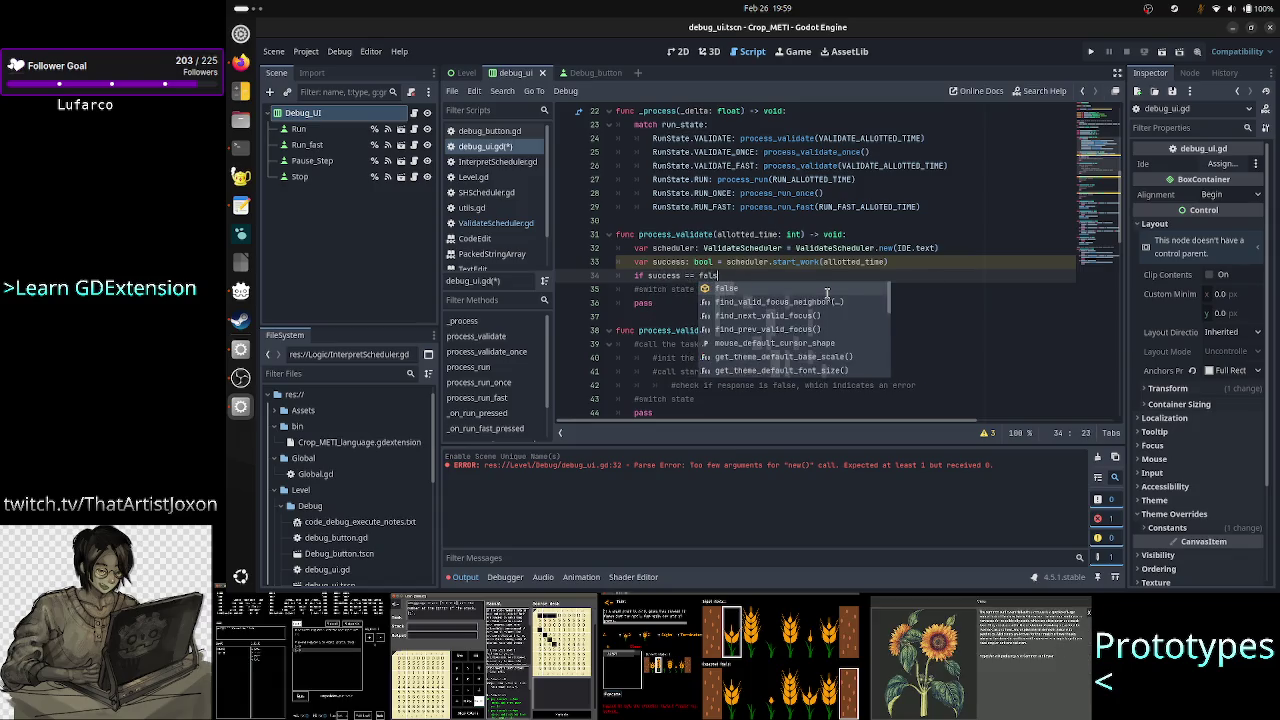
{"action": "key", "text": "Return"}
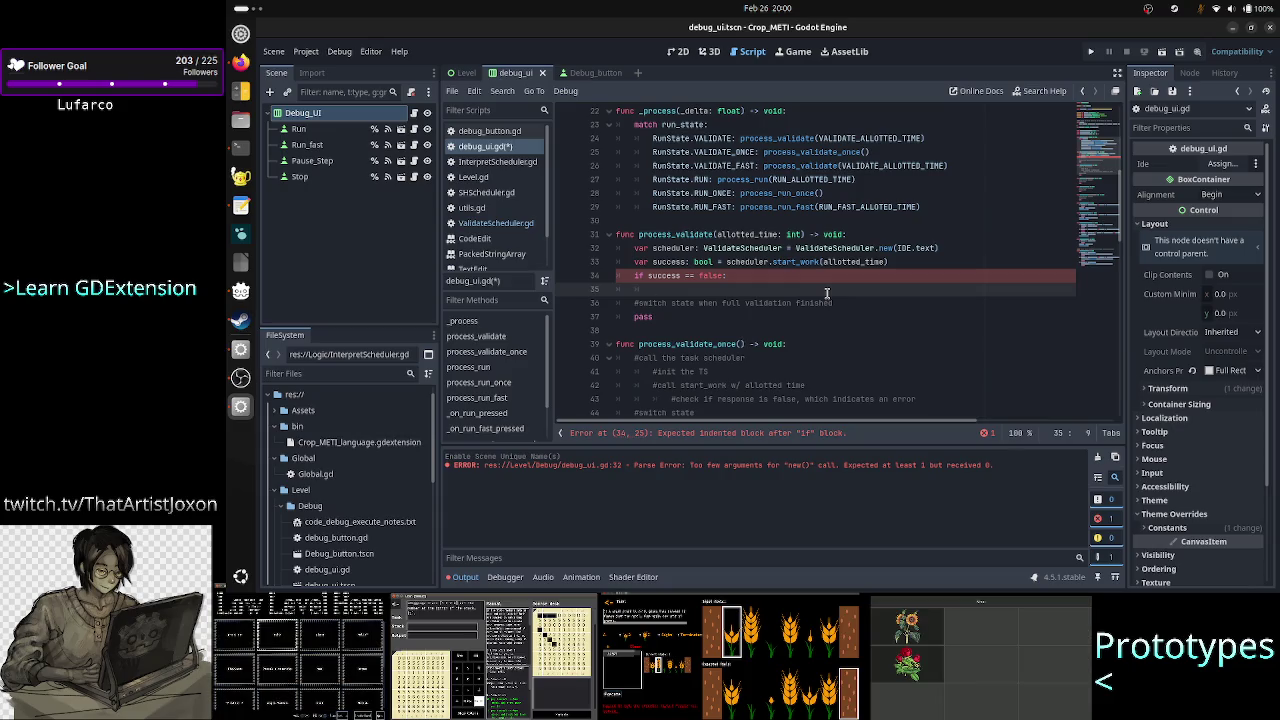
{"action": "type", "text": "pri"}
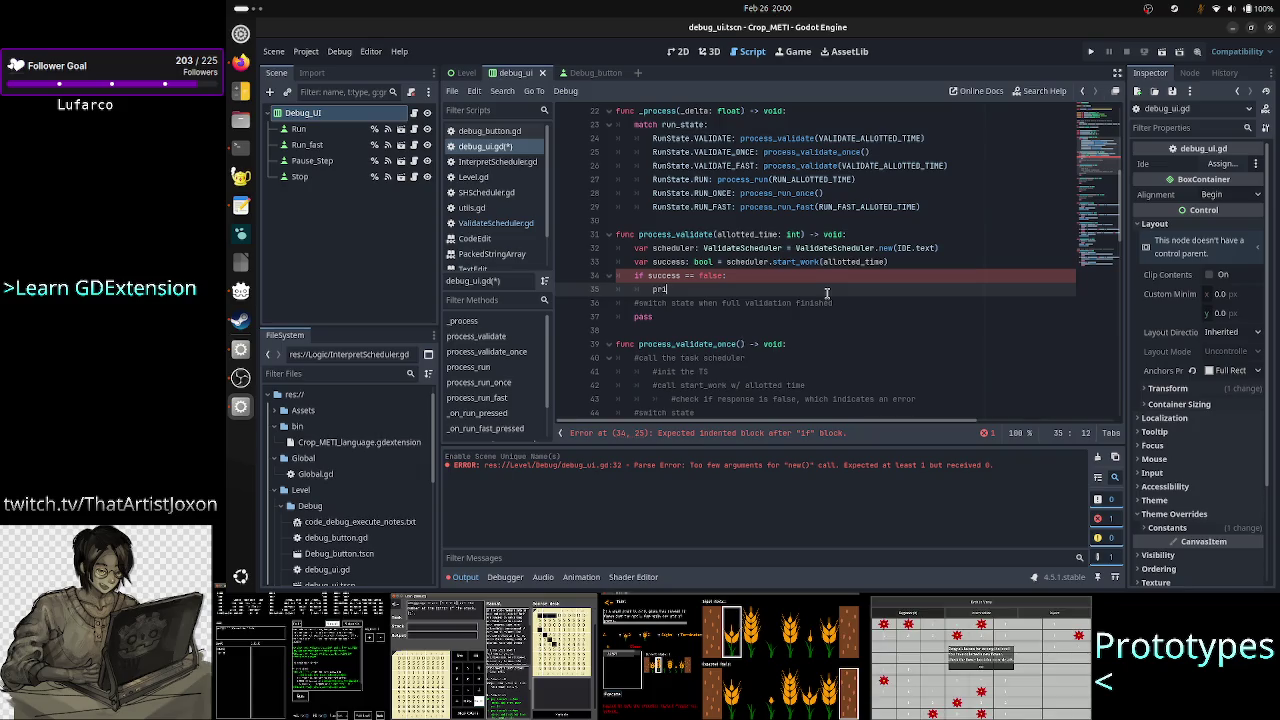
{"action": "type", "text": "nt(\""}
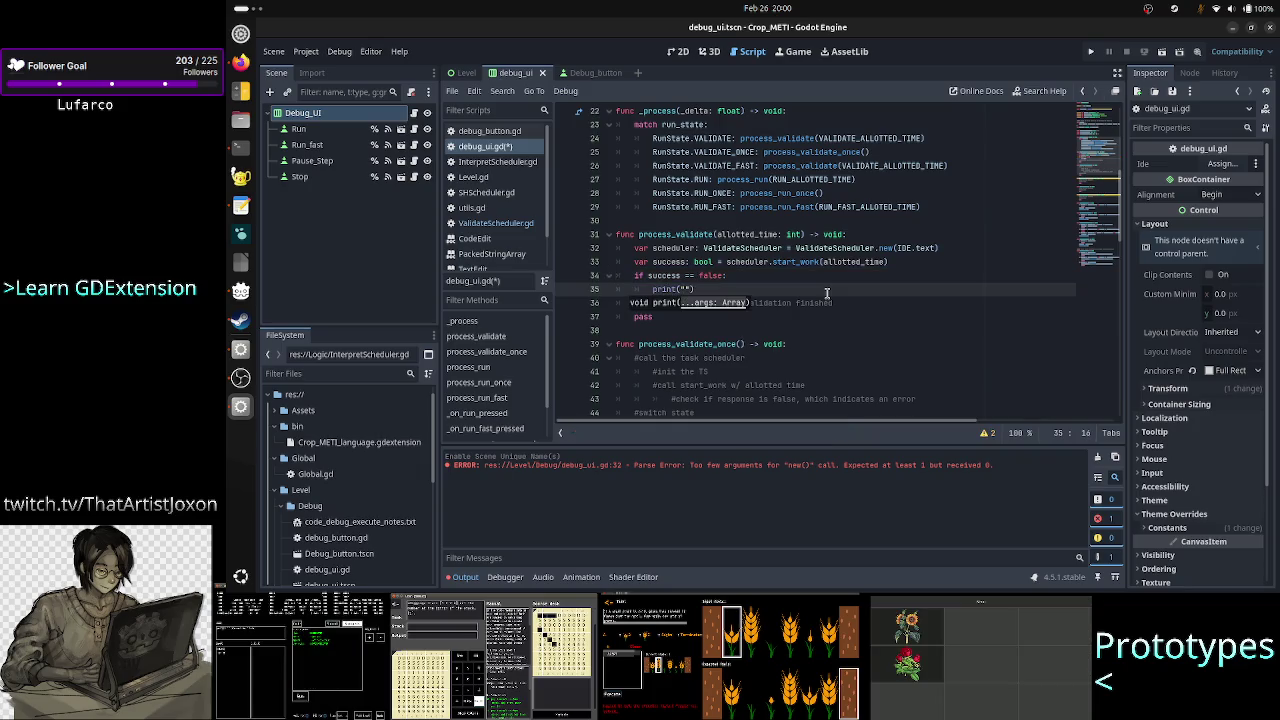
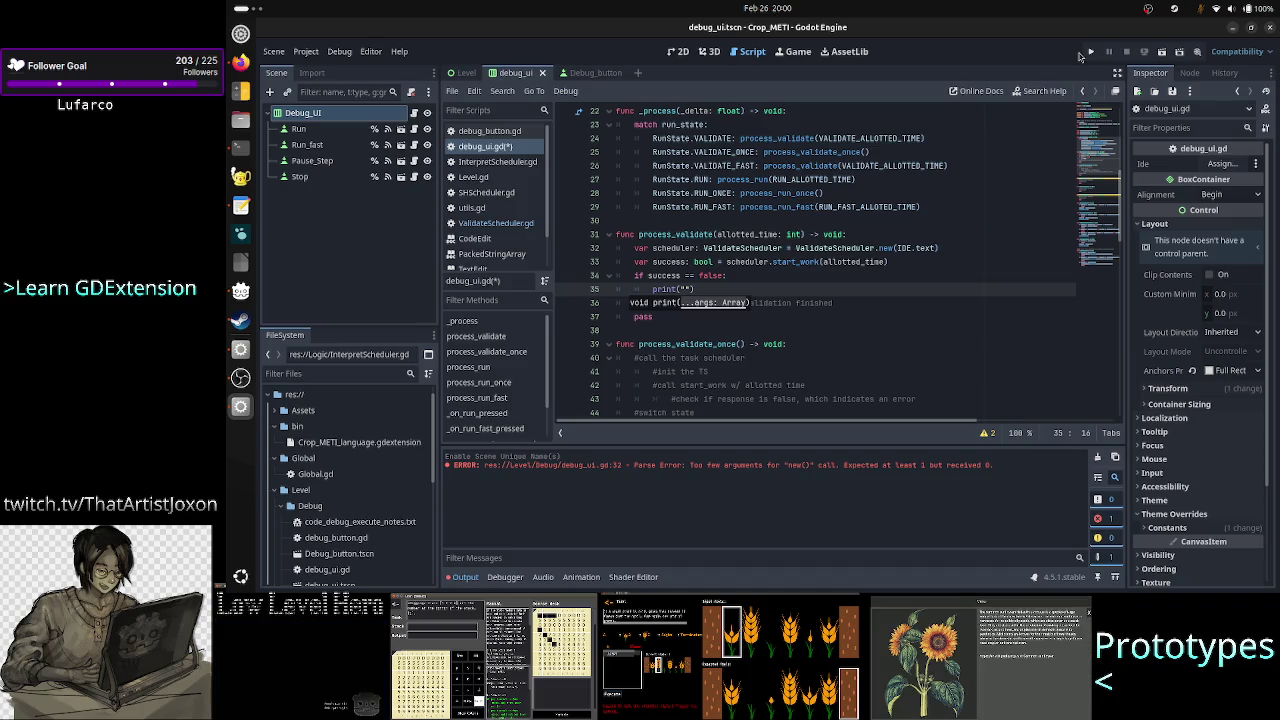
Inspect the result_data variable and its TransferData type in ValidateScheduler.gd, then return to debug_ui.gd.
{"action": "left_click", "coordinate": [510, 222]}
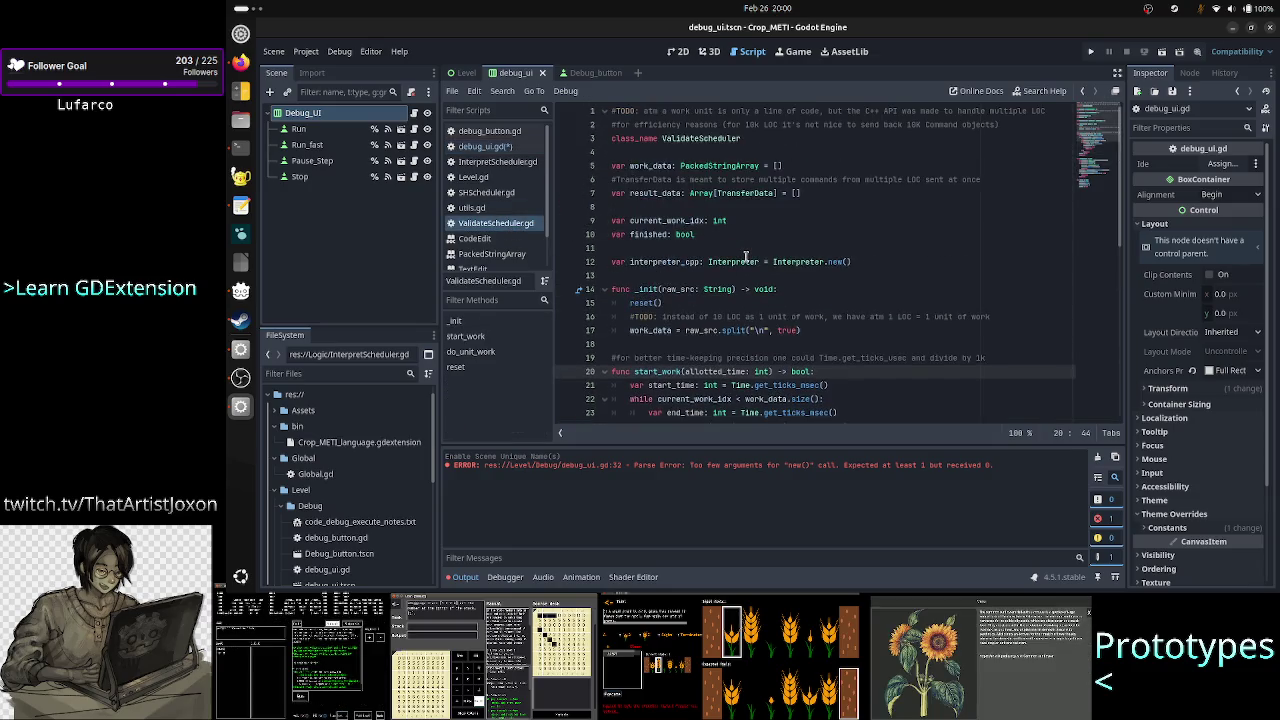
{"action": "double_click", "coordinate": [657, 191]}
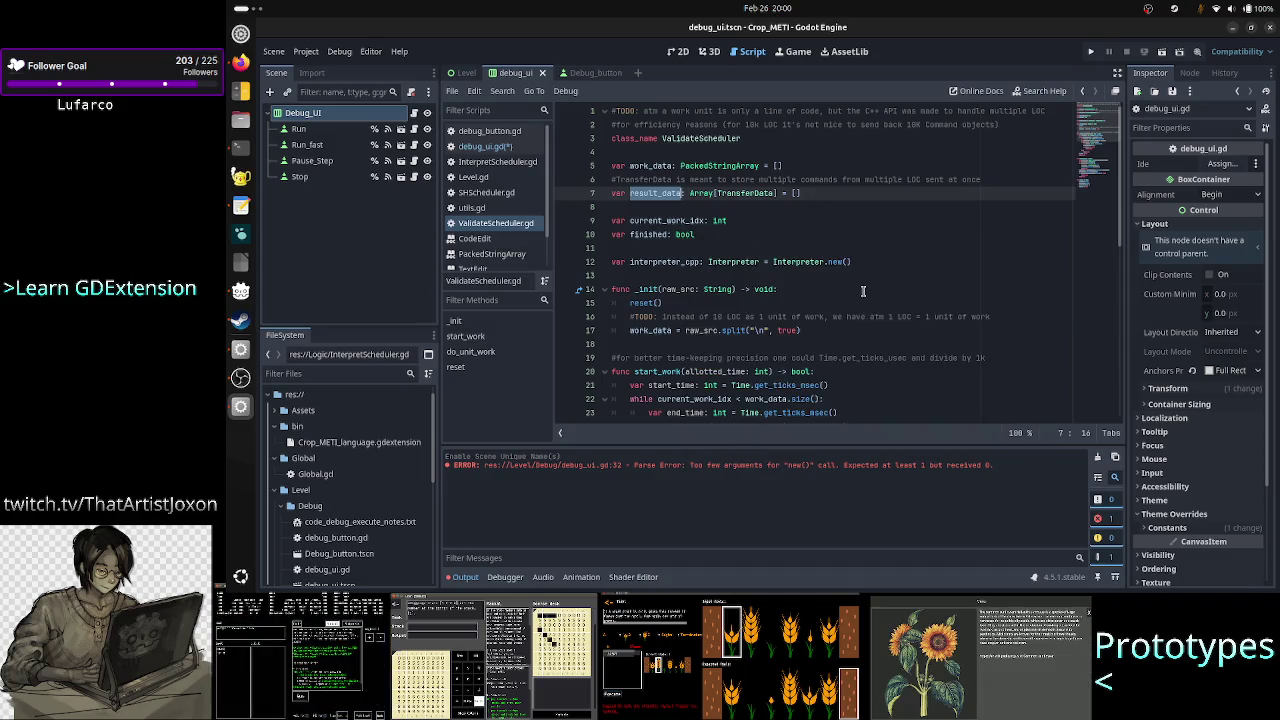
{"action": "scroll", "coordinate": [863, 291], "scroll_direction": "down", "scroll_amount": 3}
{"action": "scroll", "coordinate": [863, 291], "scroll_direction": "up", "scroll_amount": 3}
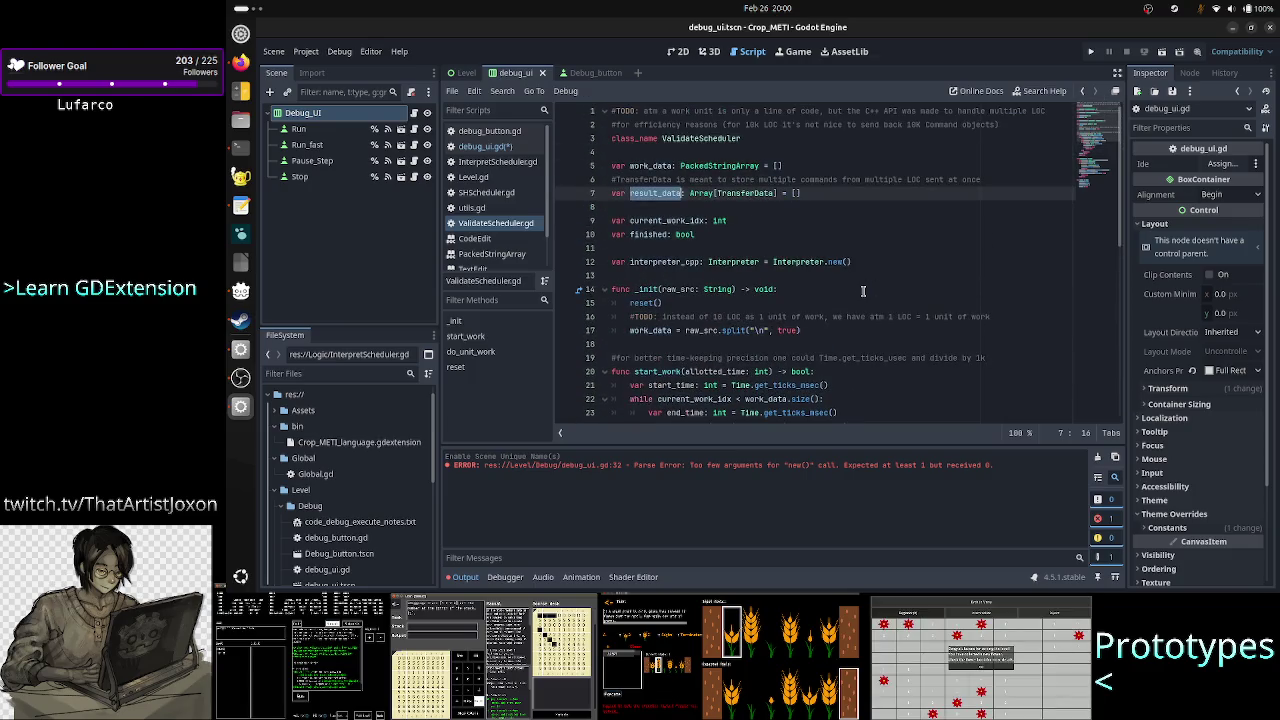
{"action": "double_click", "coordinate": [749, 192]}
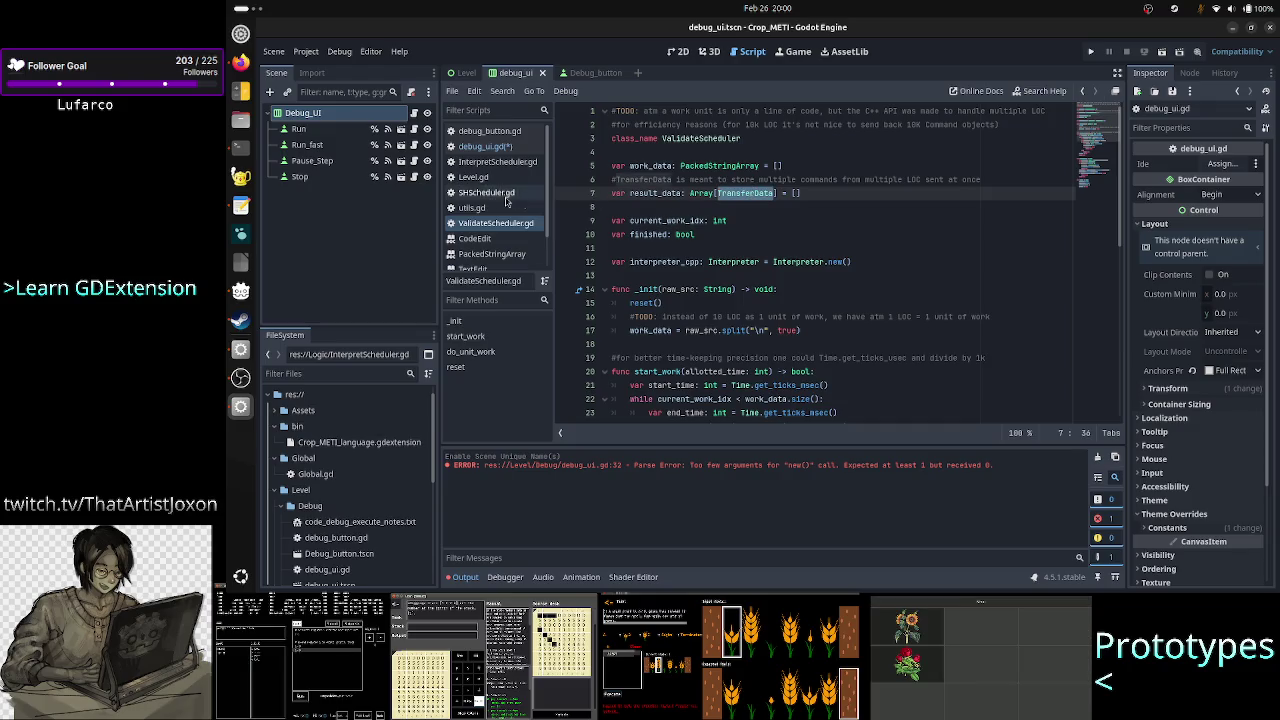
{"action": "left_click", "coordinate": [490, 150]}
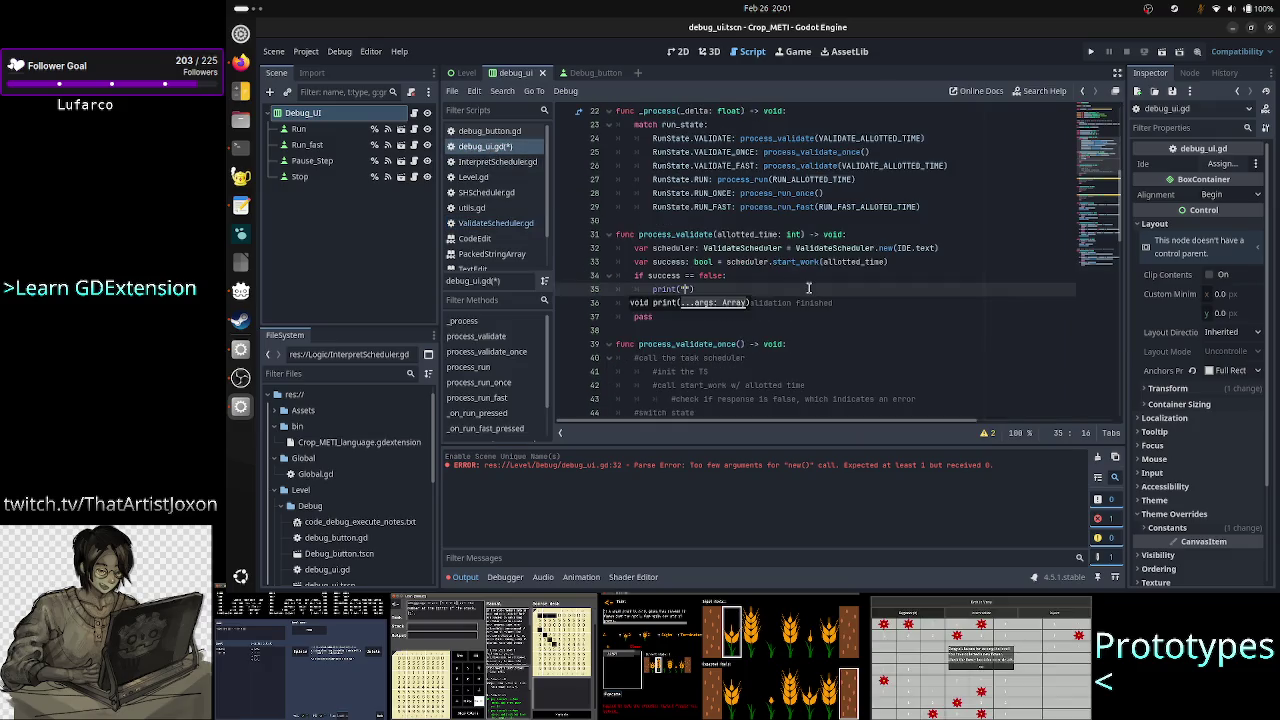
Add the comment '#check scheduler.result for error handling' under 'if success == false:'.
{"action": "key", "text": "Up"}
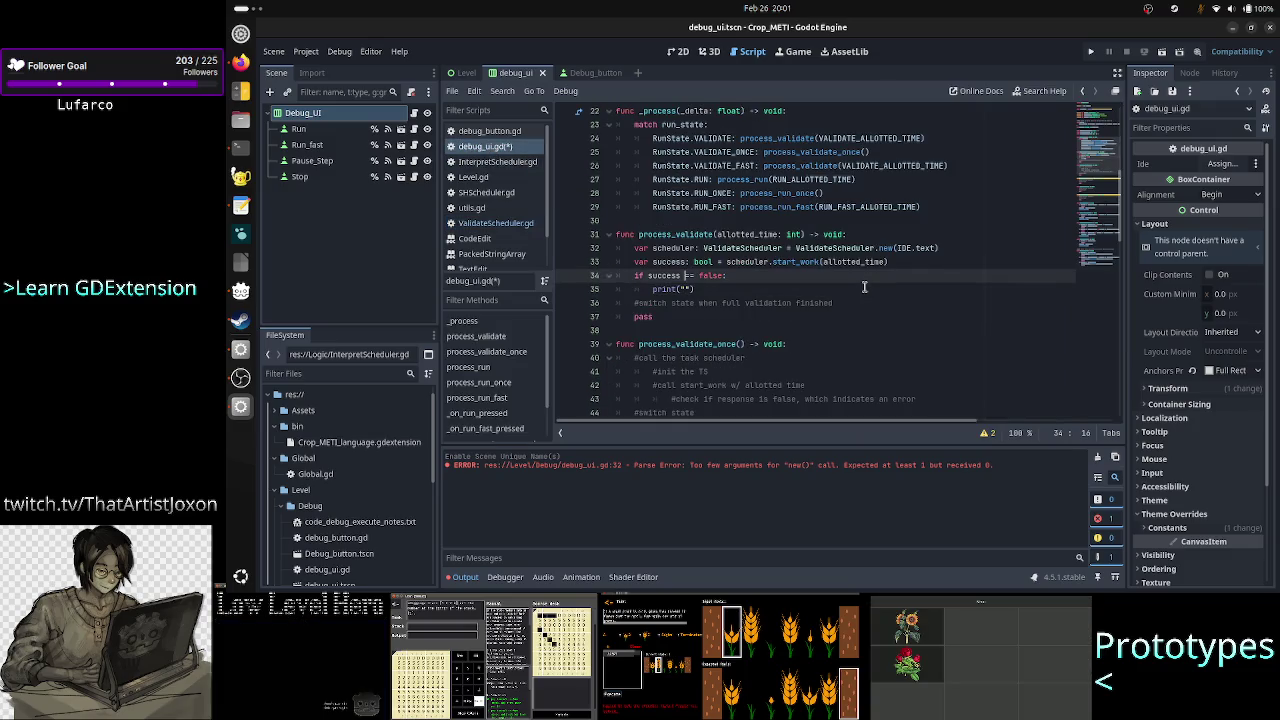
{"action": "key", "text": "End"}
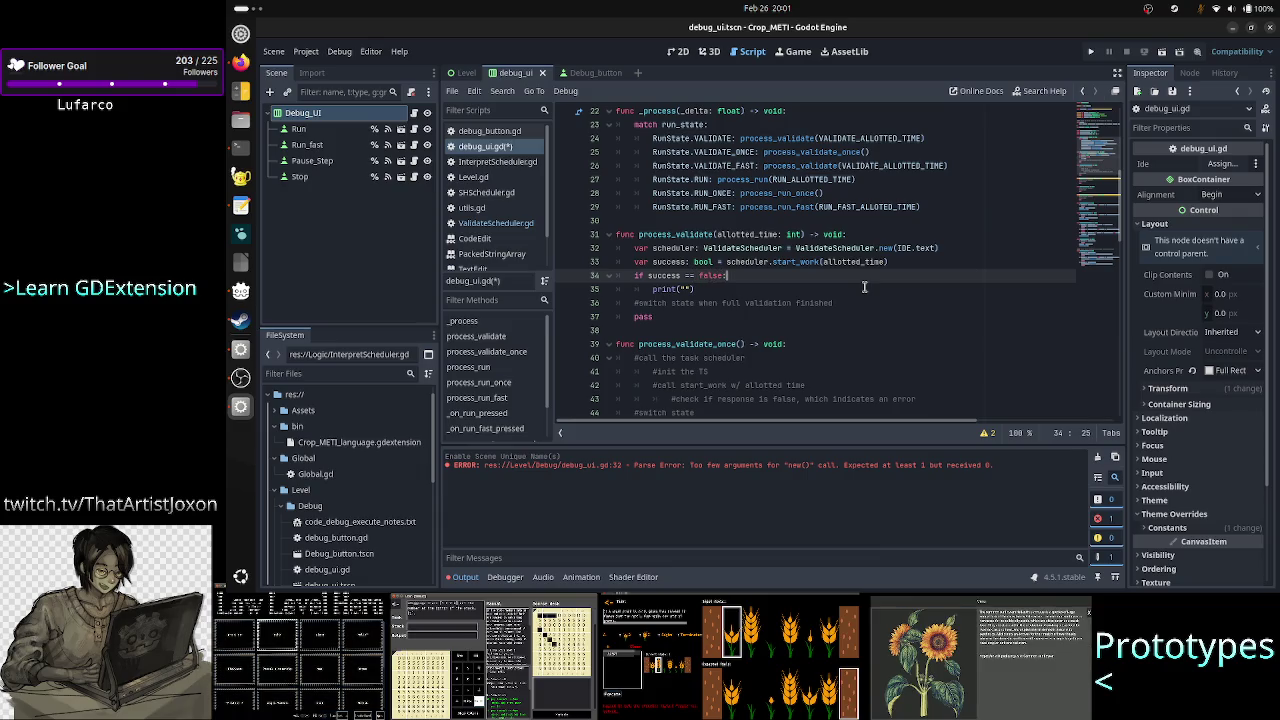
{"action": "key", "text": "Return"}
{"action": "type", "text": "p"}
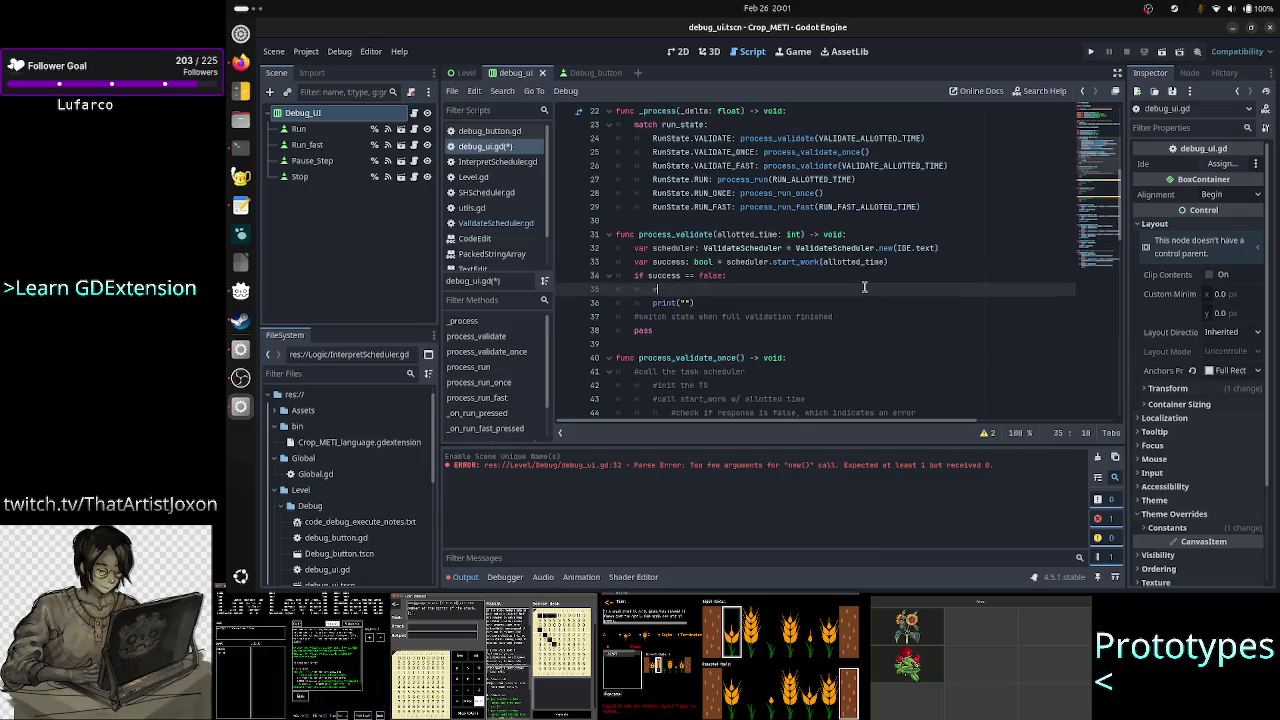
{"action": "type", "text": "he error"}
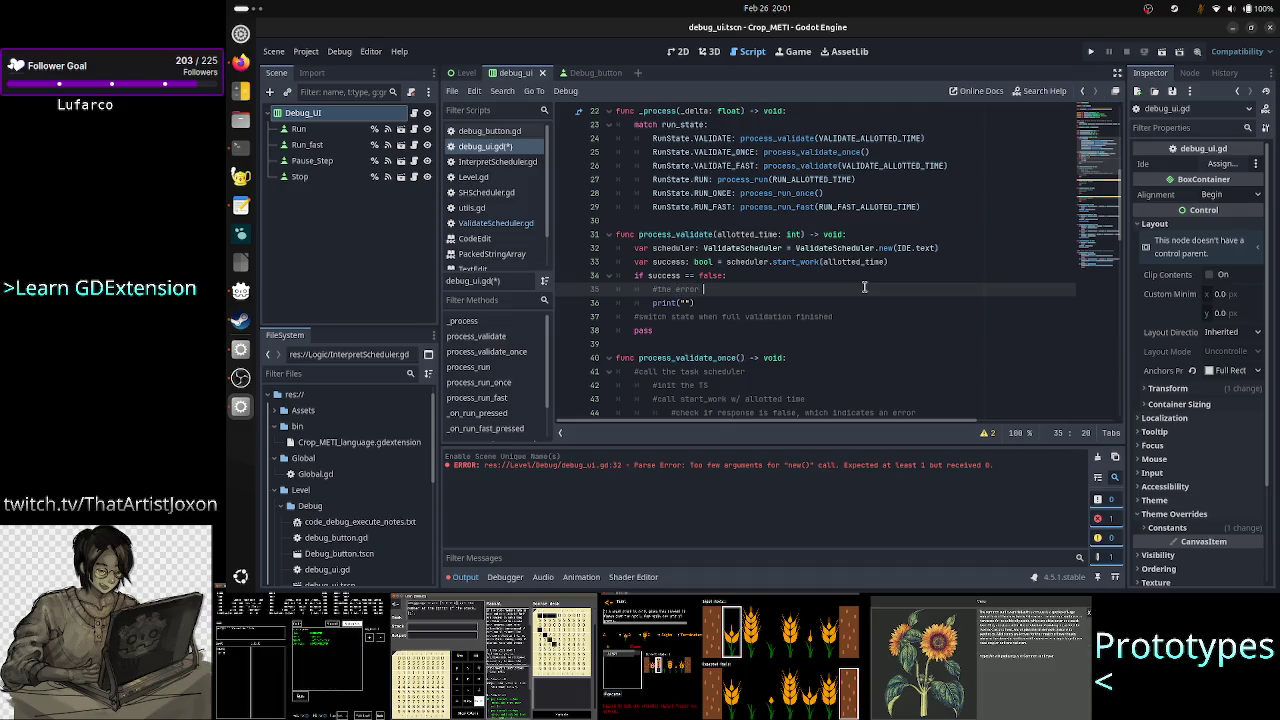
{"action": "key", "text": "BackSpace"}
{"action": "key", "text": "BackSpace"}
{"action": "key", "text": "BackSpace"}
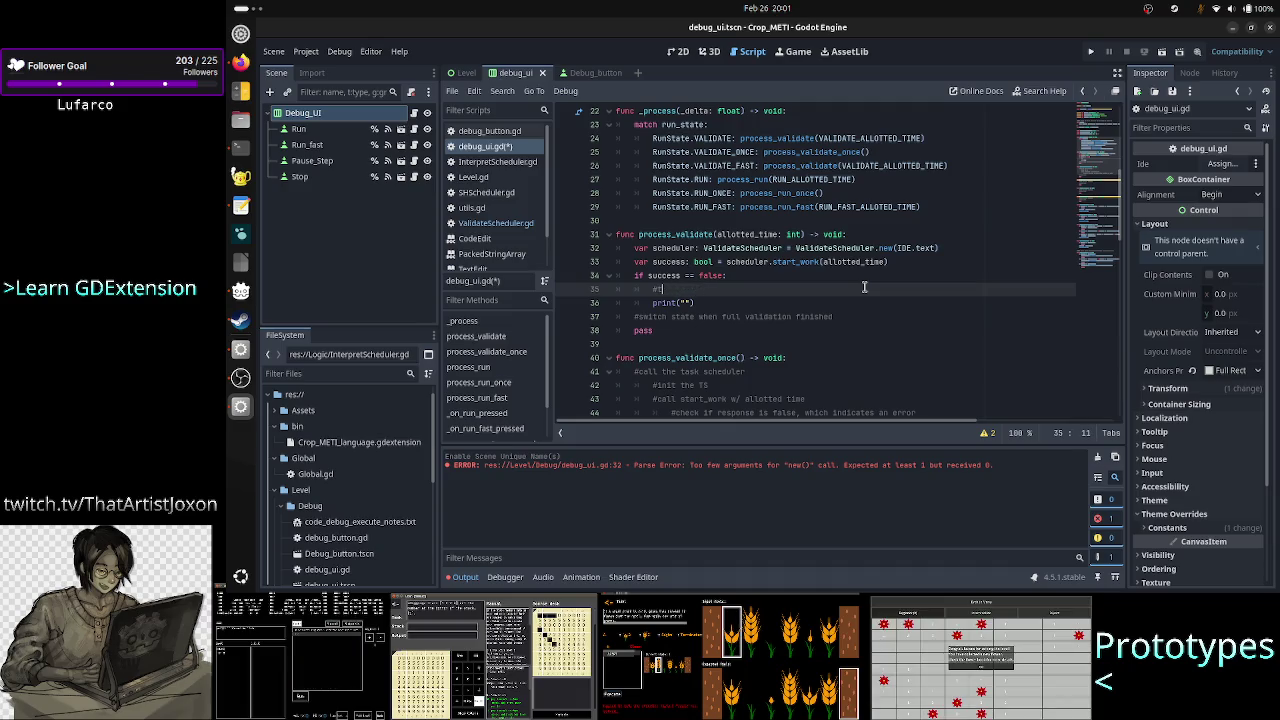
{"action": "key", "text": "BackSpace"}
{"action": "type", "text": "h"}
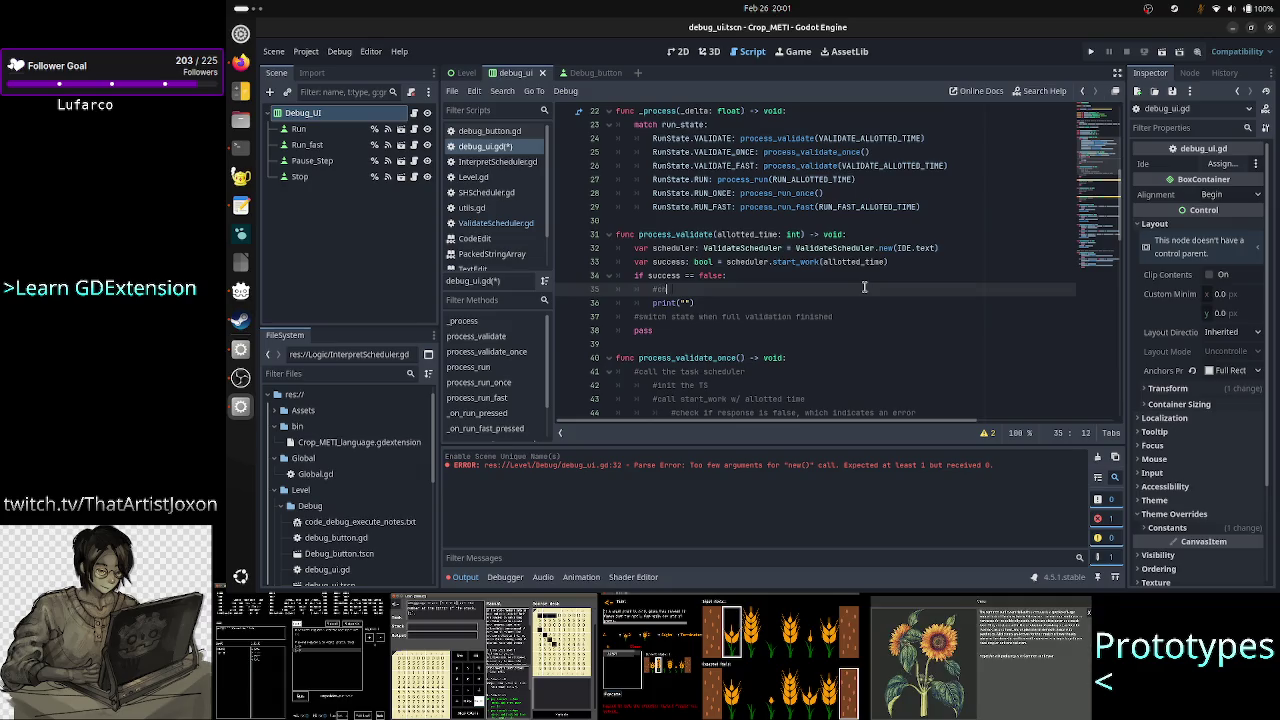
{"action": "type", "text": "eck resu"}
{"action": "key", "text": "BackSpace"}
{"action": "key", "text": "BackSpace"}
{"action": "key", "text": "BackSpace"}
{"action": "type", "text": "sch"}
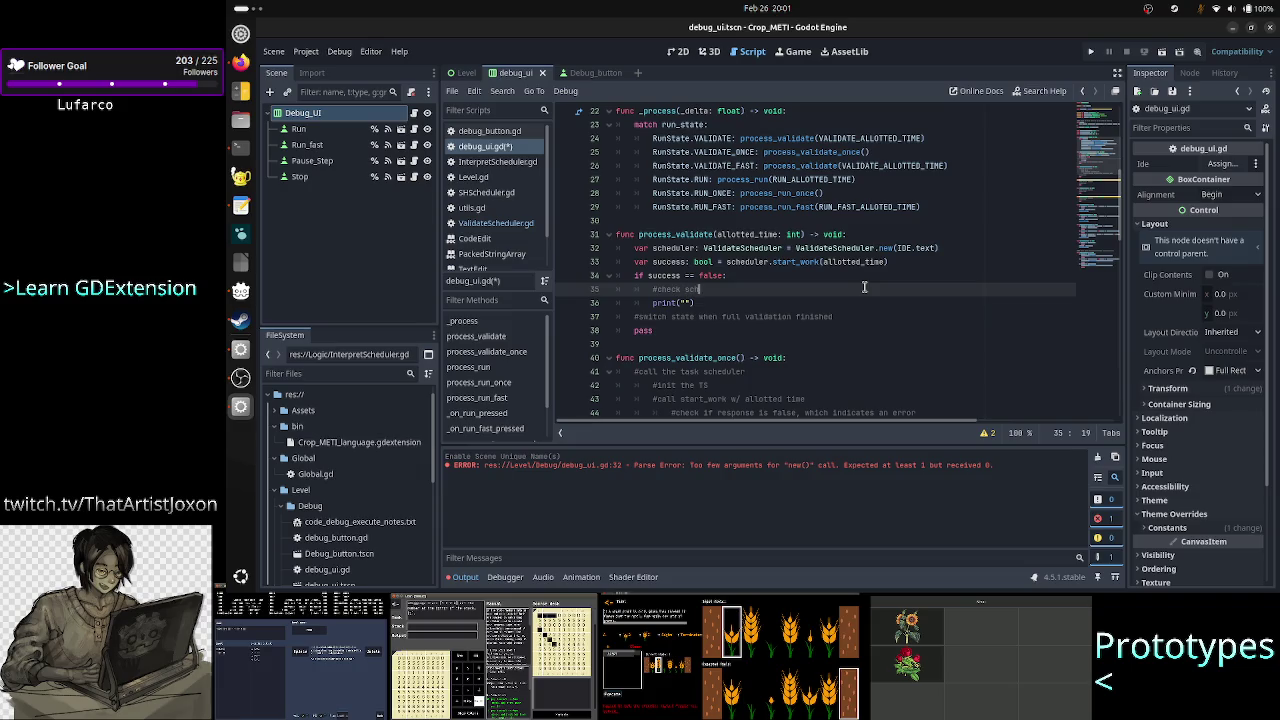
{"action": "type", "text": "eduler.resu"}
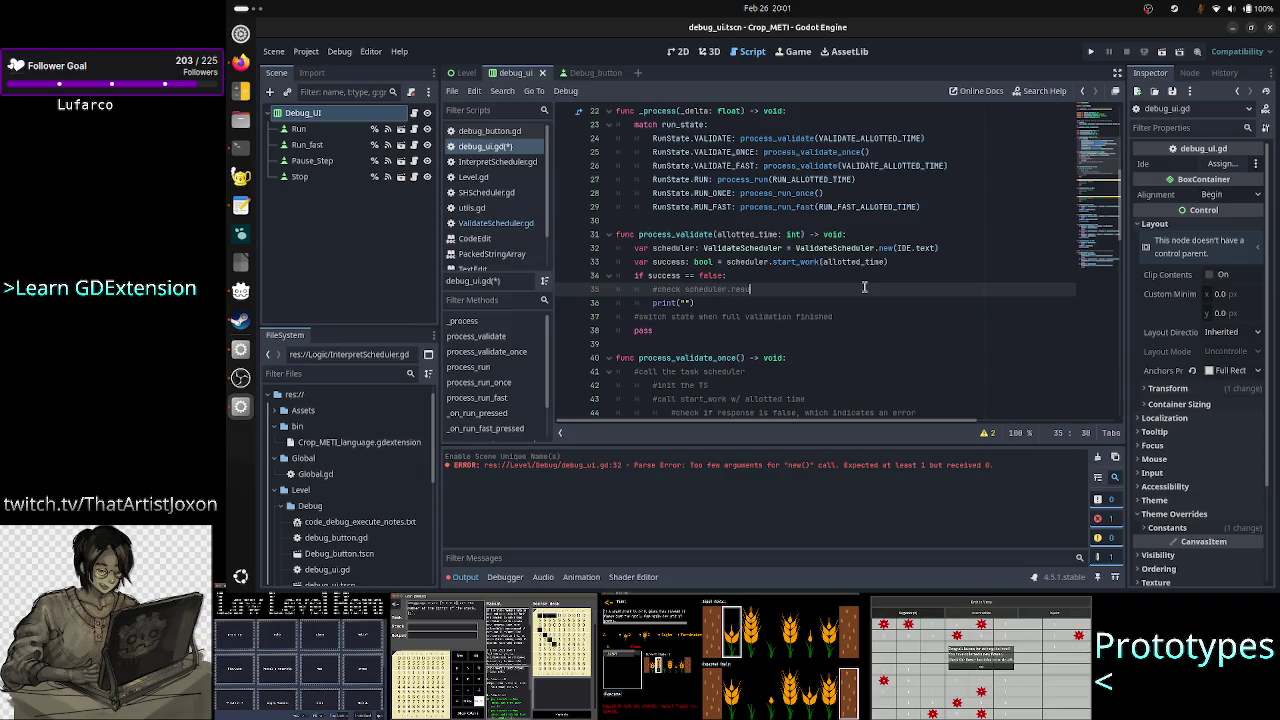
{"action": "type", "text": "lt for "}
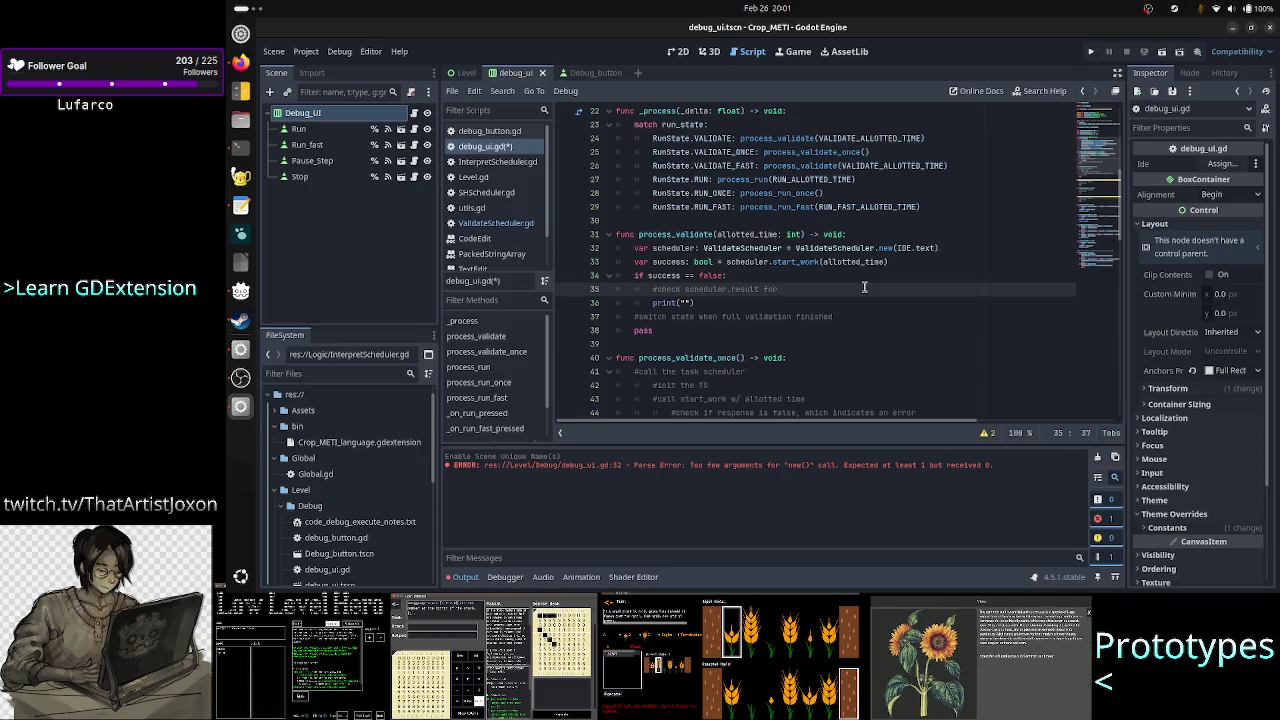
{"action": "type", "text": "error"}
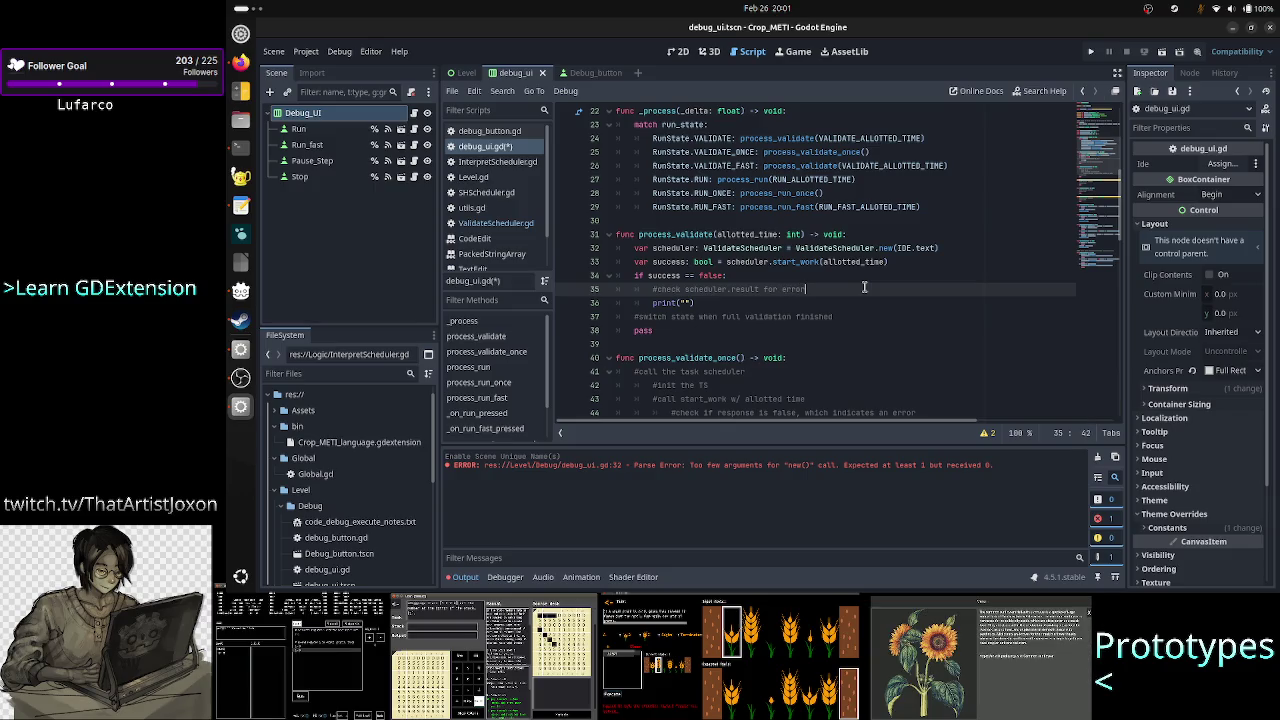
{"action": "type", "text": " handli"}
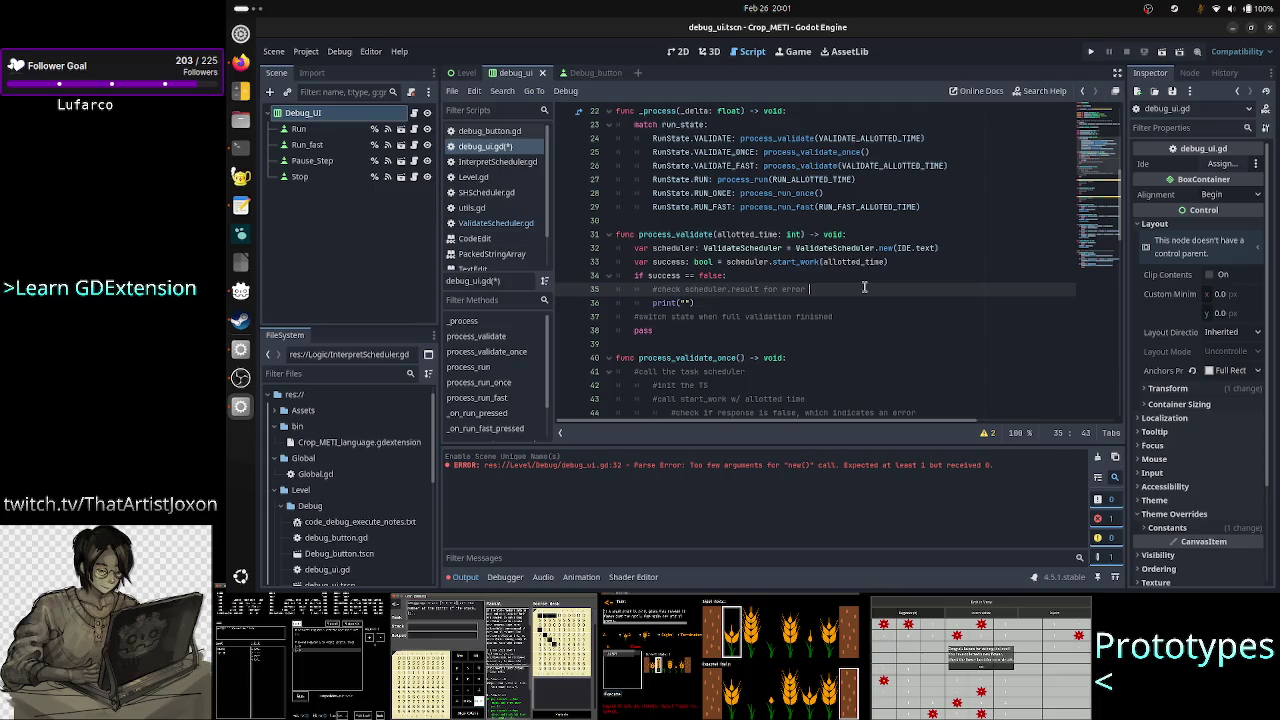
{"action": "type", "text": "ng"}
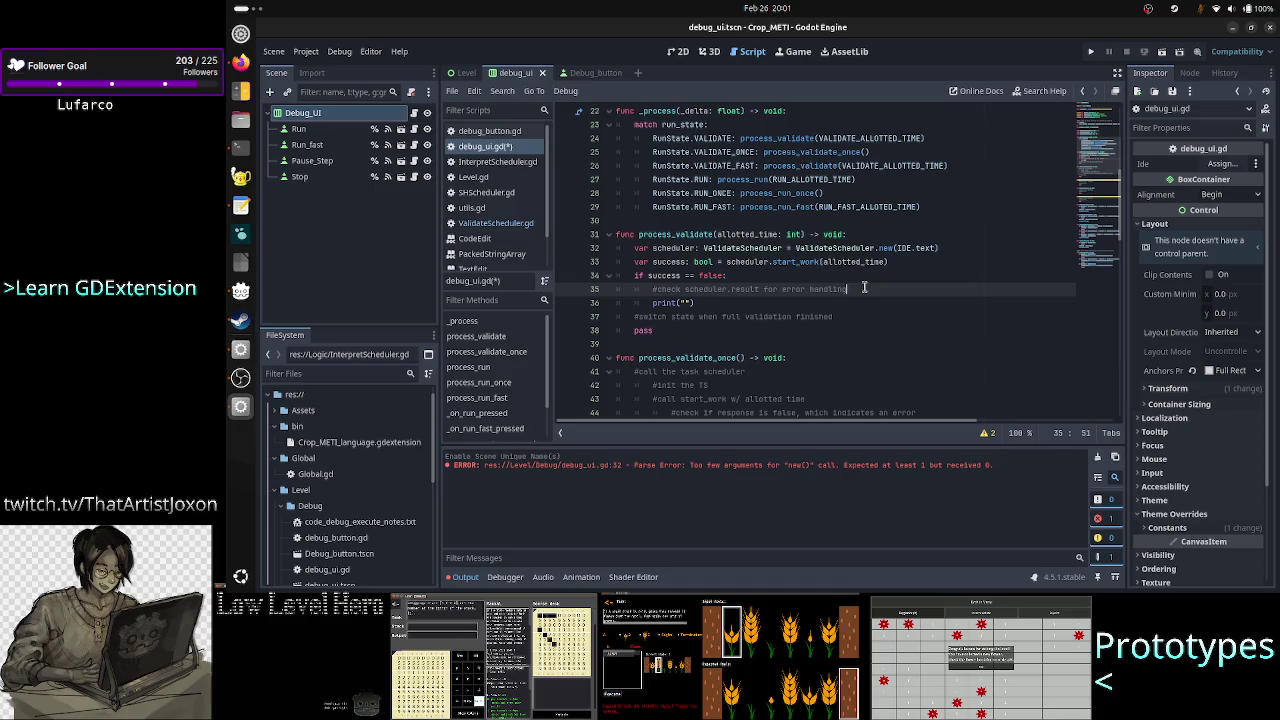
Complete the call as print("validation failed") and insert a blank line below it.
{"action": "key", "text": "Down"}
{"action": "key", "text": "Left"}
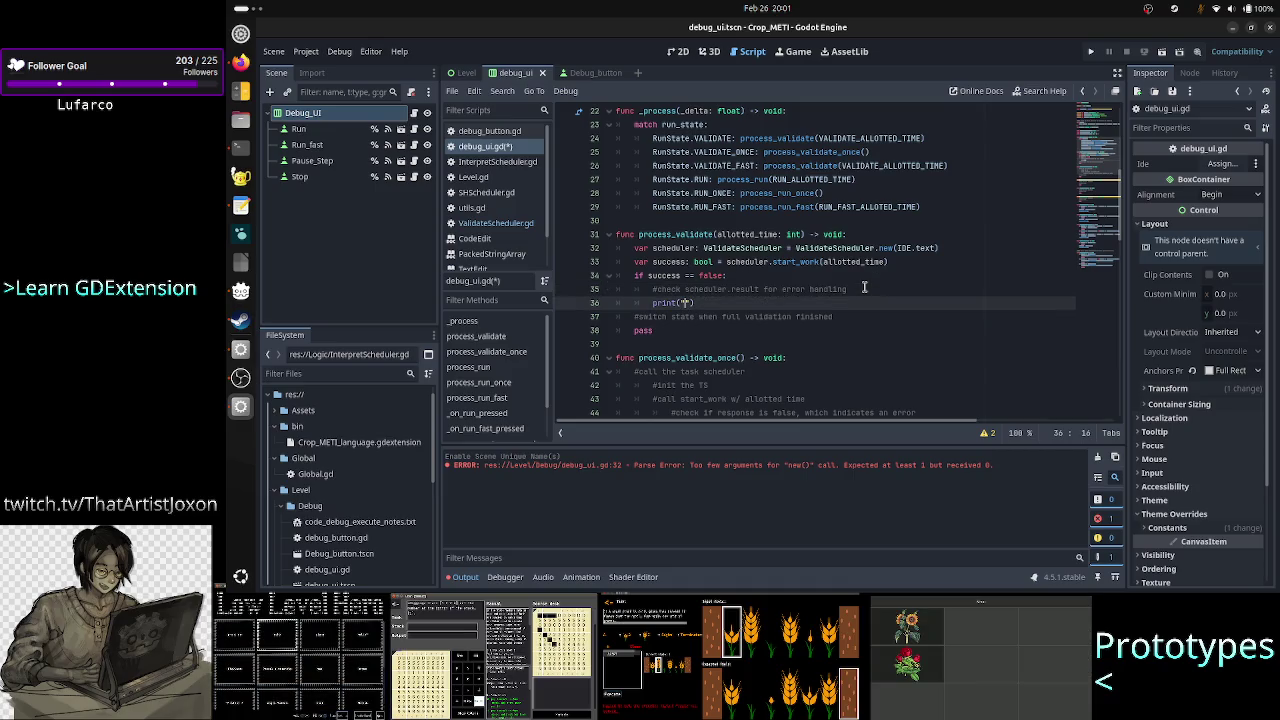
{"action": "type", "text": "validation fai"}
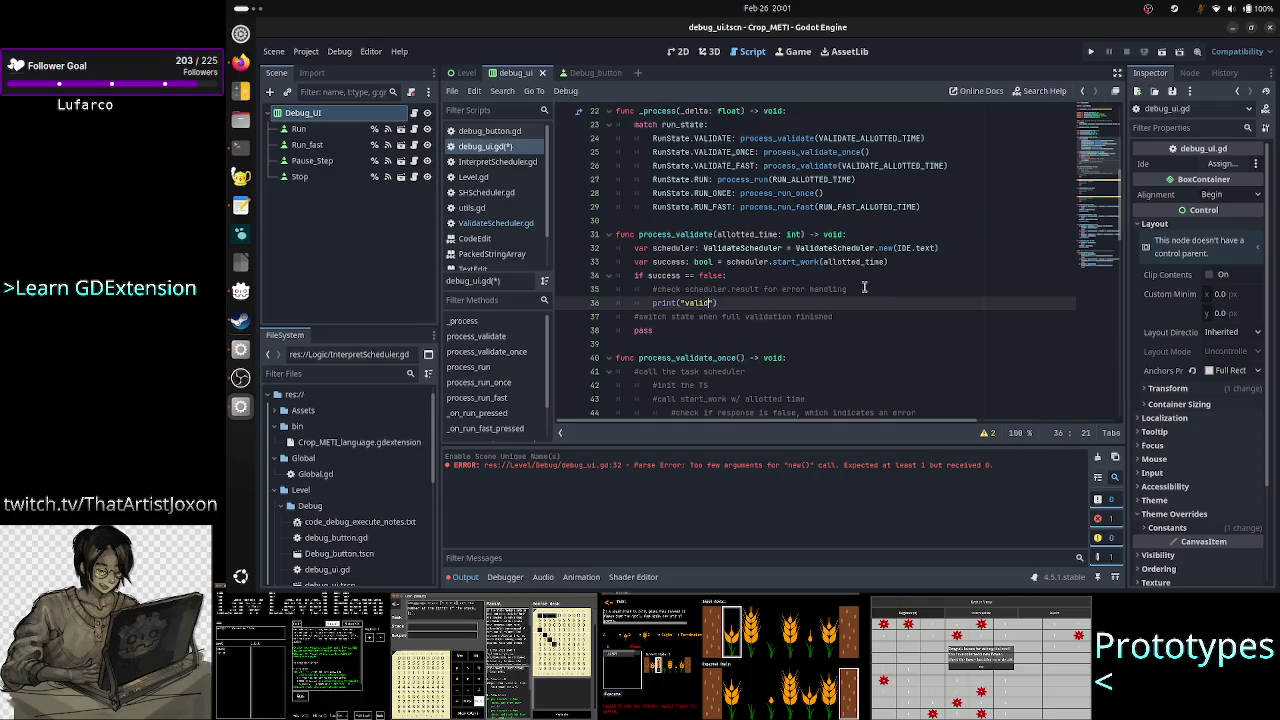
{"action": "type", "text": "led\""}
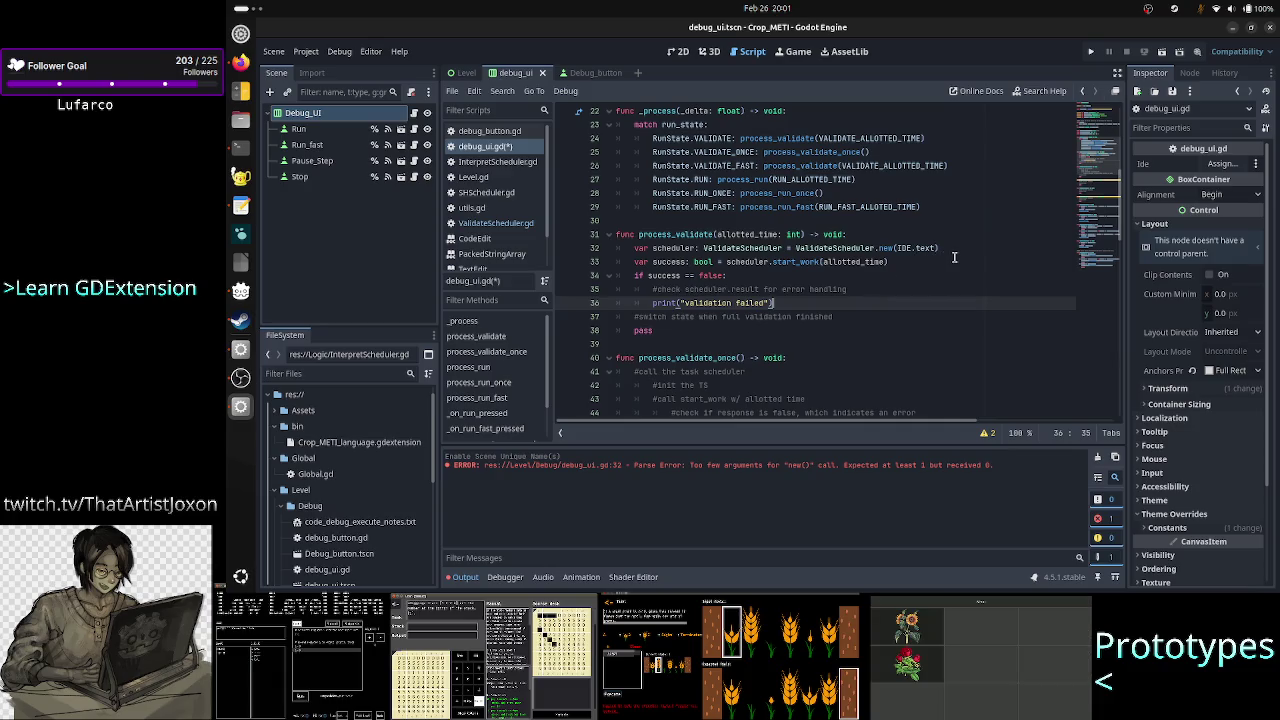
{"action": "key", "text": "Down"}
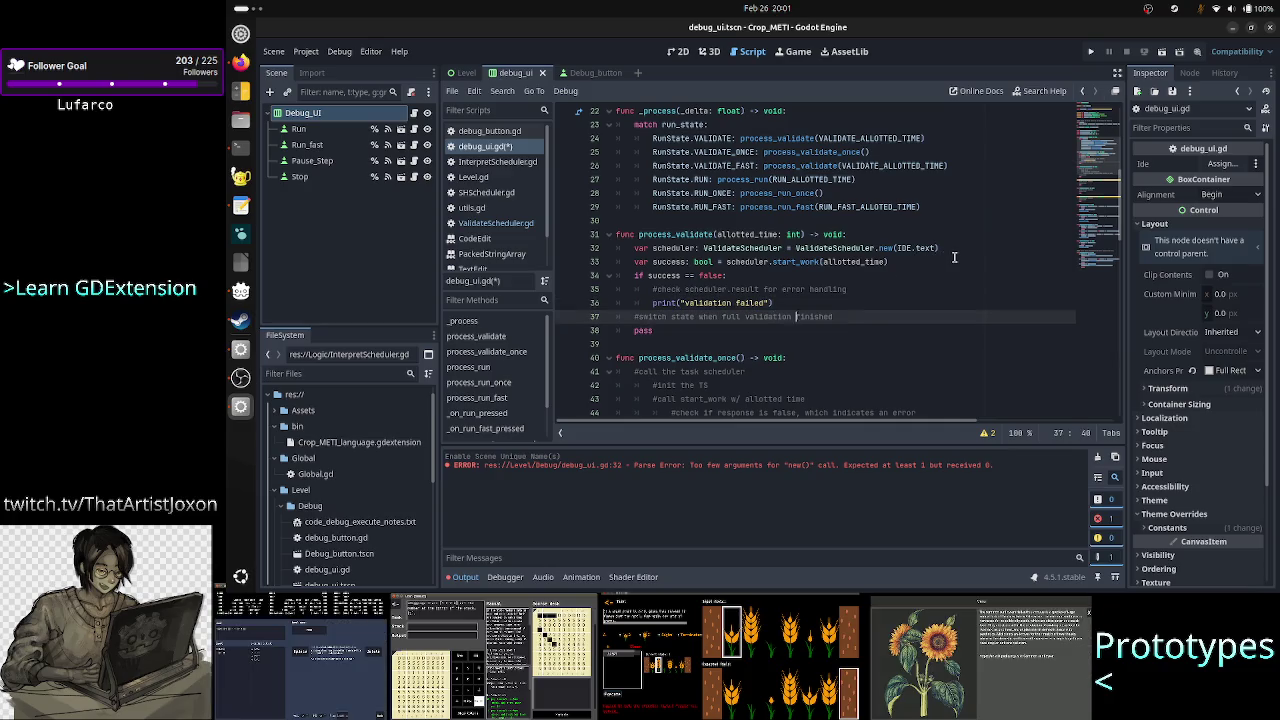
{"action": "key", "text": "ctrl+shift+Return"}
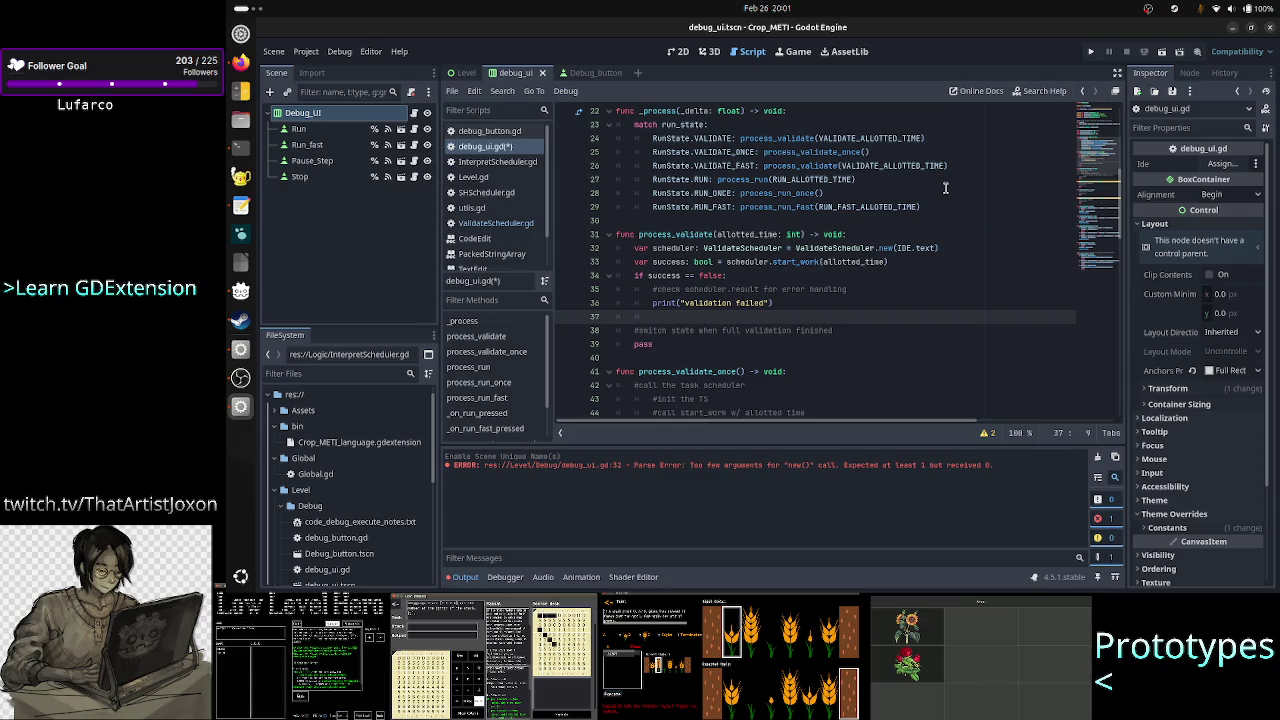
Write run_state = RunState.IDLE on the new line, checking the RunState enum above.
{"action": "type", "text": "run_state"}
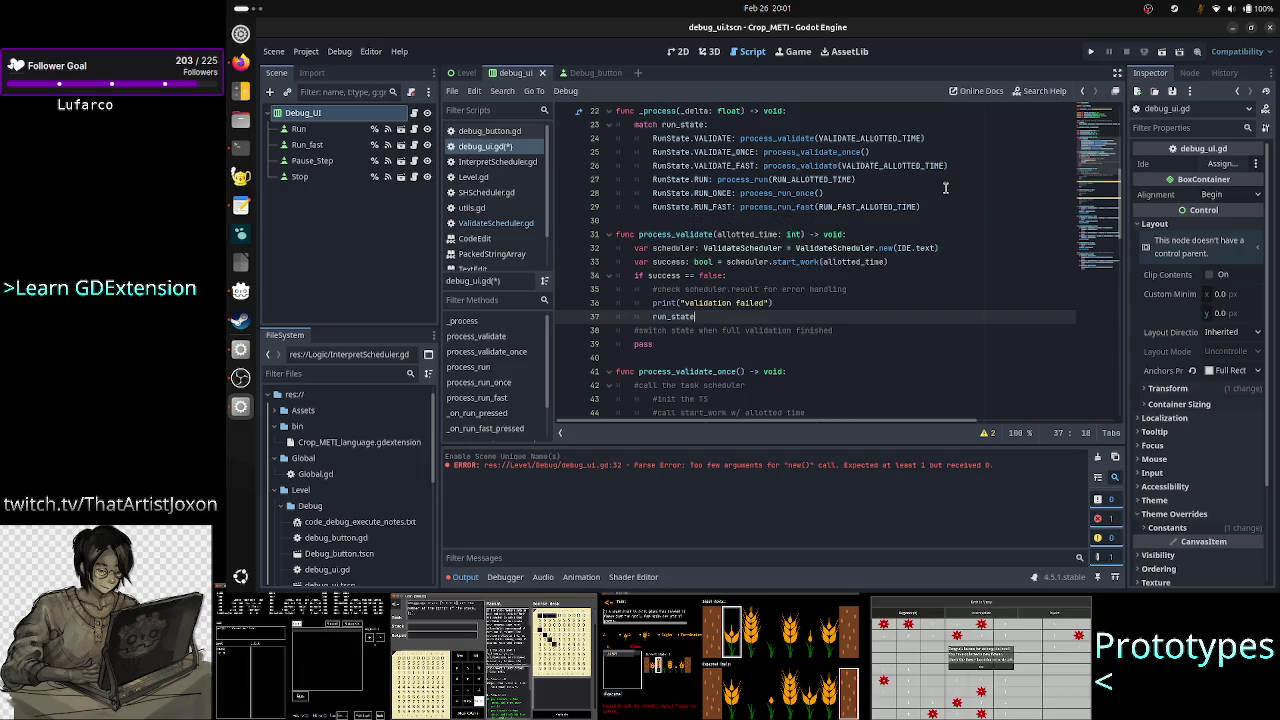
{"action": "type", "text": " = "}
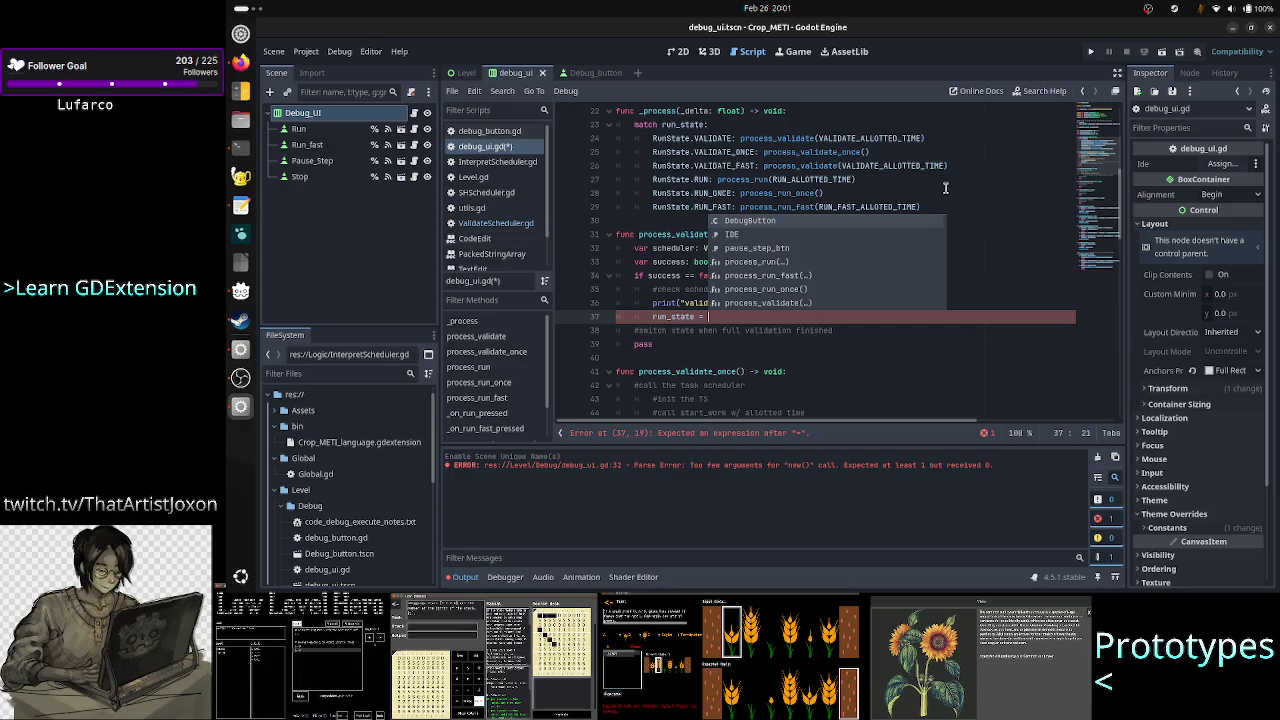
{"action": "type", "text": "RunState."}
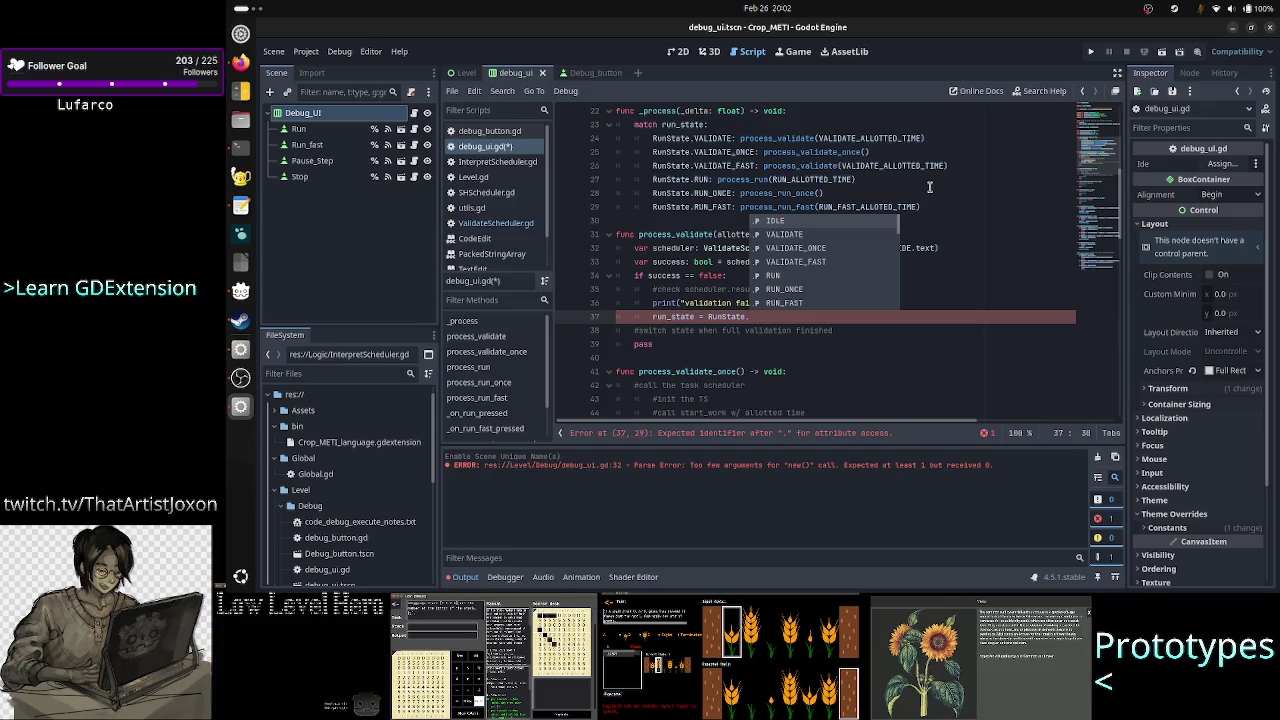
{"action": "type", "text": "ID"}
{"action": "key", "text": "Return"}
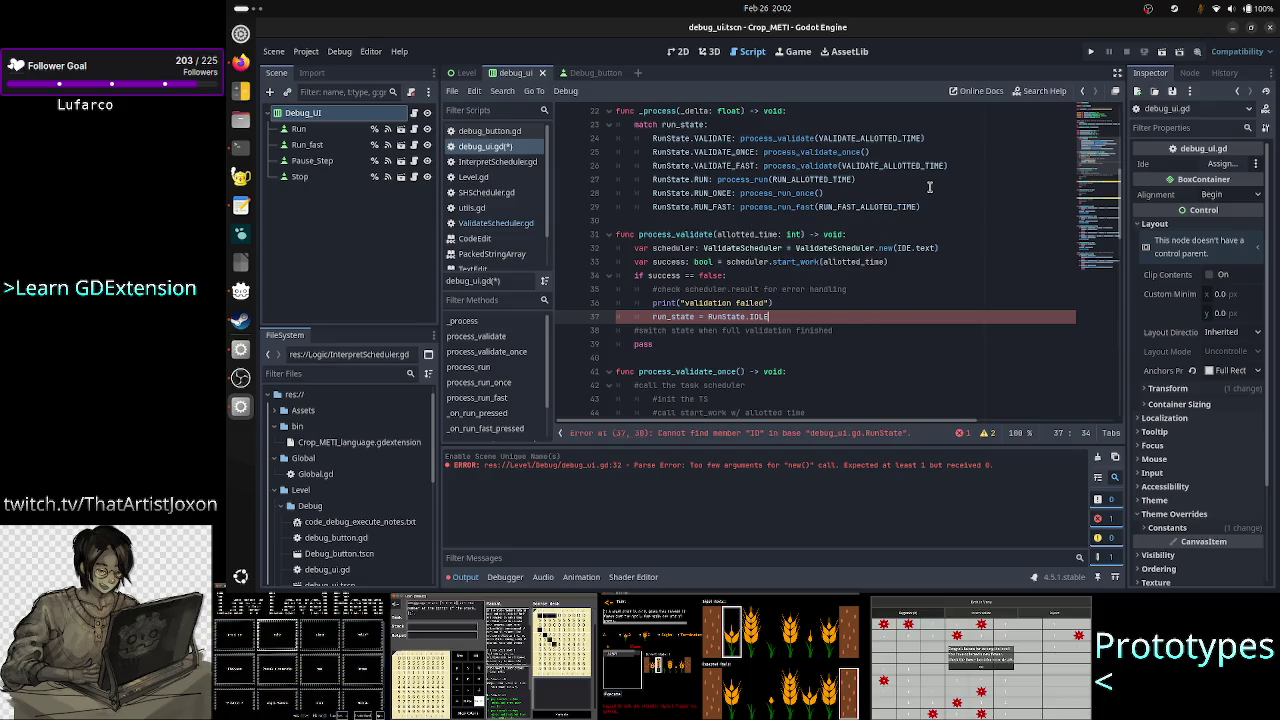
{"action": "scroll", "coordinate": [830, 315], "scroll_direction": "up", "scroll_amount": 7}
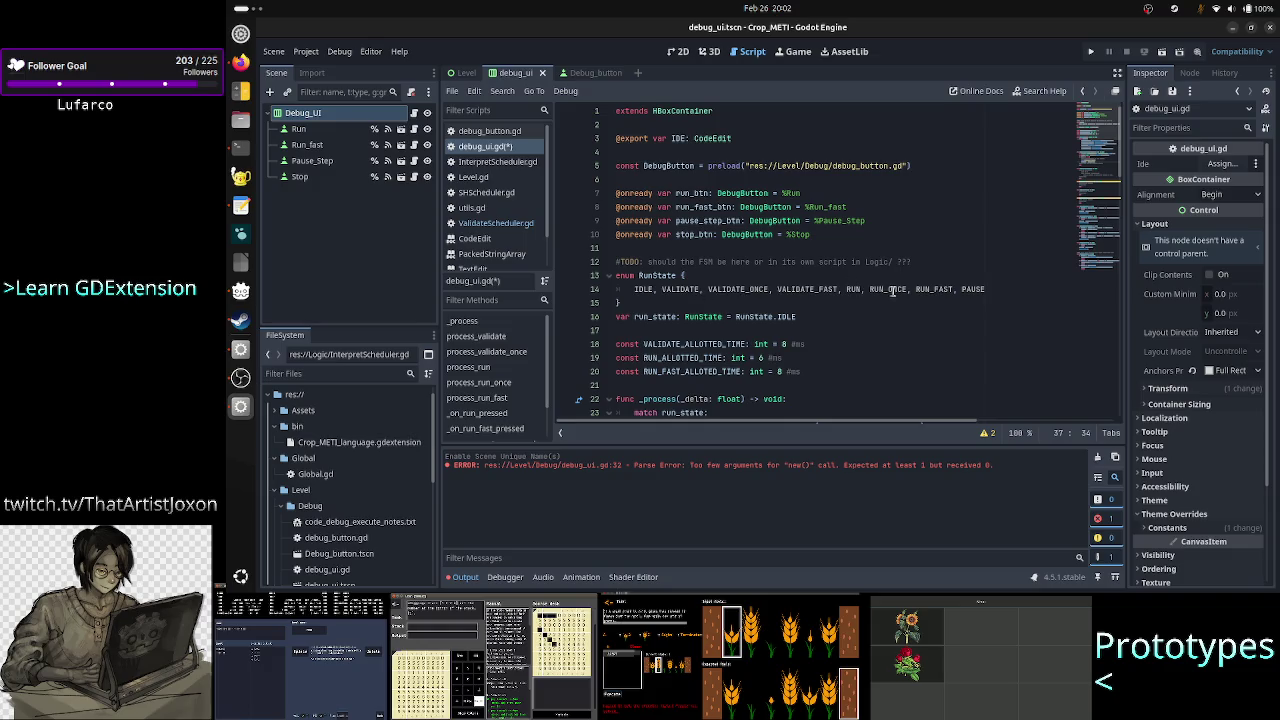
{"action": "scroll", "coordinate": [879, 304], "scroll_direction": "down", "scroll_amount": 6}
{"action": "scroll", "coordinate": [879, 304], "scroll_direction": "down", "scroll_amount": 3}
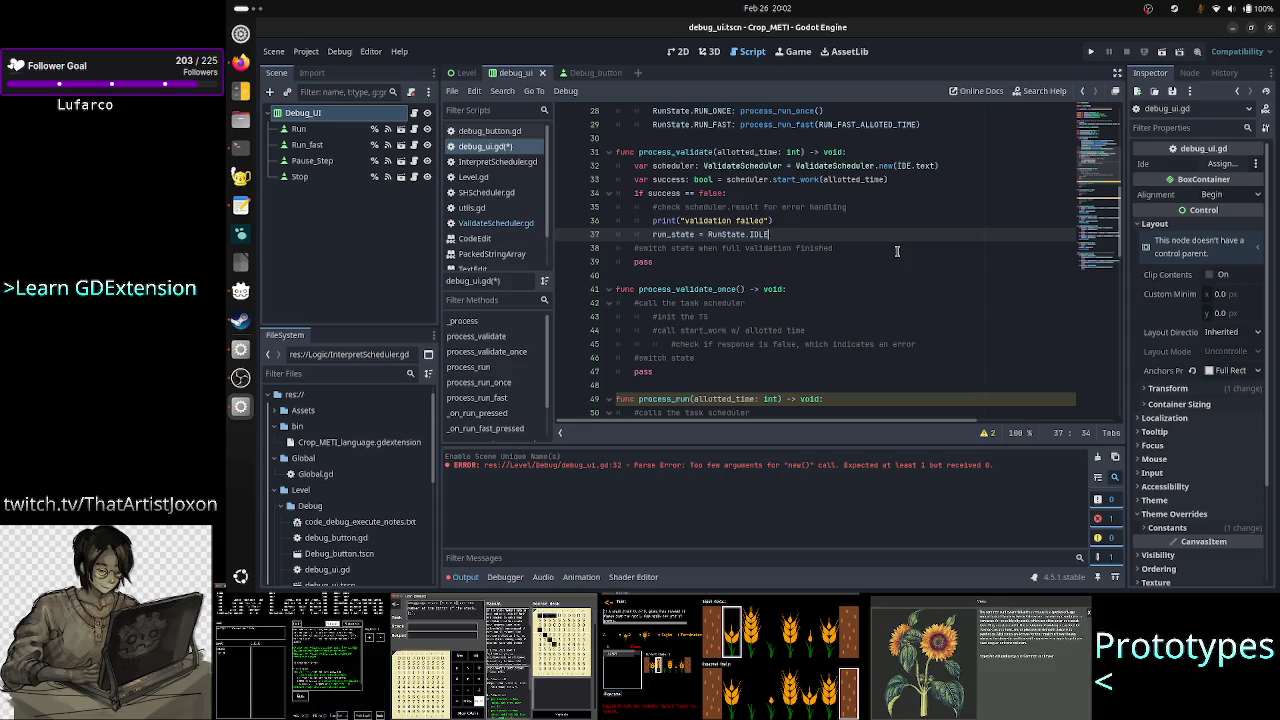
Select the leftover switch state comment line below the failure branch.
{"action": "key", "text": "Up"}
{"action": "key", "text": "Up"}
{"action": "key", "text": "Up"}
{"action": "key", "text": "Down"}
{"action": "key", "text": "Down"}
{"action": "key", "text": "Down"}
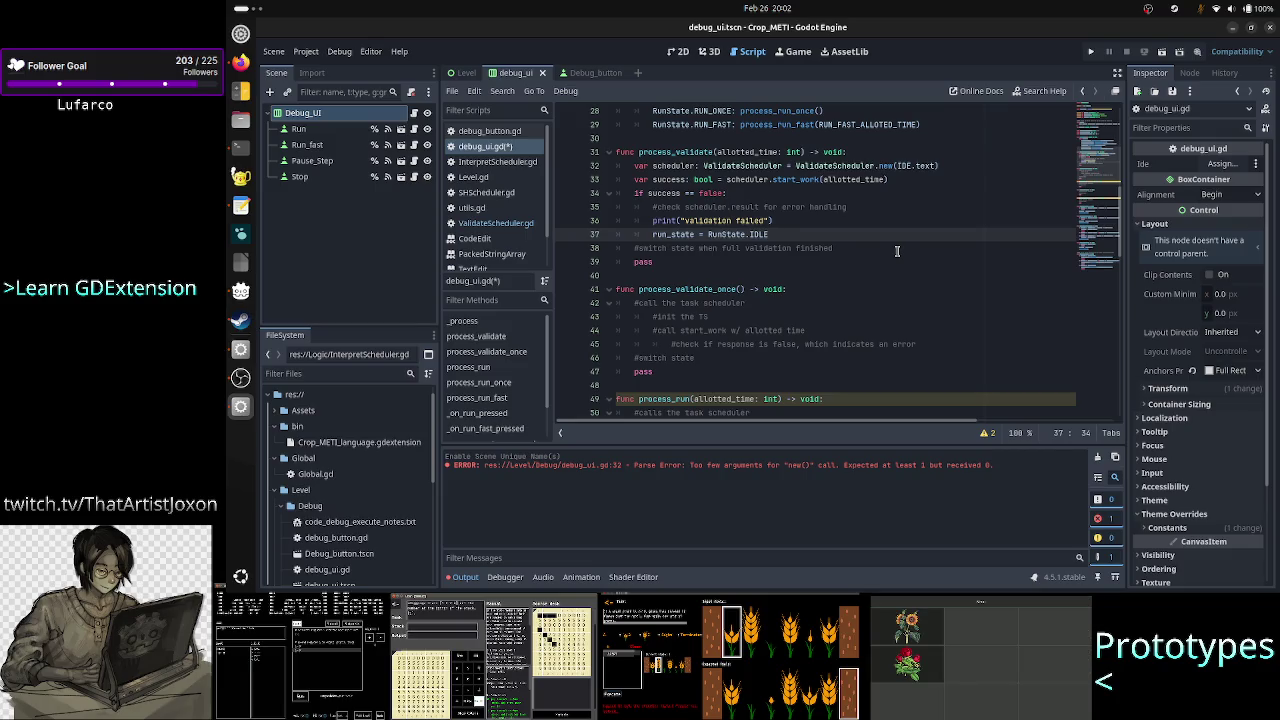
{"action": "key", "text": "Down"}
{"action": "key", "text": "Home"}
{"action": "key", "text": "shift+End"}
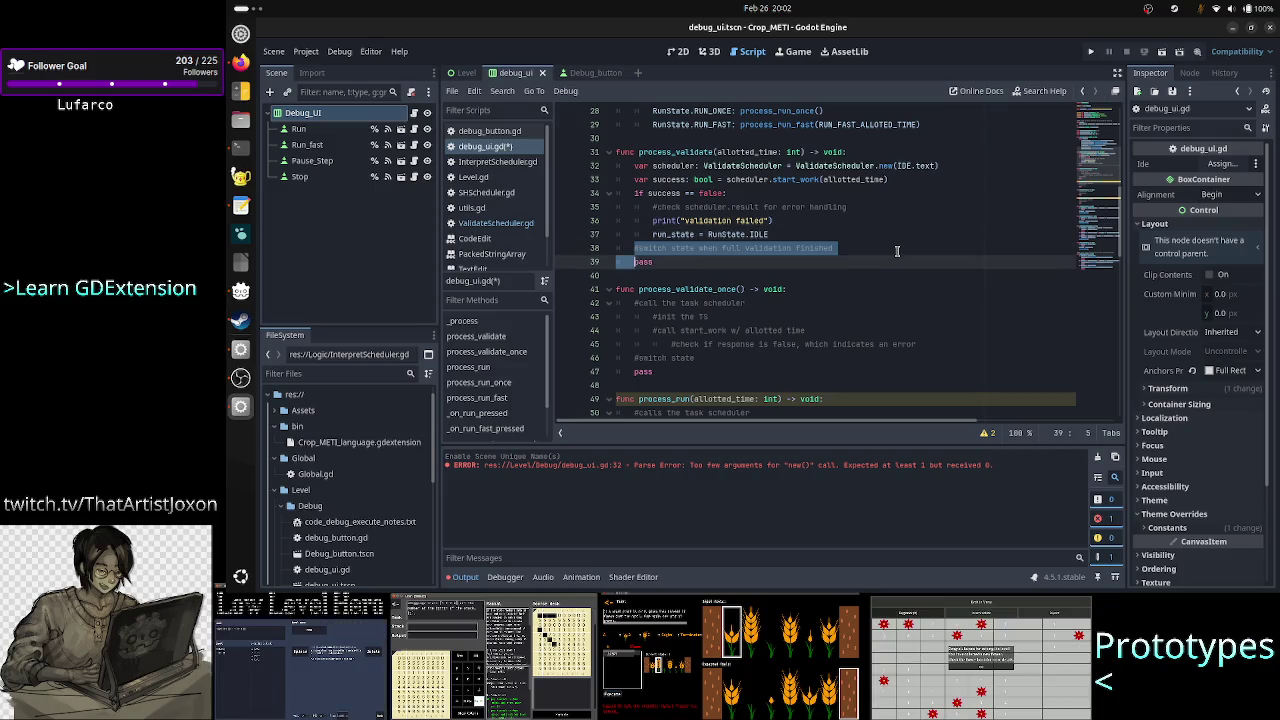
Delete the leftover switch state comment and select the start_work statement.
{"action": "key", "text": "Delete"}
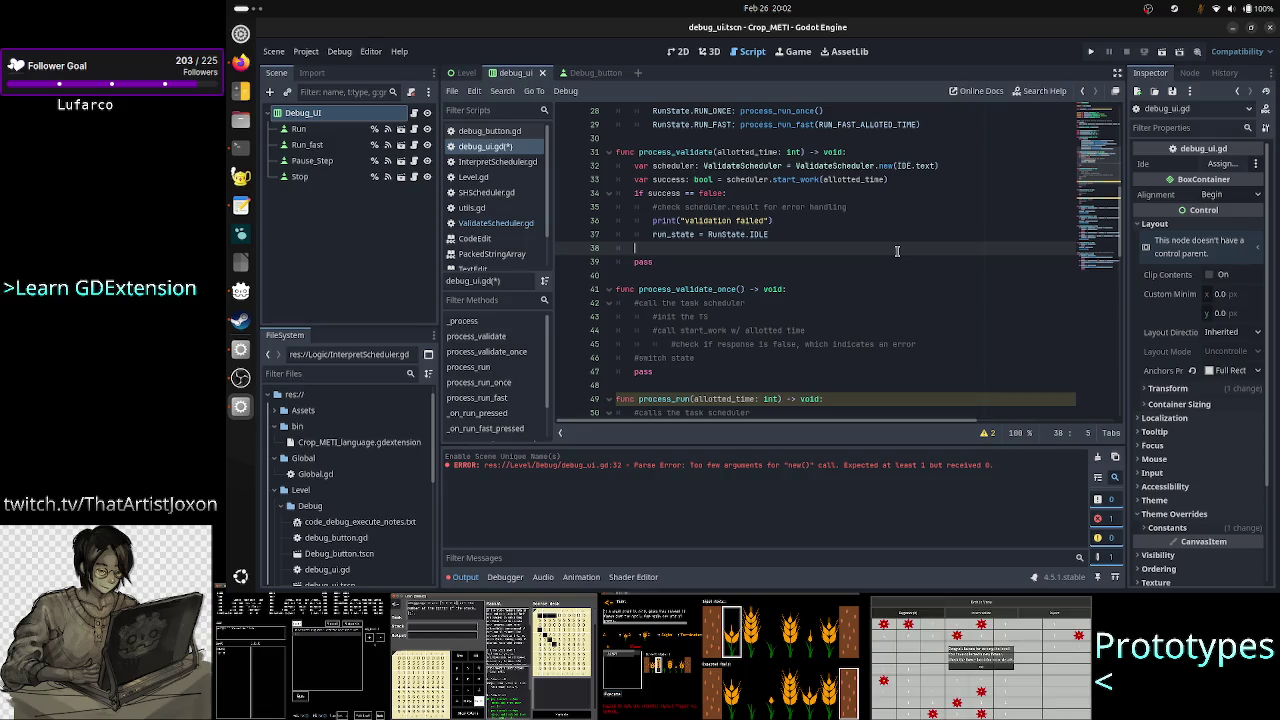
{"action": "key", "text": "Up"}
{"action": "key", "text": "Up"}
{"action": "key", "text": "Up"}
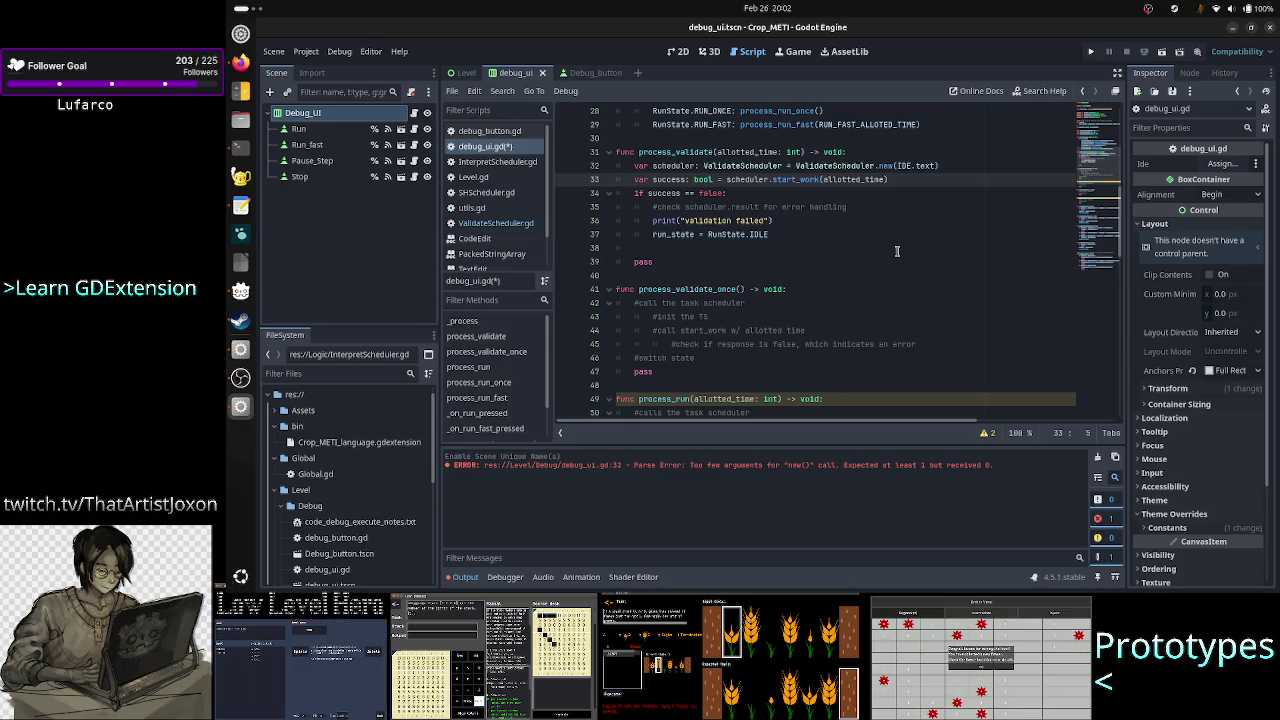
{"action": "key", "text": "shift+Down"}
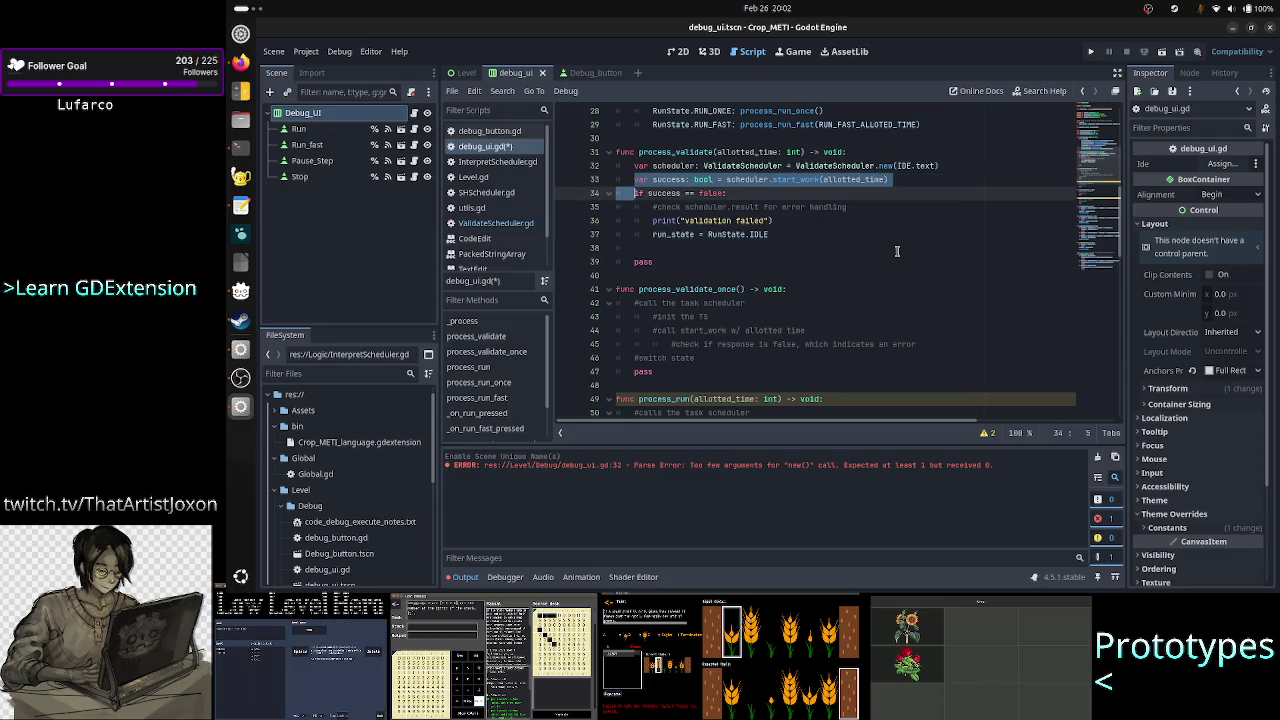
{"action": "key", "text": "shift+Up"}
{"action": "key", "text": "shift+End"}
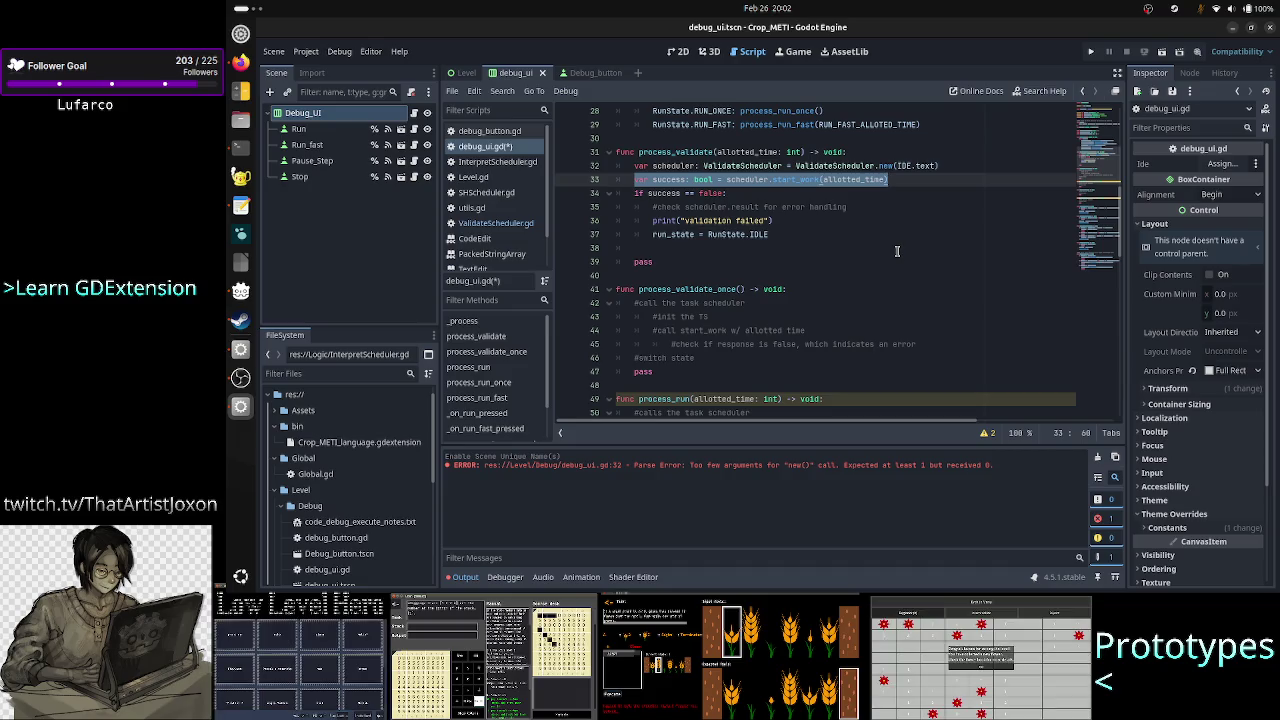
Add a 'called every frame' comment above process_validate, then remove it again.
{"action": "key", "text": "Up"}
{"action": "key", "text": "Up"}
{"action": "key", "text": "Up"}
{"action": "key", "text": "Return"}
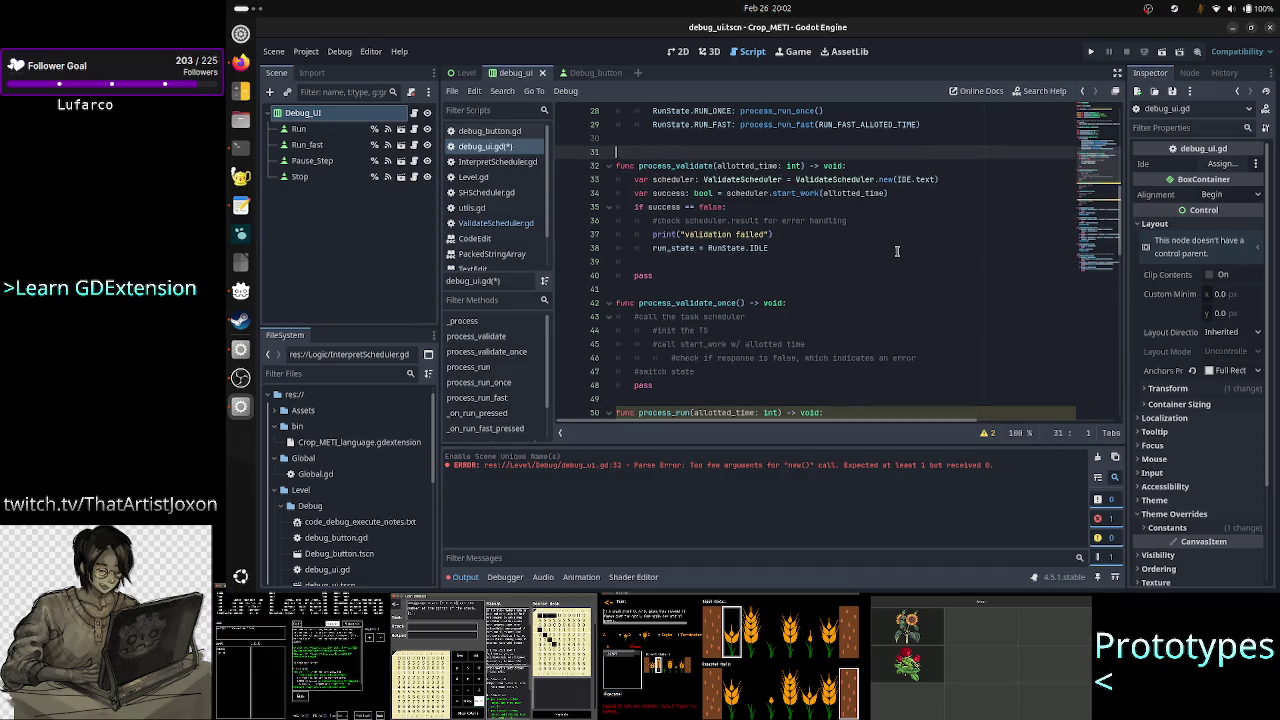
{"action": "type", "text": "called w"}
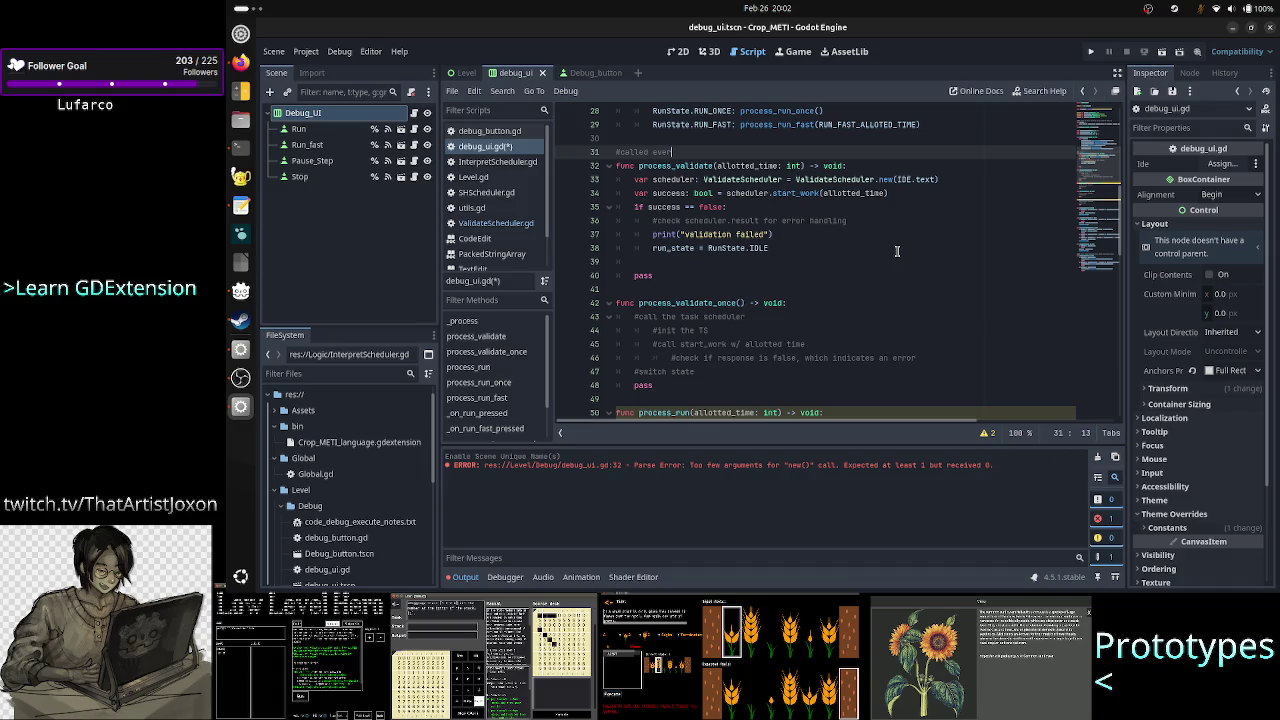
{"action": "type", "text": "y frame"}
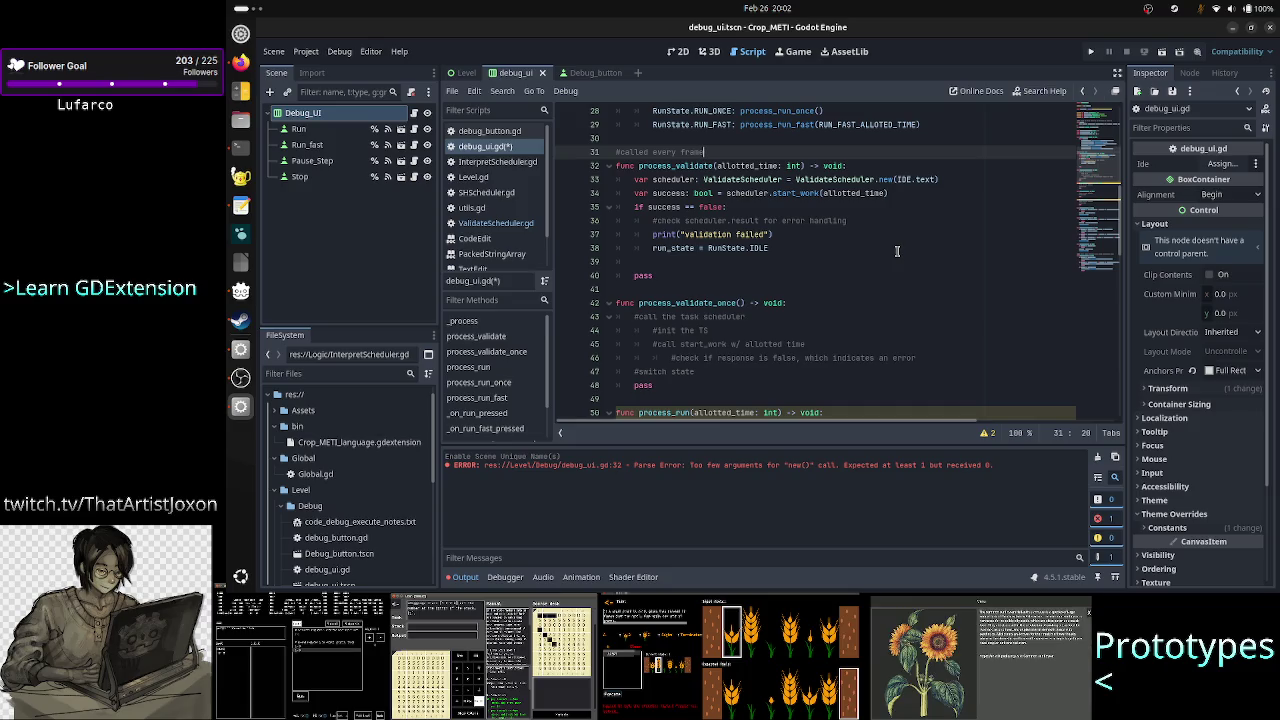
{"action": "key", "text": "Down"}
{"action": "key", "text": "Down"}
{"action": "key", "text": "Down"}
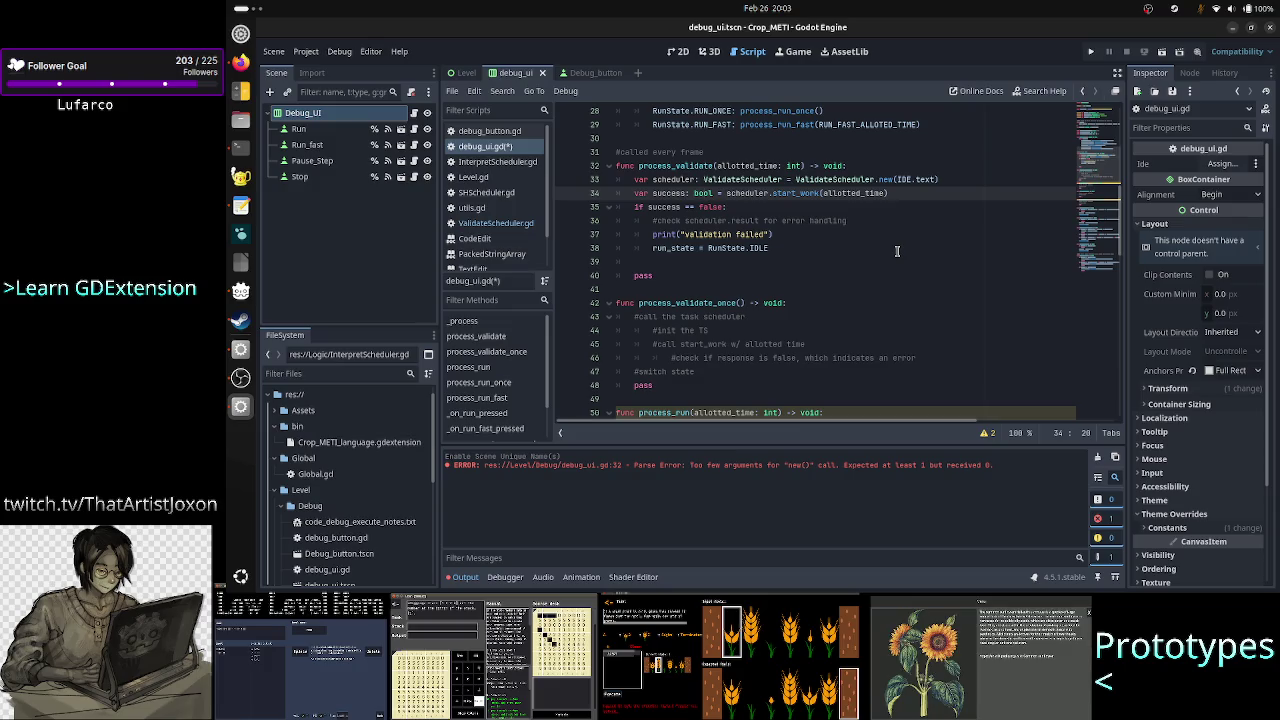
{"action": "key", "text": "Up"}
{"action": "key", "text": "Up"}
{"action": "key", "text": "Down"}
{"action": "key", "text": "Down"}
{"action": "key", "text": "Down"}
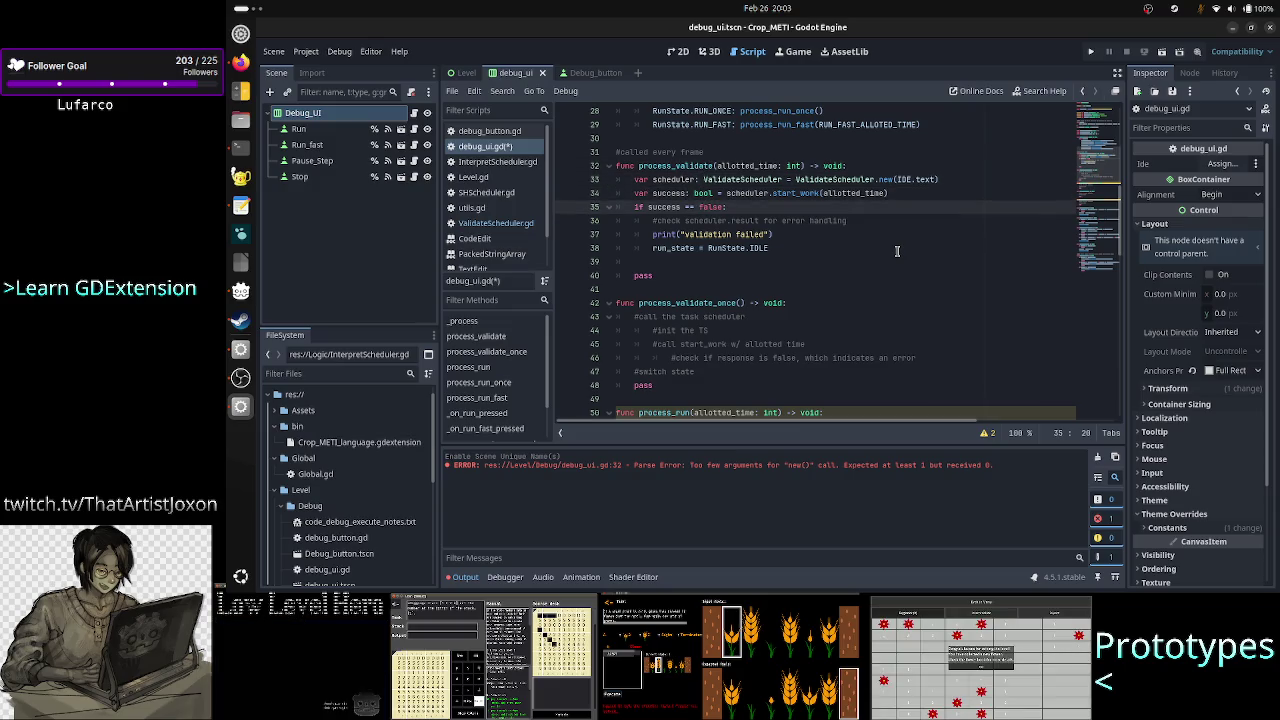
{"action": "key", "text": "Up"}
{"action": "key", "text": "Up"}
{"action": "key", "text": "Up"}
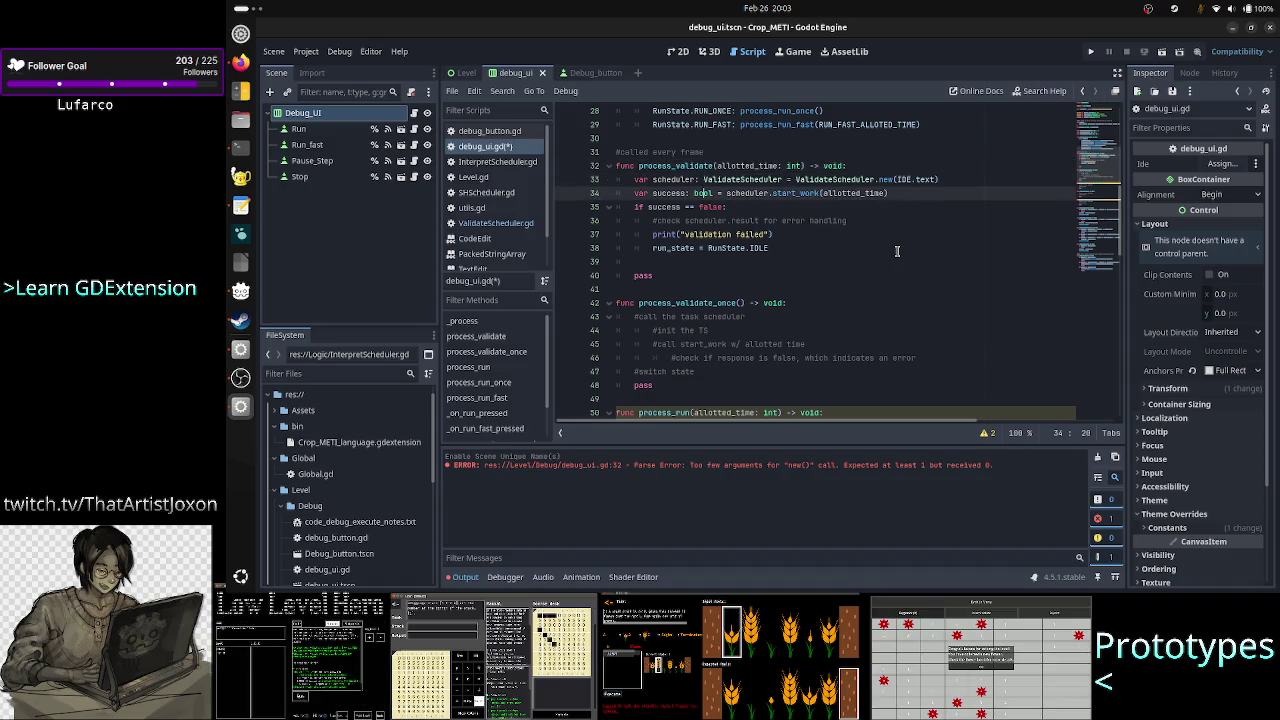
{"action": "key", "text": "Up"}
{"action": "key", "text": "Home"}
{"action": "key", "text": "shift+Down"}
{"action": "key", "text": "BackSpace"}
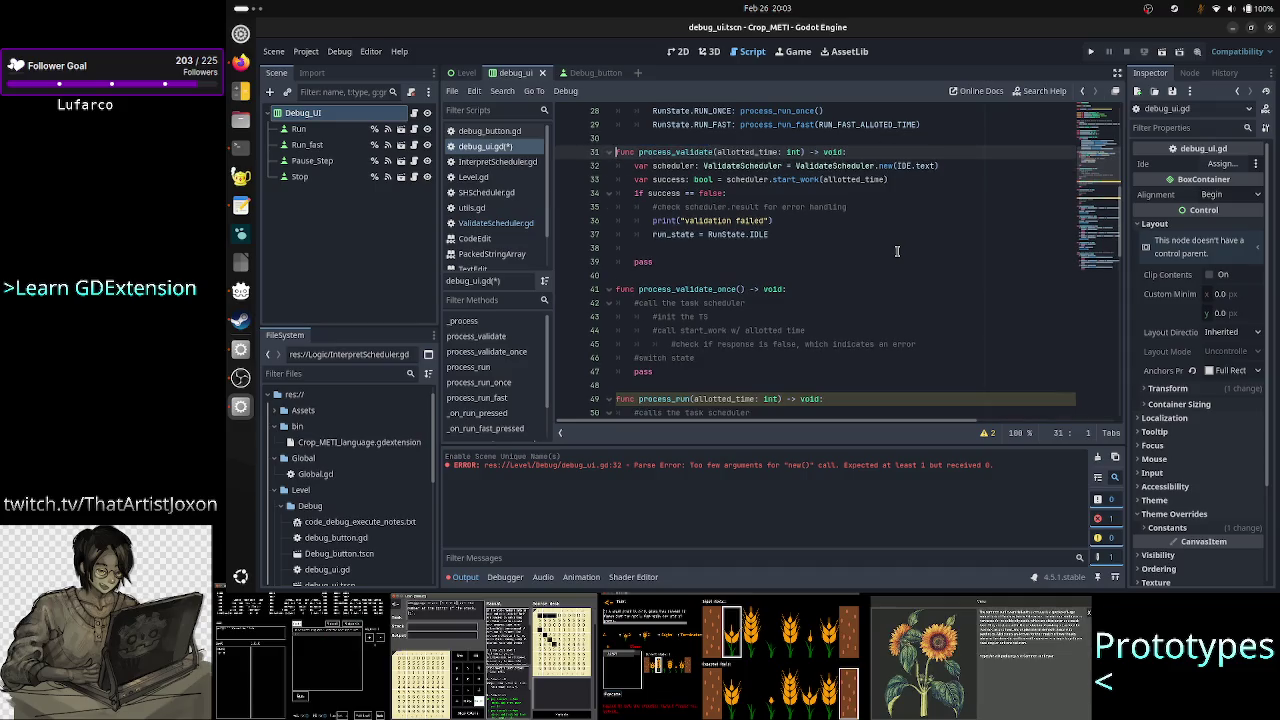
Add 'if scheduler.finished == true:' with 'run_state = RunState.RUN' beneath it.
{"action": "key", "text": "Down"}
{"action": "key", "text": "Down"}
{"action": "key", "text": "Down"}
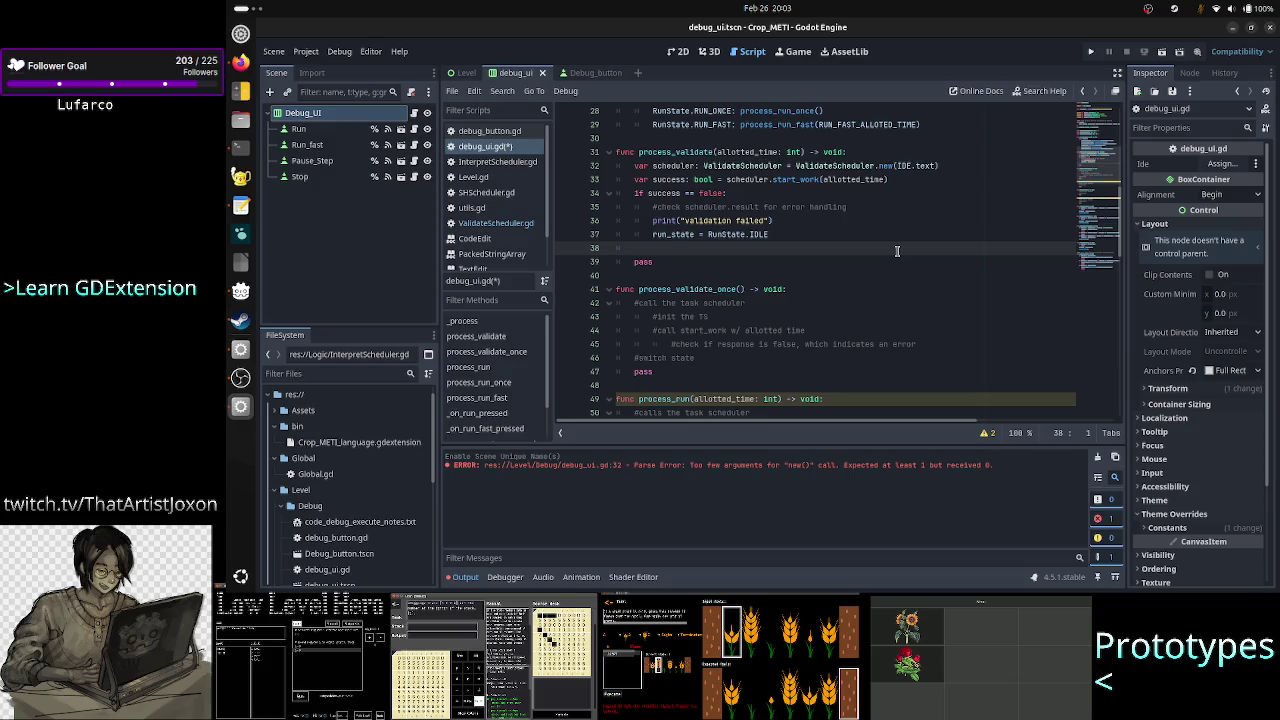
{"action": "key", "text": "Tab"}
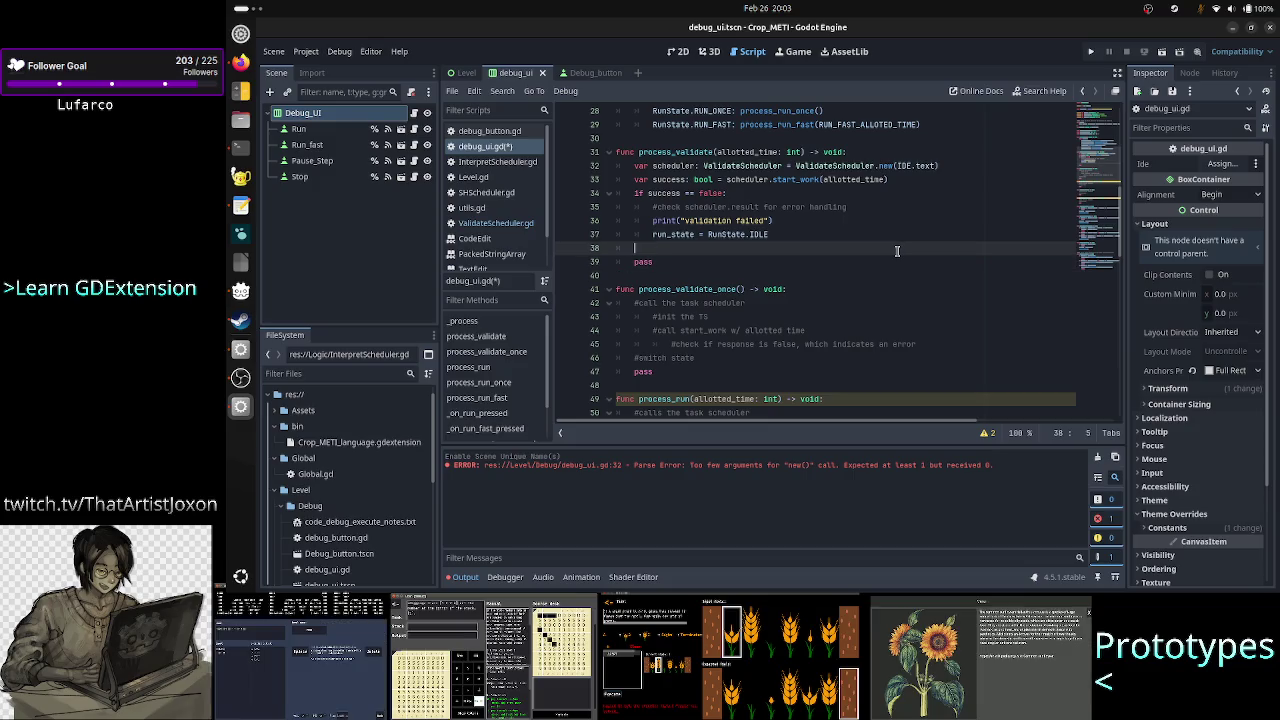
{"action": "type", "text": "if "}
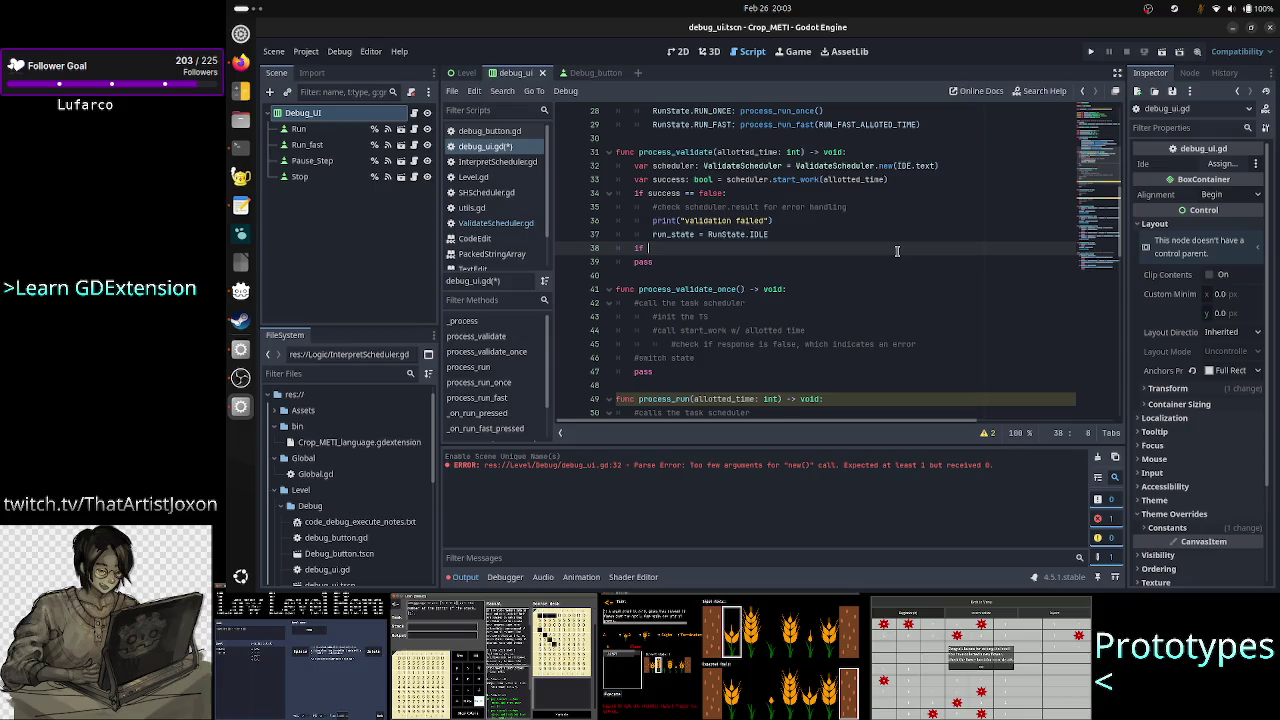
{"action": "type", "text": "schedul"}
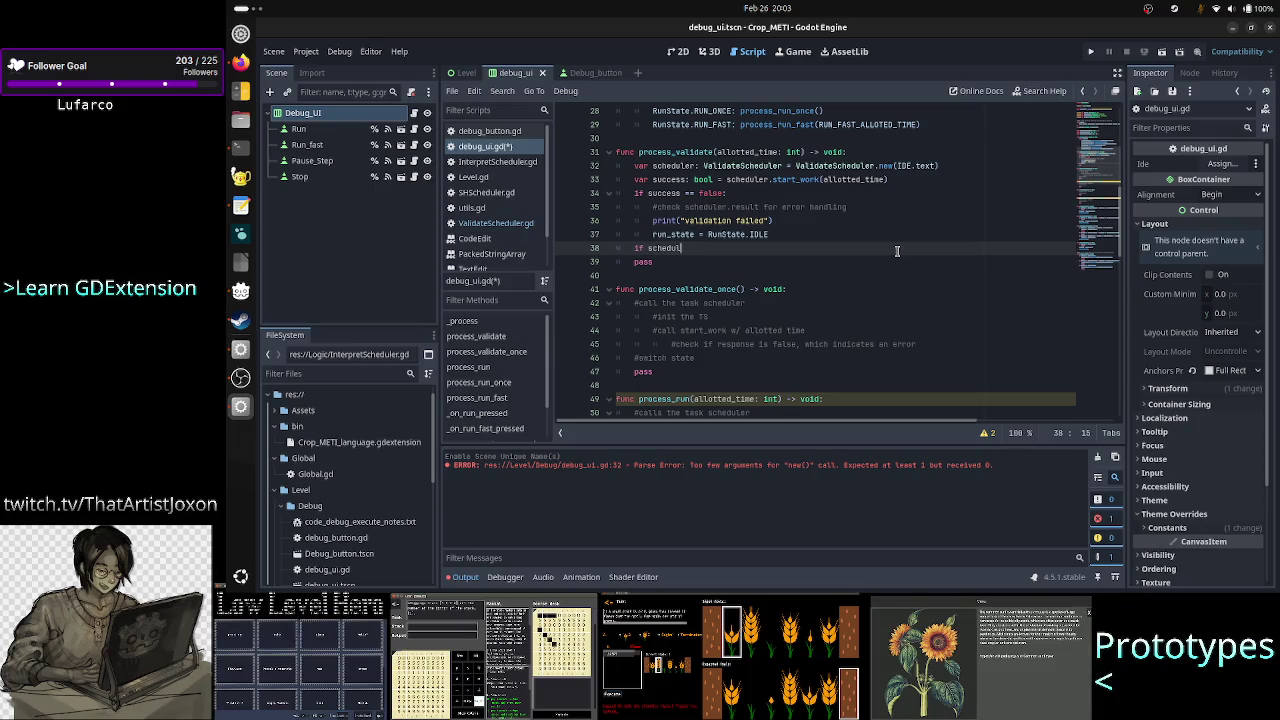
{"action": "type", "text": "er.finis"}
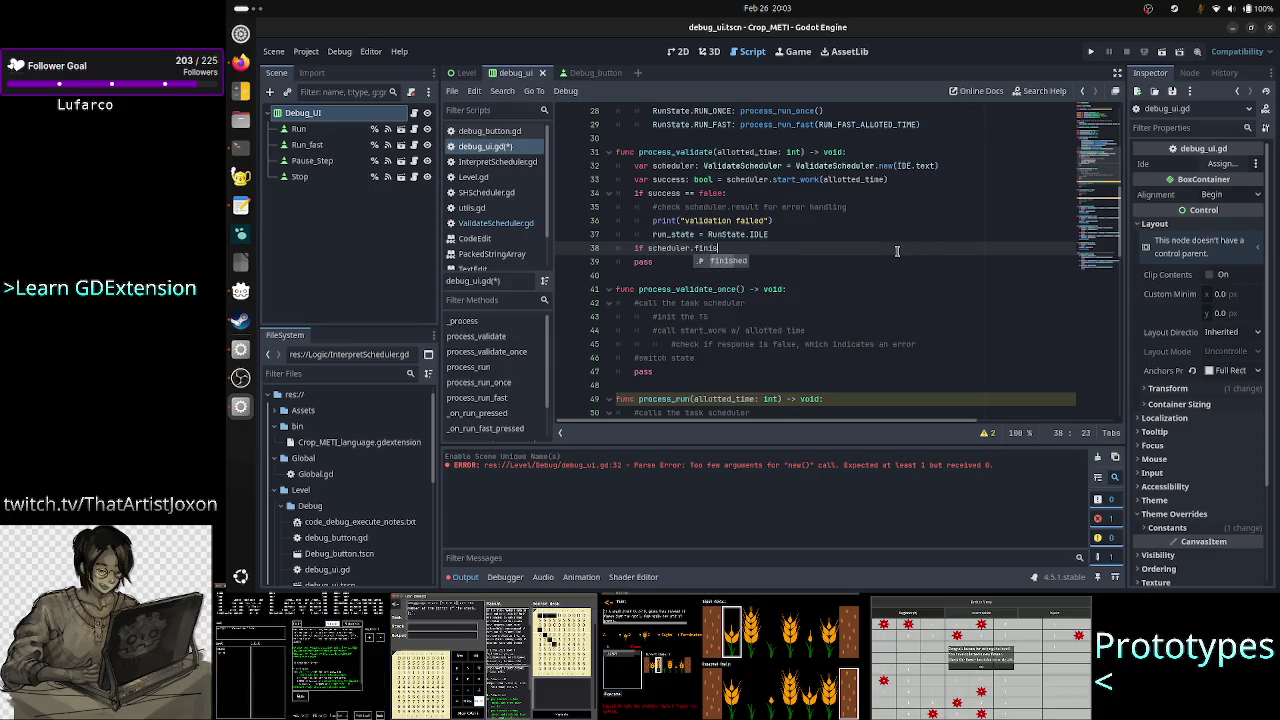
{"action": "type", "text": "hed == true"}
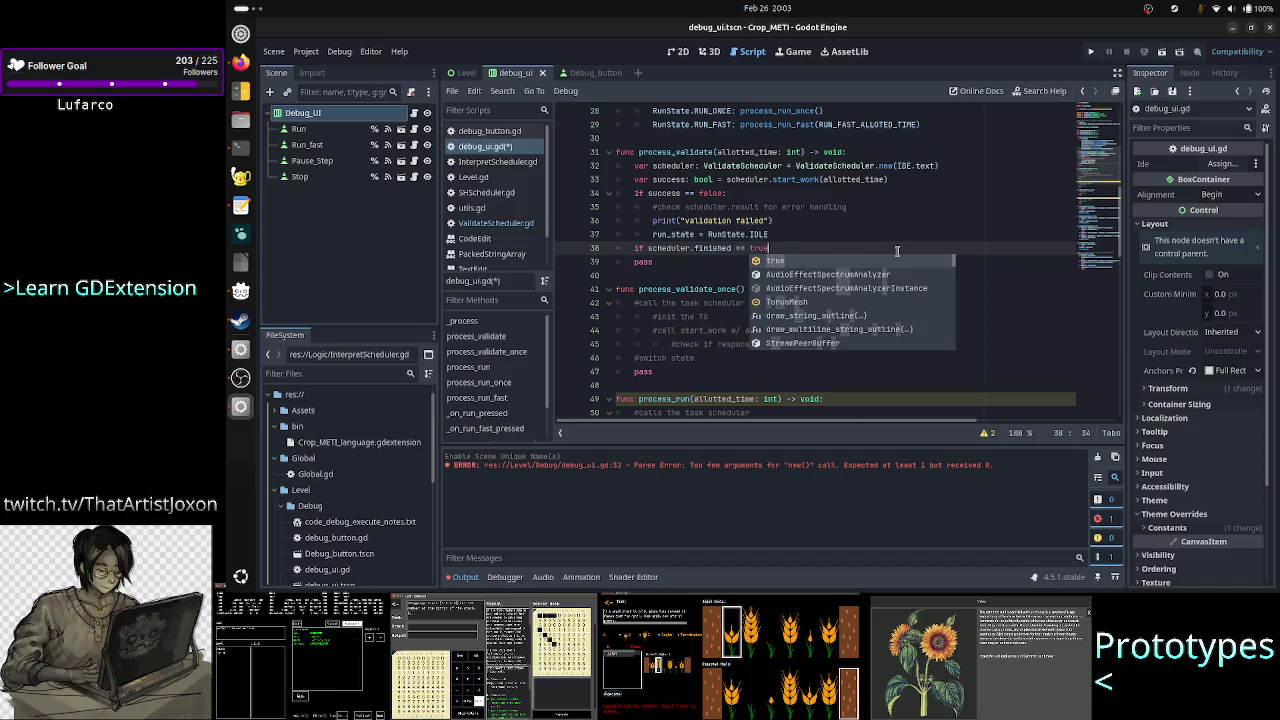
{"action": "key", "text": "Return"}
{"action": "type", "text": ":"}
{"action": "key", "text": "Return"}
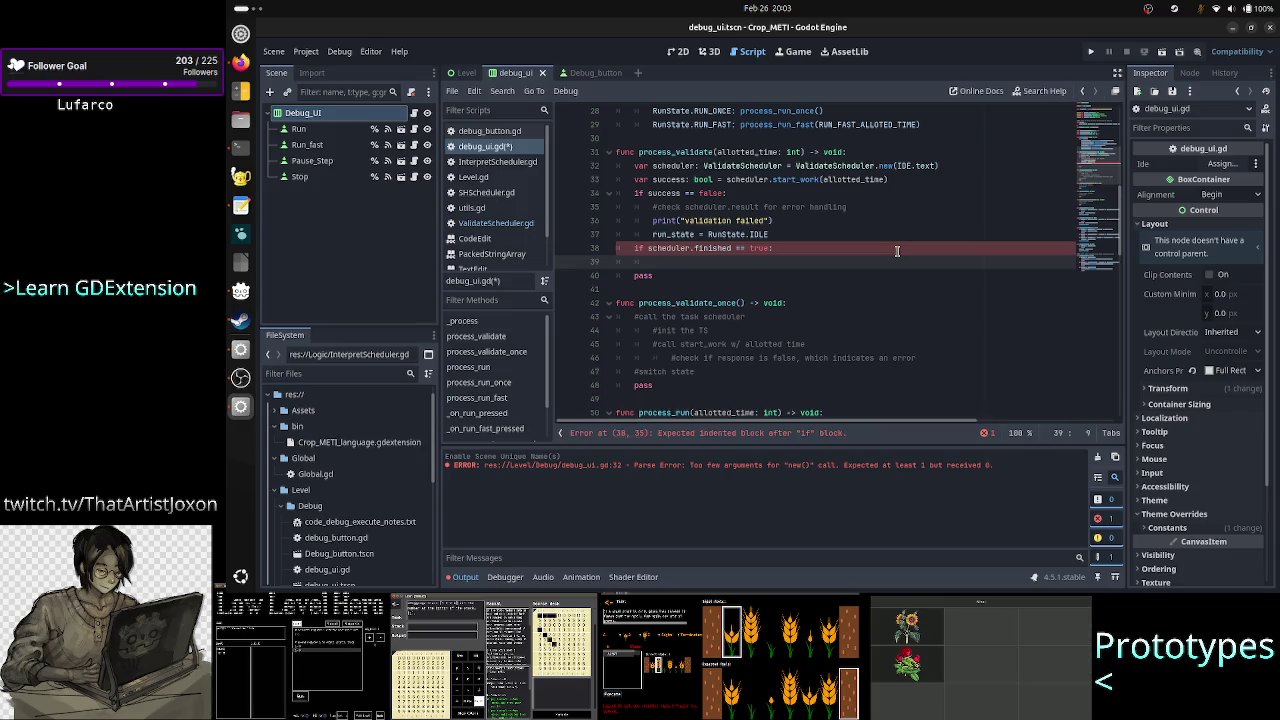
{"action": "type", "text": "run_"}
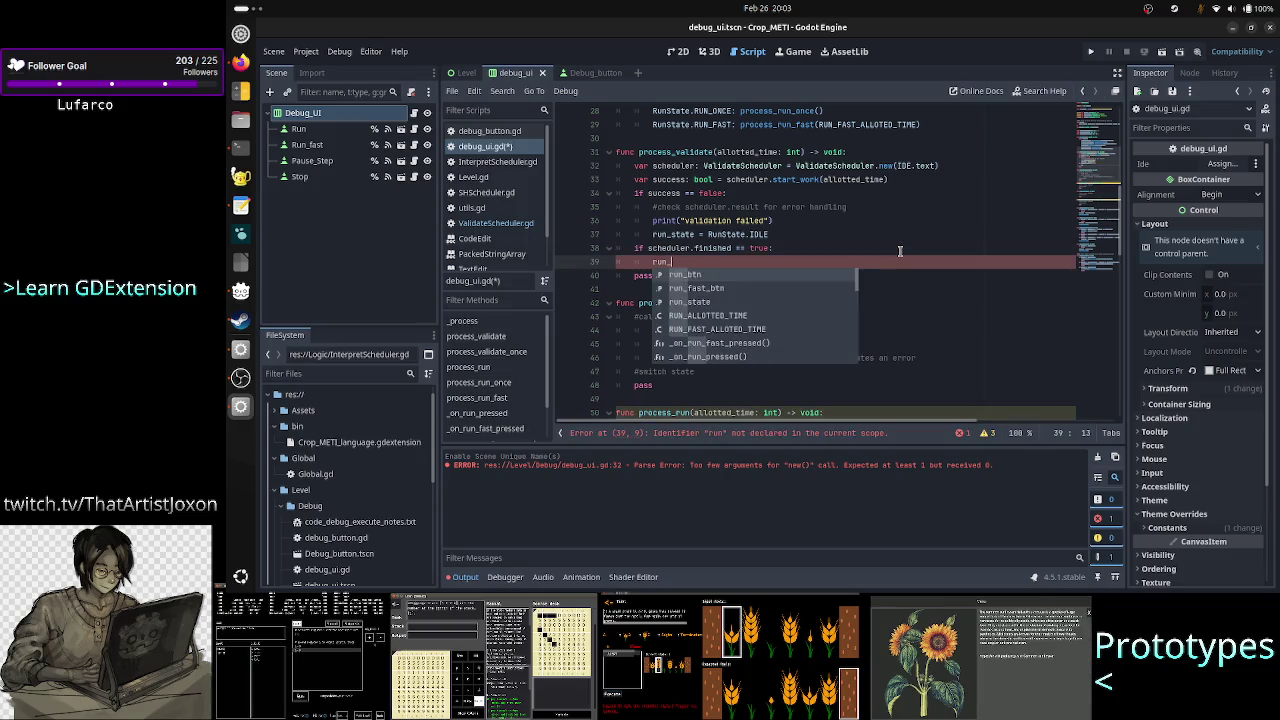
{"action": "type", "text": "state ="}
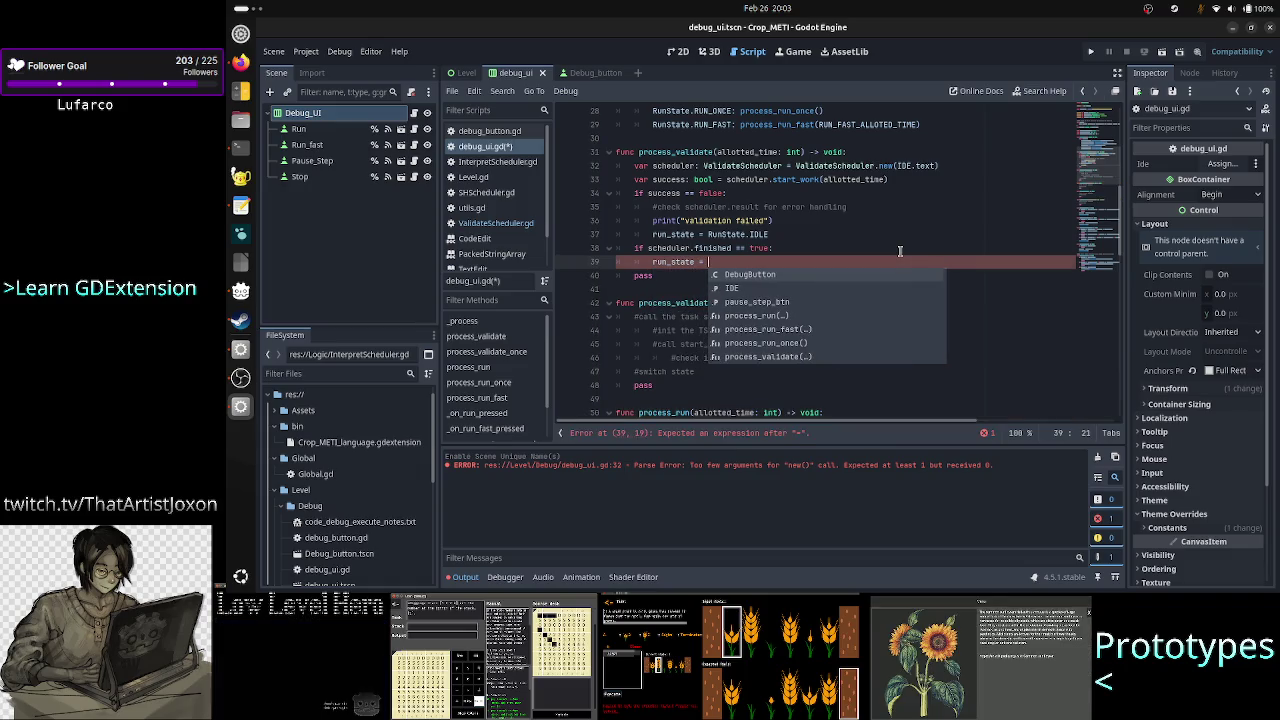
{"action": "type", "text": " runs"}
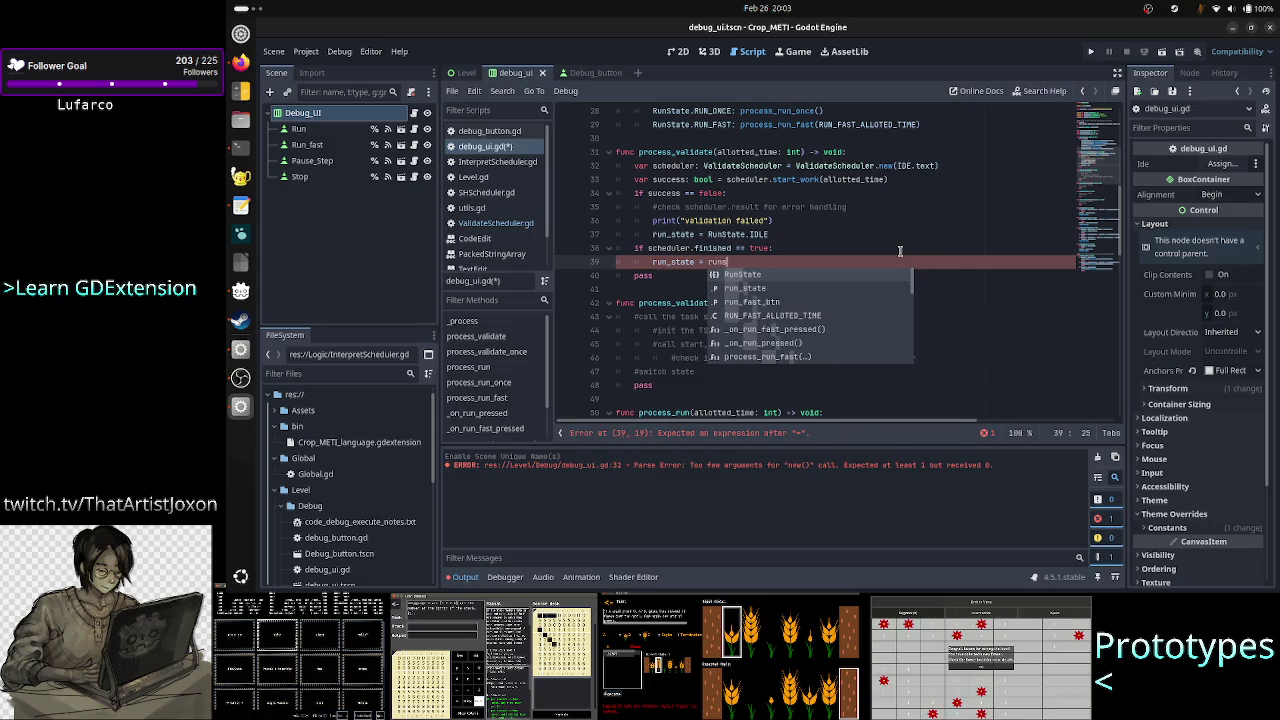
{"action": "key", "text": "Return"}
{"action": "type", "text": "."}
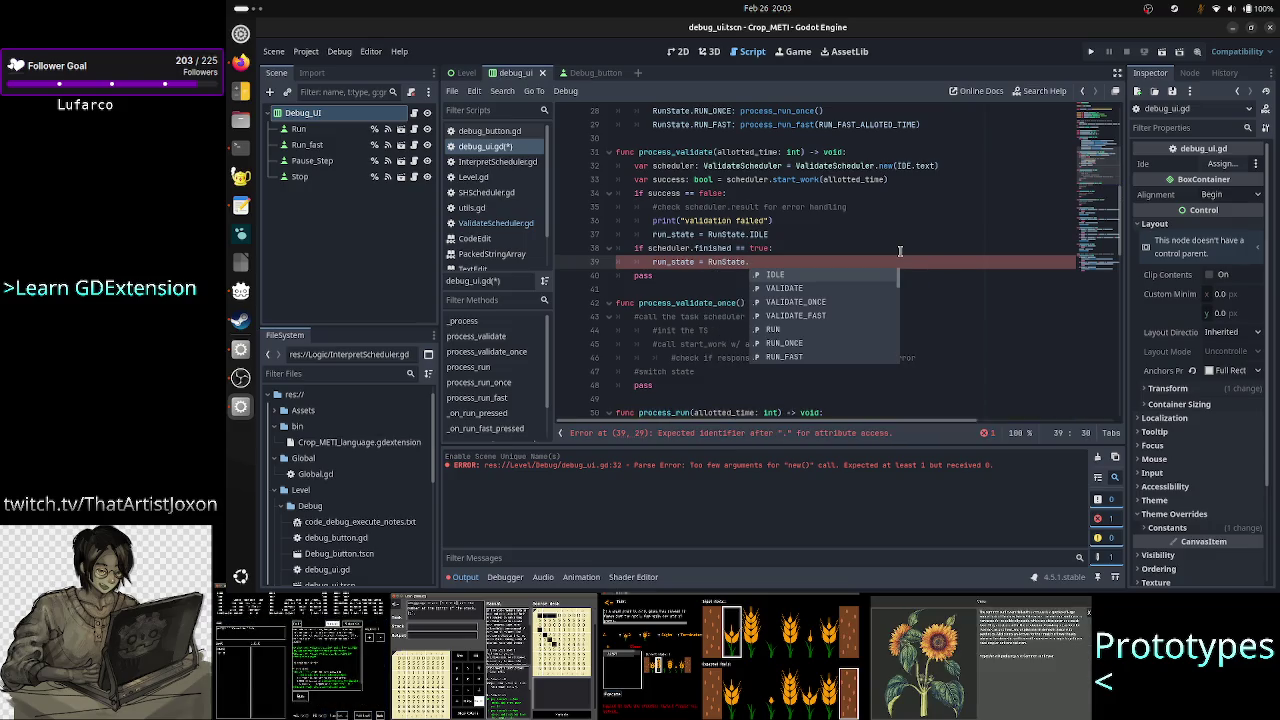
{"action": "type", "text": "run"}
{"action": "key", "text": "Return"}
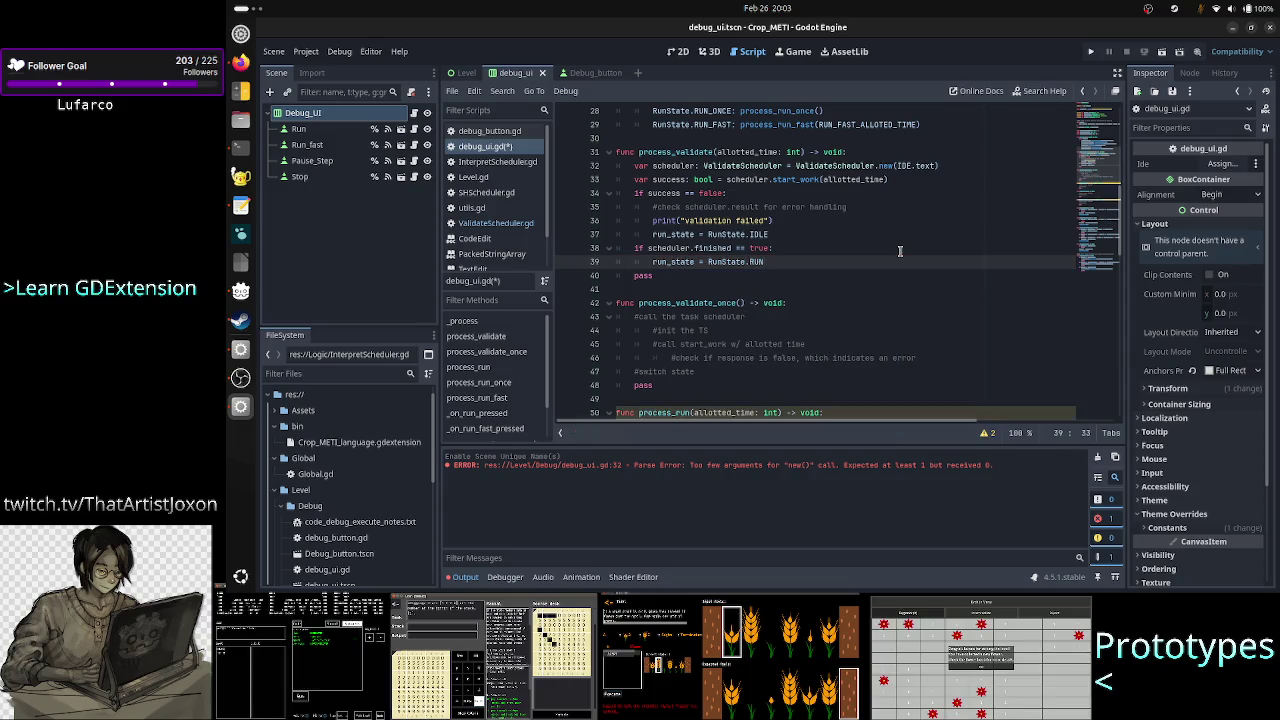
Delete the leftover pass line, review the error handling comment, and open ValidateScheduler.gd.
{"action": "key", "text": "Down"}
{"action": "key", "text": "Home"}
{"action": "key", "text": "shift+End"}
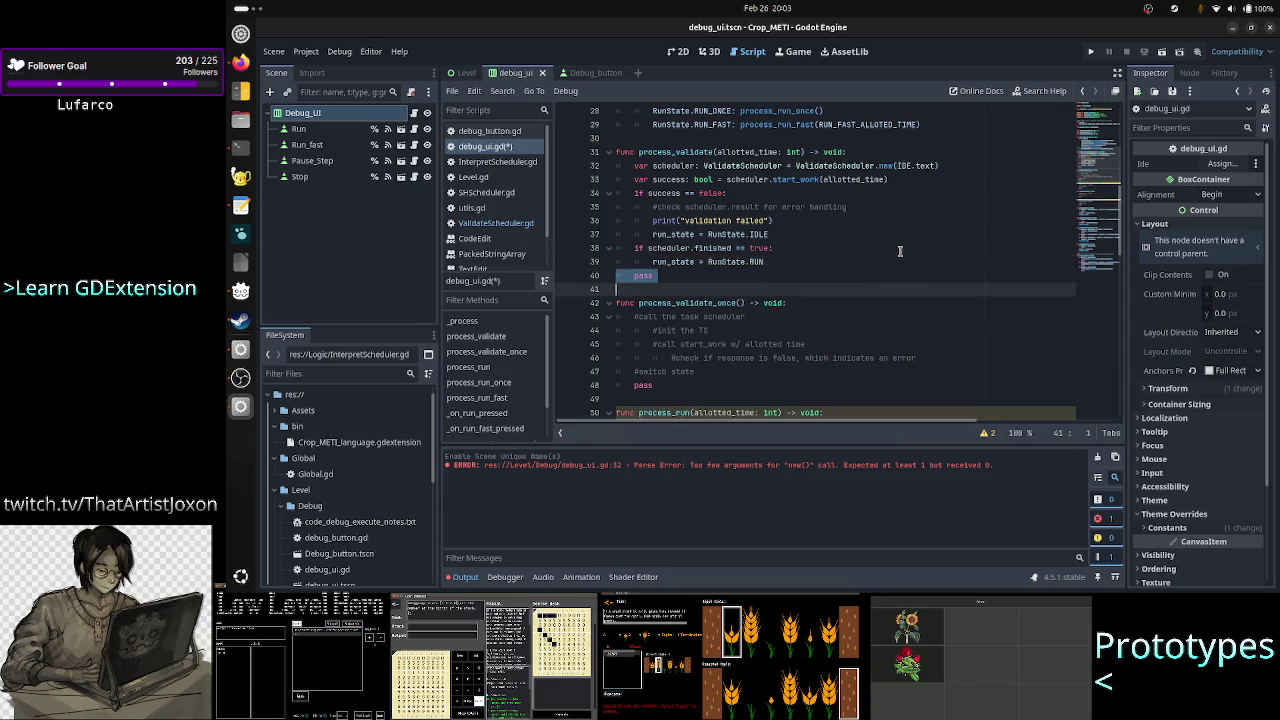
{"action": "key", "text": "BackSpace"}
{"action": "key", "text": "BackSpace"}
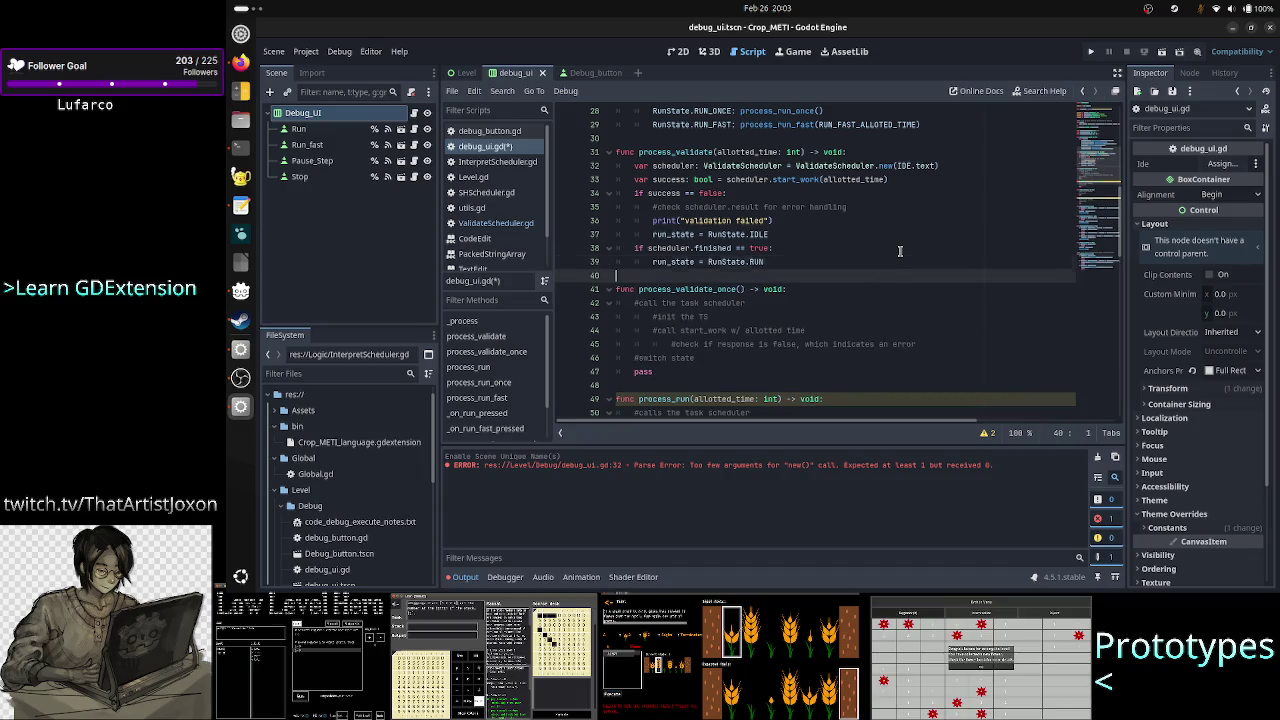
{"action": "key", "text": "Up"}
{"action": "key", "text": "Up"}
{"action": "key", "text": "Up"}
{"action": "key", "text": "Down"}
{"action": "key", "text": "Home"}
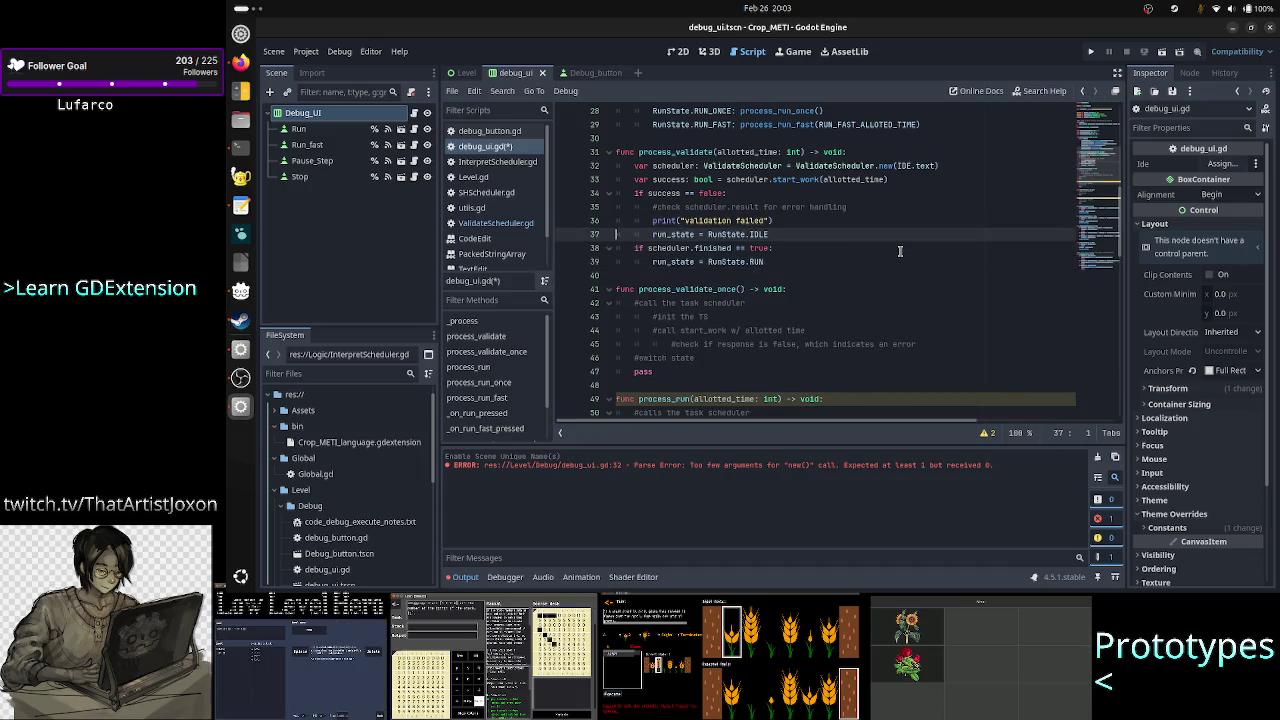
{"action": "key", "text": "Up"}
{"action": "key", "text": "Up"}
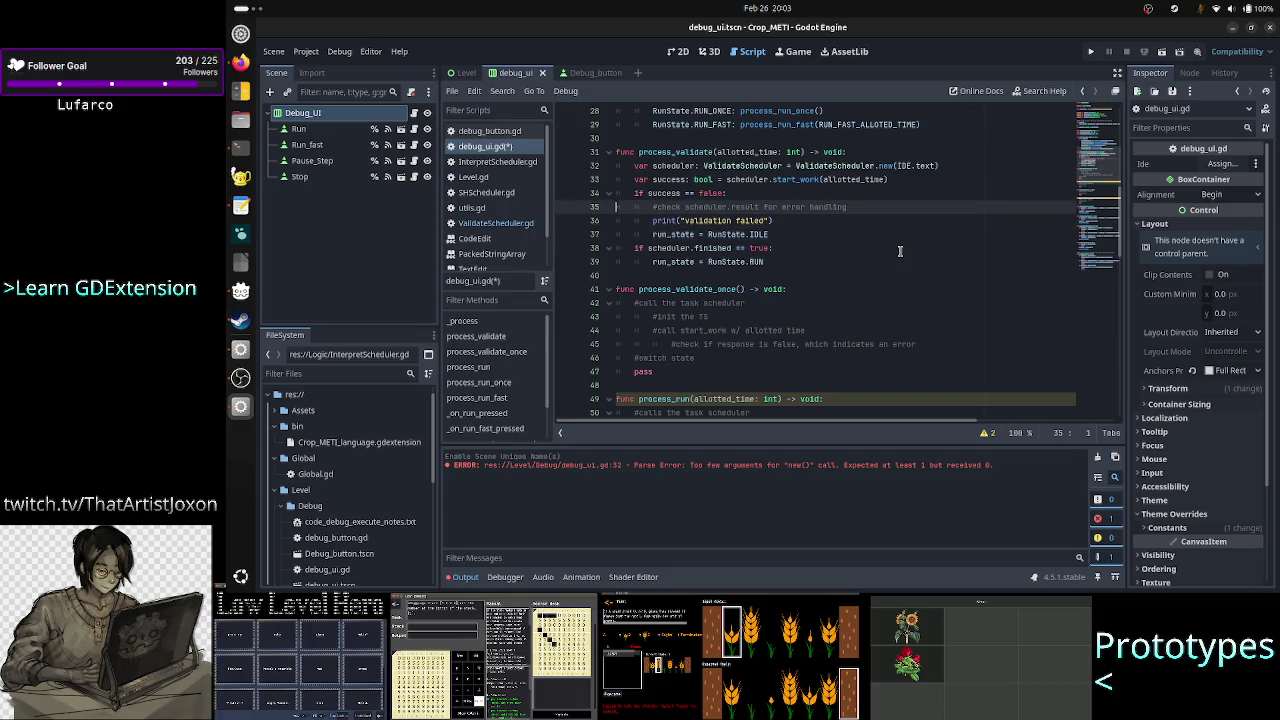
{"action": "key", "text": "shift+End"}
{"action": "key", "text": "End"}
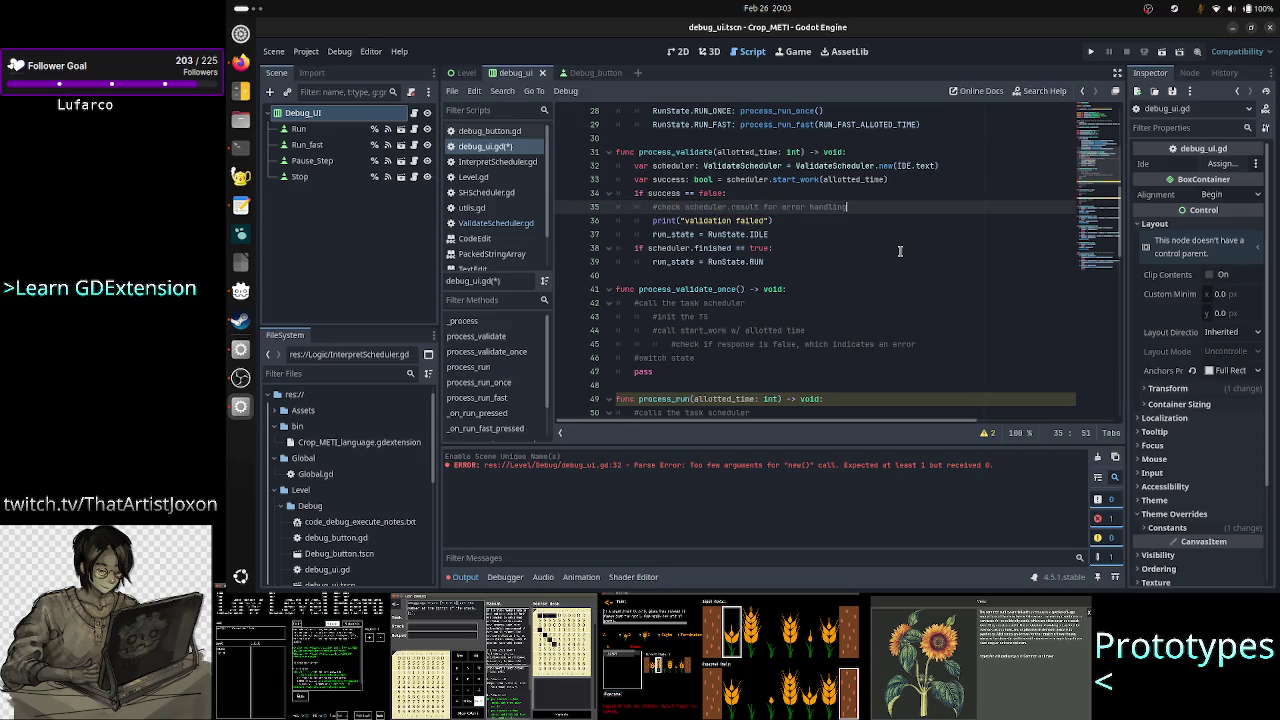
{"action": "left_click", "coordinate": [500, 223]}
{"action": "double_click", "coordinate": [650, 234]}
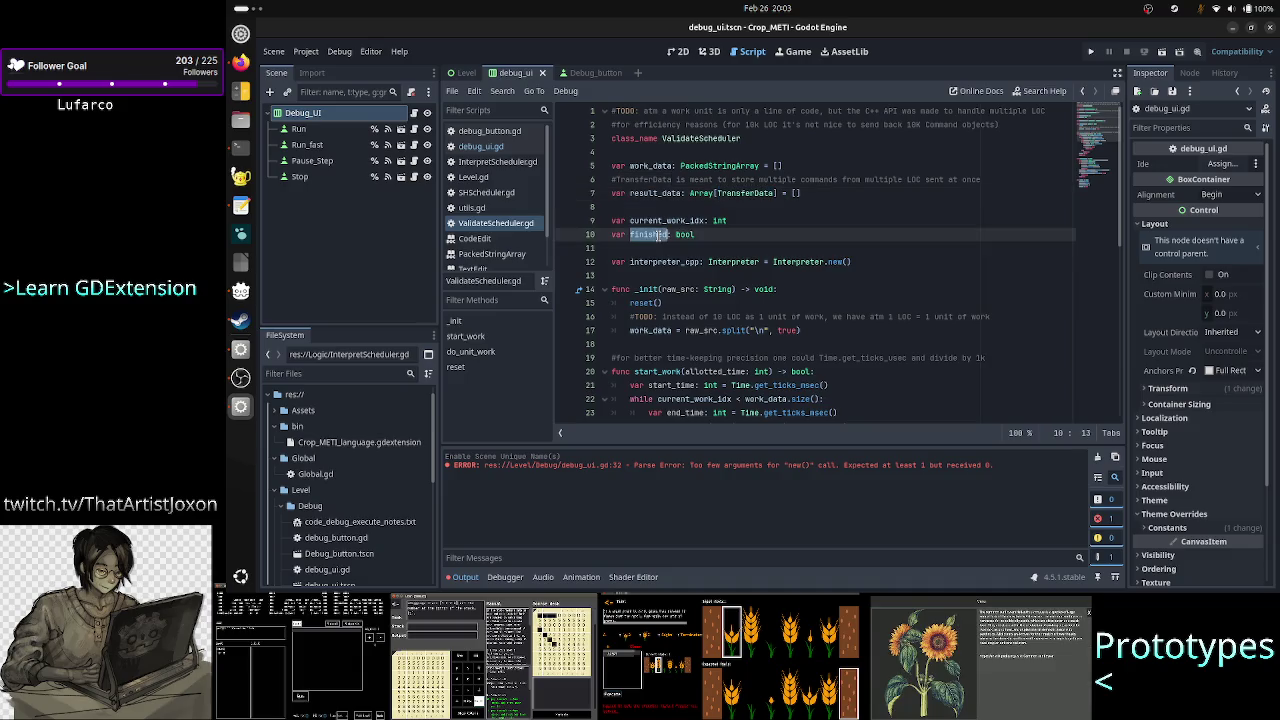
{"action": "scroll", "coordinate": [745, 345], "scroll_direction": "down", "scroll_amount": 1}
{"action": "scroll", "coordinate": [745, 345], "scroll_direction": "down", "scroll_amount": 1}
{"action": "scroll", "coordinate": [745, 345], "scroll_direction": "up", "scroll_amount": 1}
{"action": "scroll", "coordinate": [745, 345], "scroll_direction": "down", "scroll_amount": 1}
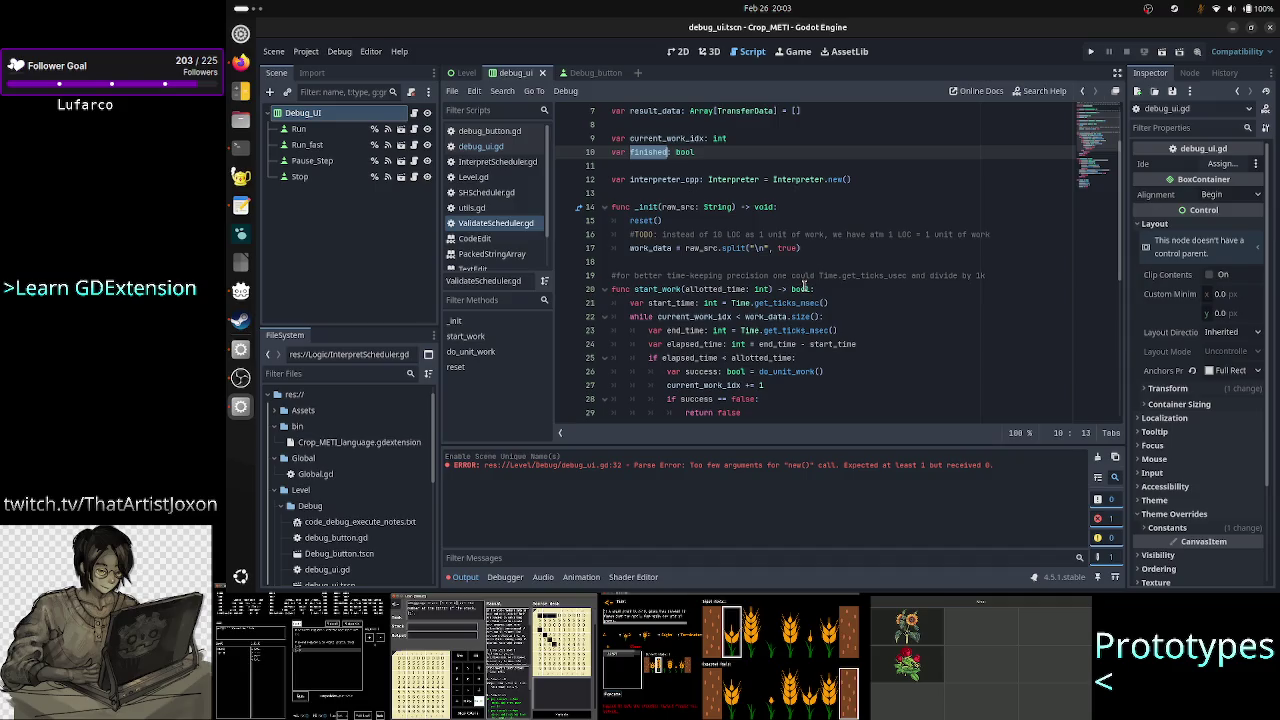
{"action": "double_click", "coordinate": [801, 289]}
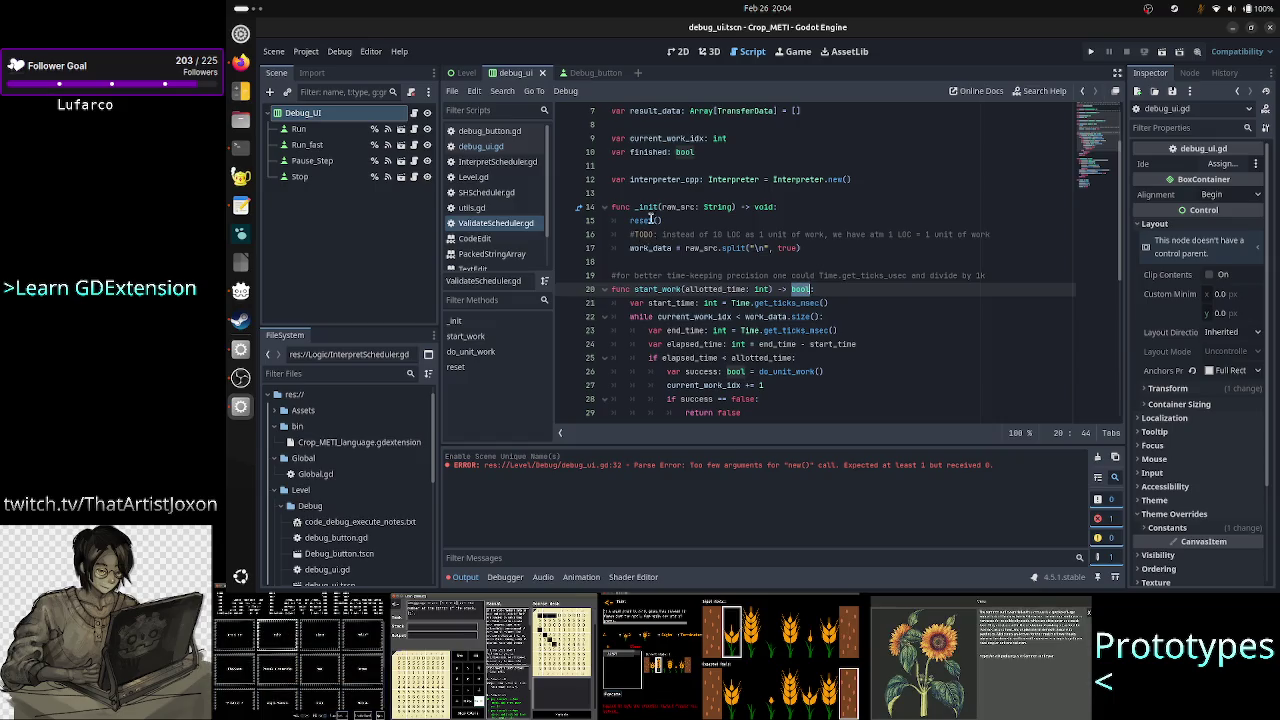
{"action": "double_click", "coordinate": [646, 154]}
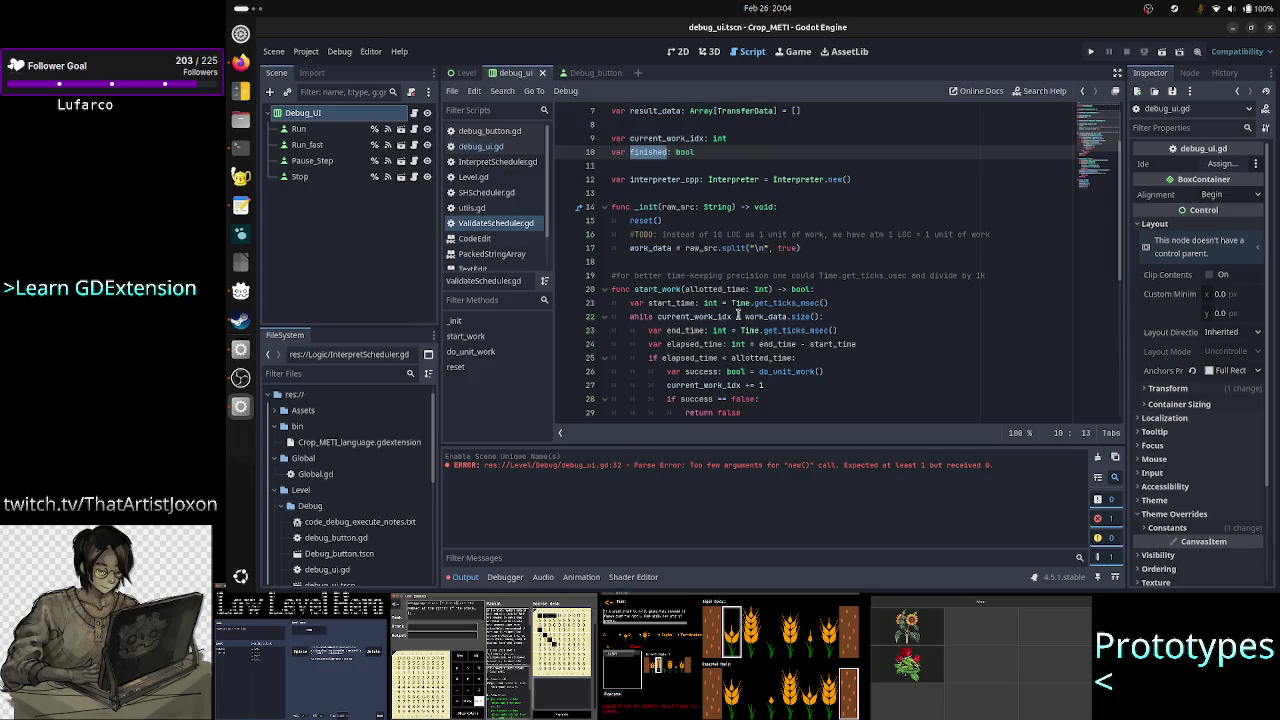
{"action": "scroll", "coordinate": [749, 352], "scroll_direction": "down", "scroll_amount": 2}
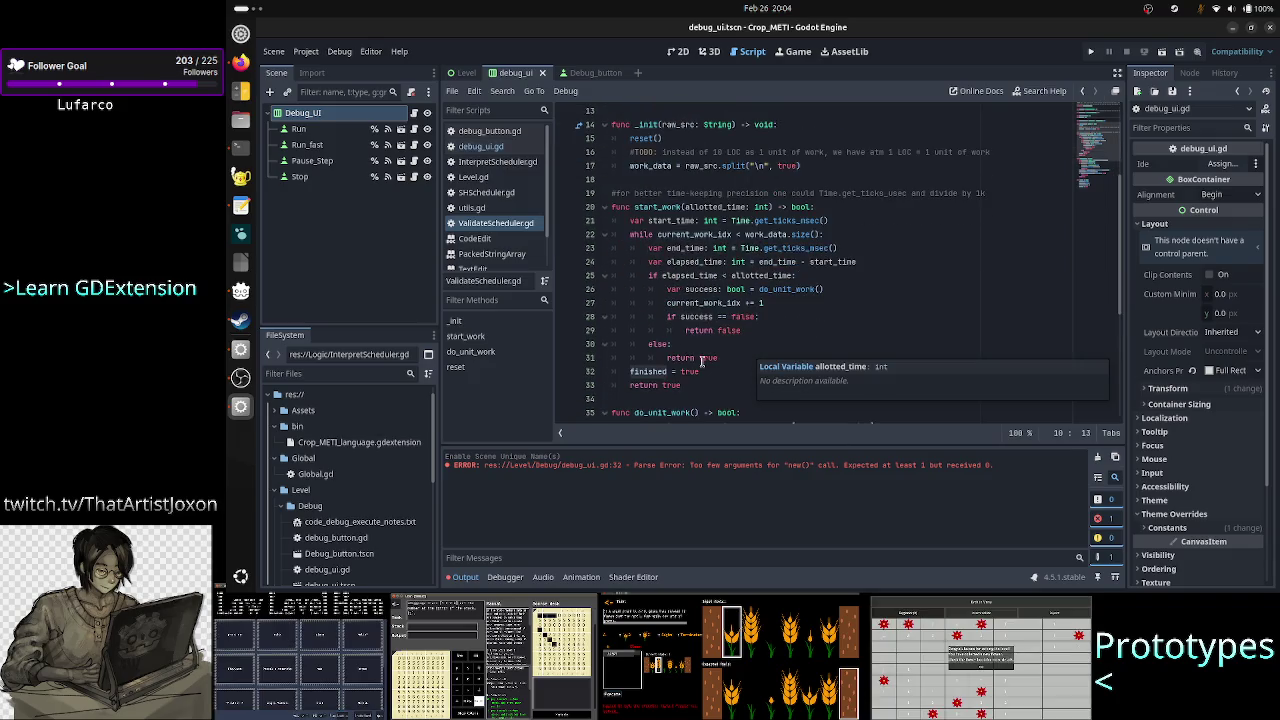
{"action": "double_click", "coordinate": [649, 371]}
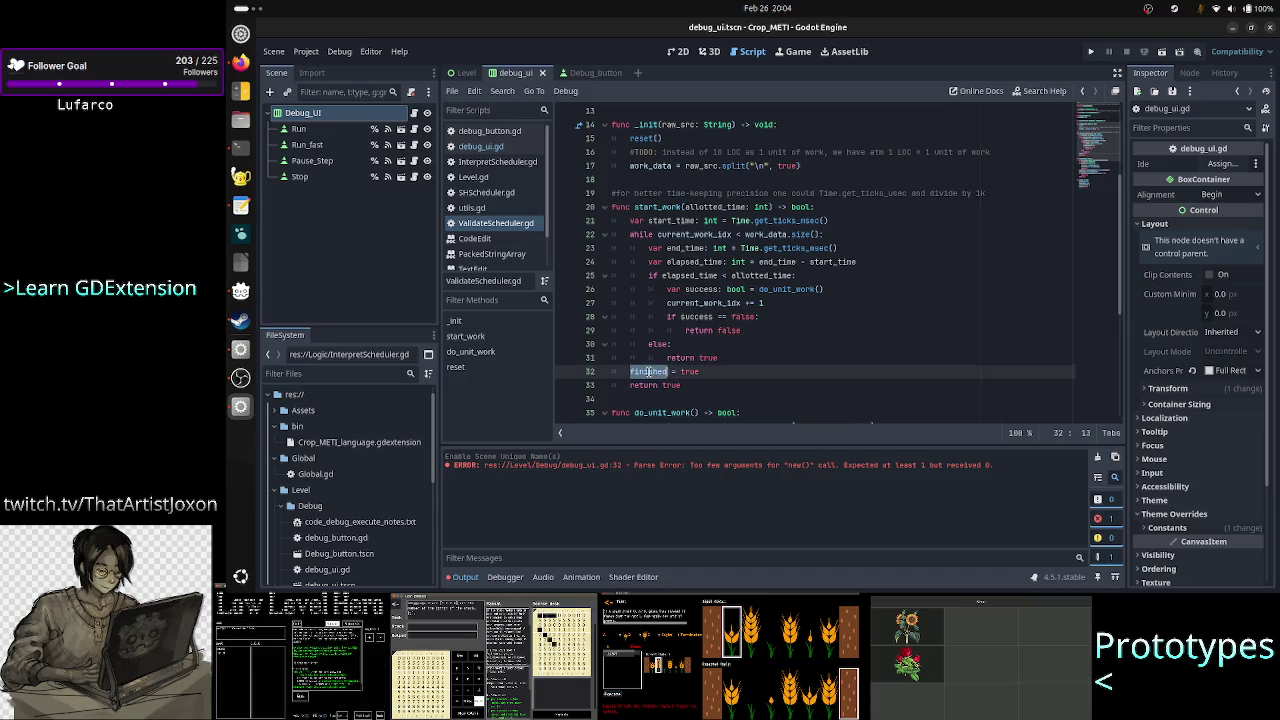
{"action": "scroll", "coordinate": [760, 316], "scroll_direction": "up", "scroll_amount": 4}
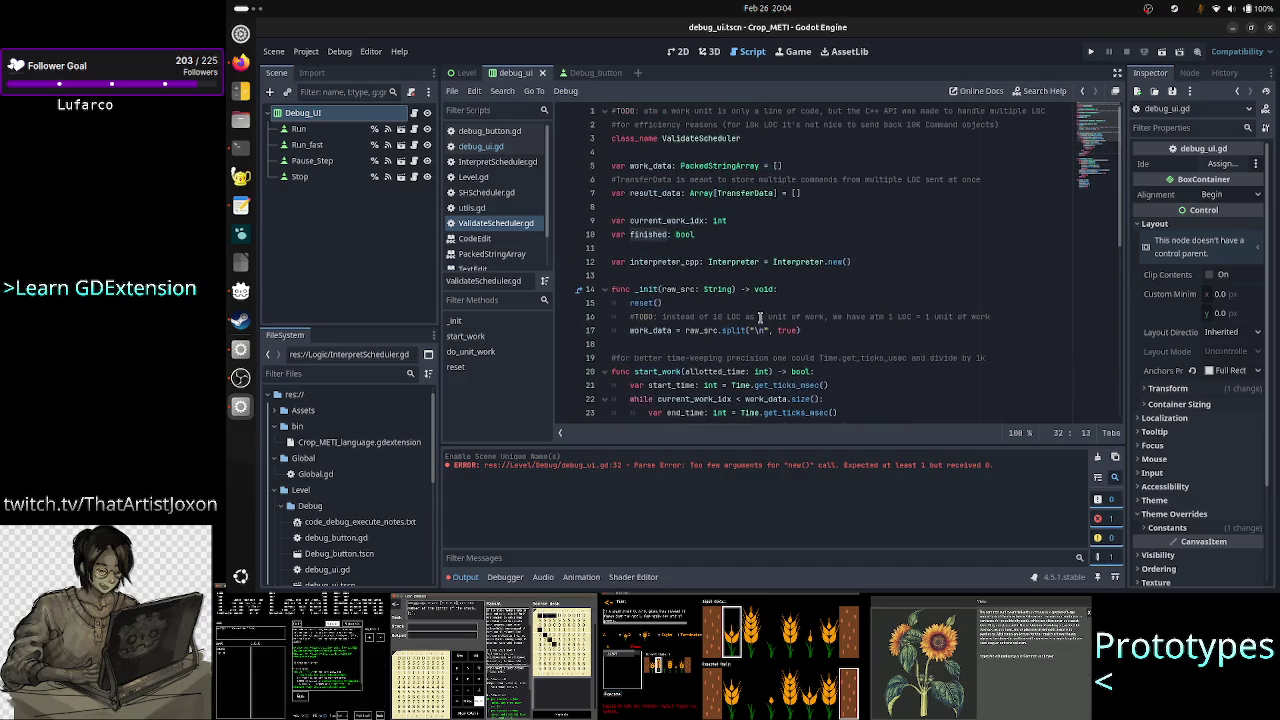
{"action": "left_click", "coordinate": [717, 236]}
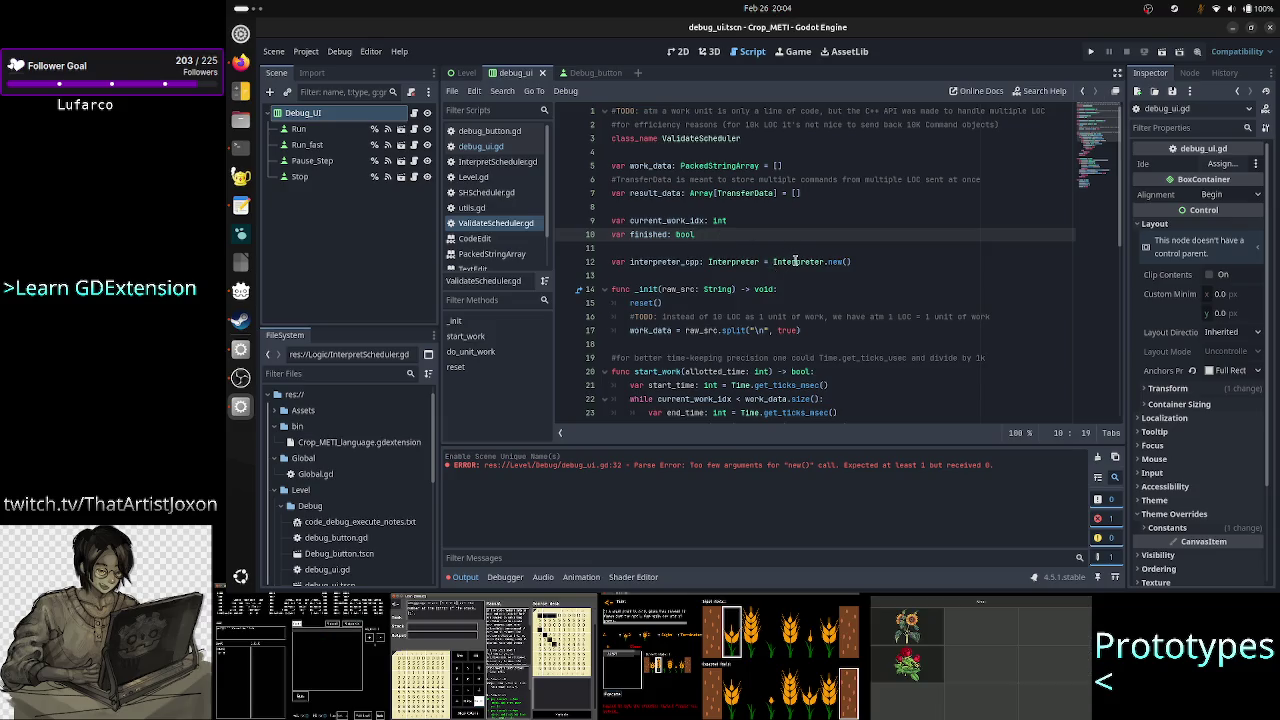
{"action": "scroll", "coordinate": [795, 262], "scroll_direction": "down", "scroll_amount": 10}
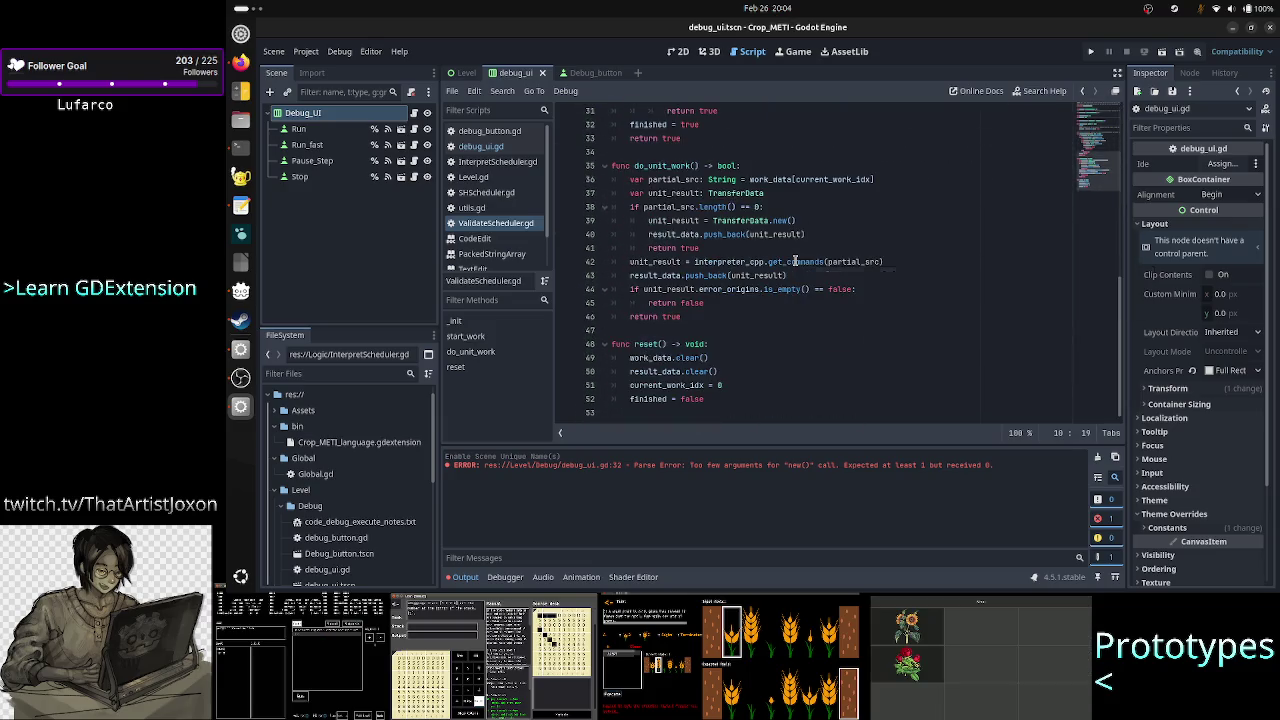
{"action": "double_click", "coordinate": [692, 399]}
{"action": "scroll", "coordinate": [832, 362], "scroll_direction": "up", "scroll_amount": 10}
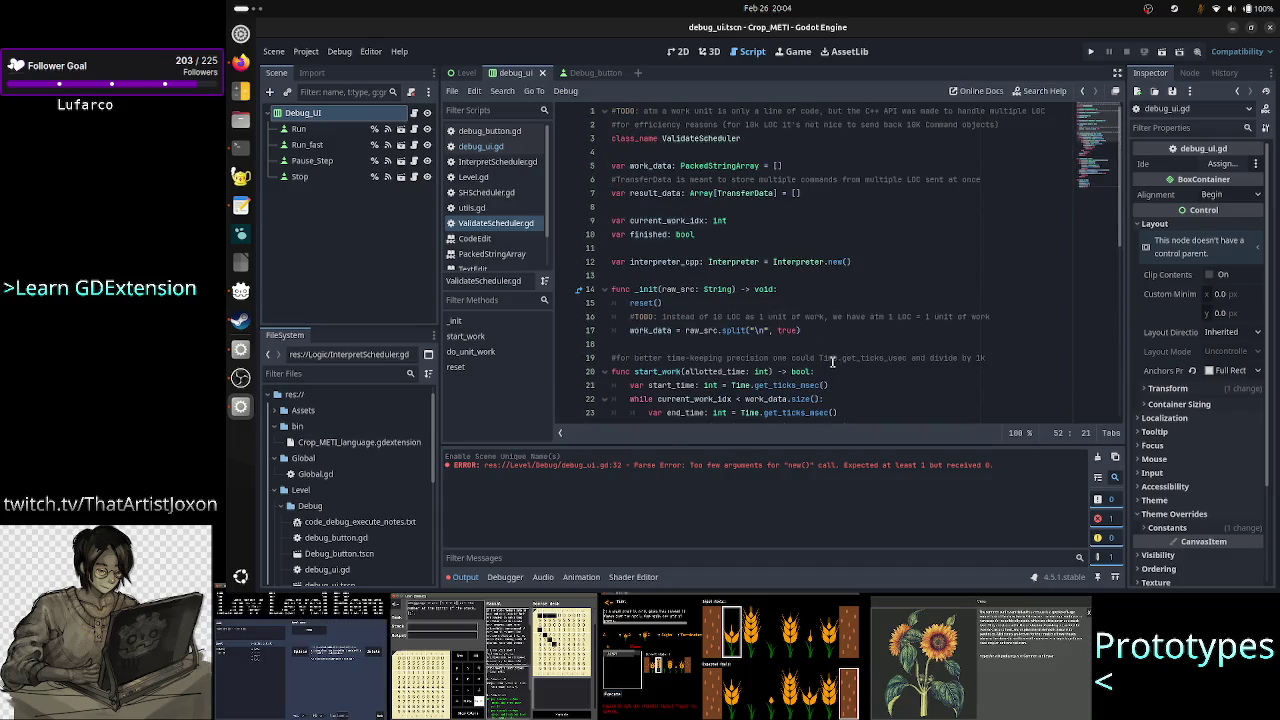
{"action": "double_click", "coordinate": [640, 303]}
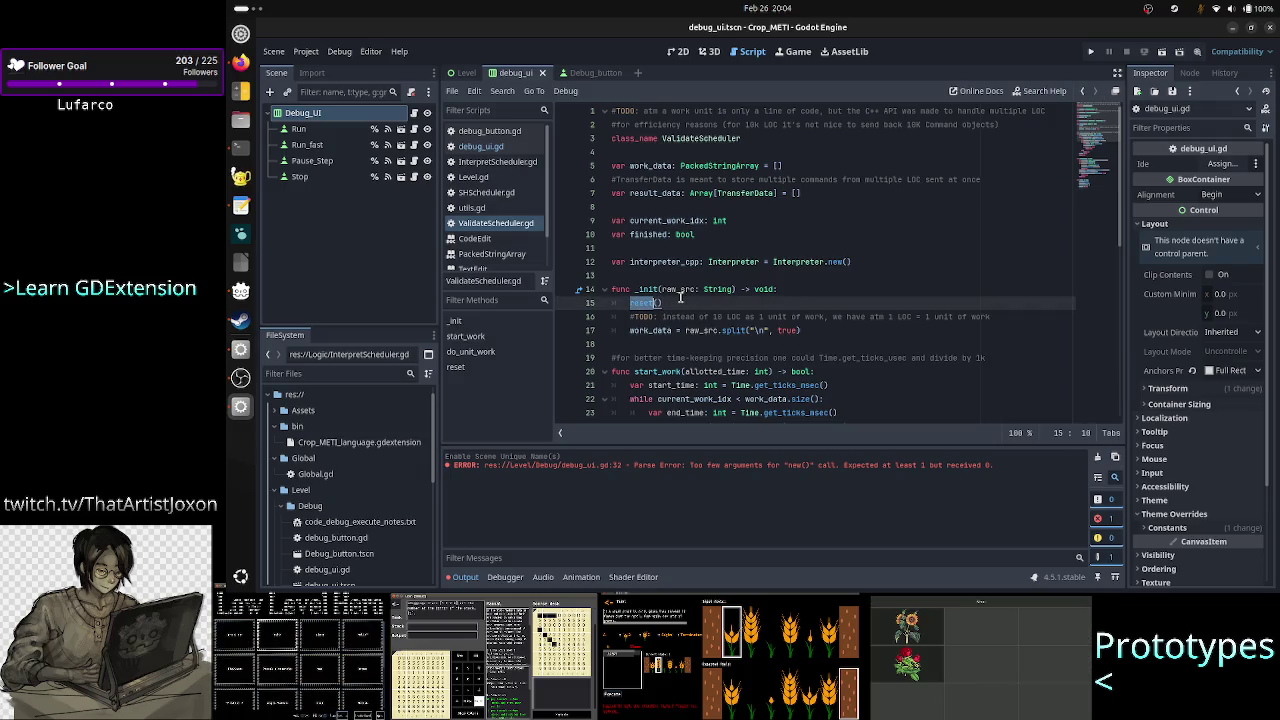
{"action": "key", "text": "End"}
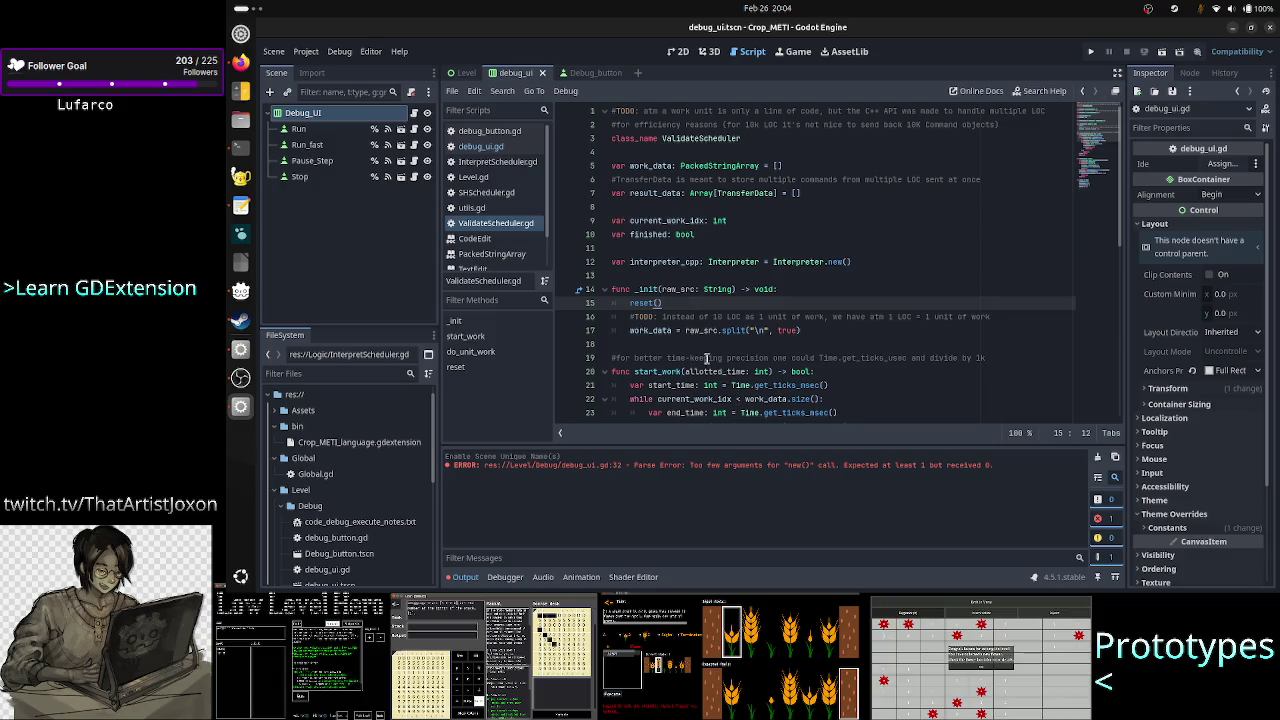
{"action": "left_click", "coordinate": [752, 220]}
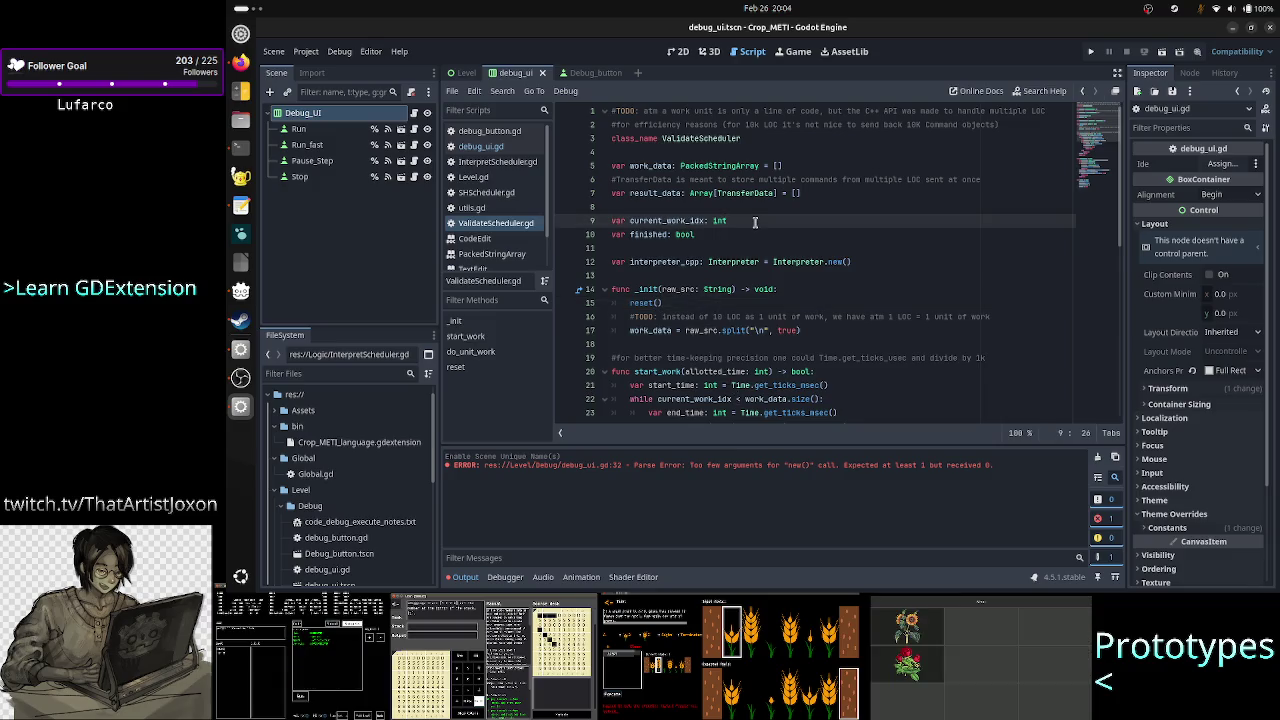
{"action": "key", "text": "Return"}
{"action": "type", "text": "#"}
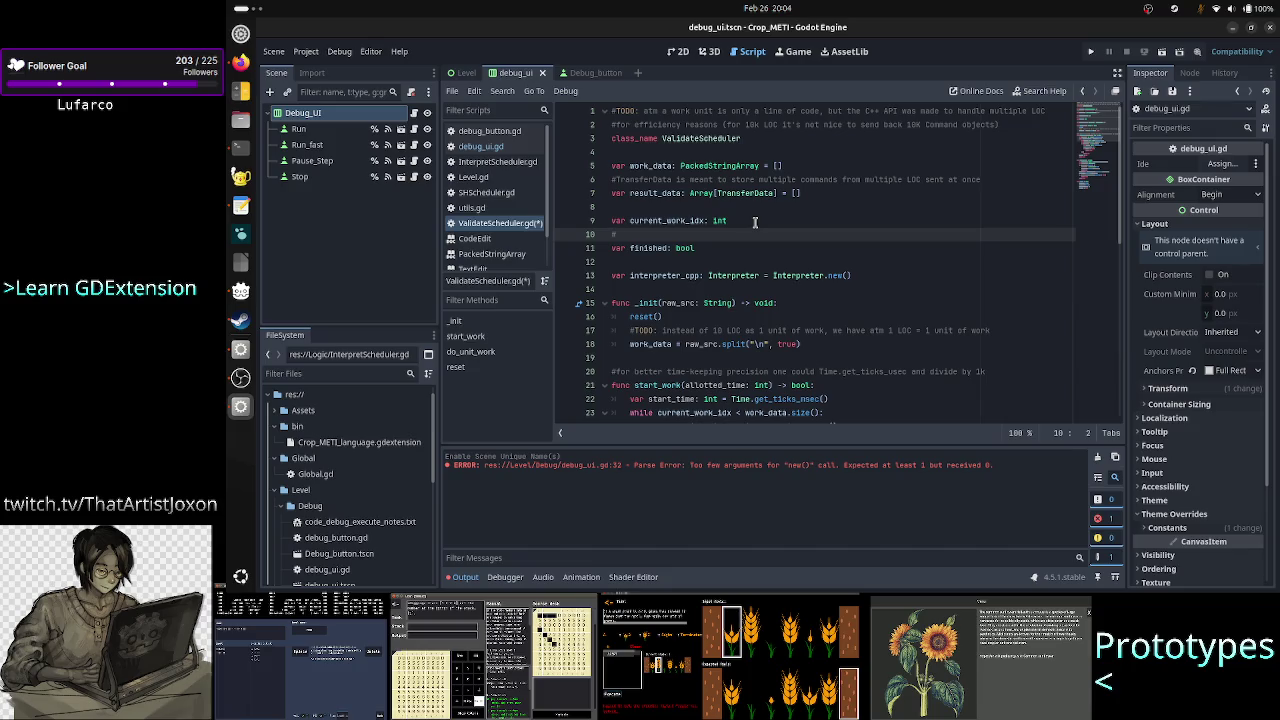
{"action": "type", "text": "ar"}
{"action": "type", "text": "can w"}
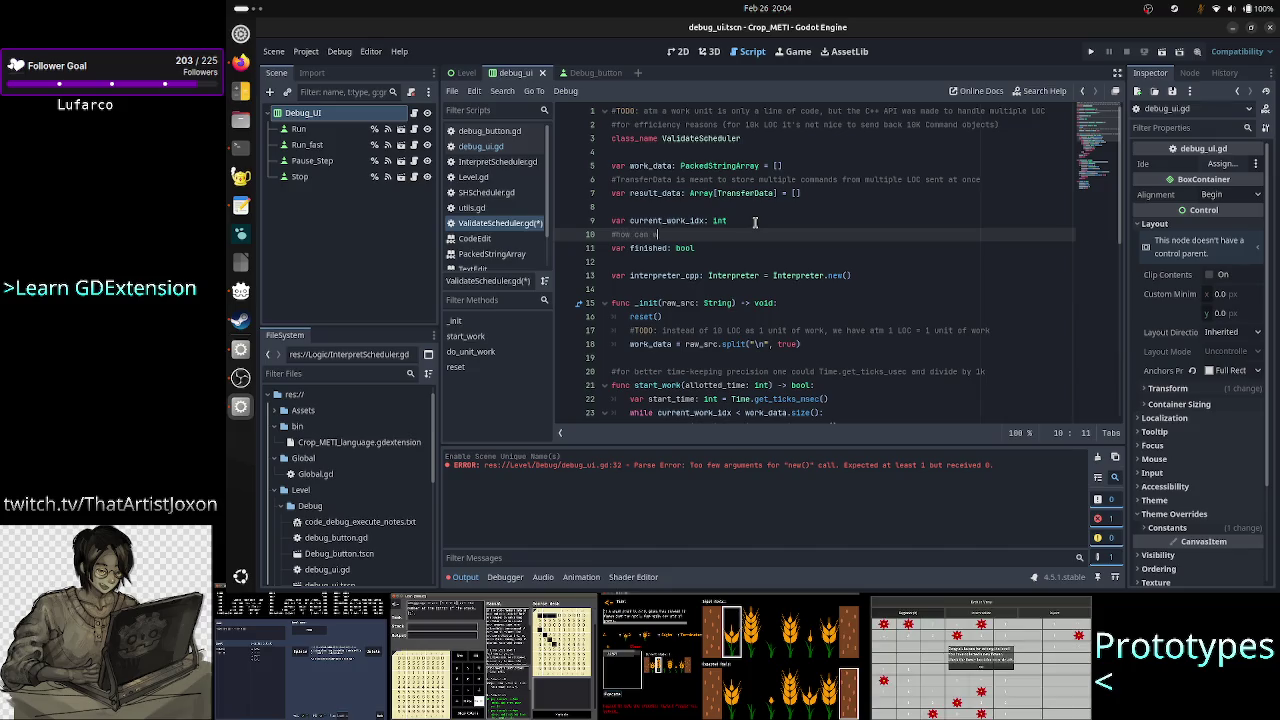
{"action": "type", "text": "e hide this"}
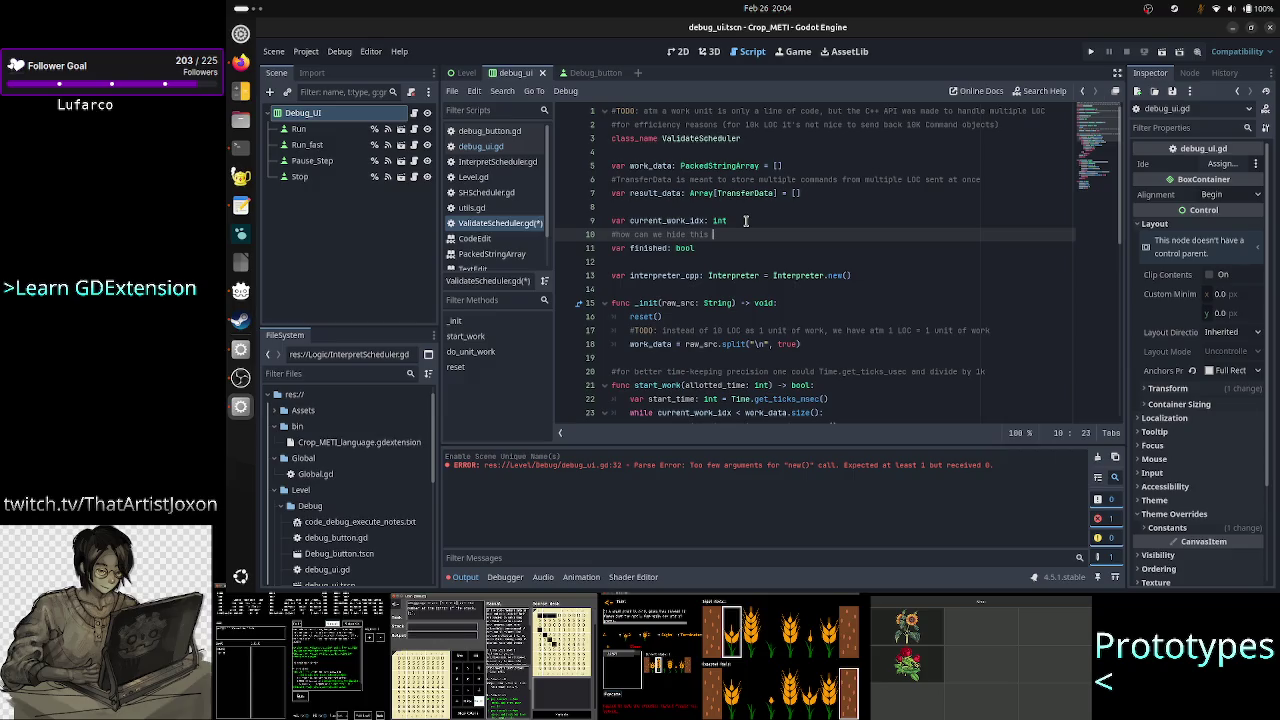
{"action": "key", "text": "shift+Home"}
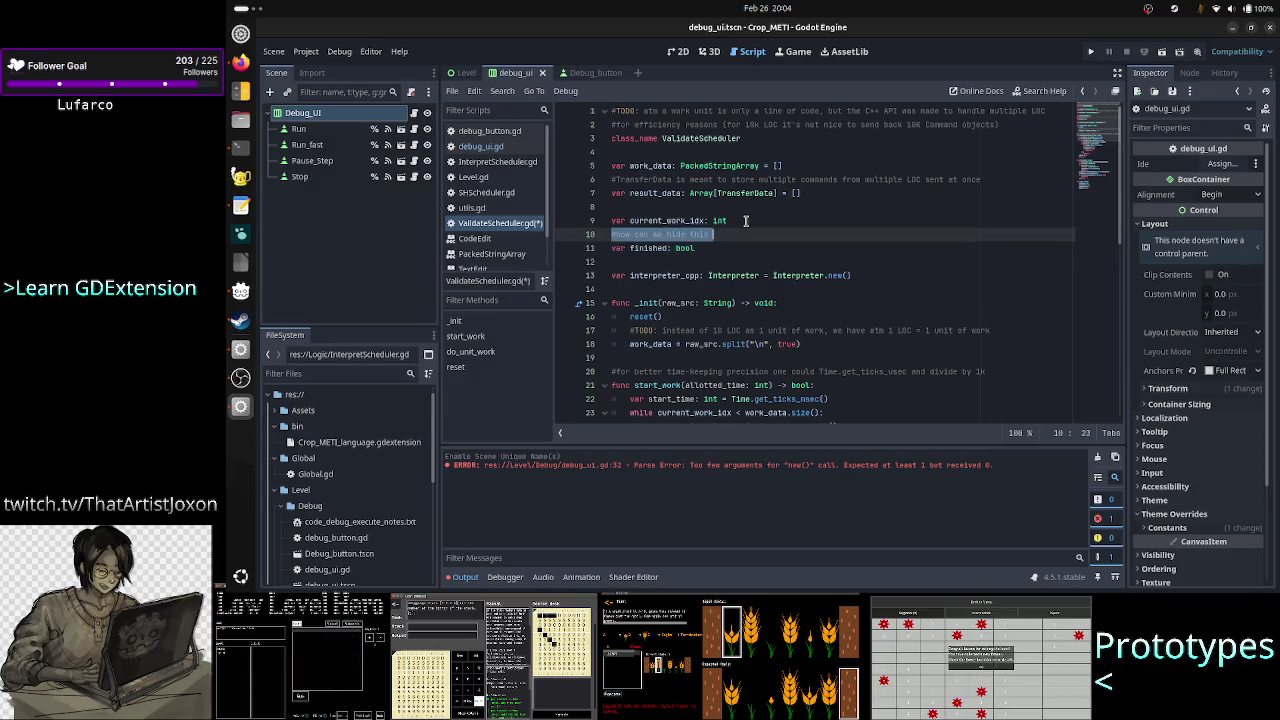
{"action": "key", "text": "BackSpace"}
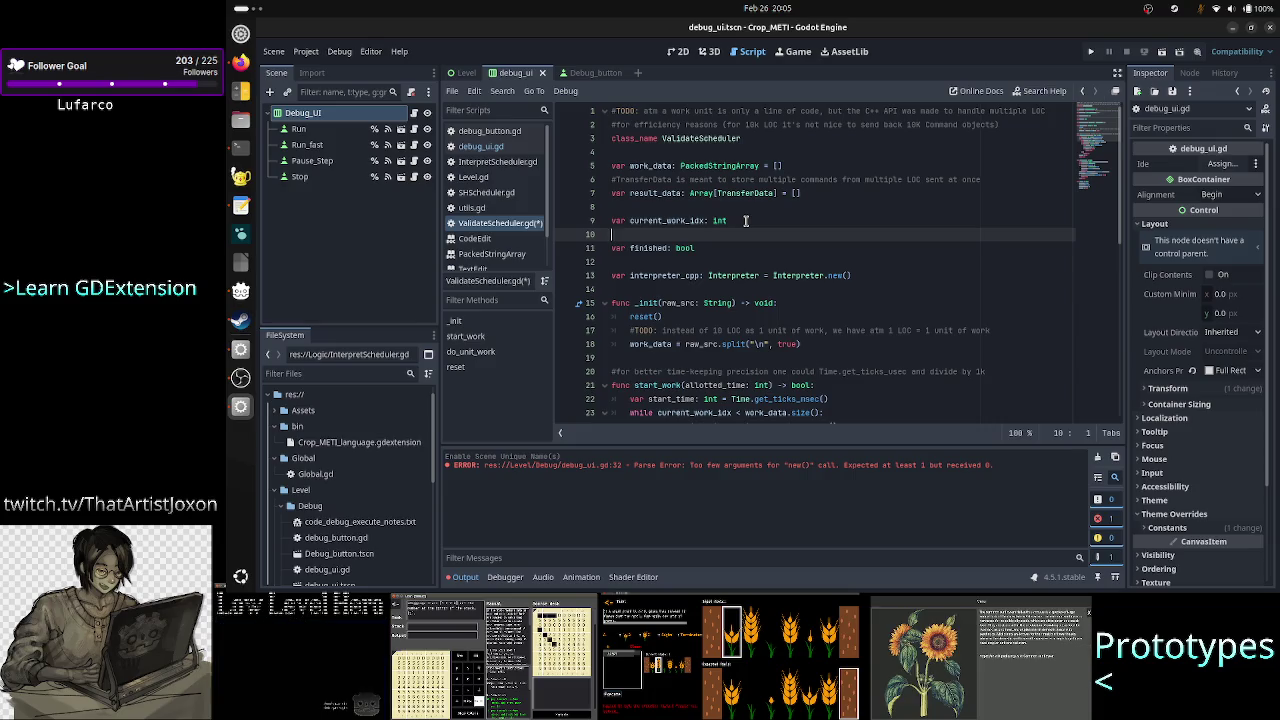
{"action": "key", "text": "Down"}
{"action": "key", "text": "shift+End"}
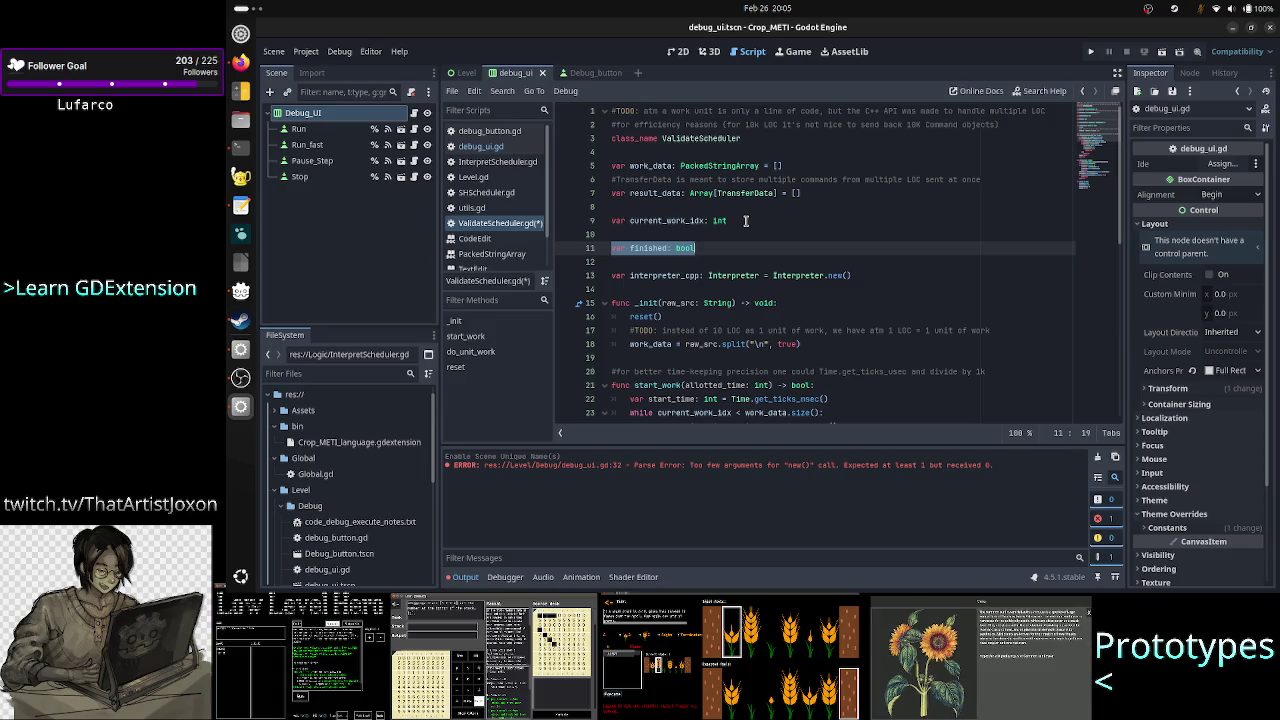
{"action": "key", "text": "Up"}
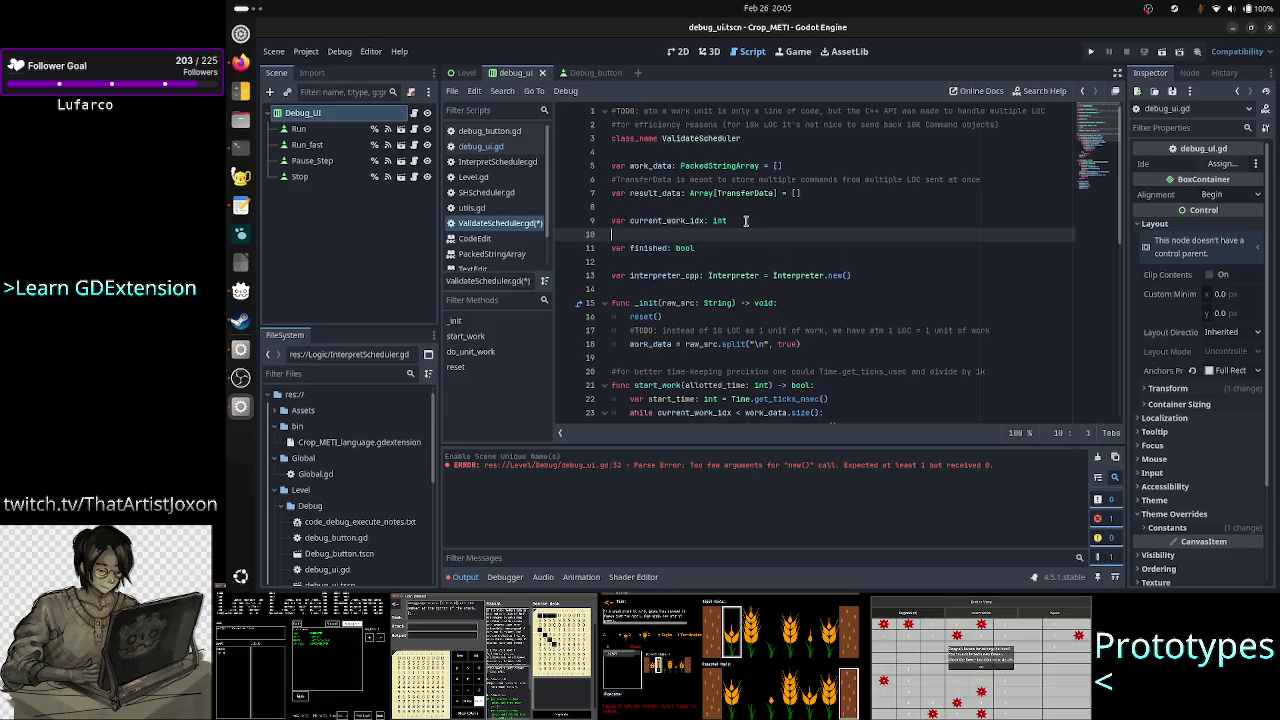
{"action": "key", "text": "BackSpace"}
{"action": "key", "text": "ctrl+s"}
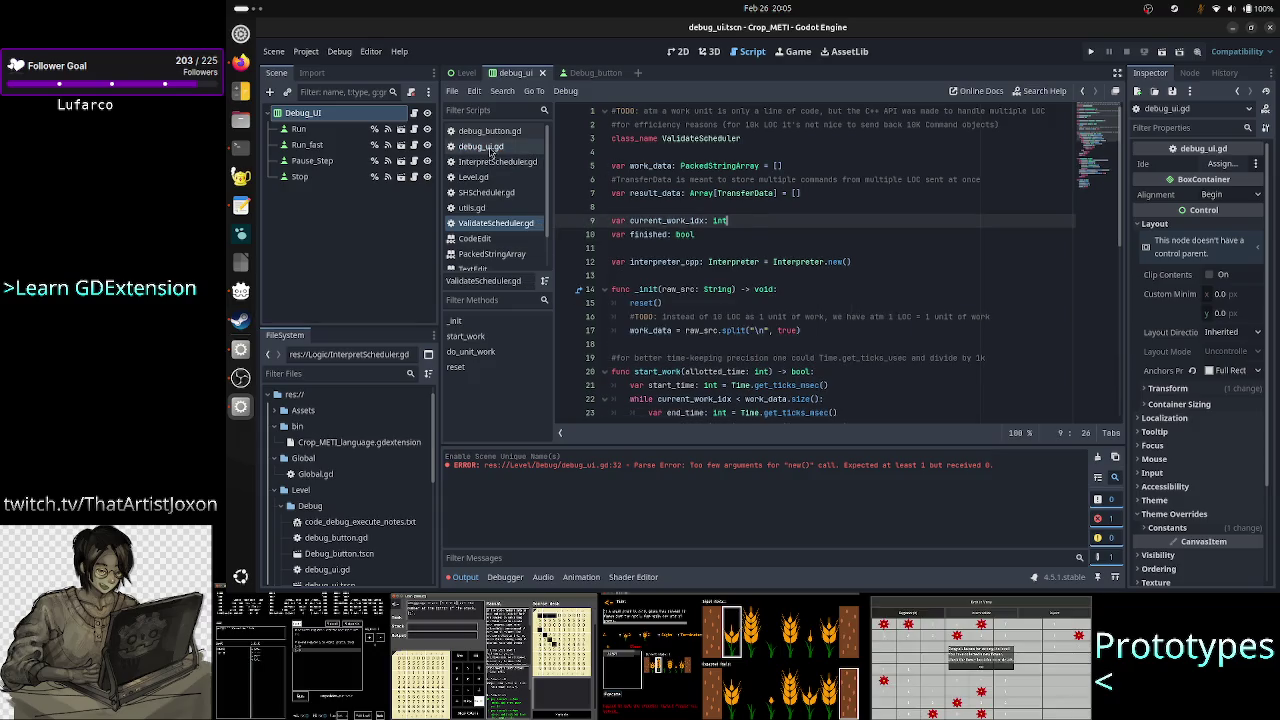
Return to debug_ui.gd and put the caret at the start of line 32 in process_validate.
{"action": "left_click", "coordinate": [489, 147]}
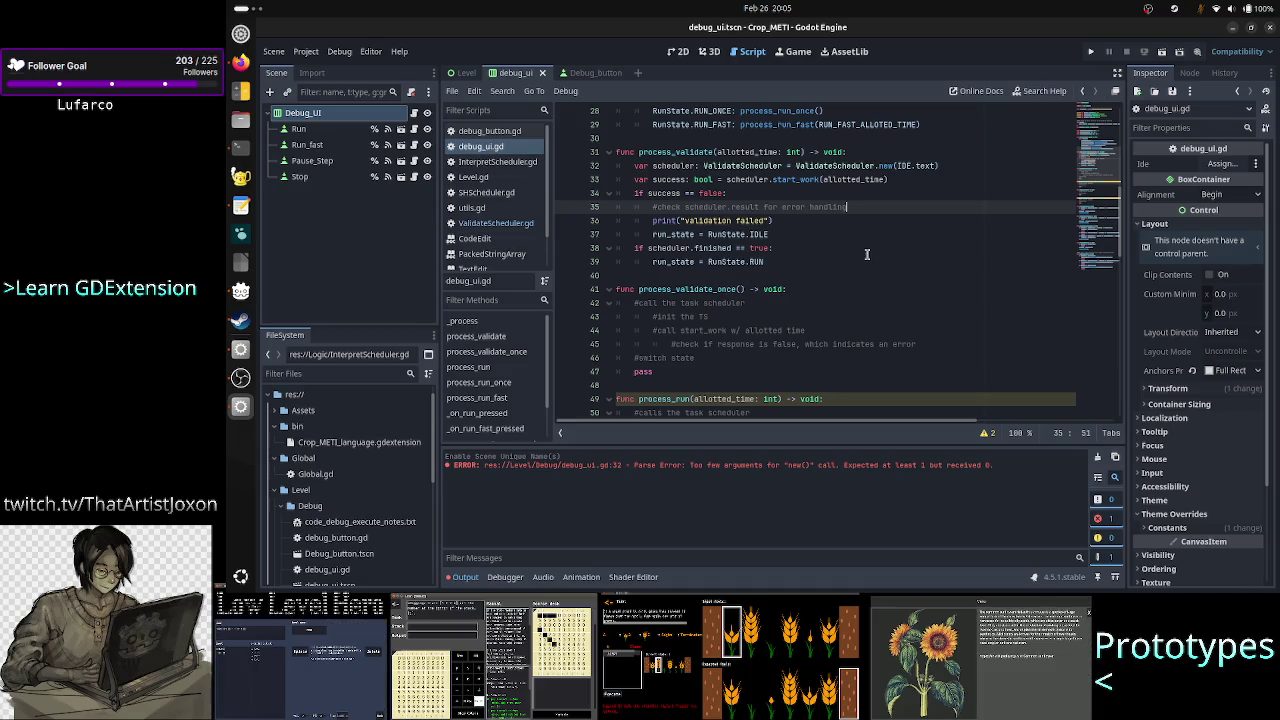
{"action": "scroll", "coordinate": [817, 335], "scroll_direction": "down", "scroll_amount": 1}
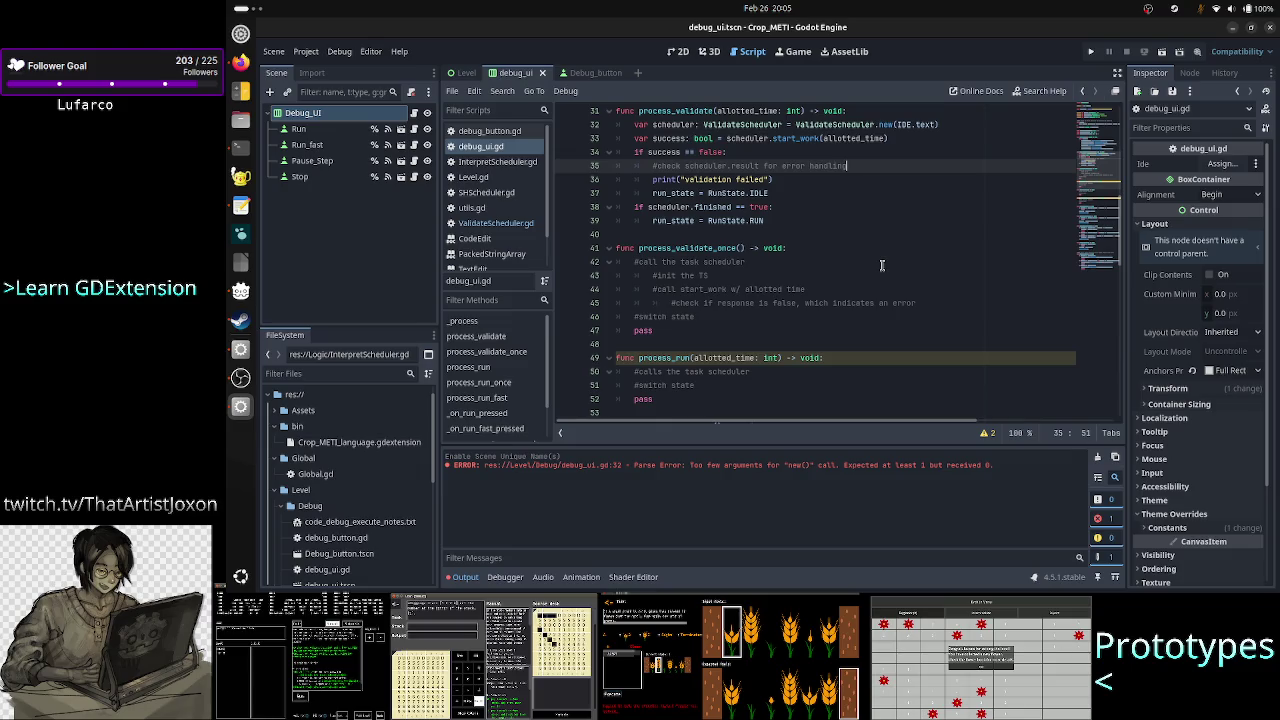
{"action": "scroll", "coordinate": [882, 265], "scroll_direction": "up", "scroll_amount": 2}
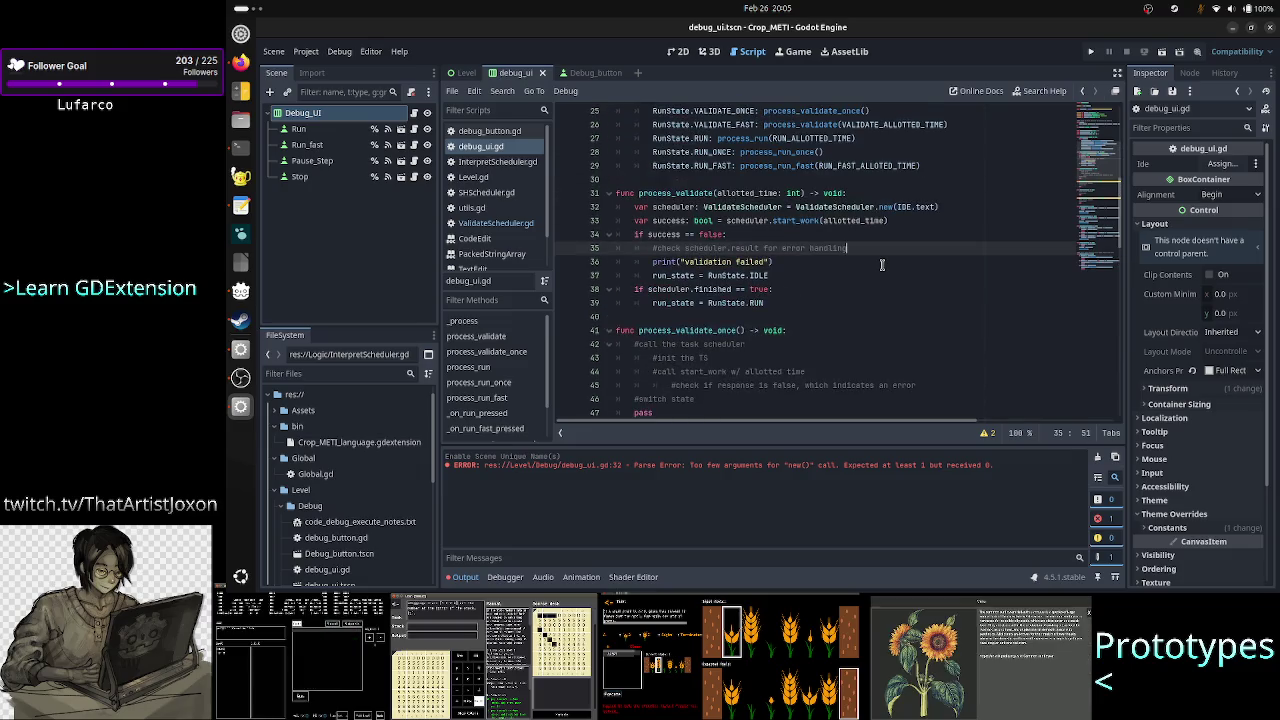
{"action": "left_click", "coordinate": [814, 289]}
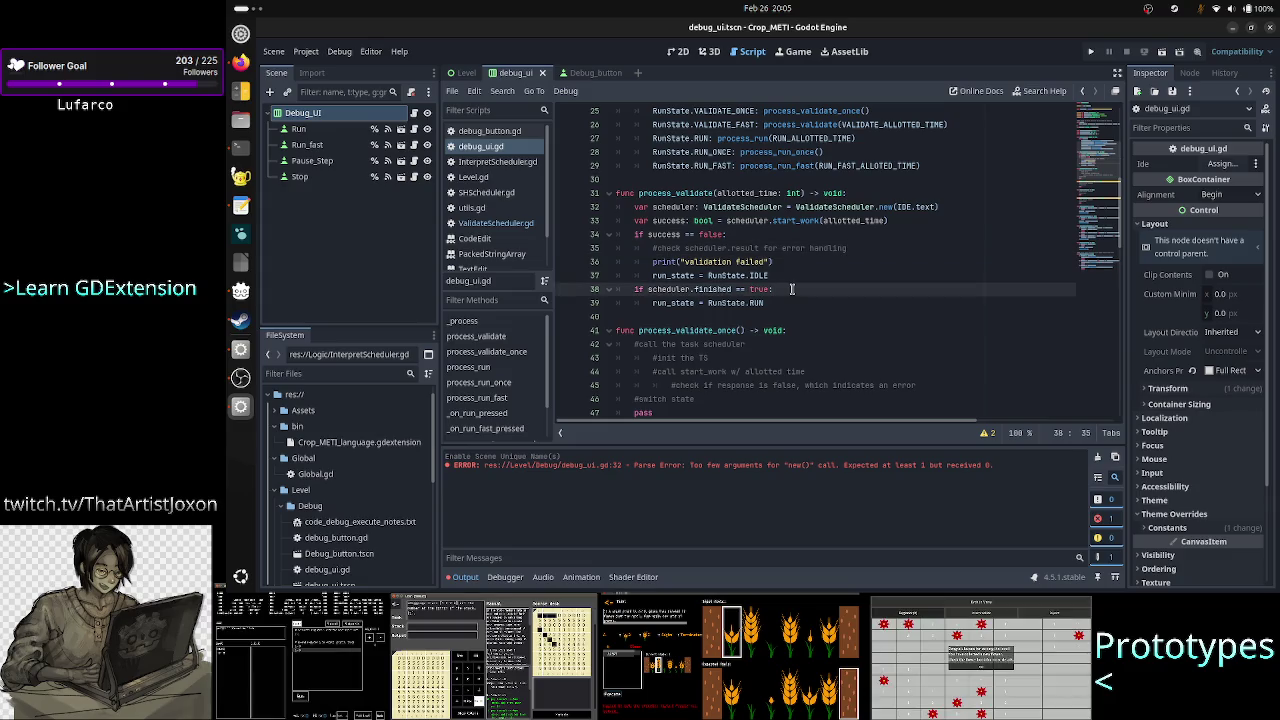
{"action": "key", "text": "Up"}
{"action": "key", "text": "Up"}
{"action": "key", "text": "Up"}
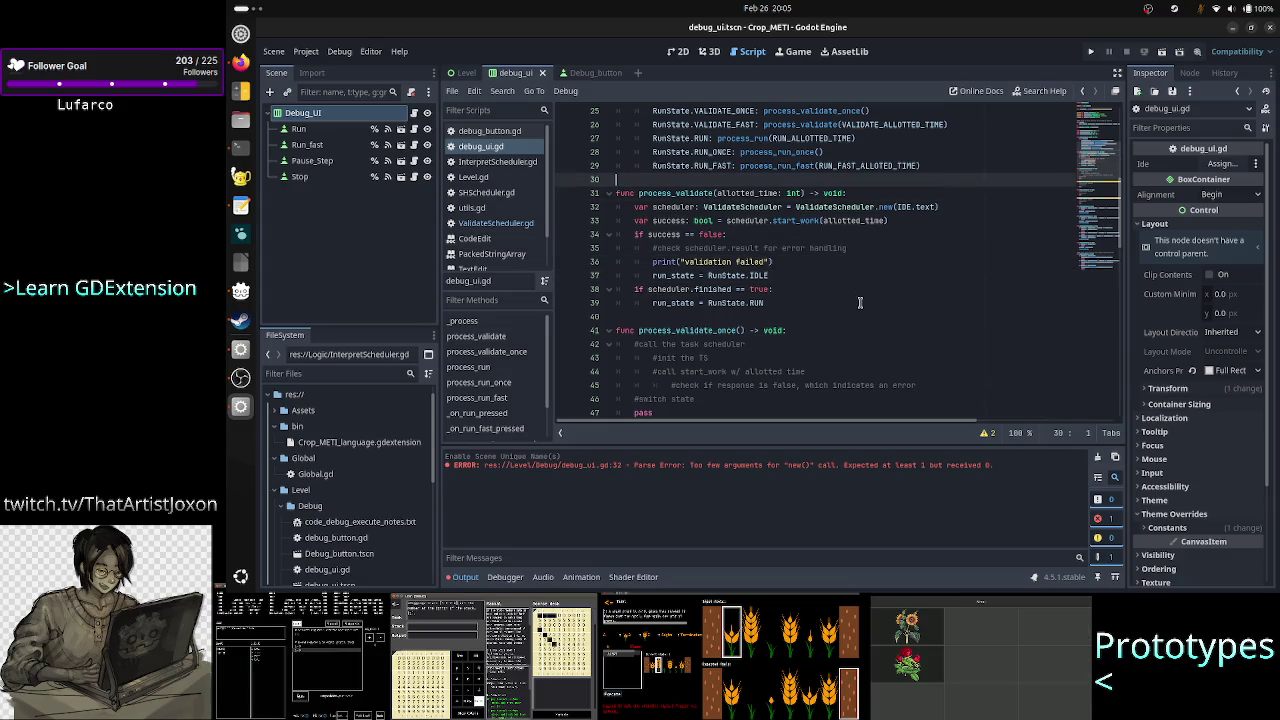
{"action": "key", "text": "Home"}
Copy process_validate's lines 32–39 over process_validate_once's placeholder comments.
{"action": "key", "text": "shift+Down"}
{"action": "key", "text": "shift+Down"}
{"action": "key", "text": "shift+Down"}
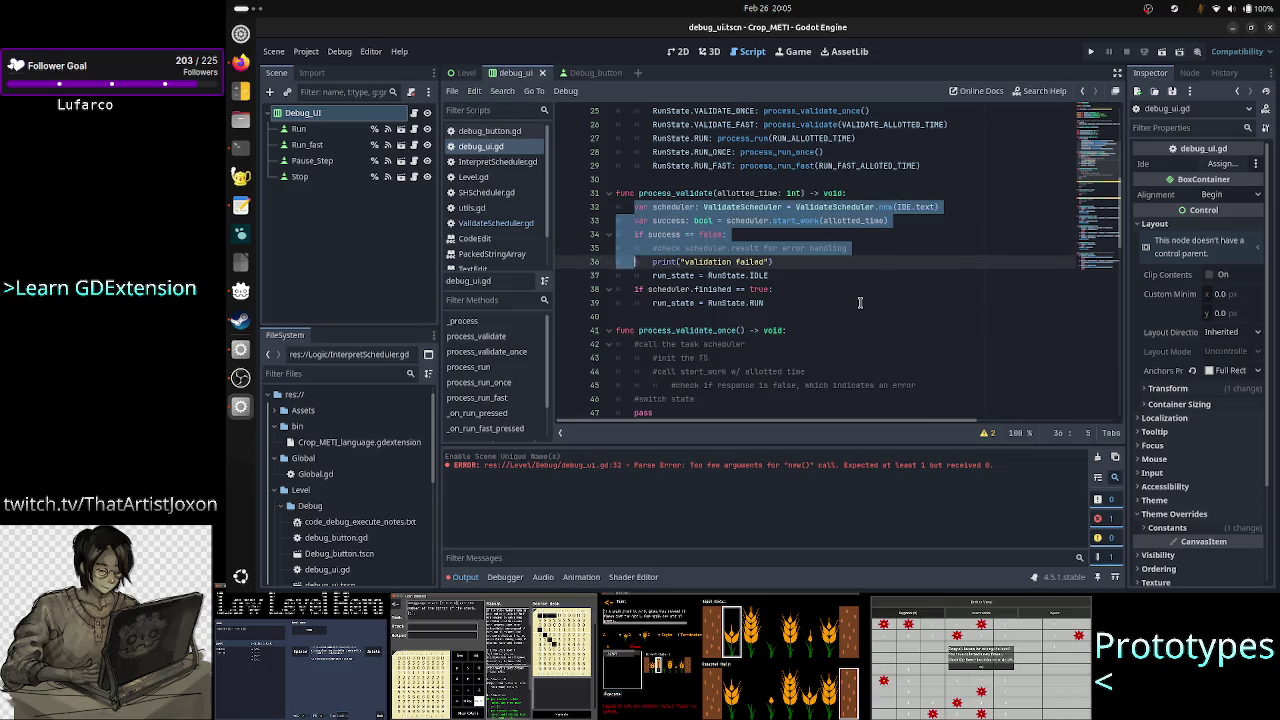
{"action": "key", "text": "shift+End"}
{"action": "key", "text": "ctrl+c"}
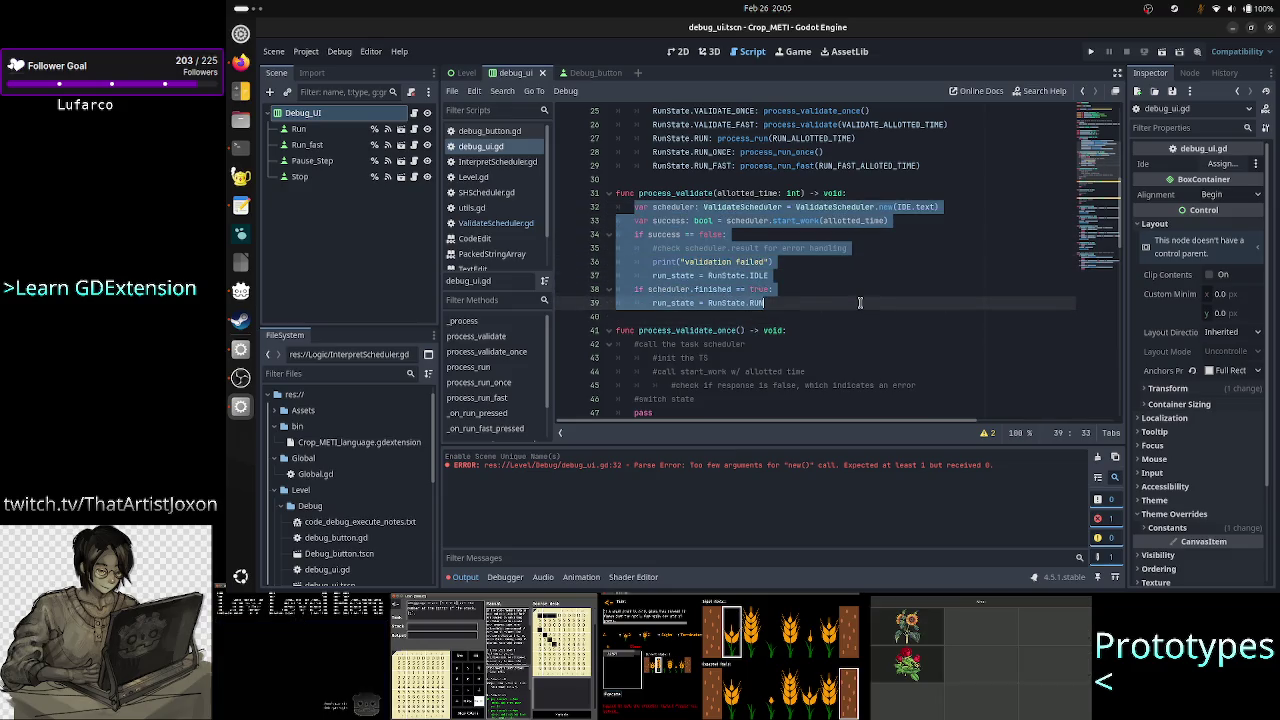
{"action": "key", "text": "Down"}
{"action": "key", "text": "Down"}
{"action": "key", "text": "Down"}
{"action": "key", "text": "shift+Down"}
{"action": "key", "text": "shift+Down"}
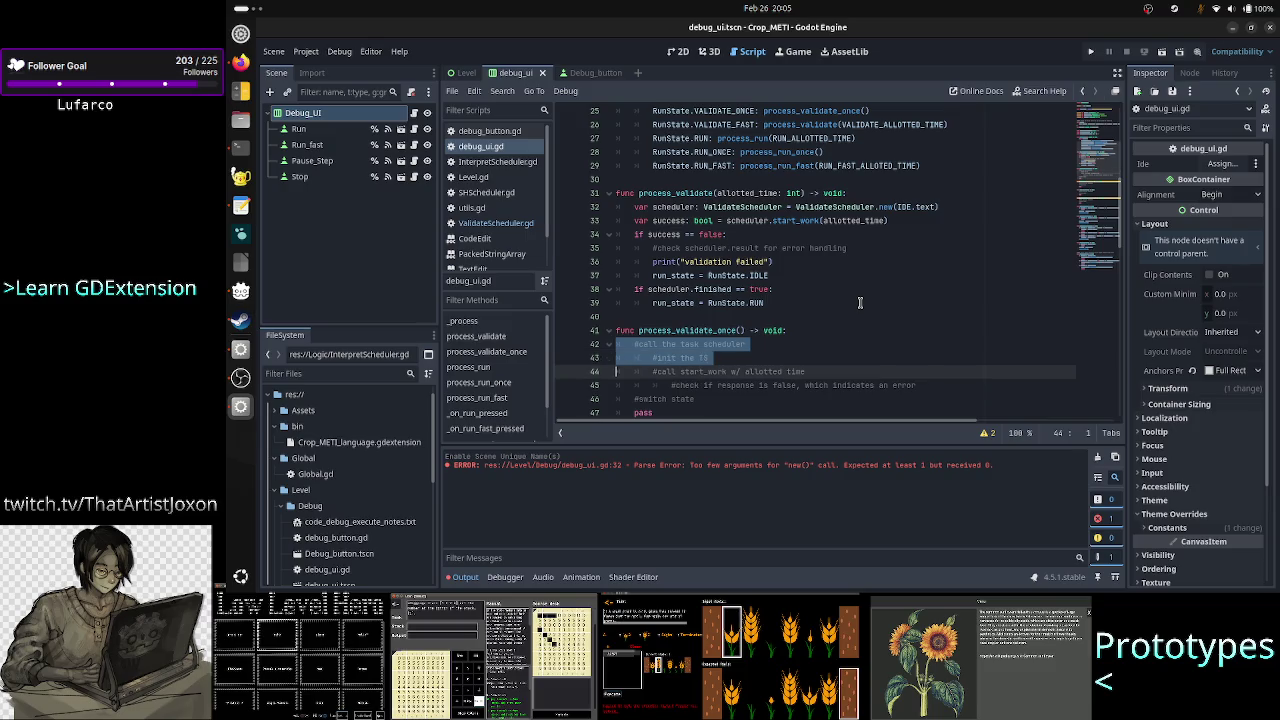
{"action": "key", "text": "shift+Down"}
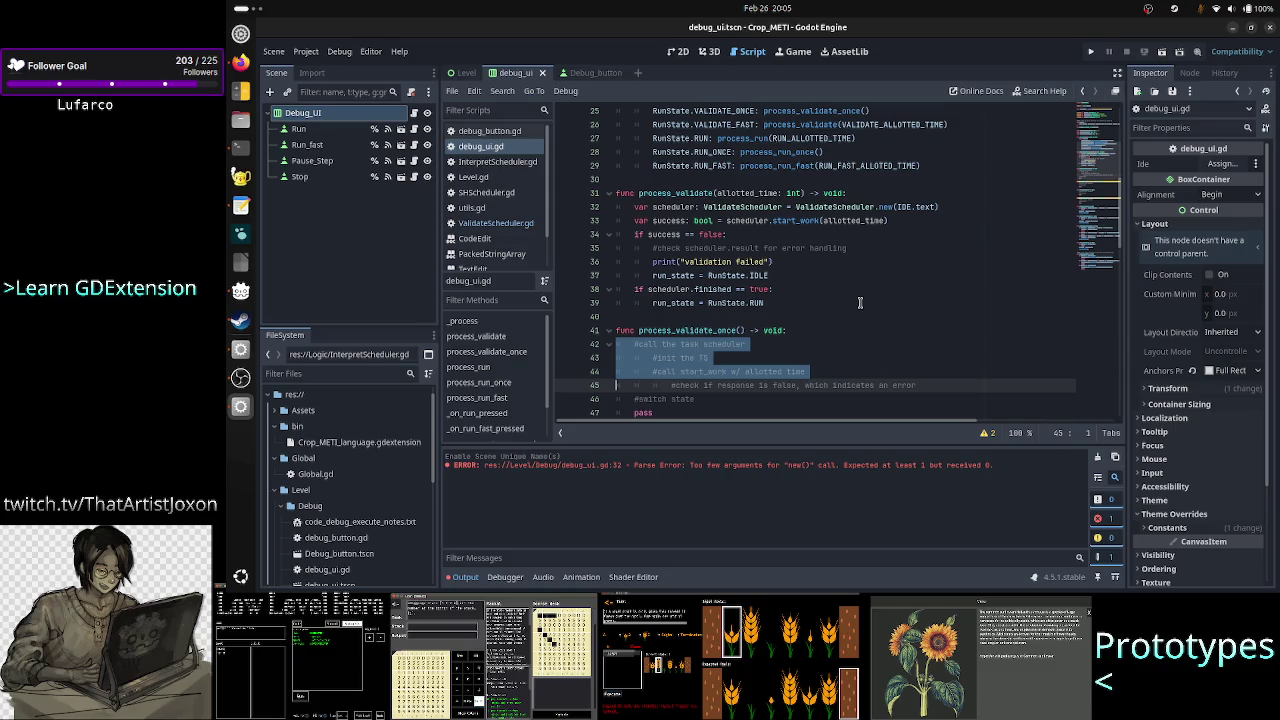
{"action": "key", "text": "shift+Down"}
{"action": "key", "text": "shift+Down"}
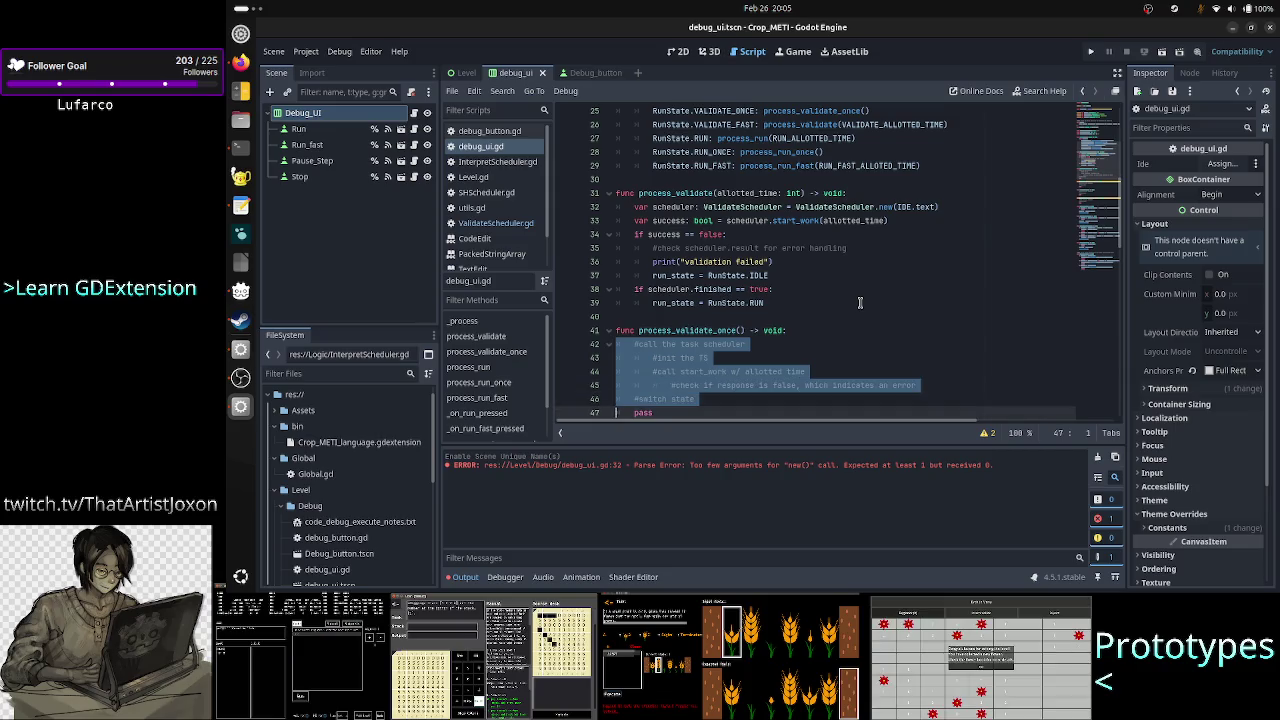
{"action": "key", "text": "shift+Down"}
{"action": "key", "text": "ctrl+v"}
Indent the pasted first line and check the IDE.text argument to ValidateScheduler.new.
{"action": "key", "text": "Up"}
{"action": "key", "text": "Up"}
{"action": "key", "text": "Up"}
{"action": "key", "text": "Down"}
{"action": "key", "text": "Down"}
{"action": "key", "text": "Tab"}
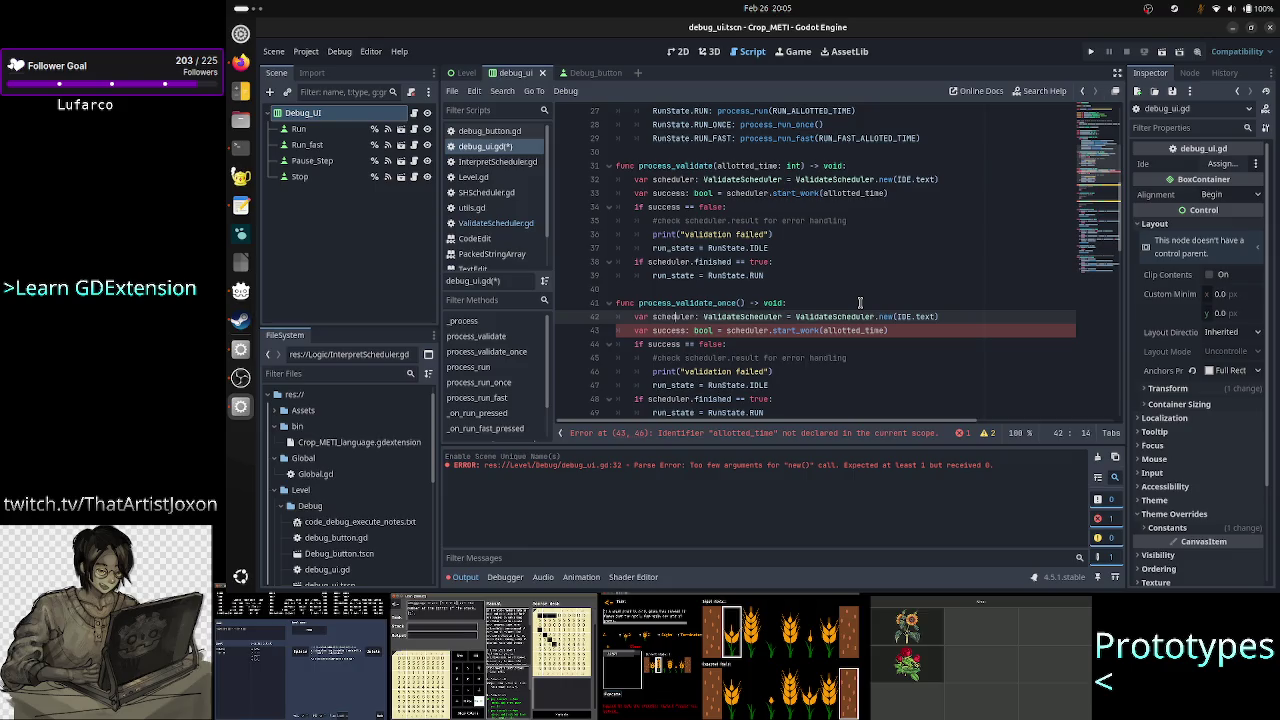
{"action": "key", "text": "Right"}
{"action": "key", "text": "Right"}
{"action": "key", "text": "Right"}
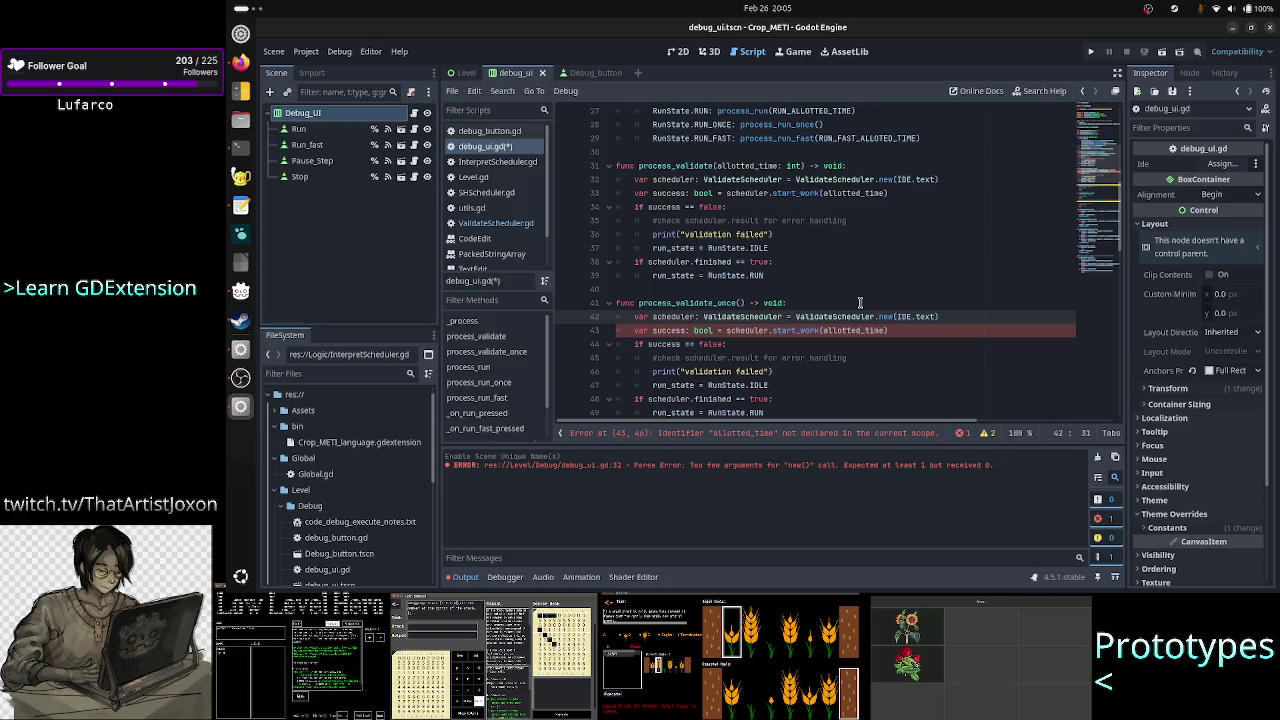
{"action": "key", "text": "Right"}
{"action": "key", "text": "Right"}
{"action": "key", "text": "Right"}
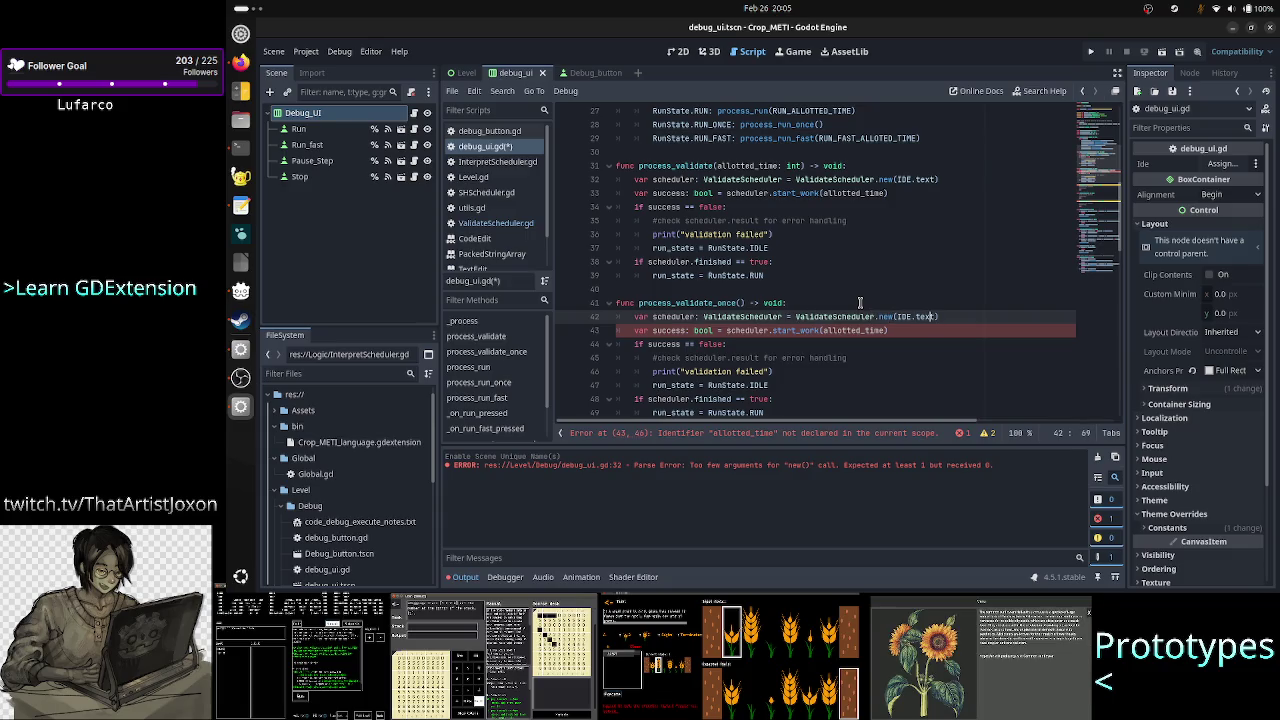
{"action": "key", "text": "Right"}
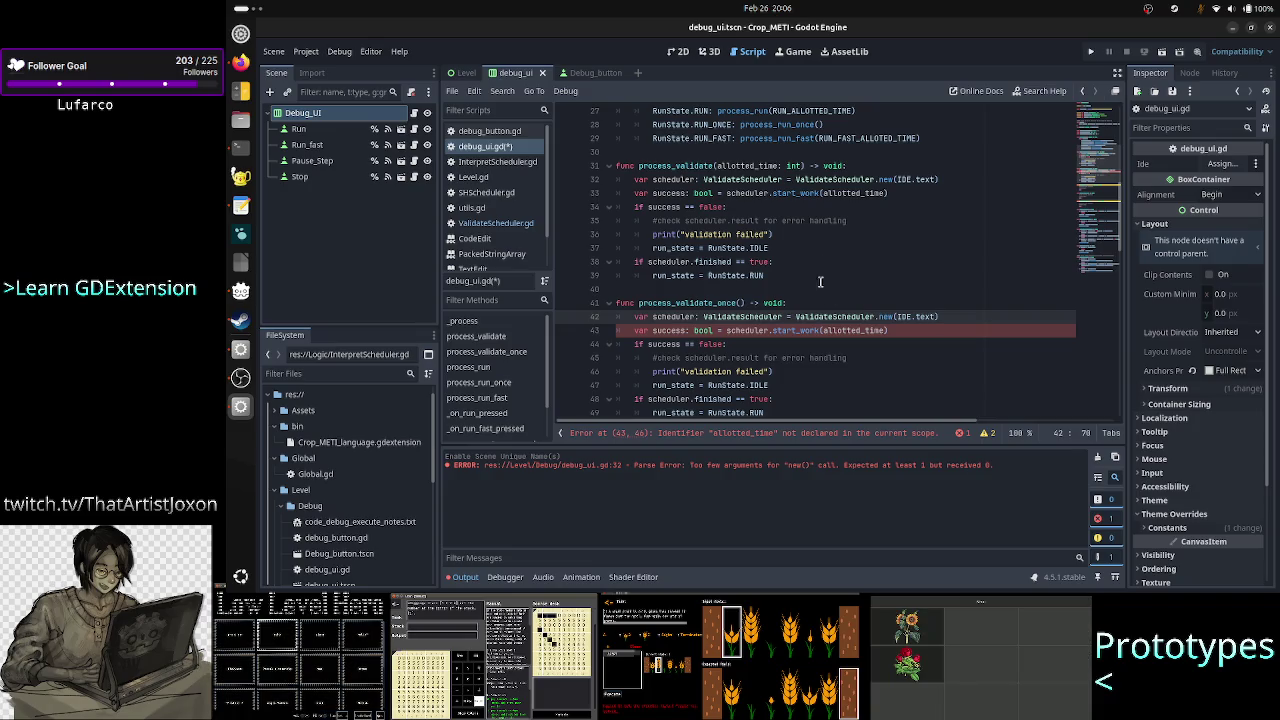
{"action": "scroll", "coordinate": [820, 282], "scroll_direction": "up", "scroll_amount": 4}
{"action": "scroll", "coordinate": [815, 247], "scroll_direction": "up", "scroll_amount": 3}
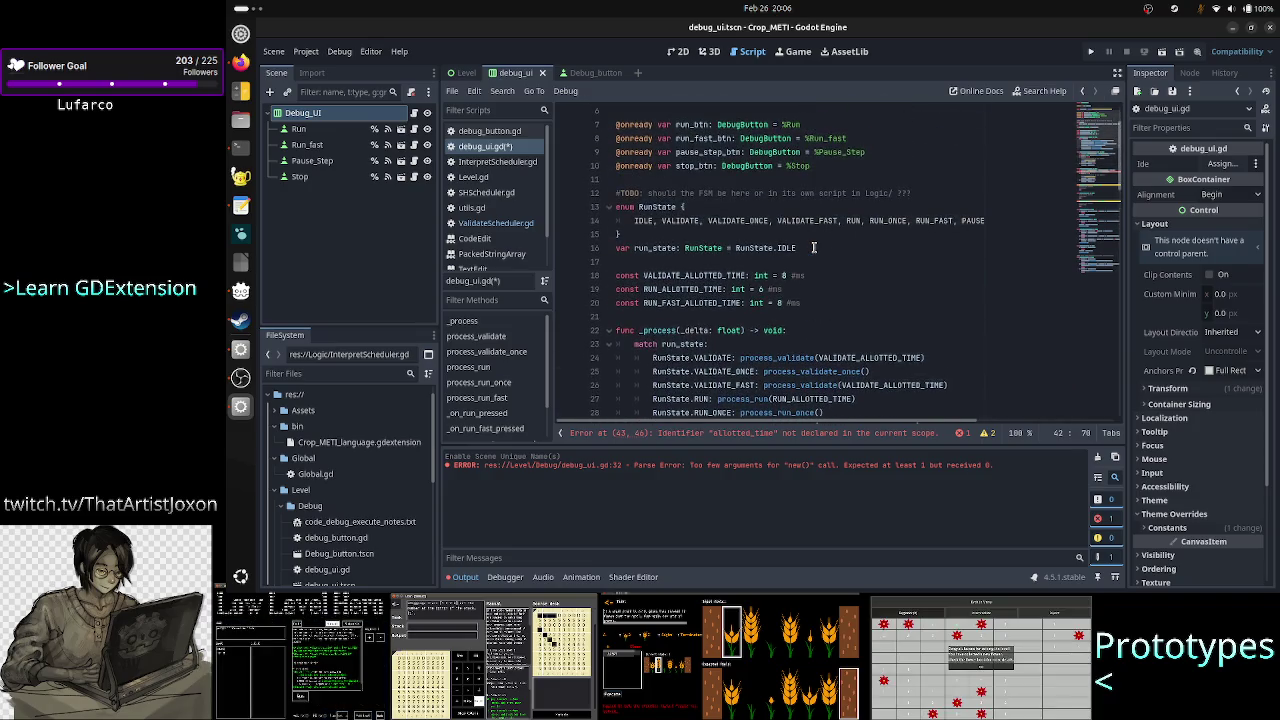
{"action": "scroll", "coordinate": [815, 247], "scroll_direction": "down", "scroll_amount": 6}
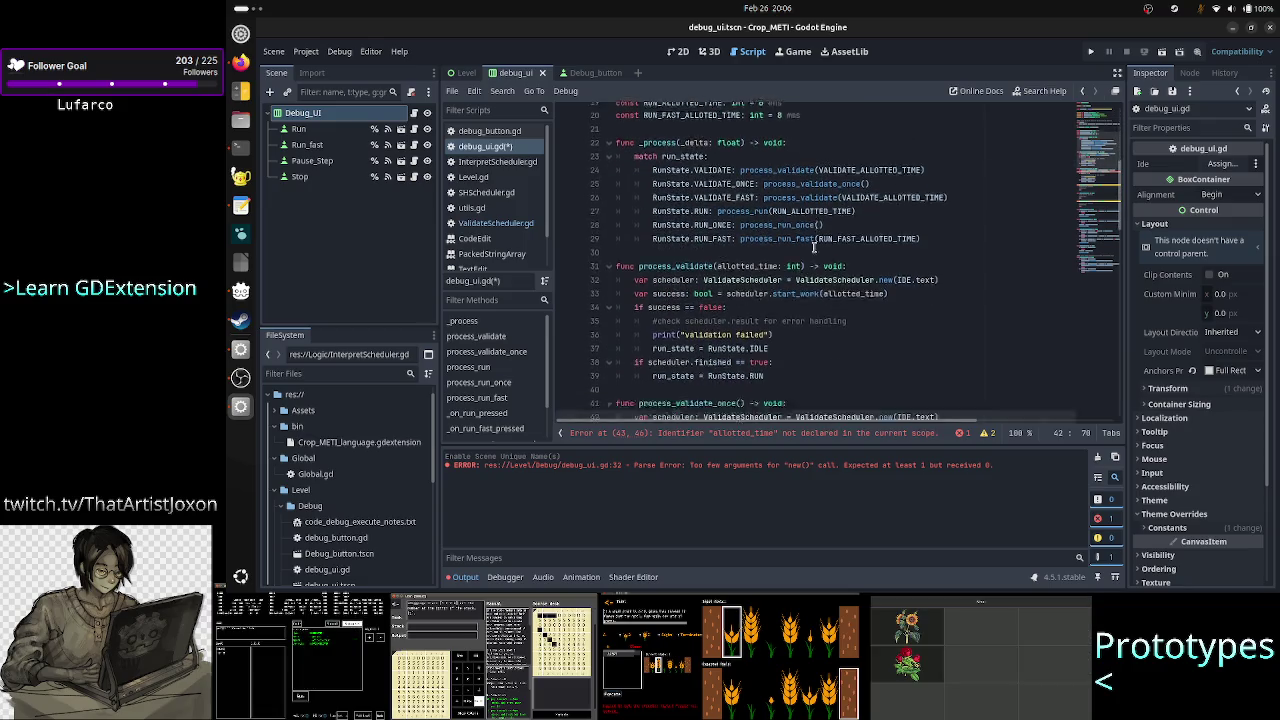
{"action": "scroll", "coordinate": [815, 247], "scroll_direction": "up", "scroll_amount": 7}
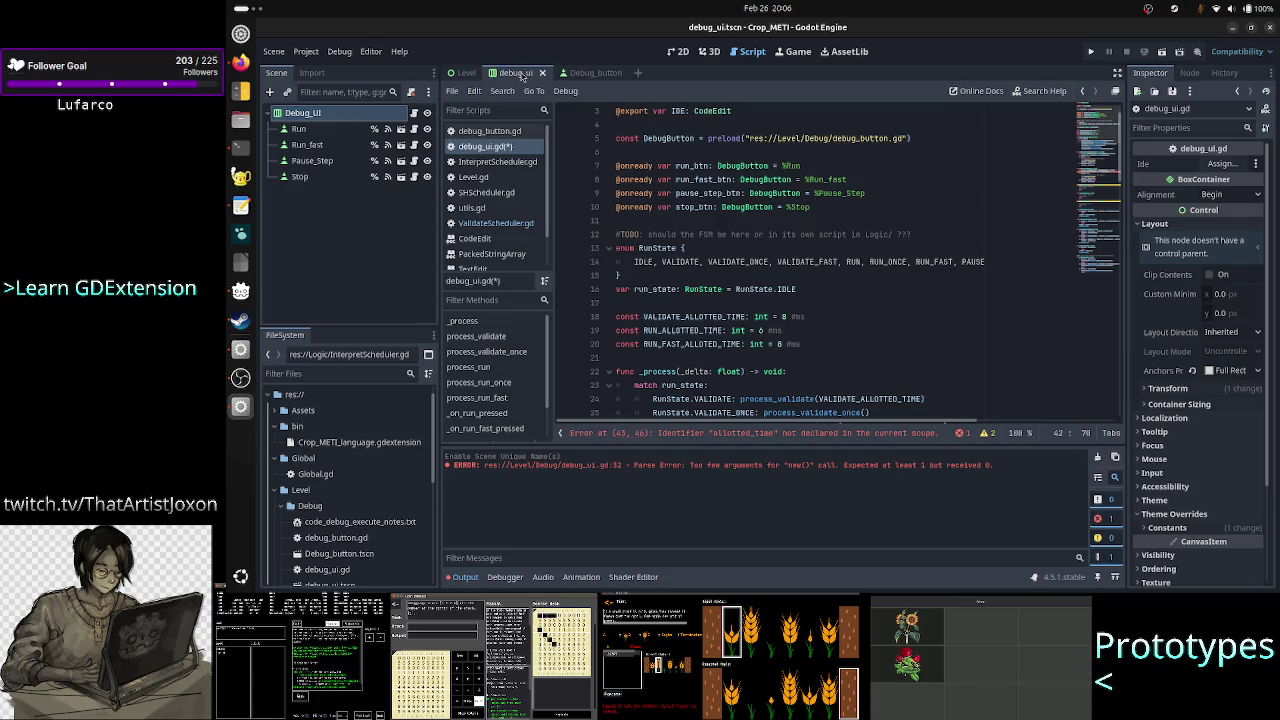
{"action": "scroll", "coordinate": [935, 316], "scroll_direction": "down", "scroll_amount": 3}
{"action": "scroll", "coordinate": [935, 316], "scroll_direction": "down", "scroll_amount": 6}
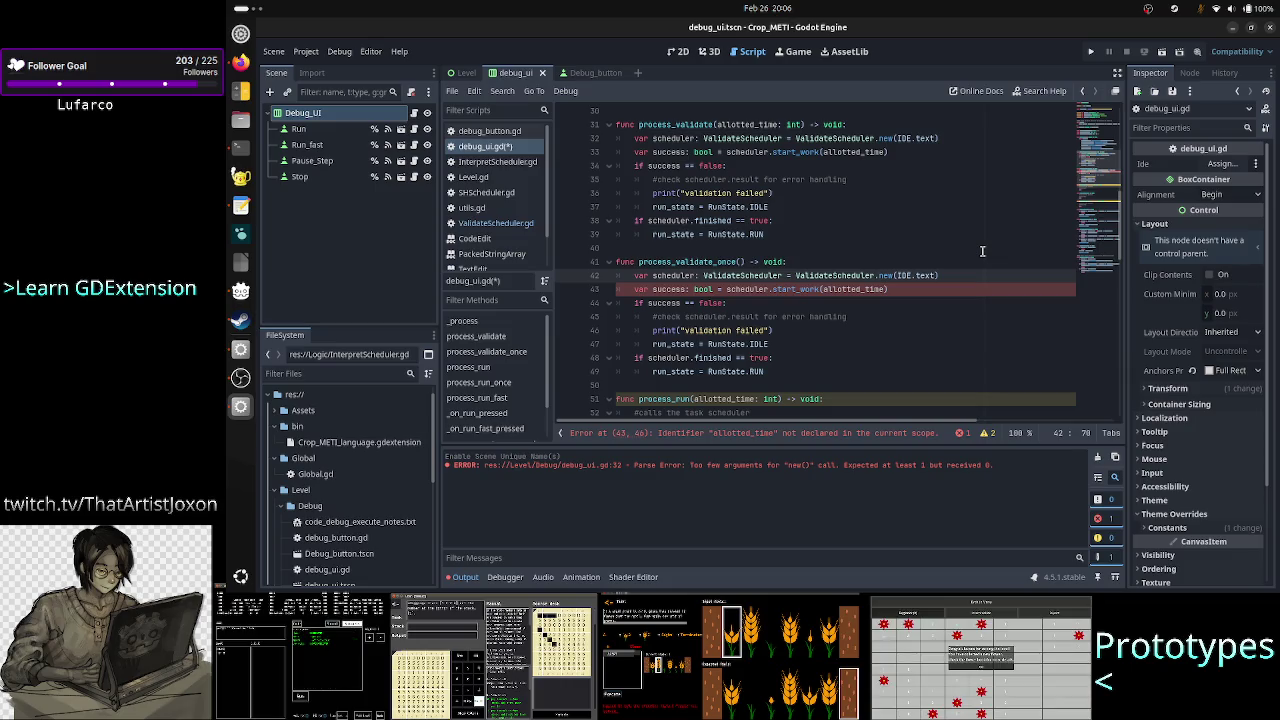
{"action": "type", "text": "."}
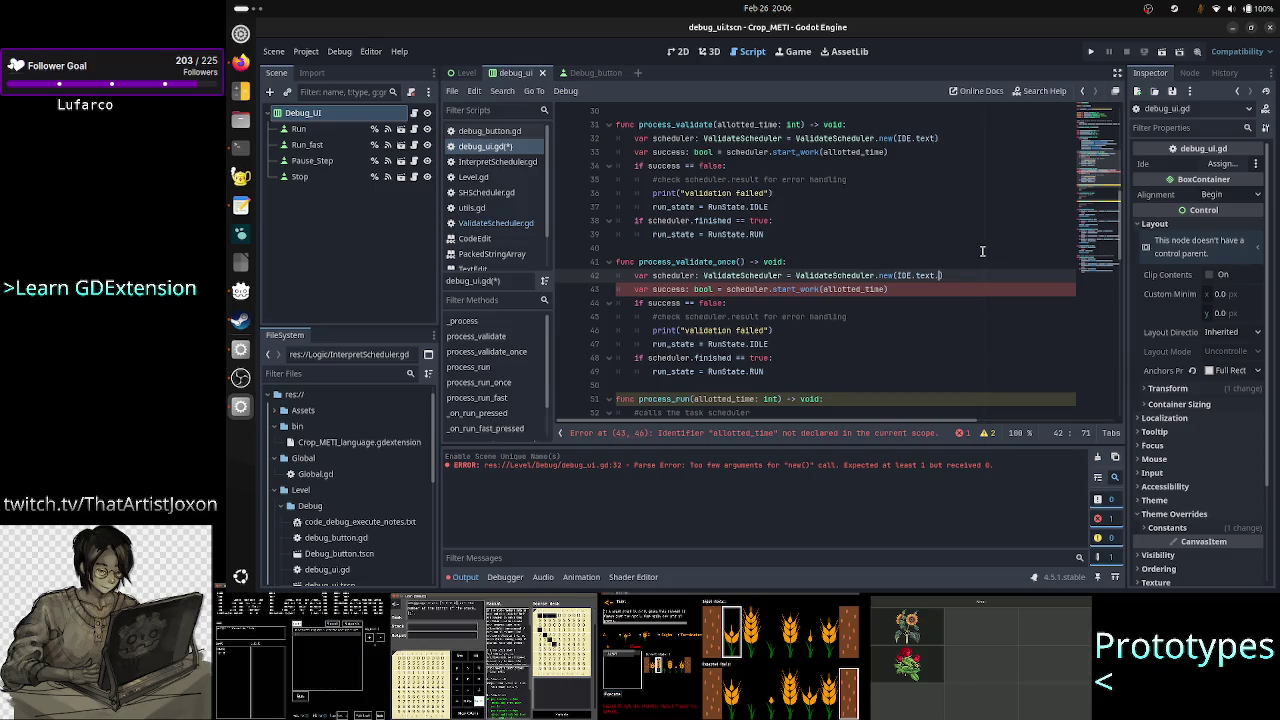
{"action": "type", "text": "spl"}
{"action": "key", "text": "Return"}
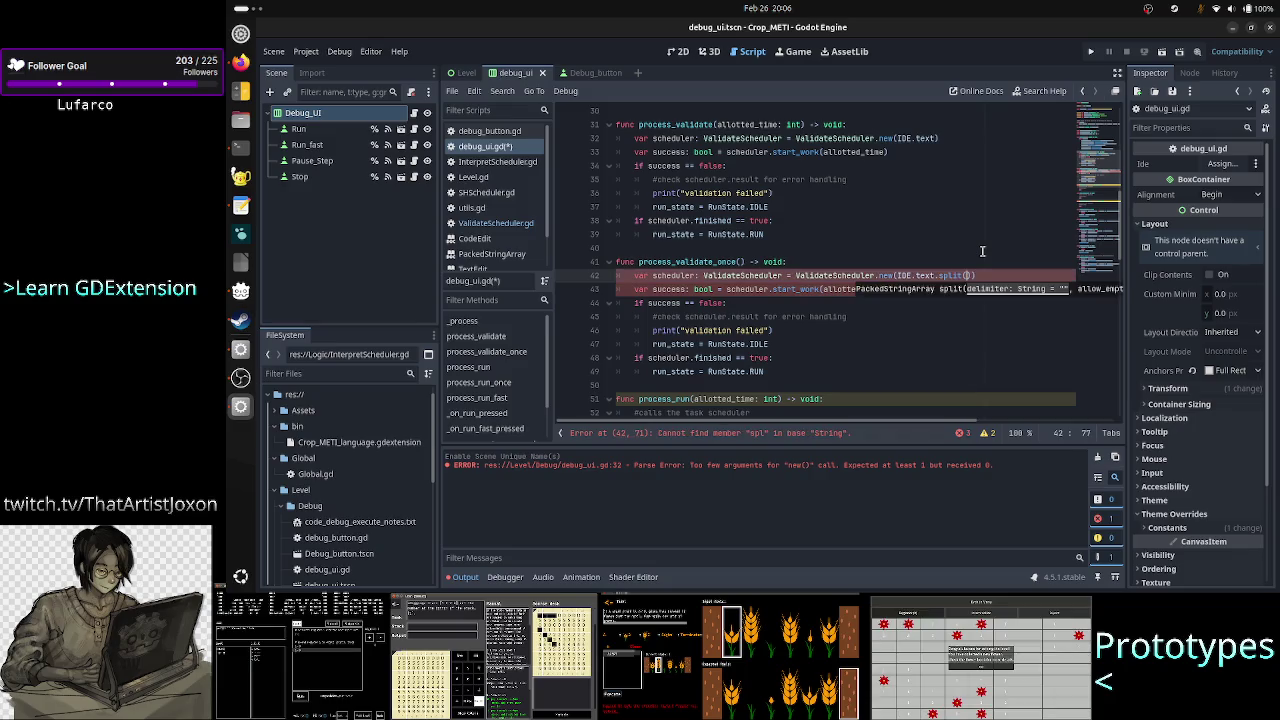
{"action": "type", "text": ")"}
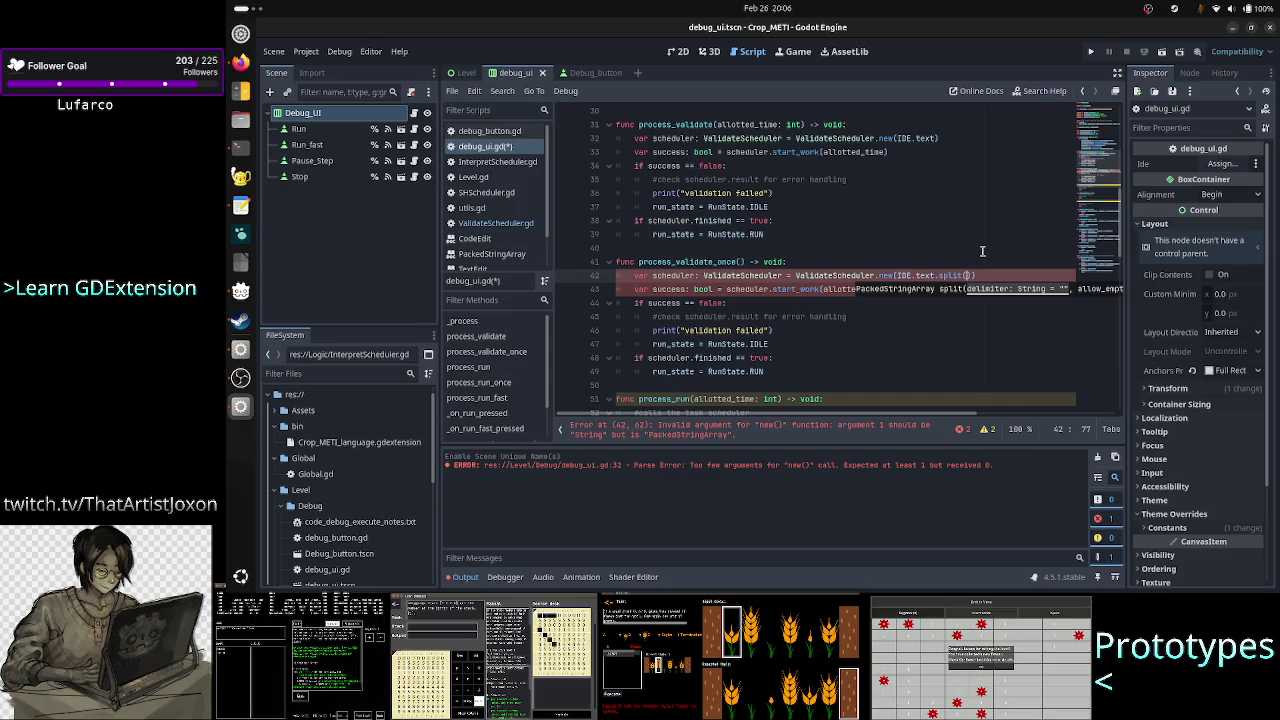
{"action": "key", "text": "BackSpace"}
{"action": "key", "text": "BackSpace"}
{"action": "key", "text": "BackSpace"}
{"action": "key", "text": "BackSpace"}
{"action": "type", "text": ")"}
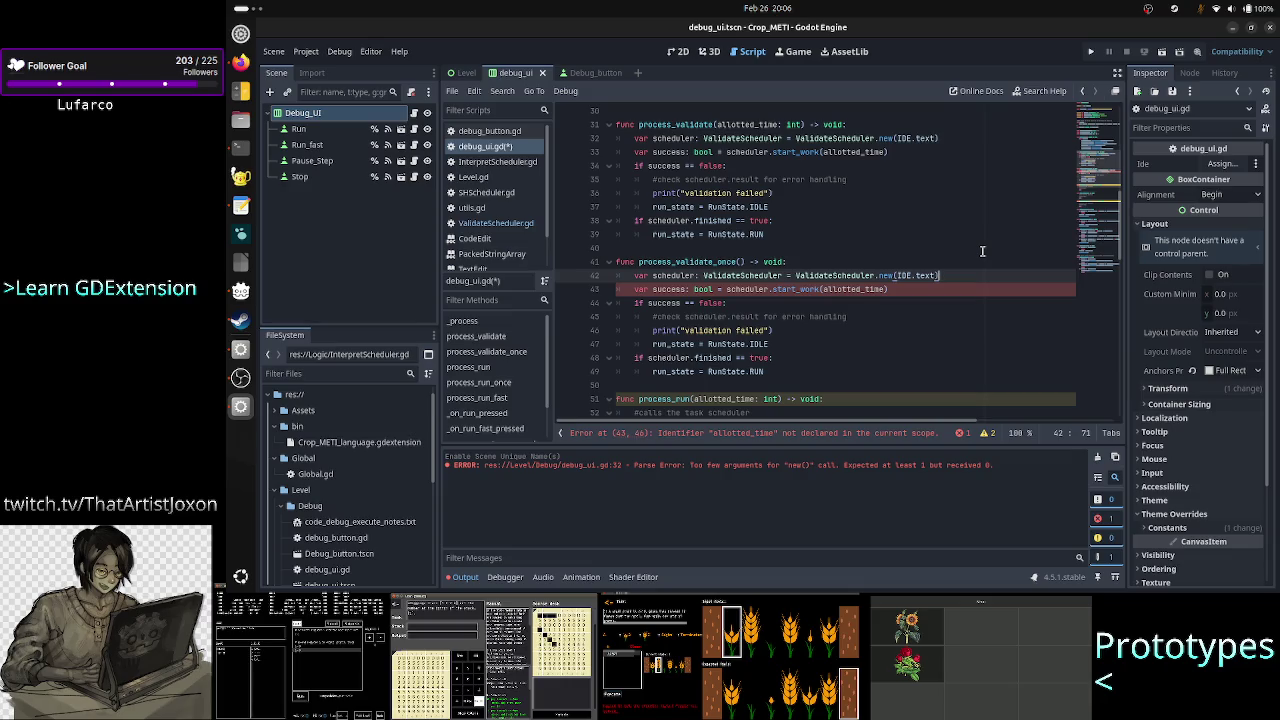
{"action": "key", "text": "Up"}
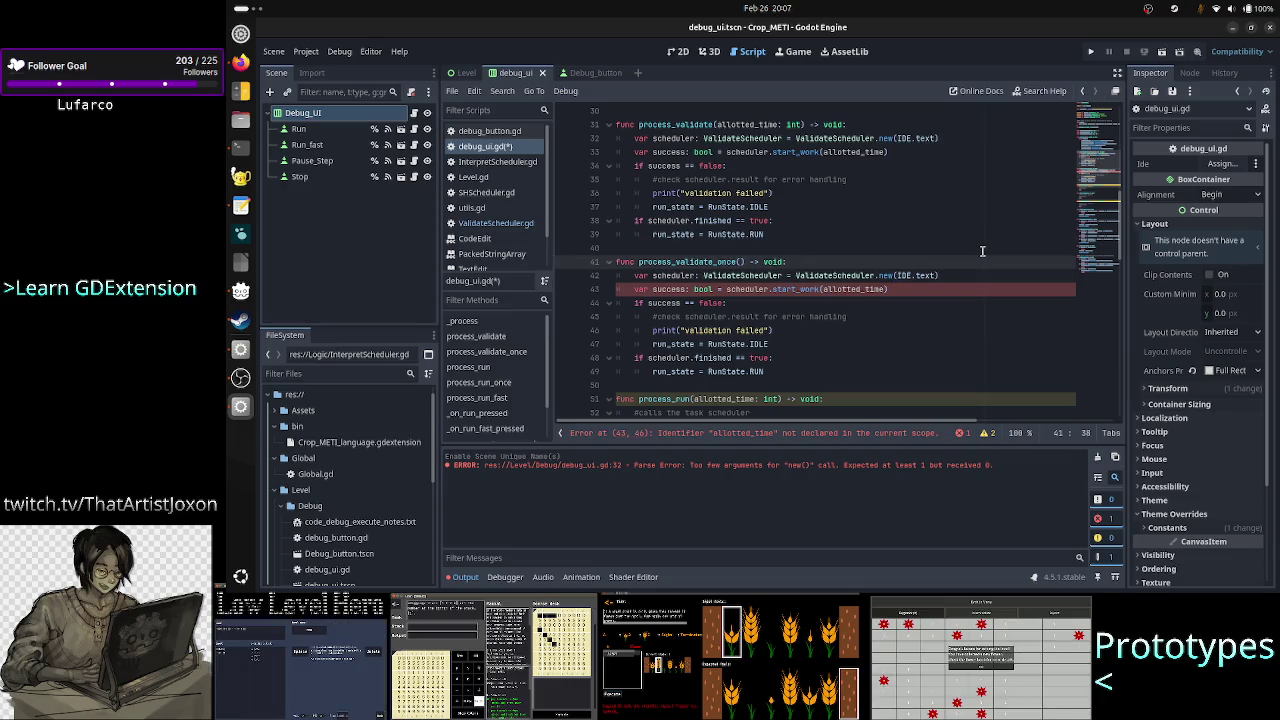
Insert line 3 comment '#this doesn't work; we need proper communication from Level to this'.
{"action": "scroll", "coordinate": [970, 210], "scroll_direction": "up", "scroll_amount": 10}
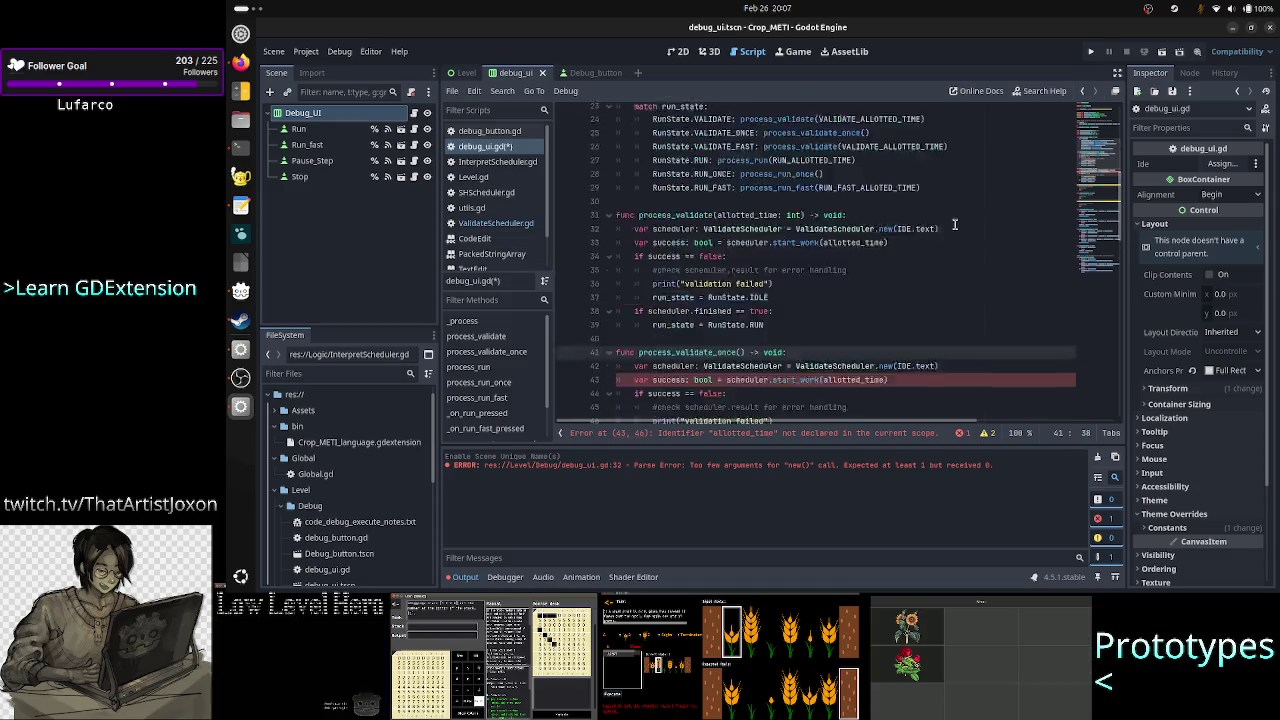
{"action": "left_click", "coordinate": [773, 147]}
{"action": "key", "text": "Up"}
{"action": "key", "text": "Up"}
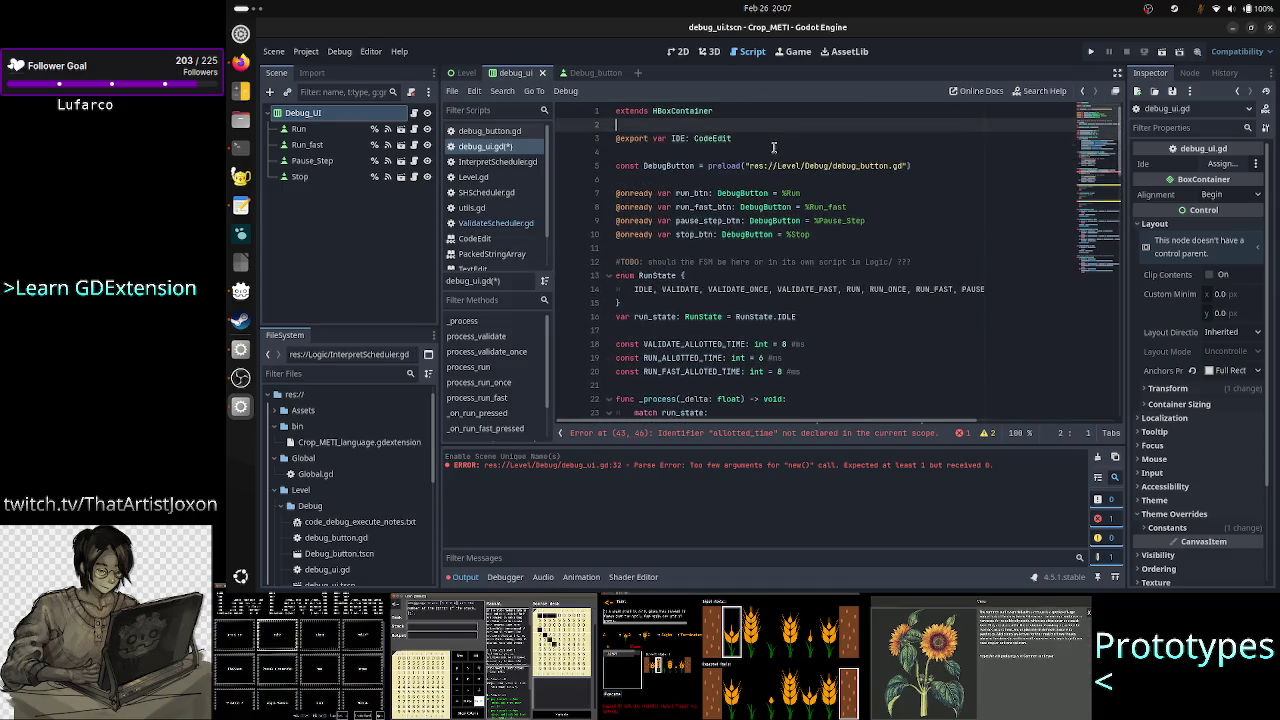
{"action": "key", "text": "Return"}
{"action": "type", "text": "#"}
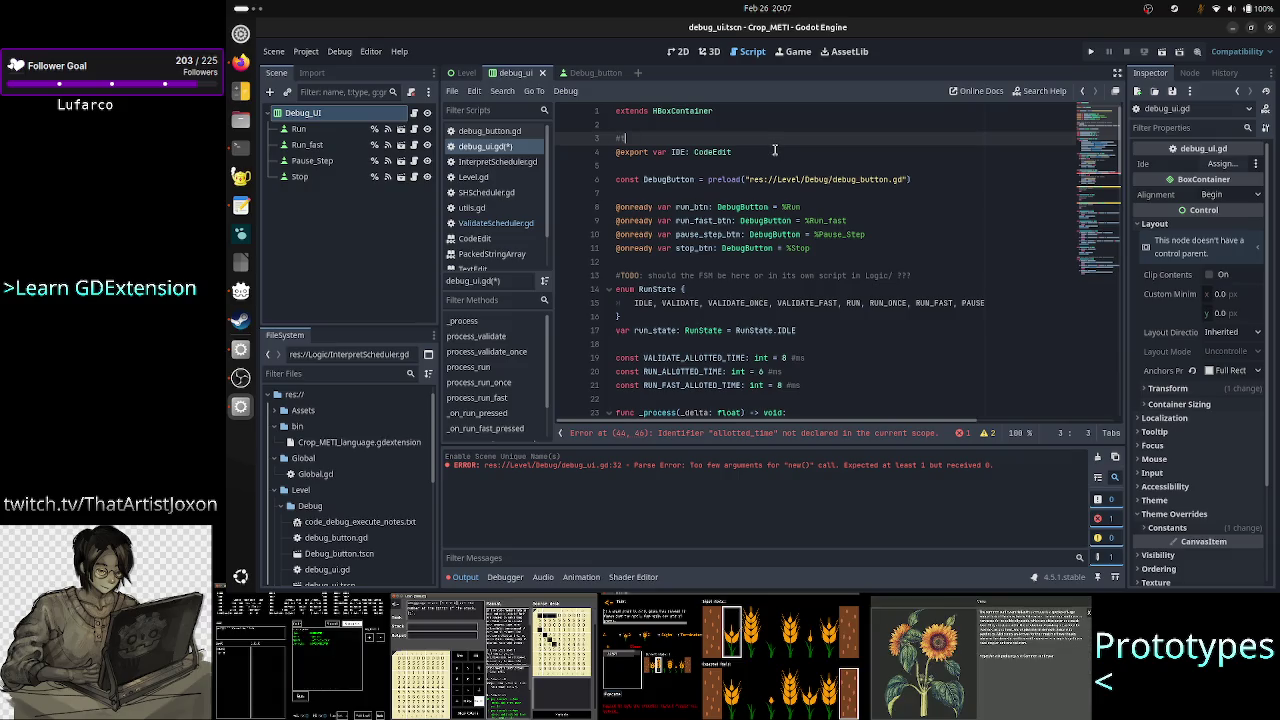
{"action": "type", "text": "this"}
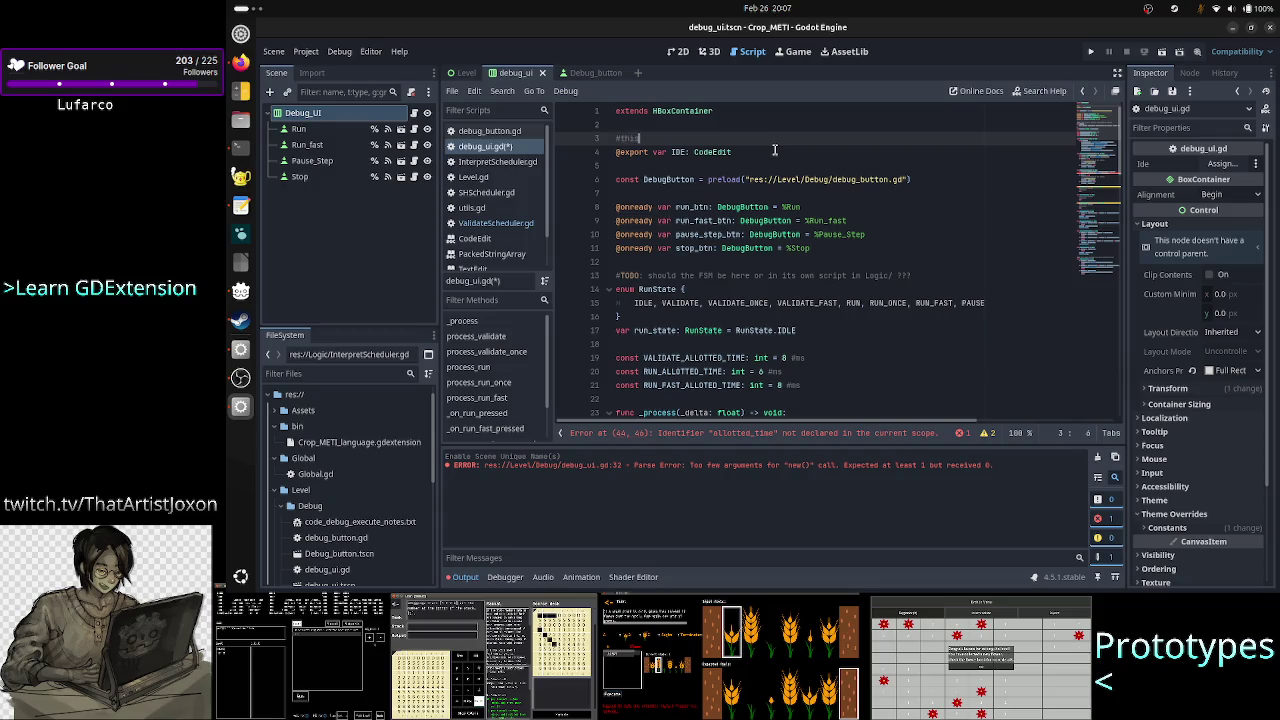
{"action": "type", "text": " doesn't work"}
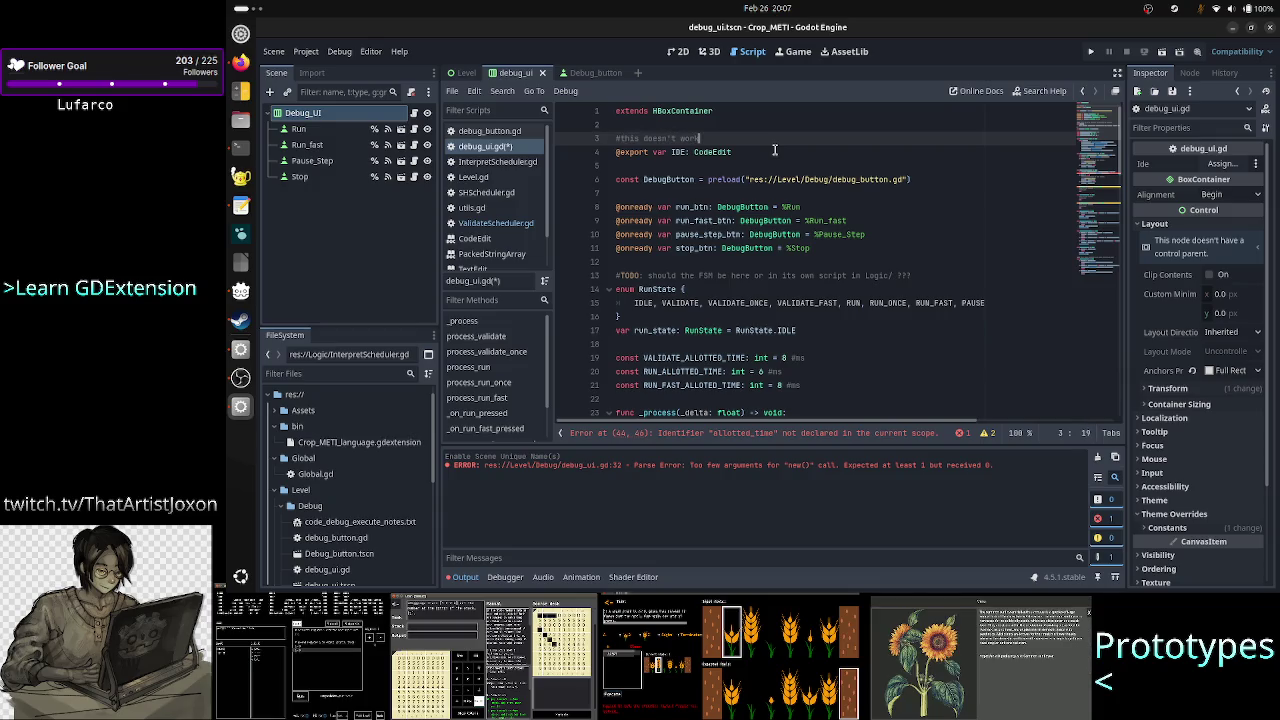
{"action": "type", "text": "; we n"}
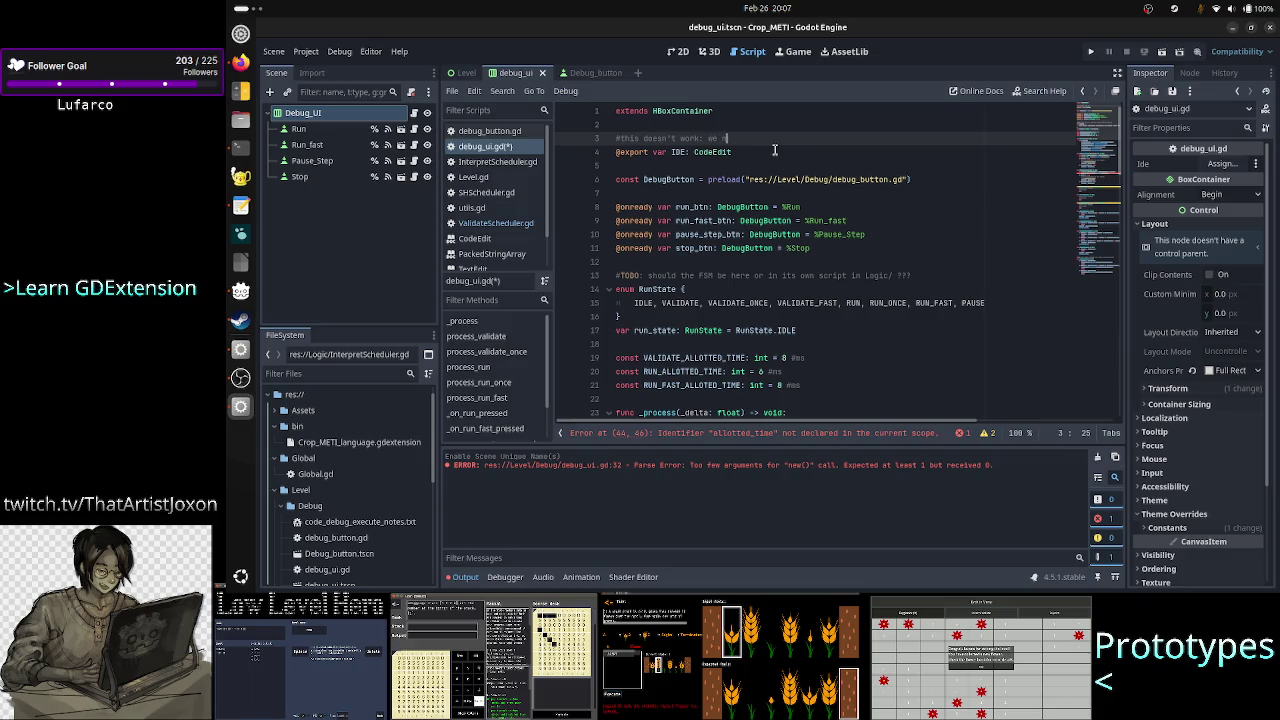
{"action": "type", "text": "eed proper "}
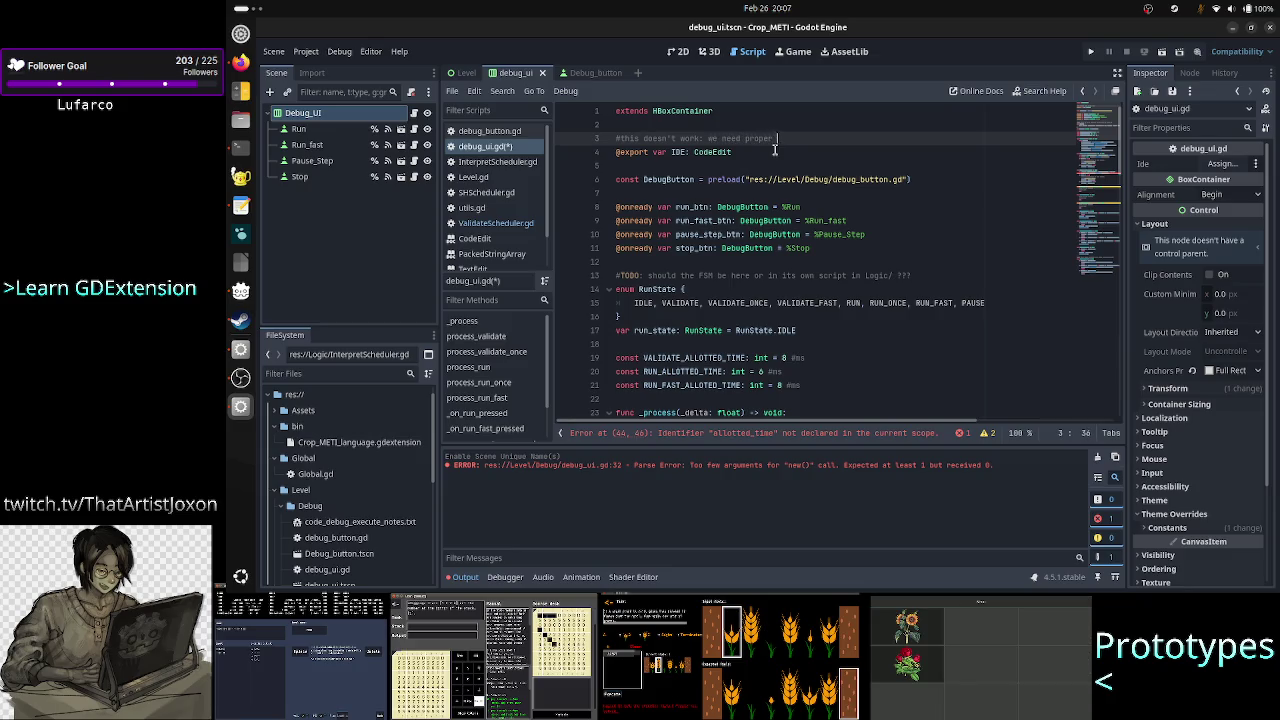
{"action": "type", "text": "communicatio"}
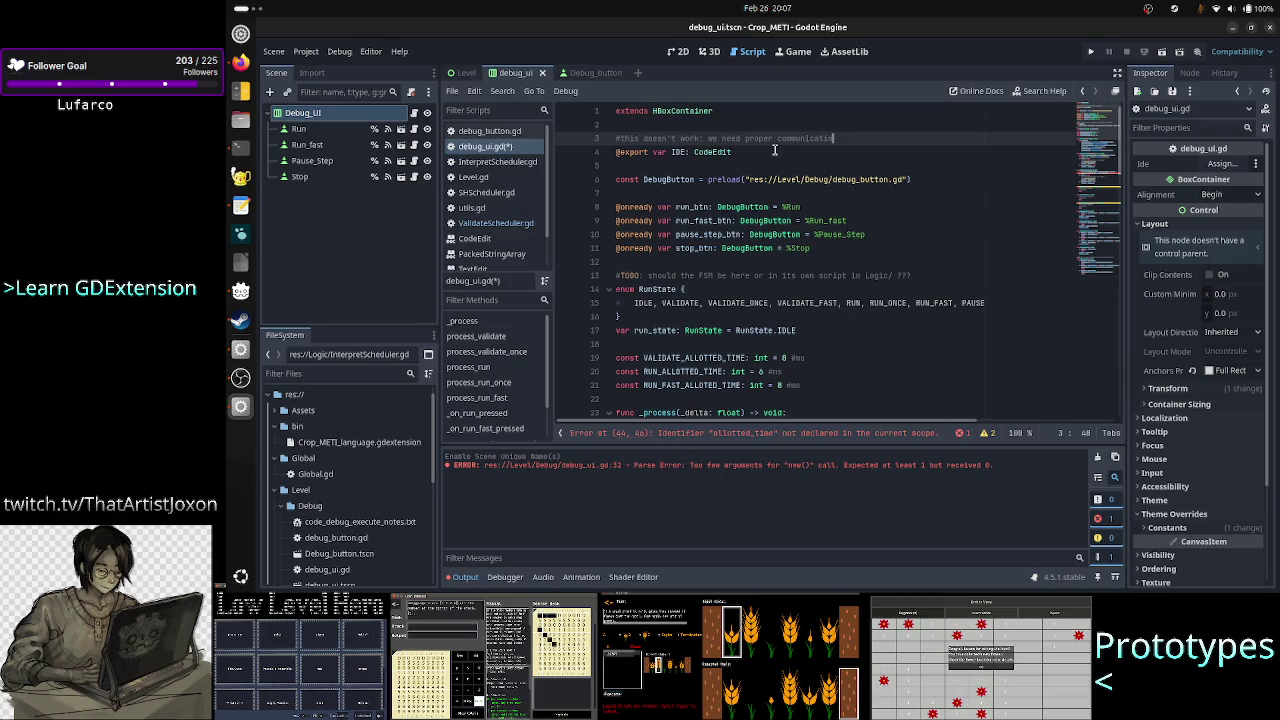
{"action": "type", "text": "n betw"}
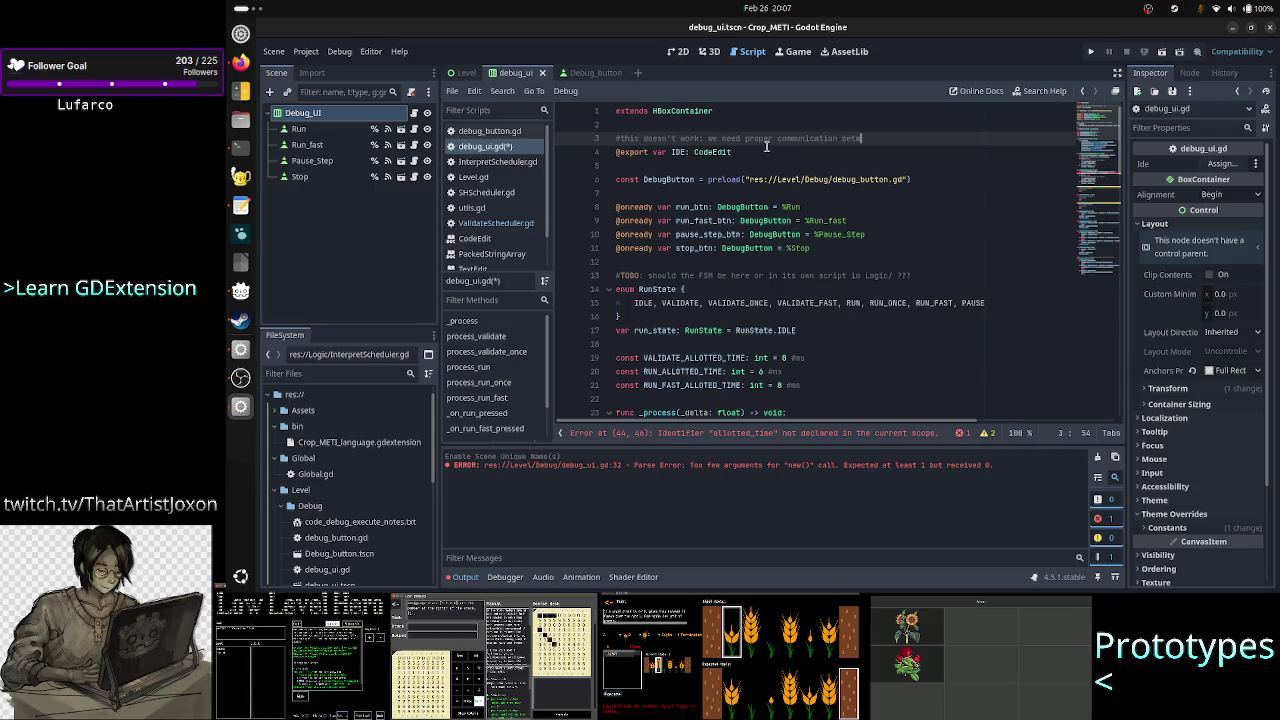
{"action": "key", "text": "BackSpace"}
{"action": "key", "text": "BackSpace"}
{"action": "key", "text": "BackSpace"}
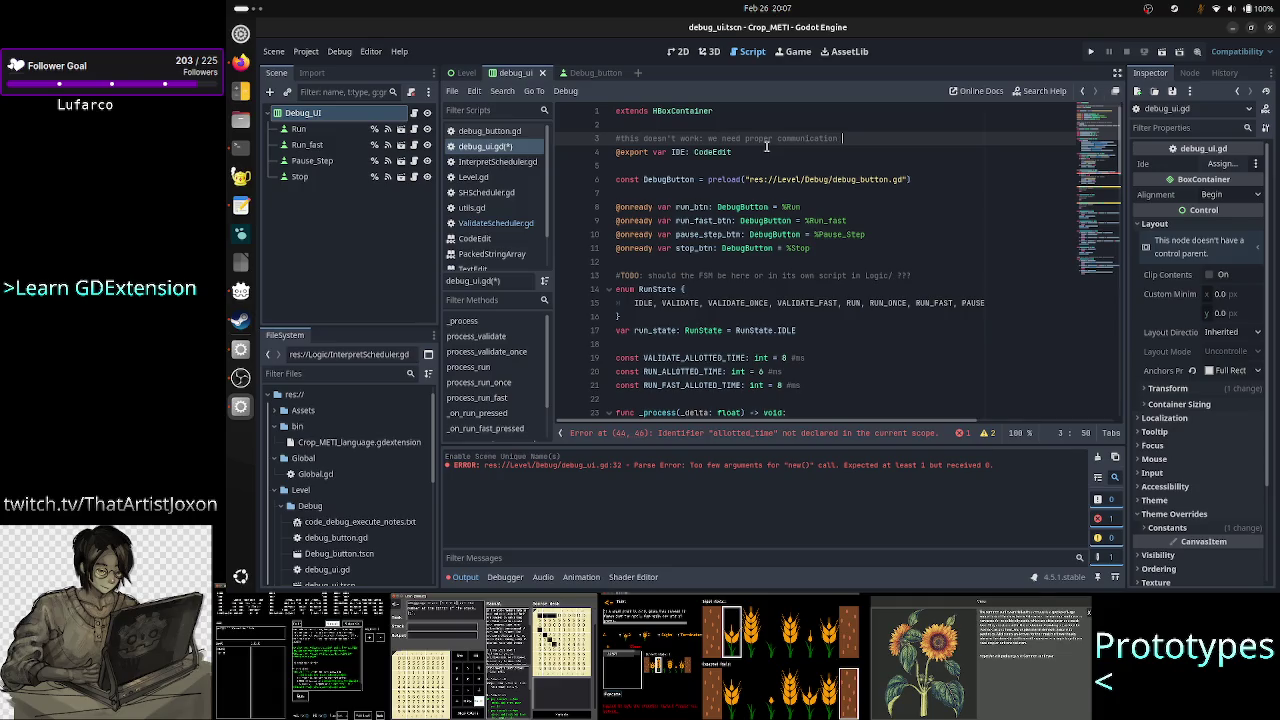
{"action": "type", "text": "from Level to "}
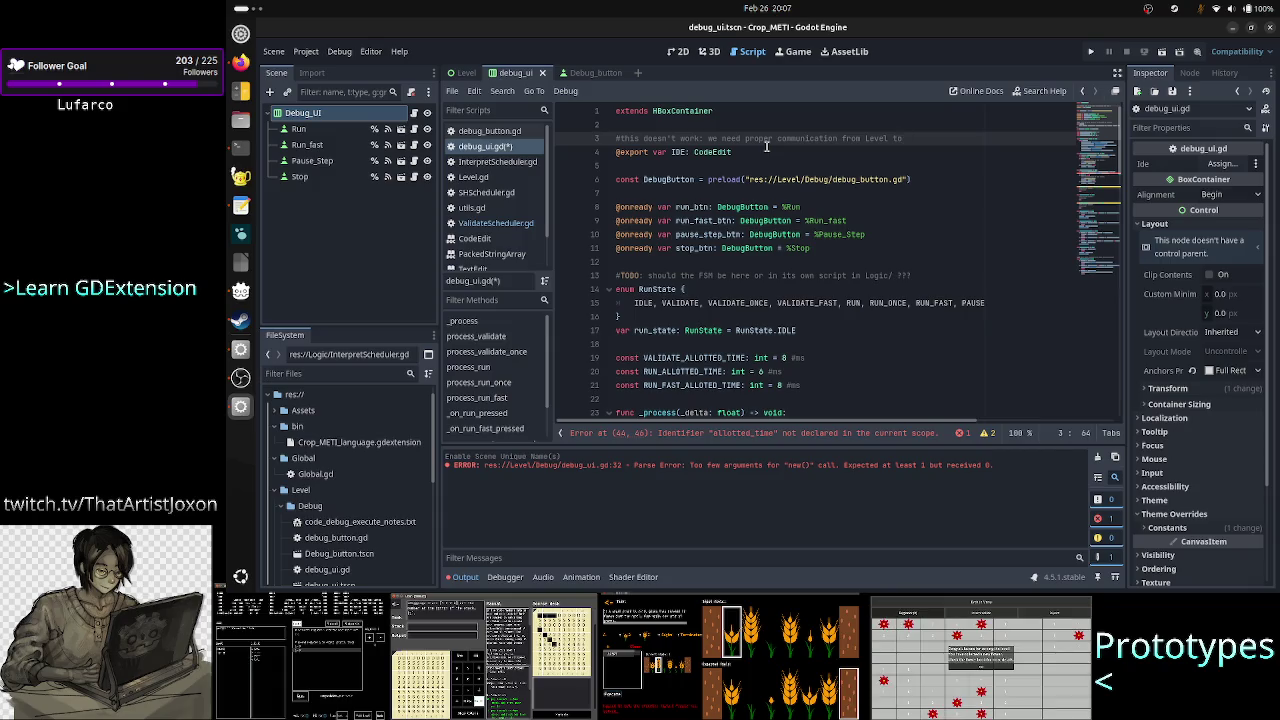
{"action": "type", "text": "this"}
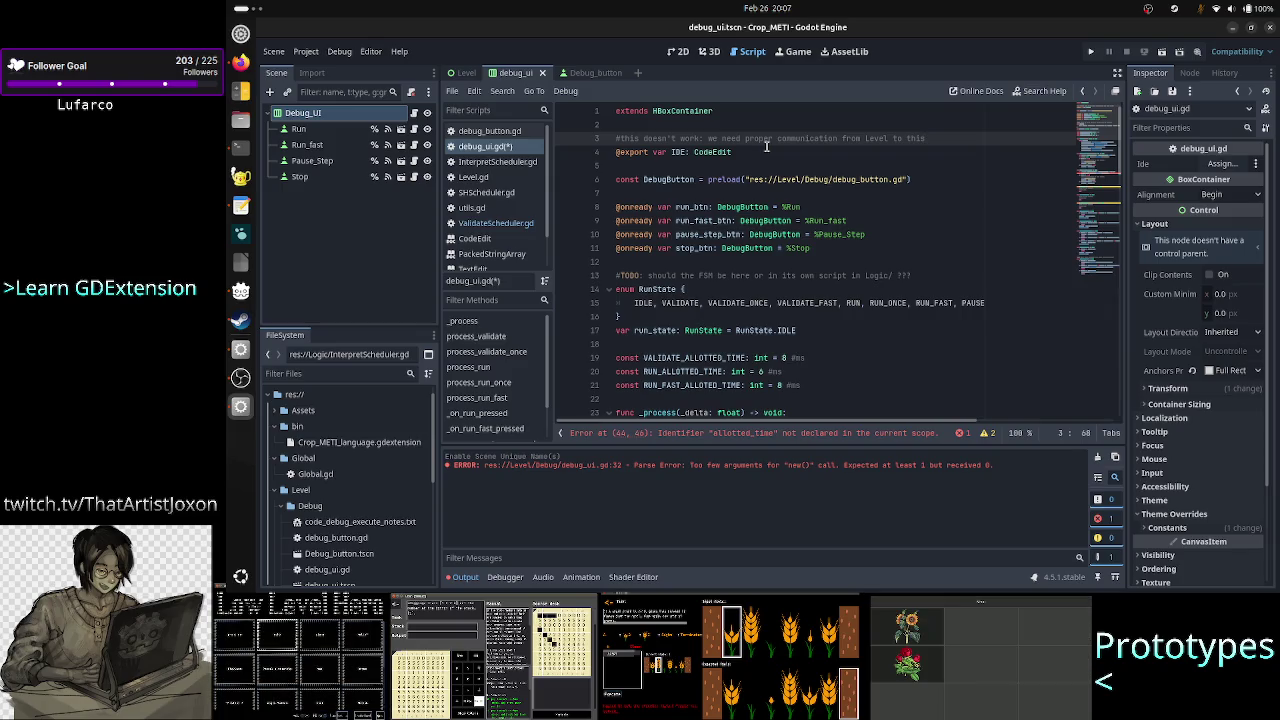
{"action": "type", "text": ":"}
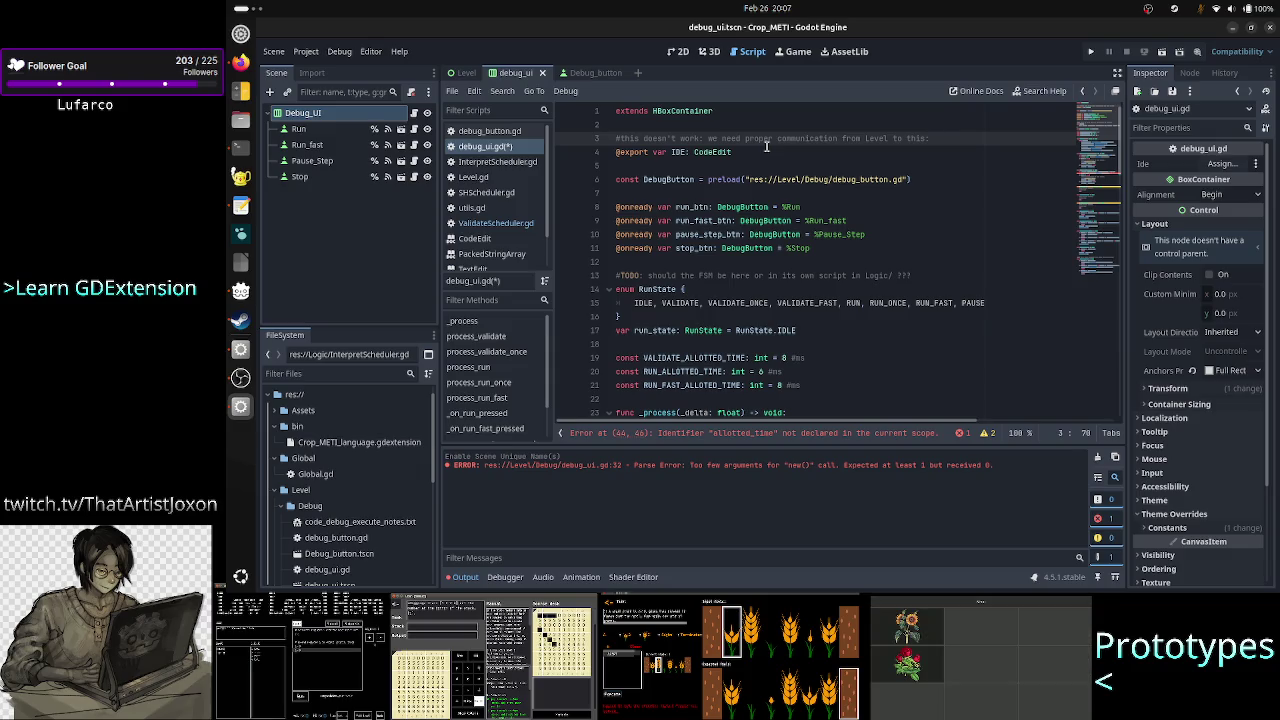
{"action": "type", "text": "which"}
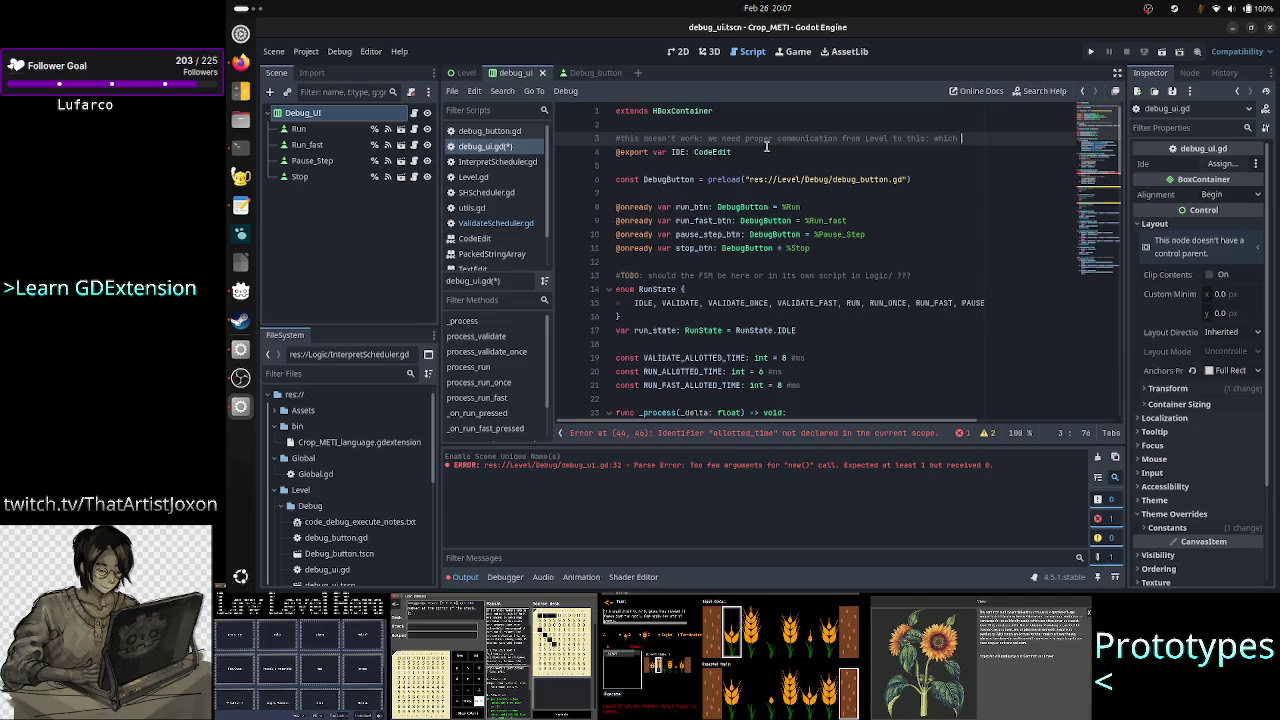
{"action": "type", "text": "Log"}
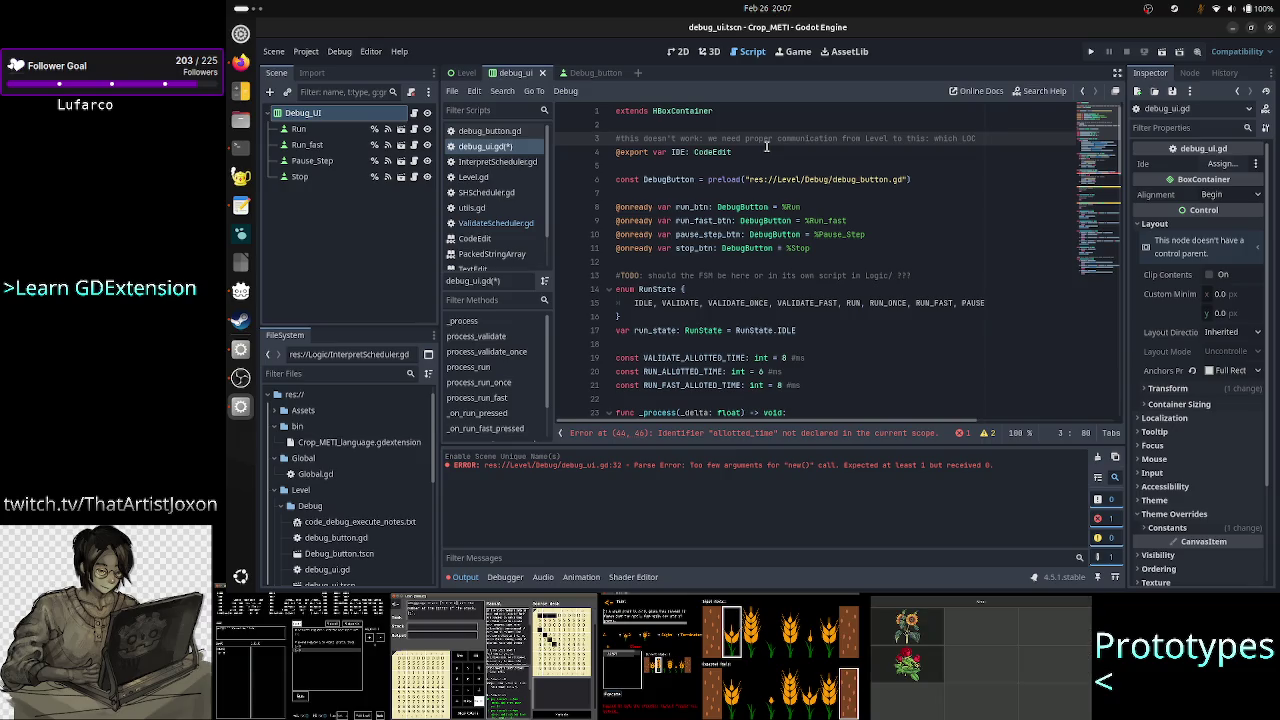
{"action": "key", "text": "BackSpace"}
{"action": "key", "text": "BackSpace"}
{"action": "key", "text": "BackSpace"}
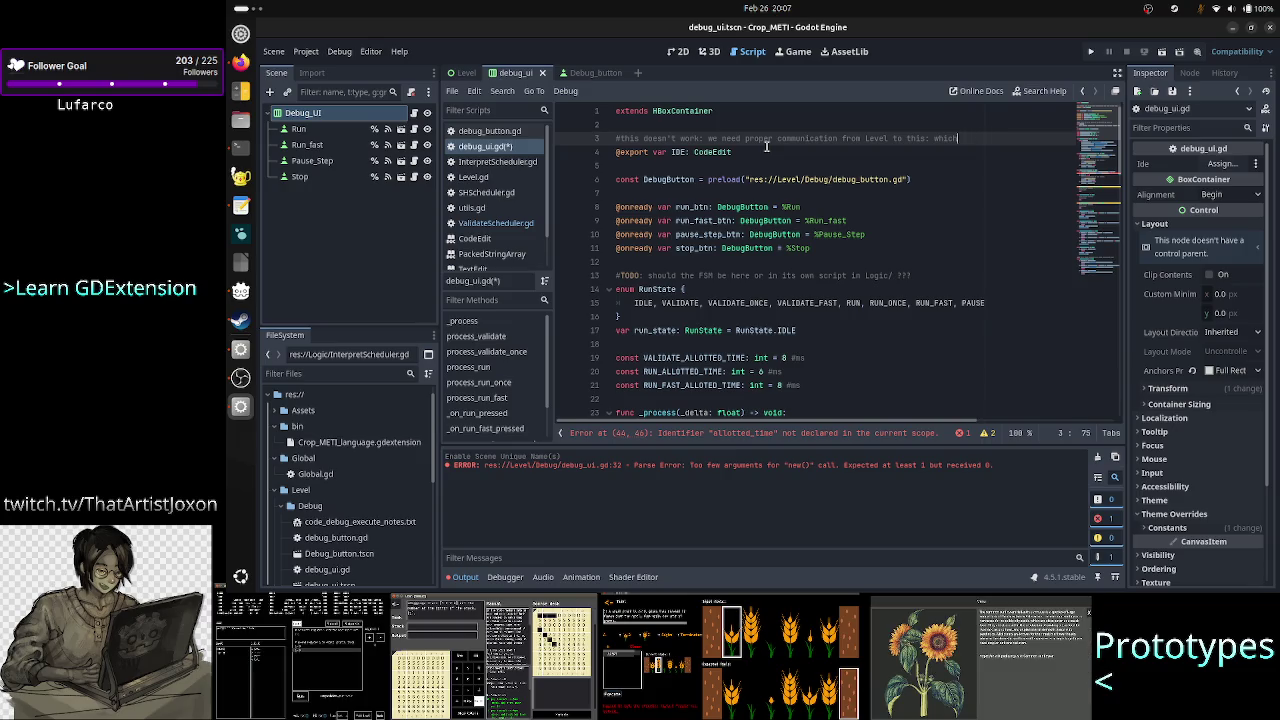
{"action": "key", "text": "BackSpace"}
{"action": "key", "text": "BackSpace"}
{"action": "key", "text": "BackSpace"}
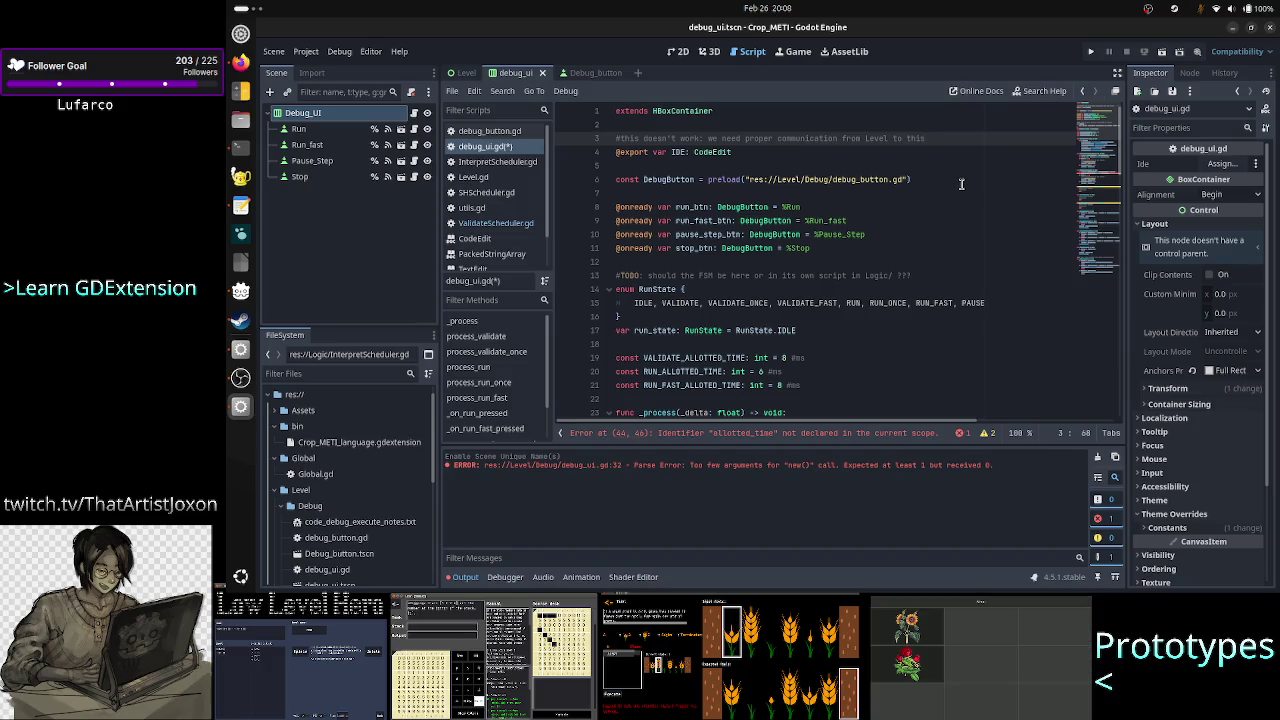
{"action": "key", "text": "Down"}
{"action": "key", "text": "Down"}
{"action": "key", "text": "Down"}
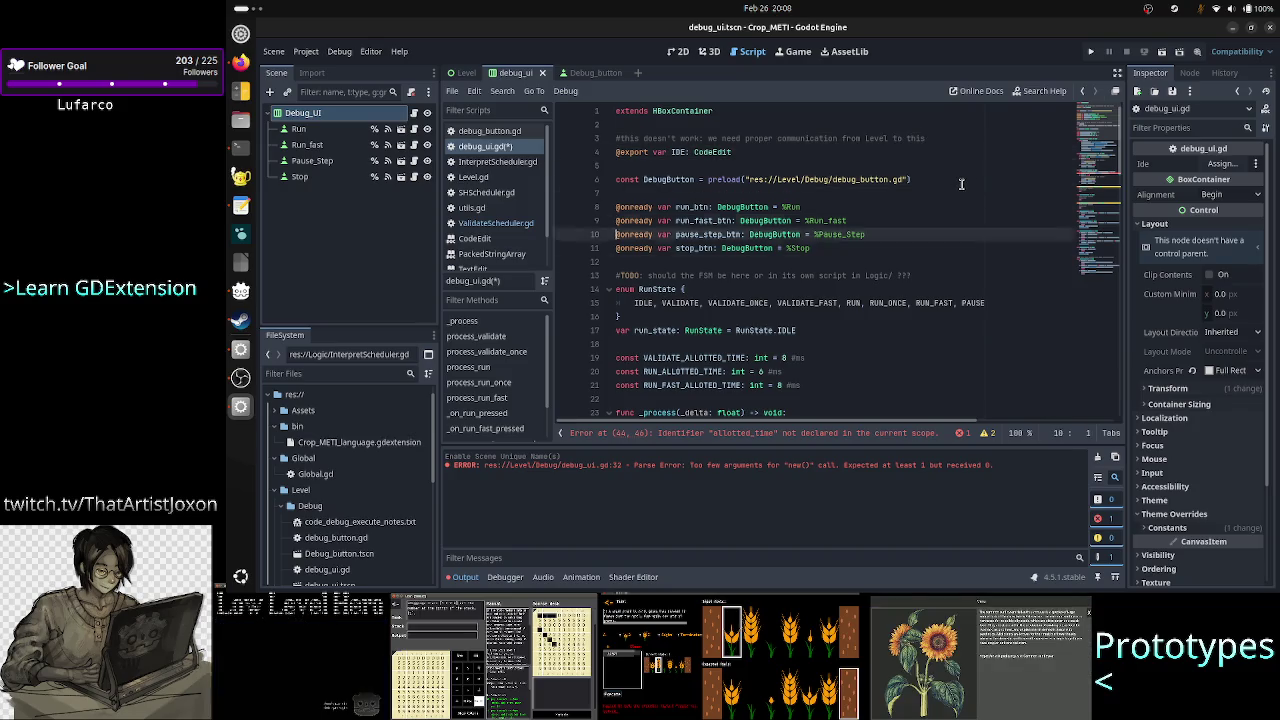
Browse debug_ui.gd around line 42, adding then removing a blank line, before switching to ValidateScheduler.gd.
{"action": "key", "text": "Down"}
{"action": "key", "text": "Down"}
{"action": "key", "text": "Down"}
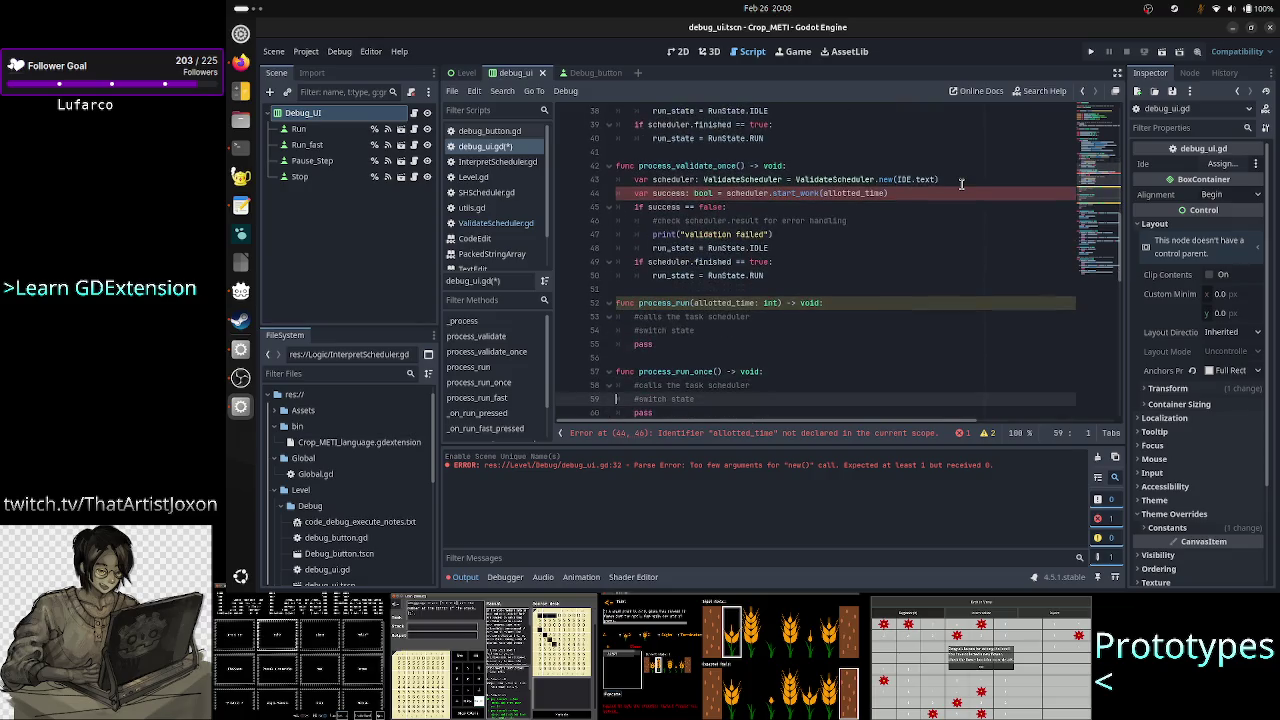
{"action": "key", "text": "Up"}
{"action": "key", "text": "Up"}
{"action": "key", "text": "Up"}
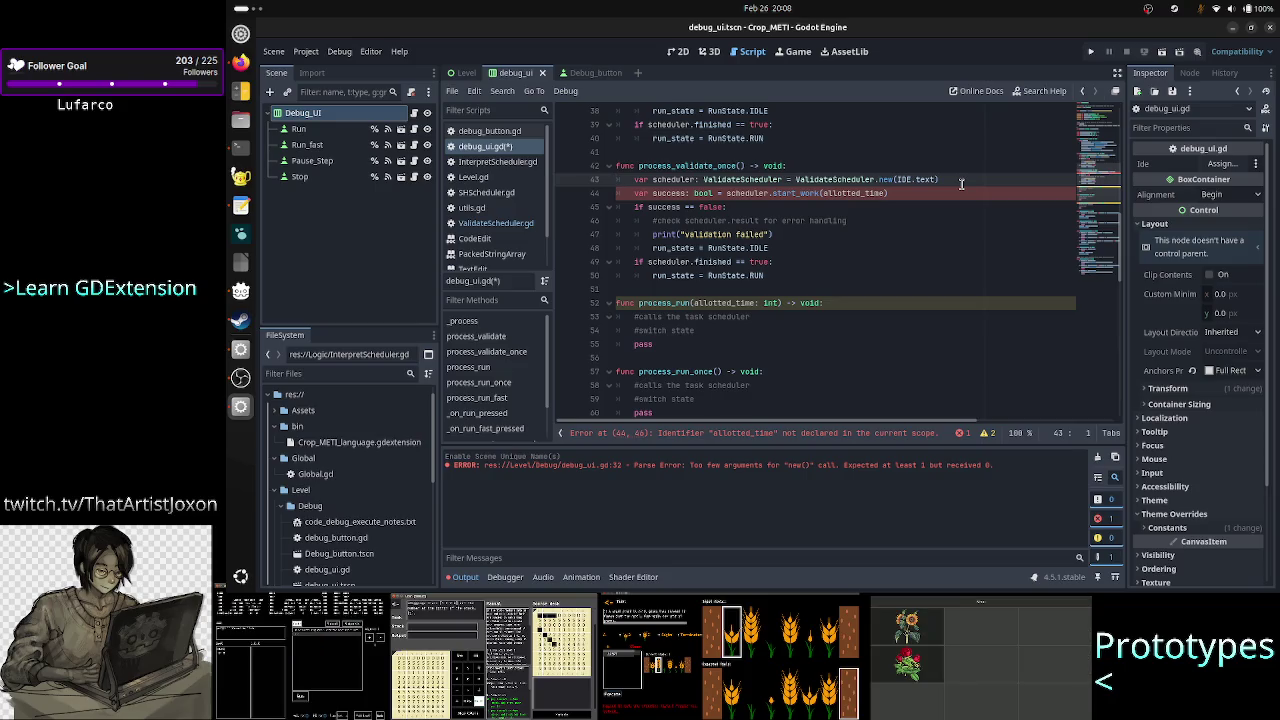
{"action": "key", "text": "Left"}
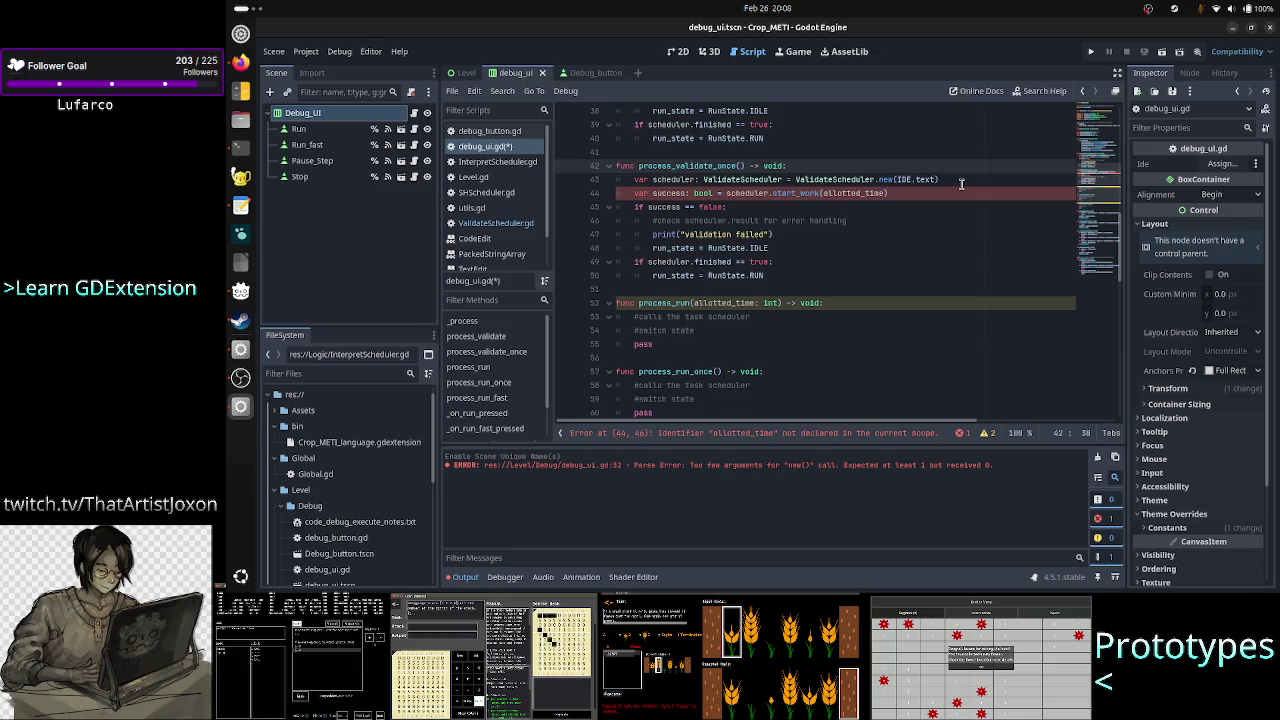
{"action": "key", "text": "Return"}
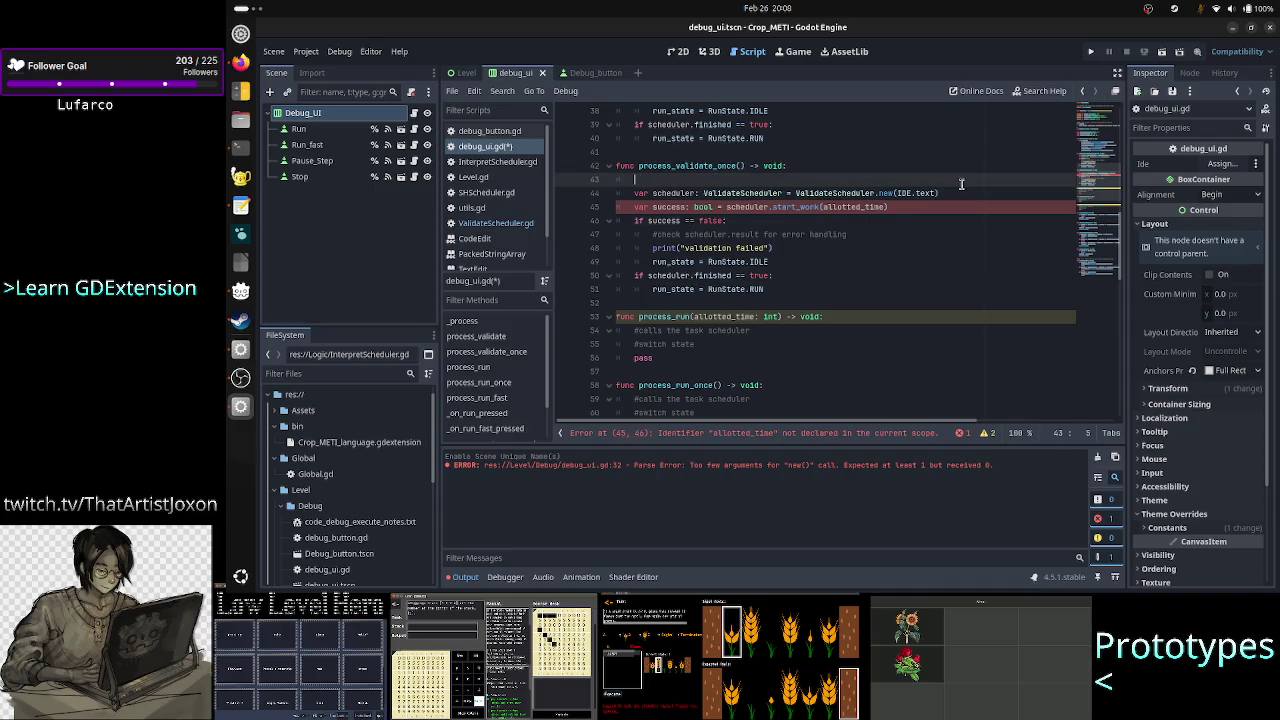
{"action": "key", "text": "BackSpace"}
{"action": "key", "text": "BackSpace"}
{"action": "left_click", "coordinate": [961, 183]}
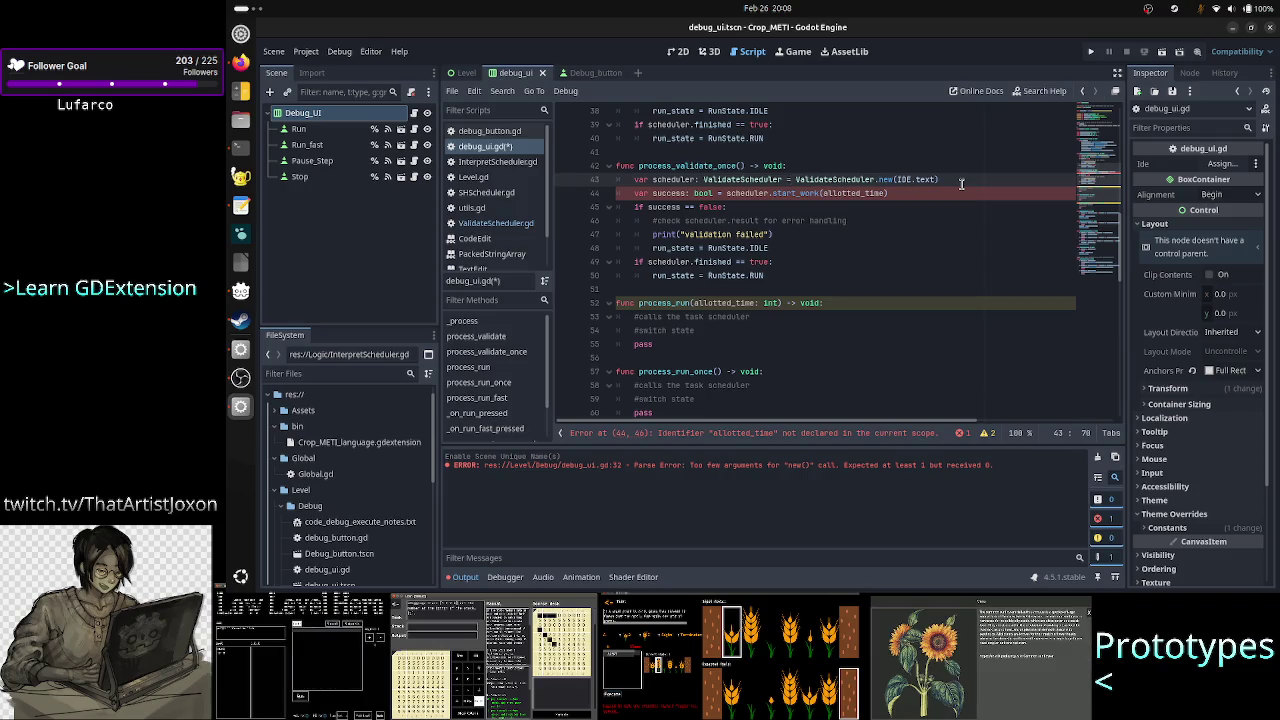
{"action": "left_click", "coordinate": [519, 223]}
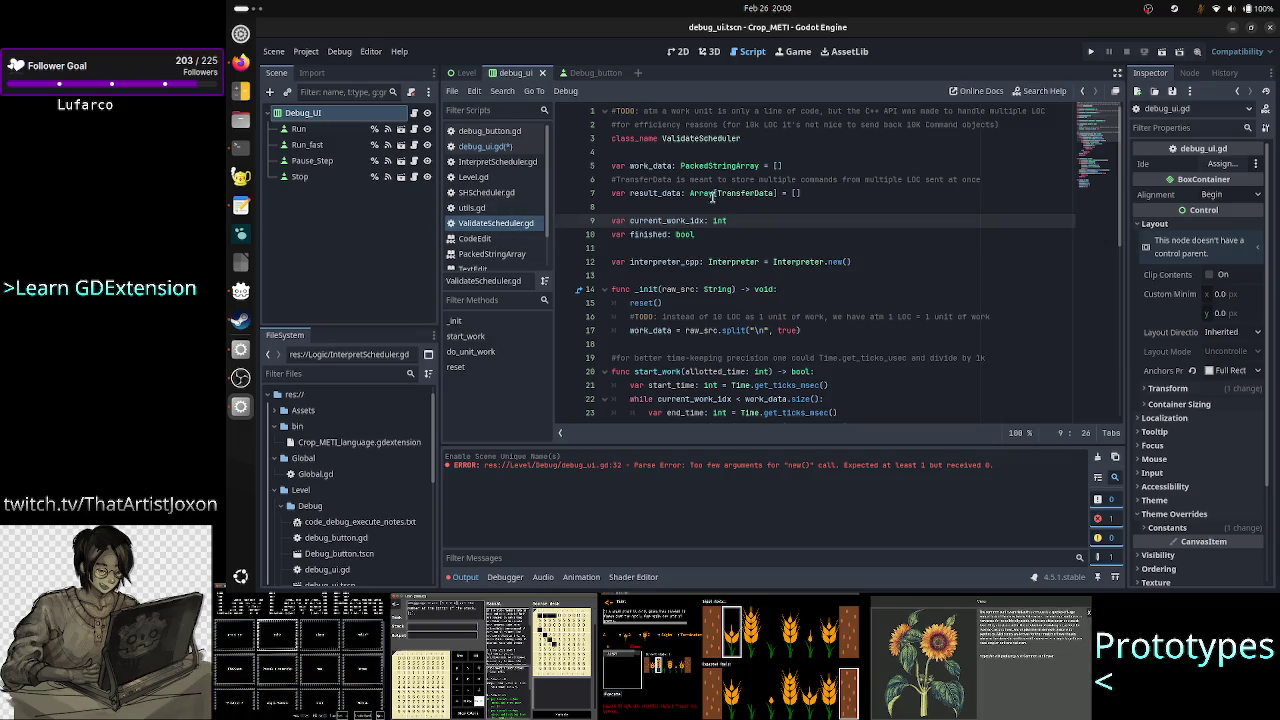
Check PackedStringArray in ValidateScheduler.gd and add a blank first line inside process_validate_once.
{"action": "double_click", "coordinate": [733, 165]}
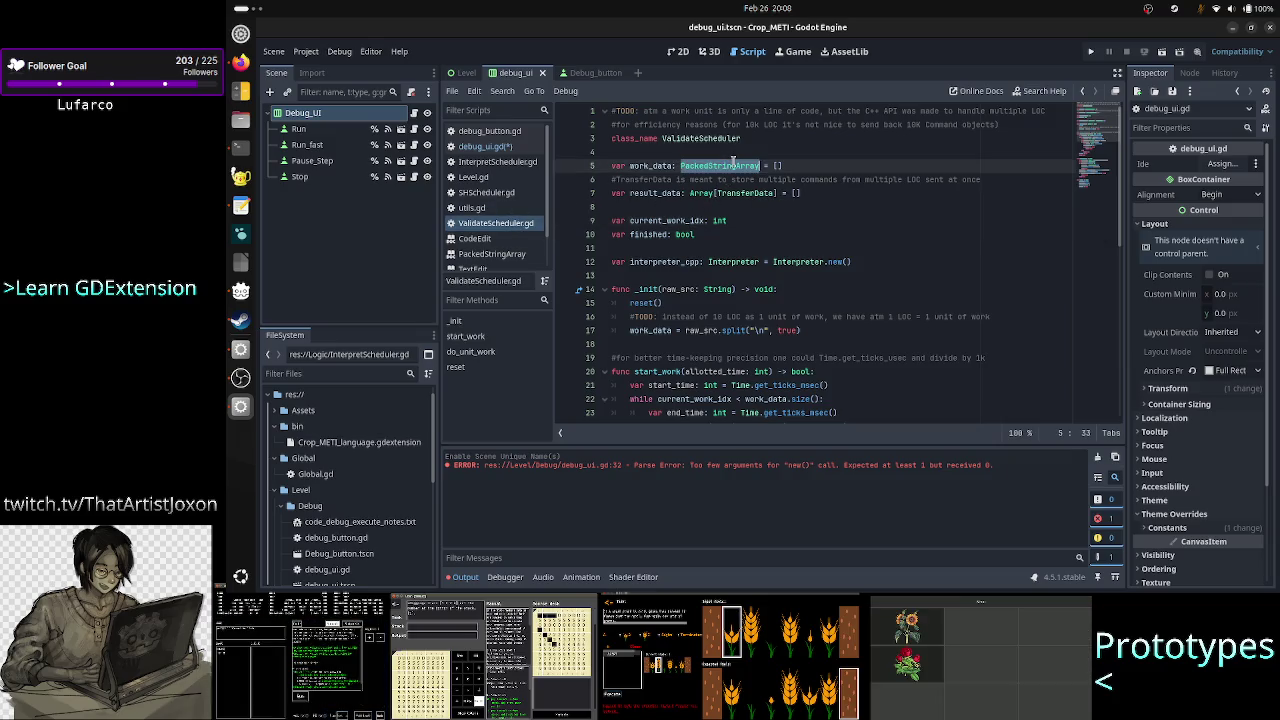
{"action": "left_click", "coordinate": [512, 147]}
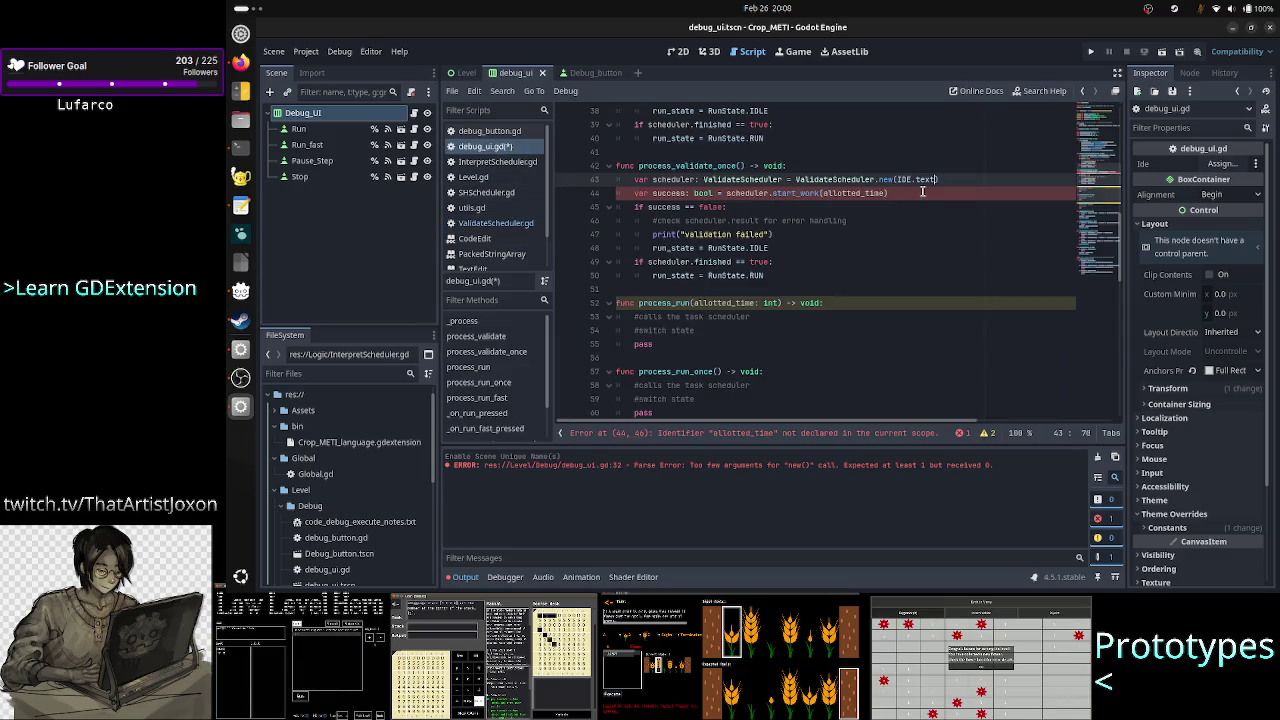
{"action": "key", "text": "Up"}
{"action": "key", "text": "Return"}
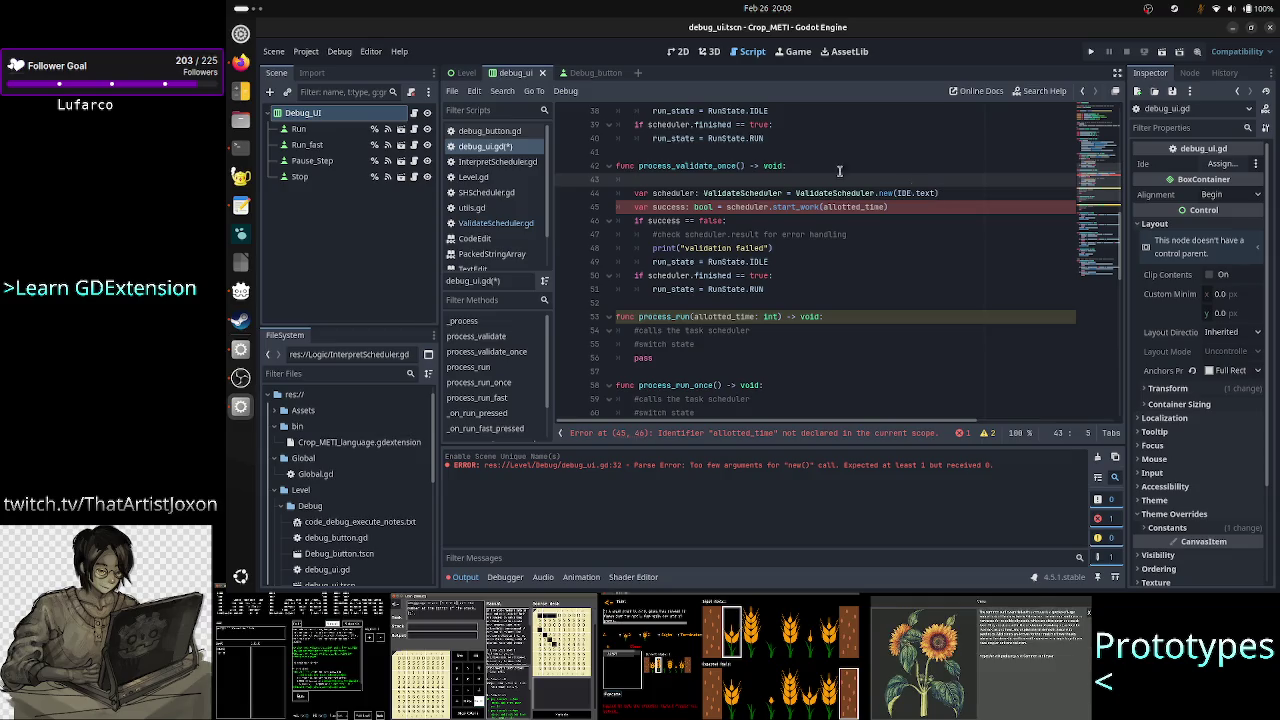
{"action": "left_click", "coordinate": [516, 224]}
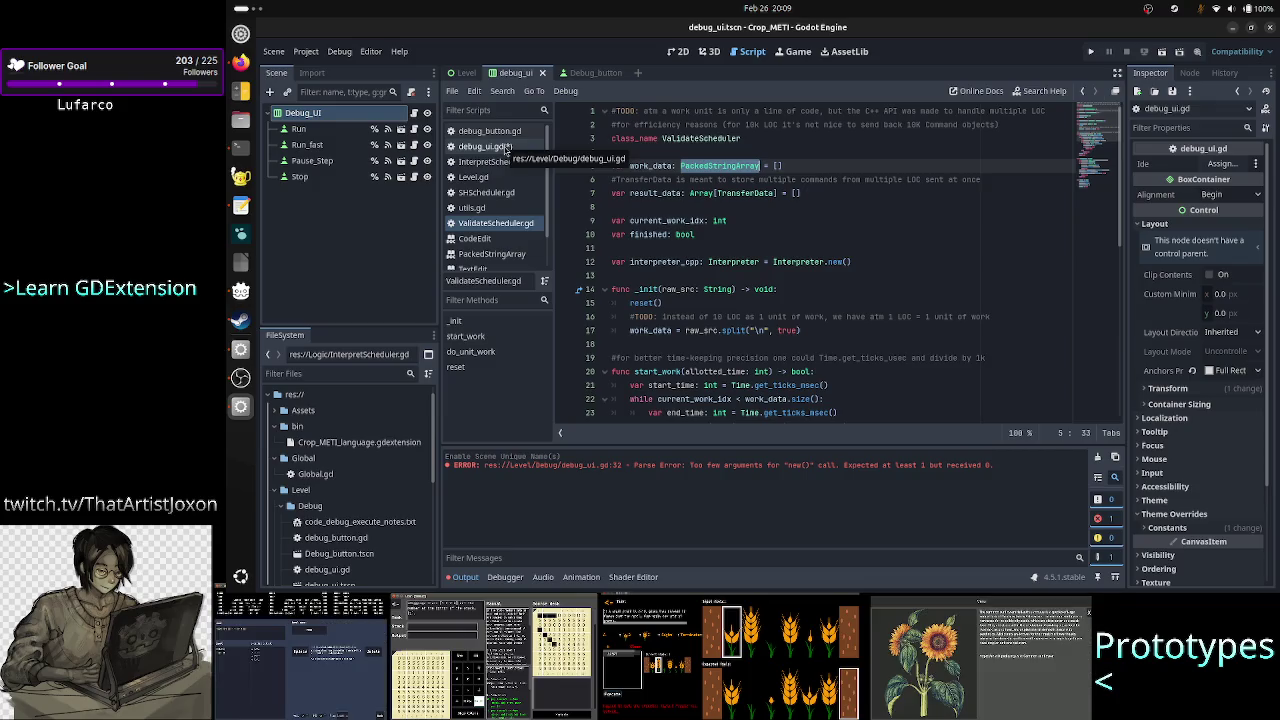
{"action": "left_click", "coordinate": [505, 148]}
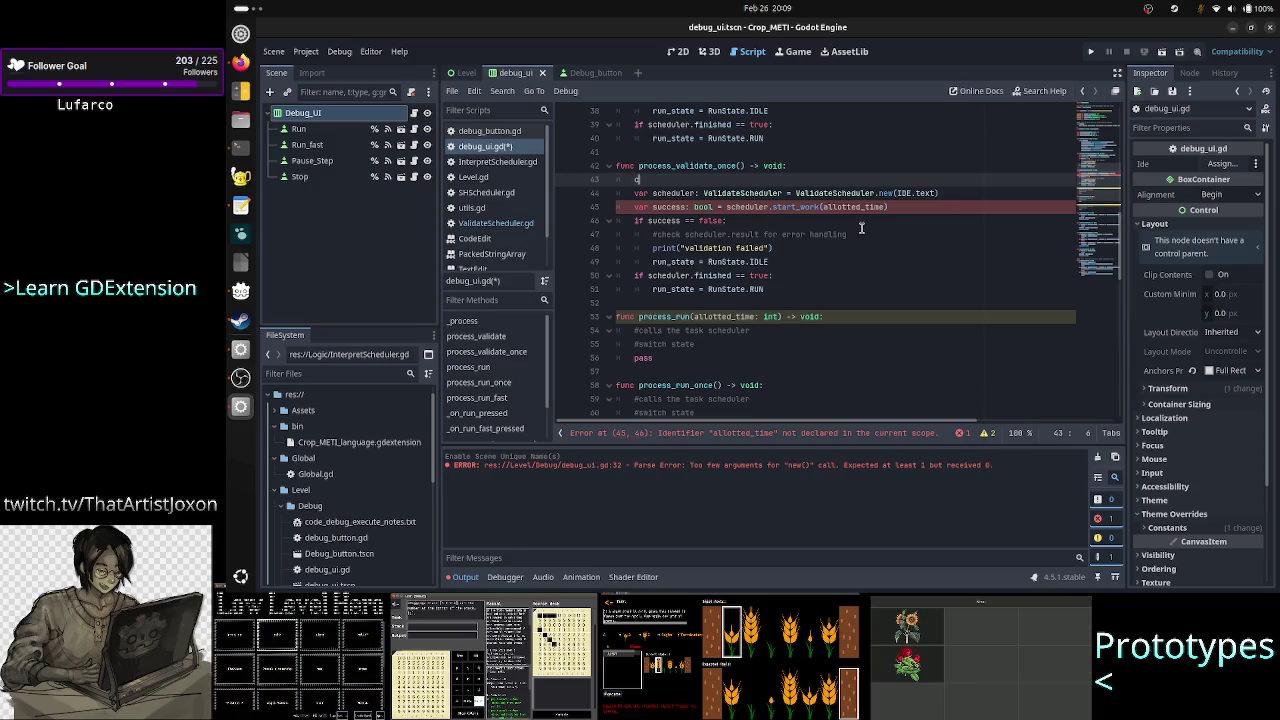
Declare a String variable holding the first line of IDE.text via split("\n", true)[0].
{"action": "type", "text": "ar co"}
{"action": "key", "text": "BackSpace"}
{"action": "type", "text": "md_str"}
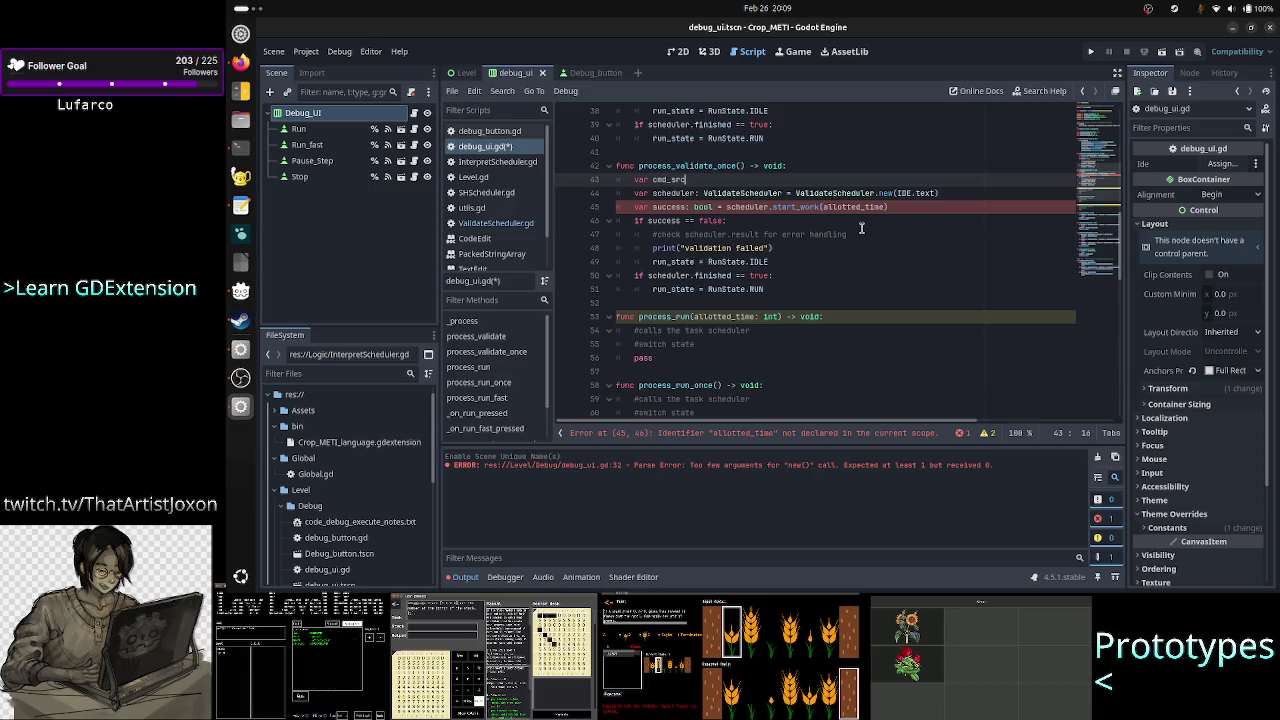
{"action": "key", "text": "BackSpace"}
{"action": "key", "text": "BackSpace"}
{"action": "key", "text": "BackSpace"}
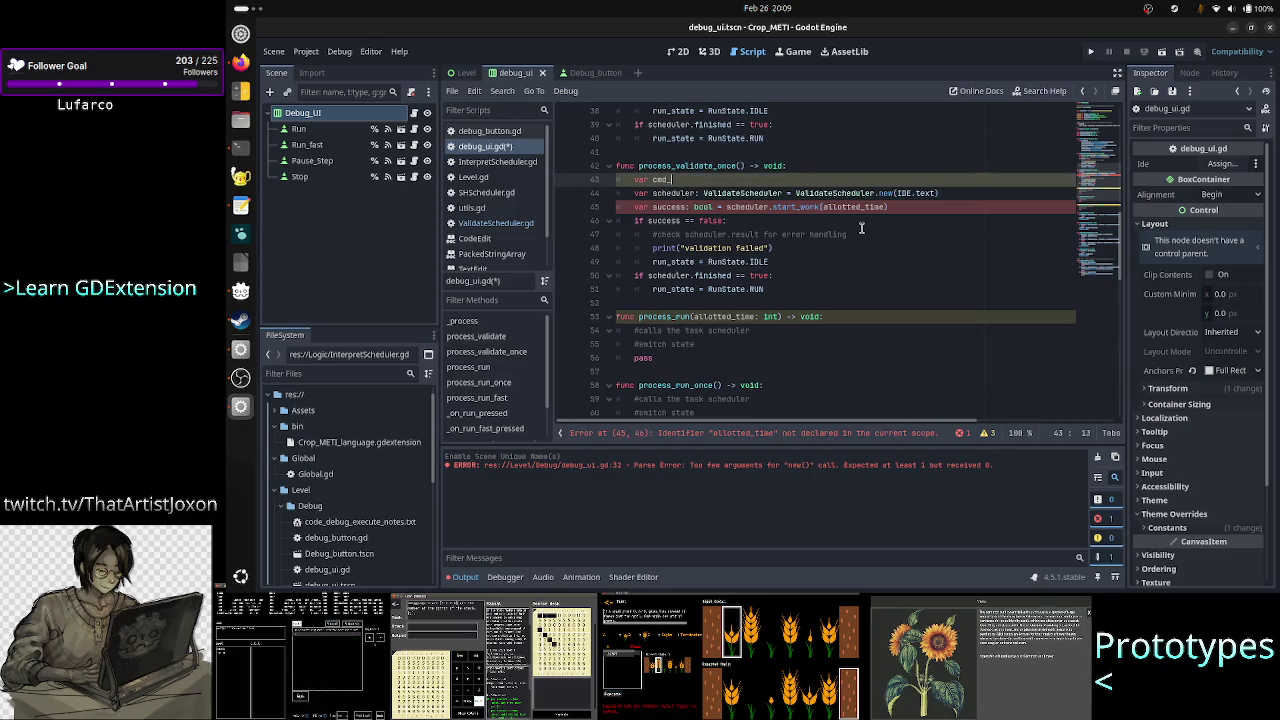
{"action": "key", "text": "BackSpace"}
{"action": "type", "text": ": Str"}
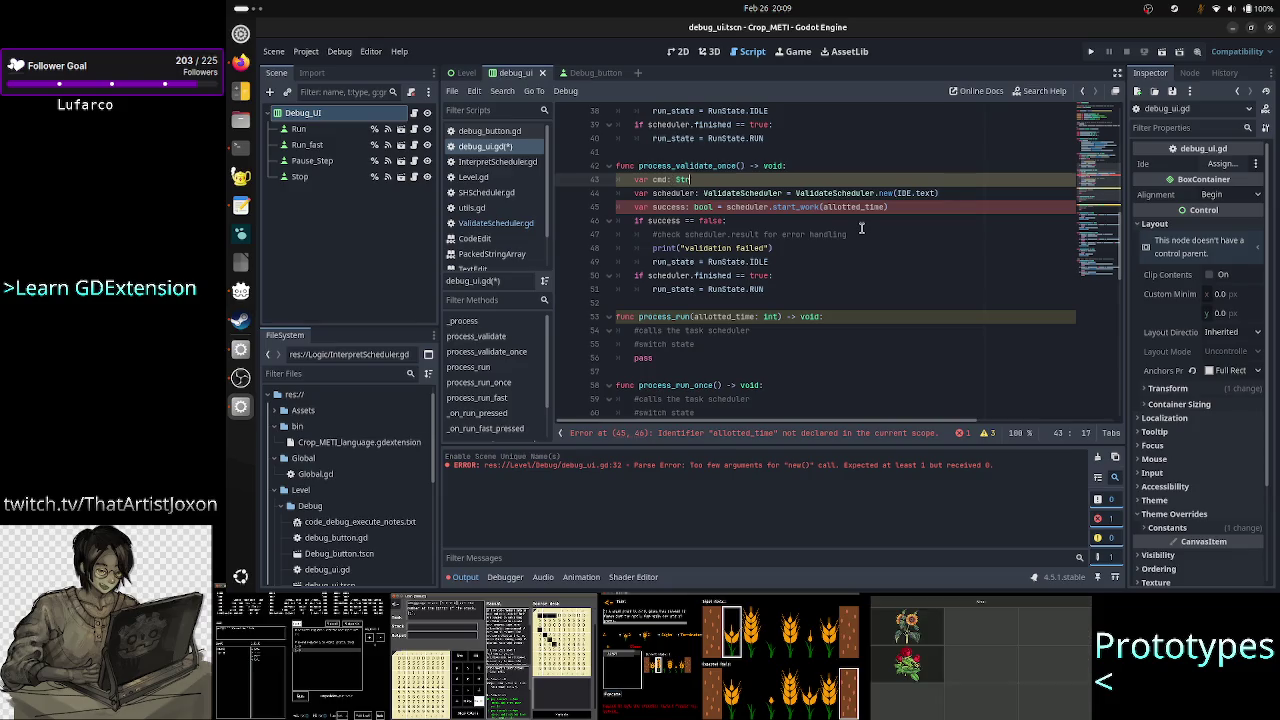
{"action": "type", "text": "ing = IDE"}
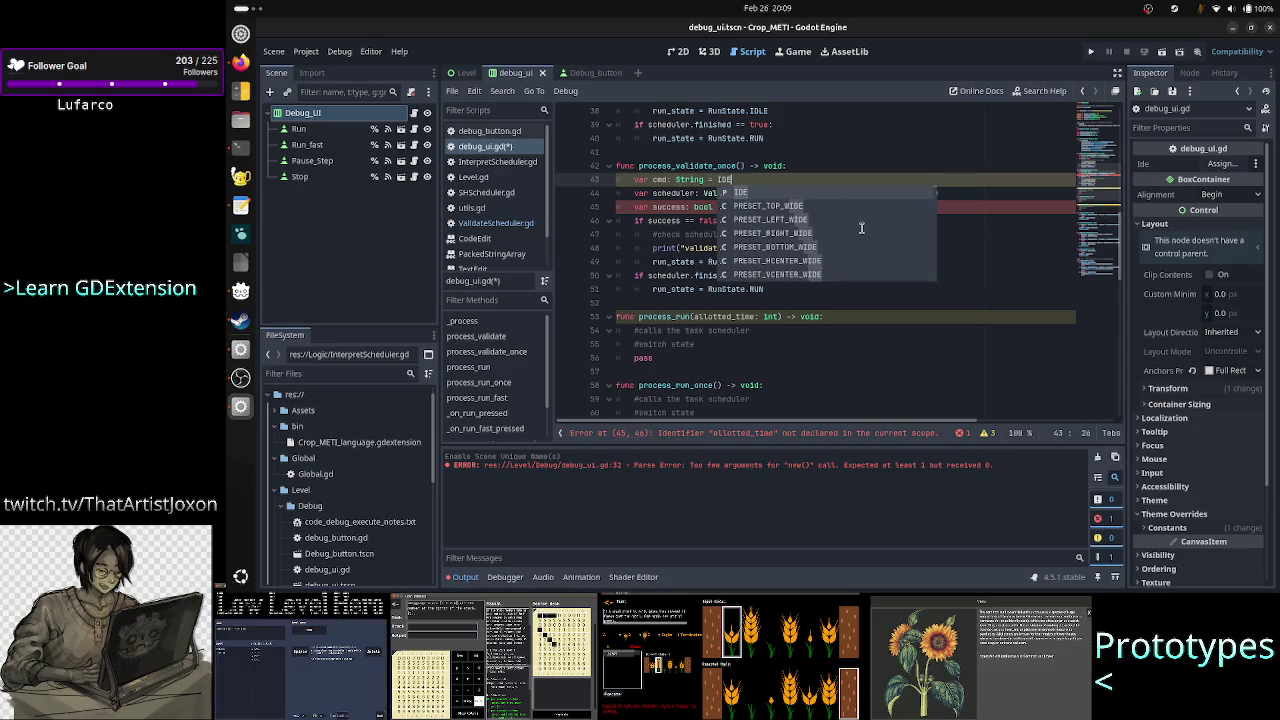
{"action": "type", "text": ".text"}
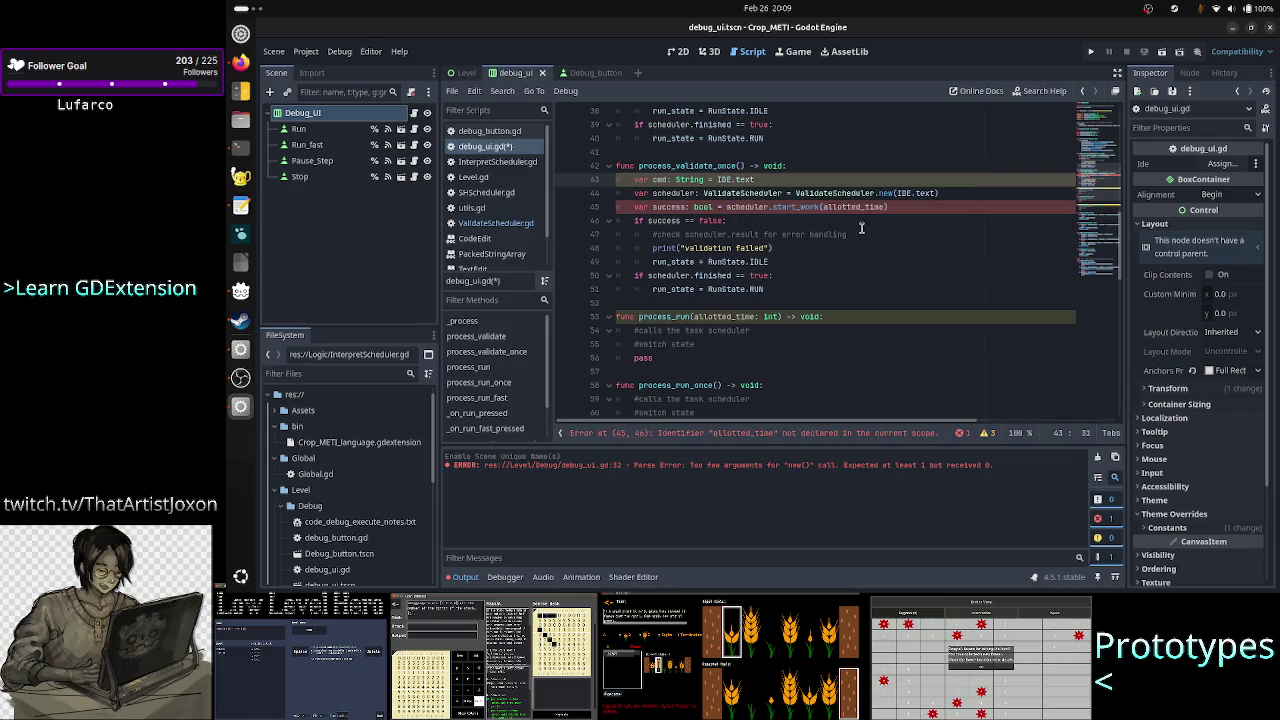
{"action": "type", "text": ".sploi"}
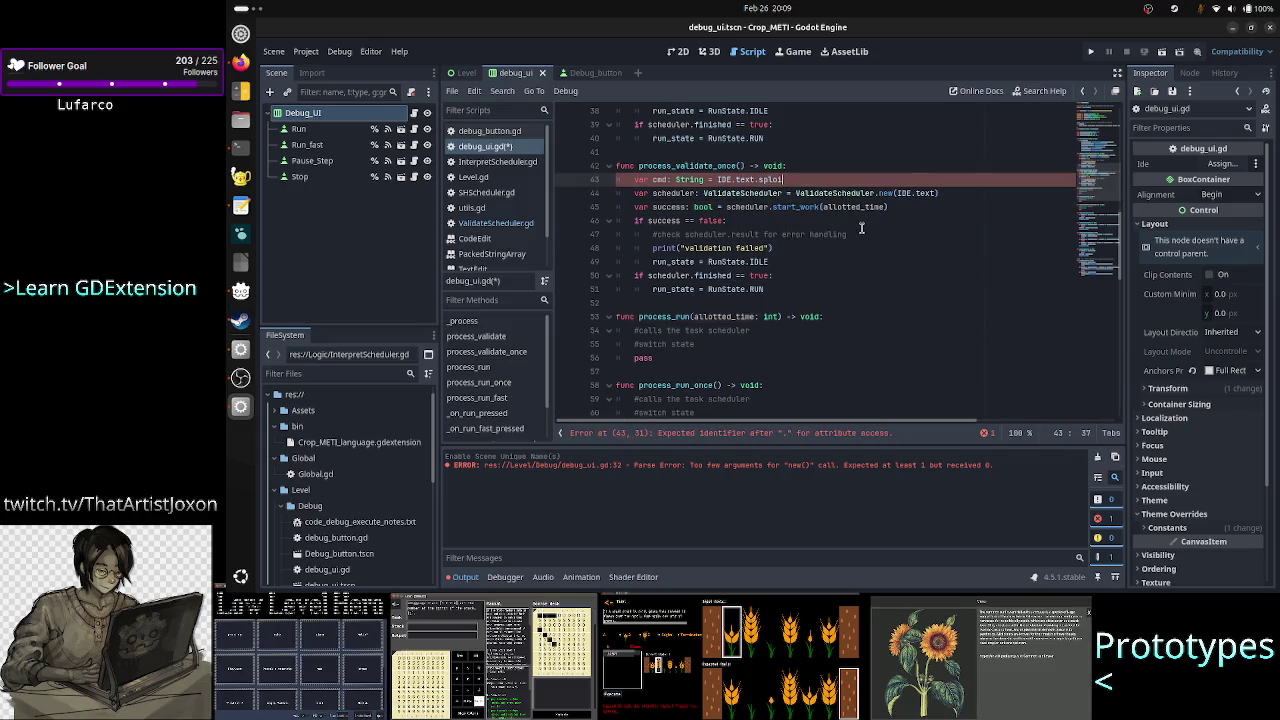
{"action": "key", "text": "Return"}
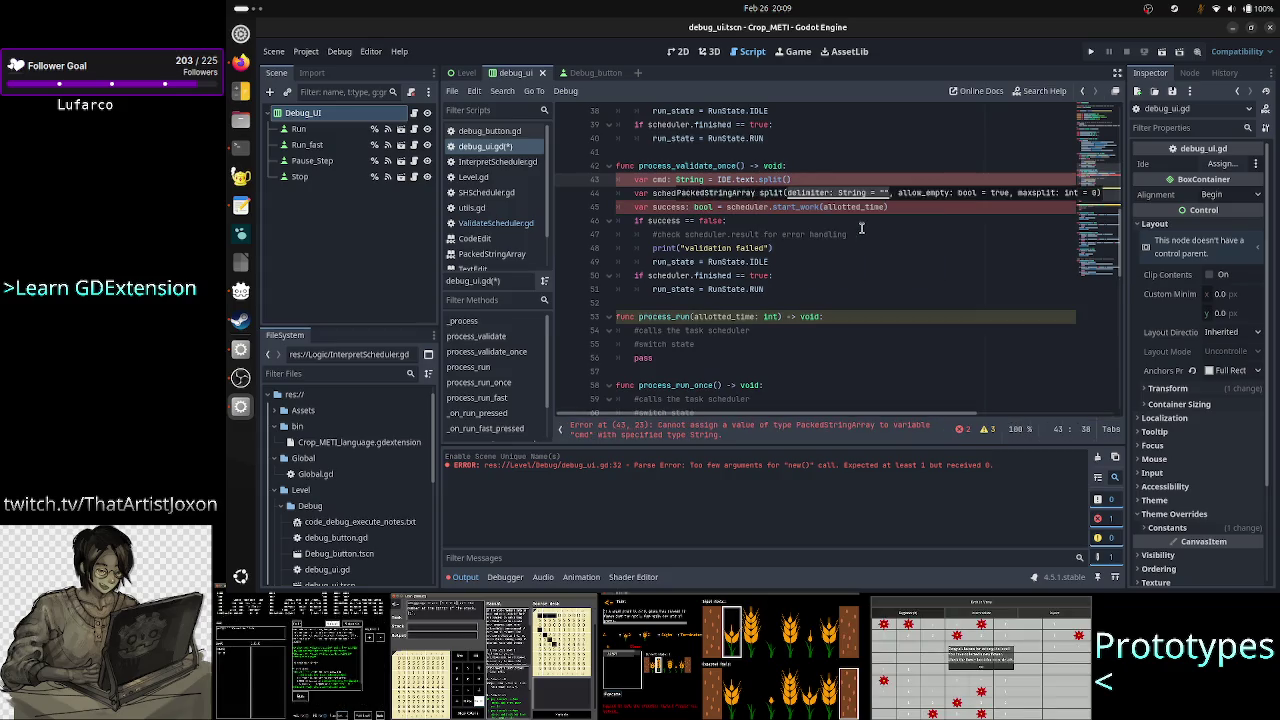
{"action": "type", "text": "\"\\n"}
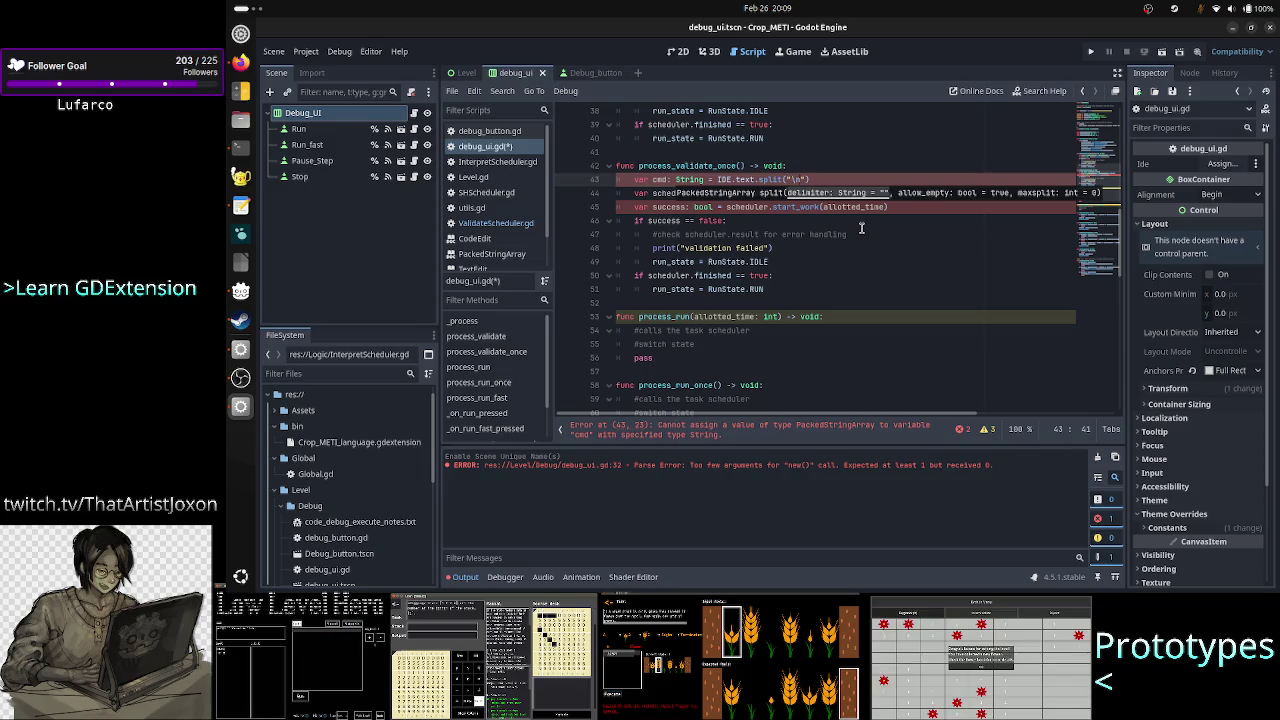
{"action": "type", "text": " \""}
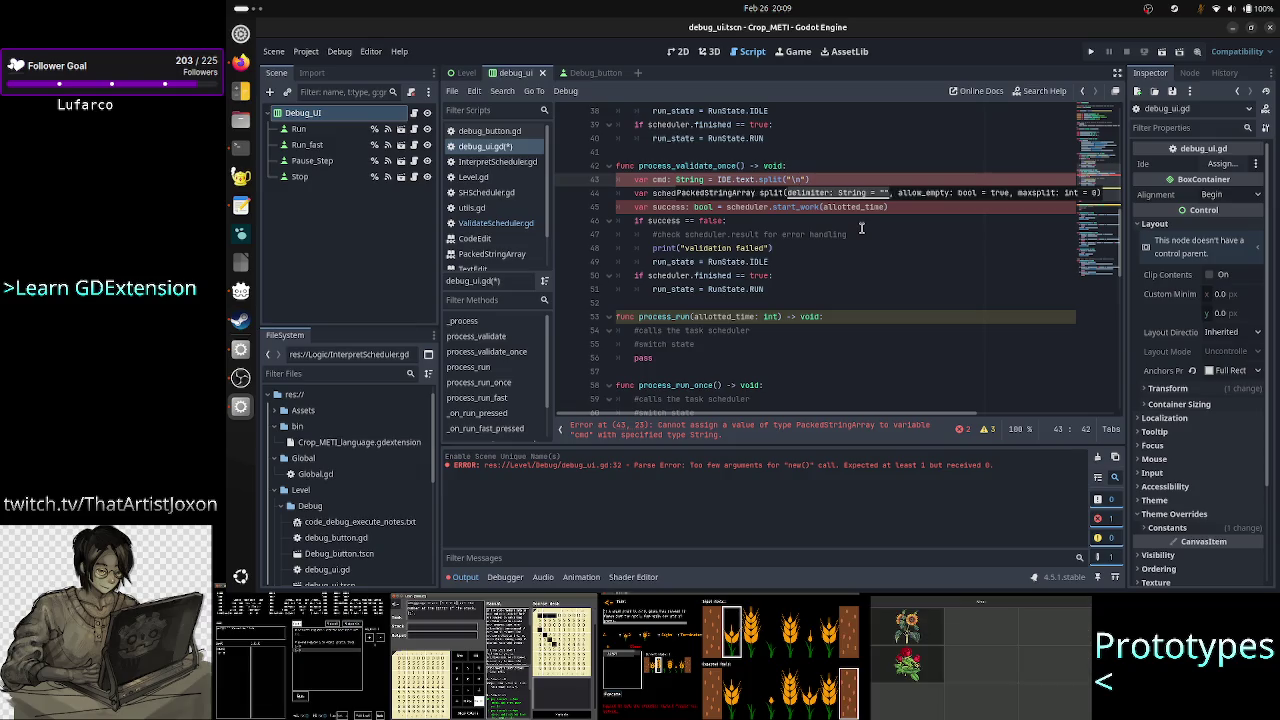
{"action": "type", "text": ", true"}
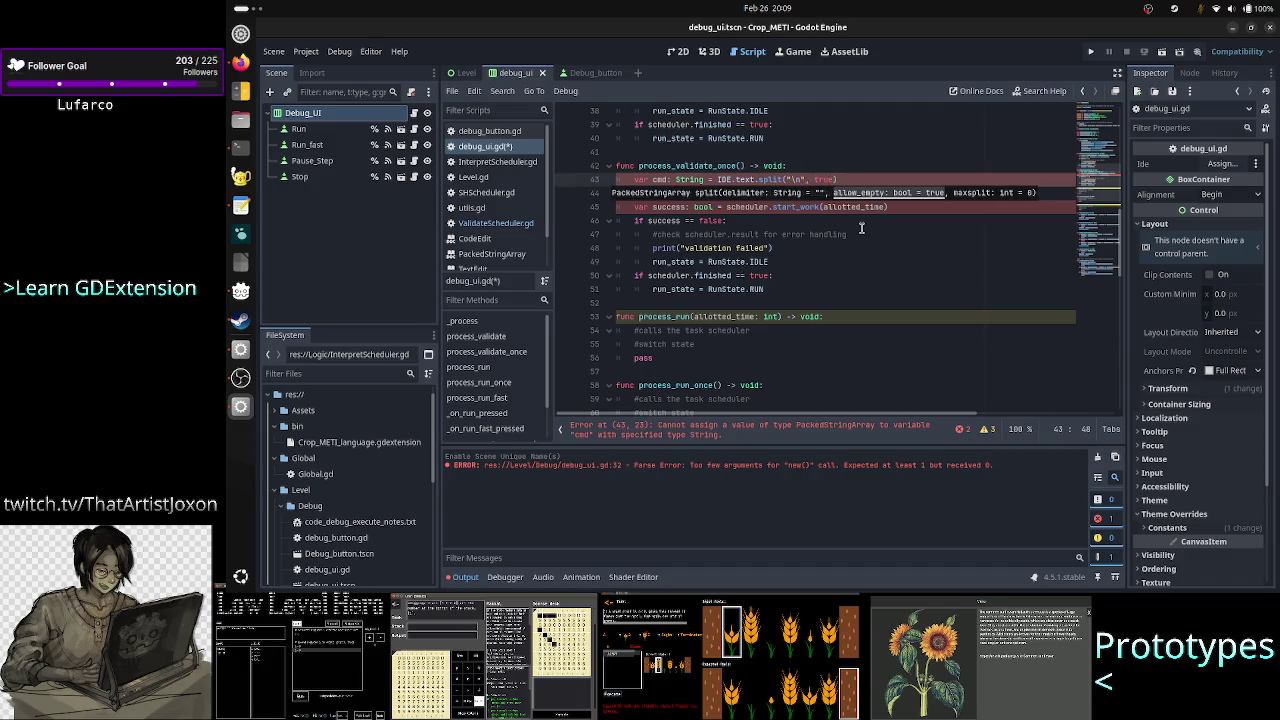
{"action": "type", "text": ")"}
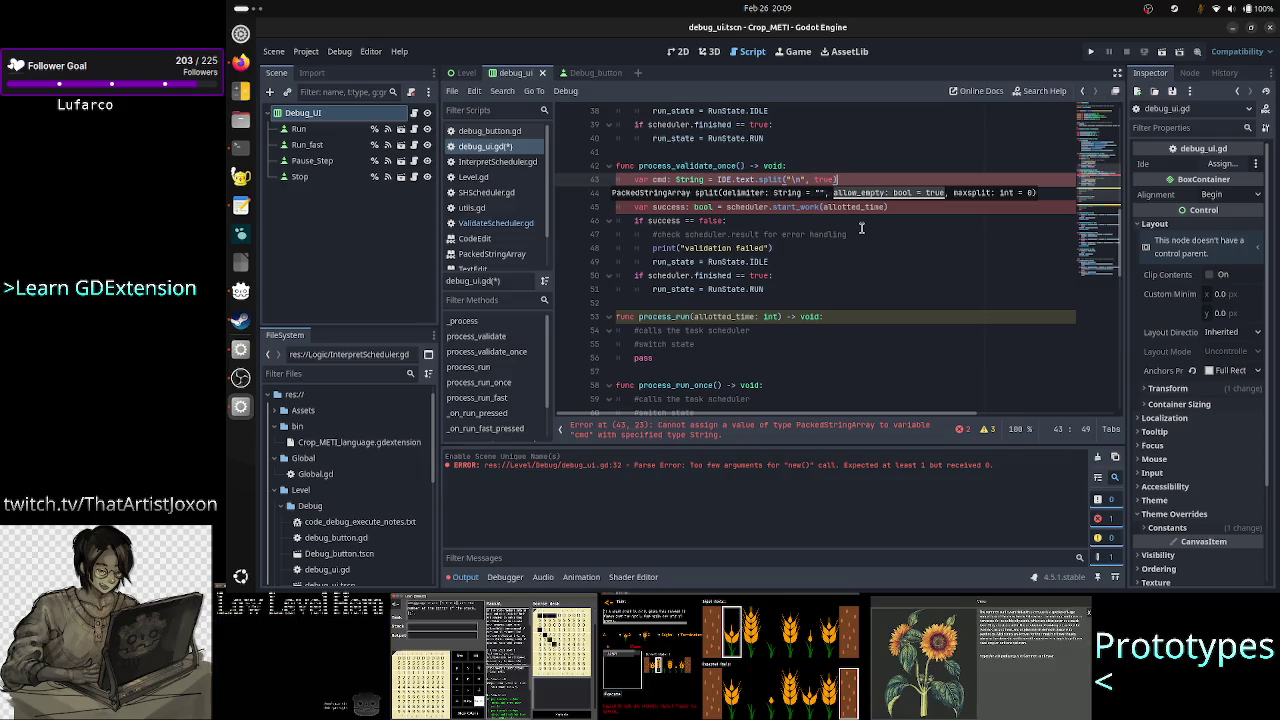
{"action": "type", "text": "["}
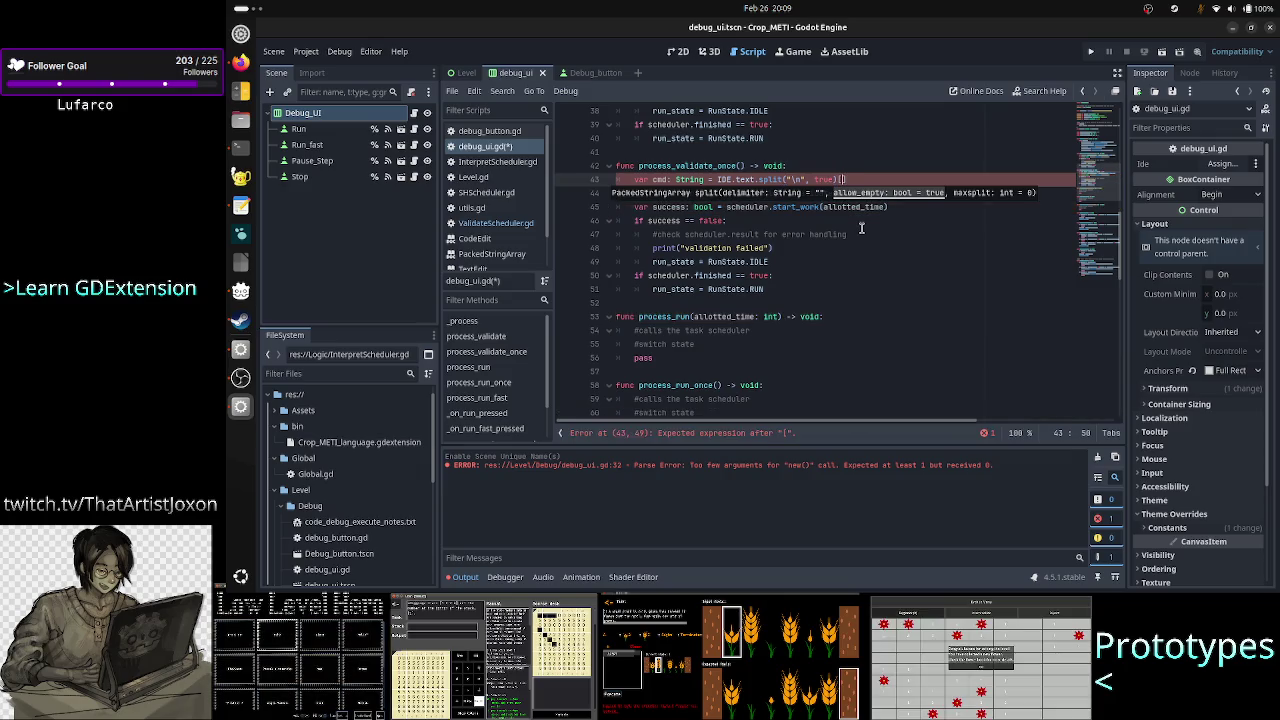
{"action": "type", "text": "0"}
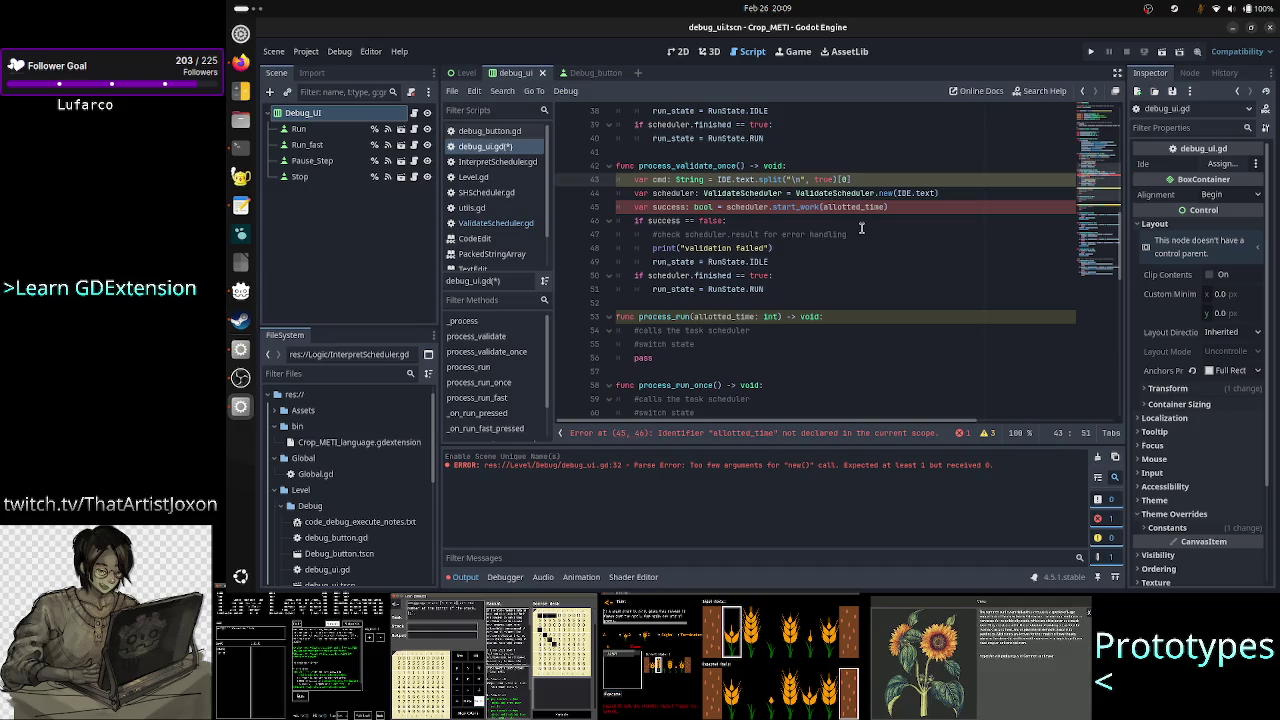
Replace the IDE.text argument in ValidateScheduler.new() with the new variable.
{"action": "key", "text": "Down"}
{"action": "key", "text": "End"}
{"action": "key", "text": "Left"}
{"action": "key", "text": "BackSpace"}
{"action": "key", "text": "BackSpace"}
{"action": "key", "text": "BackSpace"}
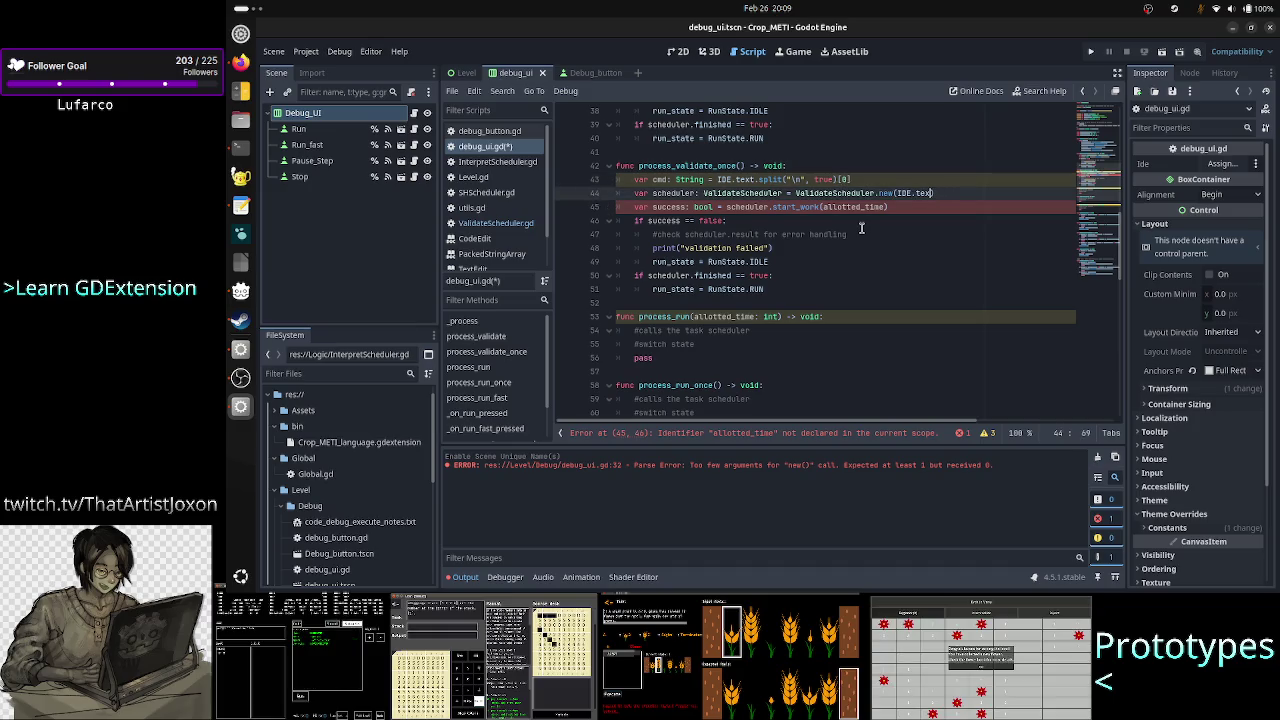
{"action": "key", "text": "BackSpace"}
{"action": "key", "text": "BackSpace"}
{"action": "key", "text": "BackSpace"}
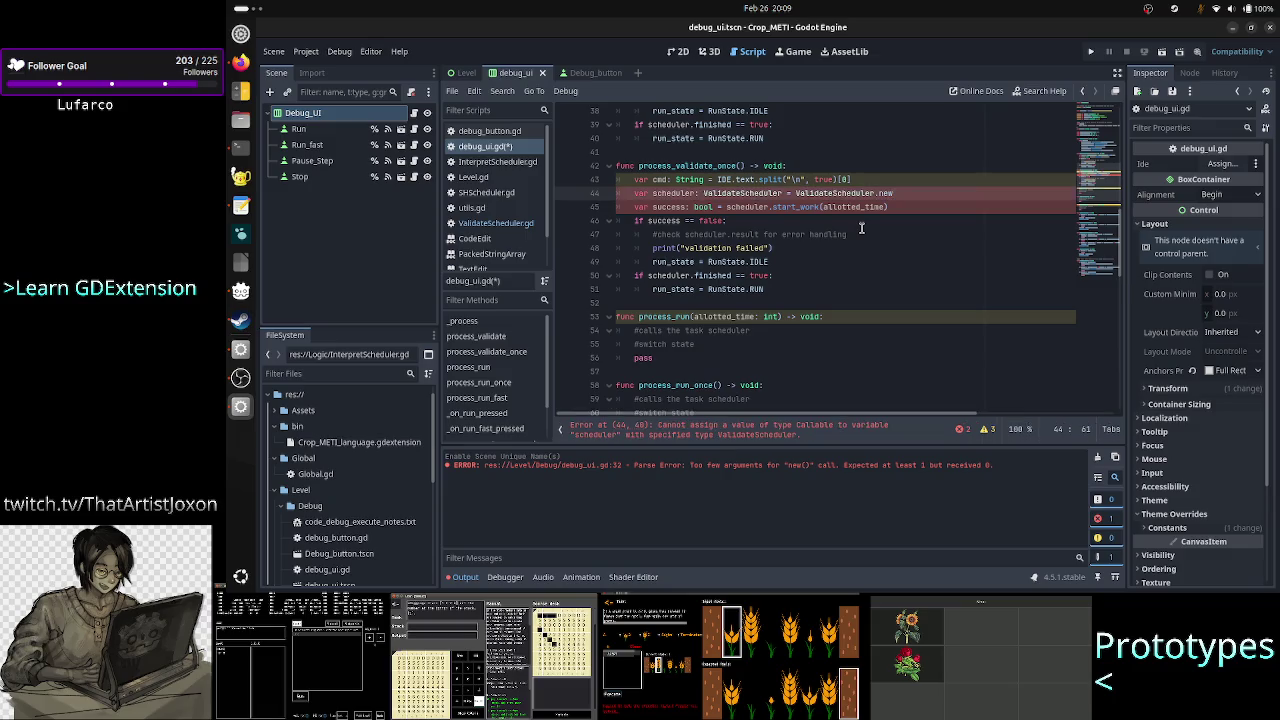
{"action": "type", "text": "(cmd"}
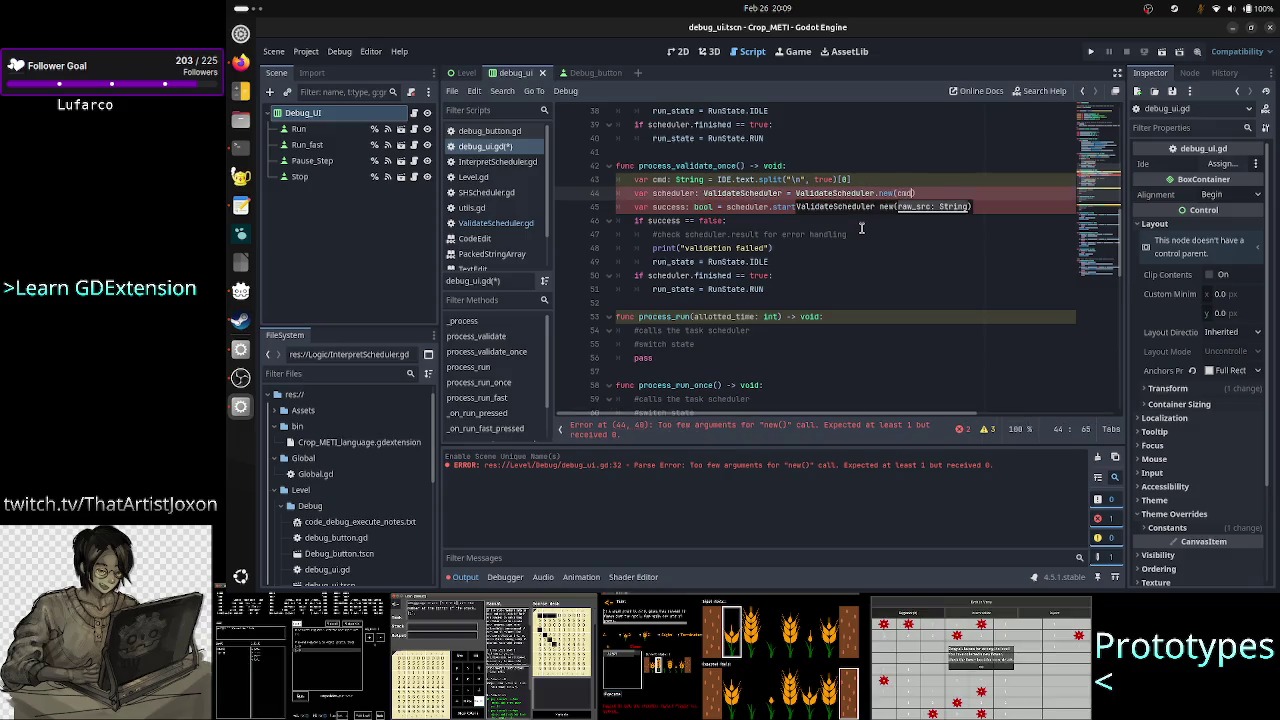
Rename the variable and the new() argument to raw_cmd.
{"action": "key", "text": "Escape"}
{"action": "key", "text": "Up"}
{"action": "key", "text": "Home"}
{"action": "key", "text": "Right"}
{"action": "key", "text": "Right"}
{"action": "key", "text": "Right"}
{"action": "type", "text": "raw_"}
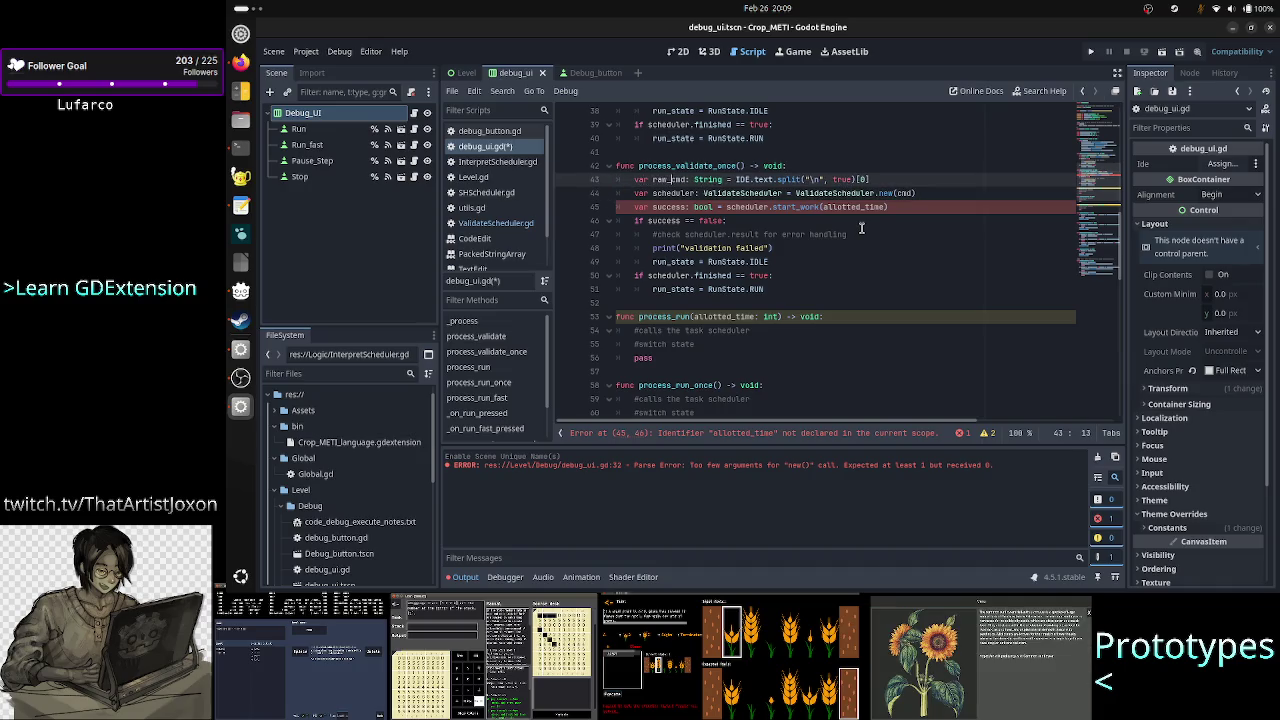
{"action": "key", "text": "Down"}
{"action": "key", "text": "End"}
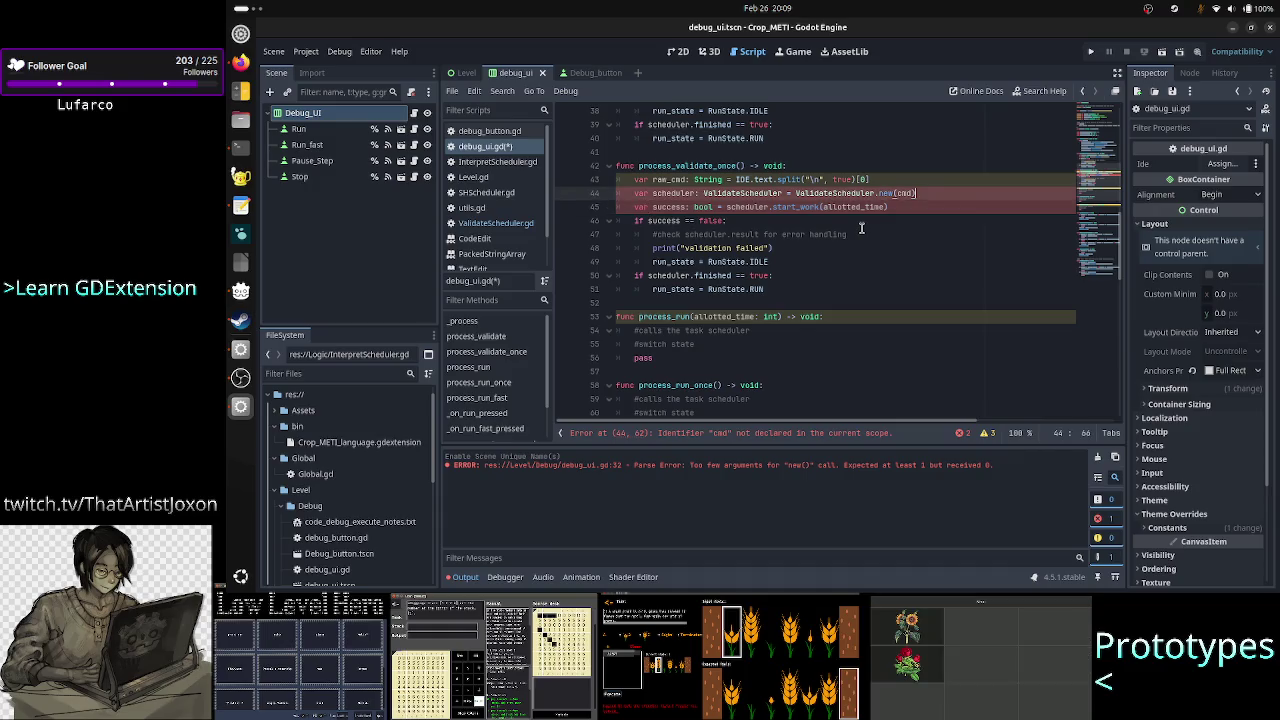
{"action": "key", "text": "Left"}
{"action": "key", "text": "Left"}
{"action": "key", "text": "Left"}
{"action": "type", "text": "raw_"}
Check the start_work line's allotted_time argument, then switch to ValidateScheduler.gd.
{"action": "key", "text": "Escape"}
{"action": "key", "text": "Down"}
{"action": "key", "text": "Down"}
{"action": "key", "text": "Up"}
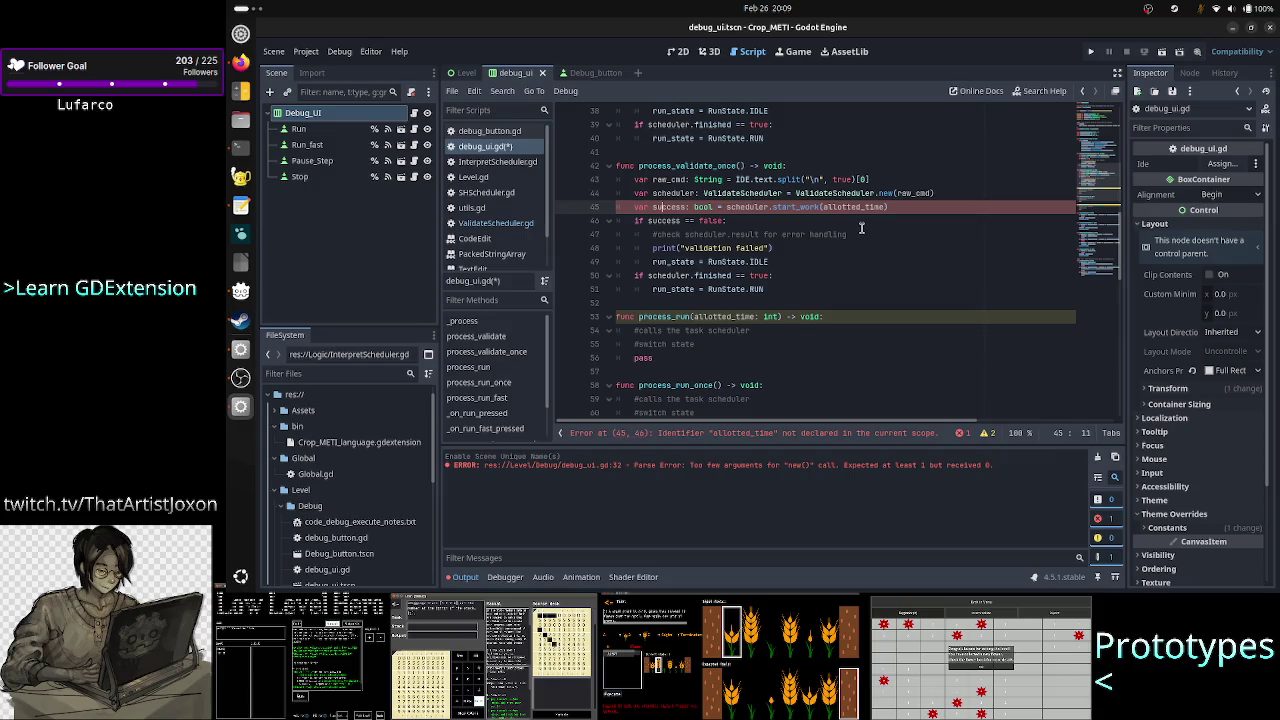
{"action": "key", "text": "End"}
{"action": "key", "text": "Left"}
{"action": "key", "text": "Left"}
{"action": "key", "text": "Left"}
{"action": "key", "text": "End"}
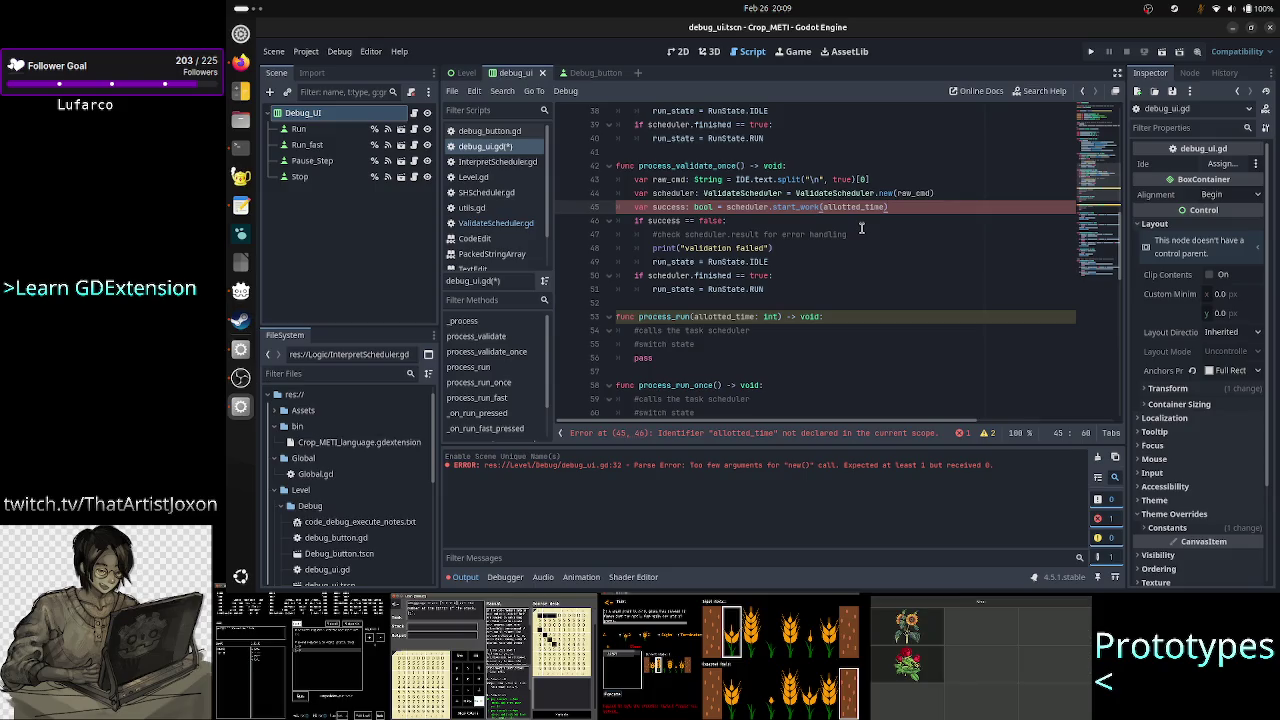
{"action": "left_click", "coordinate": [494, 225]}
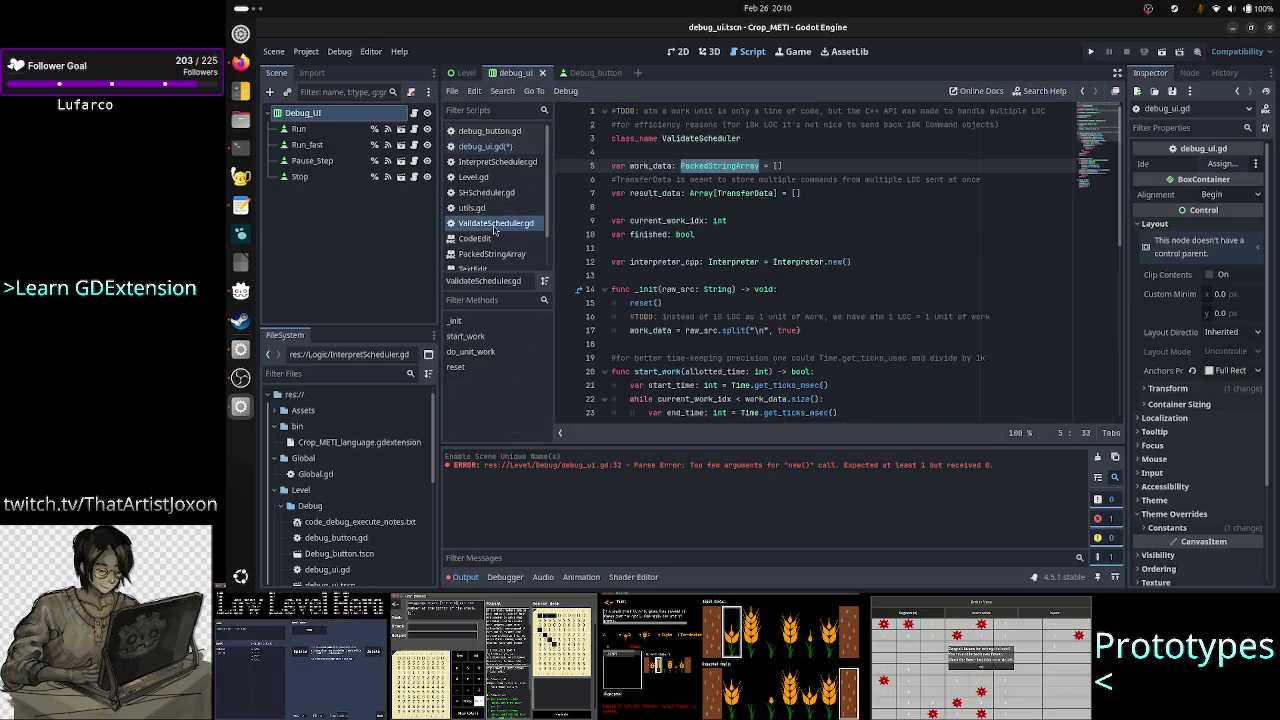
{"action": "left_click", "coordinate": [872, 250]}
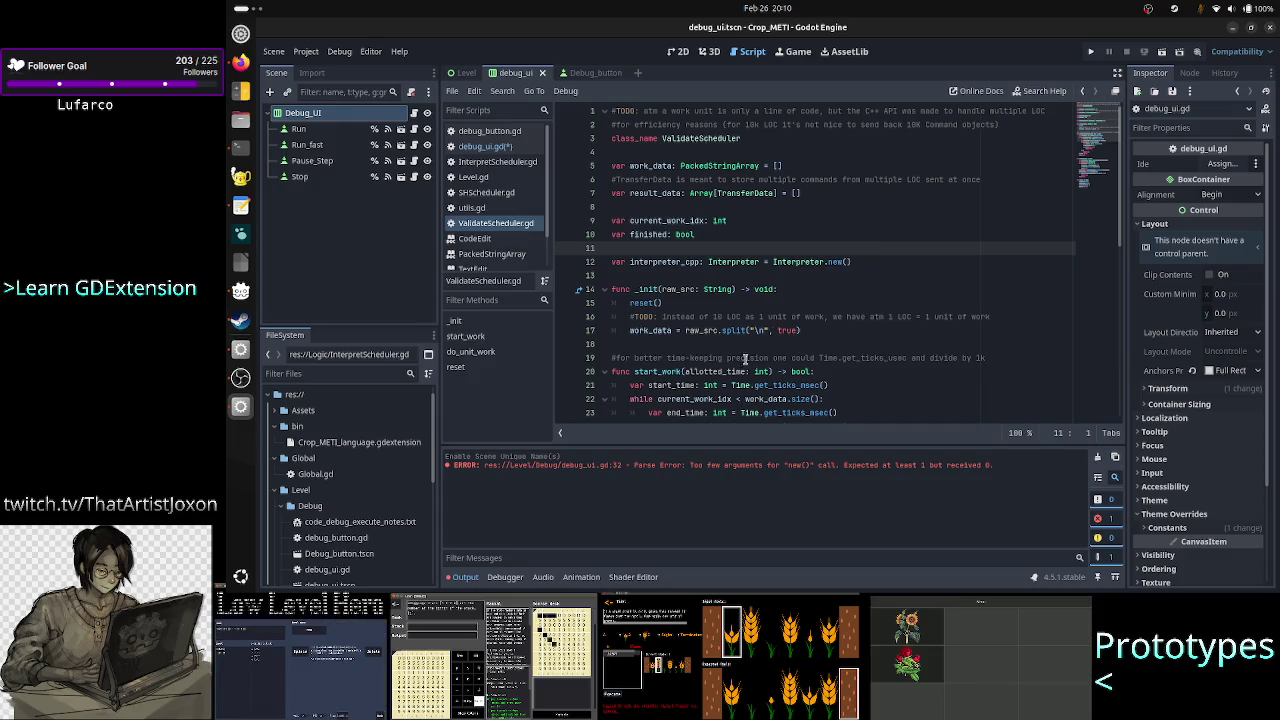
{"action": "scroll", "coordinate": [740, 365], "scroll_direction": "down", "scroll_amount": 2}
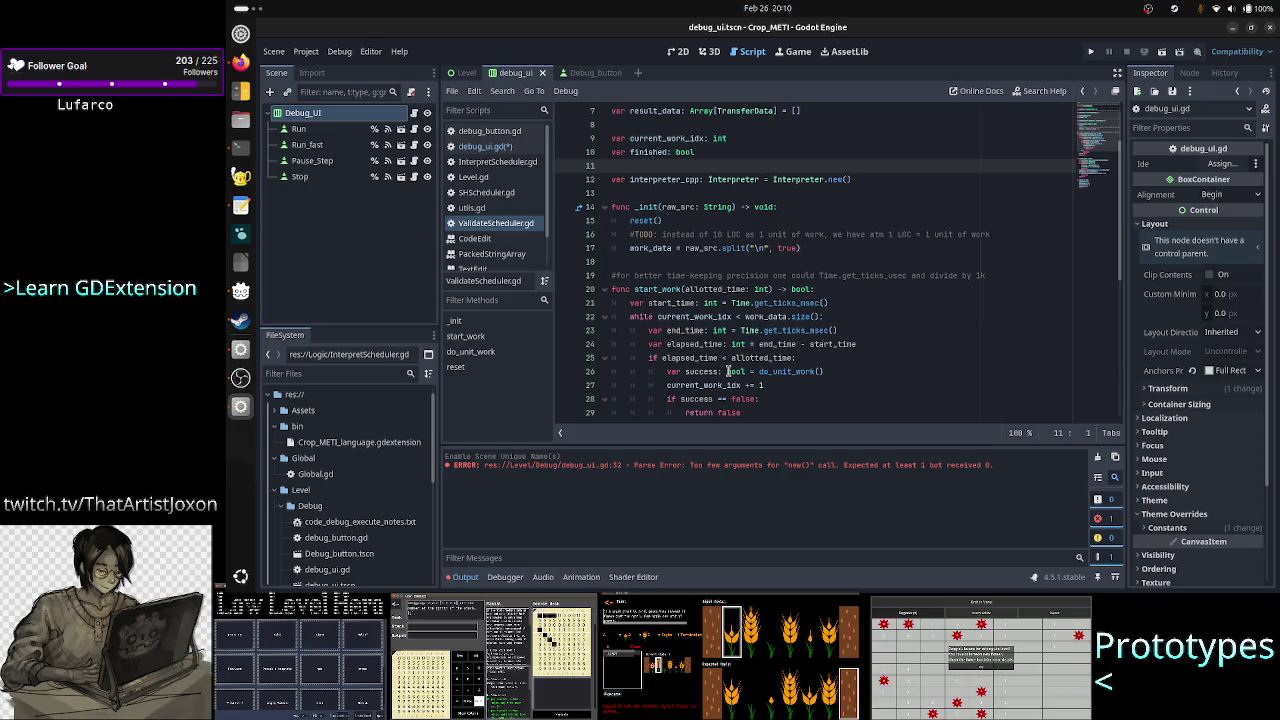
{"action": "double_click", "coordinate": [720, 289]}
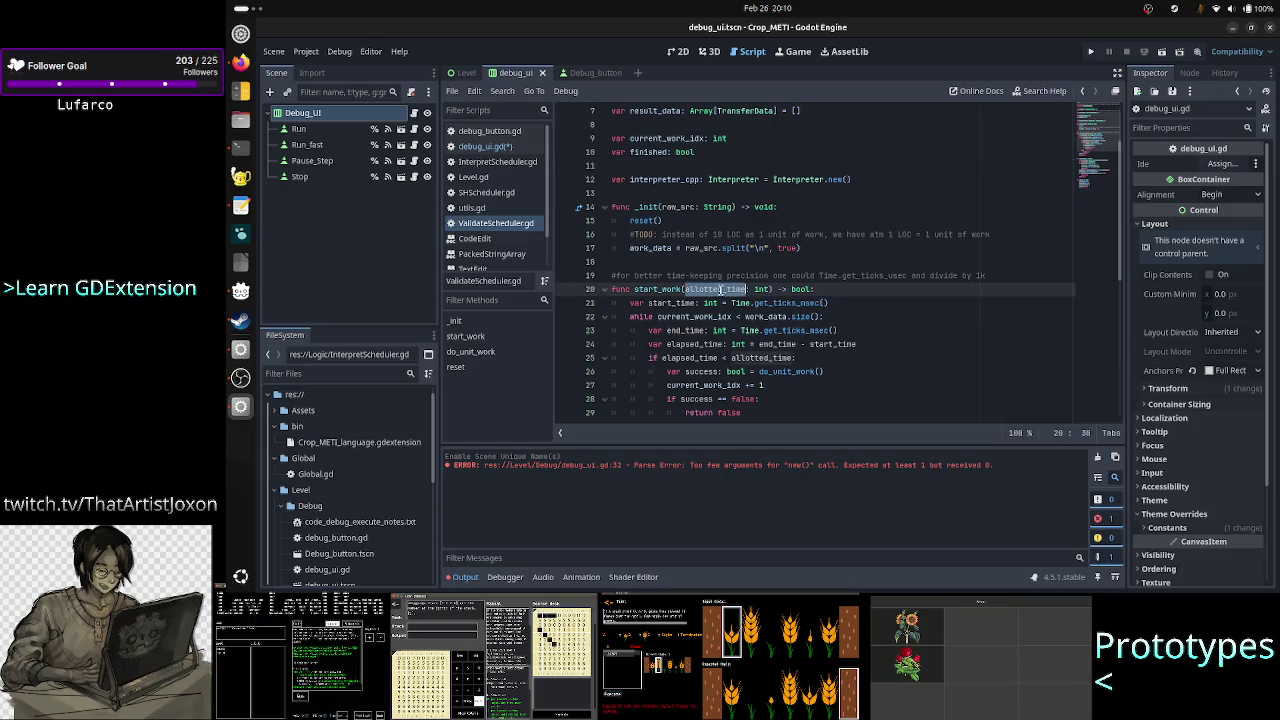
{"action": "scroll", "coordinate": [727, 359], "scroll_direction": "down", "scroll_amount": 2}
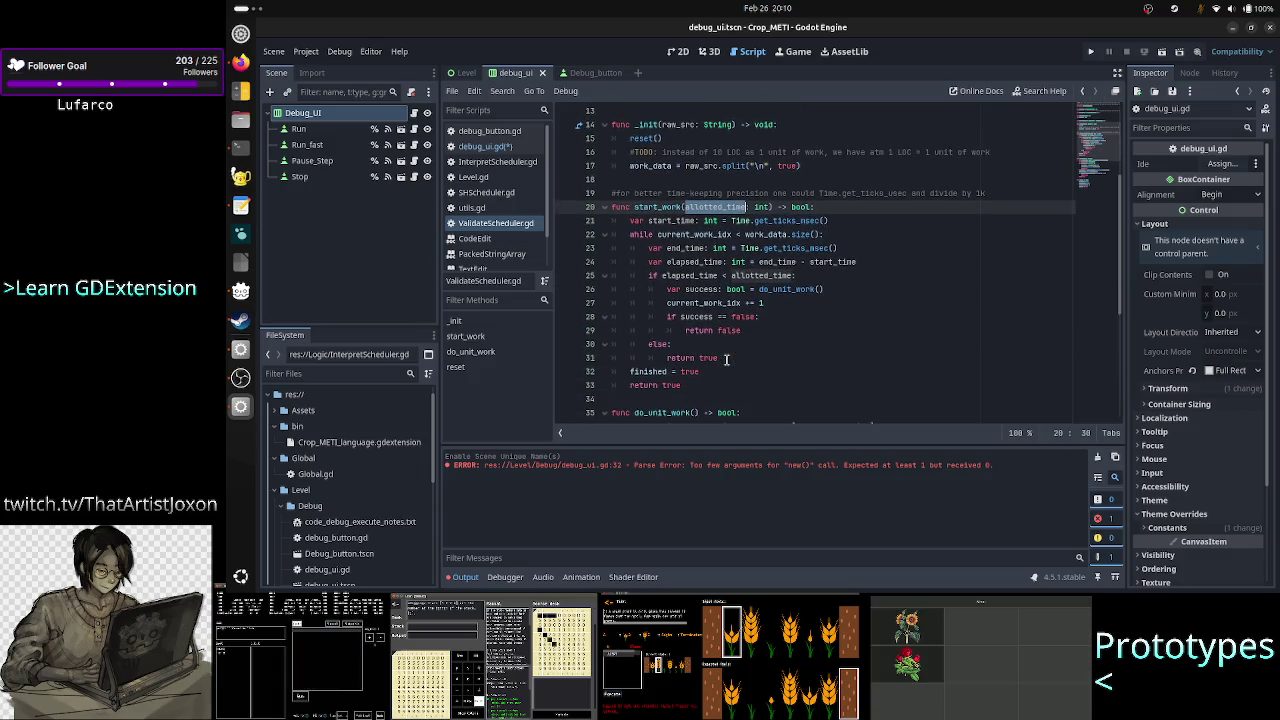
{"action": "left_click", "coordinate": [822, 279]}
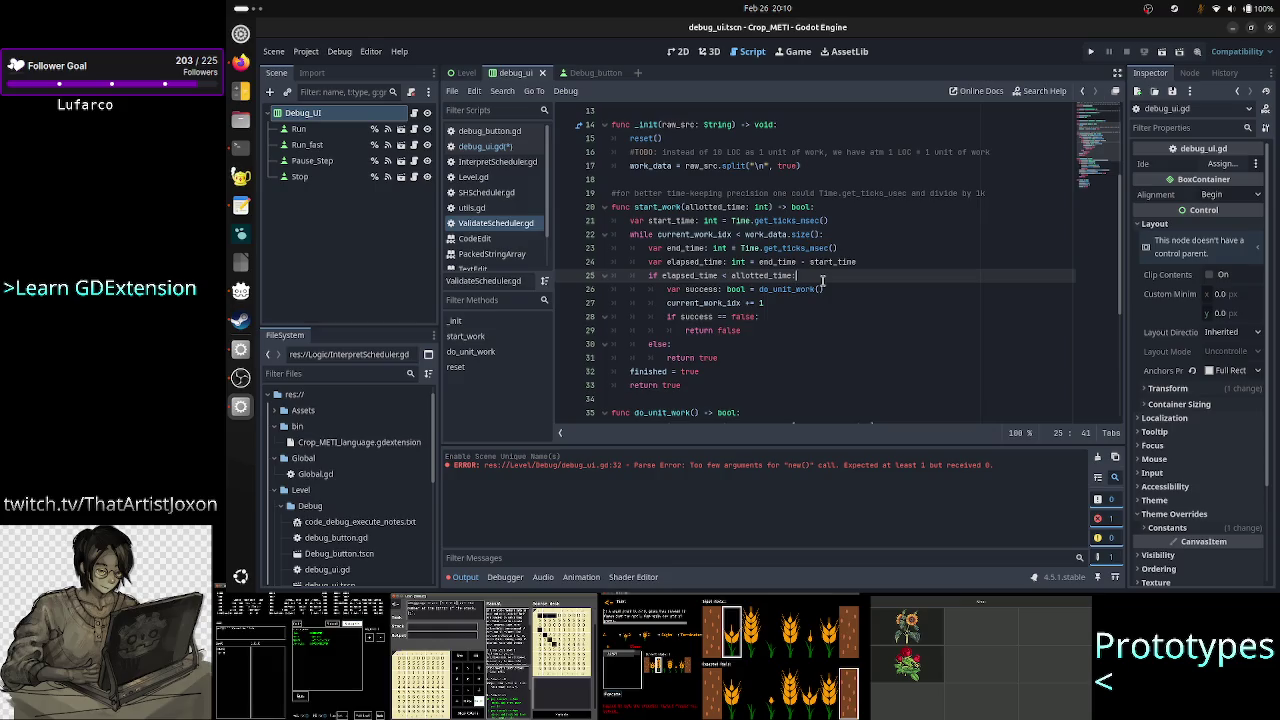
{"action": "left_click", "coordinate": [710, 207]}
{"action": "left_click", "coordinate": [759, 376]}
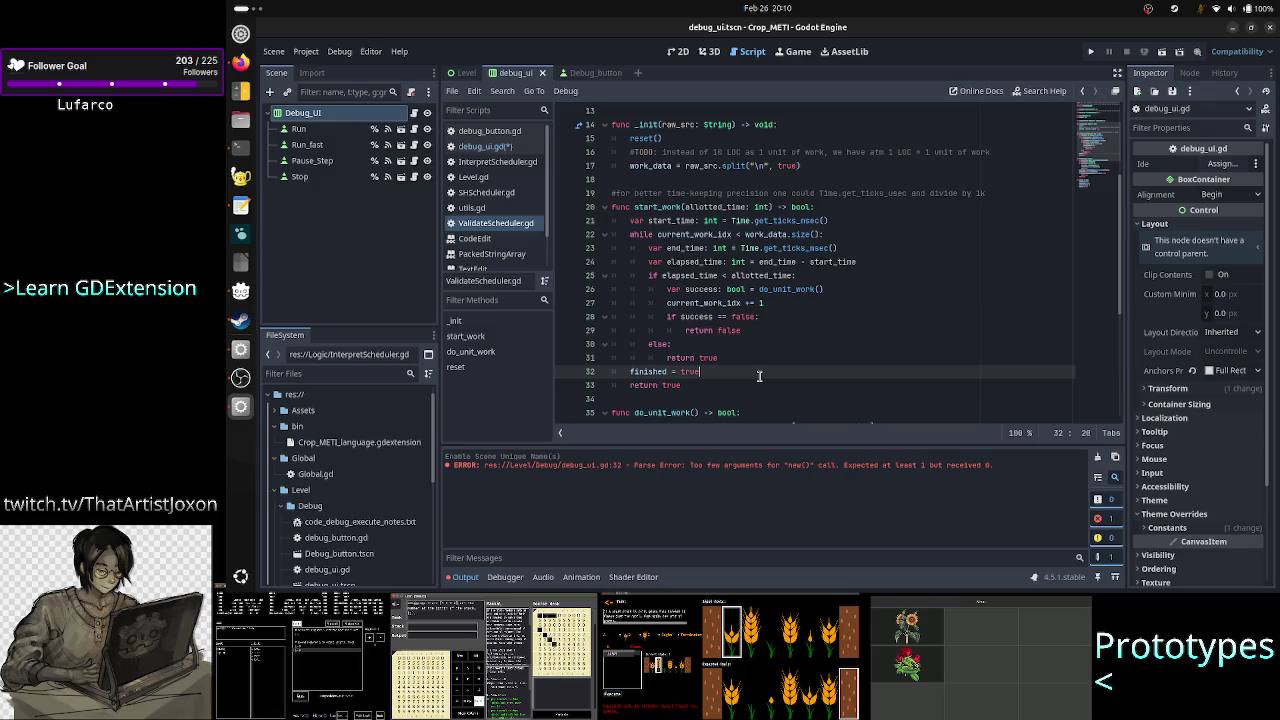
{"action": "key", "text": "Up"}
{"action": "key", "text": "Up"}
{"action": "key", "text": "Up"}
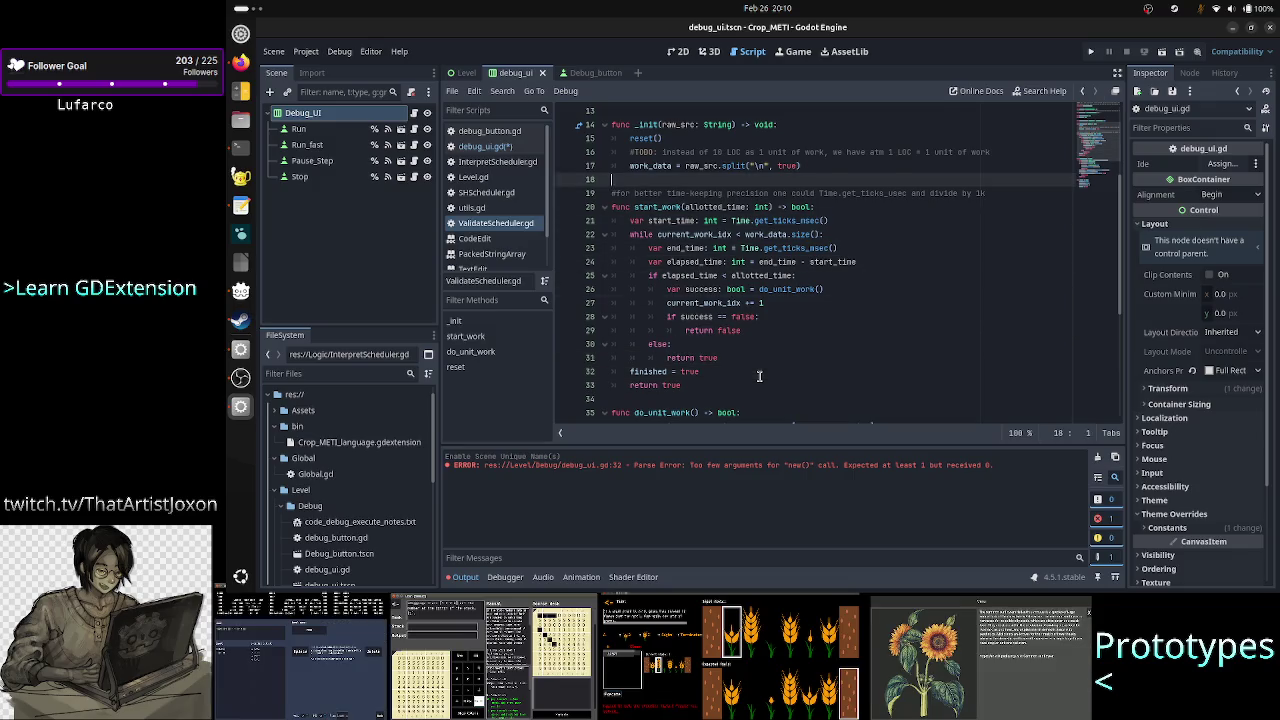
{"action": "key", "text": "Down"}
{"action": "key", "text": "Down"}
{"action": "key", "text": "Down"}
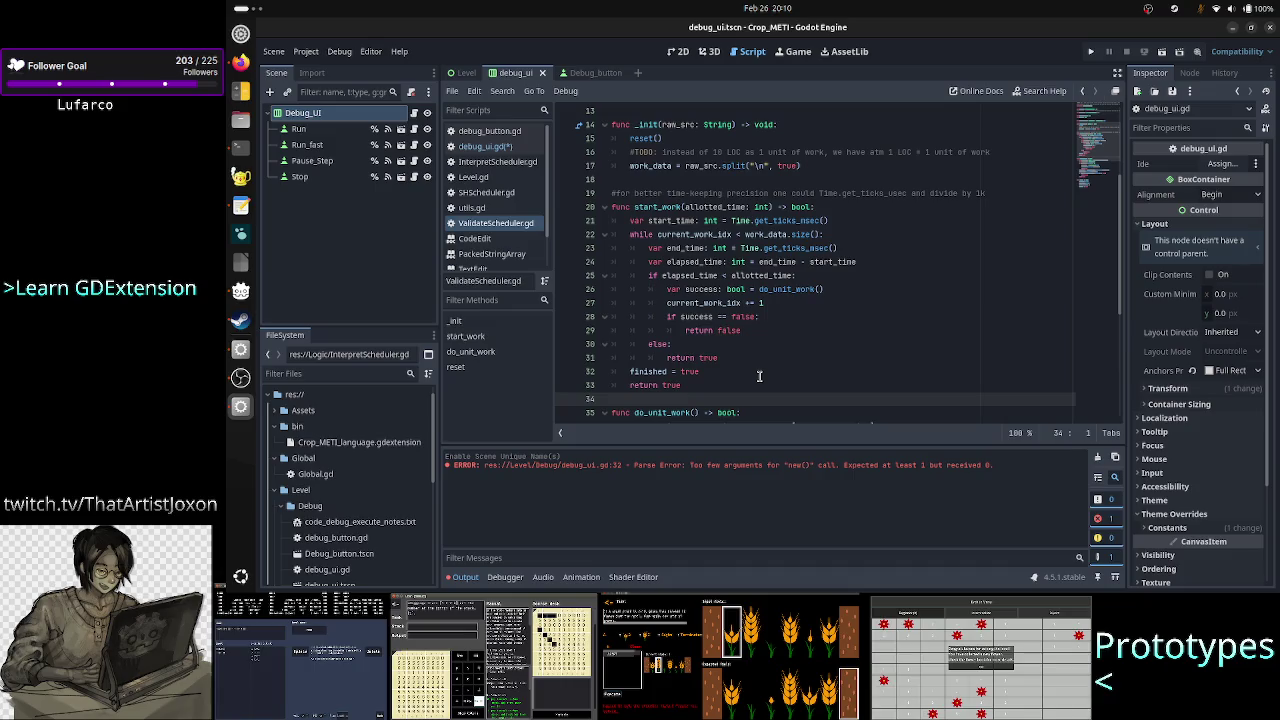
{"action": "key", "text": "Down"}
{"action": "key", "text": "Down"}
{"action": "key", "text": "Down"}
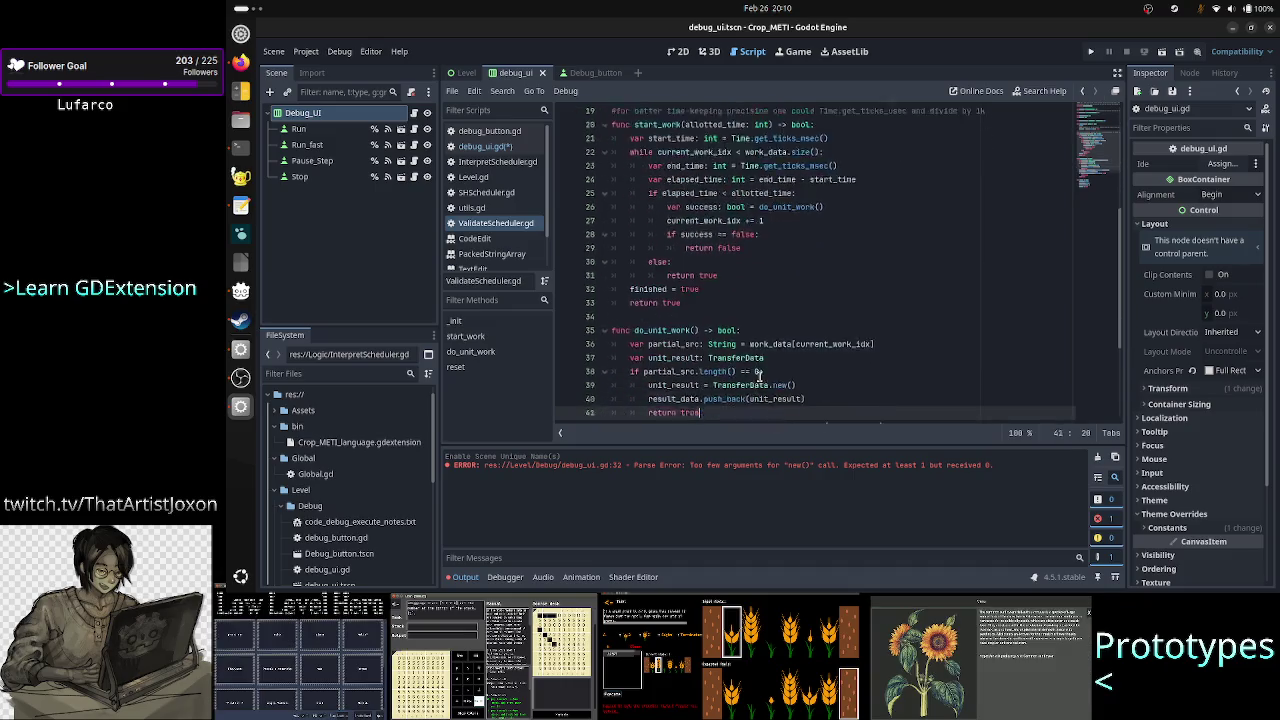
{"action": "key", "text": "Up"}
{"action": "key", "text": "Up"}
{"action": "key", "text": "Up"}
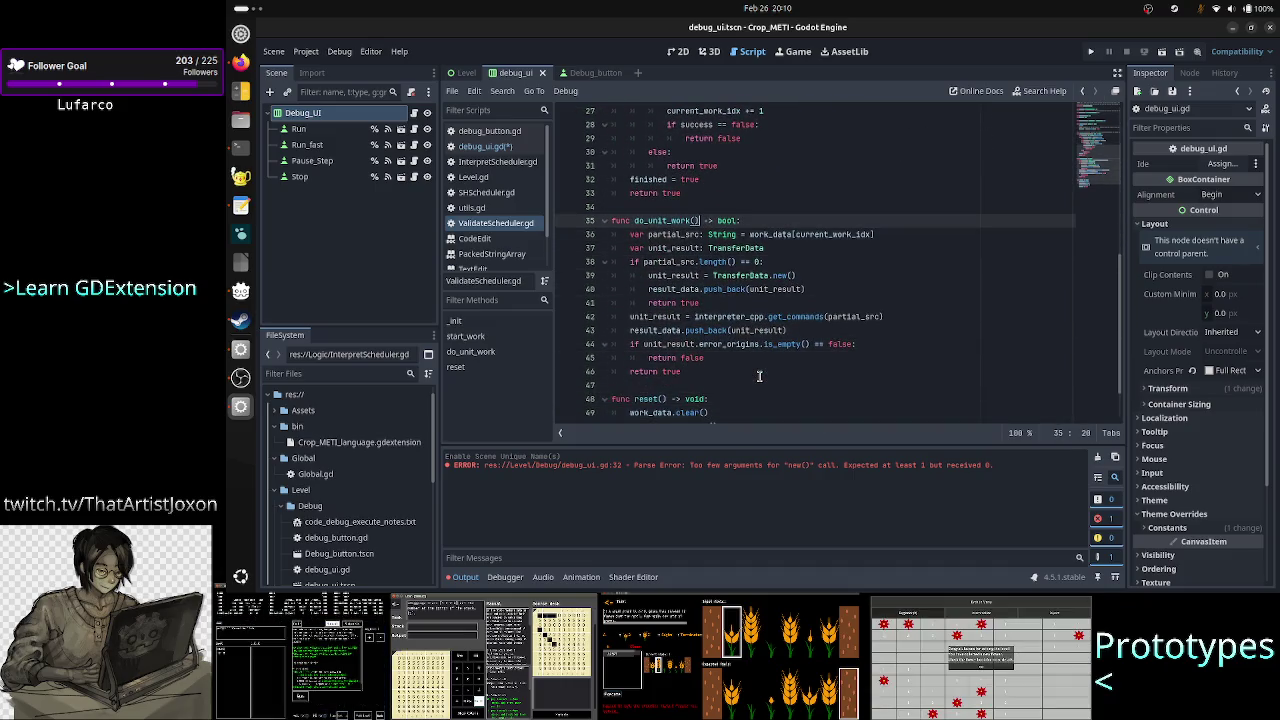
{"action": "key", "text": "Home"}
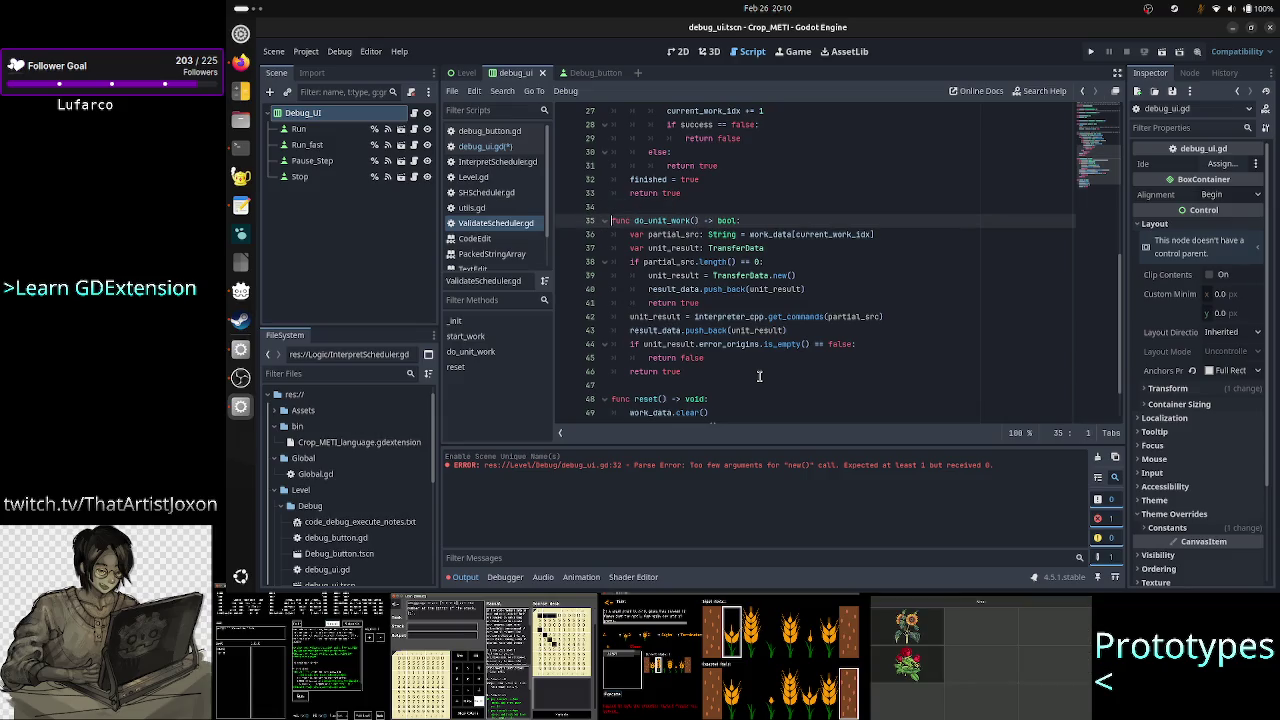
{"action": "key", "text": "shift+Down"}
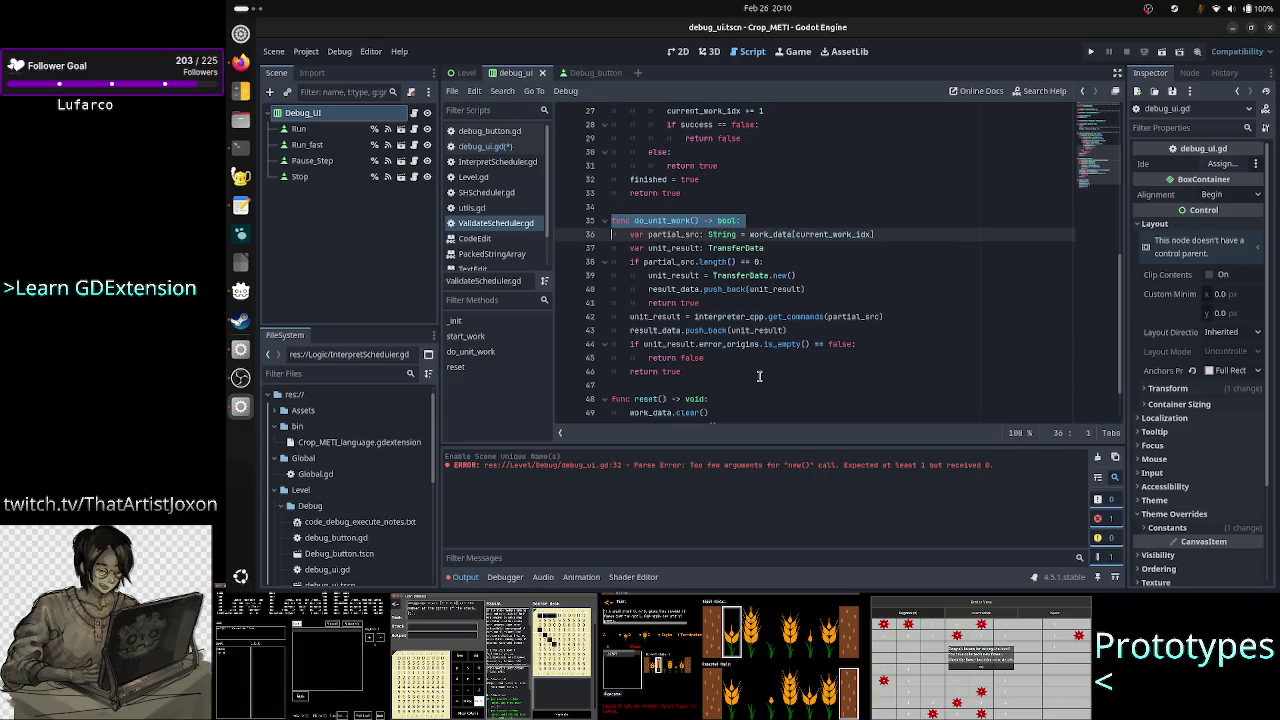
{"action": "scroll", "coordinate": [881, 338], "scroll_direction": "up", "scroll_amount": 2}
{"action": "scroll", "coordinate": [881, 338], "scroll_direction": "up", "scroll_amount": 3}
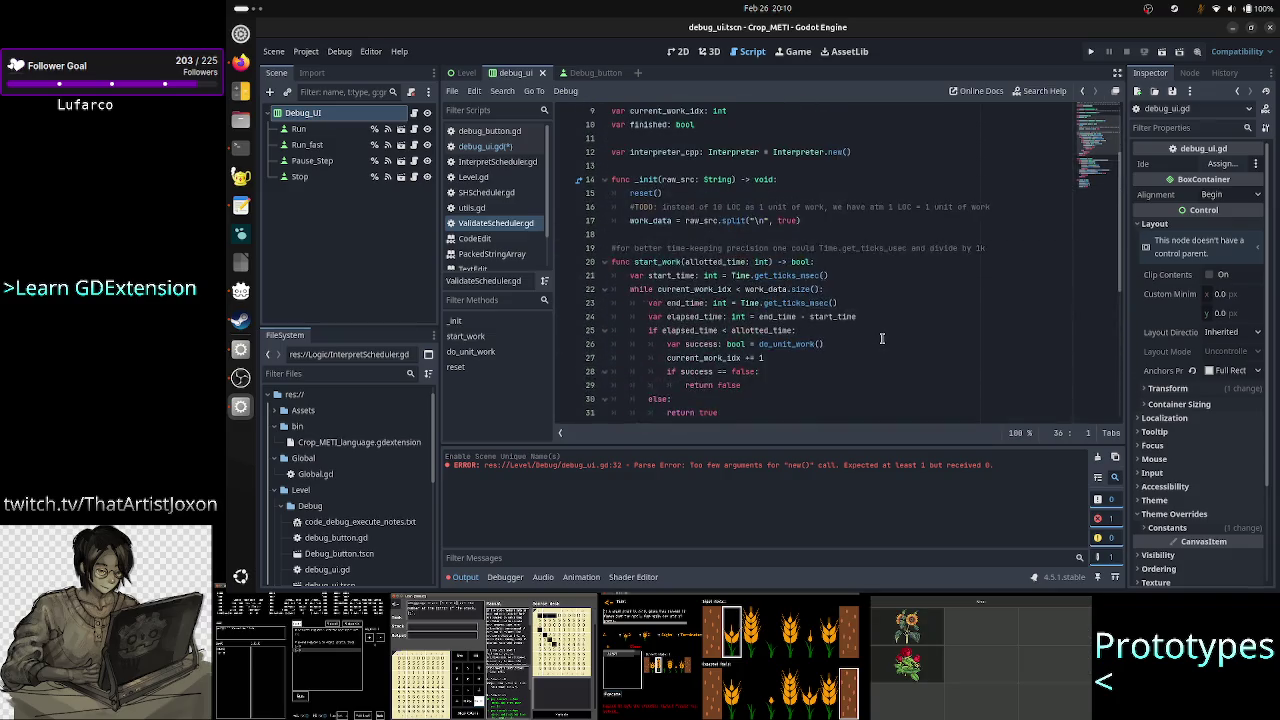
{"action": "scroll", "coordinate": [881, 338], "scroll_direction": "down", "scroll_amount": 2}
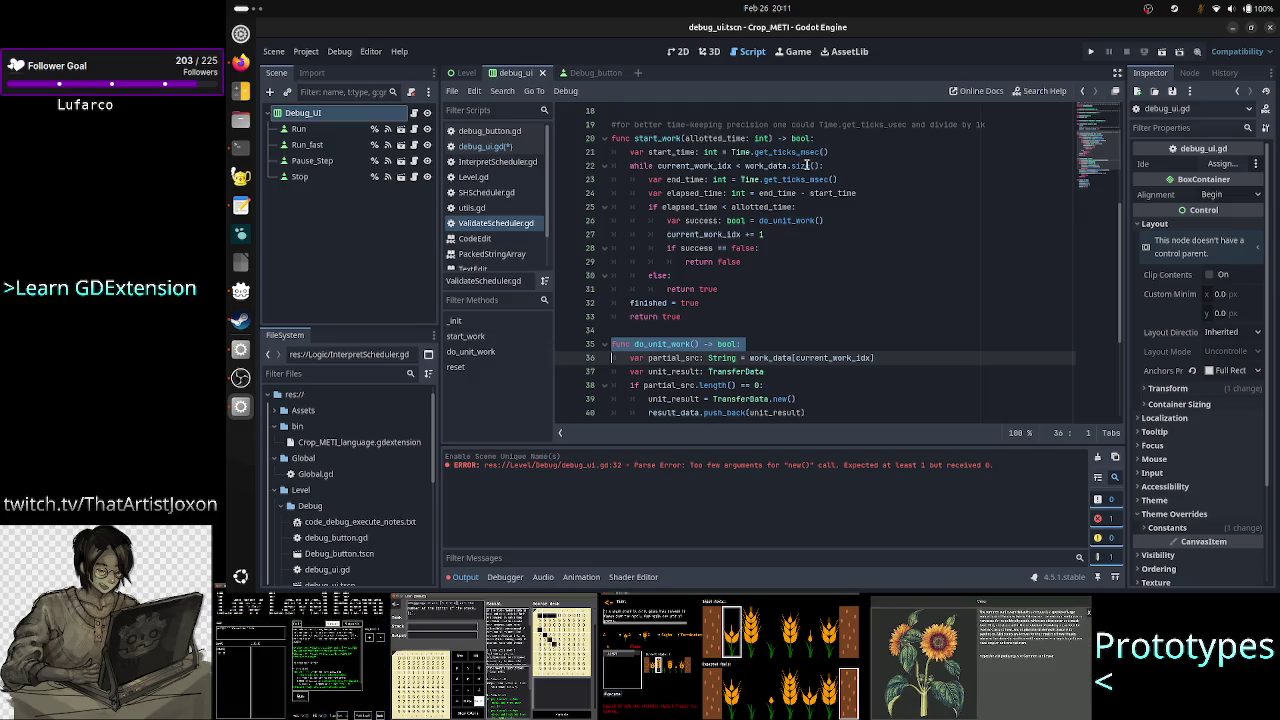
{"action": "mouse_move", "coordinate": [798, 167]}
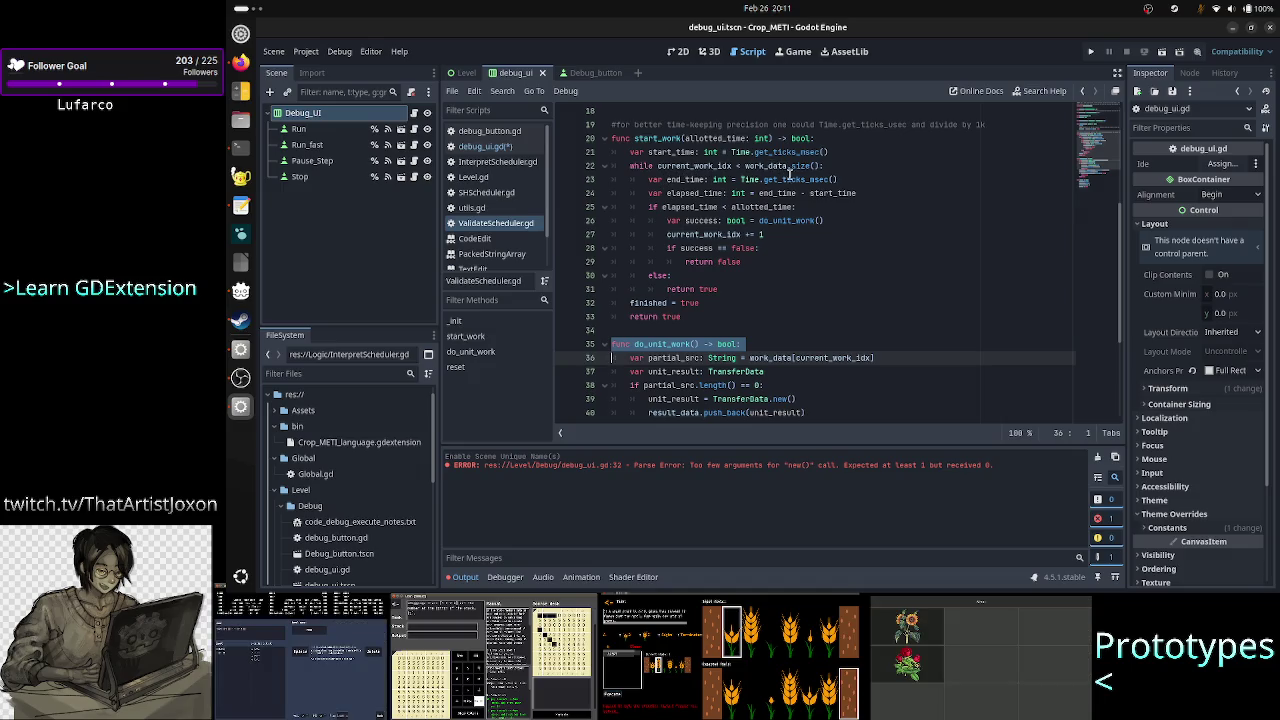
{"action": "mouse_move", "coordinate": [724, 184]}
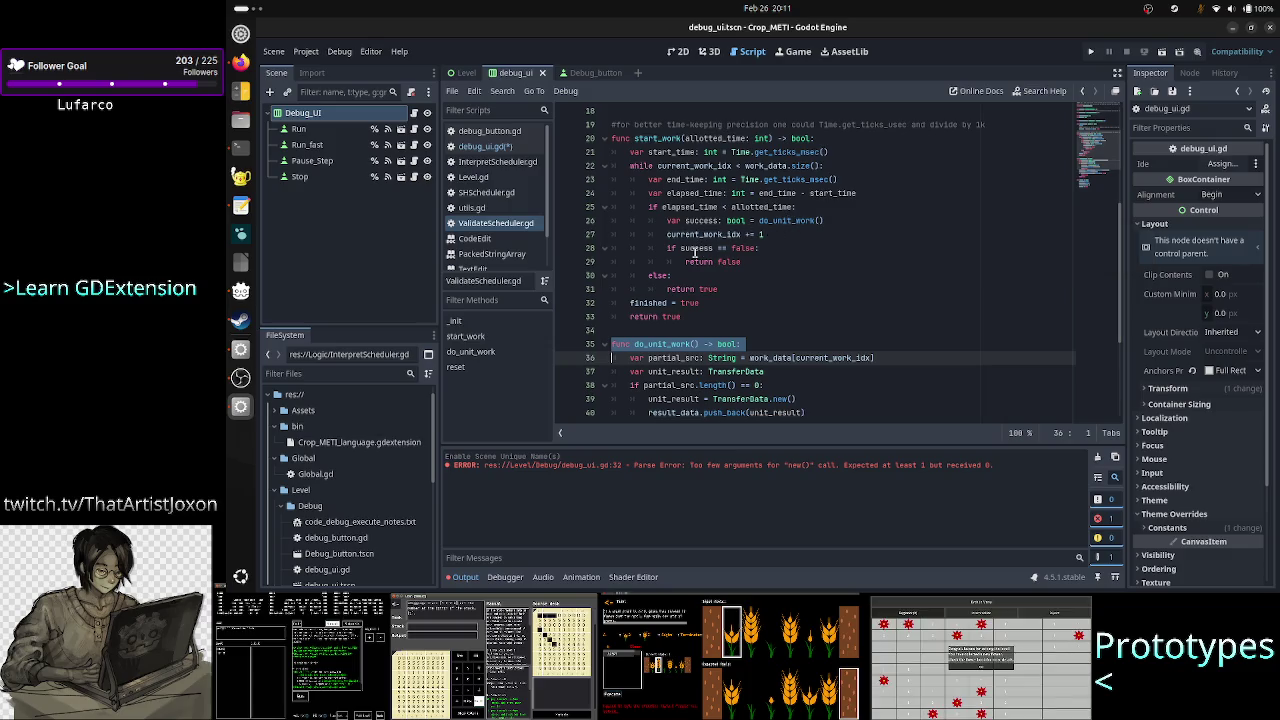
{"action": "left_click", "coordinate": [727, 314]}
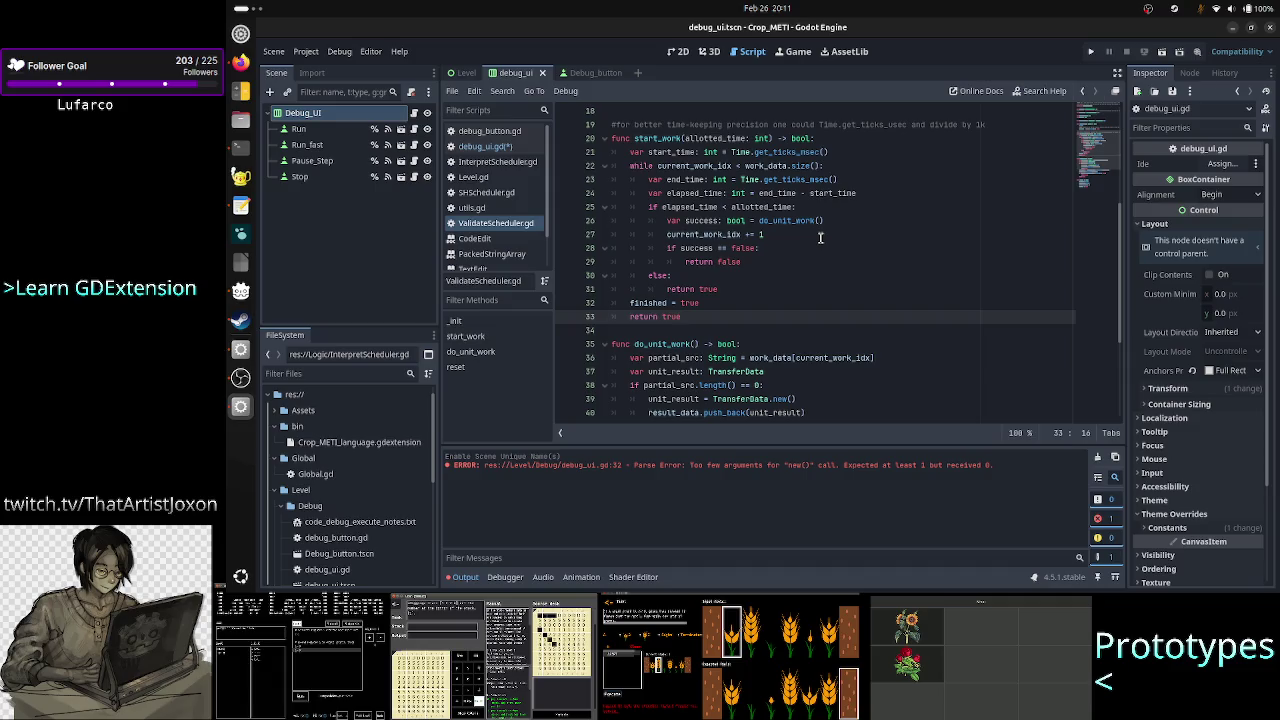
{"action": "scroll", "coordinate": [820, 237], "scroll_direction": "up", "scroll_amount": 5}
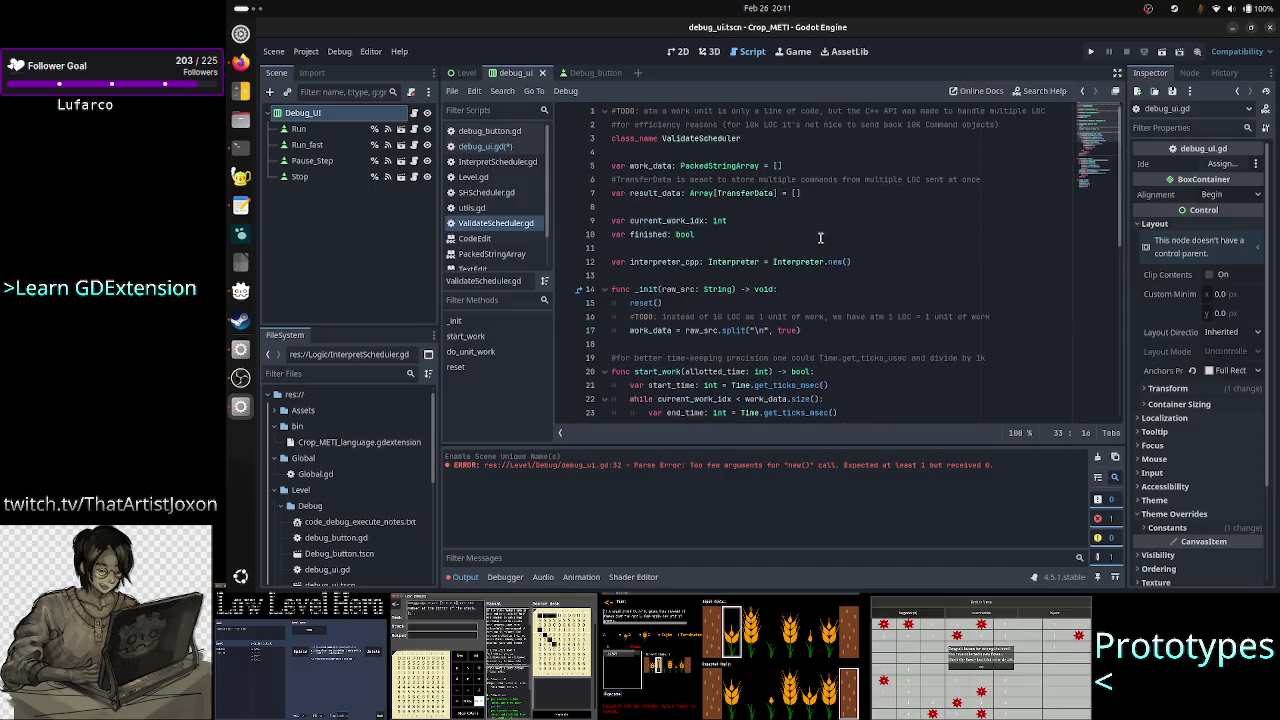
{"action": "left_click", "coordinate": [817, 141]}
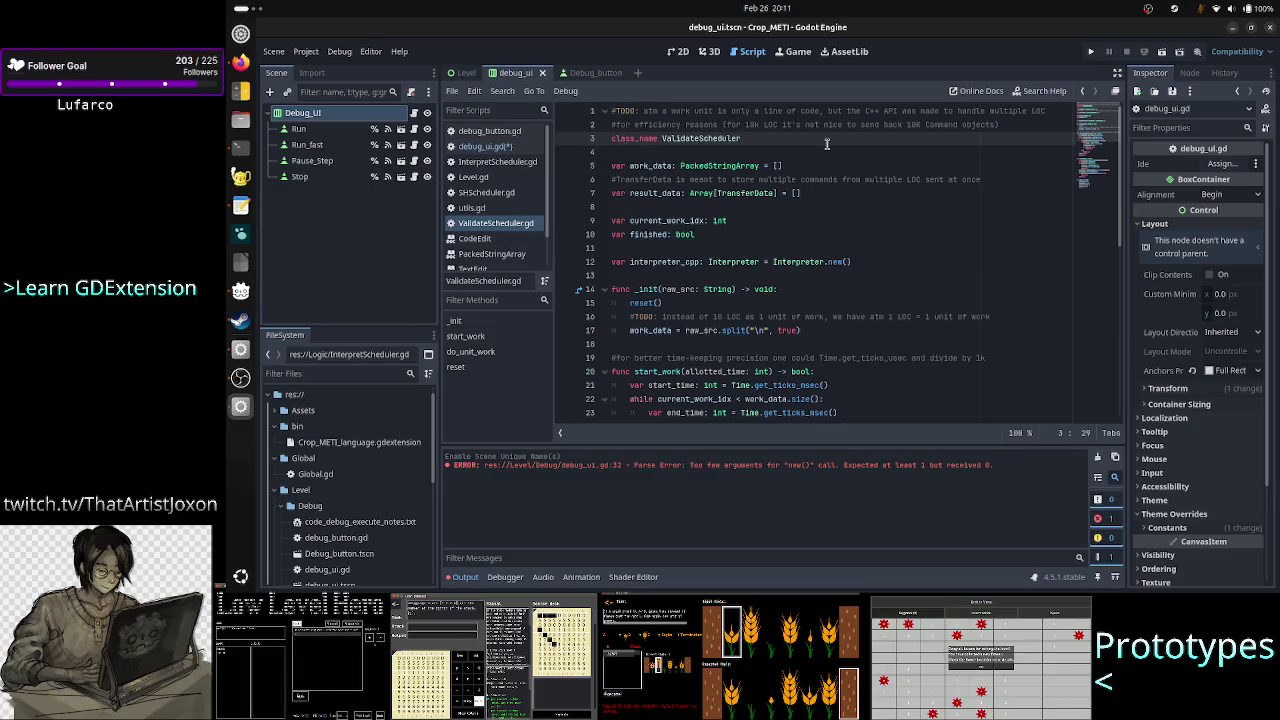
Add '#TODO the scheduler needs a separate API for validate ONCE!!' above class_name.
{"action": "key", "text": "Home"}
{"action": "key", "text": "Return"}
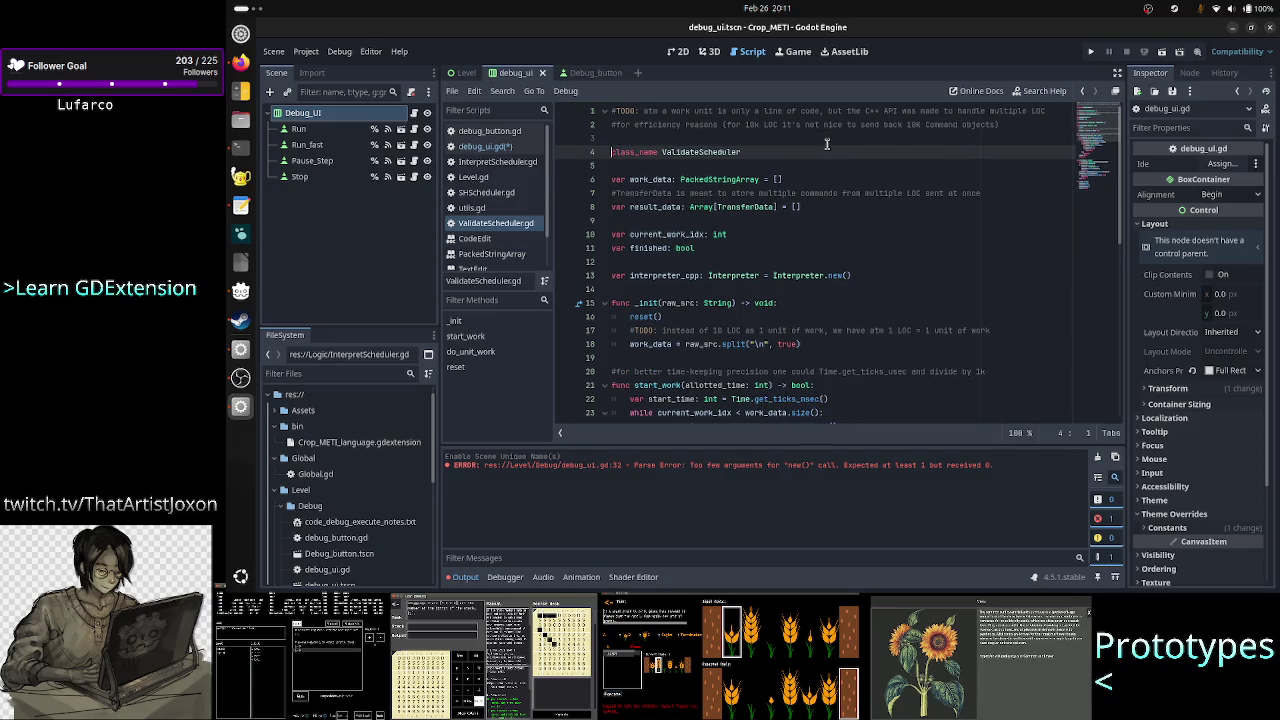
{"action": "key", "text": "Up"}
{"action": "type", "text": "#TODO:"}
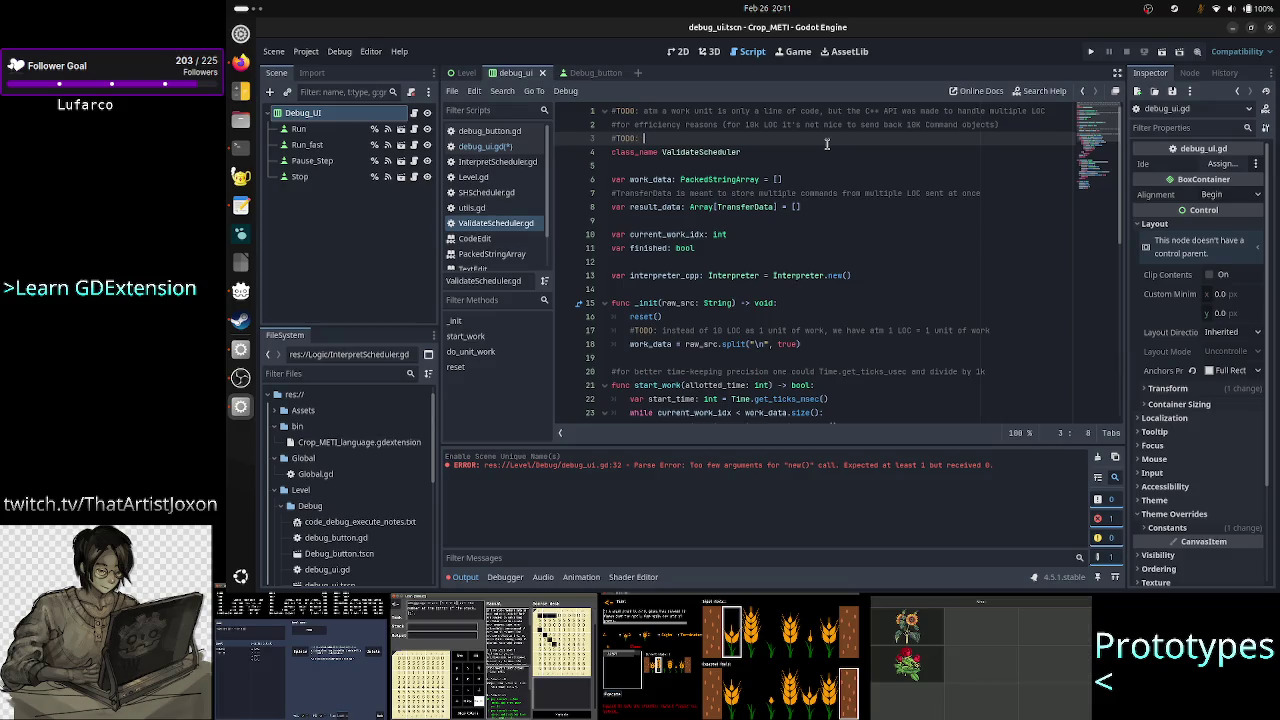
{"action": "type", "text": "the"}
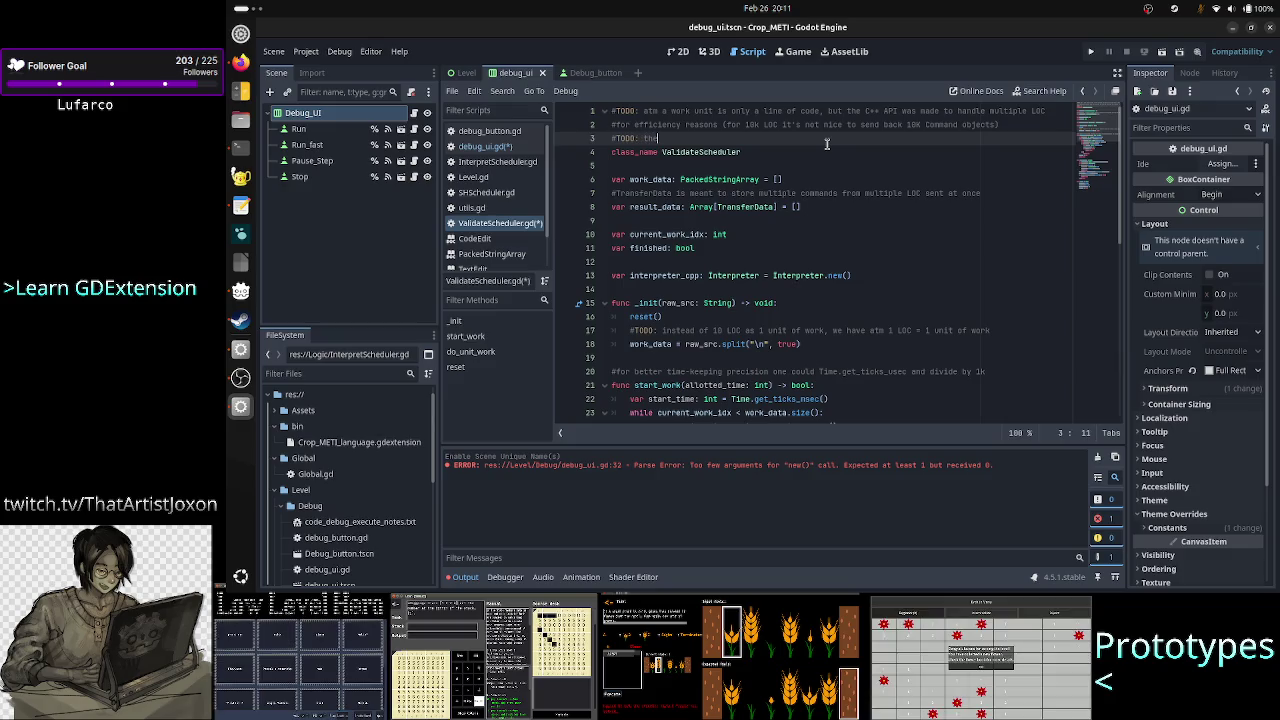
{"action": "type", "text": " scheduler should "}
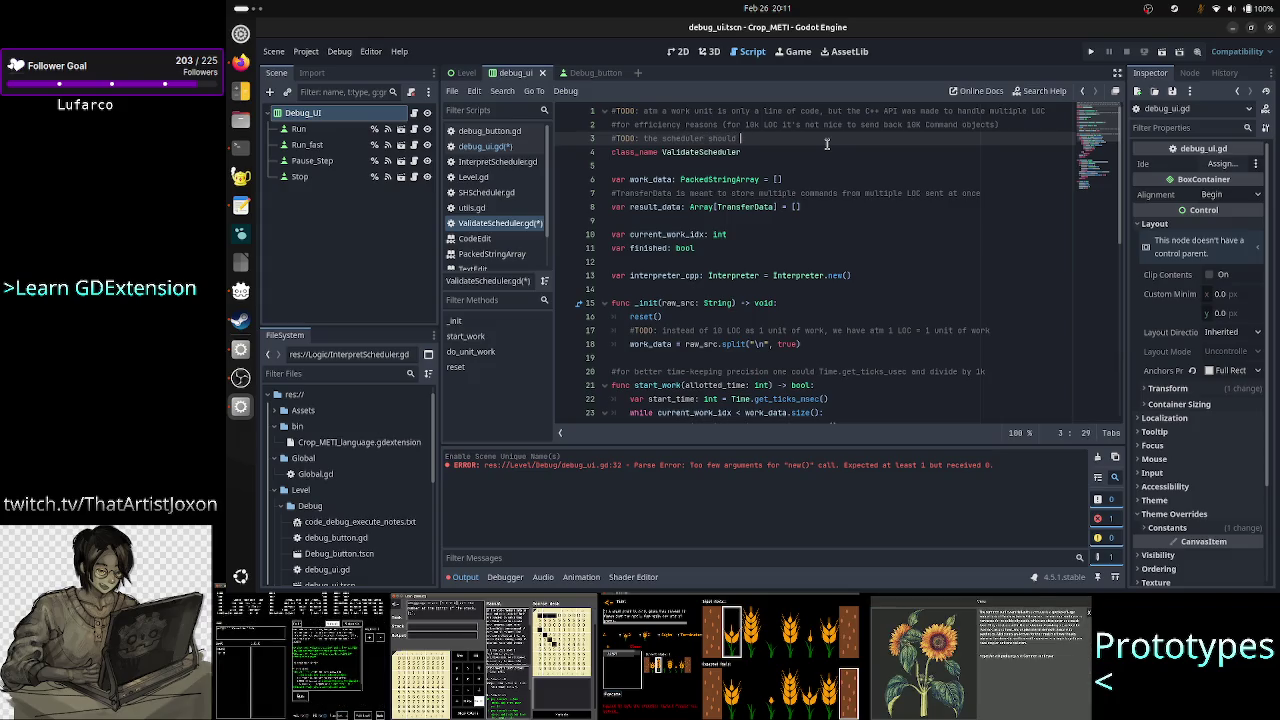
{"action": "type", "text": "be"}
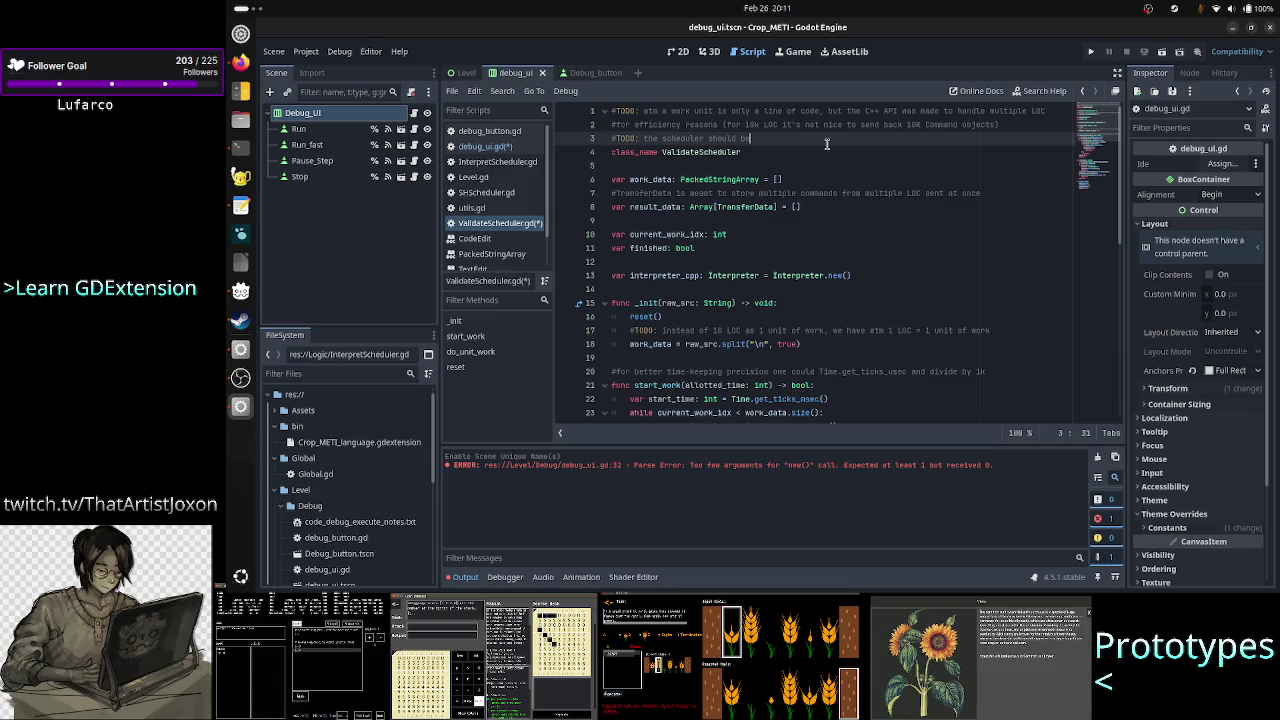
{"action": "key", "text": "BackSpace"}
{"action": "key", "text": "BackSpace"}
{"action": "key", "text": "BackSpace"}
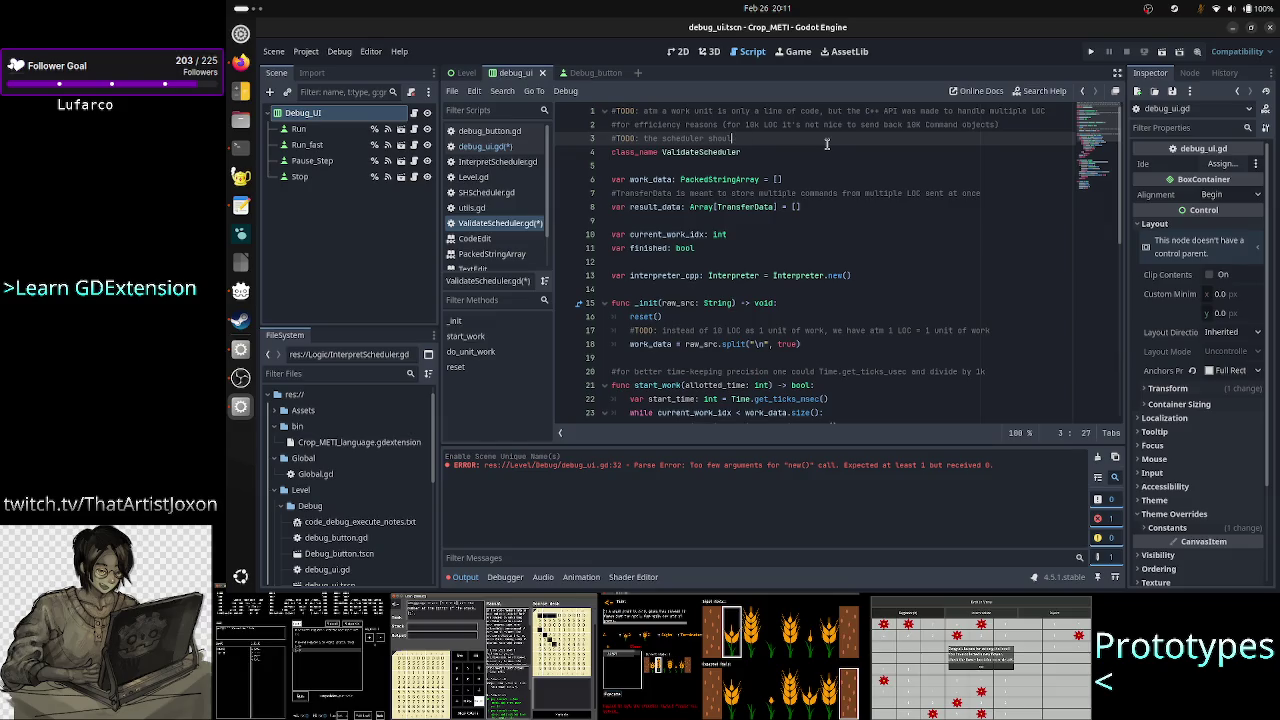
{"action": "type", "text": "needs"}
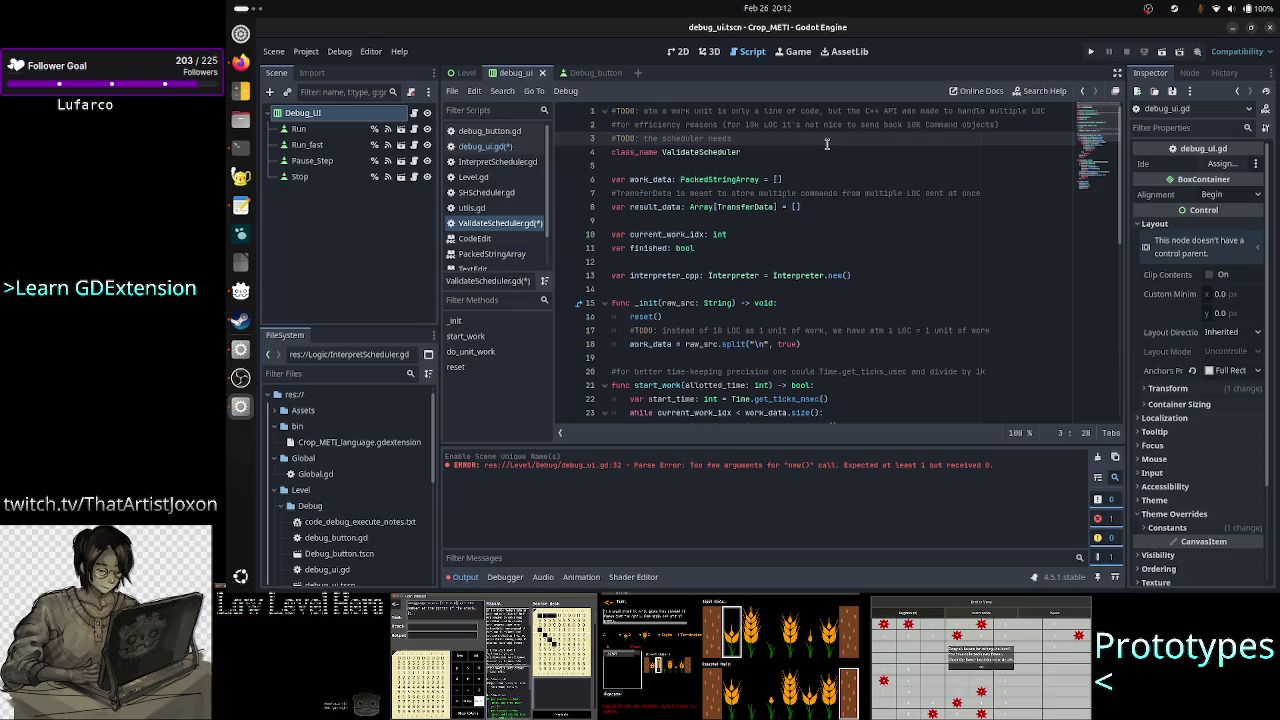
{"action": "type", "text": " a separate"}
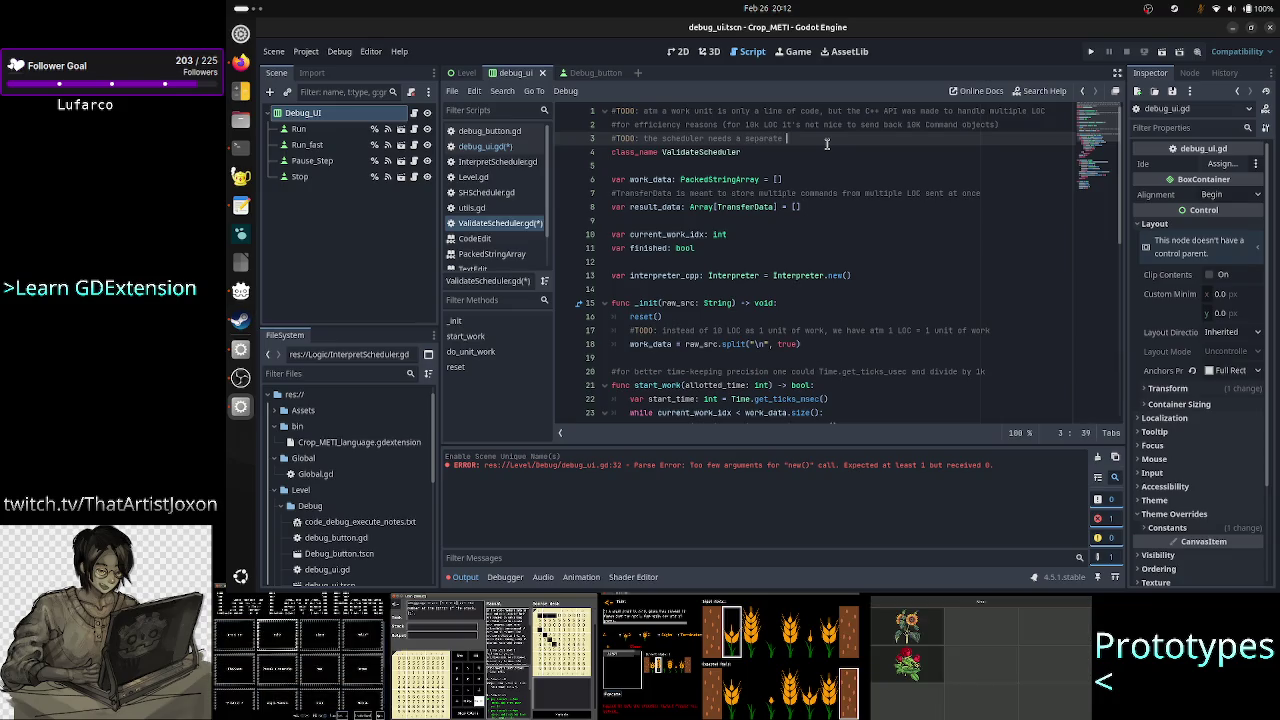
{"action": "type", "text": " API for "}
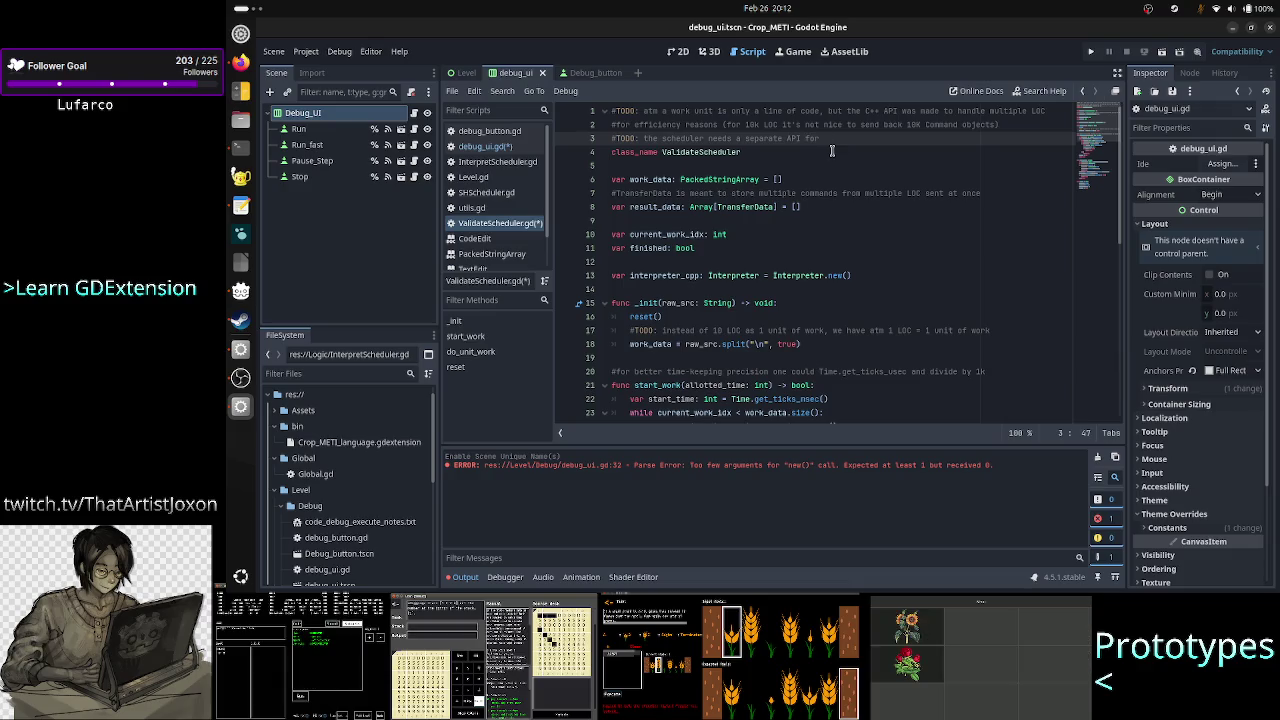
{"action": "type", "text": "valid"}
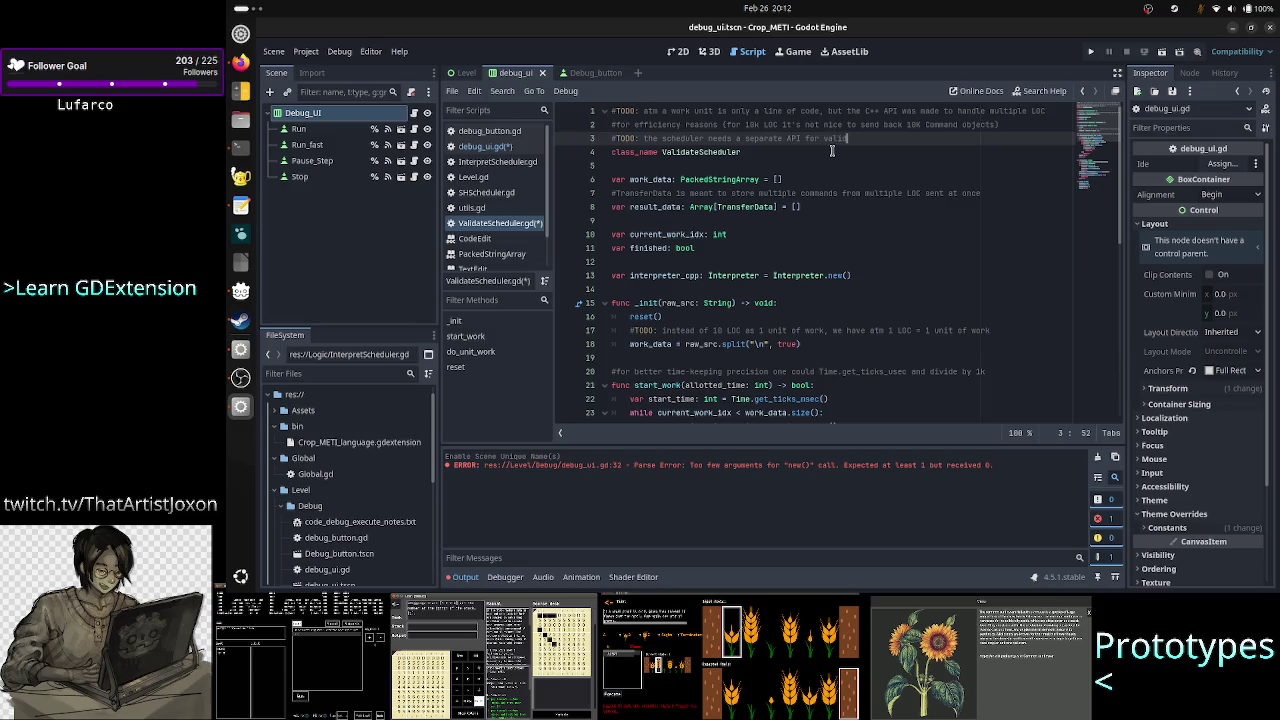
{"action": "type", "text": "ate ONCE"}
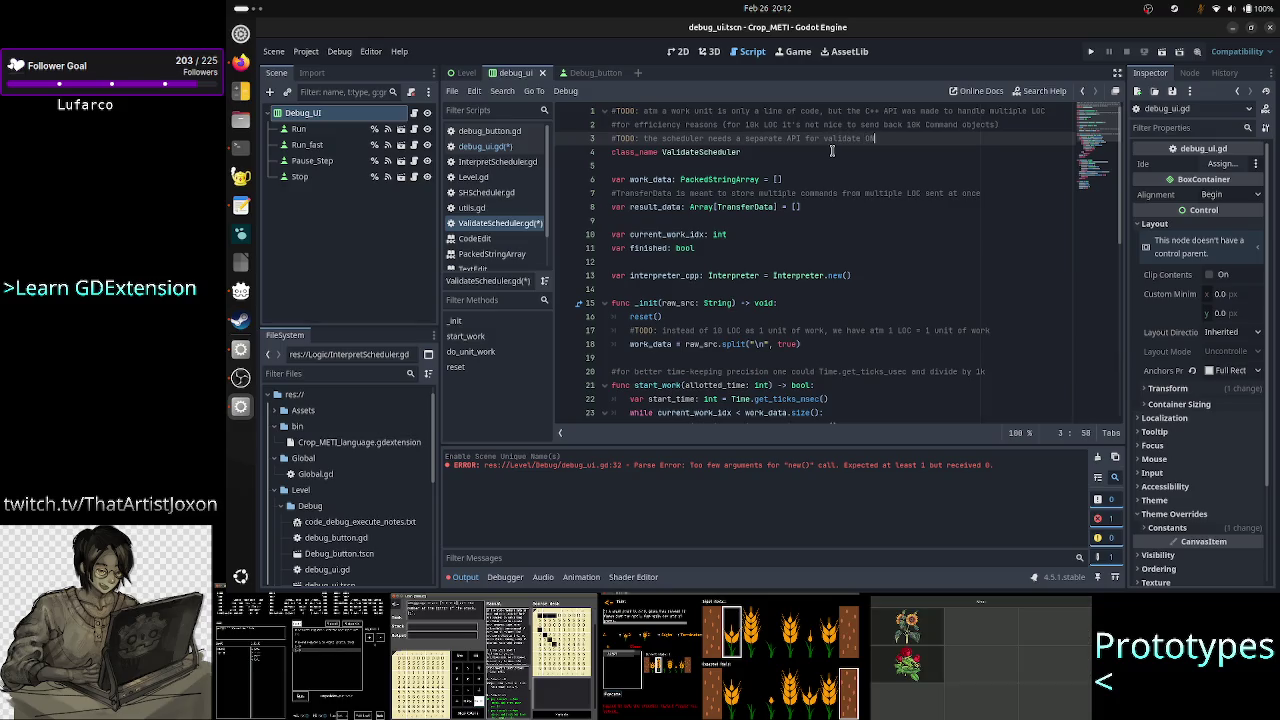
{"action": "type", "text": "!!!"}
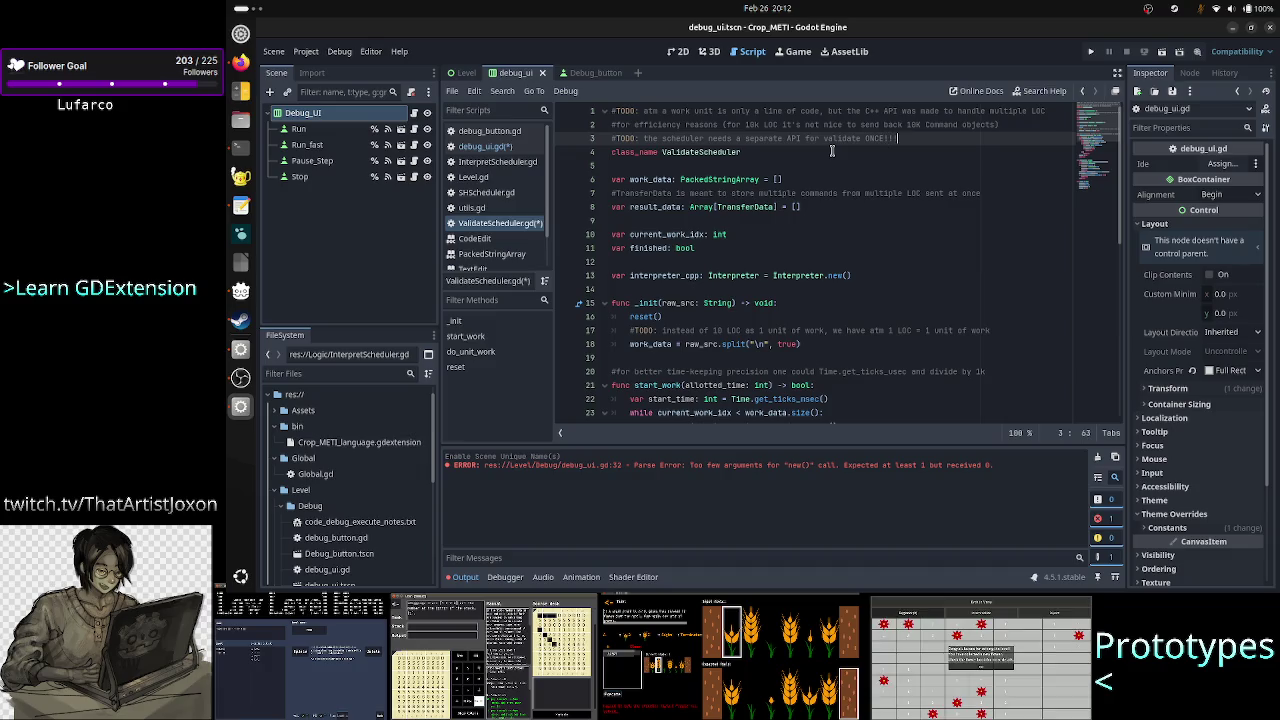
Save the scripts and open SHScheduler.gd.
{"action": "key", "text": "shift+End"}
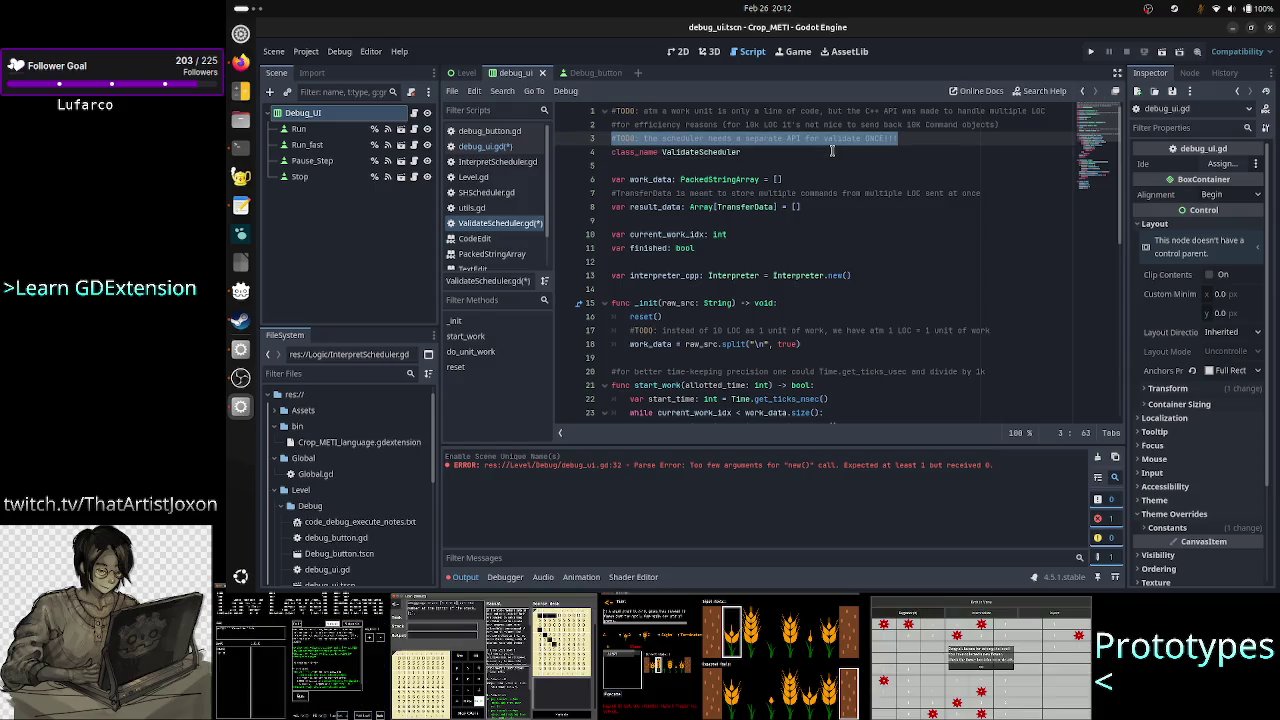
{"action": "key", "text": "Right"}
{"action": "key", "text": "ctrl+s"}
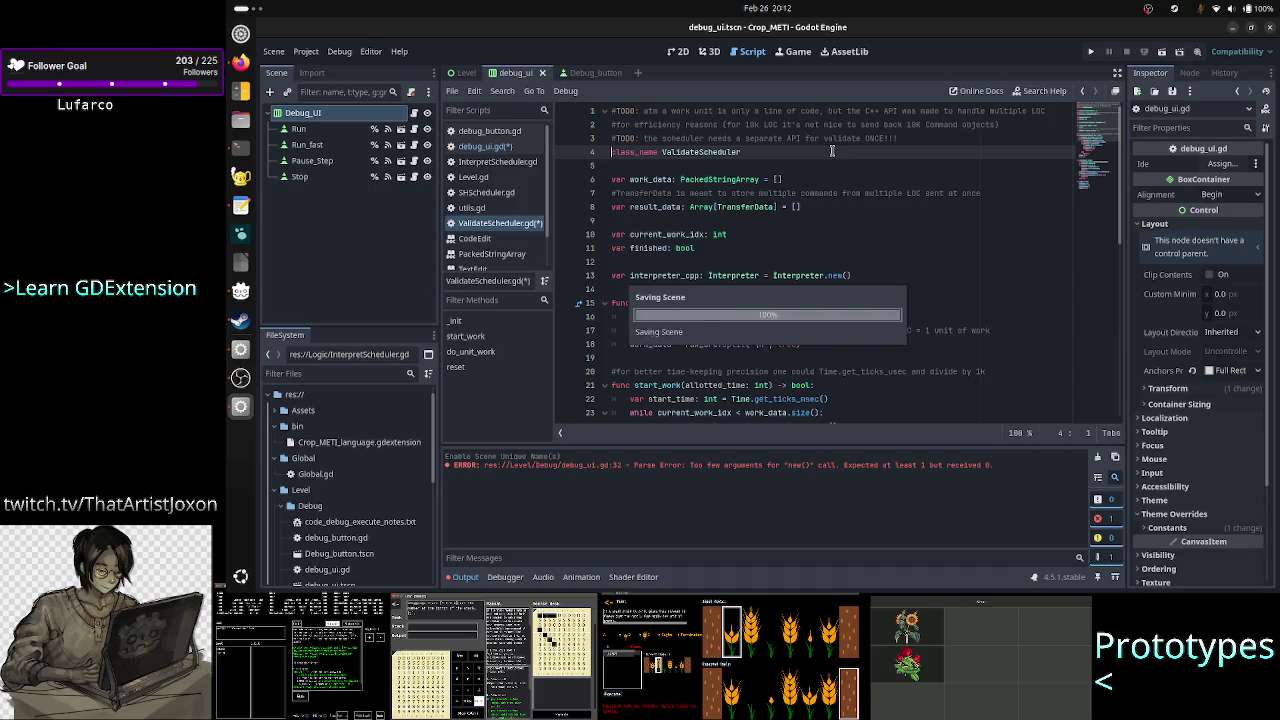
{"action": "left_click", "coordinate": [490, 255]}
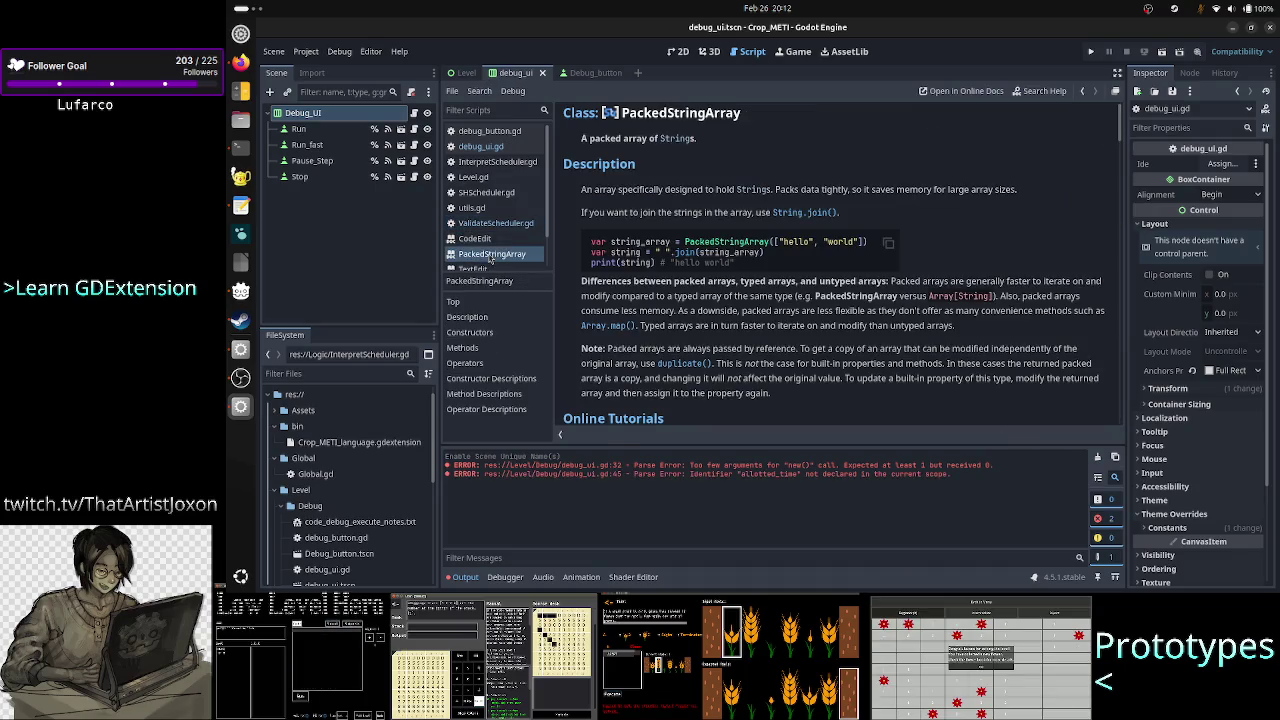
{"action": "left_click", "coordinate": [497, 194]}
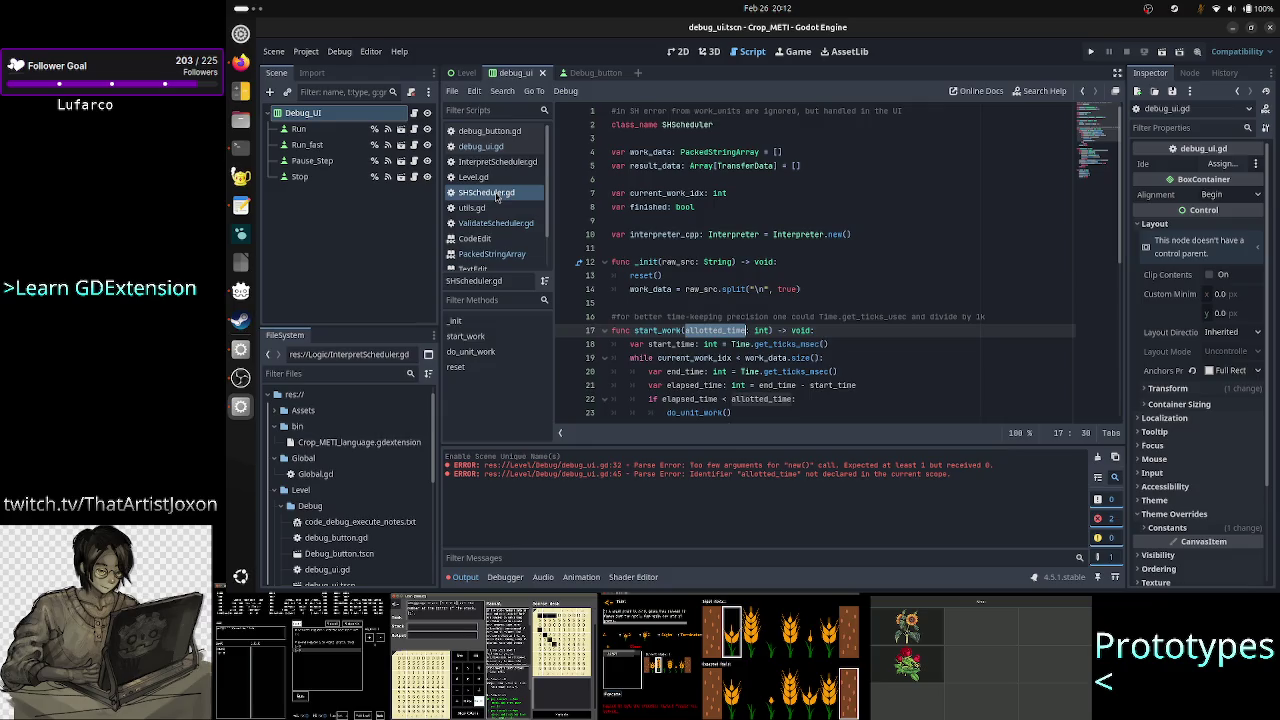